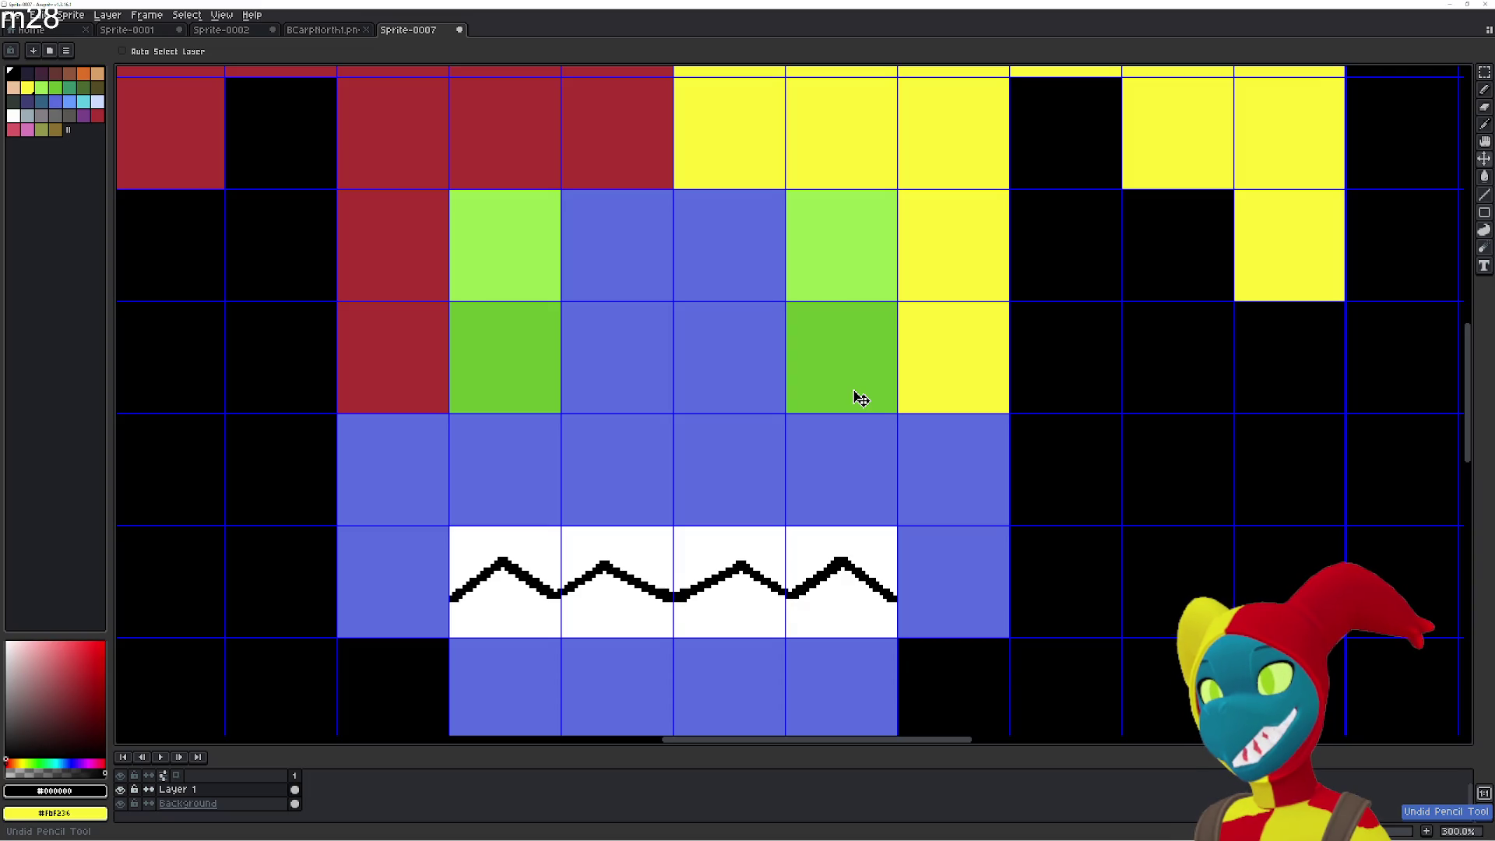
Undo the zigzag line drawn across the jester's white mouth and zoom out.
{"action": "key", "text": "b"}
{"action": "scroll", "coordinate": [853, 397], "scroll_direction": "down", "scroll_amount": 2}
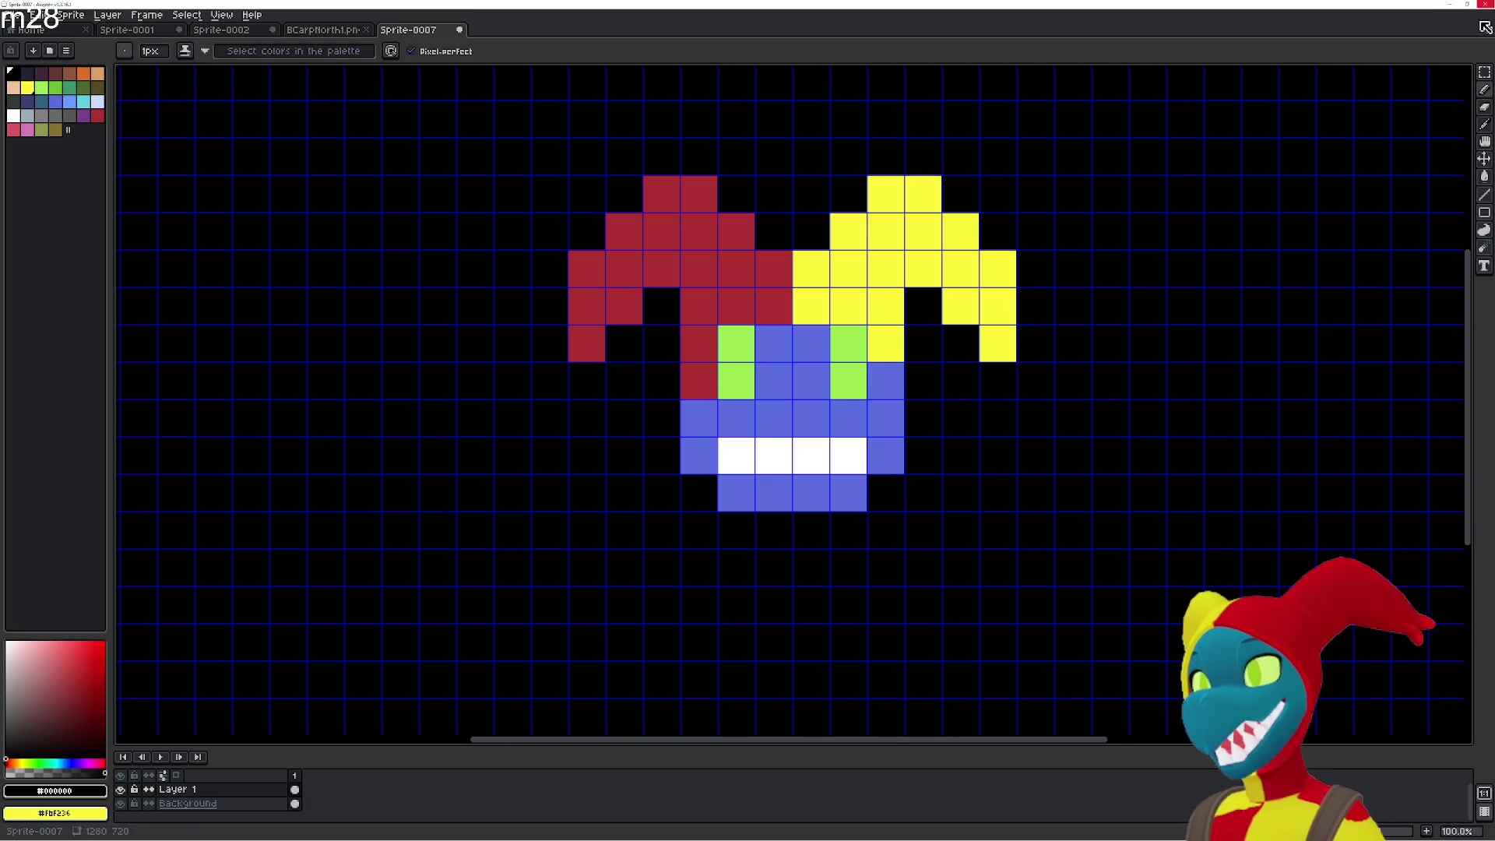
{"action": "left_click", "coordinate": [1489, 31]}
{"action": "left_click", "coordinate": [1490, 31]}
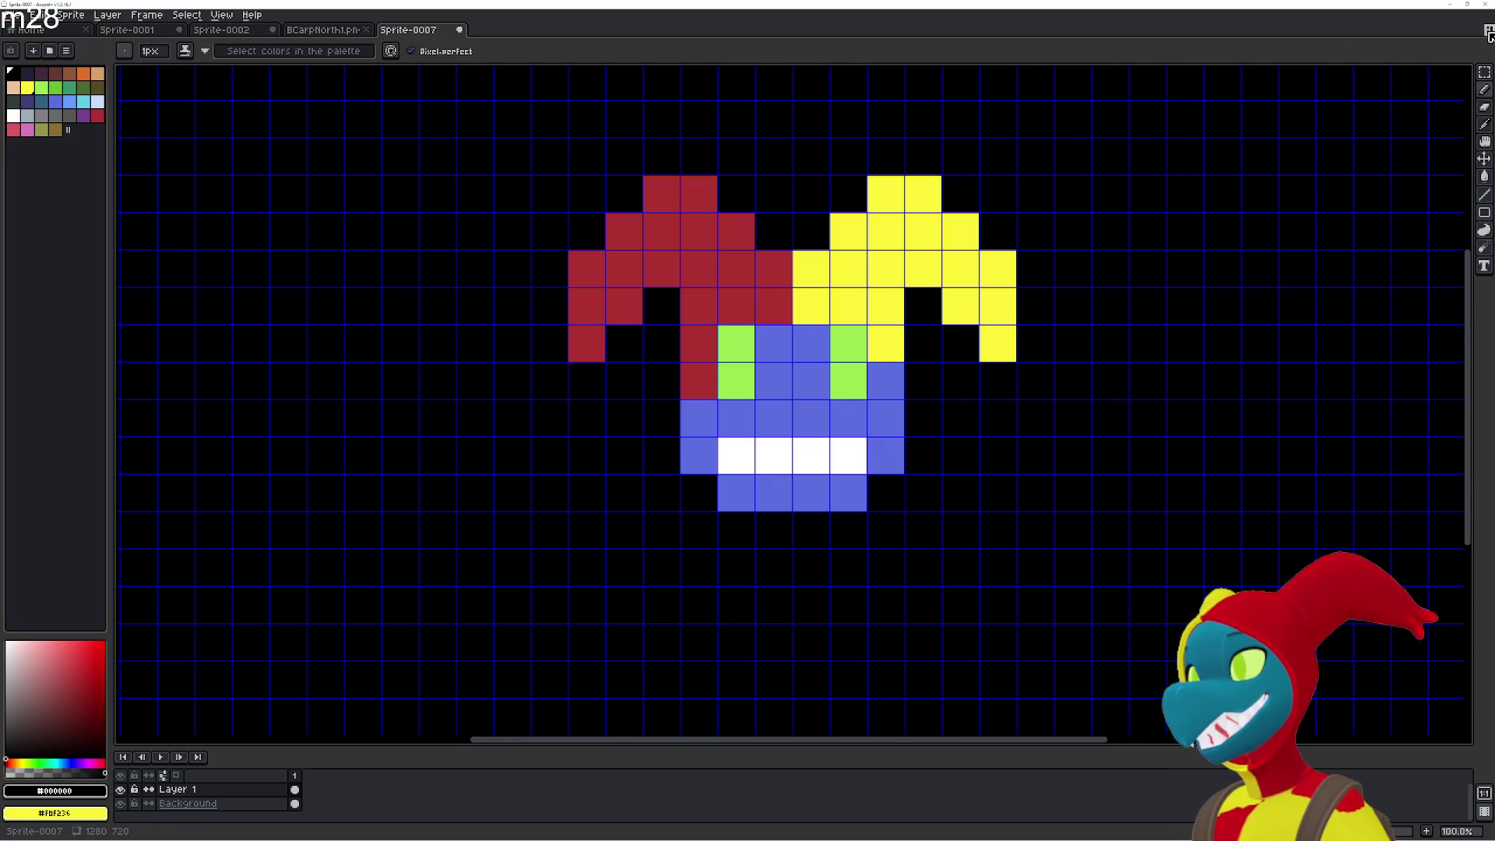
Open Grid Settings from the View > Grid menu and cancel without changes.
{"action": "left_click", "coordinate": [154, 16]}
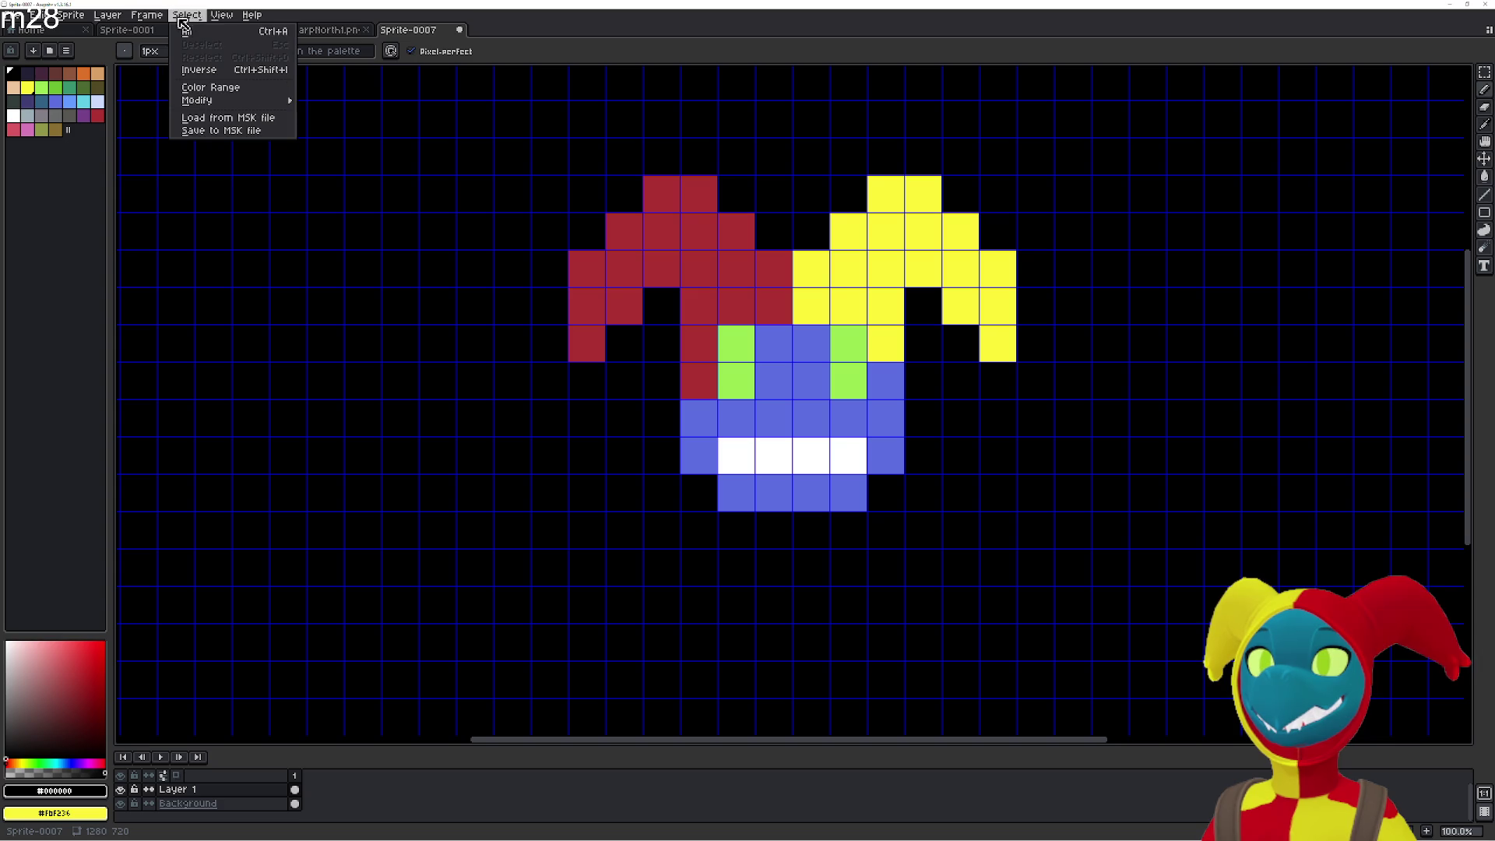
{"action": "mouse_move", "coordinate": [221, 18]}
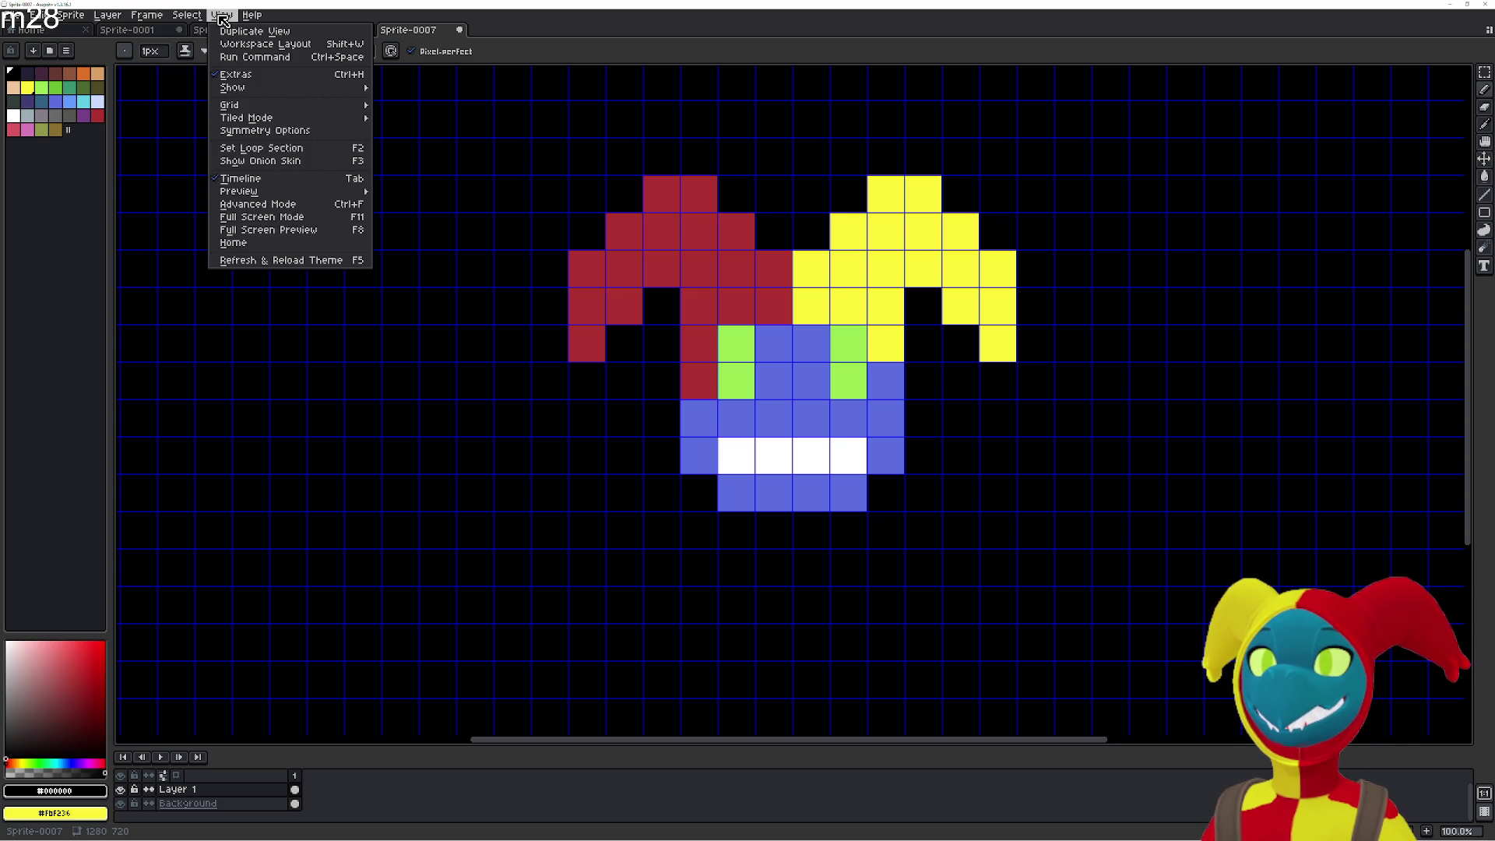
{"action": "mouse_move", "coordinate": [115, 18]}
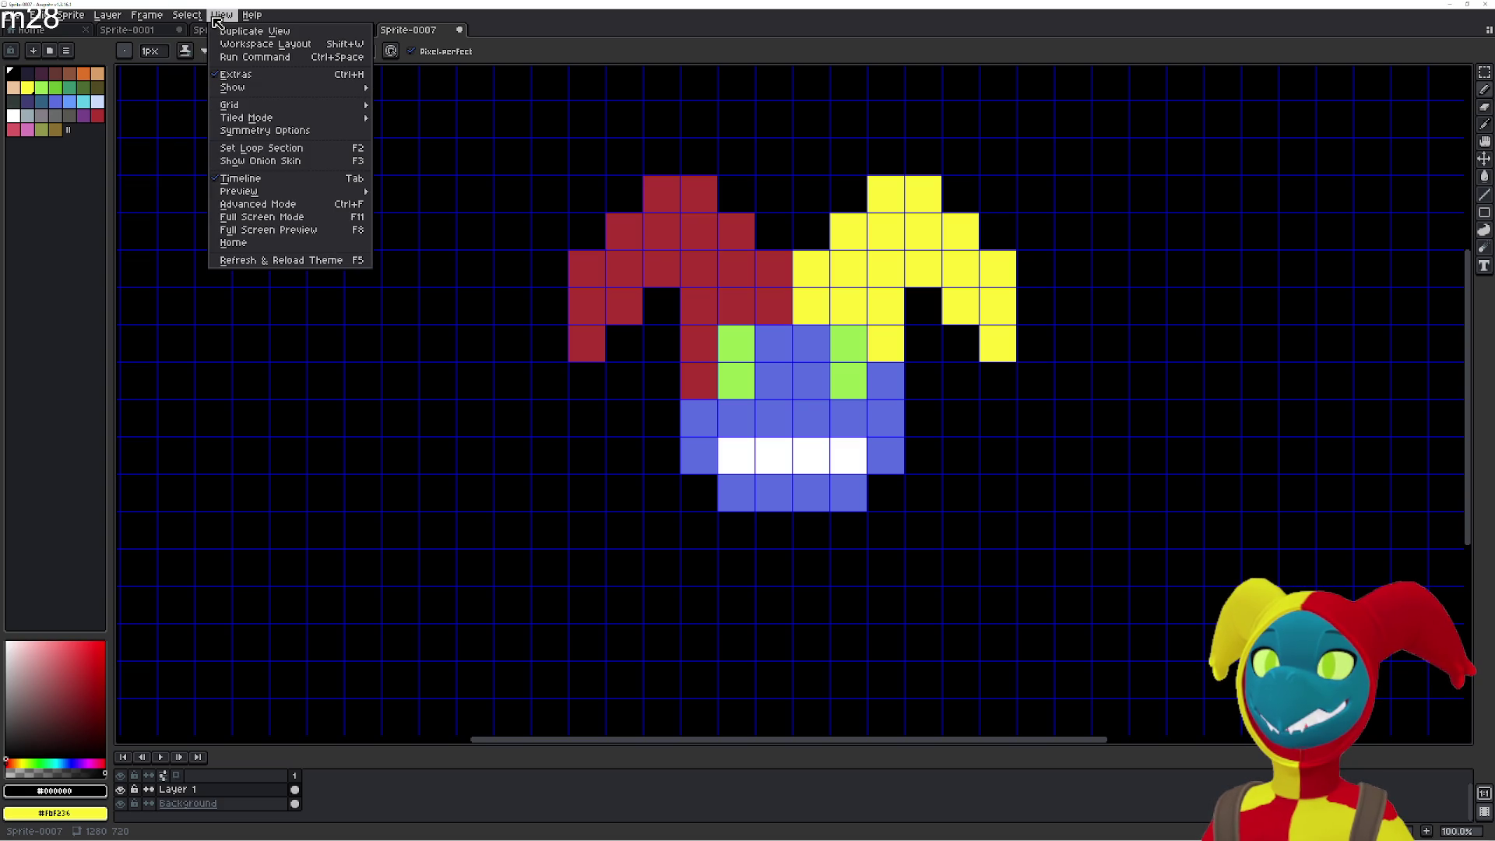
{"action": "mouse_move", "coordinate": [274, 106]}
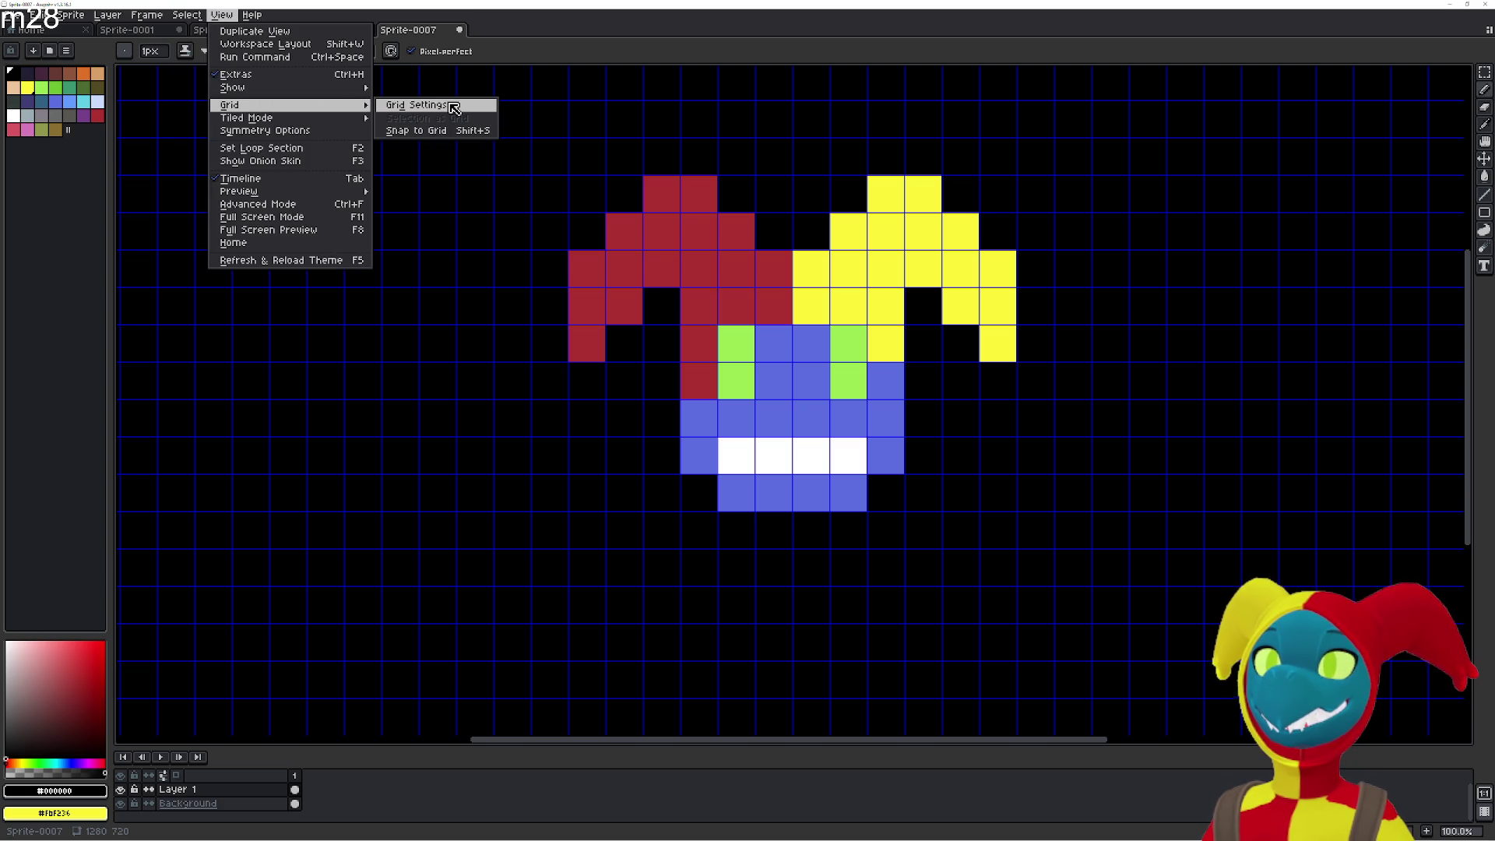
{"action": "left_click", "coordinate": [453, 106]}
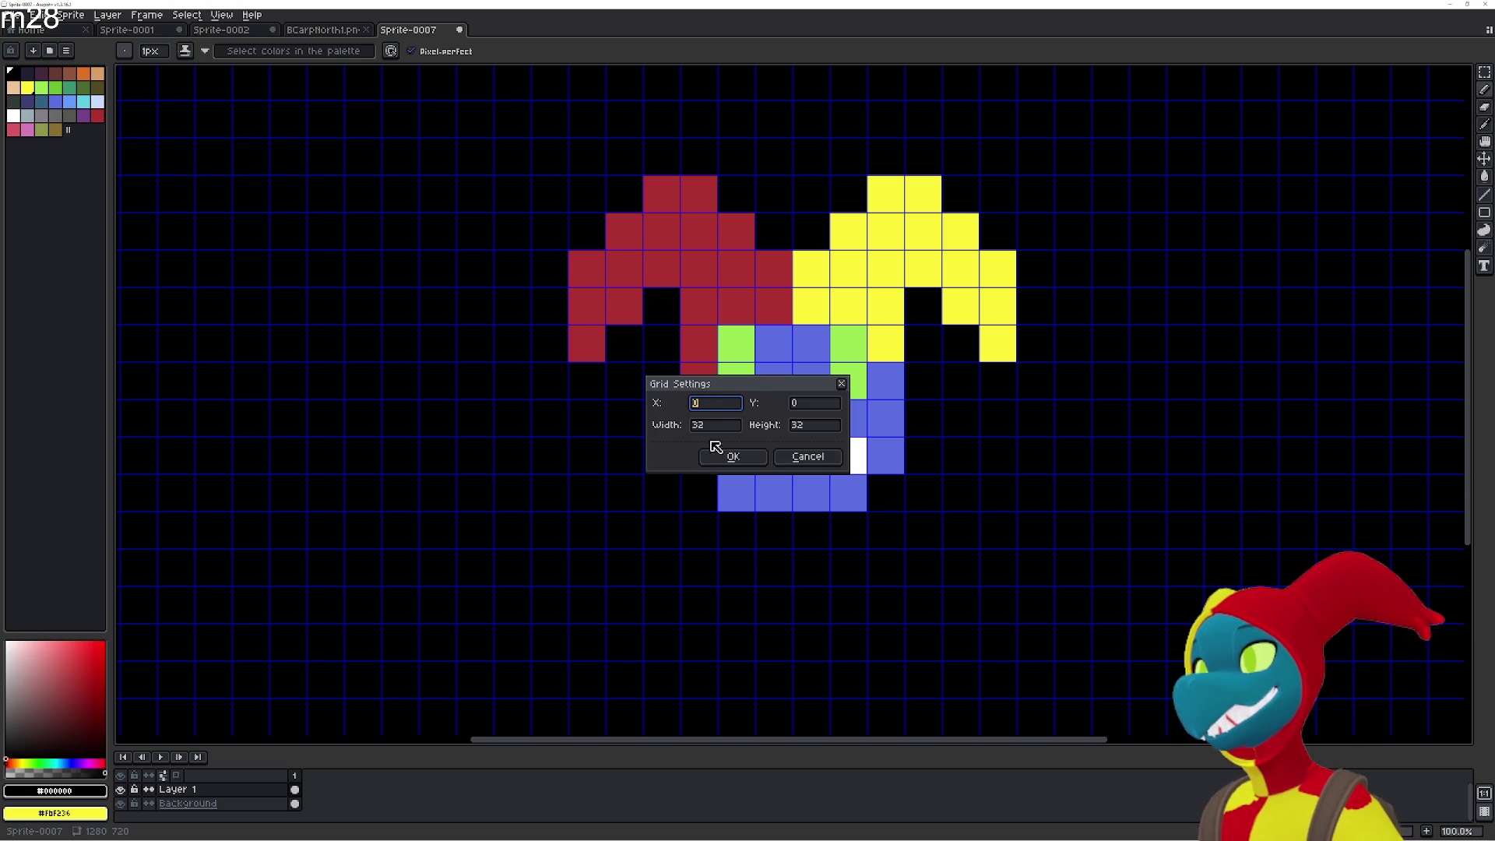
{"action": "left_click", "coordinate": [808, 456]}
Enable Snap to Grid from the View > Grid menu.
{"action": "left_click", "coordinate": [140, 17]}
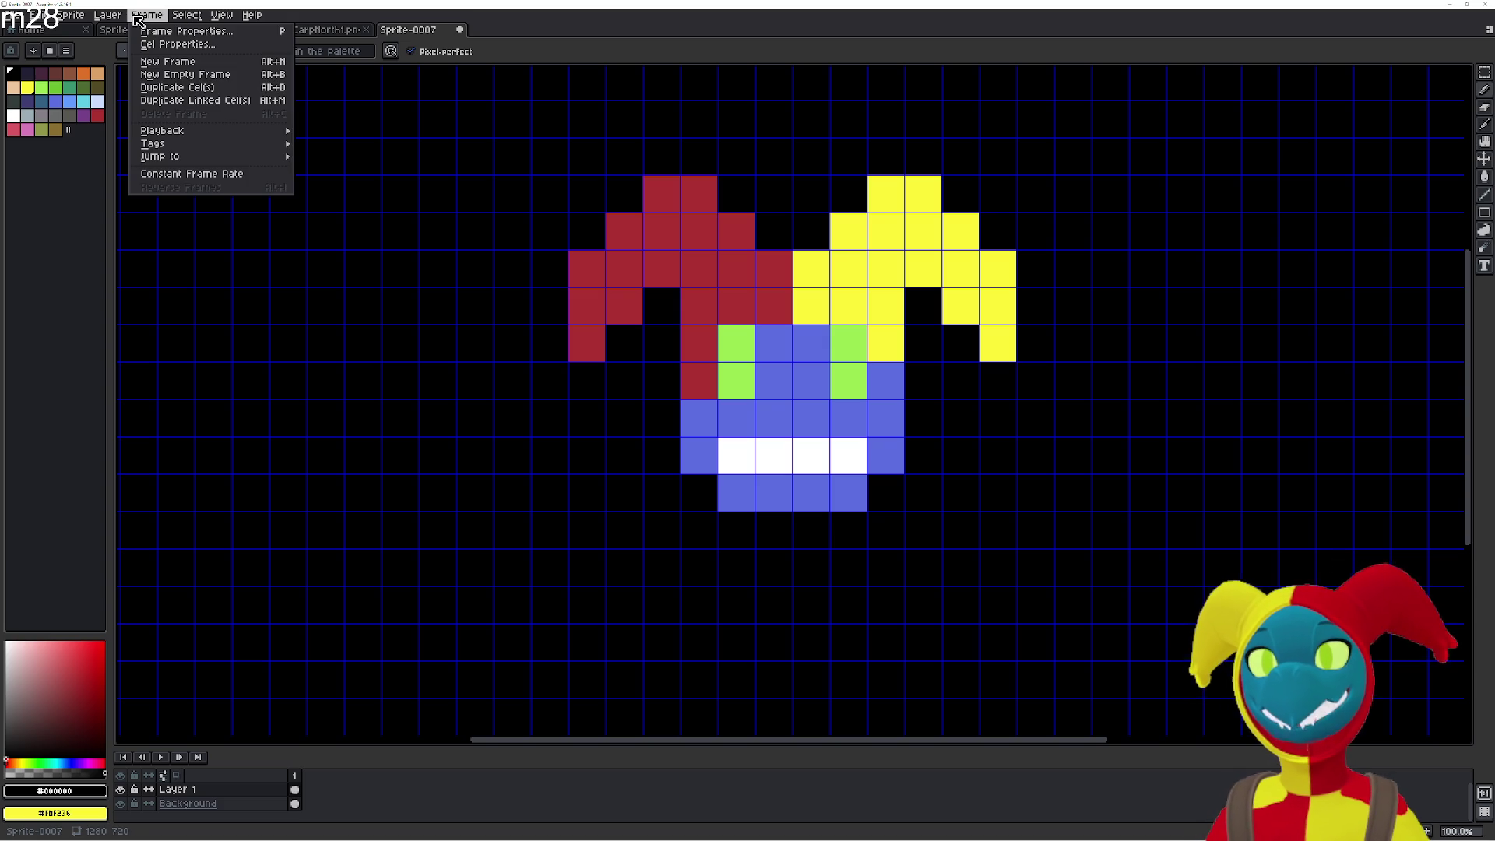
{"action": "mouse_move", "coordinate": [181, 15]}
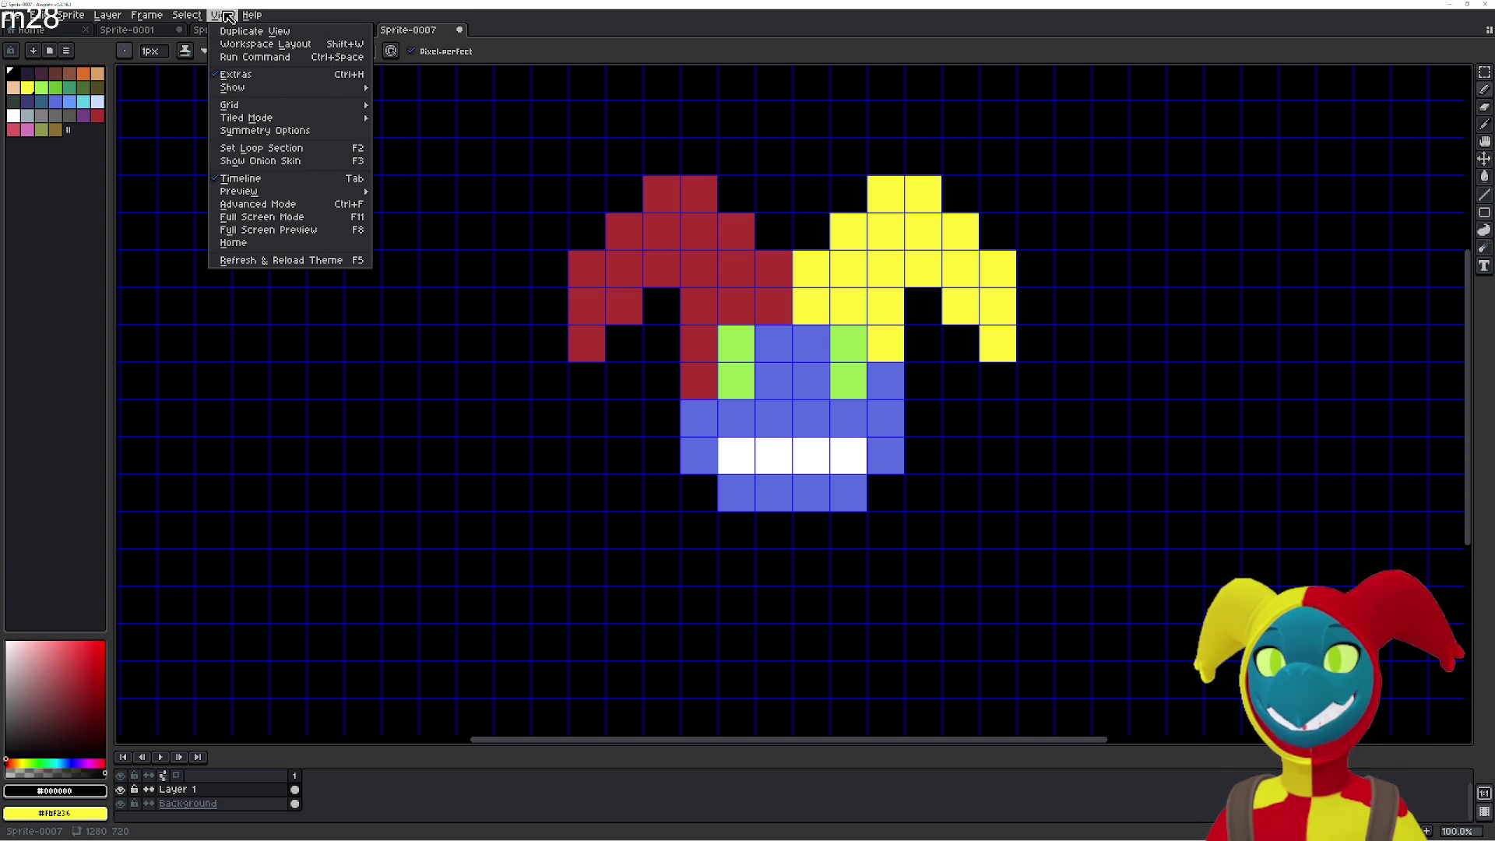
{"action": "mouse_move", "coordinate": [281, 106]}
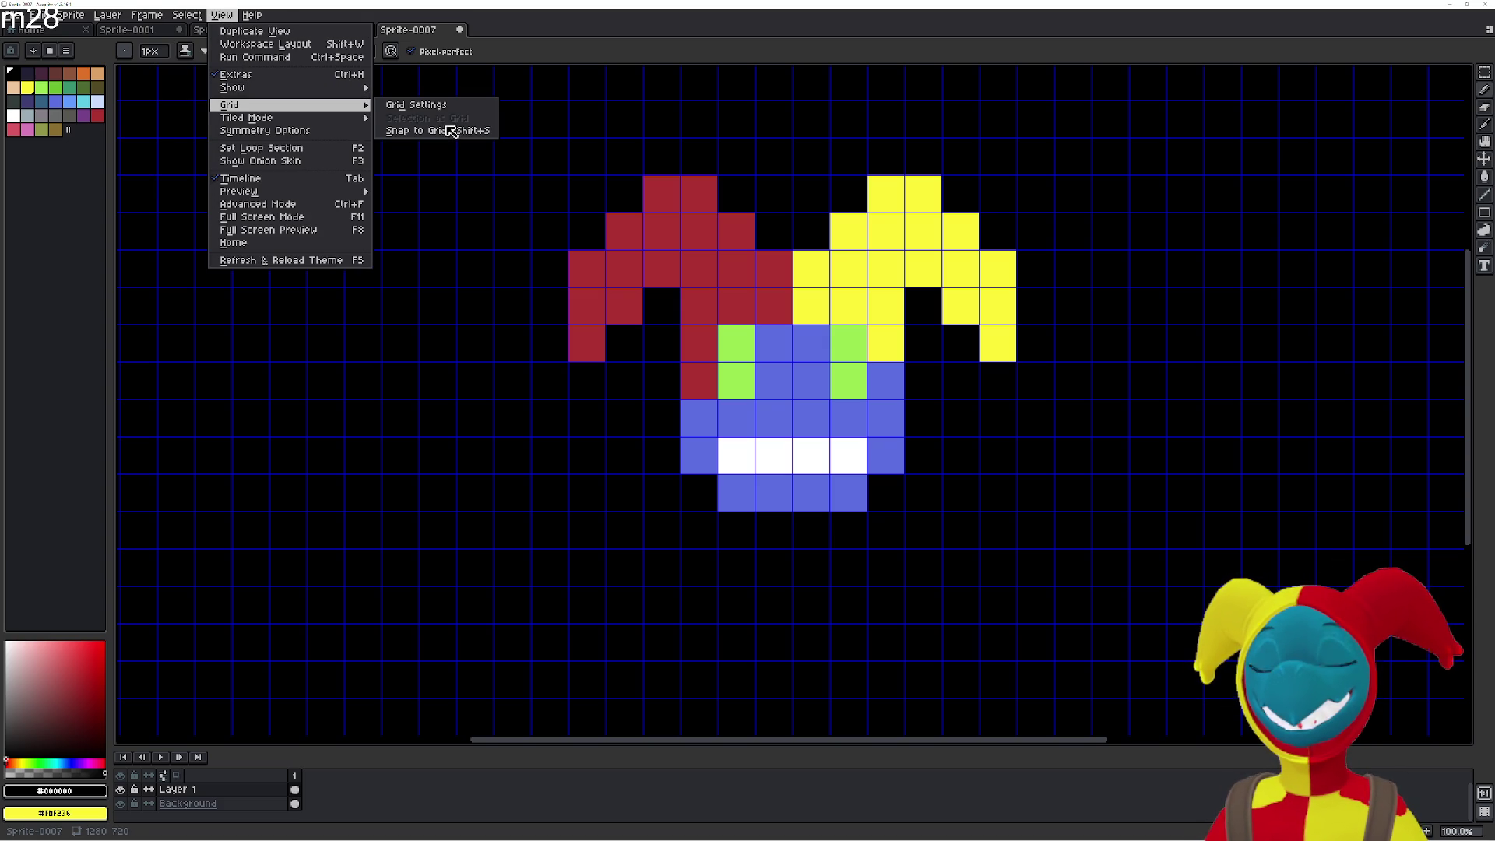
{"action": "left_click", "coordinate": [443, 130]}
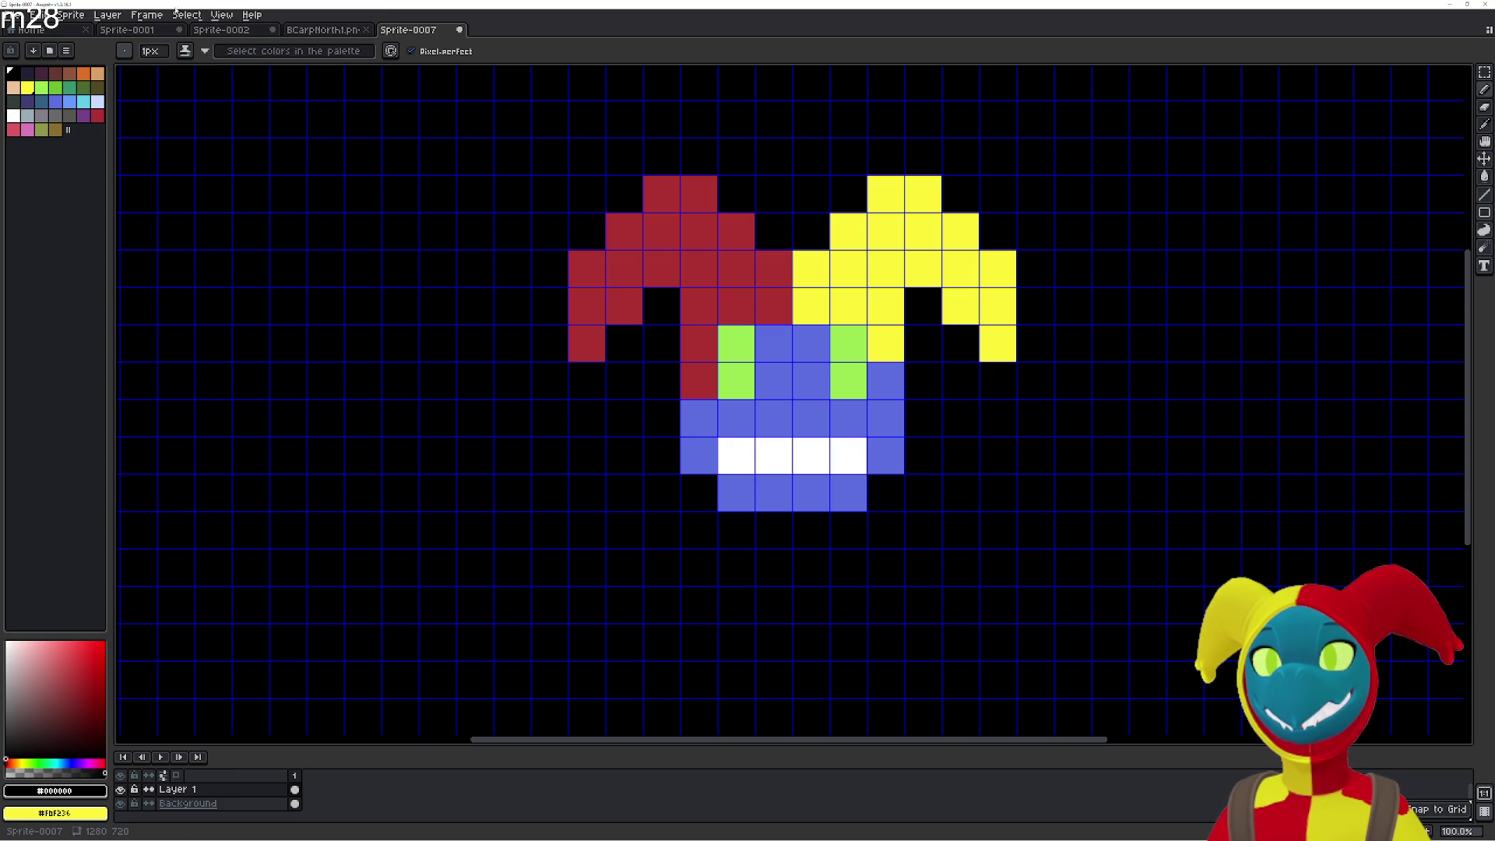
{"action": "left_click", "coordinate": [184, 15]}
{"action": "mouse_move", "coordinate": [148, 18]}
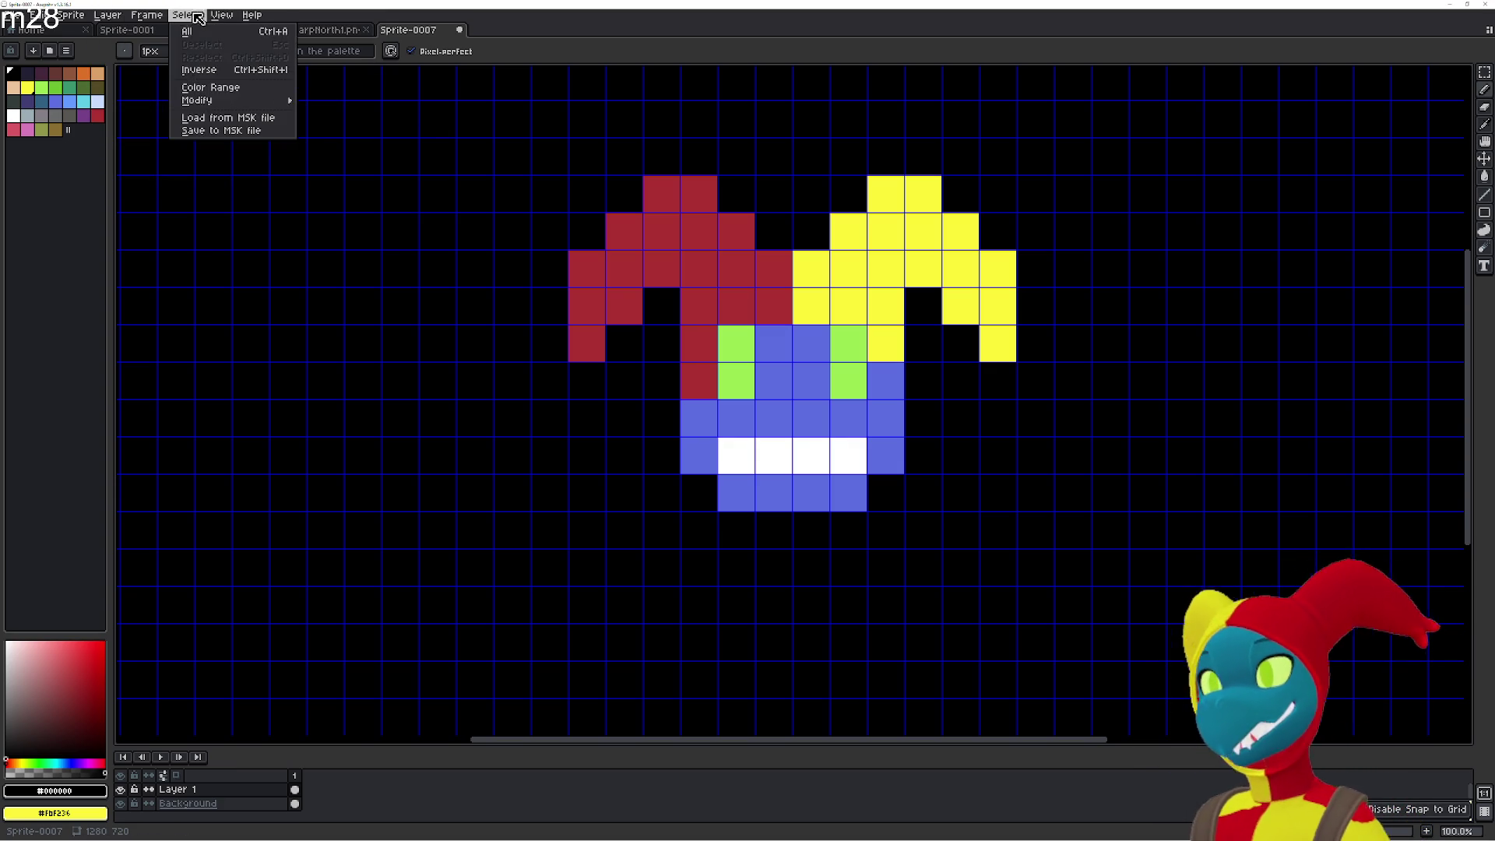
{"action": "mouse_move", "coordinate": [222, 16]}
{"action": "mouse_move", "coordinate": [232, 92]}
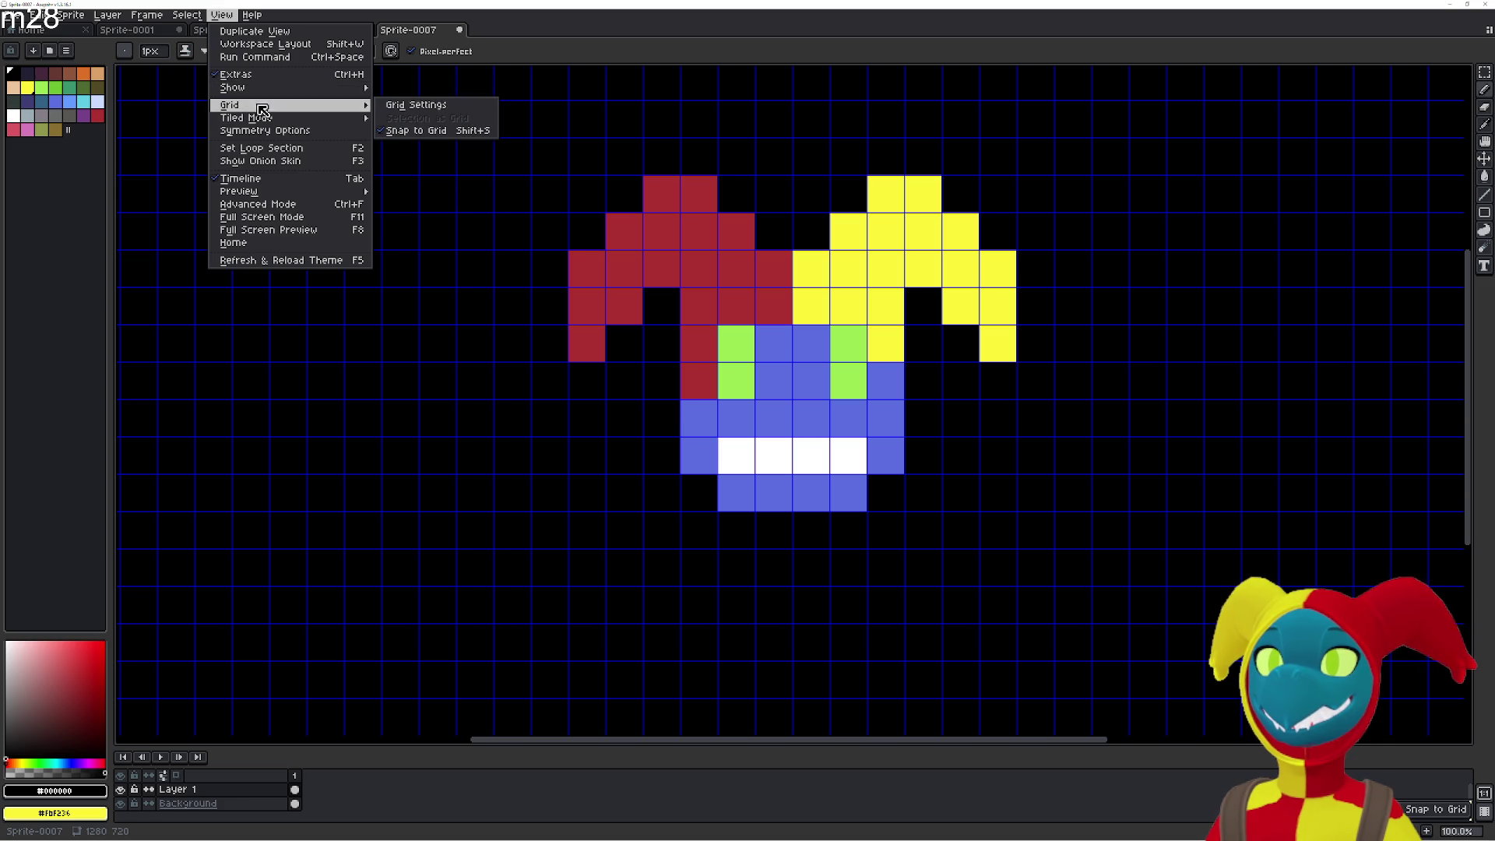
{"action": "left_click", "coordinate": [420, 111]}
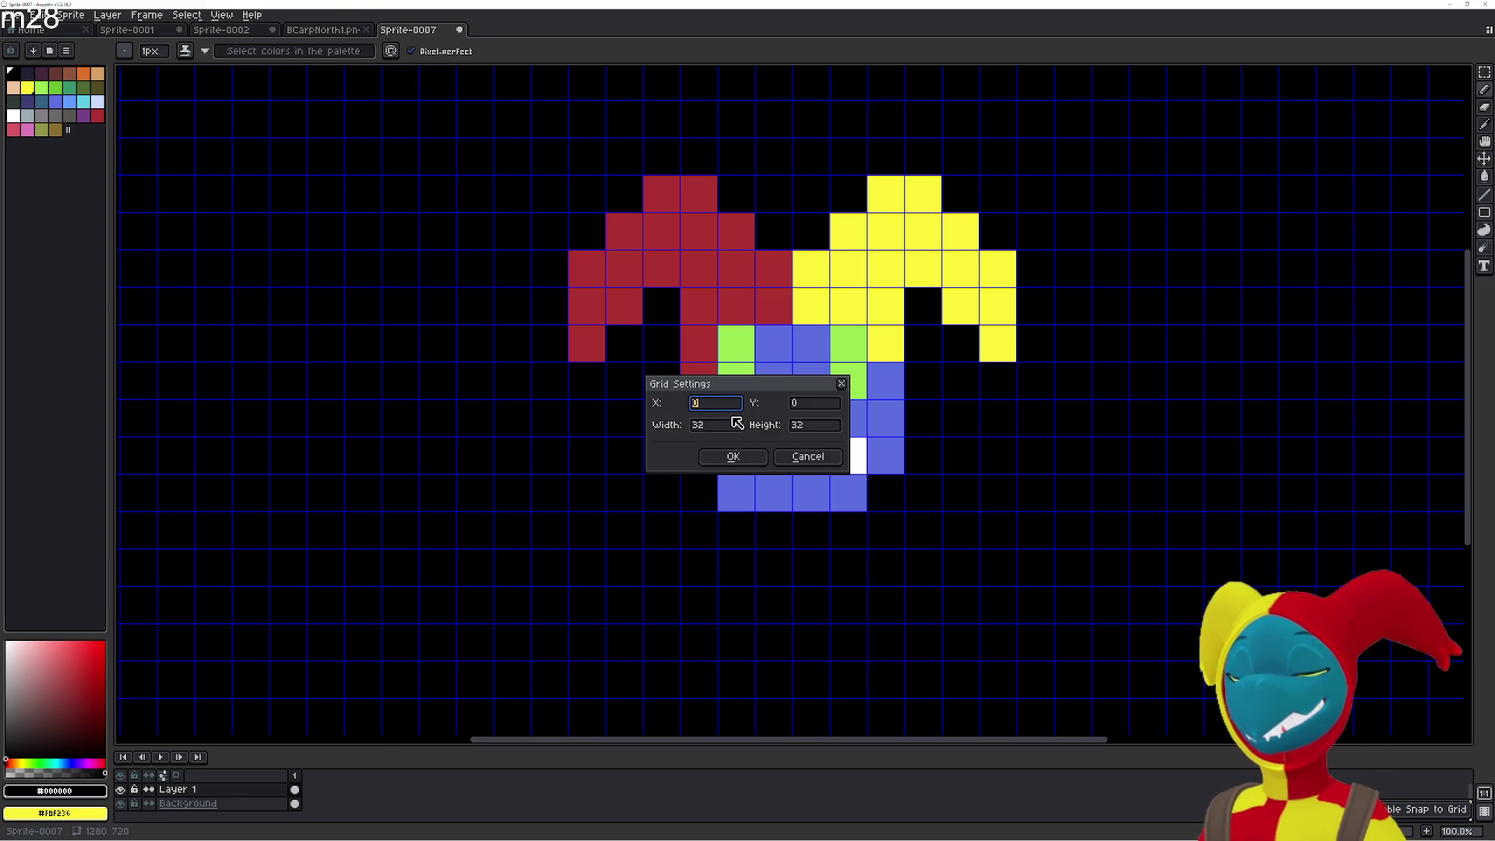
{"action": "left_click", "coordinate": [701, 424]}
{"action": "type", "text": "1"}
{"action": "left_click", "coordinate": [810, 424]}
{"action": "type", "text": "0"}
{"action": "left_click", "coordinate": [705, 424]}
{"action": "type", "text": "0"}
{"action": "left_click", "coordinate": [818, 425]}
{"action": "type", "text": "10"}
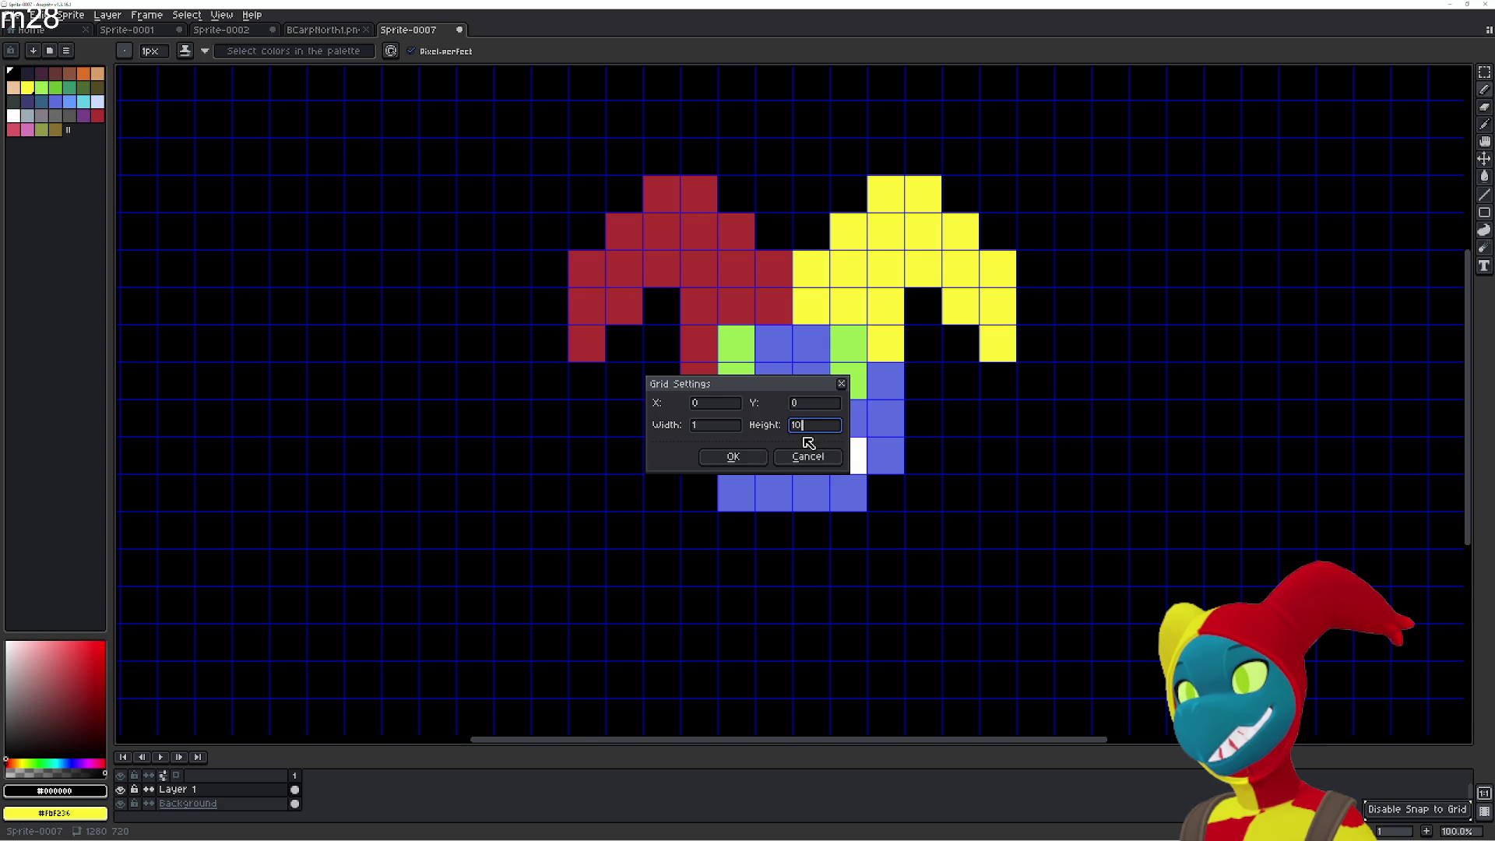
{"action": "left_click", "coordinate": [814, 456]}
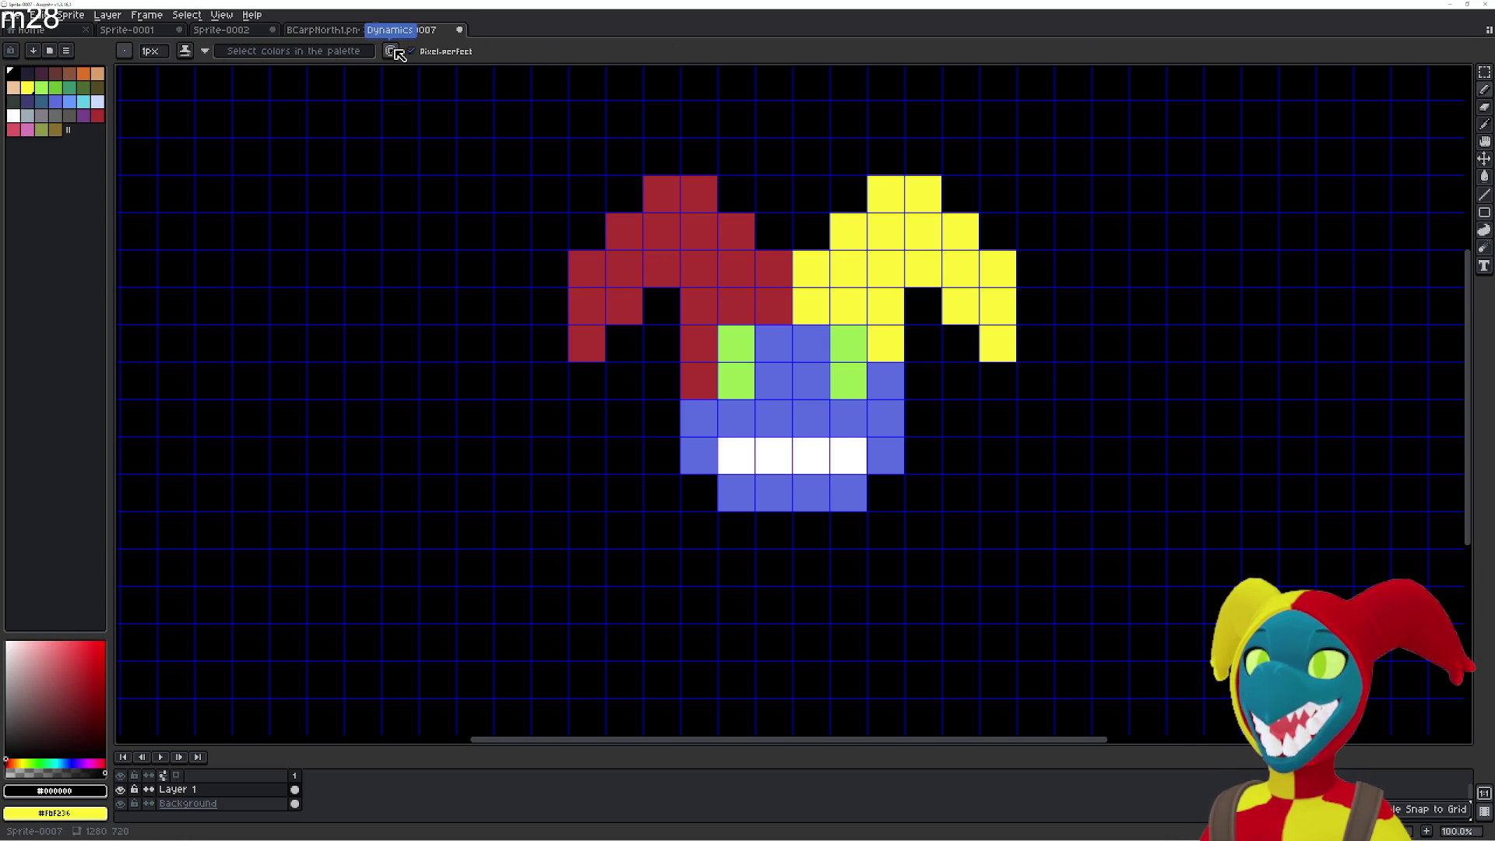
{"action": "left_click", "coordinate": [391, 51]}
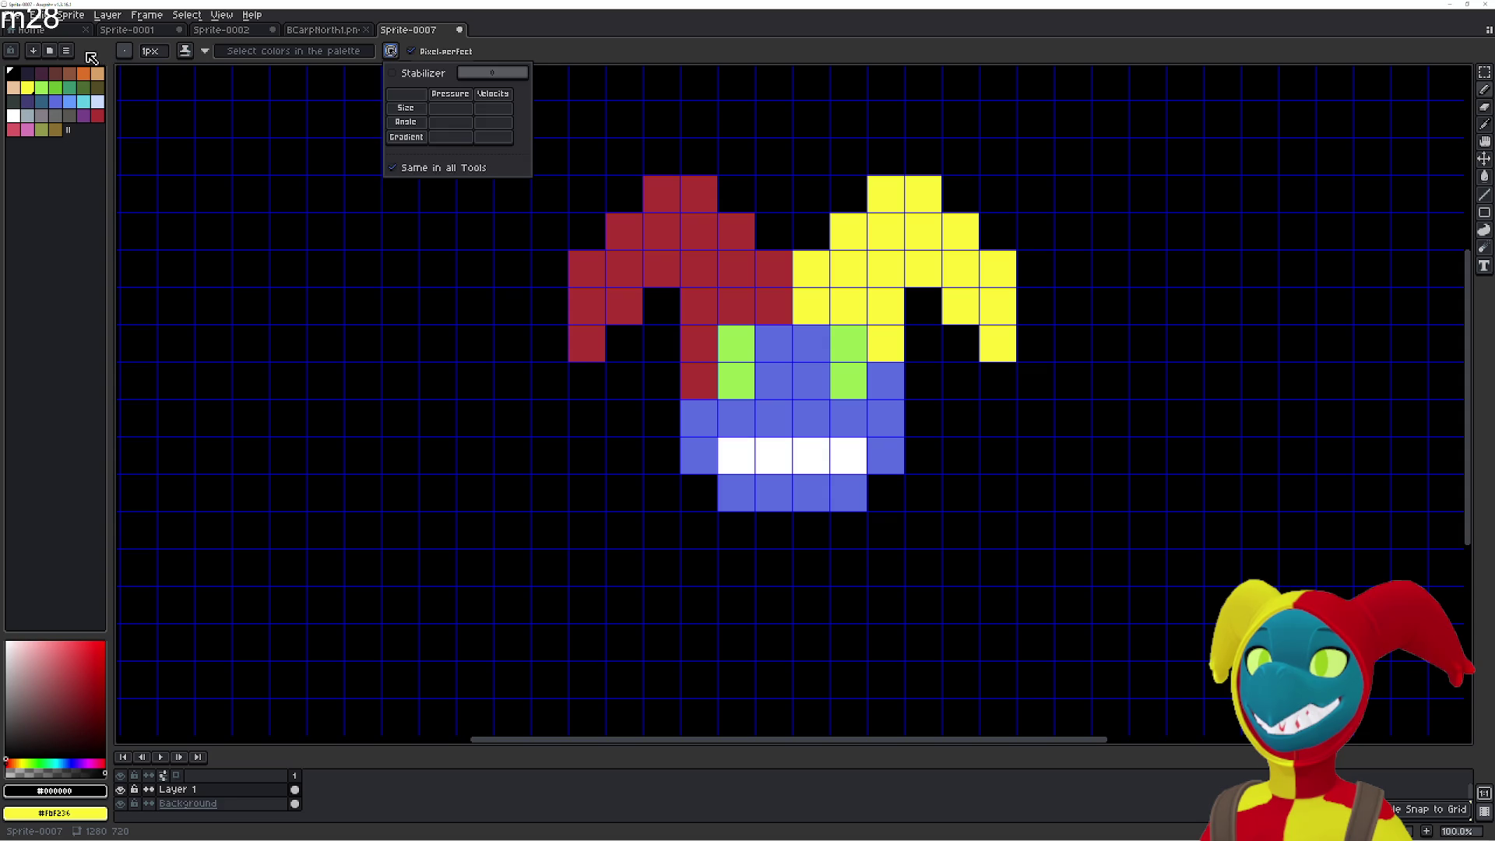
{"action": "left_click", "coordinate": [192, 16]}
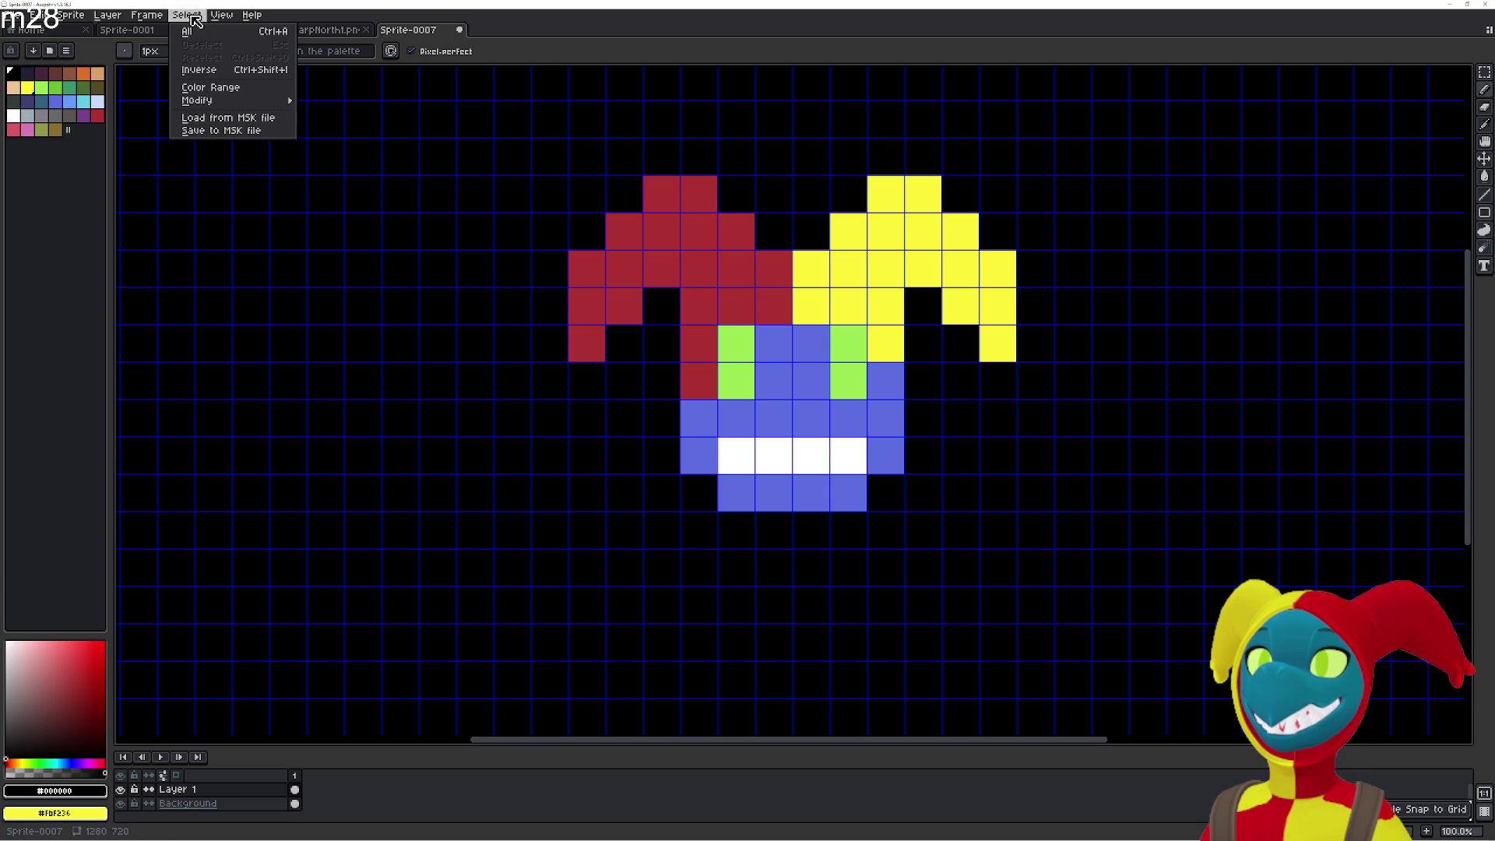
{"action": "mouse_move", "coordinate": [222, 18]}
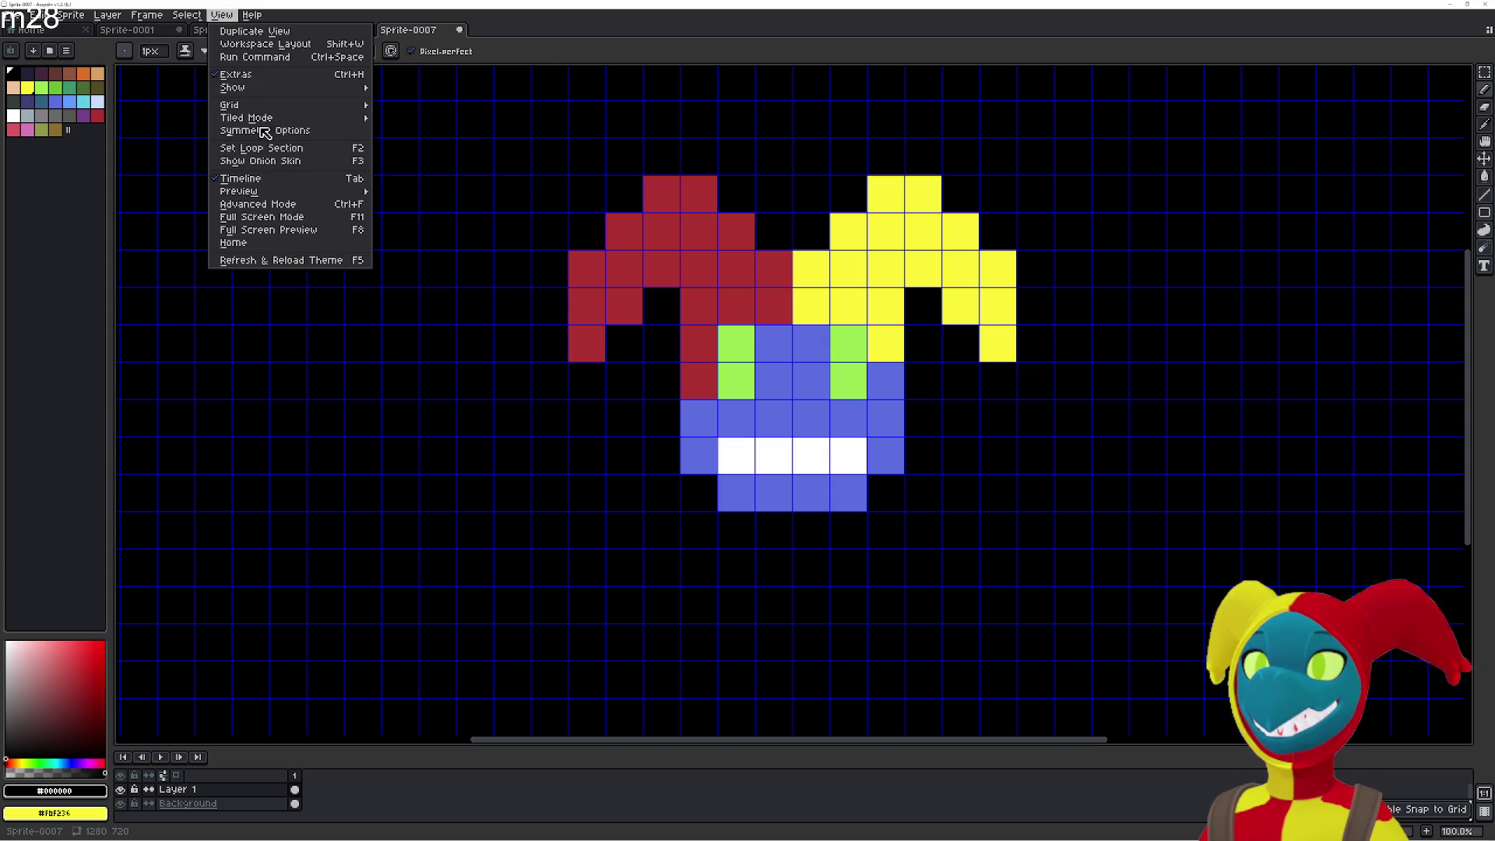
{"action": "mouse_move", "coordinate": [307, 191]}
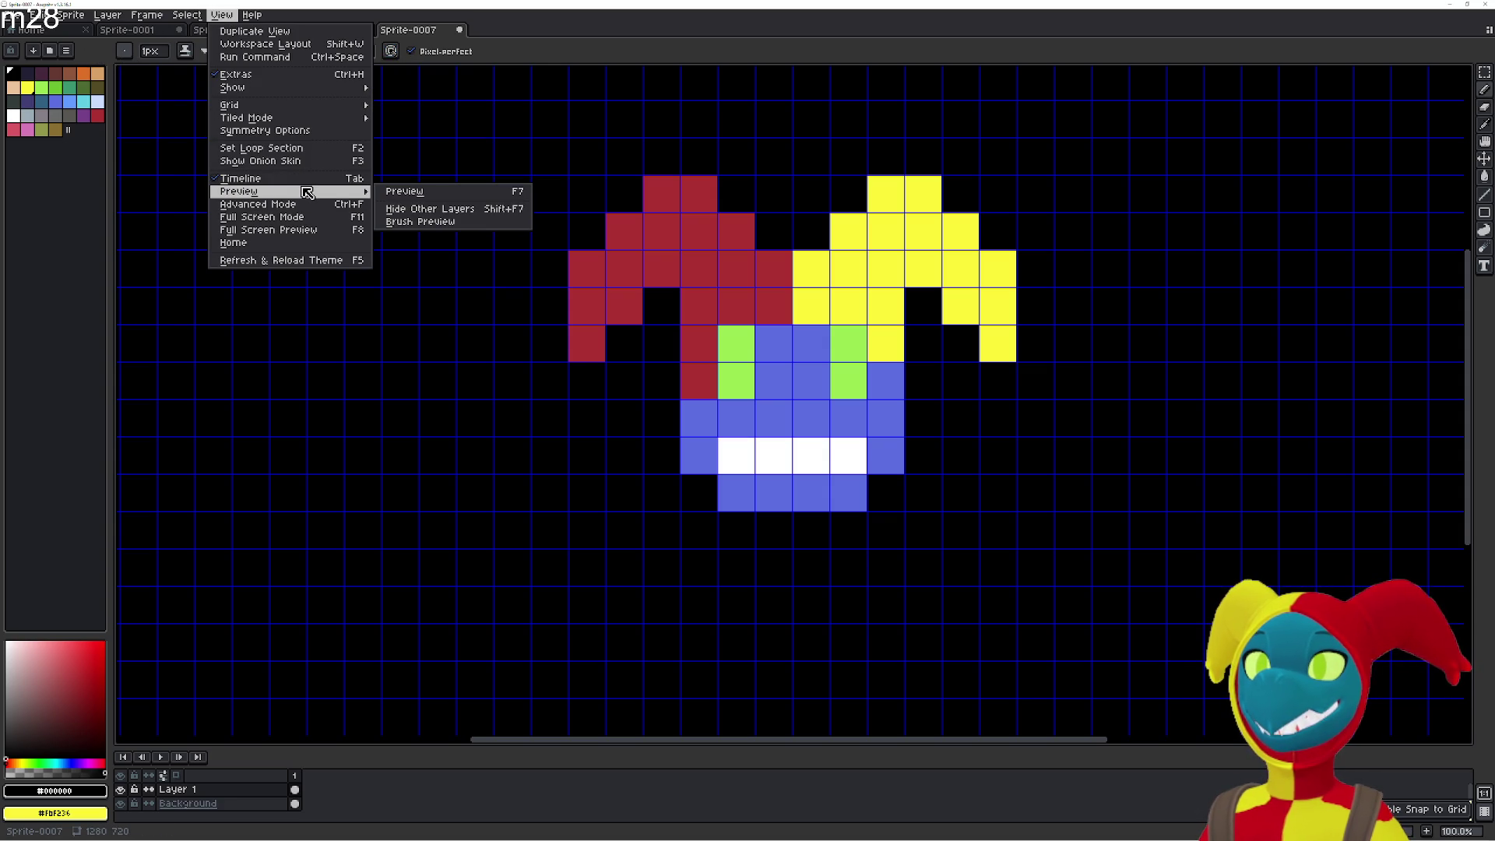
{"action": "left_click", "coordinate": [405, 192]}
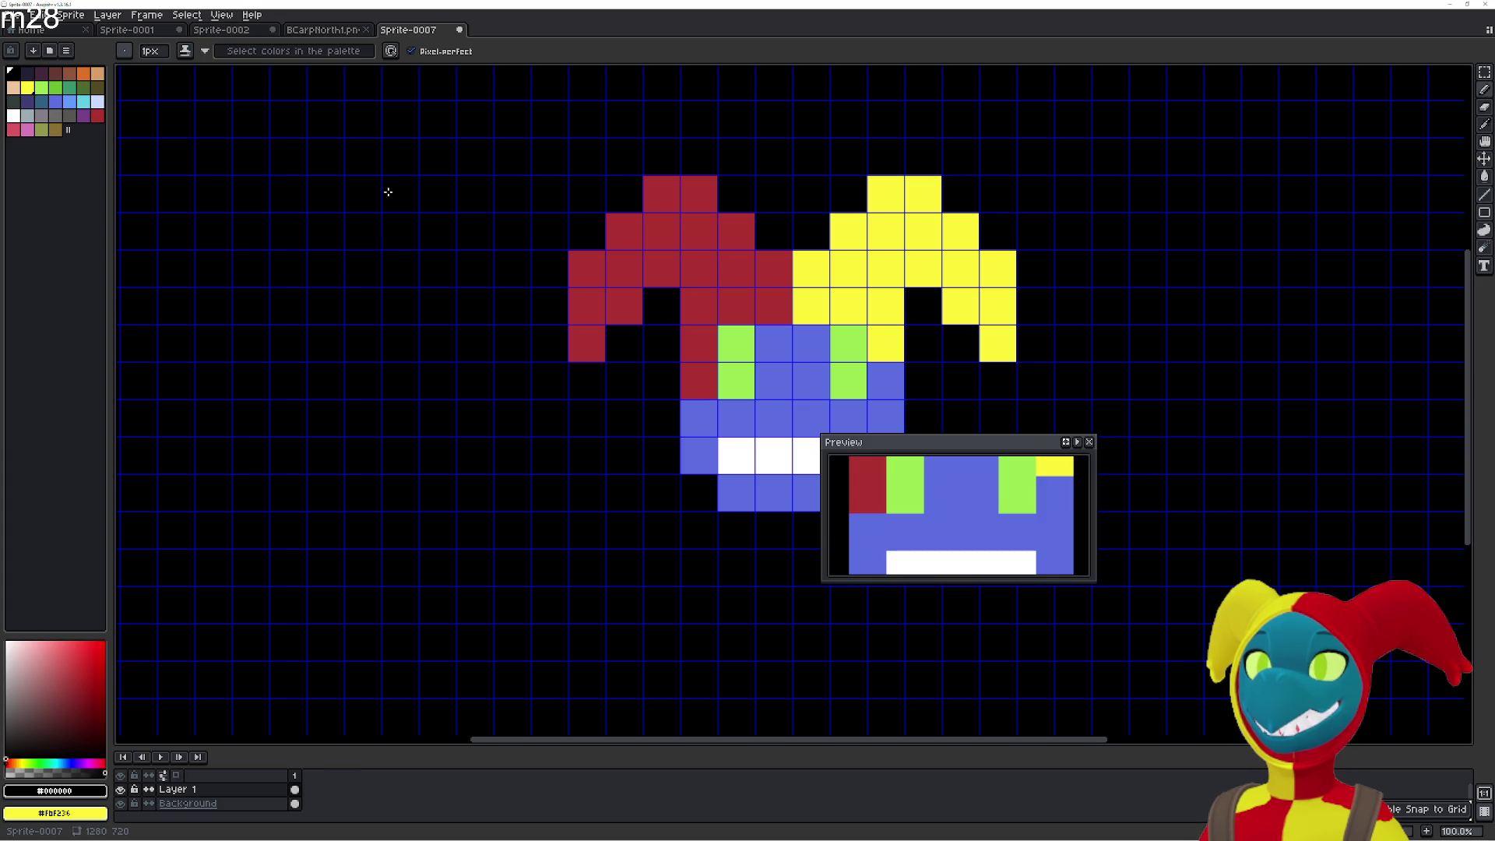
{"action": "left_click", "coordinate": [1066, 444]}
{"action": "left_click_drag", "start_coordinate": [1044, 443], "coordinate": [698, 194]}
{"action": "mouse_move", "coordinate": [749, 332]}
{"action": "left_mouse_down"}
{"action": "mouse_move", "coordinate": [979, 574]}
{"action": "mouse_move", "coordinate": [1180, 732]}
{"action": "mouse_move", "coordinate": [1099, 658]}
{"action": "left_mouse_up"}
{"action": "left_click", "coordinate": [1094, 193]}
{"action": "scroll", "coordinate": [844, 343], "scroll_direction": "up", "scroll_amount": 2}
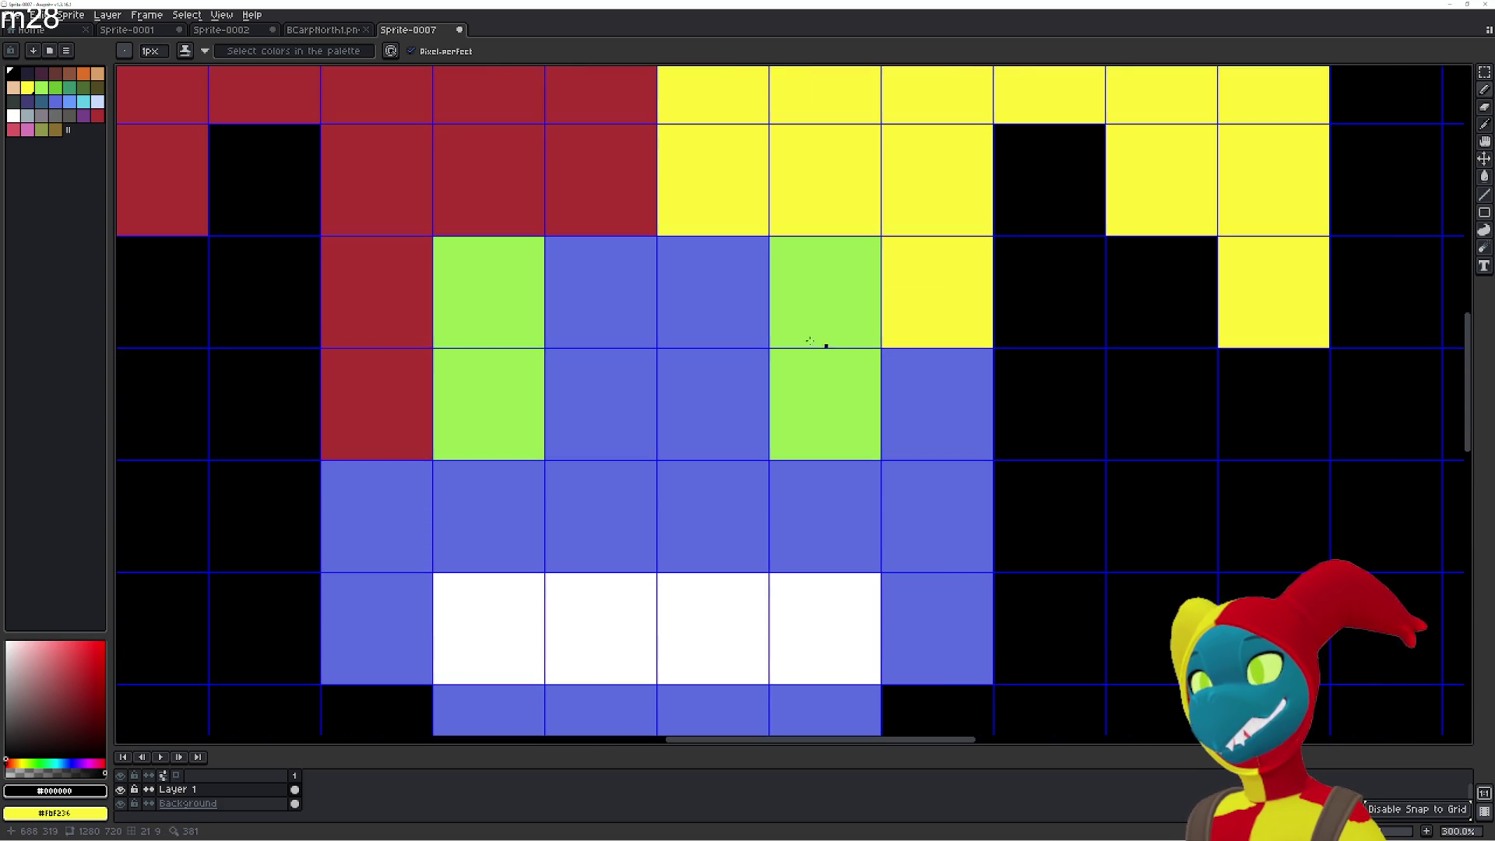
Fill the yellow cell and two red cells next to the face with blue.
{"action": "scroll", "coordinate": [803, 357], "scroll_direction": "down", "scroll_amount": 1}
{"action": "key", "text": "i"}
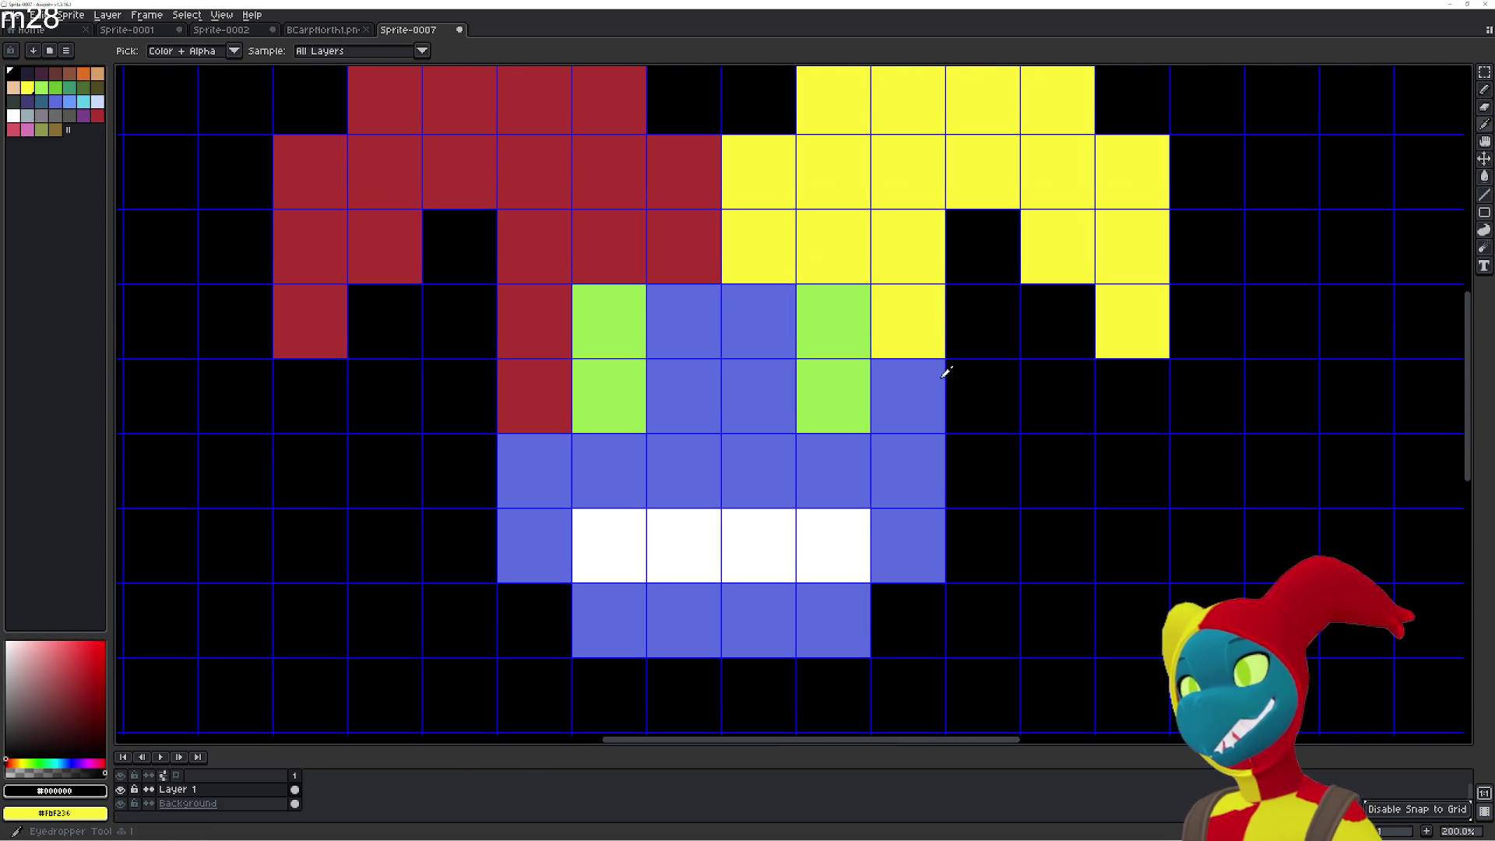
{"action": "left_click", "coordinate": [921, 377]}
{"action": "key", "text": "g"}
{"action": "left_click", "coordinate": [908, 327]}
{"action": "left_click", "coordinate": [535, 395]}
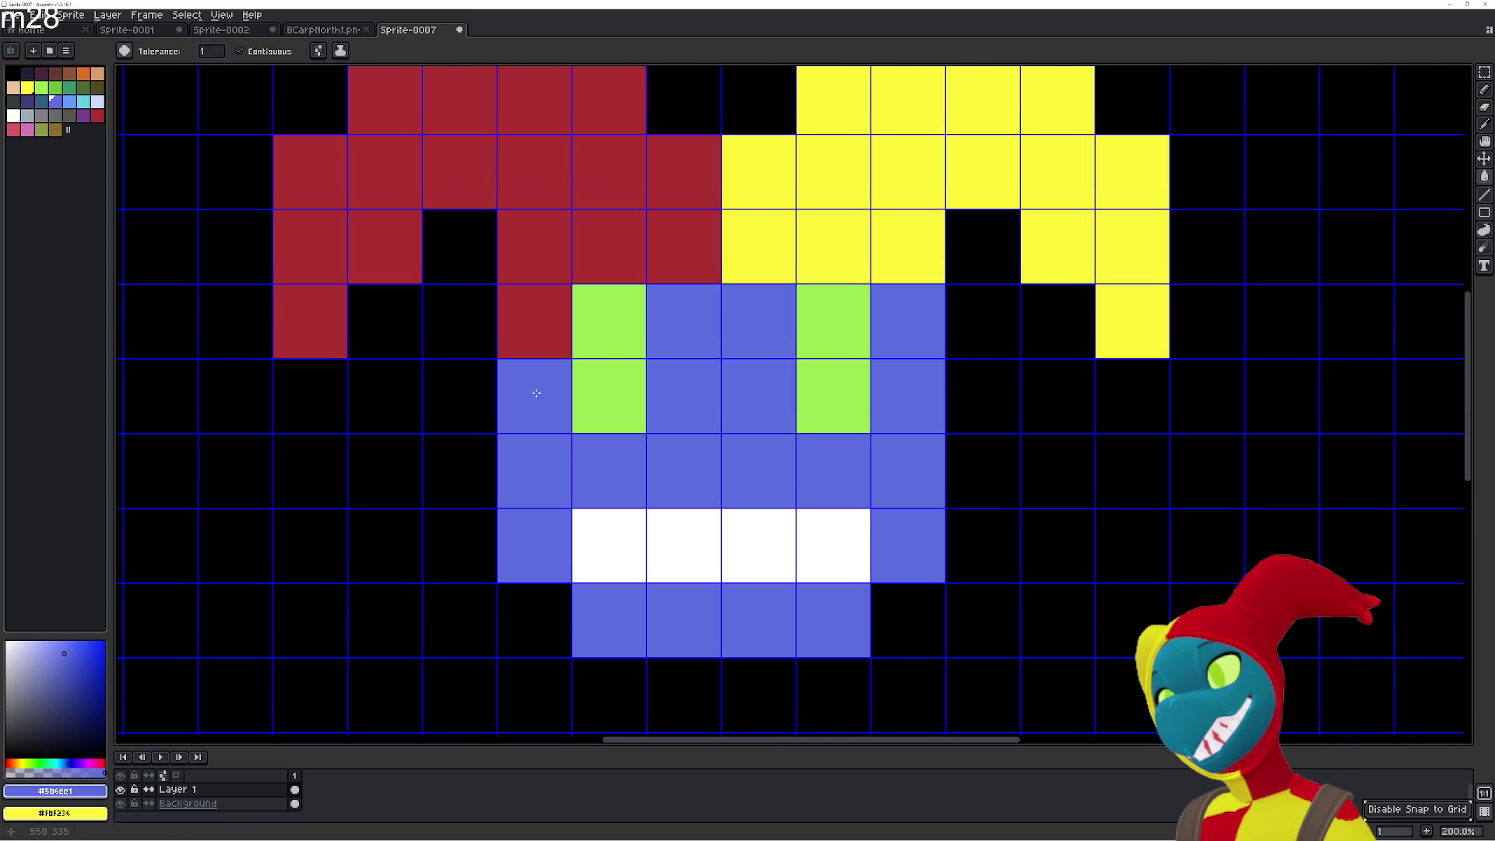
{"action": "left_click", "coordinate": [537, 331]}
{"action": "left_click_drag", "start_coordinate": [612, 450], "coordinate": [664, 524]}
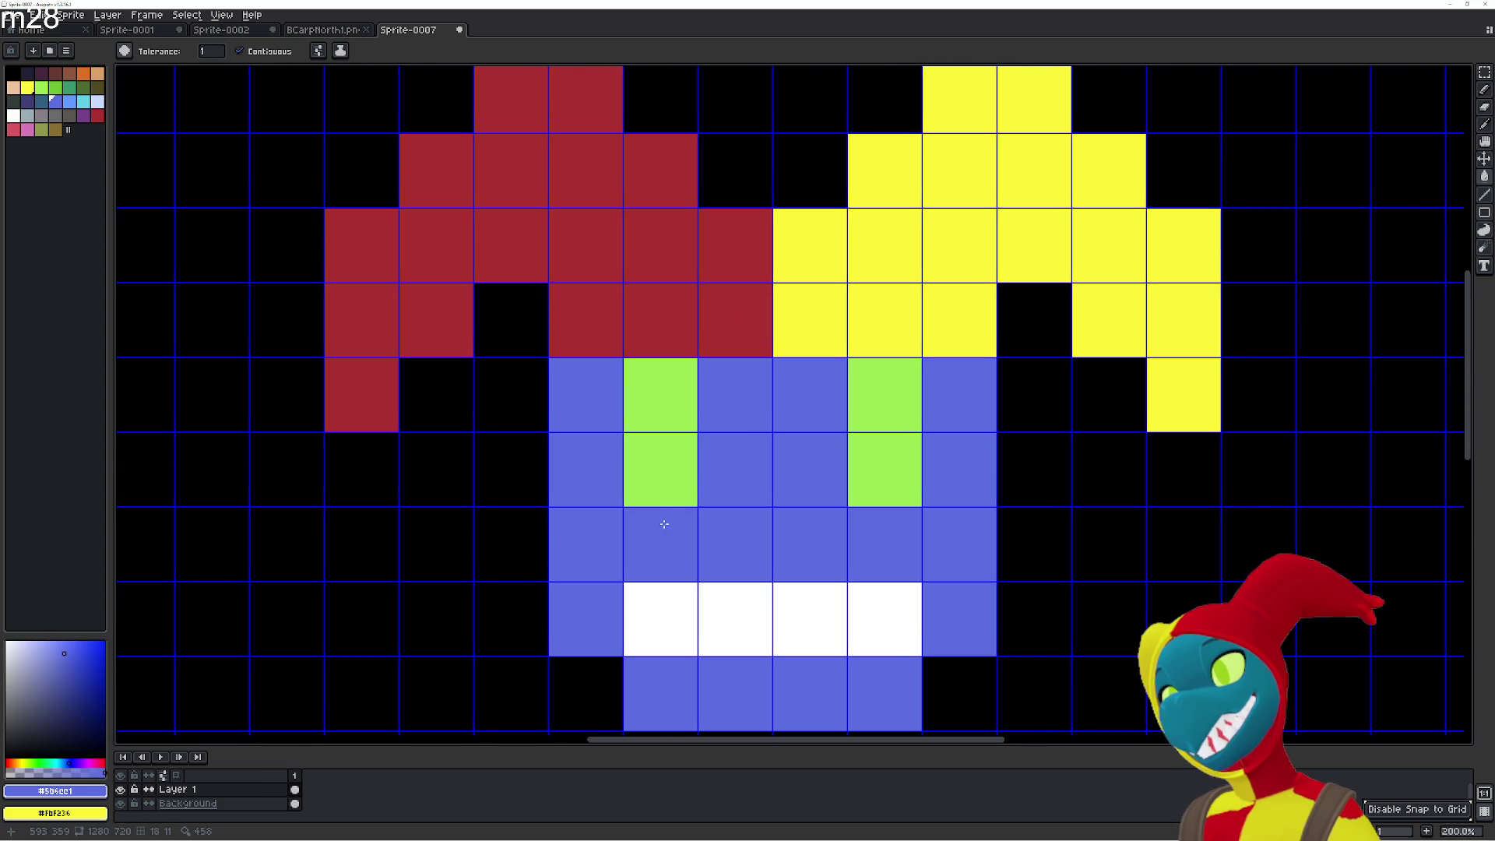
Recolour a few cells near the eye using red and yellow taken from the hat.
{"action": "key", "text": "i"}
{"action": "left_click", "coordinate": [606, 329]}
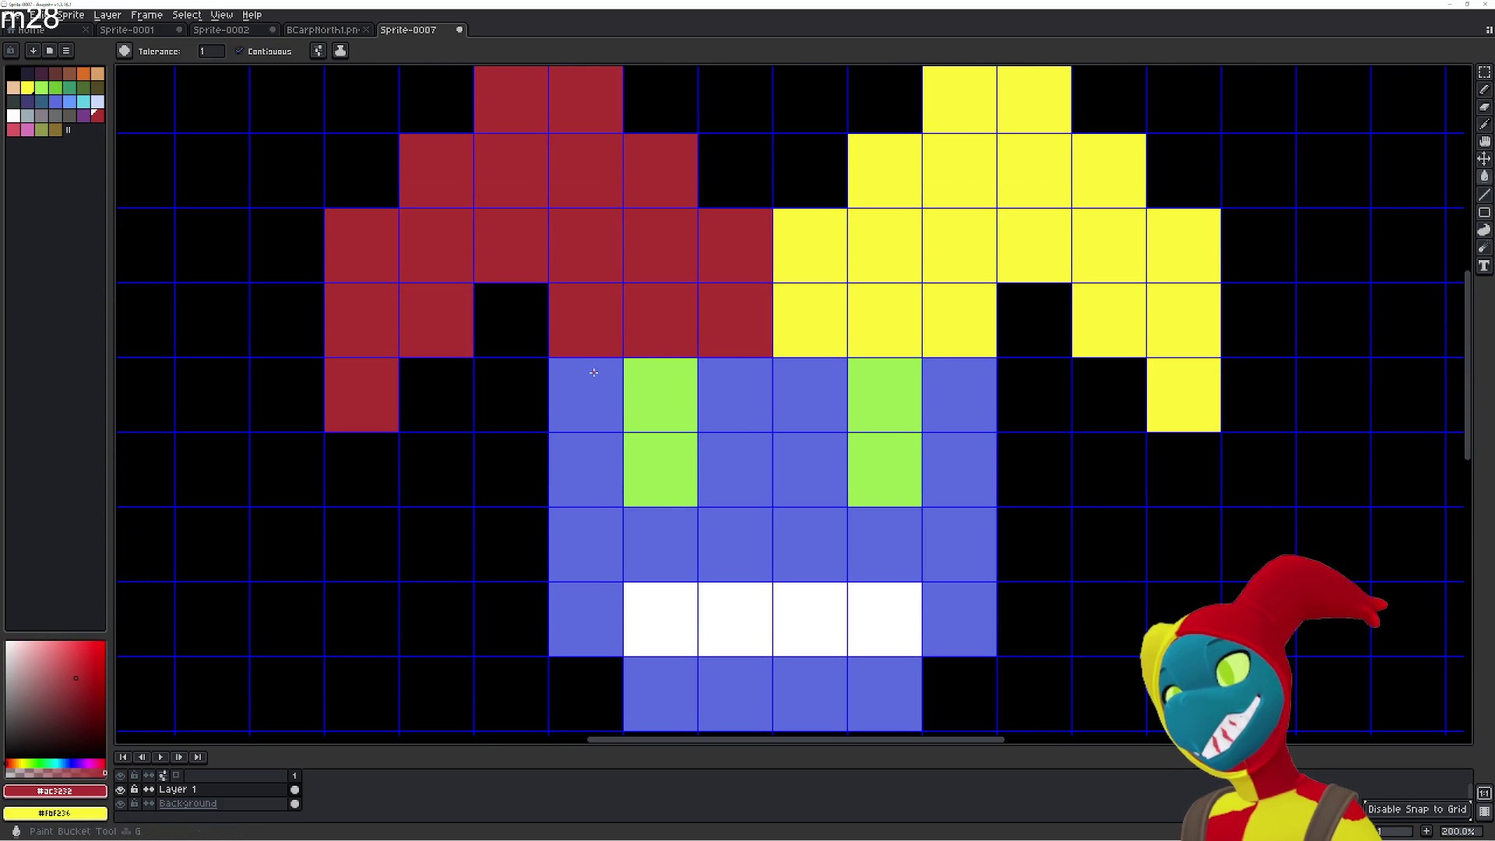
{"action": "key", "text": "g"}
{"action": "left_click", "coordinate": [587, 395]}
{"action": "key", "text": "i"}
{"action": "left_click", "coordinate": [986, 326]}
{"action": "key", "text": "g"}
{"action": "left_click", "coordinate": [960, 395]}
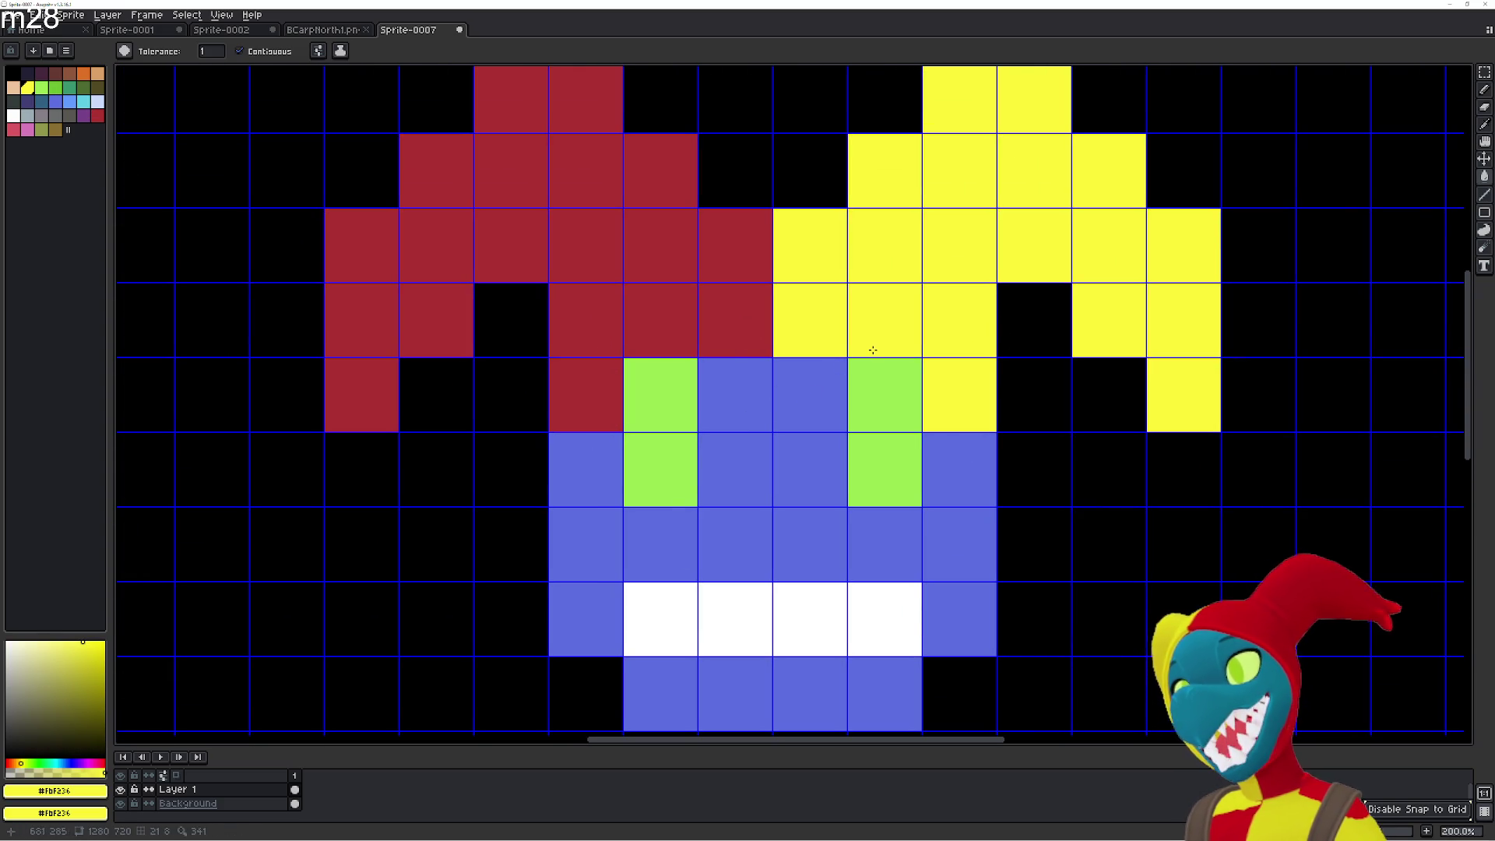
{"action": "scroll", "coordinate": [874, 380], "scroll_direction": "down", "scroll_amount": 2}
{"action": "scroll", "coordinate": [779, 413], "scroll_direction": "up", "scroll_amount": 1}
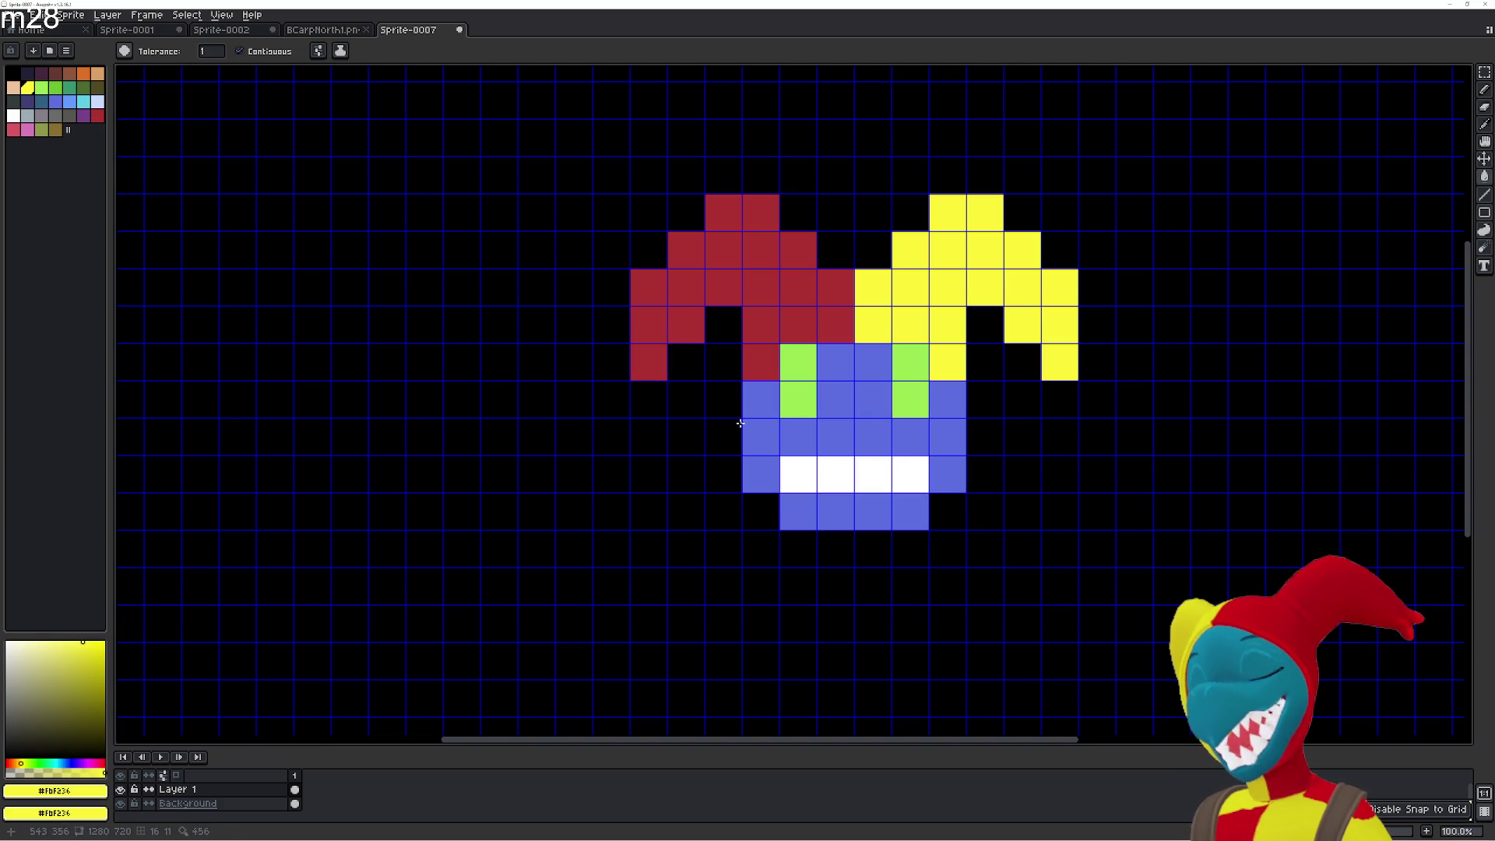
Black out the blue cells running down both sides of the face.
{"action": "key", "text": "i"}
{"action": "left_click", "coordinate": [711, 404]}
{"action": "key", "text": "g"}
{"action": "left_click", "coordinate": [759, 402]}
{"action": "left_click", "coordinate": [760, 436]}
{"action": "left_click", "coordinate": [760, 475]}
{"action": "left_click", "coordinate": [947, 474]}
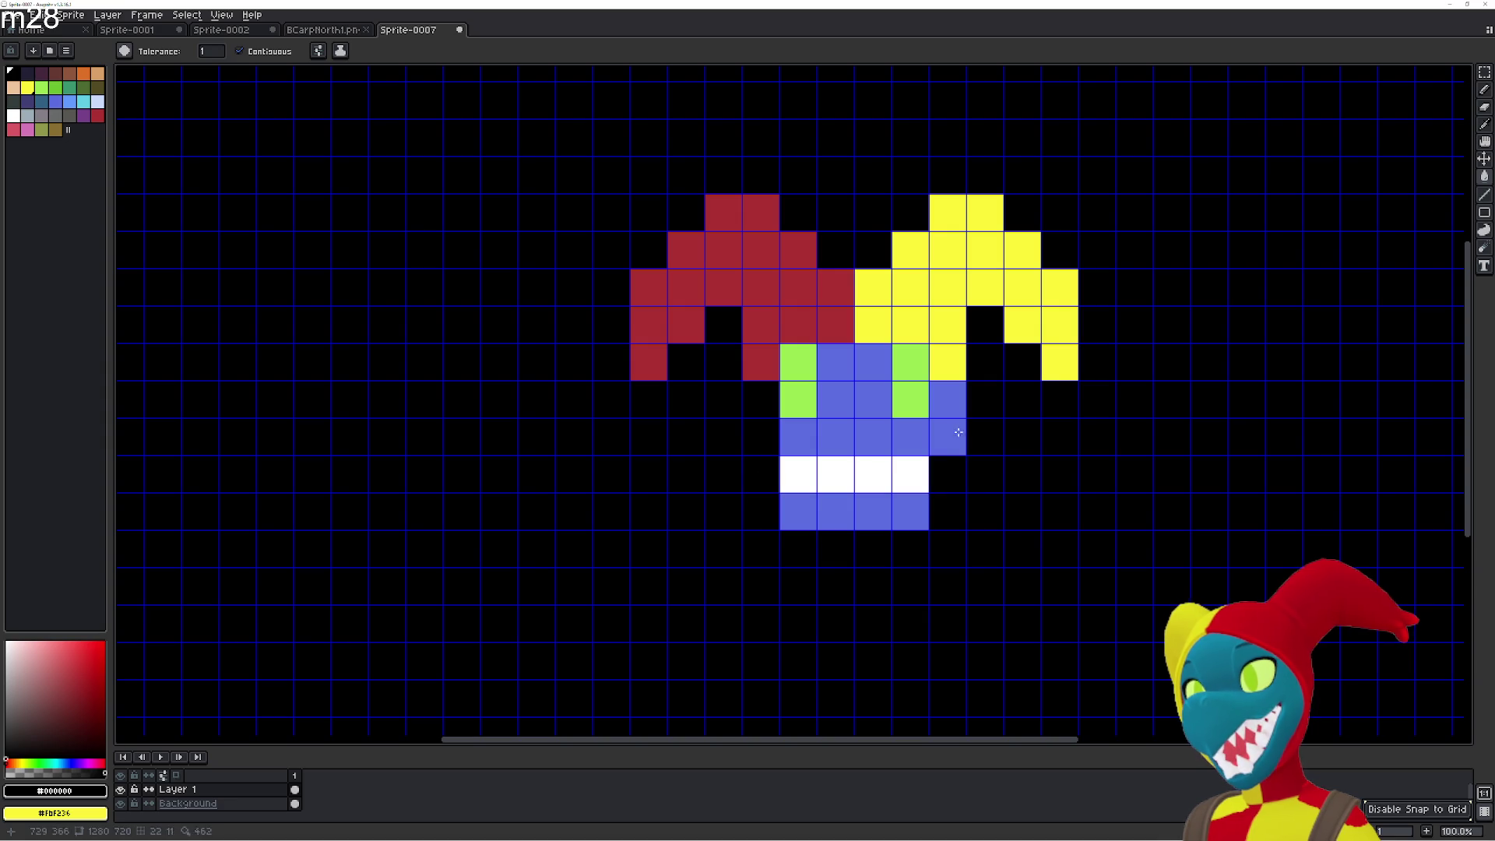
{"action": "left_click", "coordinate": [947, 436]}
{"action": "left_click", "coordinate": [948, 398]}
Black out both bottom-row corner cells and the two outer white cells.
{"action": "left_click", "coordinate": [798, 512]}
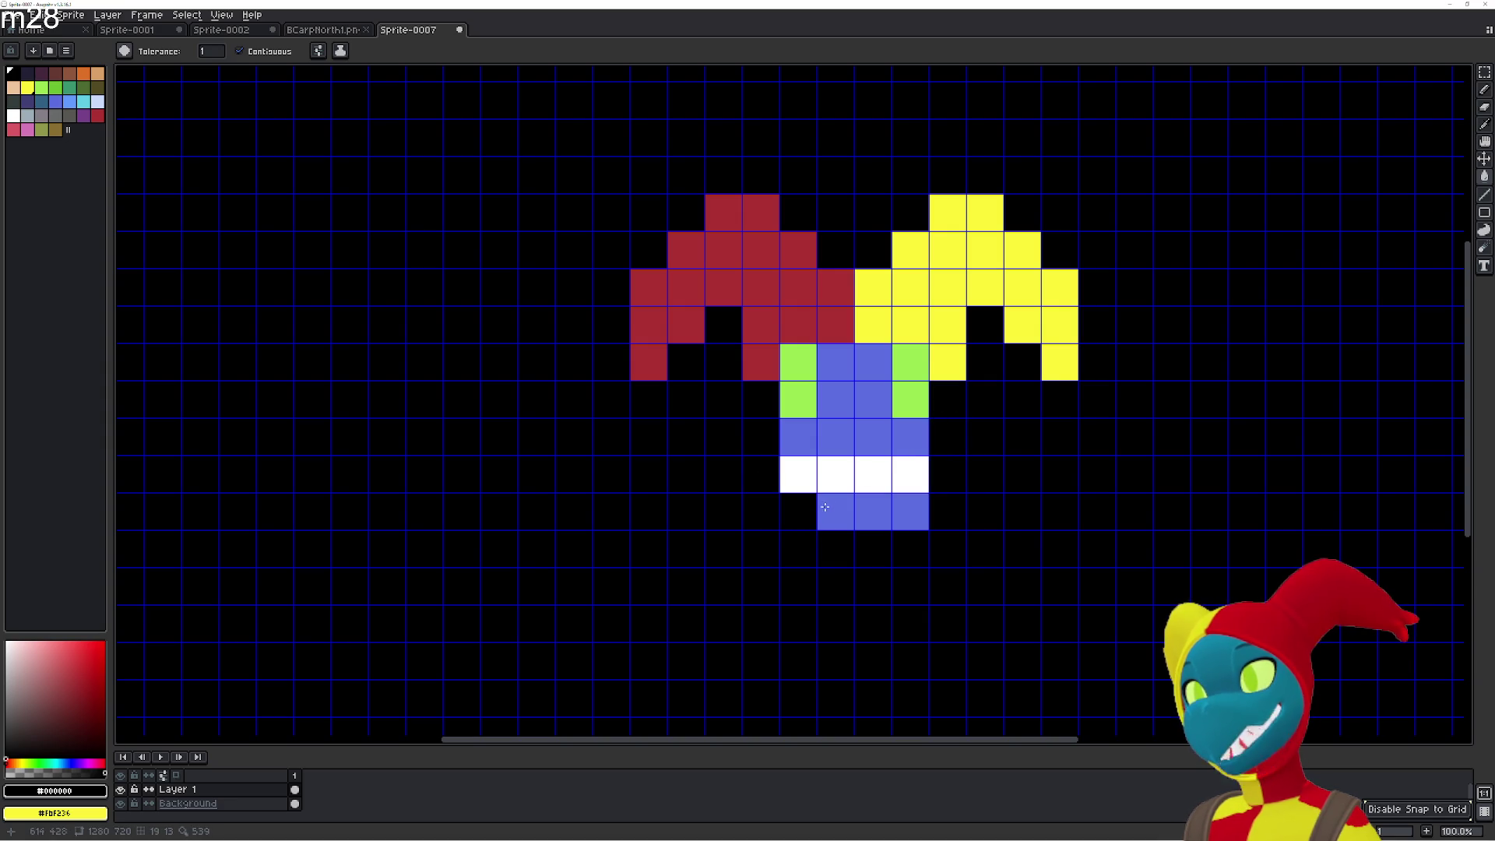
{"action": "left_click", "coordinate": [905, 514]}
{"action": "left_click", "coordinate": [807, 475]}
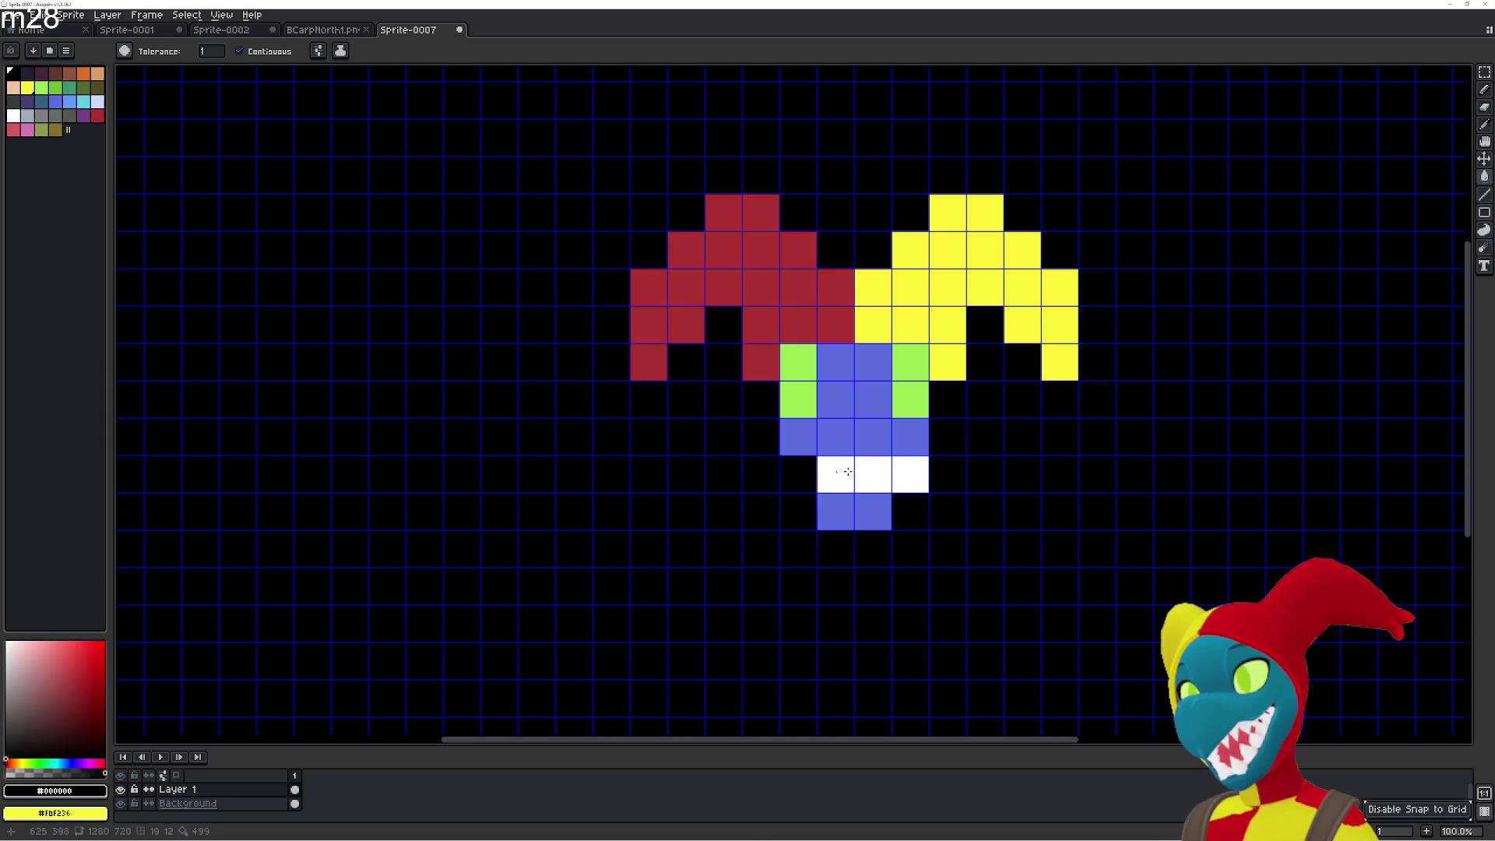
{"action": "left_click", "coordinate": [907, 473]}
Paint two blue cells white, then black out two blue cells in the bottom row.
{"action": "key", "text": "i"}
{"action": "left_click", "coordinate": [868, 466]}
{"action": "key", "text": "b"}
{"action": "left_click", "coordinate": [798, 436]}
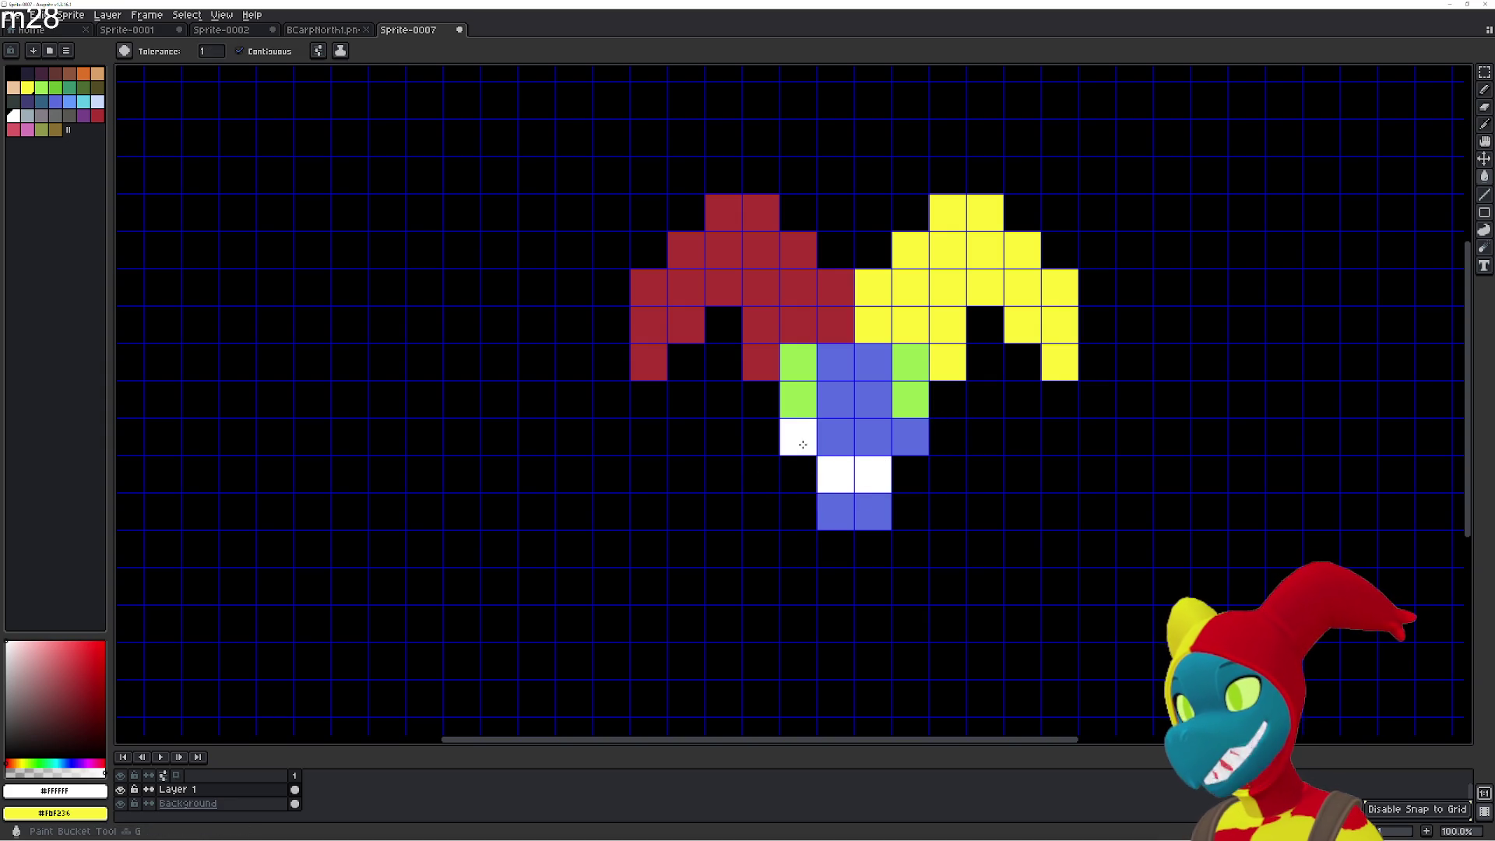
{"action": "left_click", "coordinate": [910, 436]}
{"action": "key", "text": "i"}
{"action": "left_click", "coordinate": [891, 512]}
{"action": "key", "text": "g"}
{"action": "left_click", "coordinate": [888, 514]}
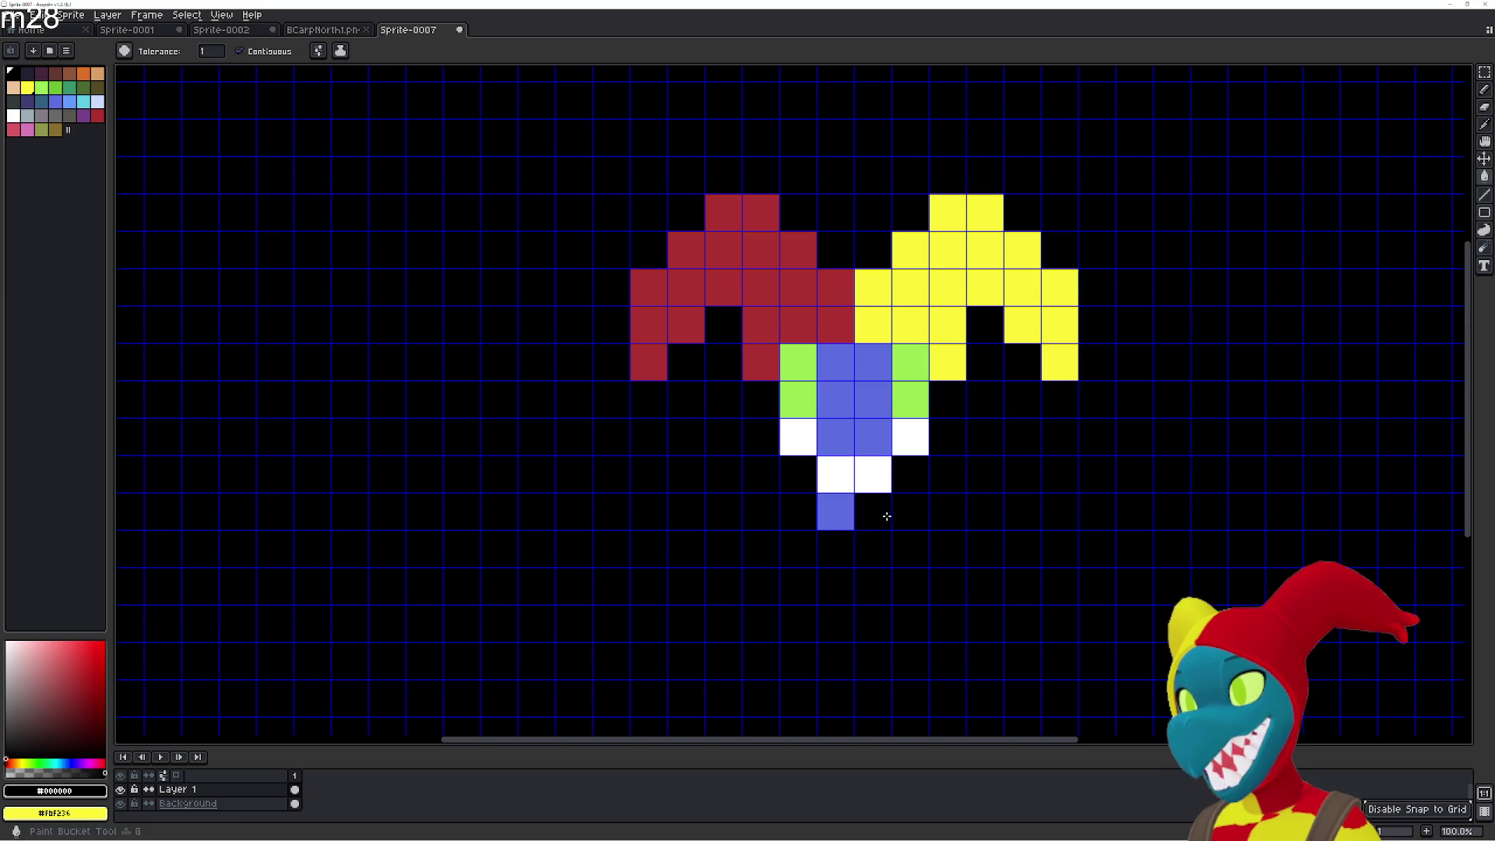
{"action": "left_click", "coordinate": [836, 511]}
Refill both white end cells with the face's blue.
{"action": "key", "text": "i"}
{"action": "left_click", "coordinate": [833, 427]}
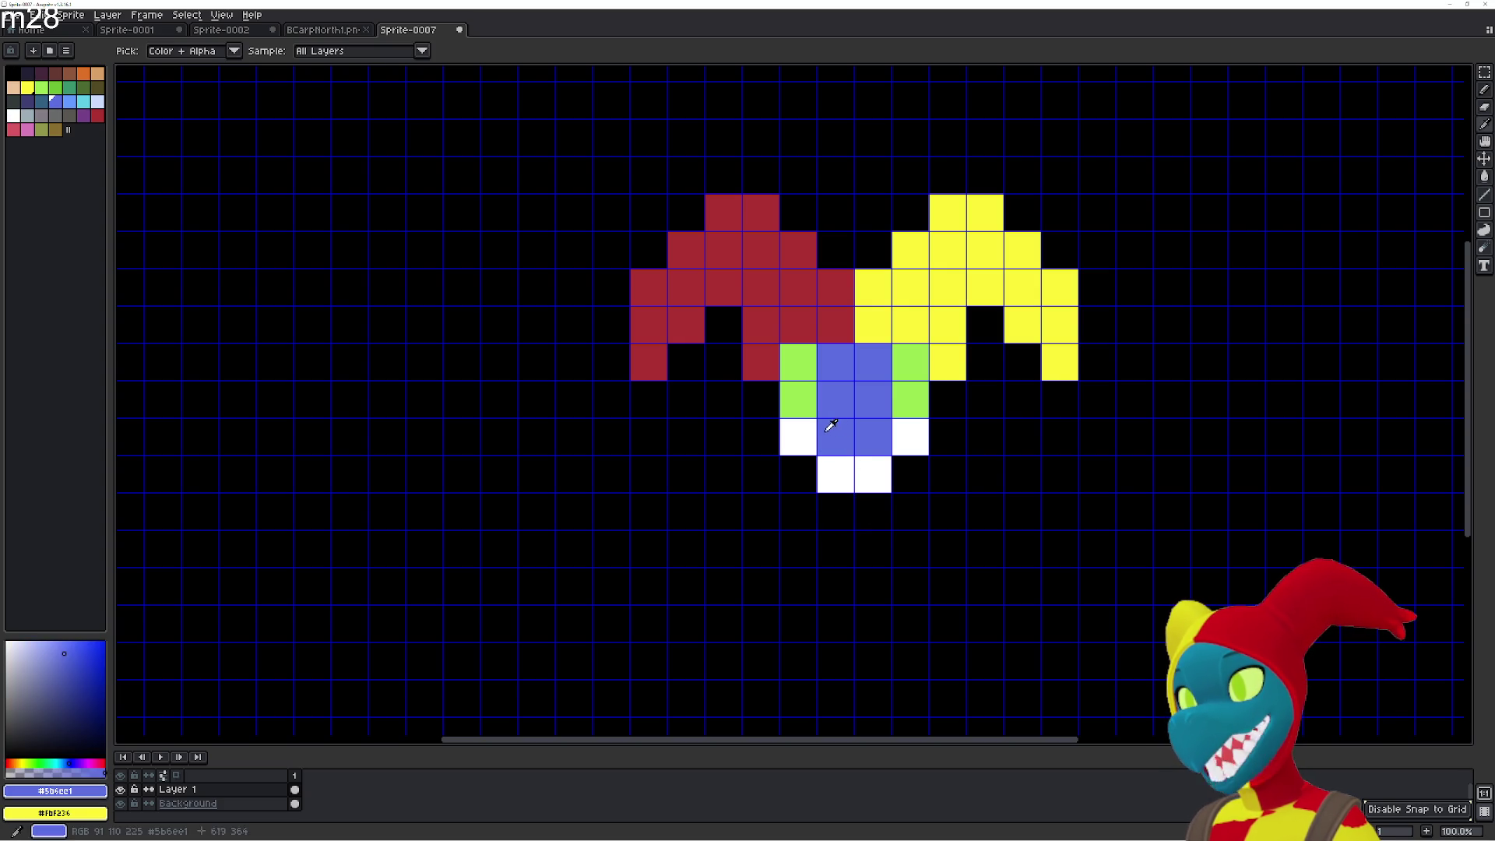
{"action": "key", "text": "g"}
{"action": "left_click", "coordinate": [798, 436]}
{"action": "left_click", "coordinate": [898, 443]}
{"action": "scroll", "coordinate": [797, 518], "scroll_direction": "up", "scroll_amount": 1}
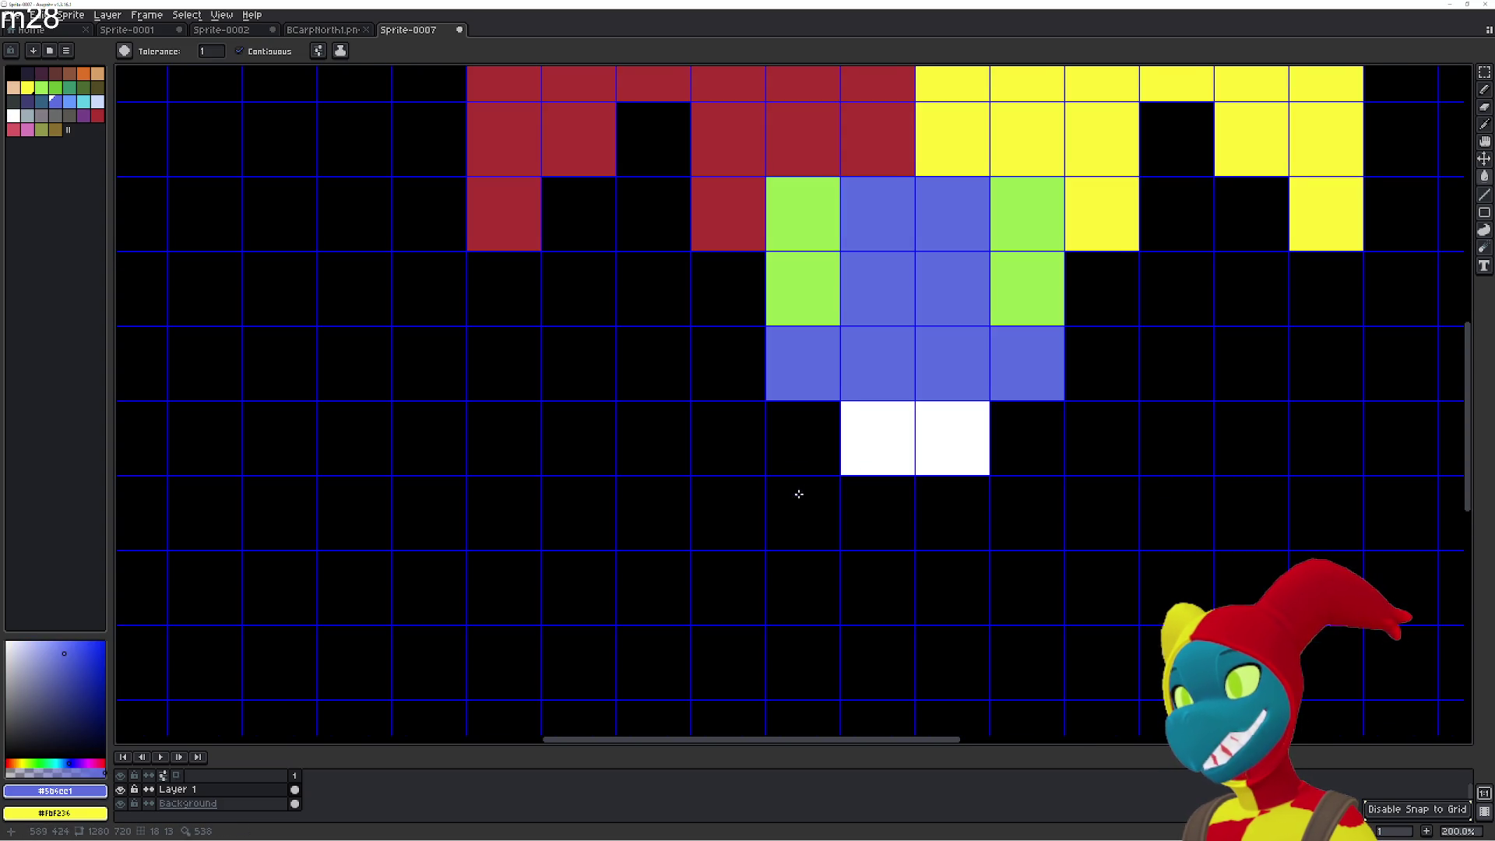
Fill the two cells below the white pair with white.
{"action": "key", "text": "i"}
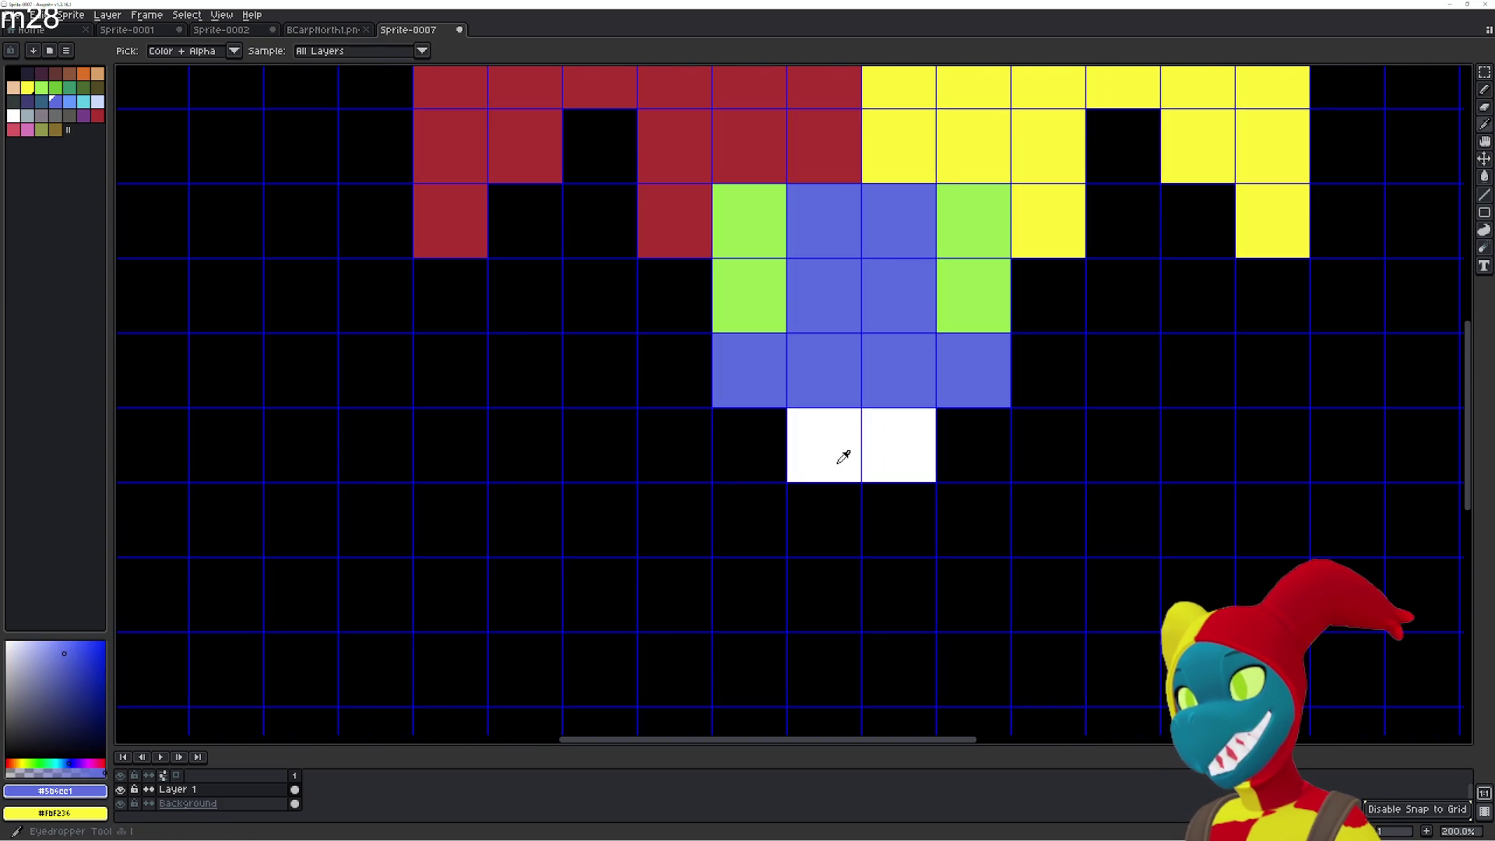
{"action": "left_click", "coordinate": [841, 459]}
{"action": "key", "text": "g"}
{"action": "left_click", "coordinate": [832, 513]}
{"action": "left_click", "coordinate": [876, 518]}
Fill a four-cell blue row beneath the white block.
{"action": "key", "text": "i"}
{"action": "left_click", "coordinate": [761, 390]}
{"action": "key", "text": "g"}
{"action": "left_click", "coordinate": [763, 580]}
{"action": "left_click", "coordinate": [831, 575]}
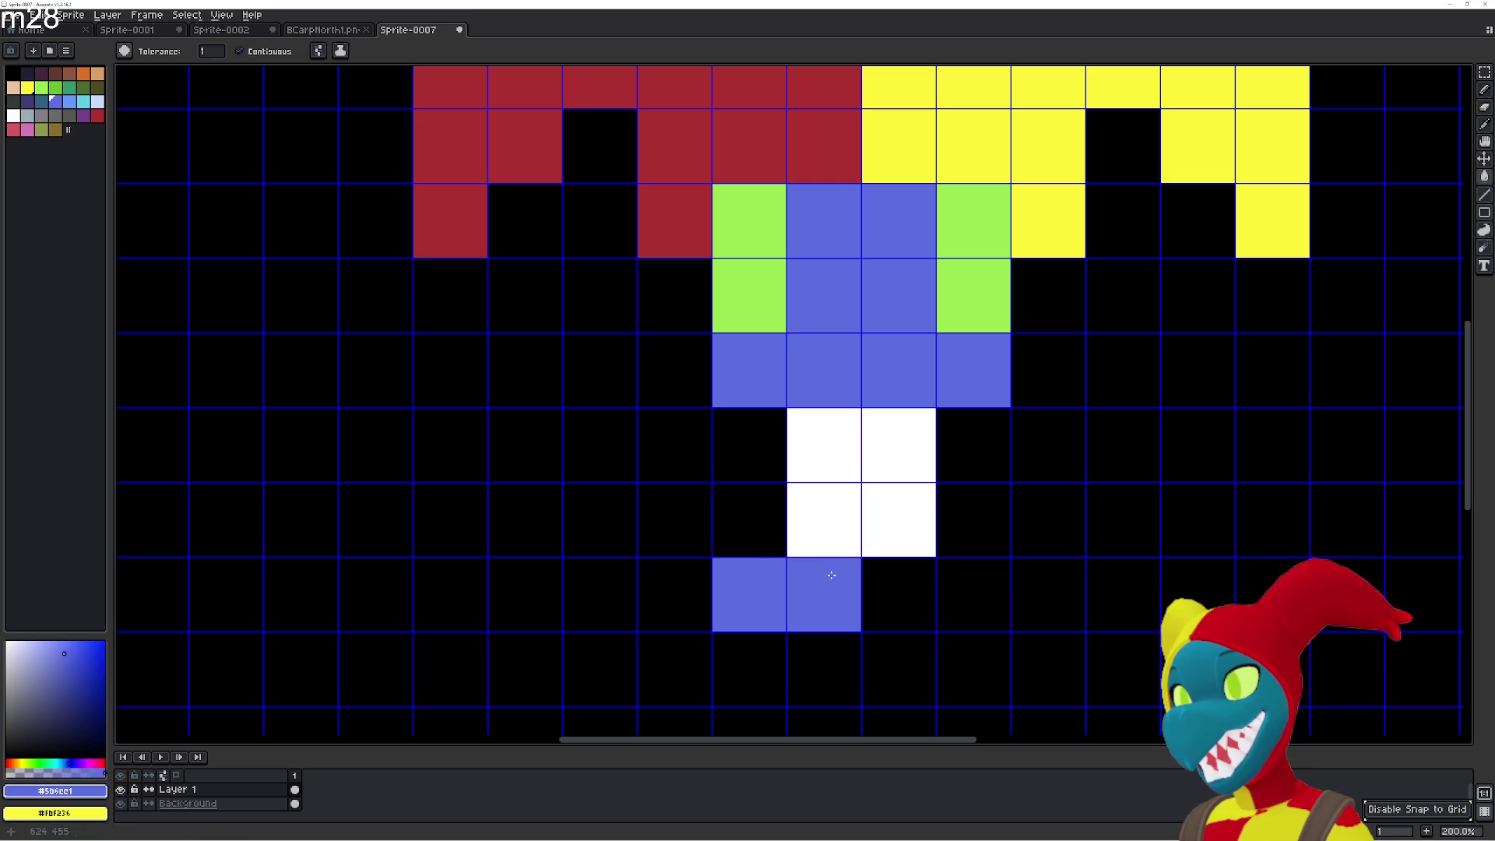
{"action": "left_click", "coordinate": [896, 594]}
{"action": "left_click", "coordinate": [973, 596]}
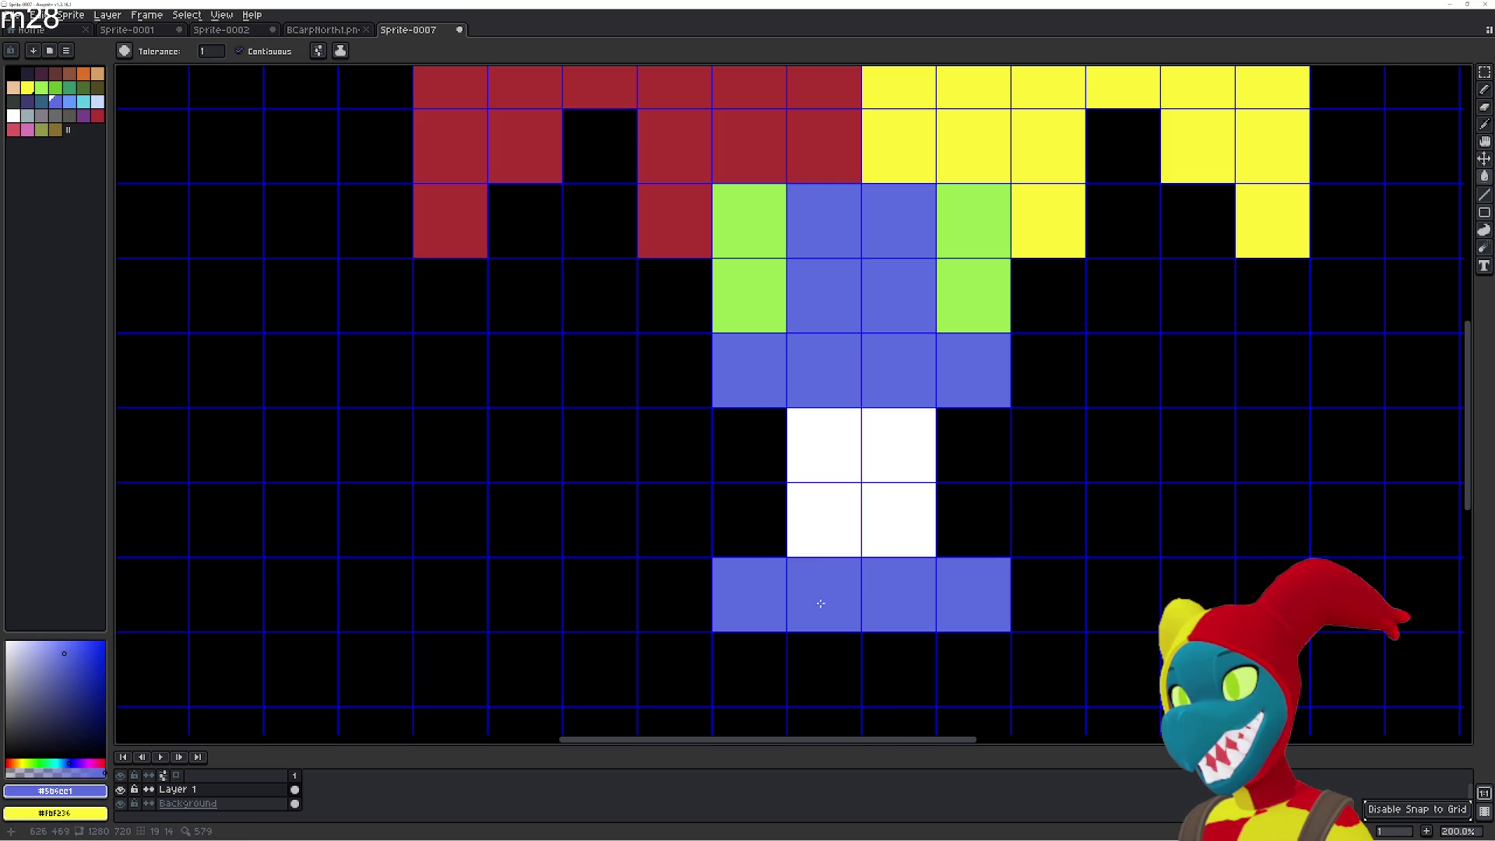
Add blue columns on both sides of the white block and fill both bottom corners blue.
{"action": "left_click", "coordinate": [688, 519]}
{"action": "left_click", "coordinate": [693, 450]}
{"action": "left_click", "coordinate": [697, 374]}
{"action": "left_click", "coordinate": [1053, 529]}
{"action": "left_click", "coordinate": [1052, 428]}
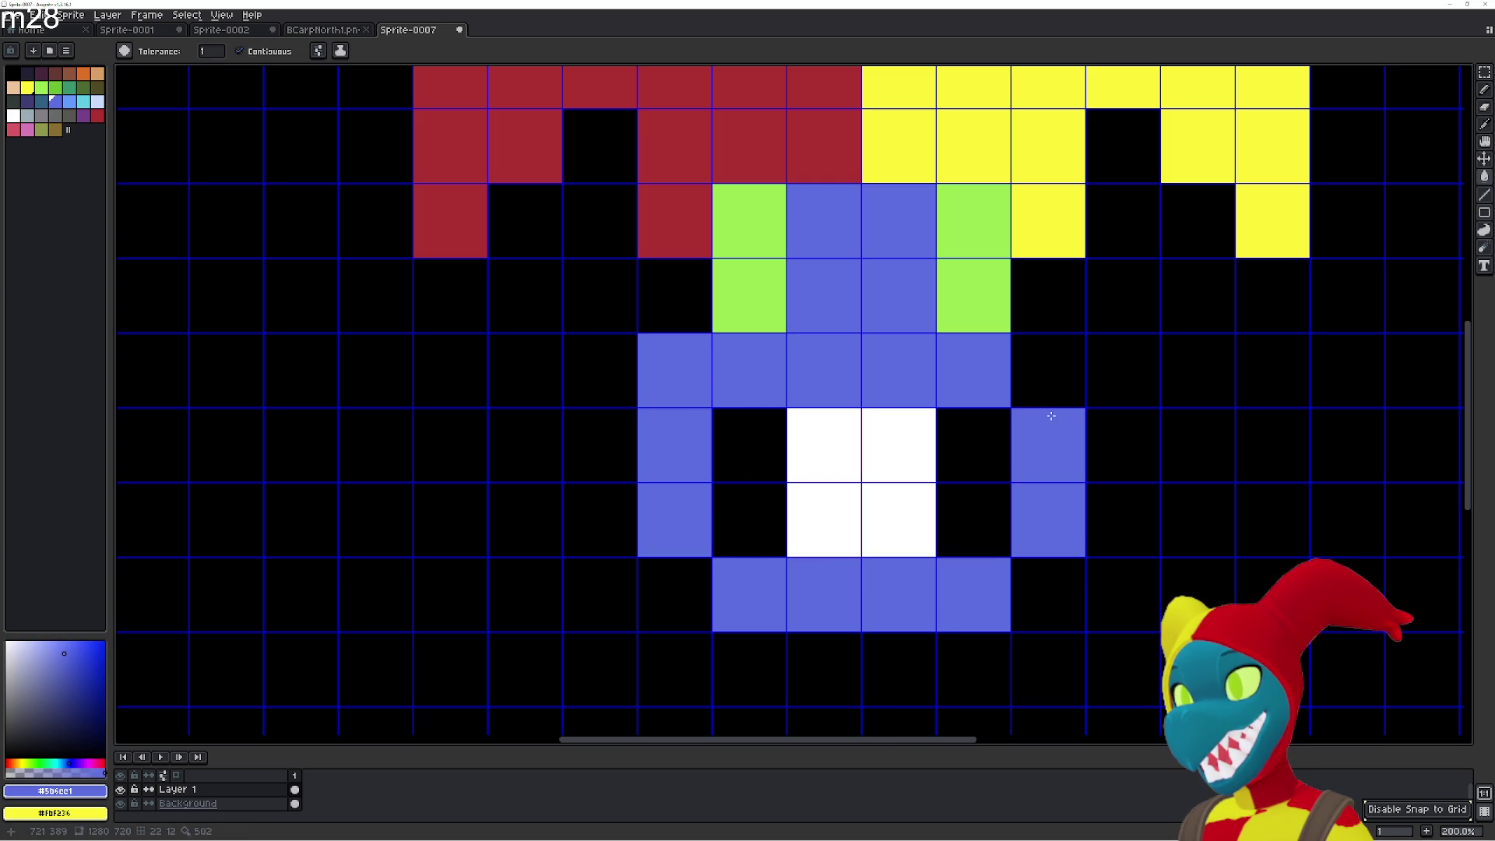
{"action": "left_click", "coordinate": [1048, 372]}
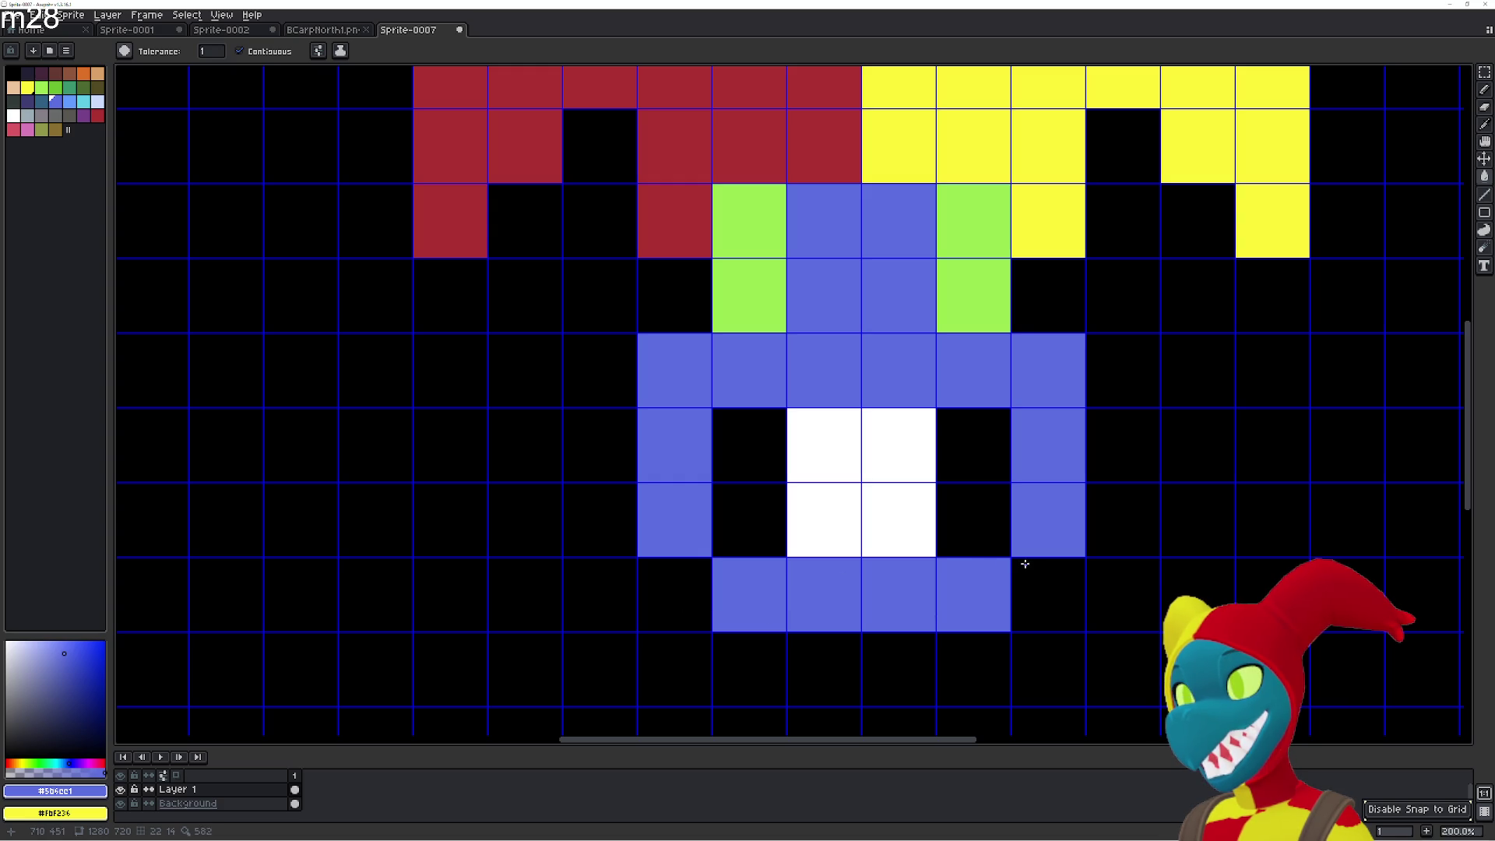
{"action": "scroll", "coordinate": [771, 520], "scroll_direction": "down", "scroll_amount": 3}
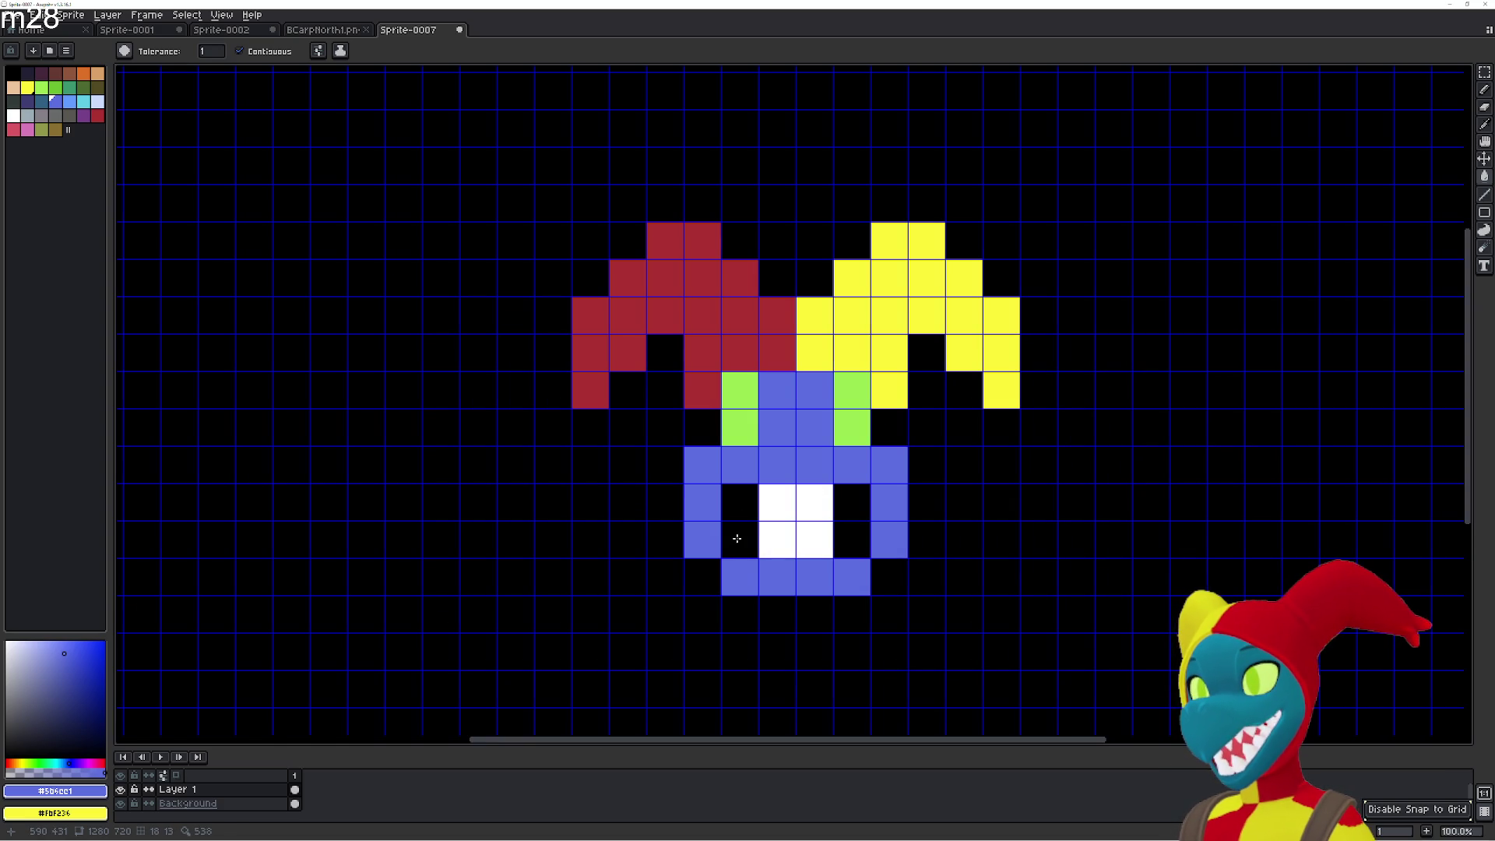
{"action": "left_click", "coordinate": [707, 577]}
{"action": "left_click", "coordinate": [902, 580]}
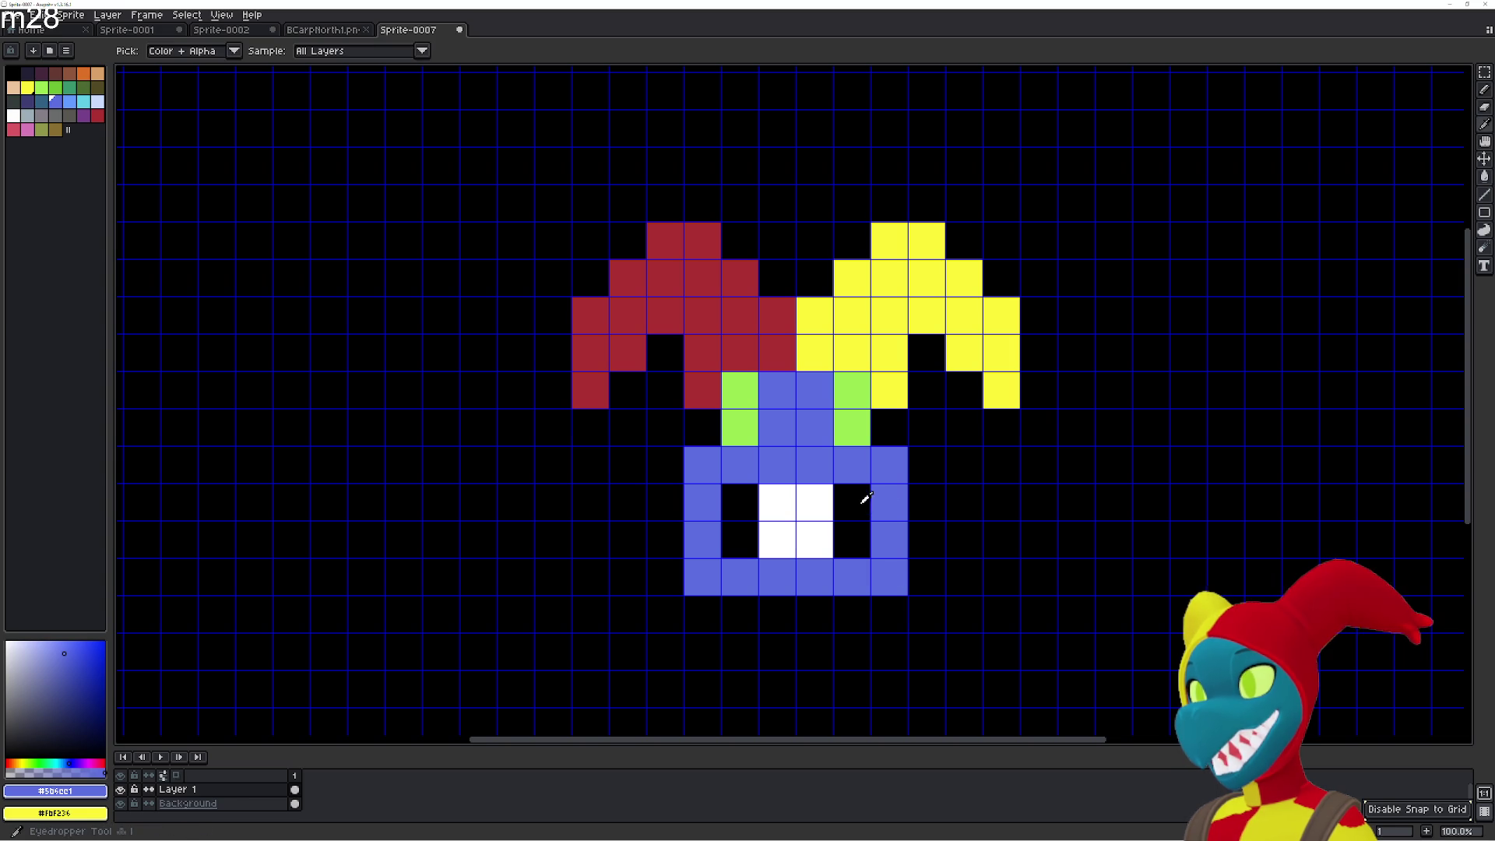
Widen the white band to a full six-cell row and whiten both upper corners.
{"action": "left_click", "coordinate": [827, 498], "text": "alt"}
{"action": "left_click", "coordinate": [851, 503]}
{"action": "left_click", "coordinate": [851, 540]}
{"action": "left_click", "coordinate": [743, 551]}
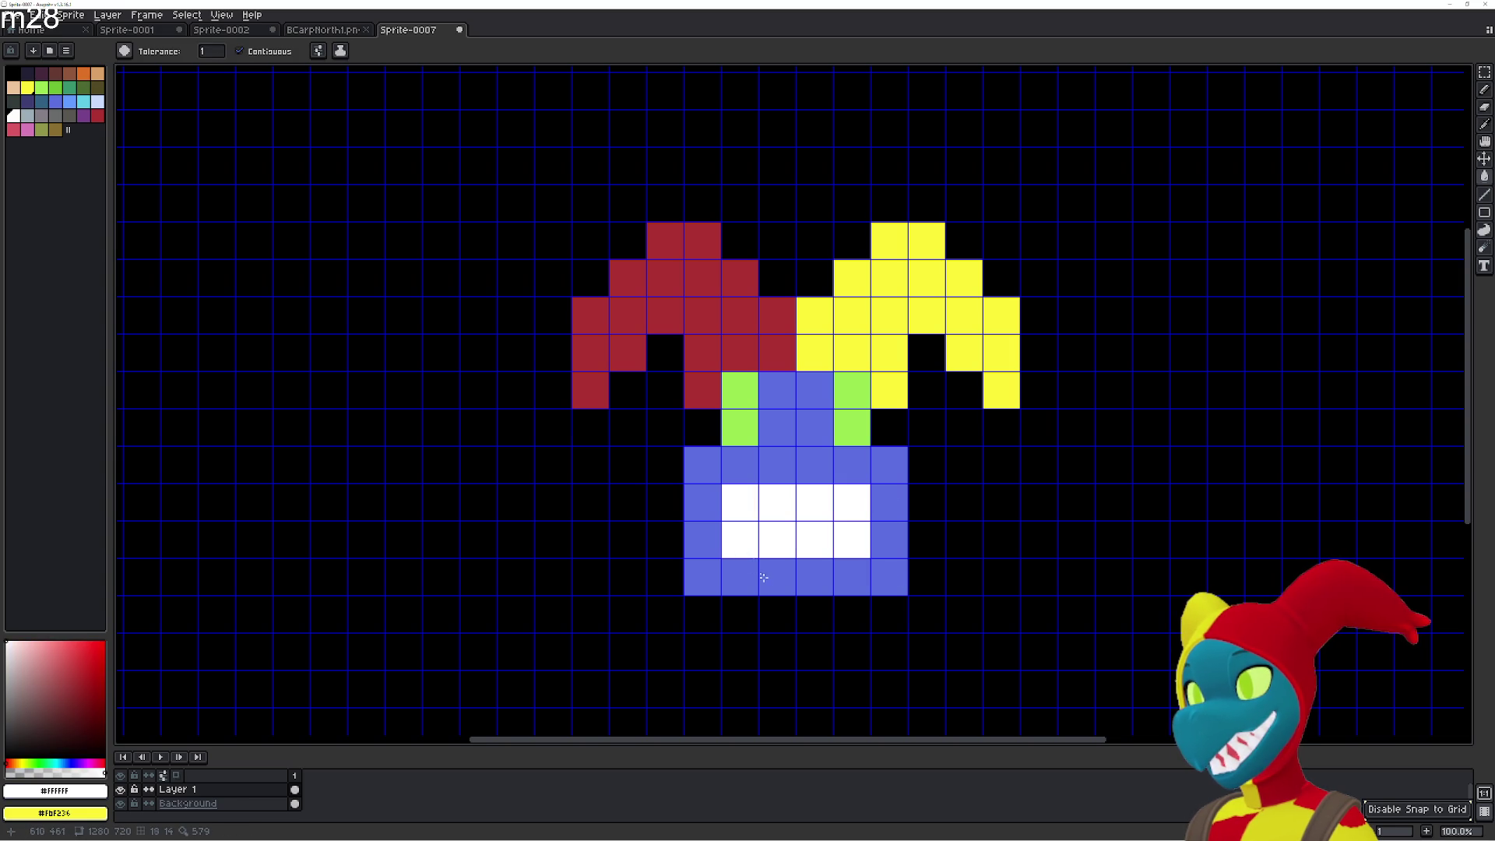
{"action": "left_click", "coordinate": [704, 505]}
{"action": "left_click", "coordinate": [888, 515]}
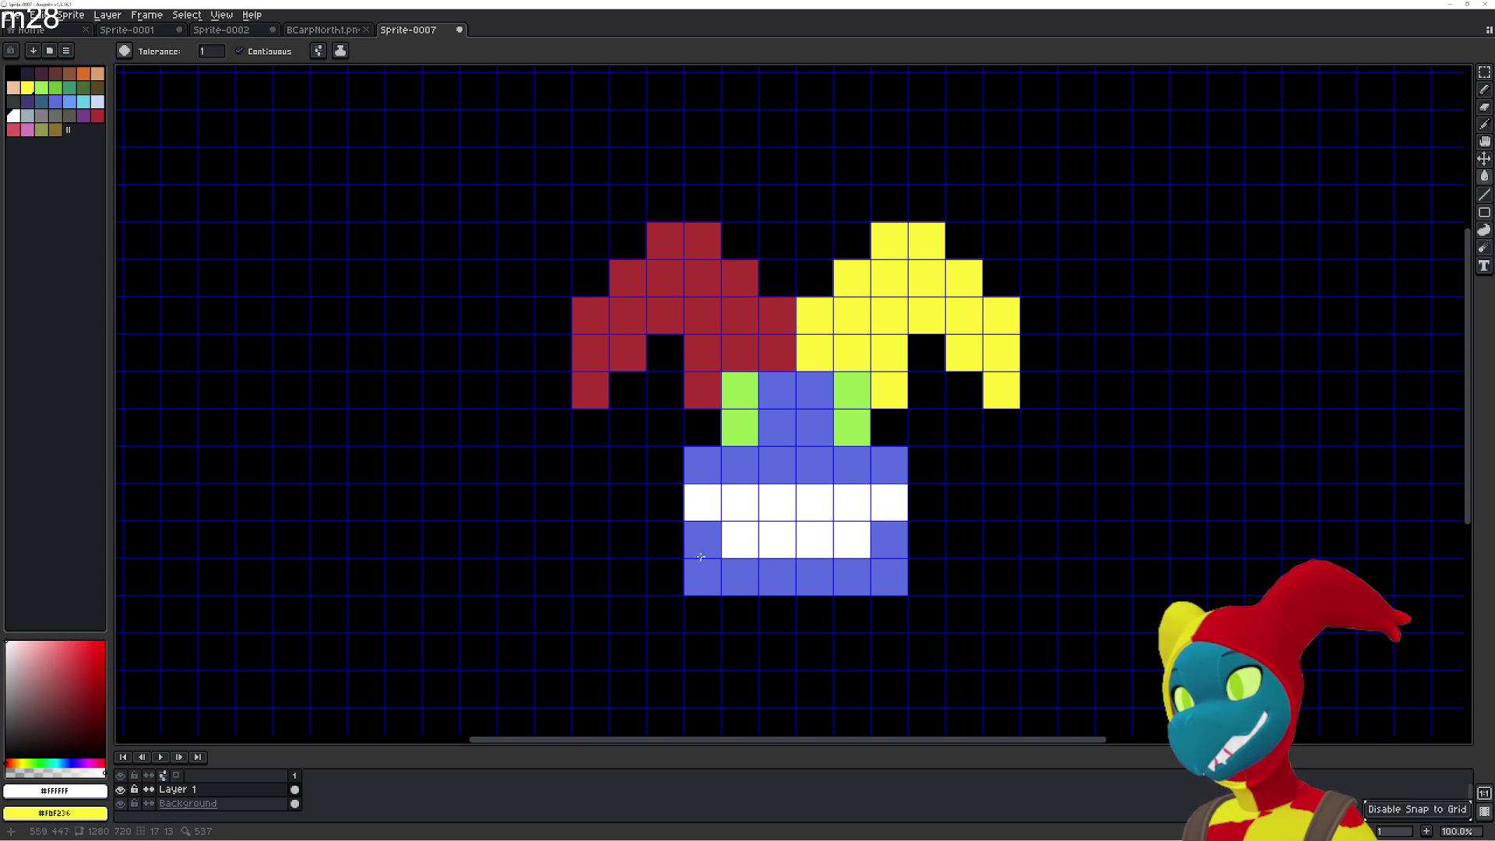
{"action": "left_click", "coordinate": [702, 465]}
{"action": "left_click", "coordinate": [889, 465]}
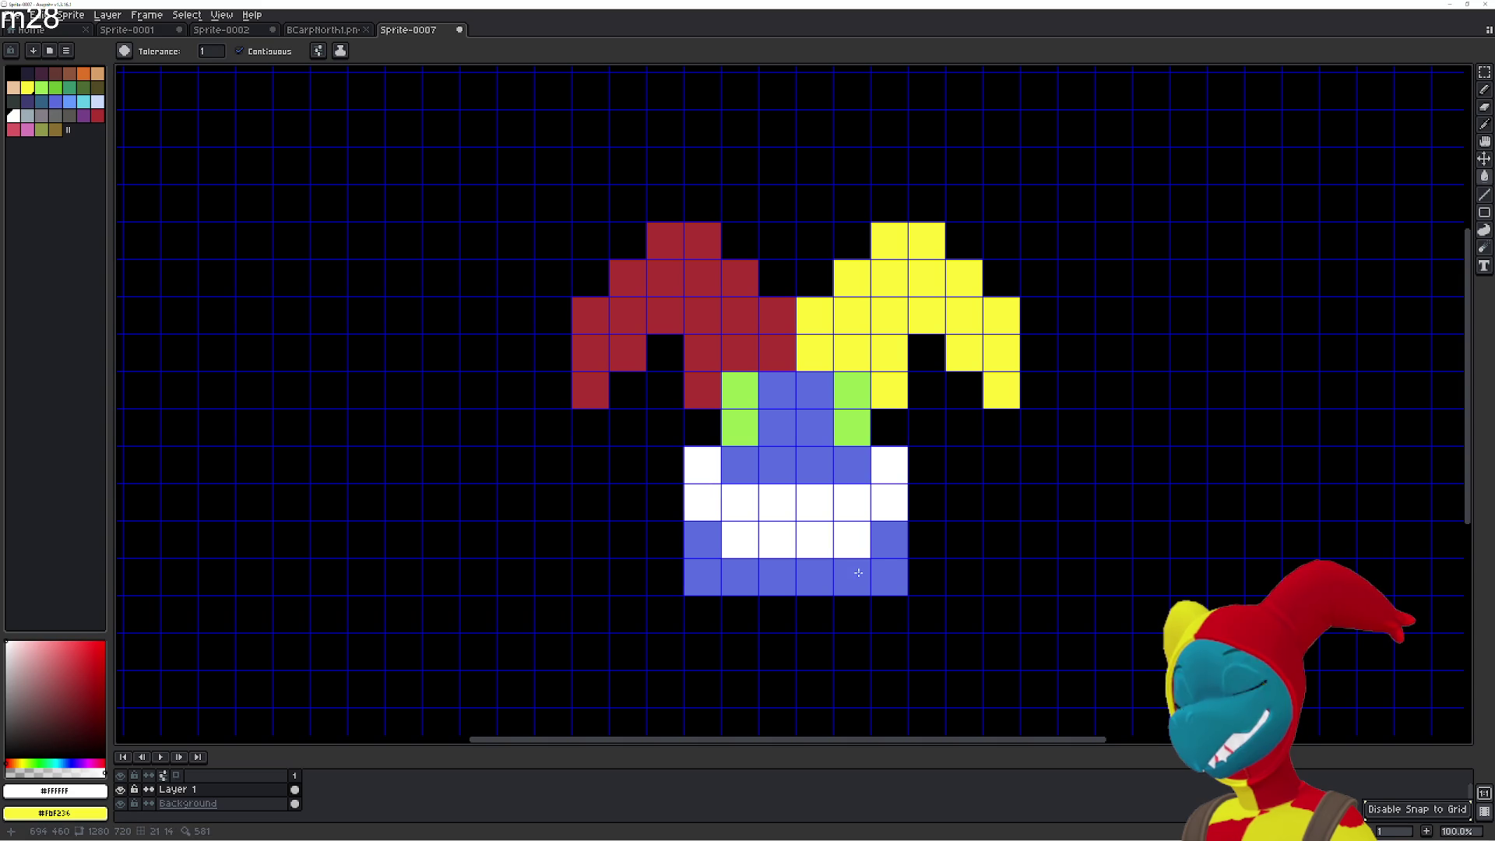
Black out the bottom-left and bottom-right blue cells and two lower-row cells.
{"action": "left_click", "coordinate": [701, 575], "text": "alt"}
{"action": "left_click", "coordinate": [702, 577]}
{"action": "left_click", "coordinate": [903, 579]}
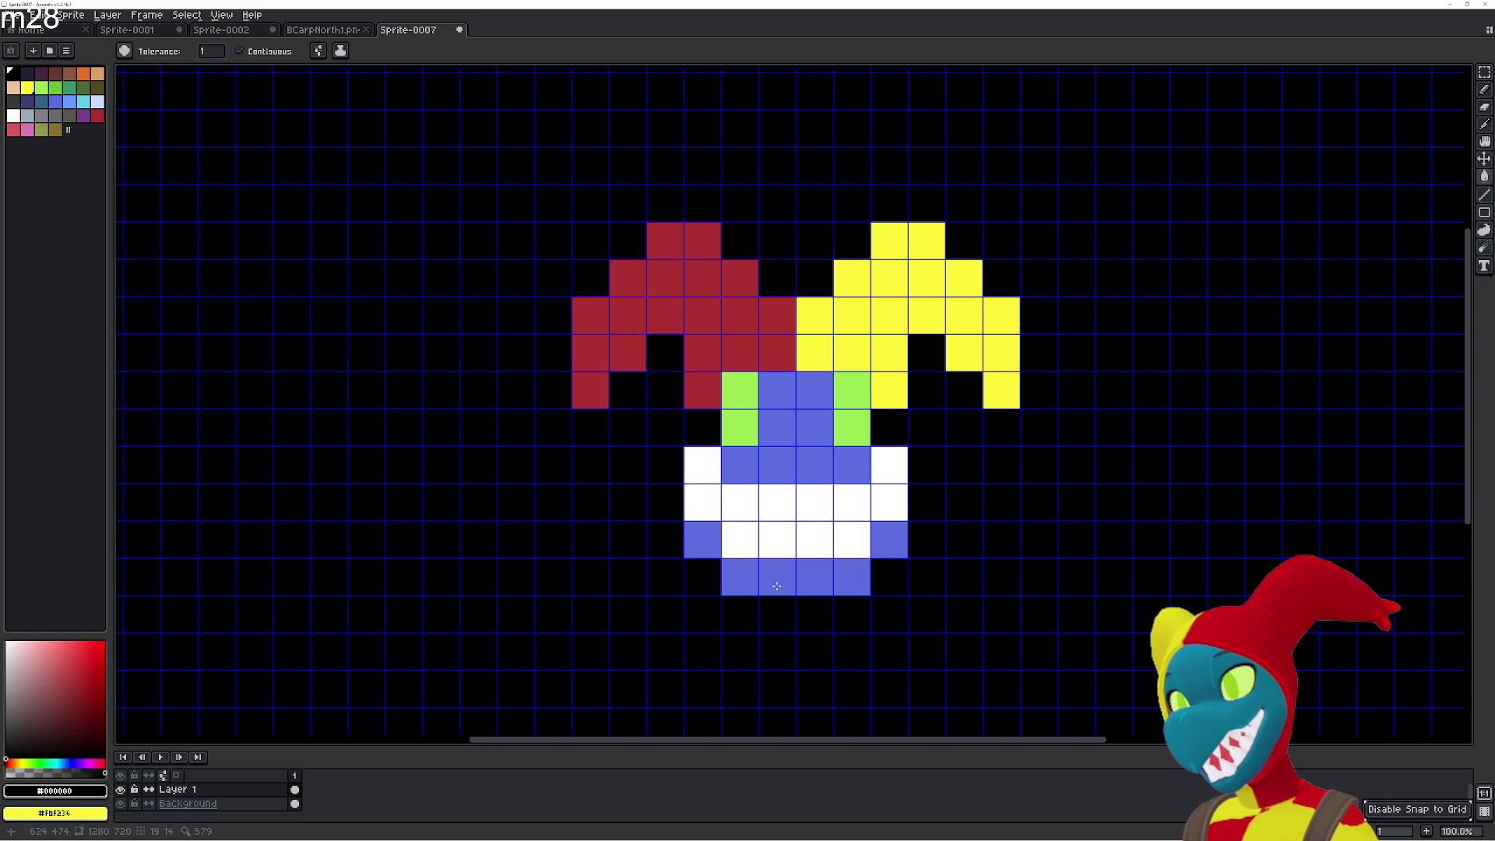
{"action": "left_click", "coordinate": [740, 540]}
{"action": "left_click", "coordinate": [890, 540]}
Fill three cells of the lower row with blue.
{"action": "key", "text": "i"}
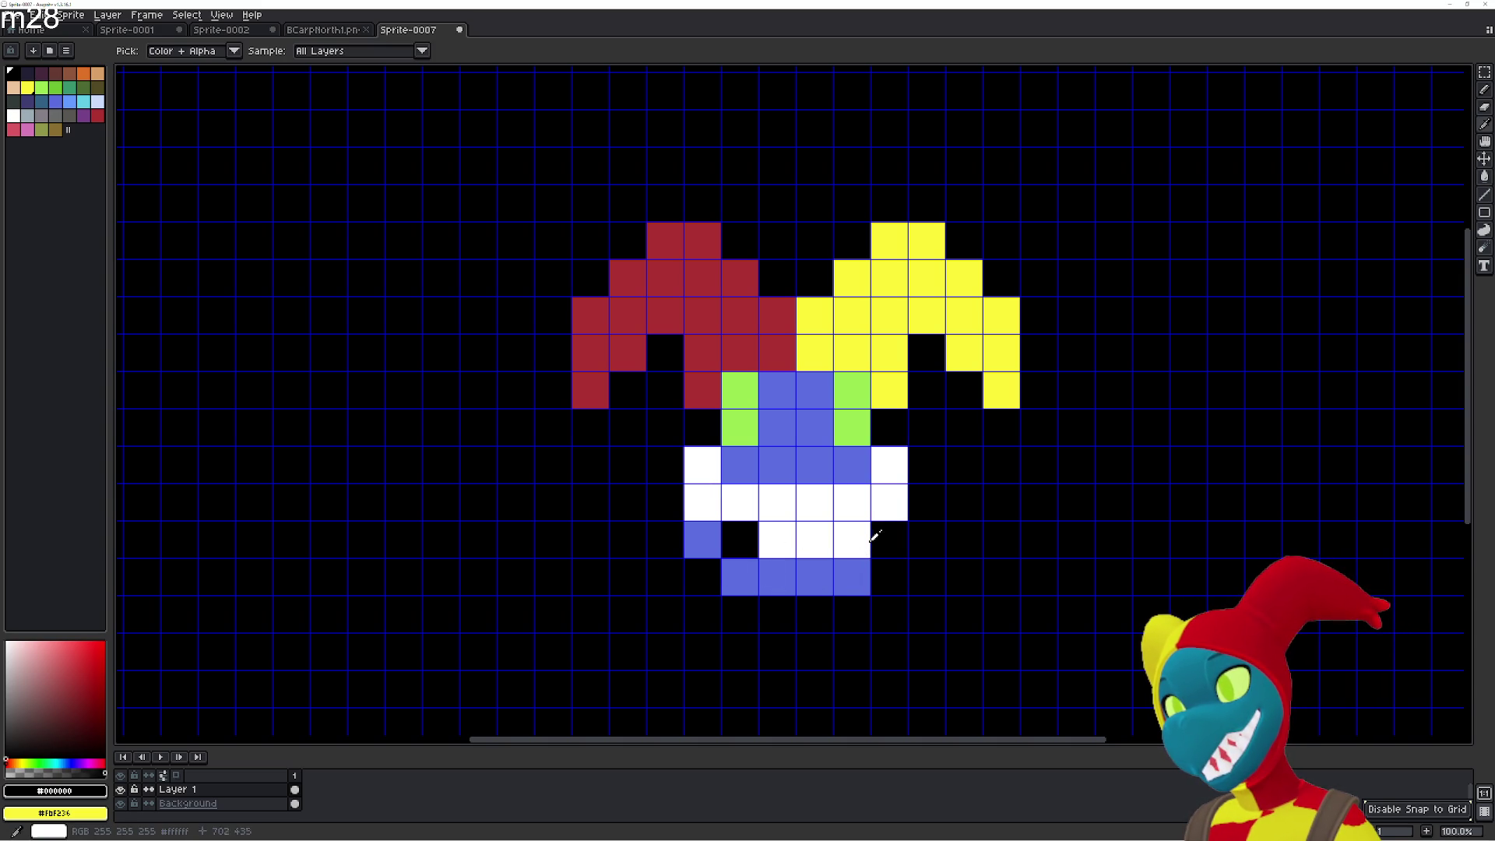
{"action": "left_click", "coordinate": [701, 540]}
{"action": "key", "text": "g"}
{"action": "left_click", "coordinate": [740, 540]}
{"action": "left_click", "coordinate": [852, 540]}
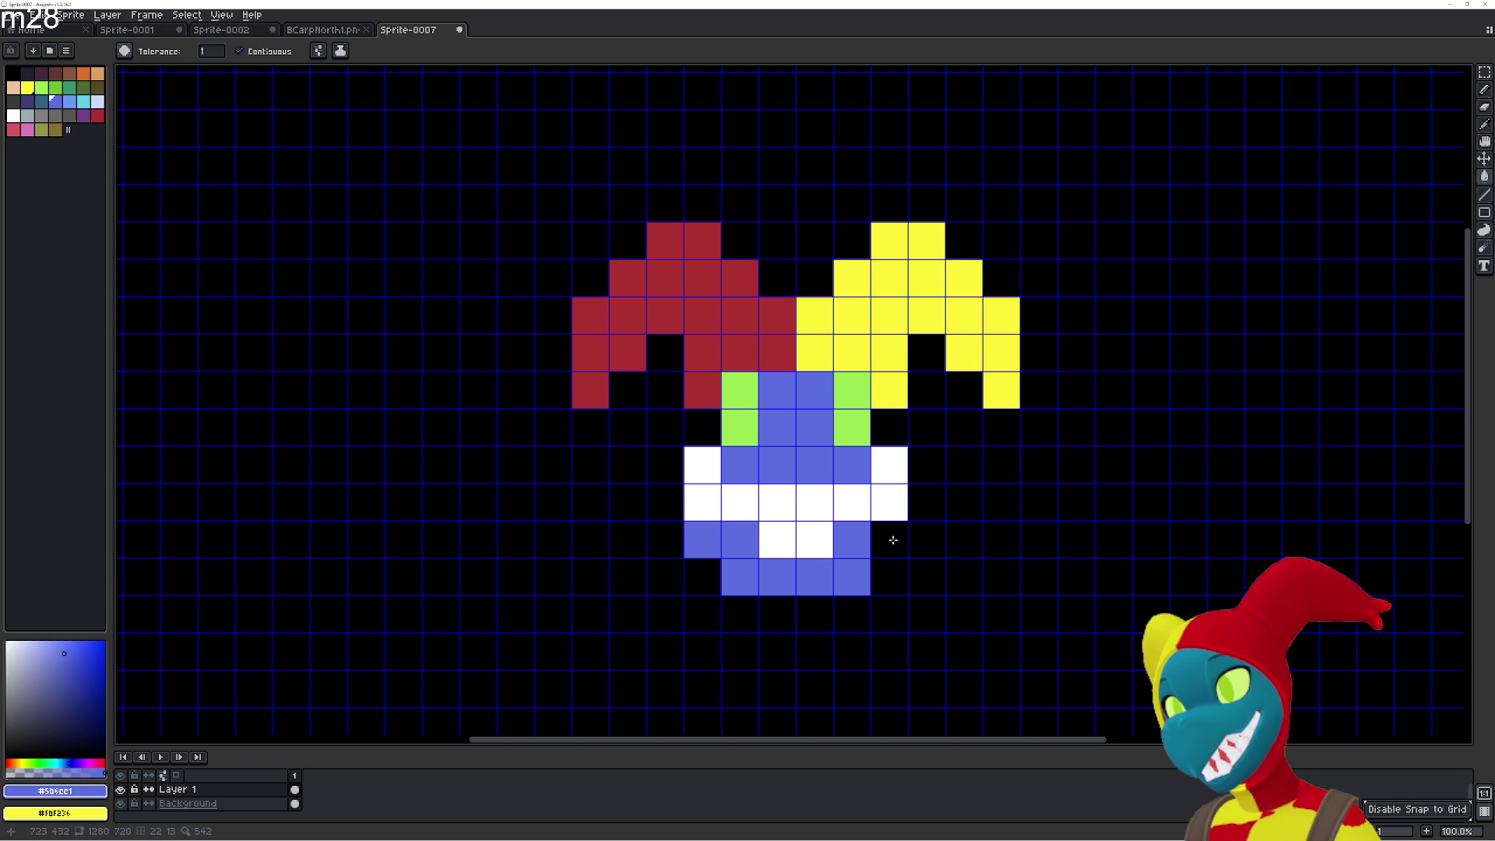
{"action": "left_click", "coordinate": [890, 540]}
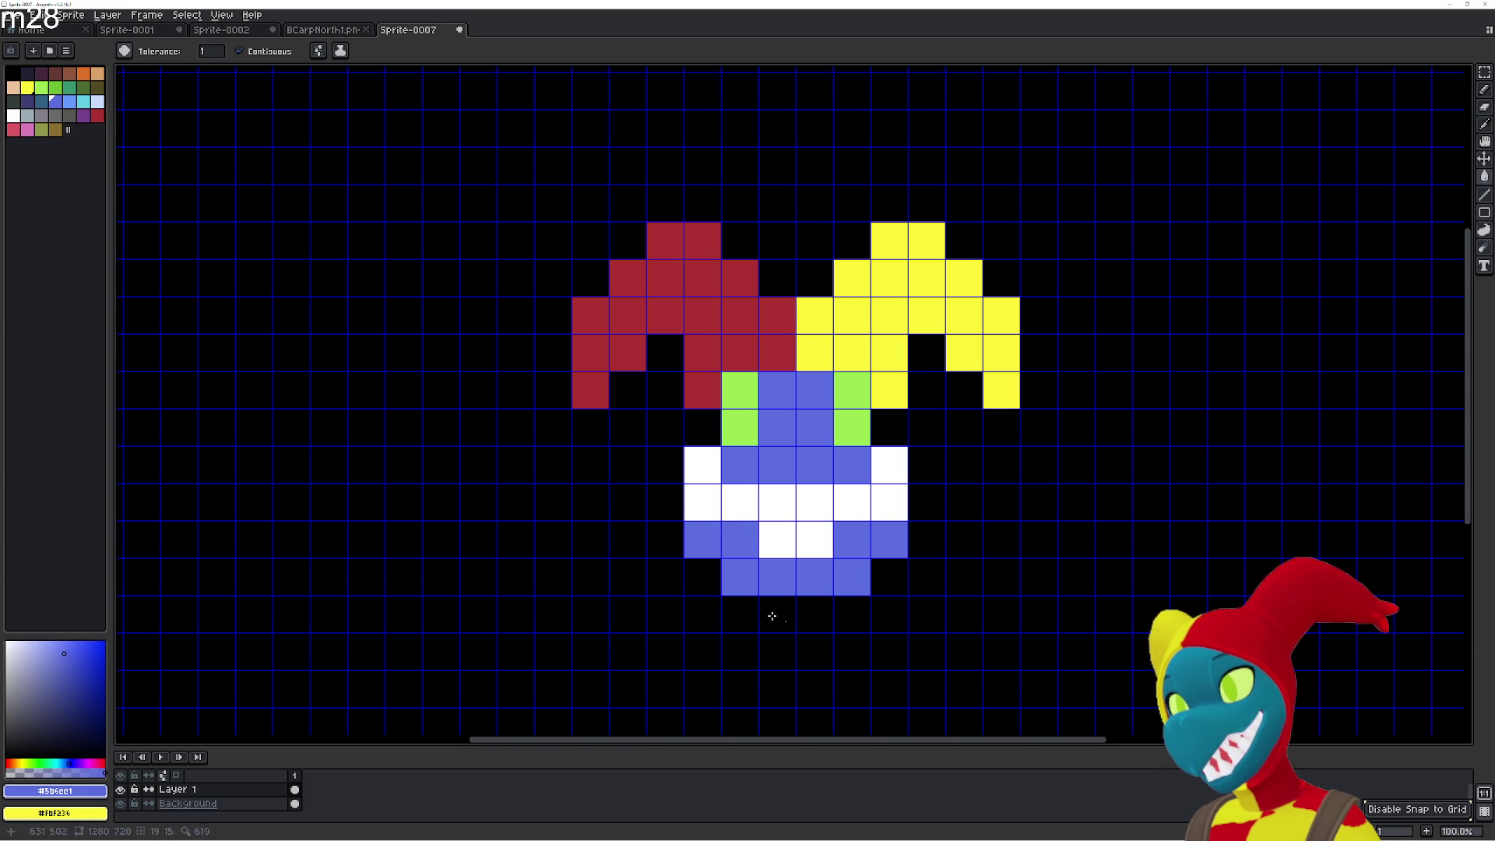
Reshape the lower row into four centred blue cells, blacking out the rest.
{"action": "left_click", "coordinate": [717, 560], "text": "alt"}
{"action": "left_click", "coordinate": [701, 540]}
{"action": "left_click", "coordinate": [889, 540]}
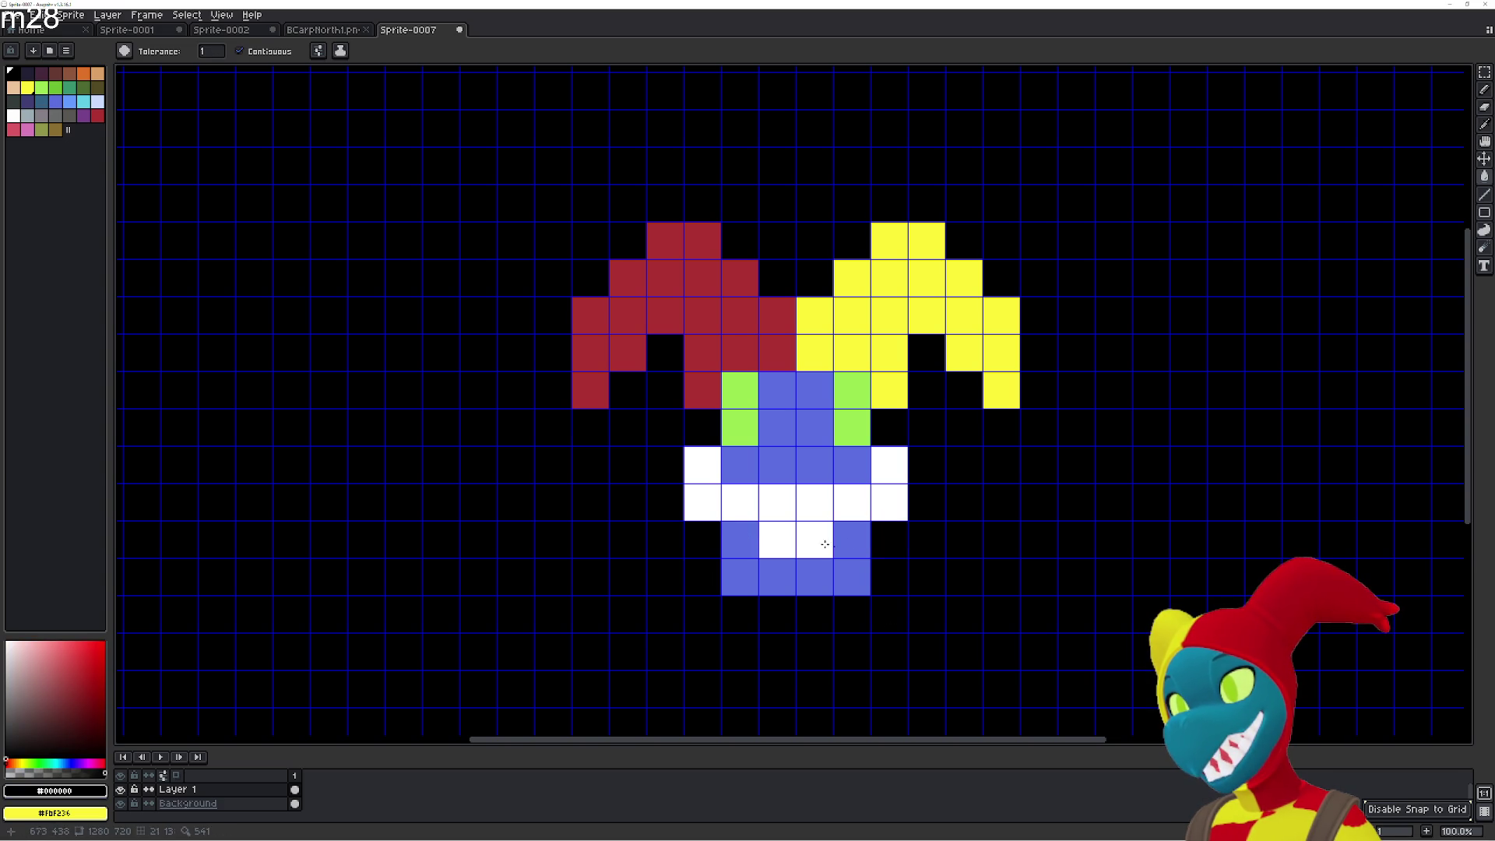
{"action": "left_click", "coordinate": [797, 540]}
{"action": "left_click", "coordinate": [793, 539]}
{"action": "left_click", "coordinate": [847, 537], "text": "alt"}
{"action": "left_click", "coordinate": [818, 537]}
{"action": "left_click", "coordinate": [777, 540]}
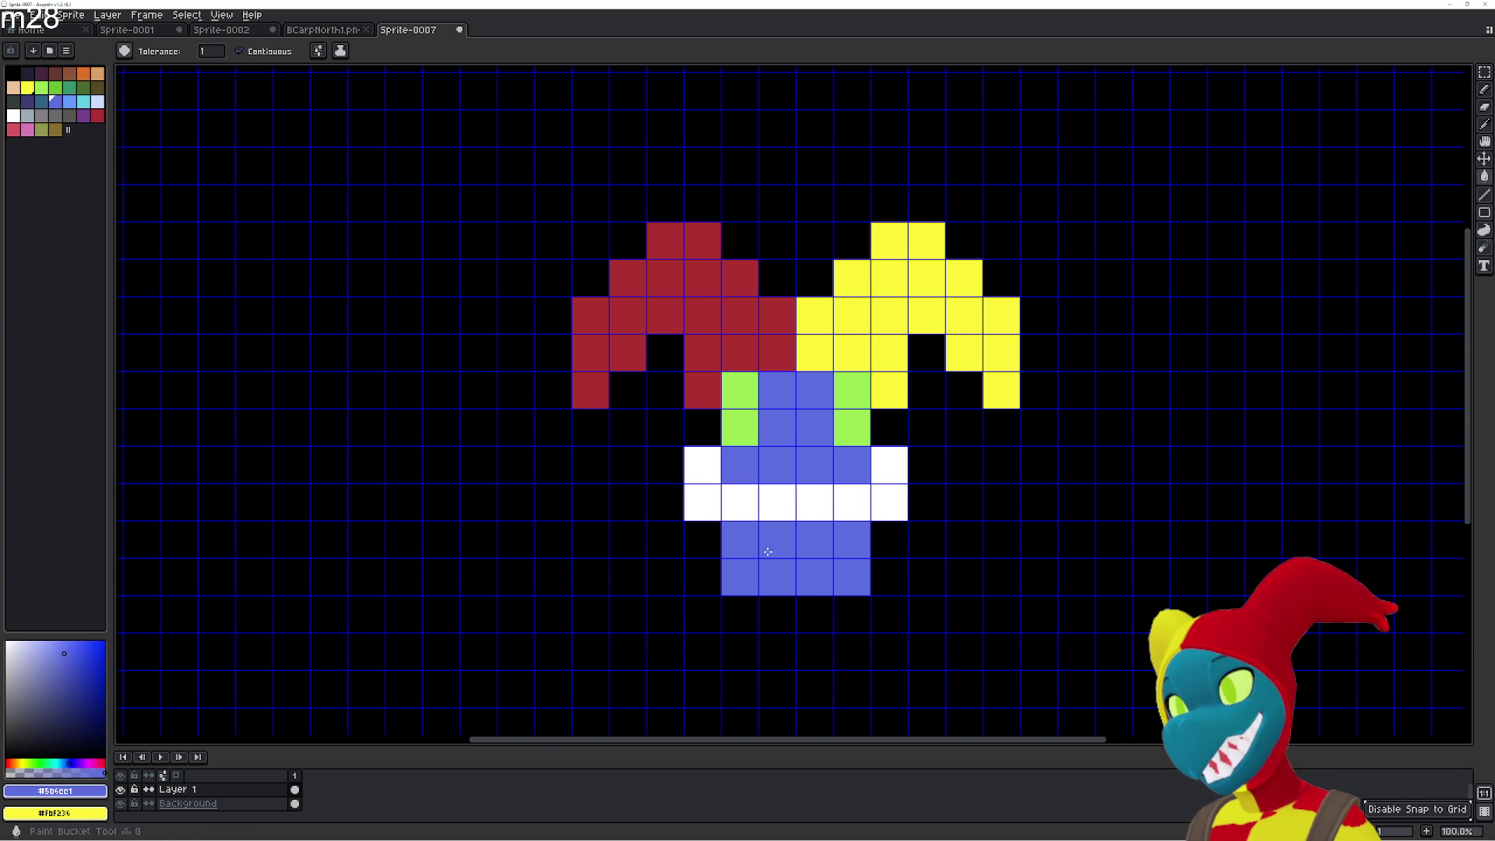
Black out the extra blue row at the bottom.
{"action": "left_click", "coordinate": [708, 582], "text": "alt"}
{"action": "left_click_drag", "start_coordinate": [736, 578], "coordinate": [865, 585]}
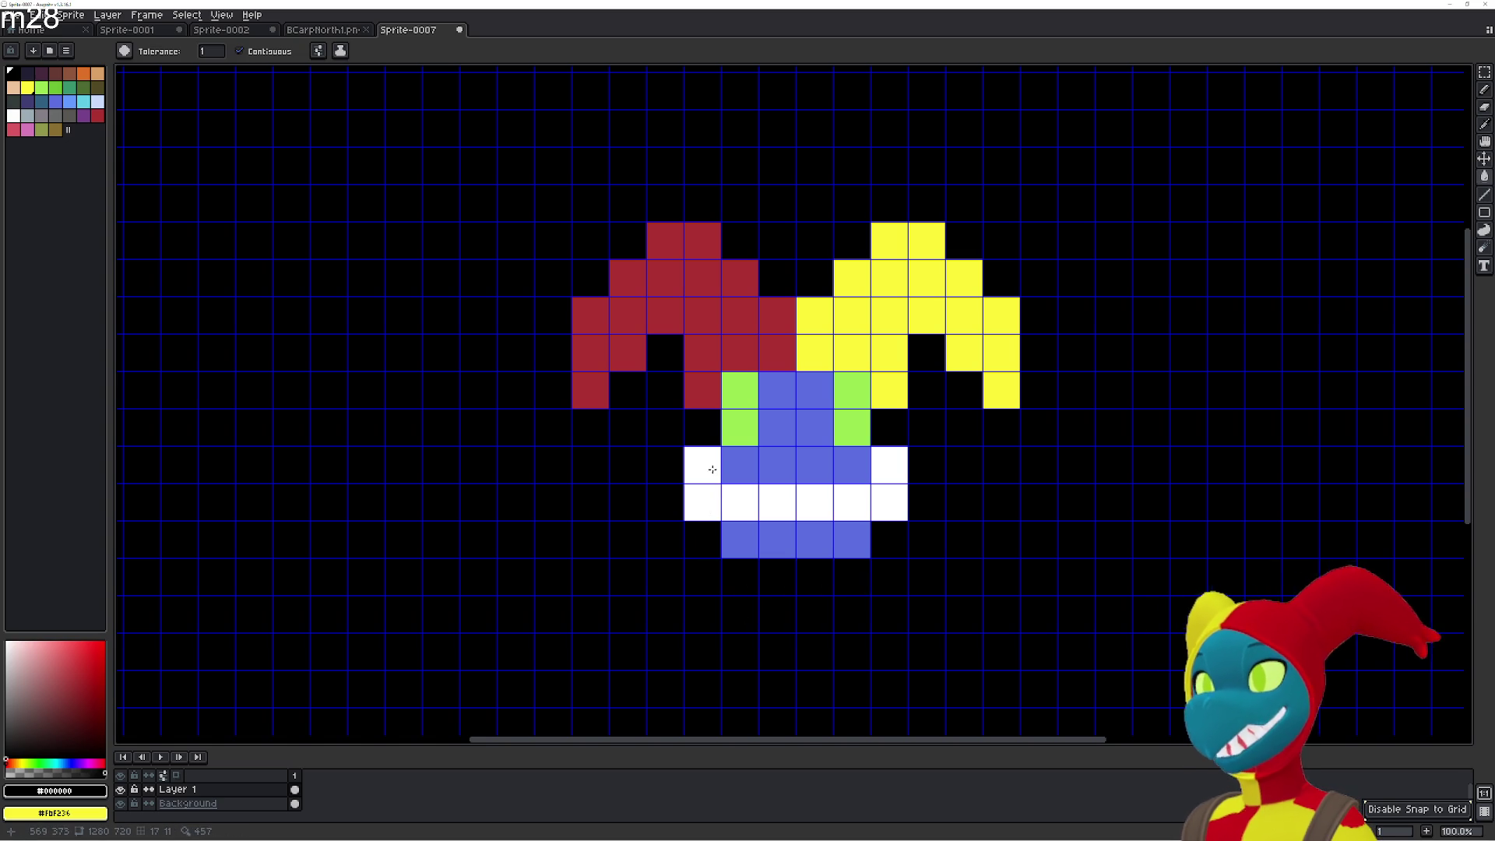
{"action": "scroll", "coordinate": [835, 454], "scroll_direction": "up", "scroll_amount": 2}
Black out the four blue cells of the bottom row.
{"action": "scroll", "coordinate": [835, 456], "scroll_direction": "down", "scroll_amount": 3}
{"action": "scroll", "coordinate": [837, 468], "scroll_direction": "up", "scroll_amount": 1}
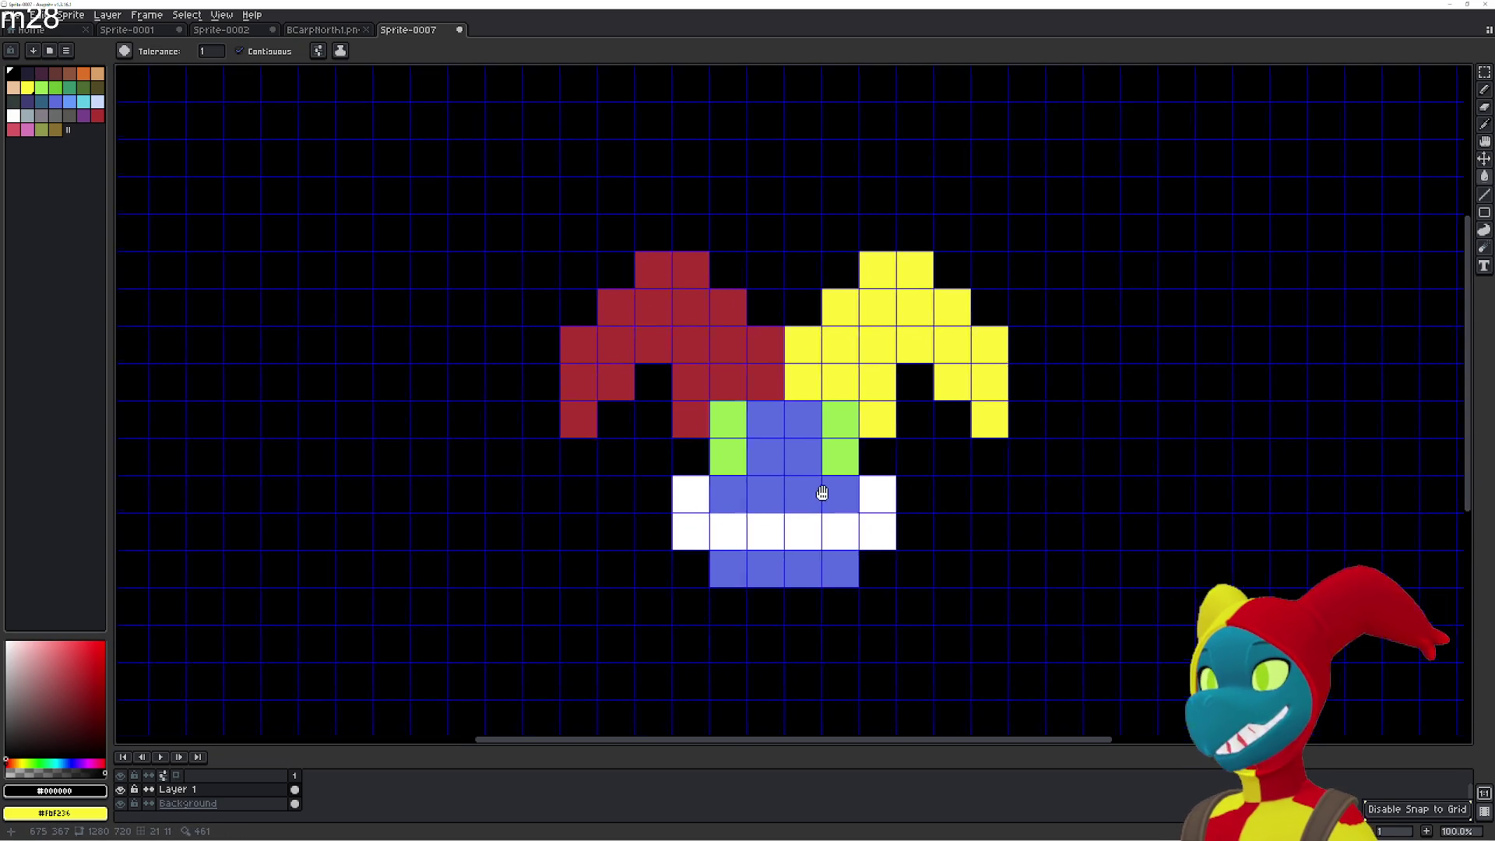
{"action": "left_click", "coordinate": [739, 570]}
{"action": "left_click", "coordinate": [762, 570]}
{"action": "left_click", "coordinate": [835, 571]}
{"action": "left_click", "coordinate": [797, 570]}
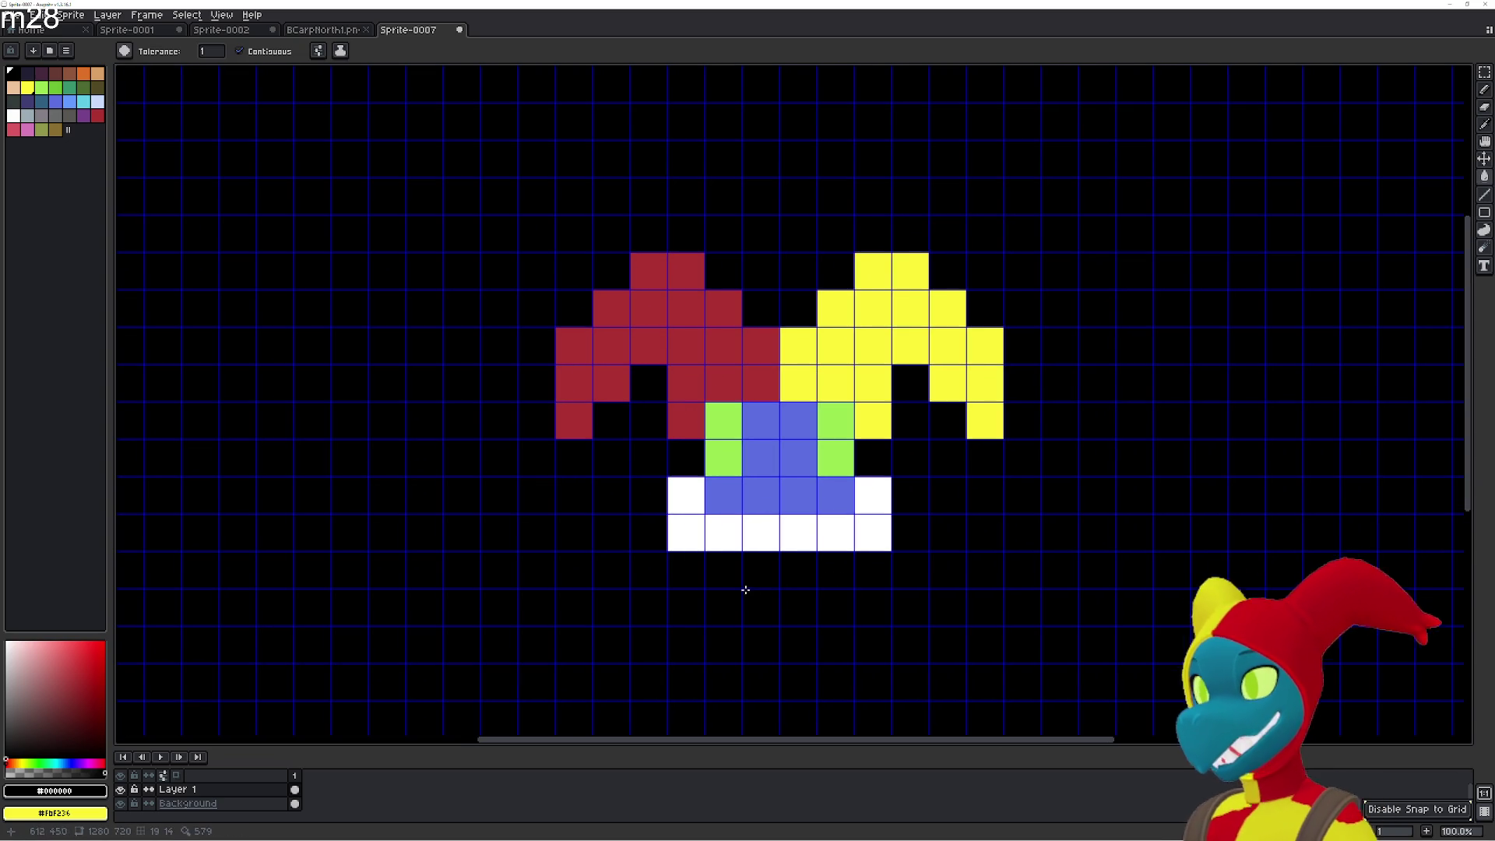
Black out the two white end cells and the six white cells below them.
{"action": "left_click", "coordinate": [686, 496]}
{"action": "left_click", "coordinate": [873, 496]}
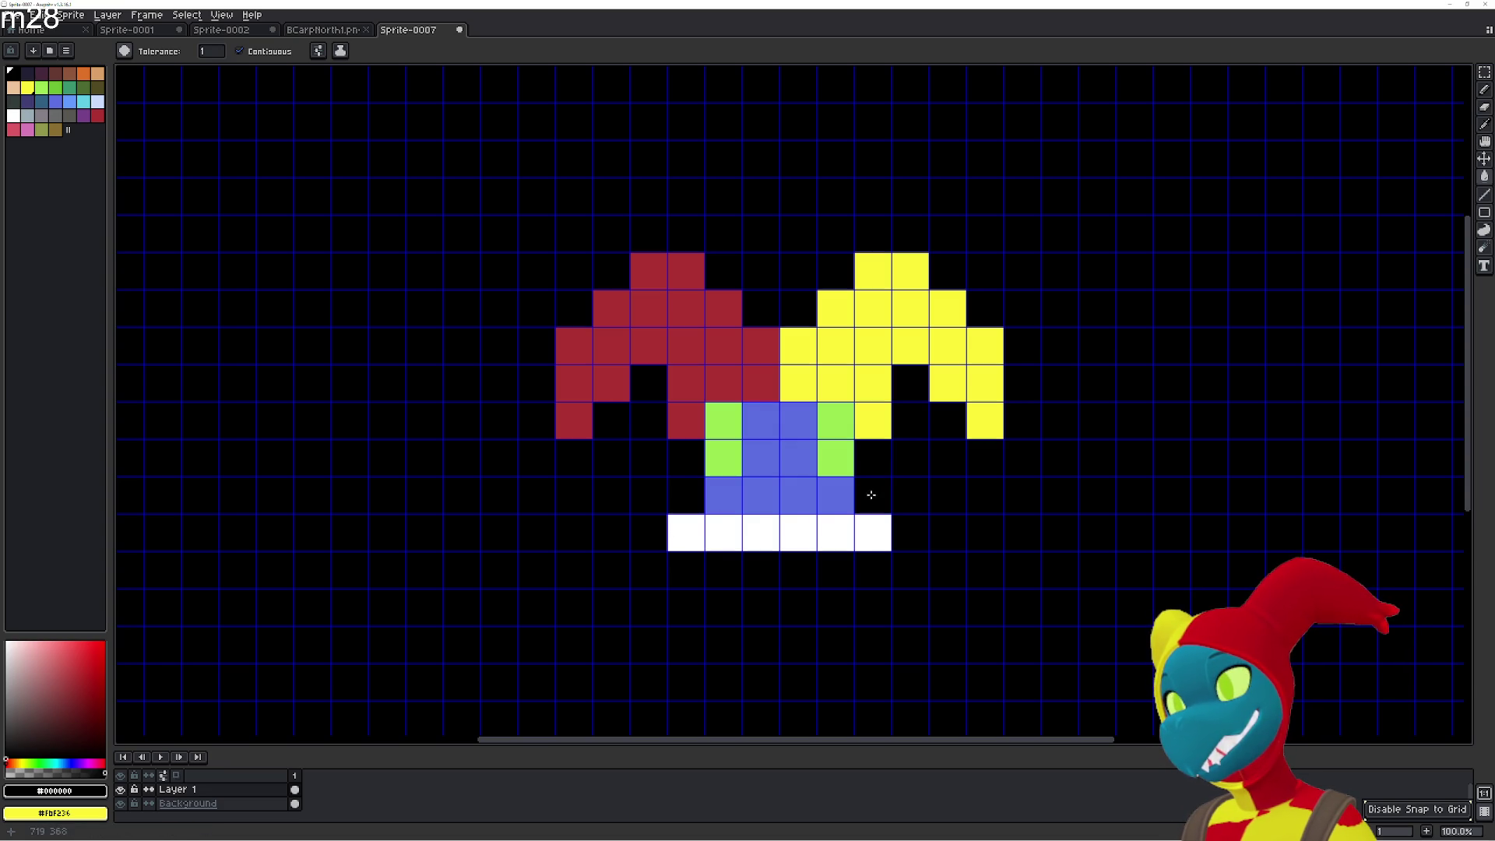
{"action": "left_click", "coordinate": [686, 533]}
{"action": "left_click", "coordinate": [723, 533]}
{"action": "left_click", "coordinate": [798, 533]}
{"action": "left_click", "coordinate": [836, 533]}
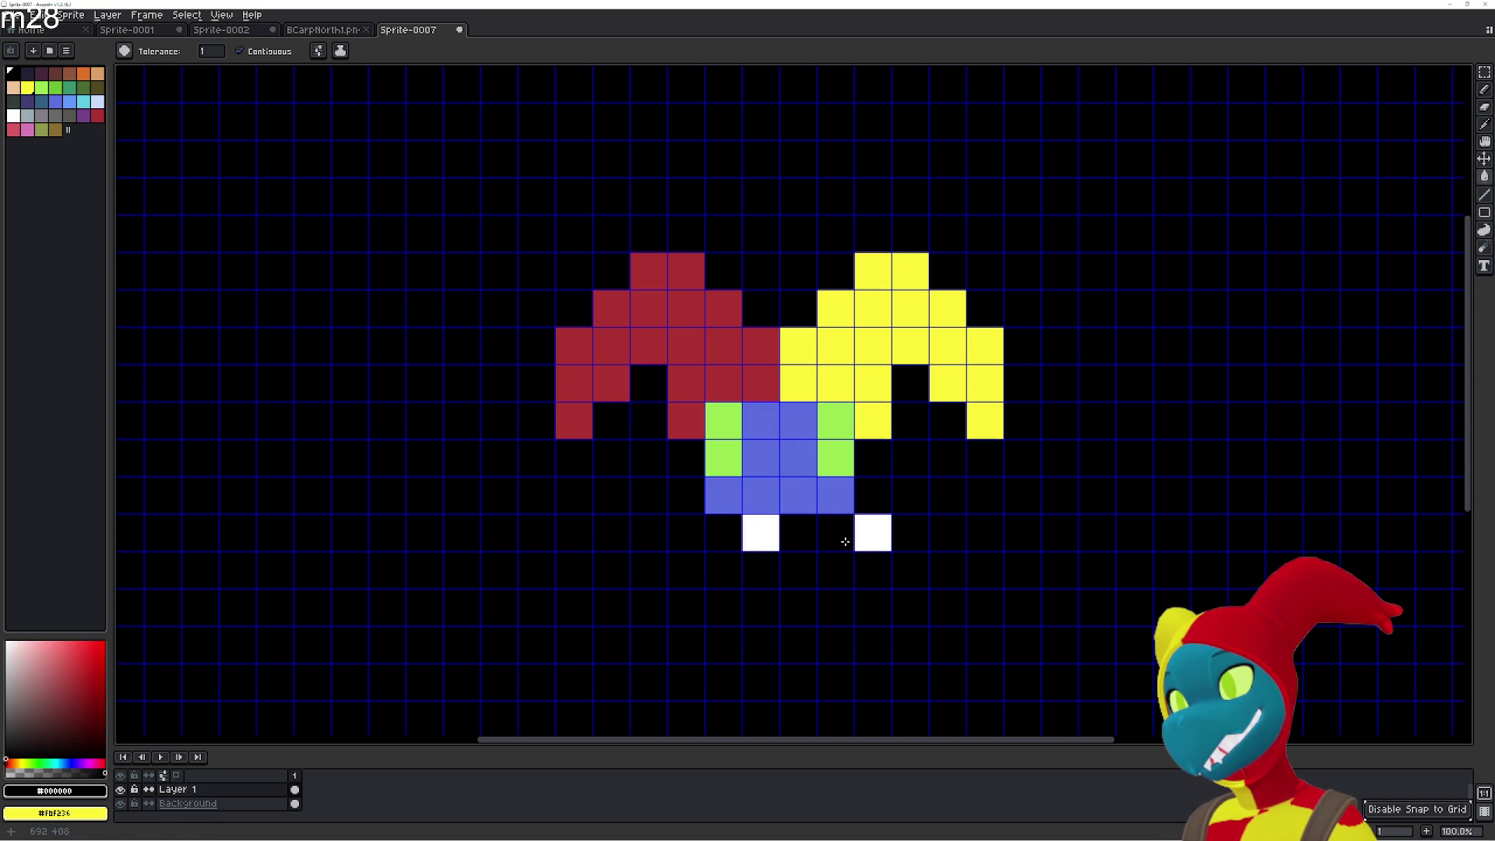
{"action": "left_click", "coordinate": [874, 533]}
{"action": "left_click", "coordinate": [761, 533]}
Paint the four middle cells of the bottom row blue.
{"action": "left_click", "coordinate": [767, 494], "text": "alt"}
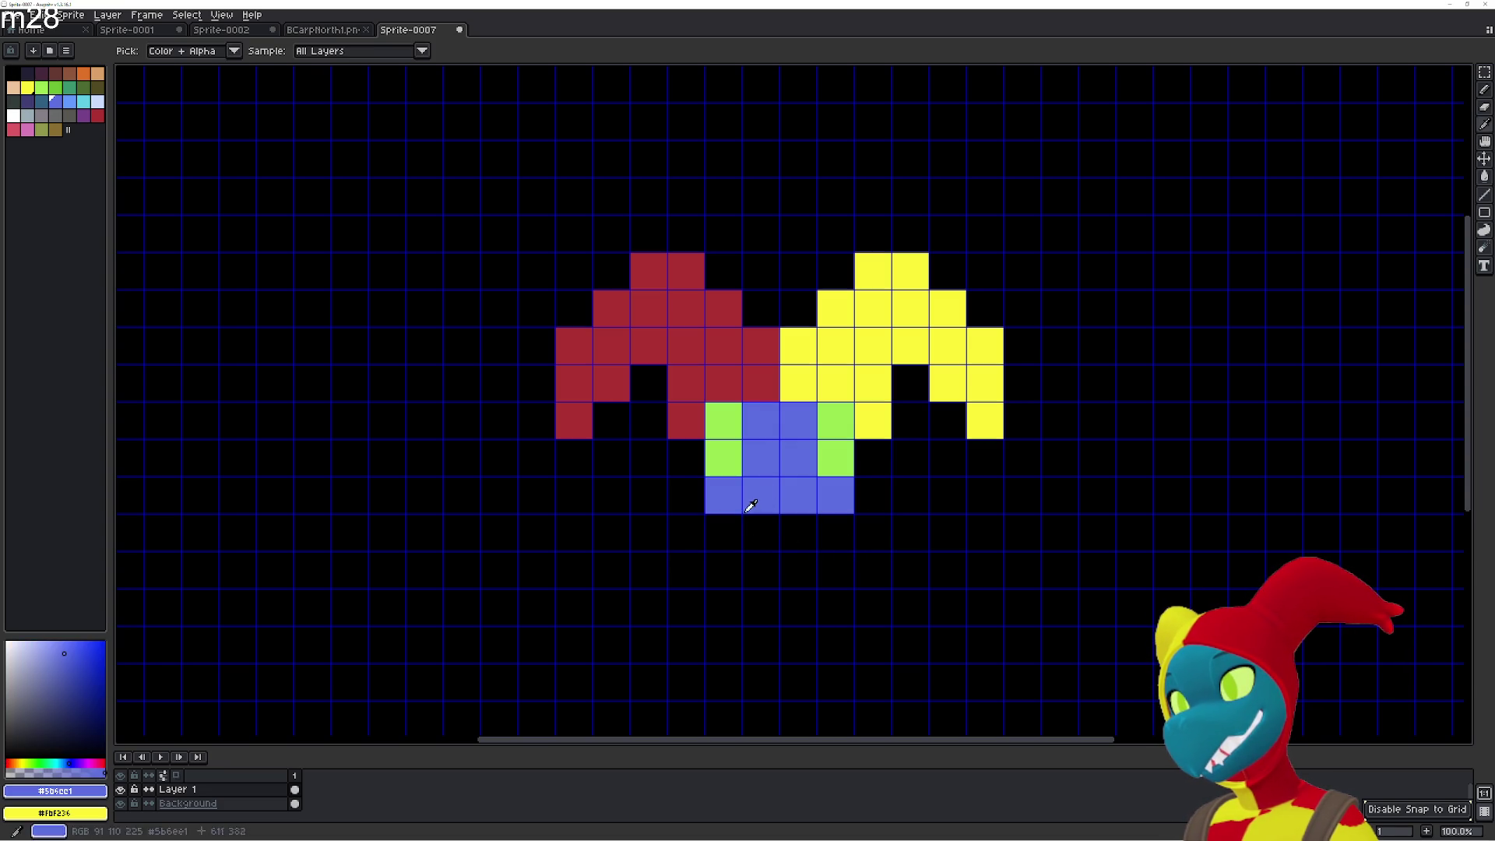
{"action": "left_click", "coordinate": [723, 533]}
{"action": "left_click", "coordinate": [798, 533]}
{"action": "left_click", "coordinate": [835, 533]}
{"action": "left_click", "coordinate": [761, 532]}
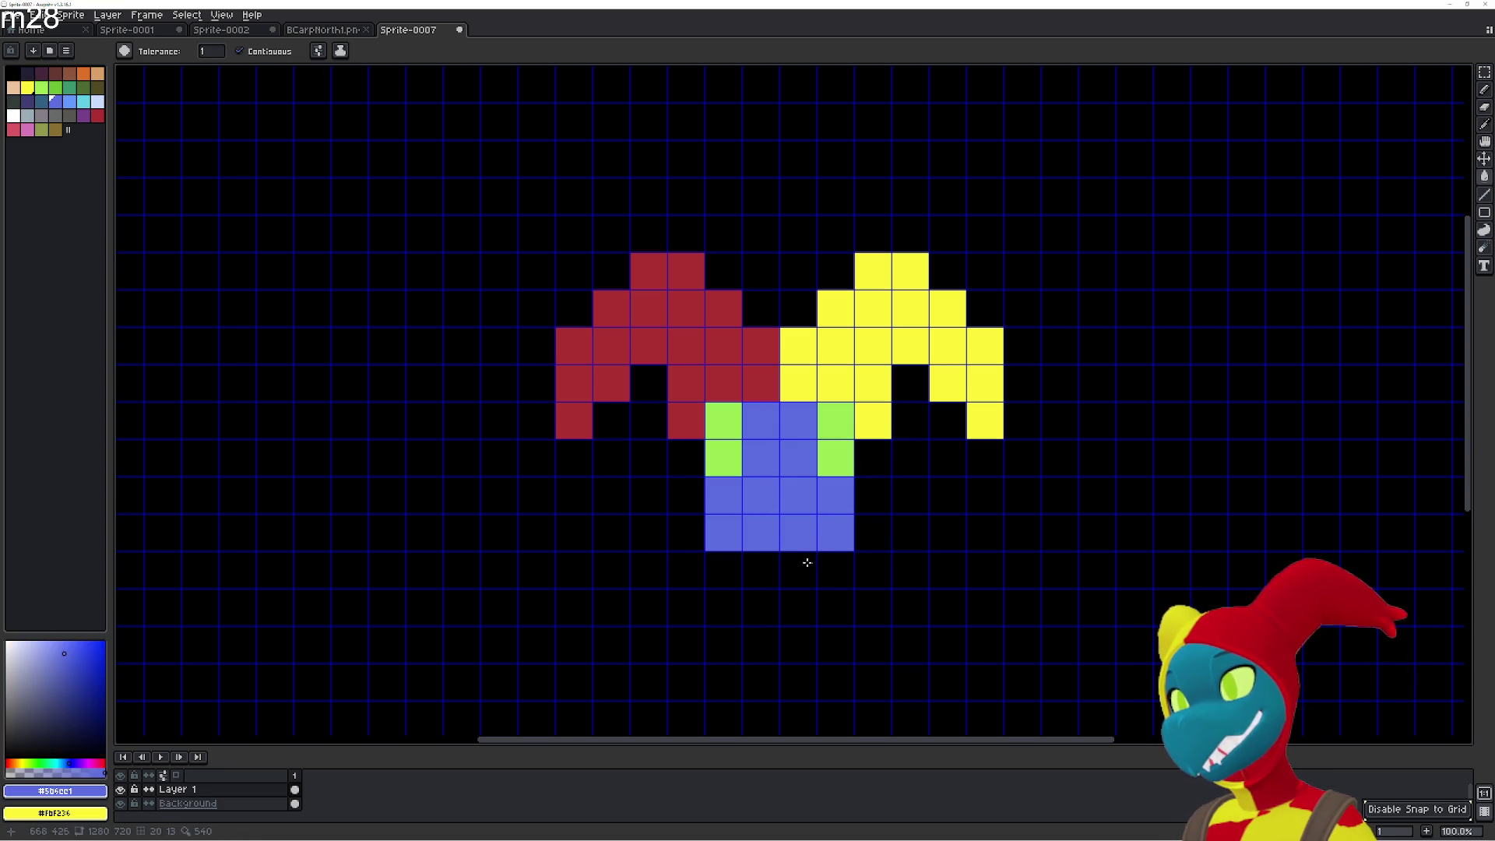
Add a two-cell red leg below the blue block with red feet down-left and down-right.
{"action": "key", "text": "i"}
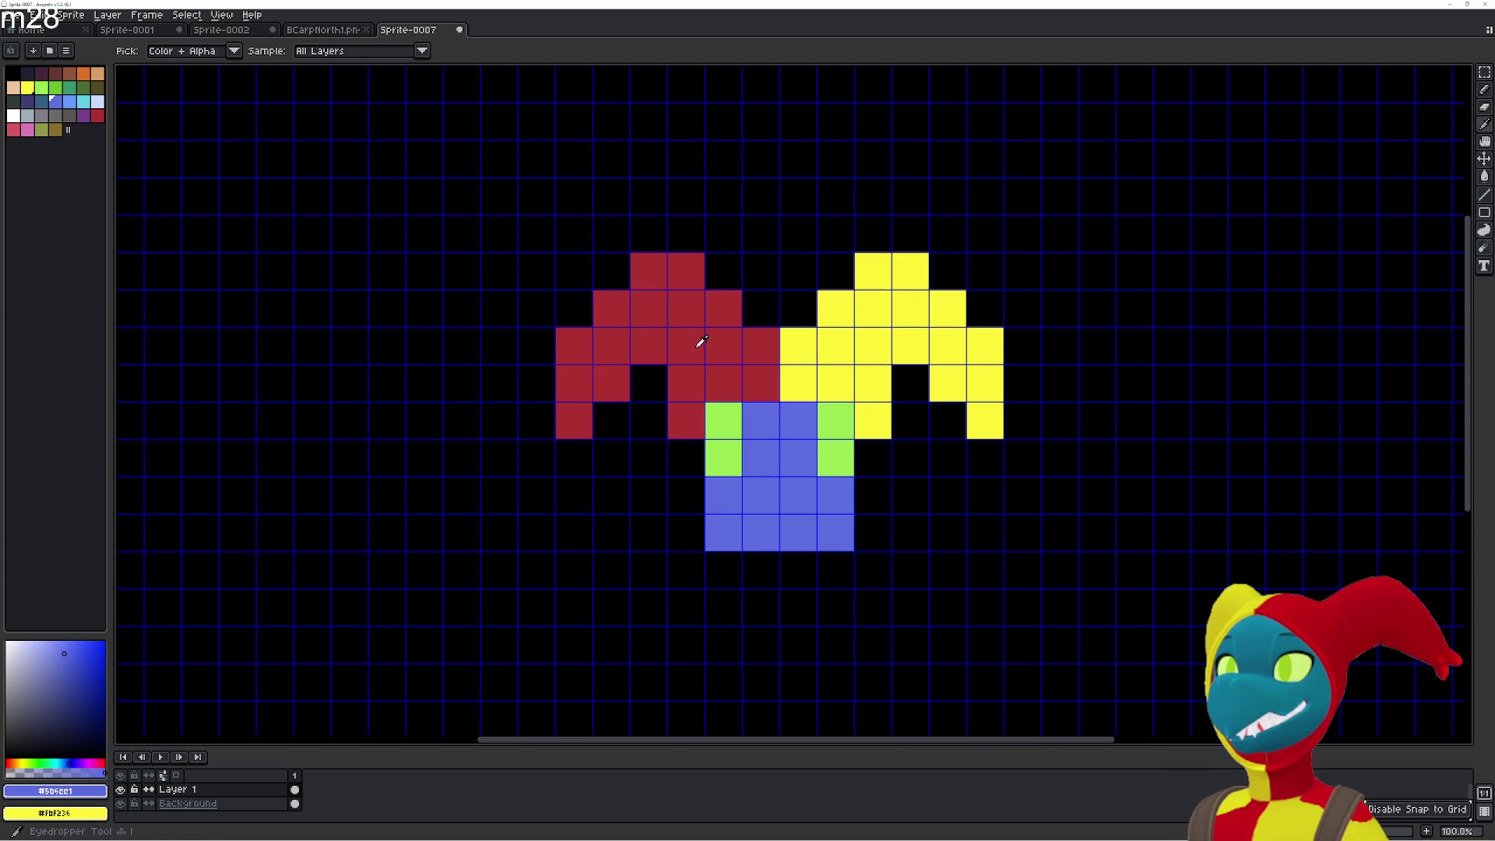
{"action": "left_click", "coordinate": [701, 343]}
{"action": "key", "text": "g"}
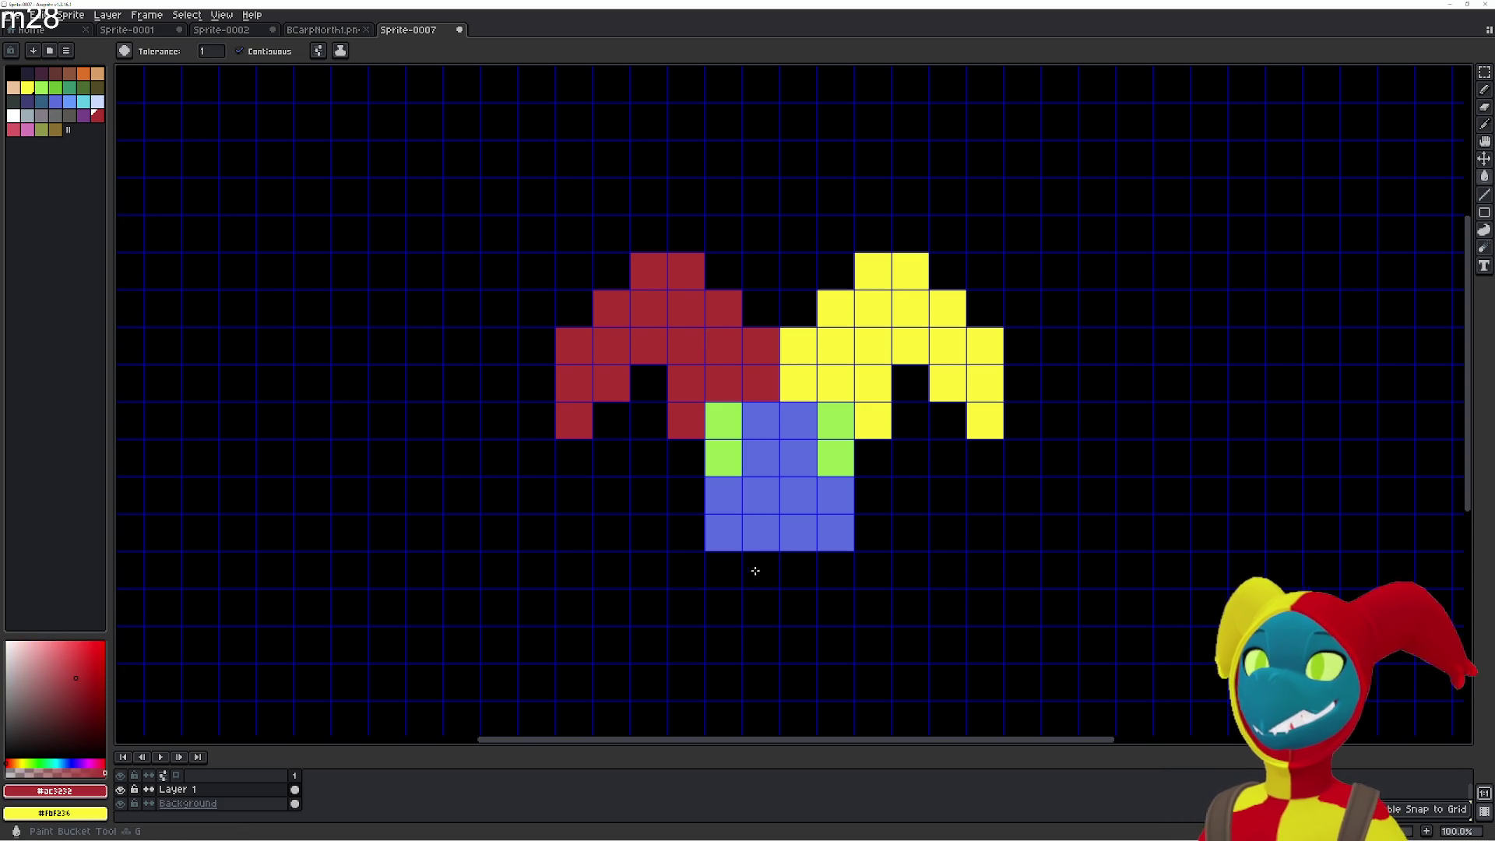
{"action": "left_click", "coordinate": [752, 571]}
{"action": "left_click", "coordinate": [761, 609]}
{"action": "left_click", "coordinate": [728, 644]}
{"action": "left_click", "coordinate": [795, 648]}
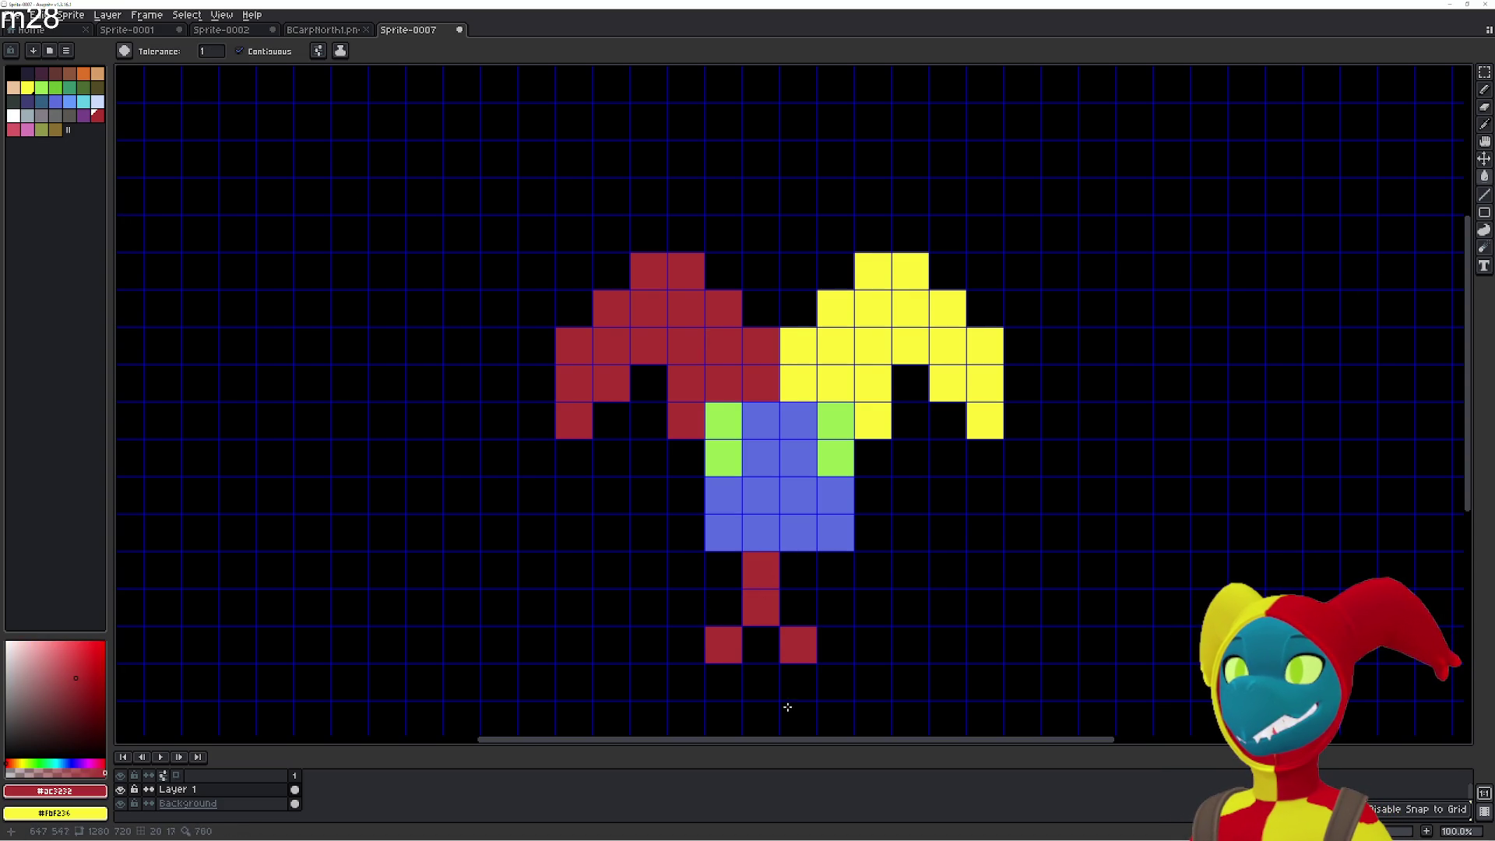
{"action": "mouse_move", "coordinate": [798, 616]}
{"action": "left_mouse_down"}
{"action": "mouse_move", "coordinate": [763, 514]}
{"action": "mouse_move", "coordinate": [821, 528]}
{"action": "left_mouse_up"}
Recolour the block so the green eye patches sit lower on both sides of the blue face.
{"action": "left_click", "coordinate": [730, 456], "text": "alt"}
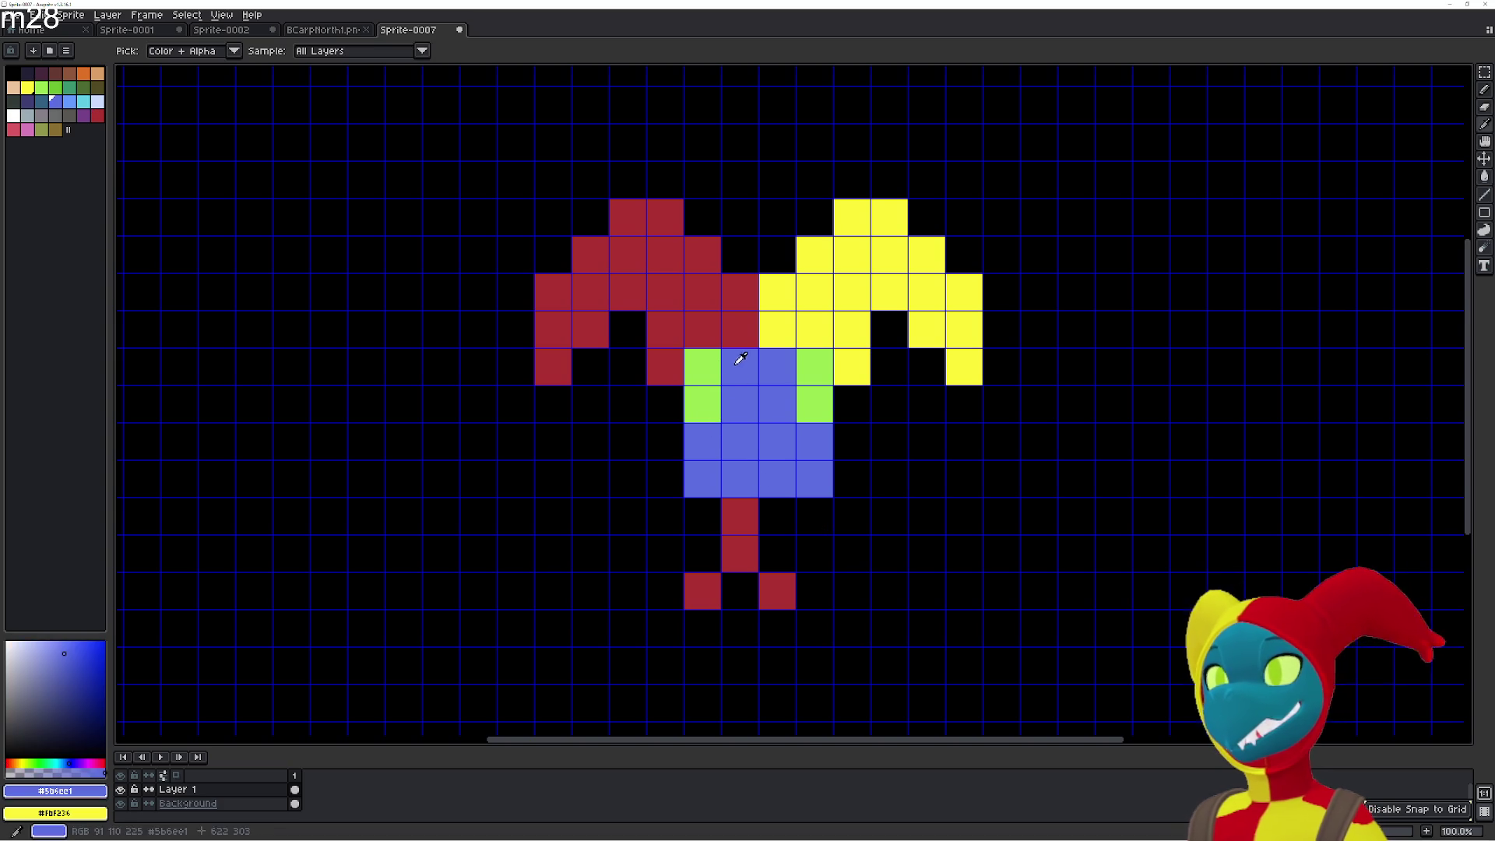
{"action": "left_click", "coordinate": [705, 366]}
{"action": "left_click", "coordinate": [711, 407], "text": "alt"}
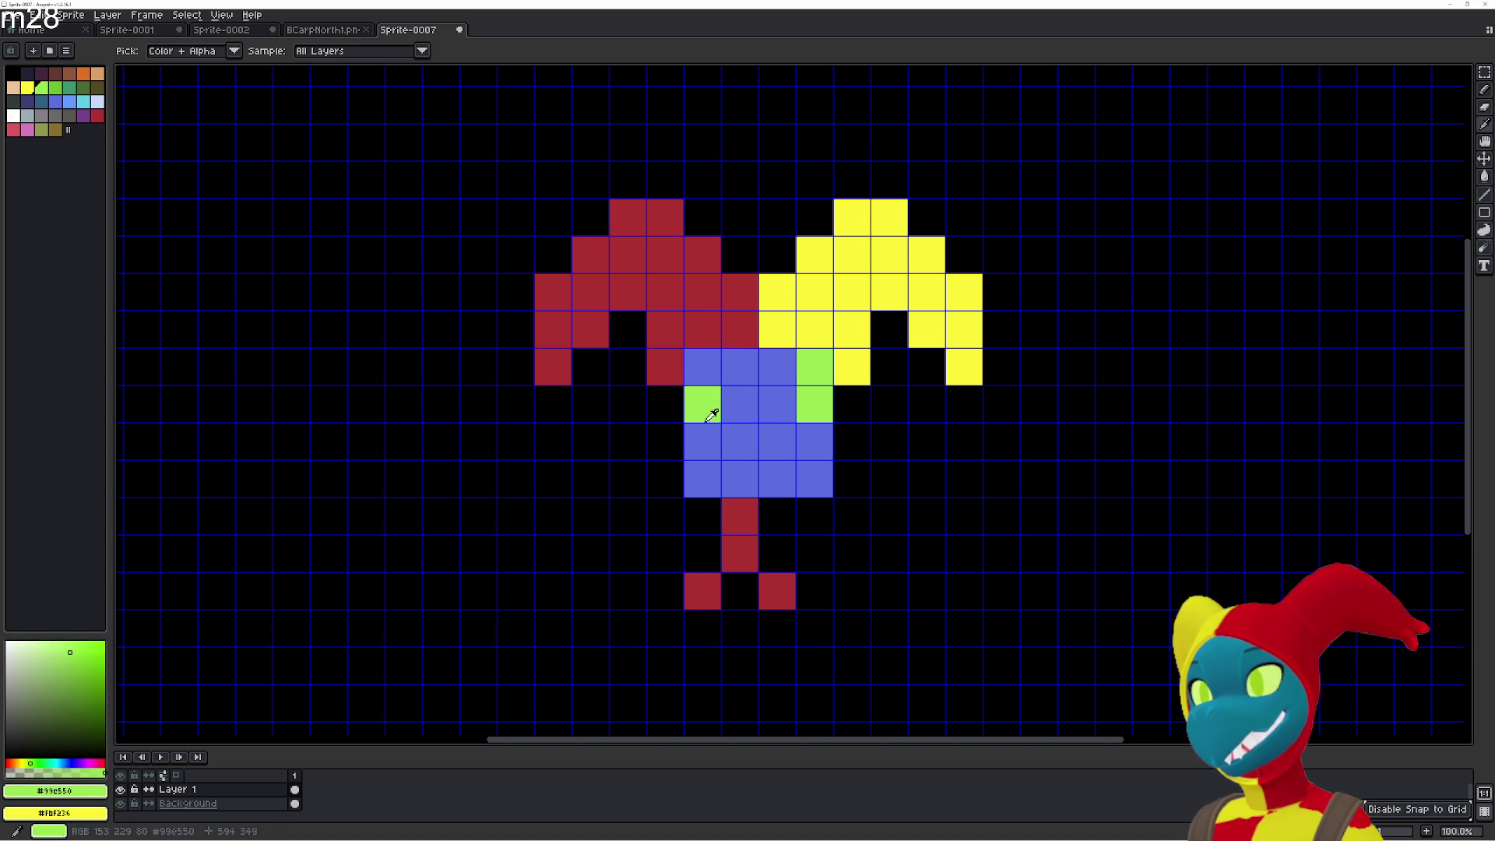
{"action": "left_click", "coordinate": [705, 441]}
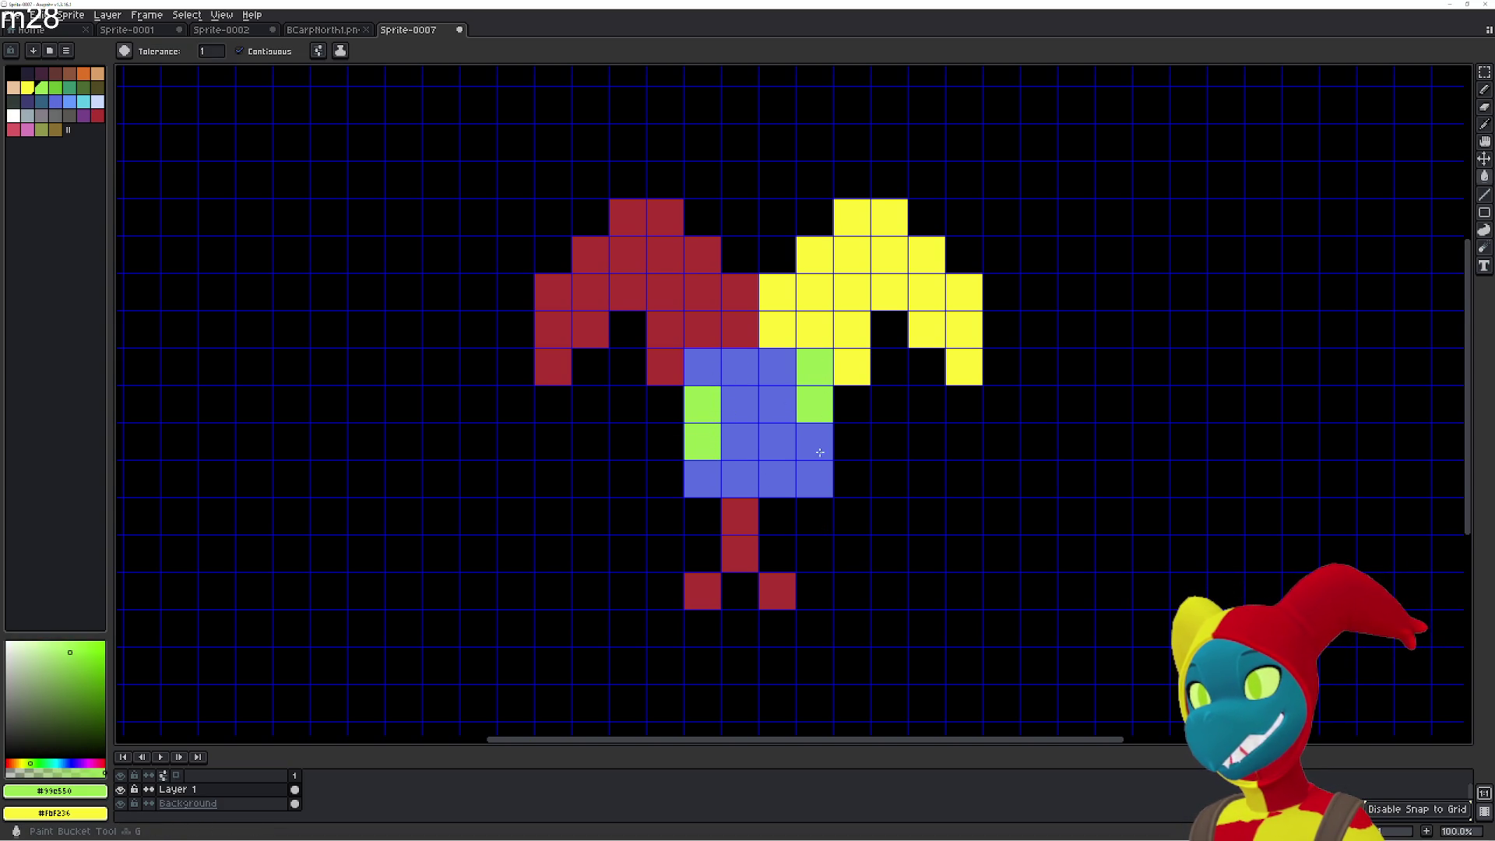
{"action": "left_click", "coordinate": [815, 441]}
{"action": "left_click", "coordinate": [794, 366], "text": "alt"}
{"action": "left_click", "coordinate": [796, 363]}
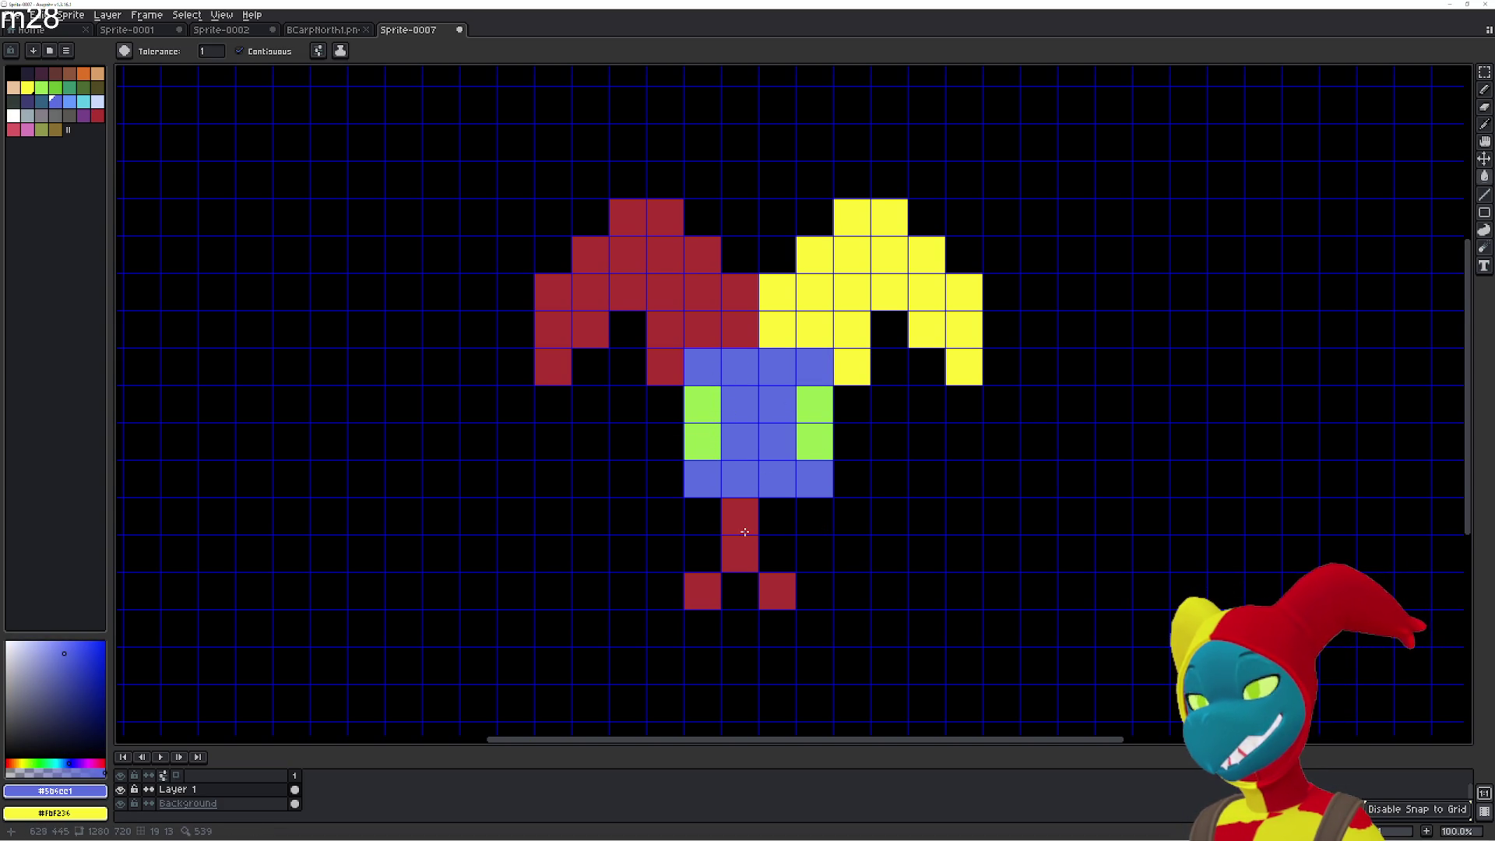
Extend the red hat down the left side and the yellow hat down the right side.
{"action": "left_click", "coordinate": [726, 329], "text": "alt"}
{"action": "left_click", "coordinate": [705, 365]}
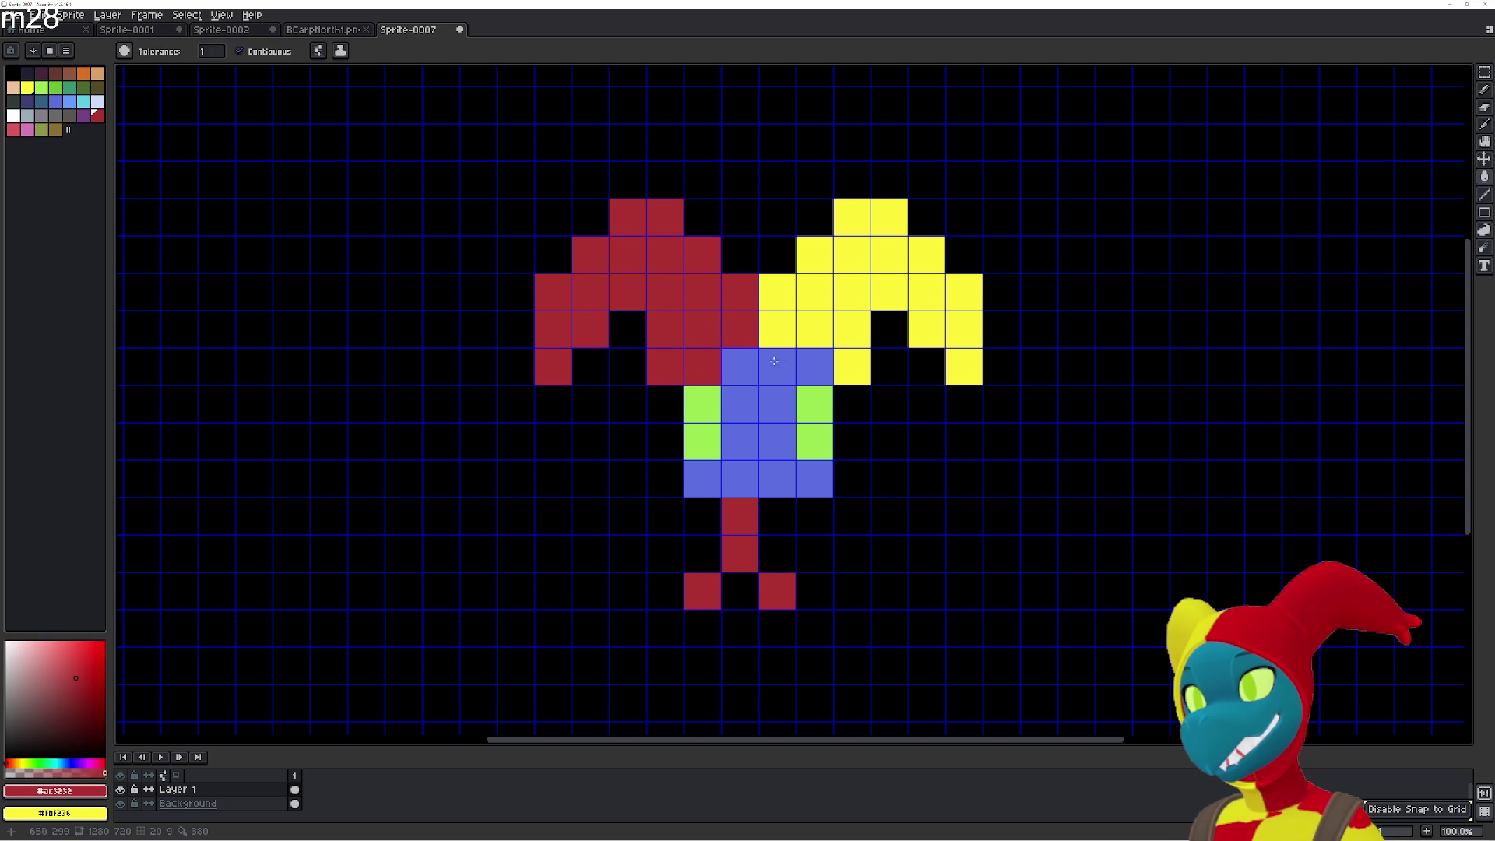
{"action": "left_click", "coordinate": [677, 399]}
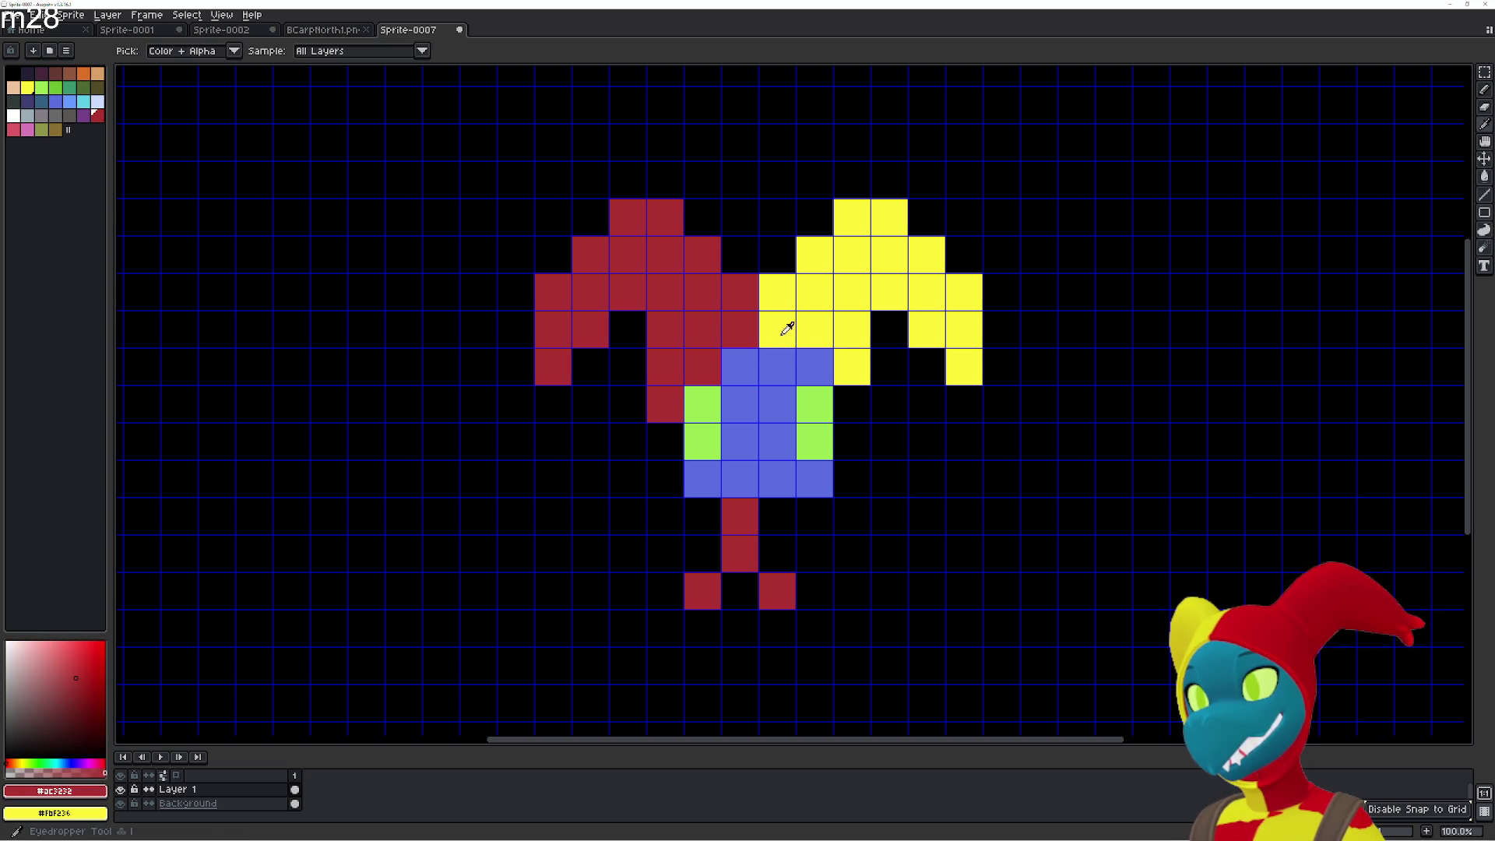
{"action": "left_click", "coordinate": [781, 329], "text": "alt"}
{"action": "left_click", "coordinate": [827, 376]}
{"action": "left_click", "coordinate": [850, 403]}
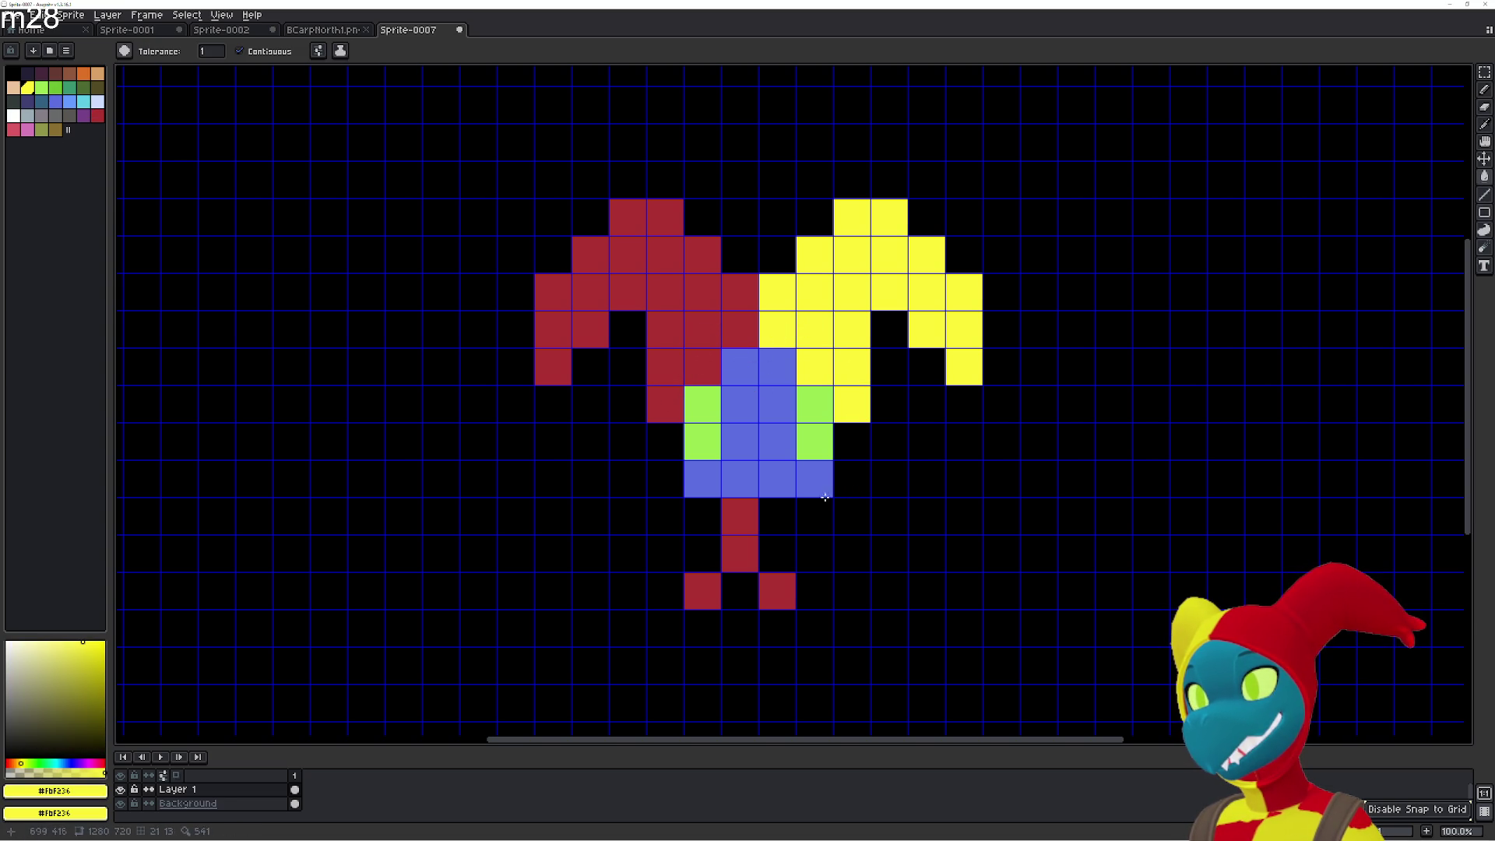
Eyedrop black and erase the red hat's outer tip cells at the top-left.
{"action": "key", "text": "u"}
{"action": "key", "text": "g"}
{"action": "left_click", "coordinate": [735, 243], "text": "alt"}
{"action": "left_click", "coordinate": [703, 254]}
{"action": "left_click", "coordinate": [666, 217]}
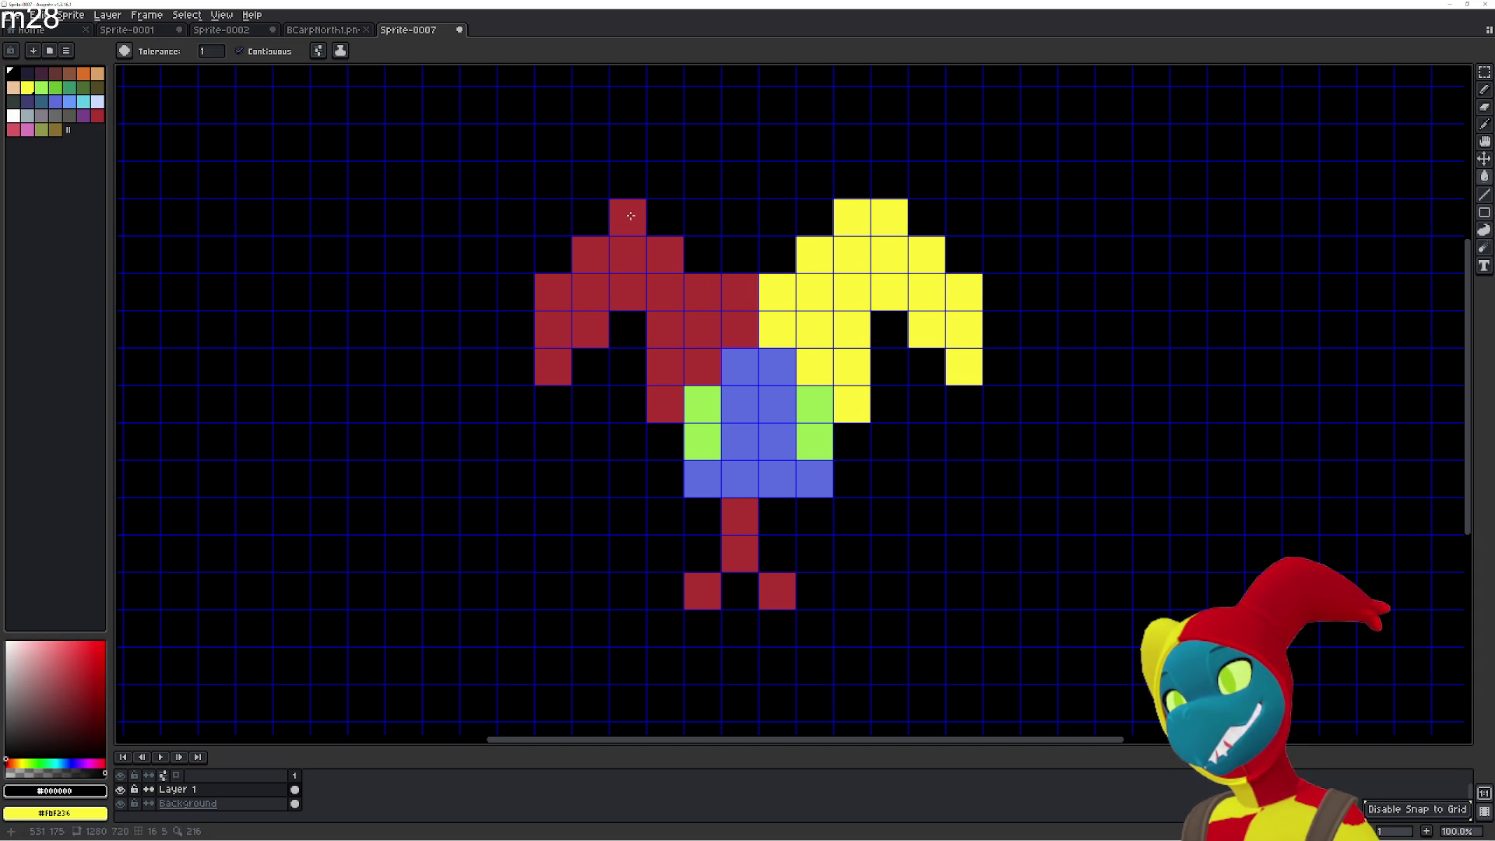
{"action": "left_click", "coordinate": [628, 218]}
{"action": "left_click", "coordinate": [602, 251]}
{"action": "left_click", "coordinate": [553, 296]}
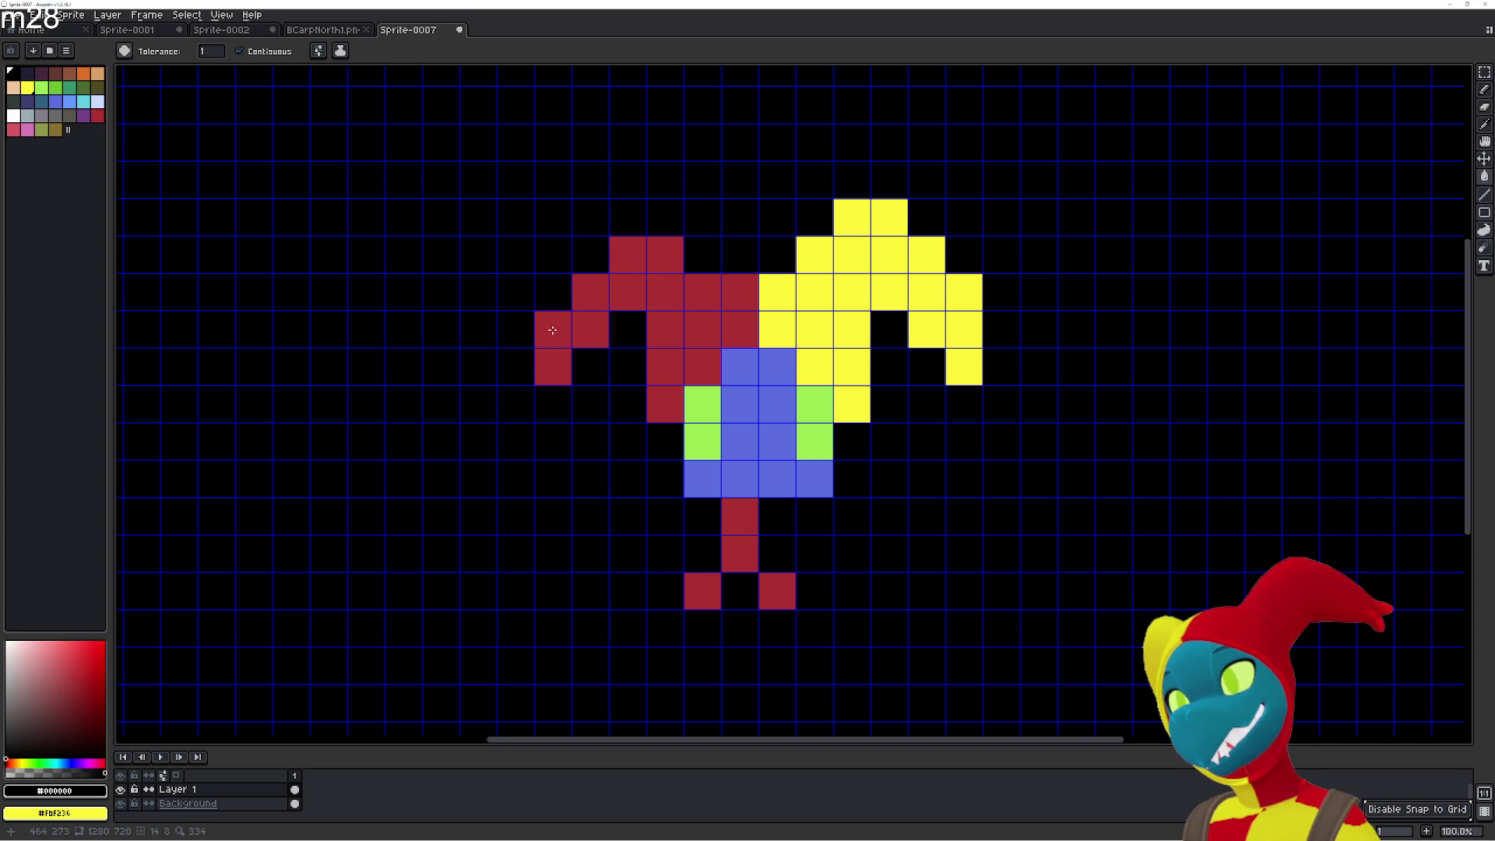
{"action": "left_click", "coordinate": [552, 331]}
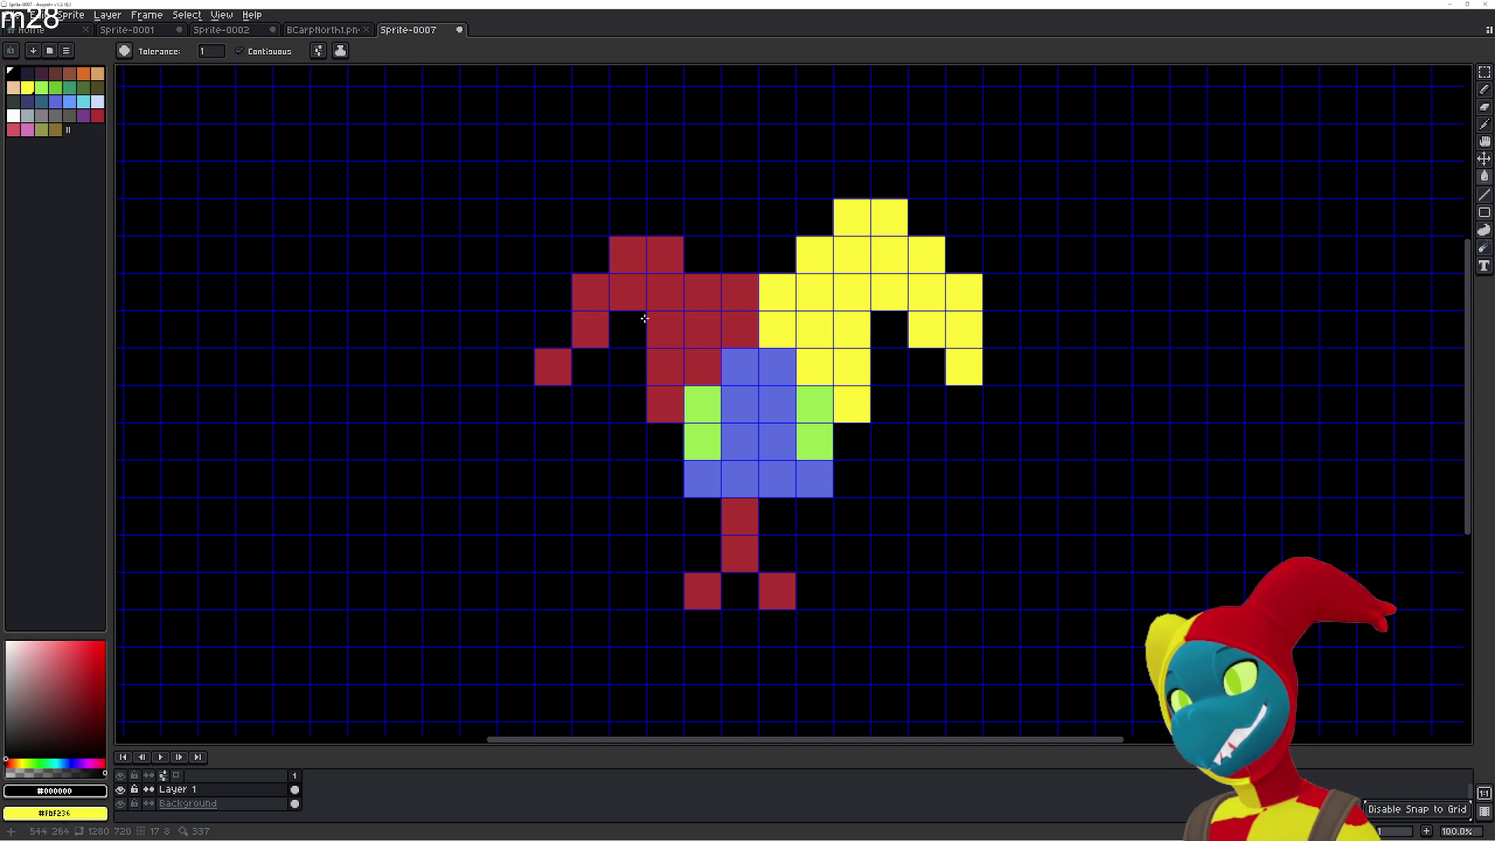
{"action": "left_click", "coordinate": [663, 256]}
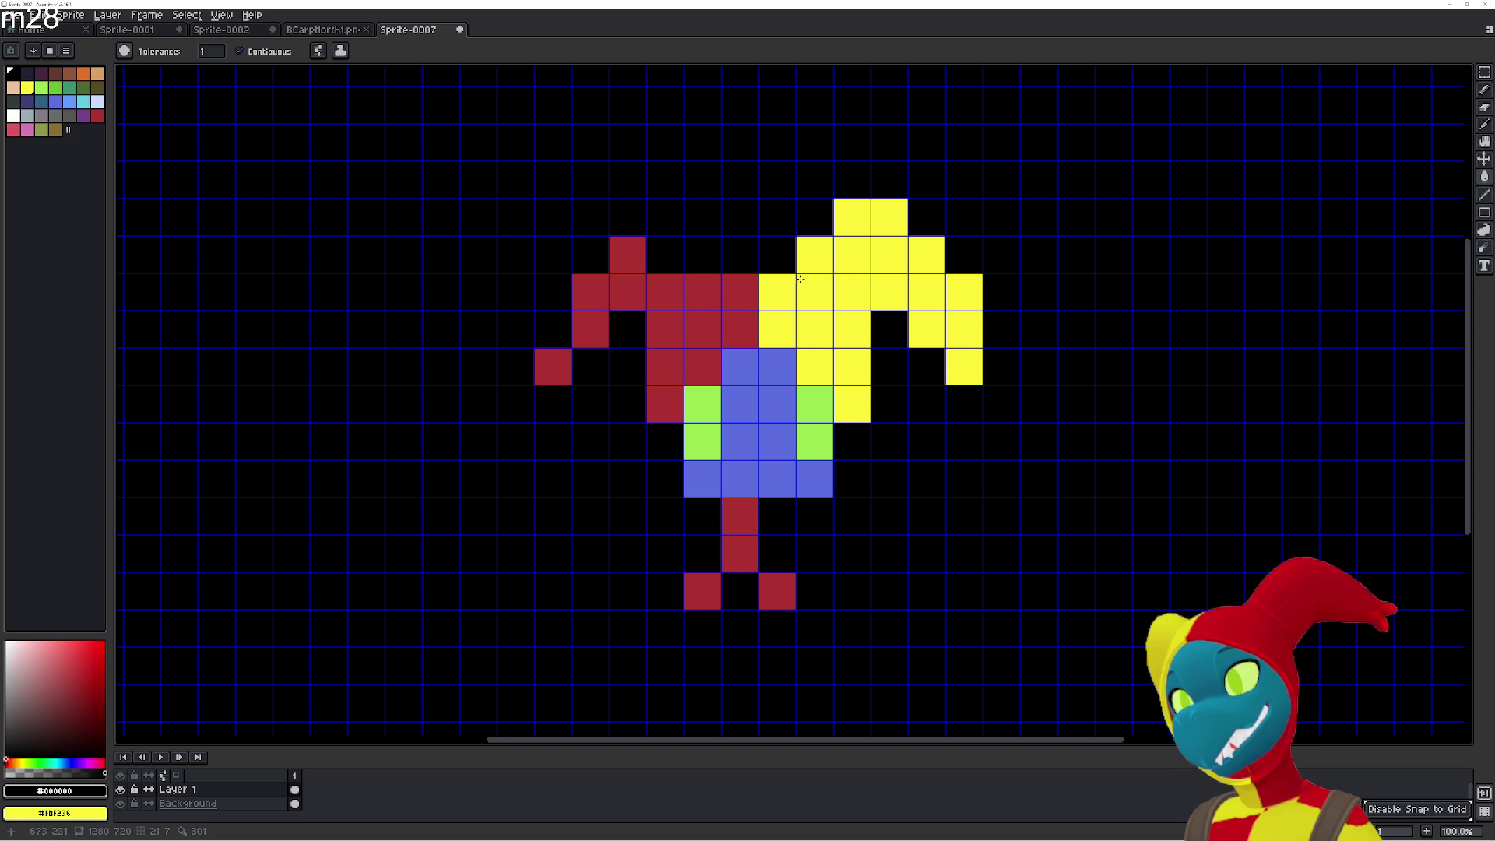
Erase the yellow hat's outer tip cells, trimming yellow to a three-column block.
{"action": "left_click", "coordinate": [814, 254]}
{"action": "left_click", "coordinate": [852, 254]}
{"action": "left_click", "coordinate": [890, 217]}
{"action": "left_click", "coordinate": [852, 217]}
{"action": "left_click", "coordinate": [890, 255]}
{"action": "left_click", "coordinate": [927, 255]}
{"action": "left_click", "coordinate": [965, 292]}
{"action": "left_click", "coordinate": [975, 335]}
{"action": "left_click", "coordinate": [964, 367]}
{"action": "left_click", "coordinate": [926, 329]}
{"action": "left_click", "coordinate": [927, 292]}
{"action": "left_click", "coordinate": [877, 300]}
Blacken the remaining red cells on the upper-left, including the isolated one.
{"action": "left_click", "coordinate": [628, 255]}
{"action": "left_click", "coordinate": [590, 330]}
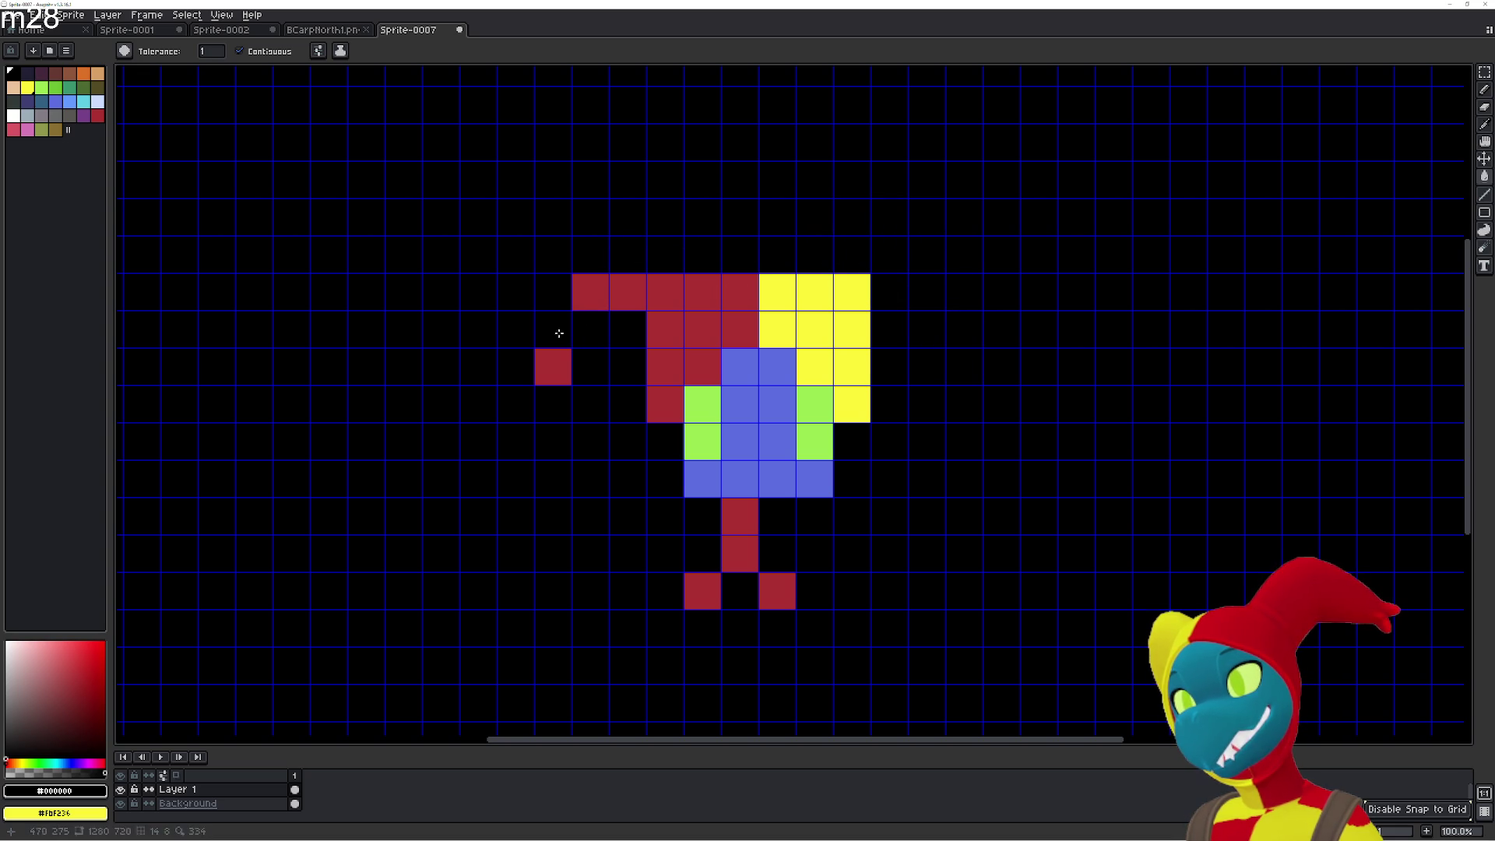
{"action": "left_click", "coordinate": [553, 367]}
{"action": "left_click", "coordinate": [628, 293]}
{"action": "left_click", "coordinate": [703, 292]}
{"action": "left_click", "coordinate": [666, 292]}
{"action": "left_click", "coordinate": [595, 305]}
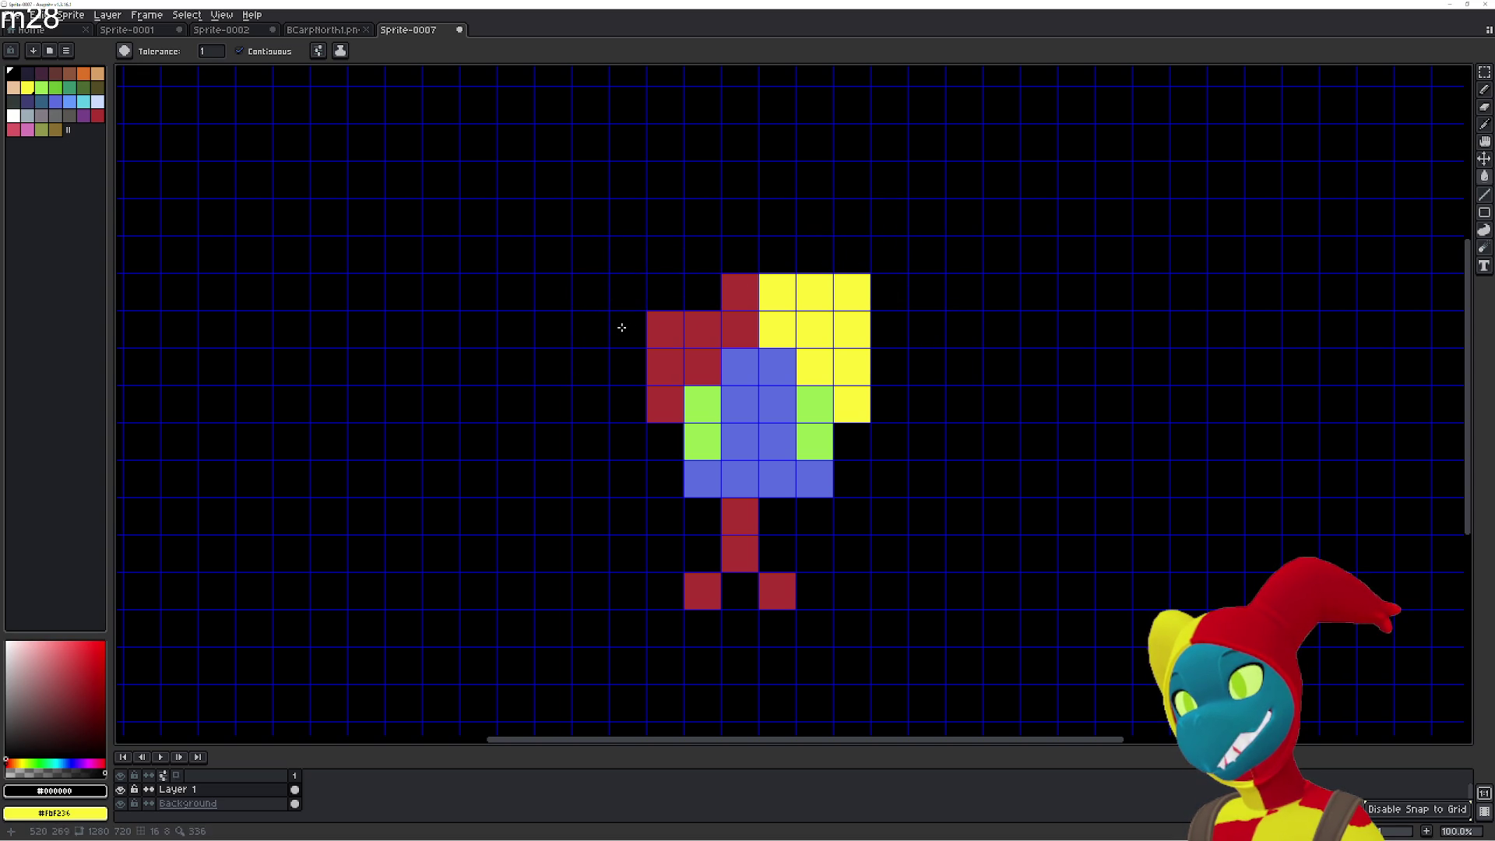
{"action": "left_click", "coordinate": [666, 388]}
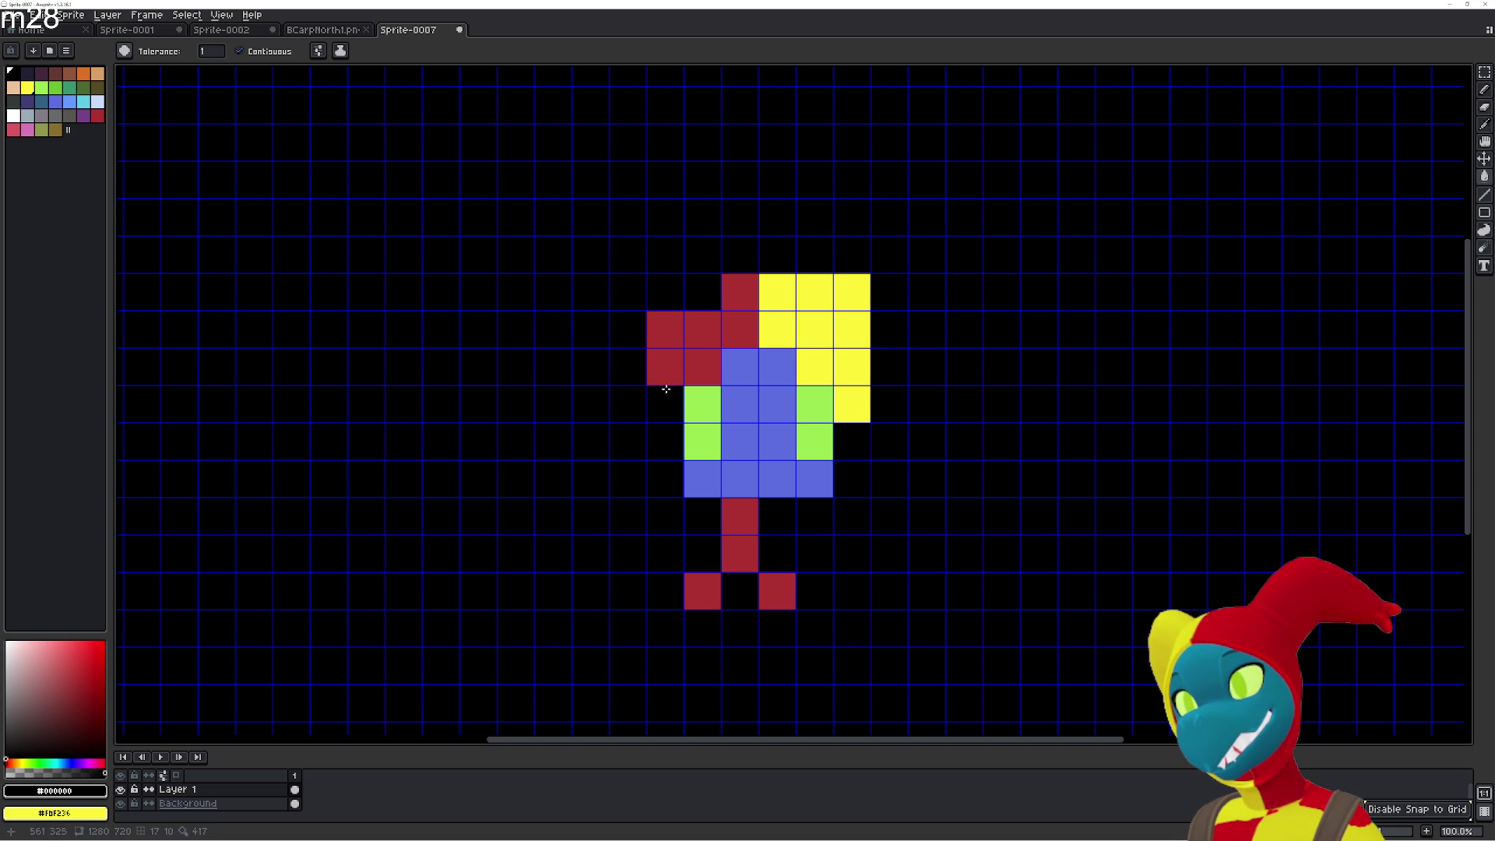
Trim the edge cells so only three red and two yellow cells remain above the face.
{"action": "left_click", "coordinate": [852, 285]}
{"action": "left_click", "coordinate": [807, 295]}
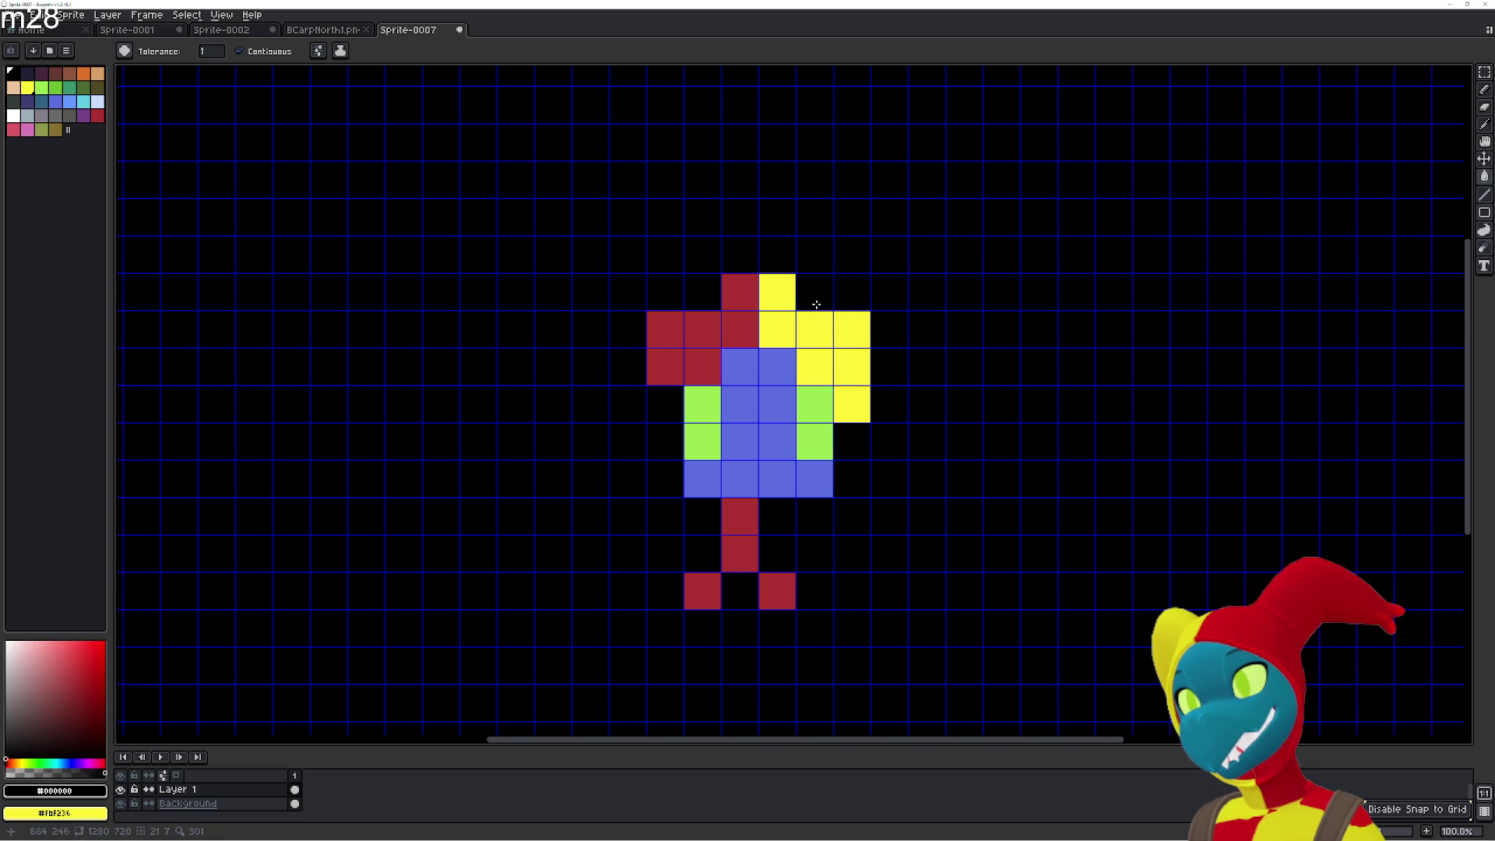
{"action": "left_click", "coordinate": [858, 324]}
{"action": "left_click", "coordinate": [669, 336]}
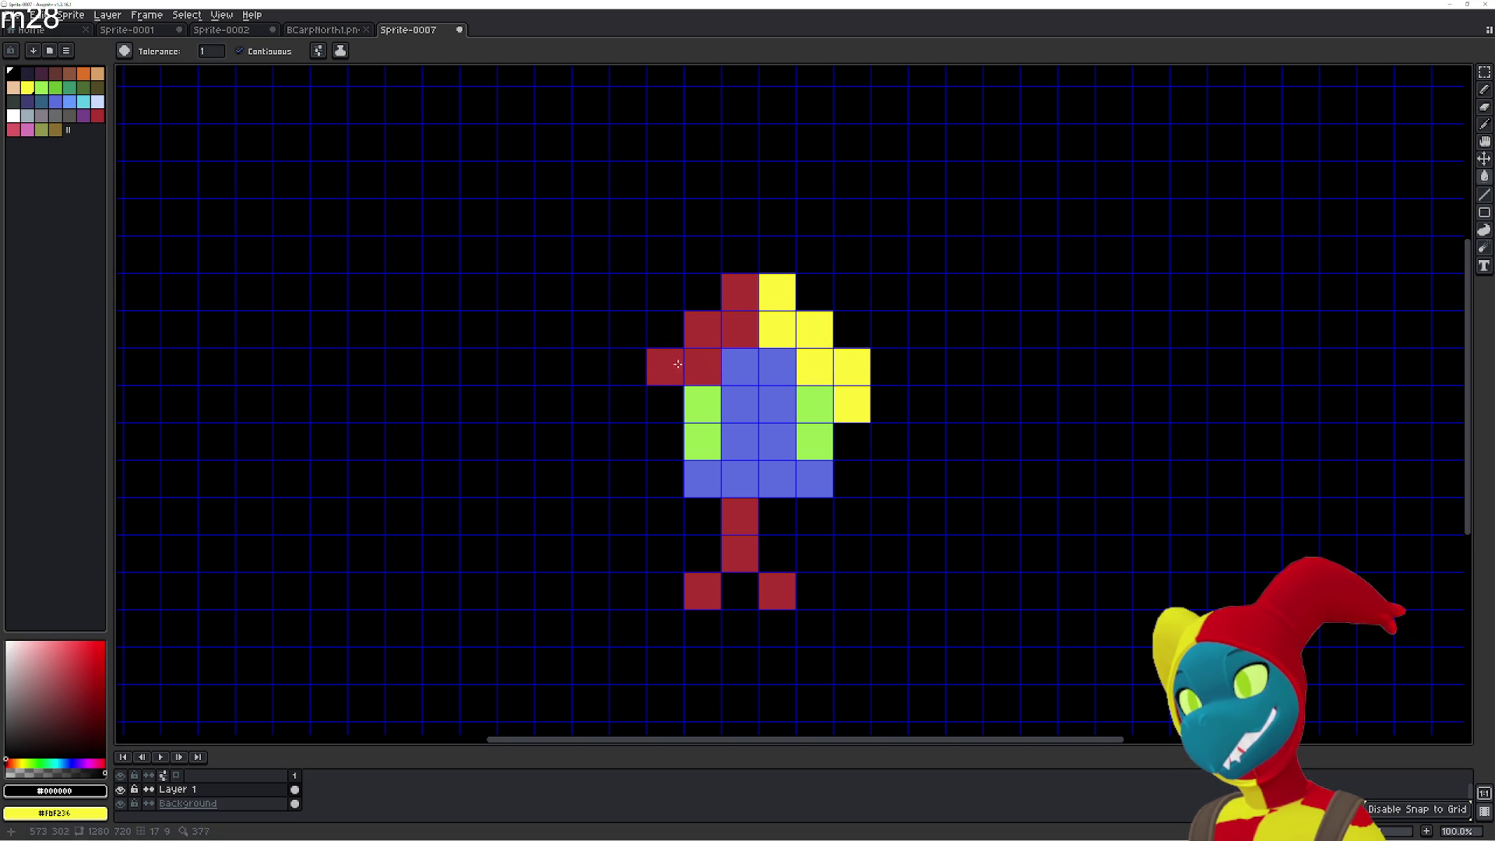
{"action": "left_click", "coordinate": [683, 365]}
{"action": "left_click", "coordinate": [852, 366]}
{"action": "left_click", "coordinate": [852, 397]}
{"action": "left_click", "coordinate": [782, 282]}
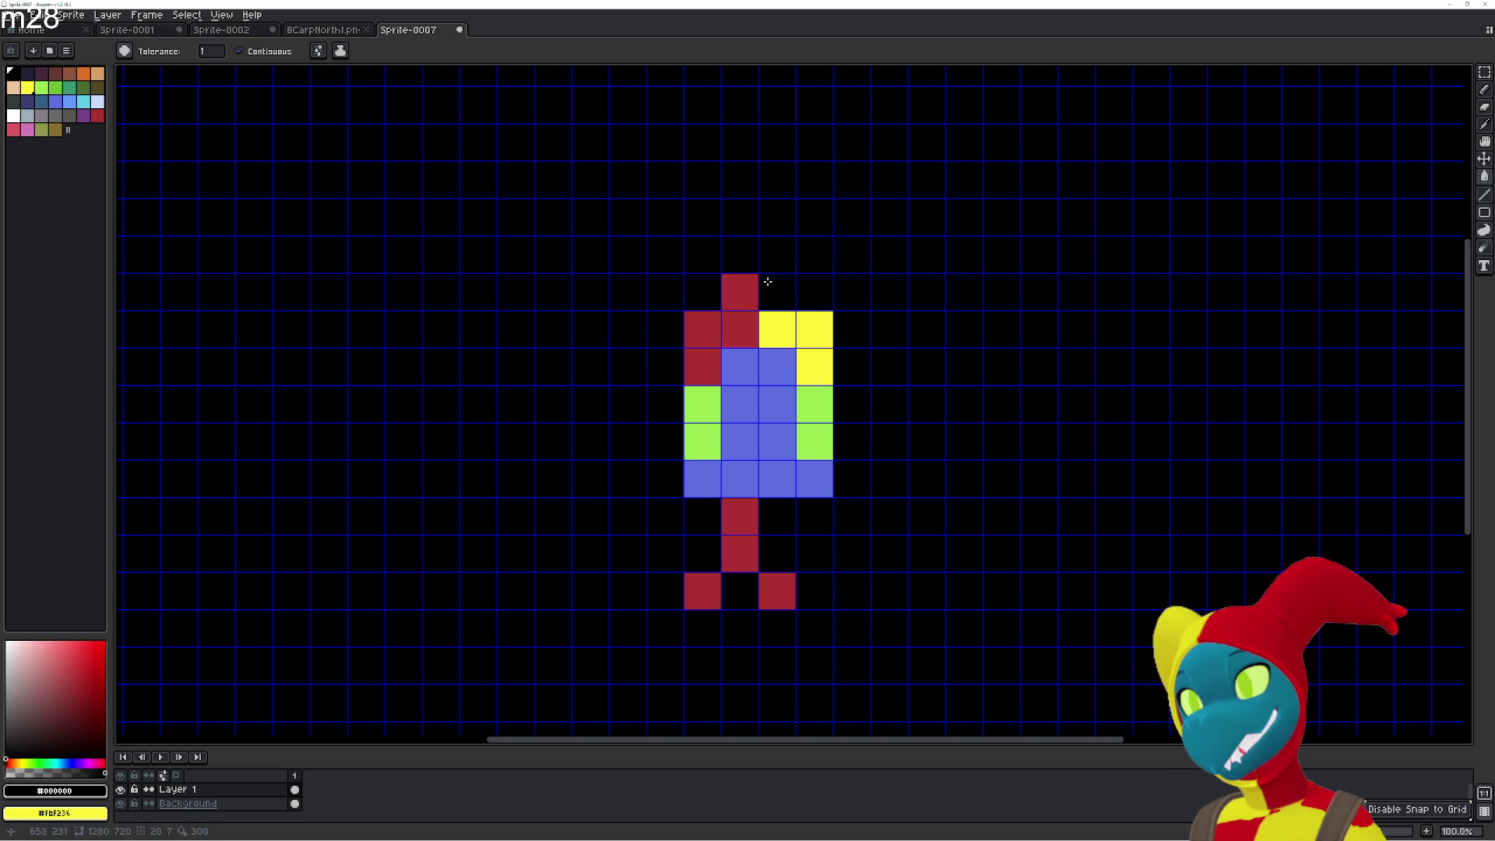
{"action": "left_click", "coordinate": [735, 290]}
Rebuild the red horn, extending it up and left then curling down the left side.
{"action": "key", "text": "i"}
{"action": "left_click", "coordinate": [741, 320]}
{"action": "key", "text": "g"}
{"action": "left_click", "coordinate": [665, 330]}
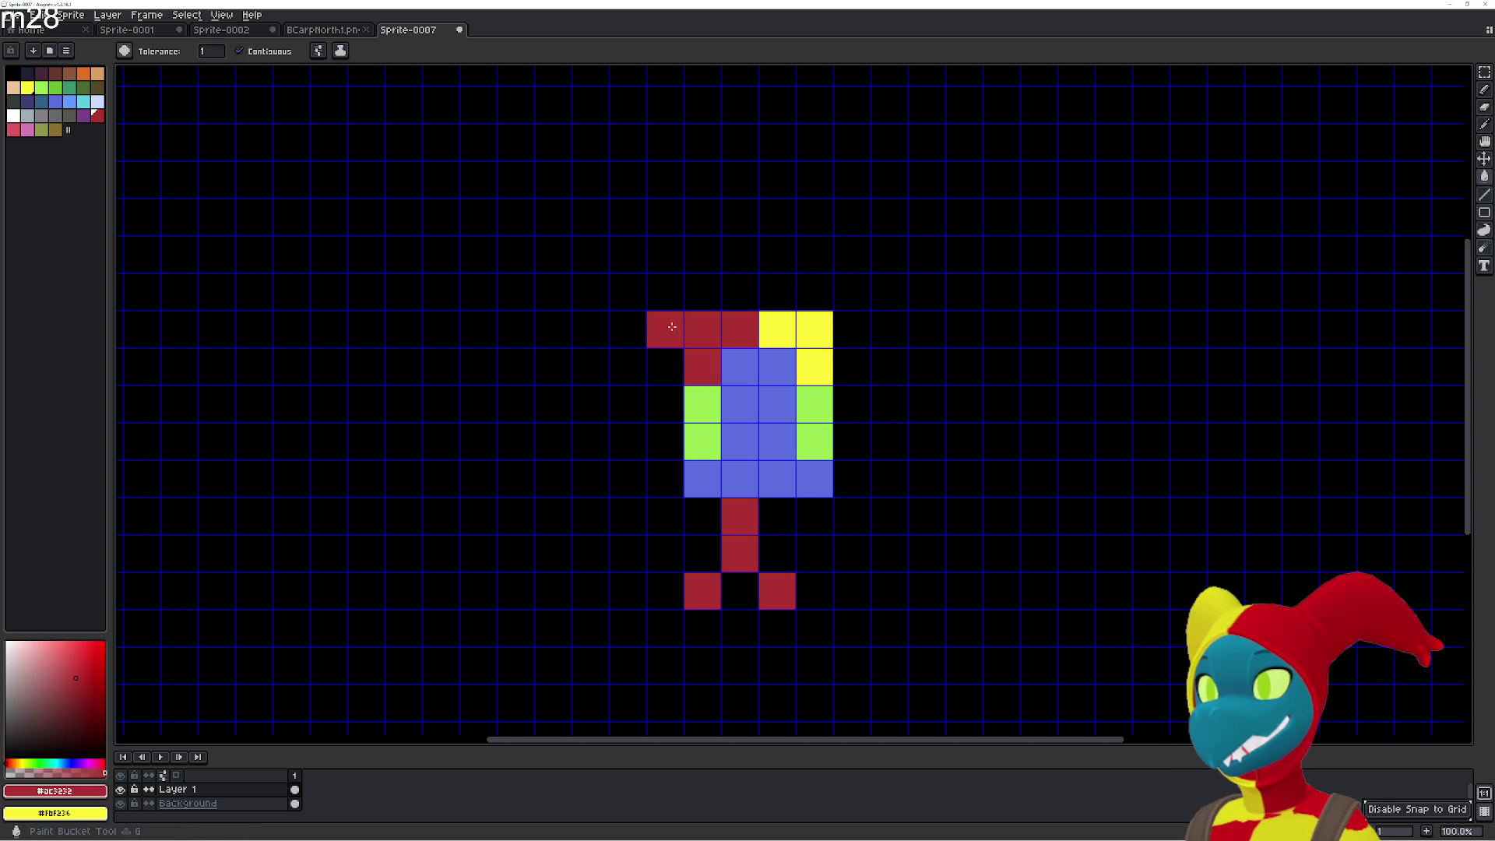
{"action": "left_click", "coordinate": [665, 292]}
{"action": "left_click", "coordinate": [702, 292]}
{"action": "left_click", "coordinate": [627, 298]}
{"action": "left_click", "coordinate": [590, 293]}
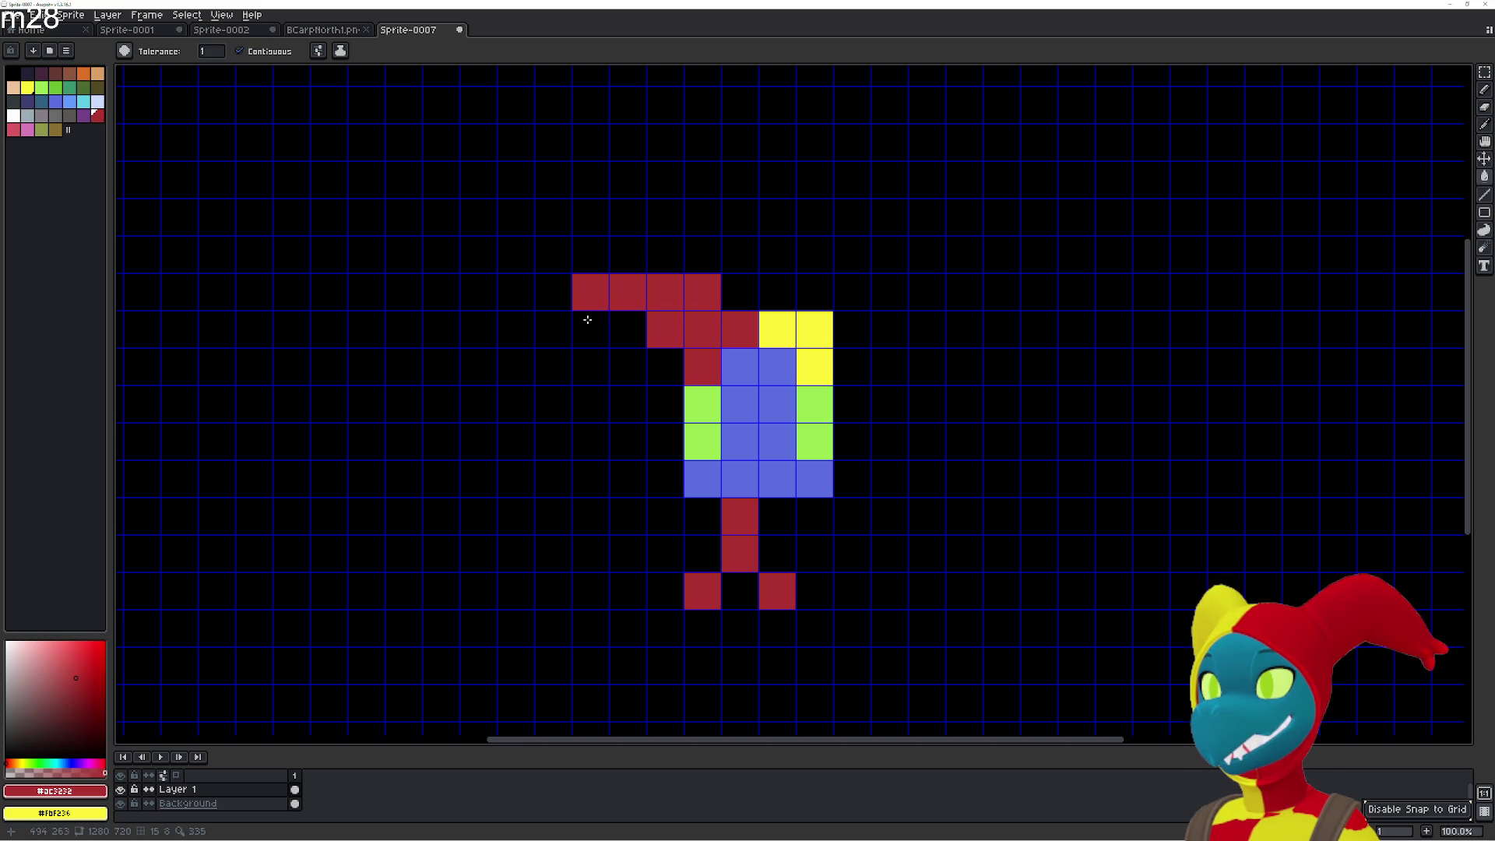
{"action": "left_click", "coordinate": [592, 332]}
{"action": "left_click", "coordinate": [667, 355]}
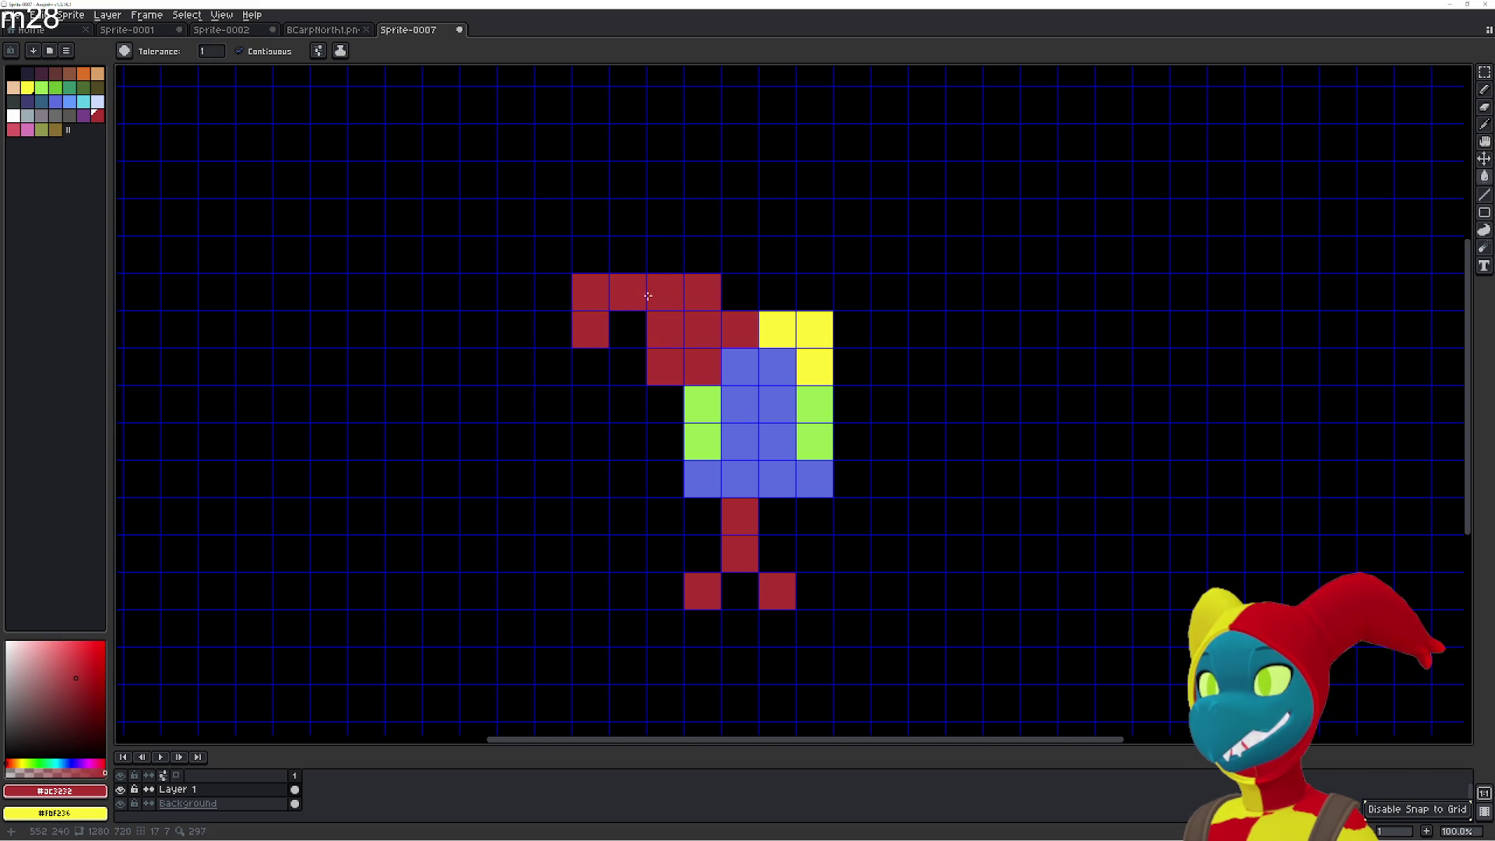
{"action": "left_click", "coordinate": [613, 269]}
{"action": "left_click", "coordinate": [592, 255]}
{"action": "left_click", "coordinate": [665, 256]}
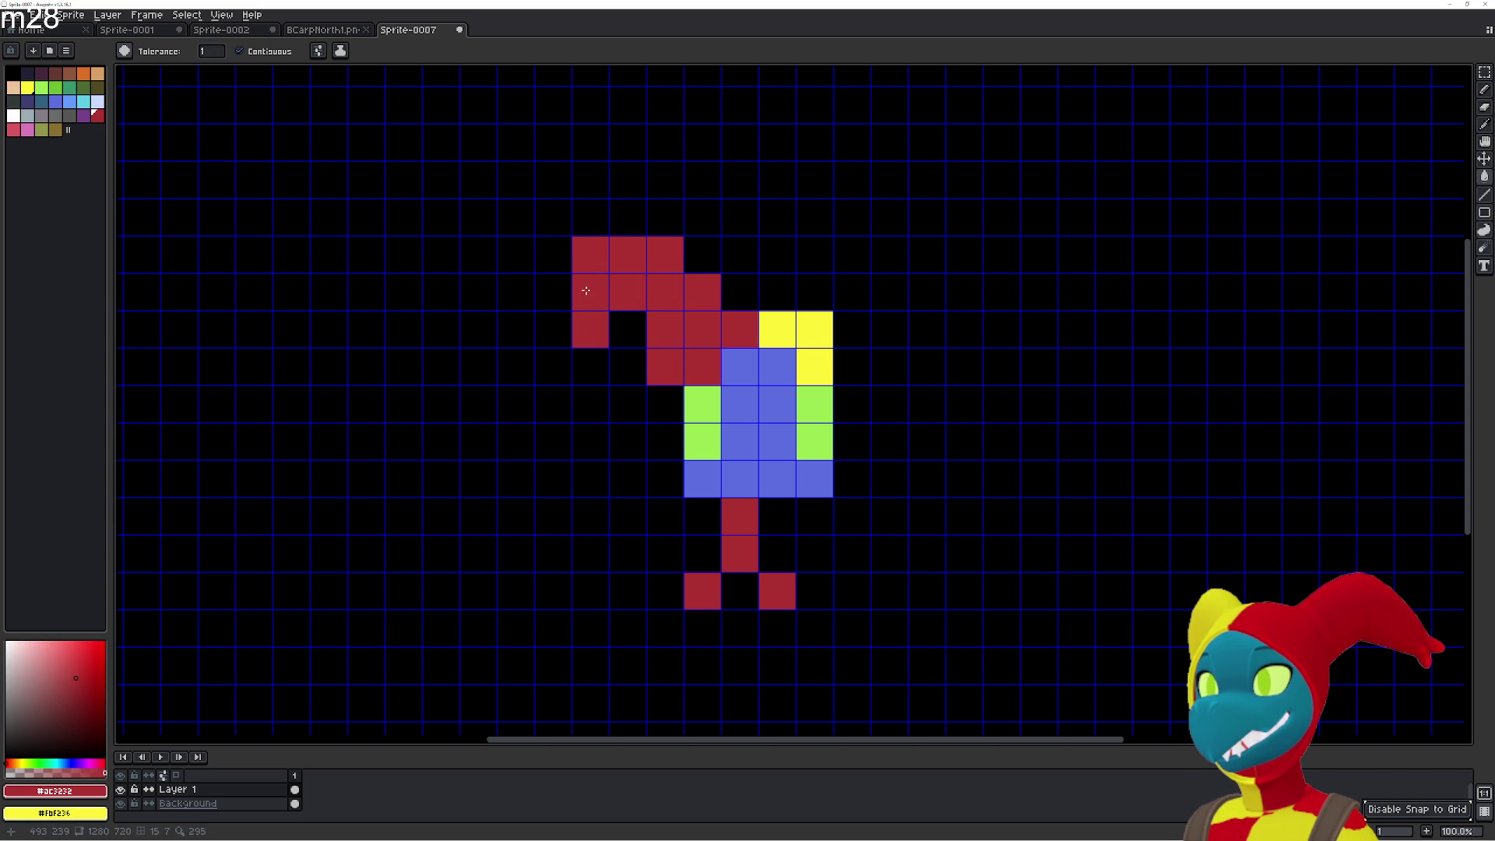
{"action": "left_click", "coordinate": [578, 364]}
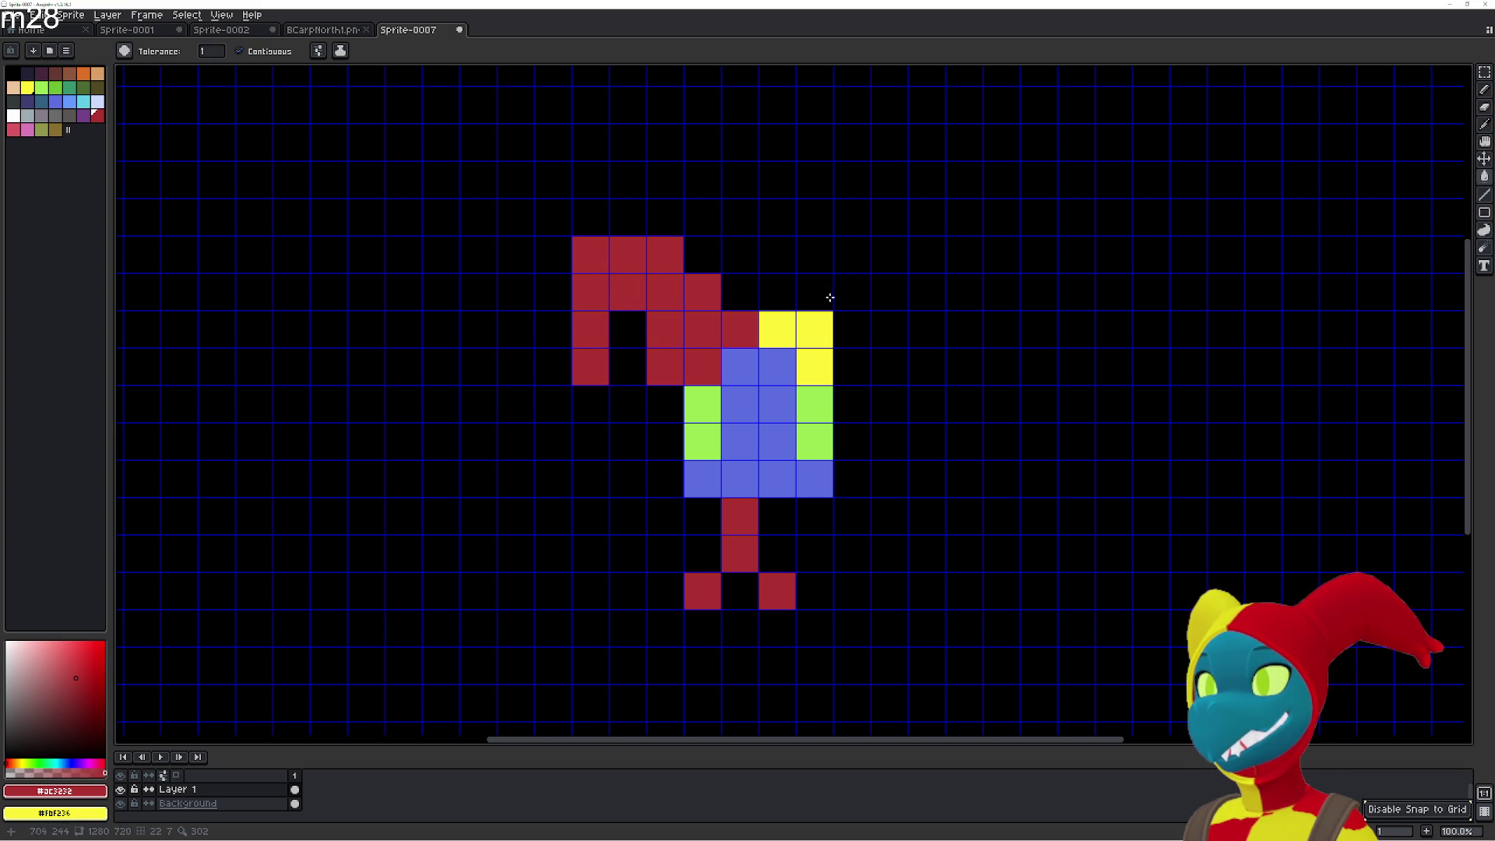
Extend the yellow column upward two rows above the face.
{"action": "left_click", "coordinate": [804, 319], "text": "alt"}
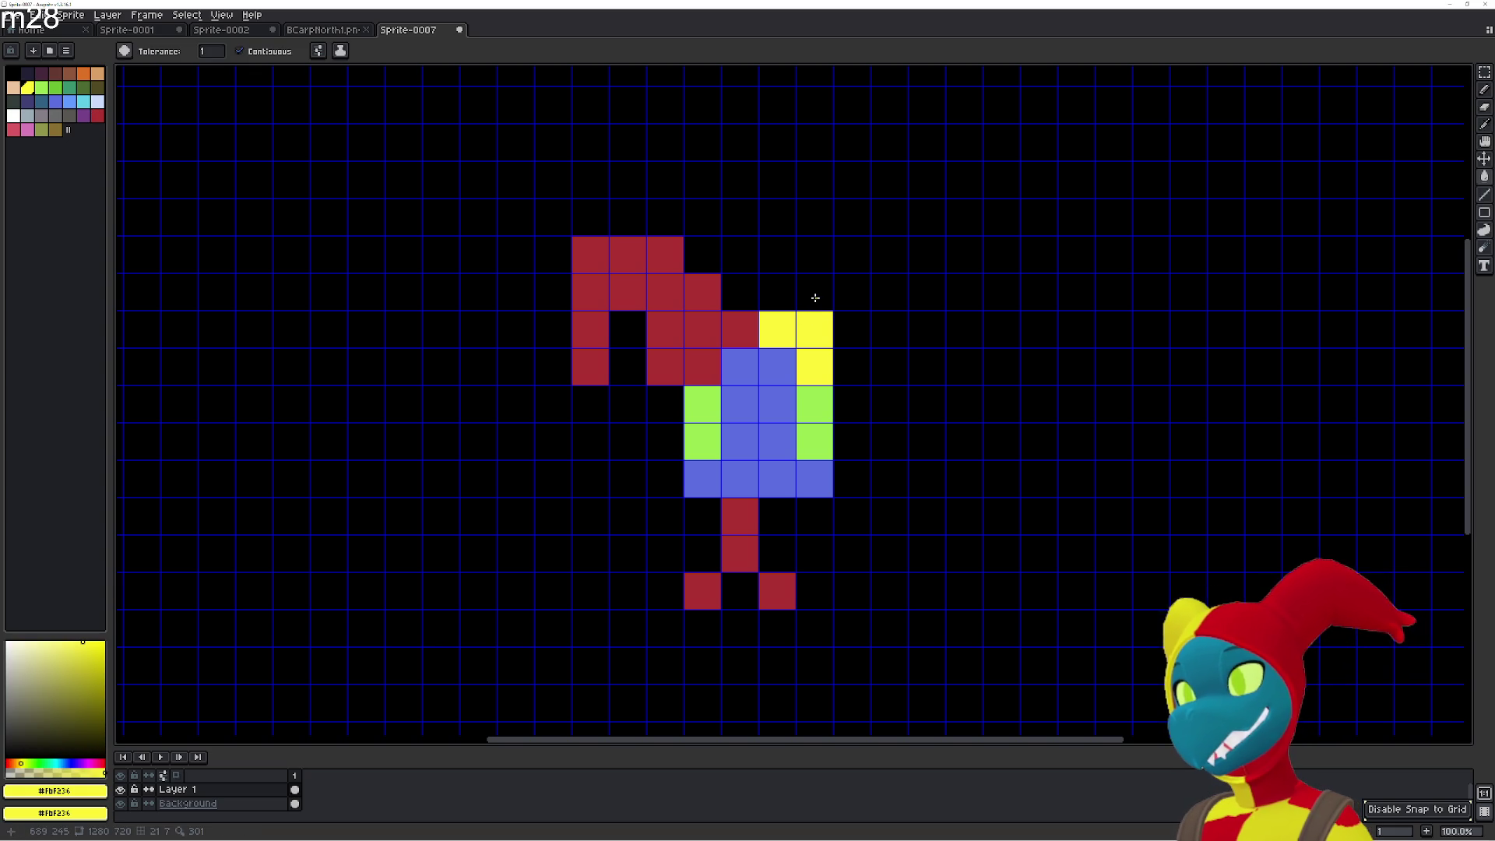
{"action": "left_click", "coordinate": [791, 292]}
{"action": "left_click", "coordinate": [817, 284]}
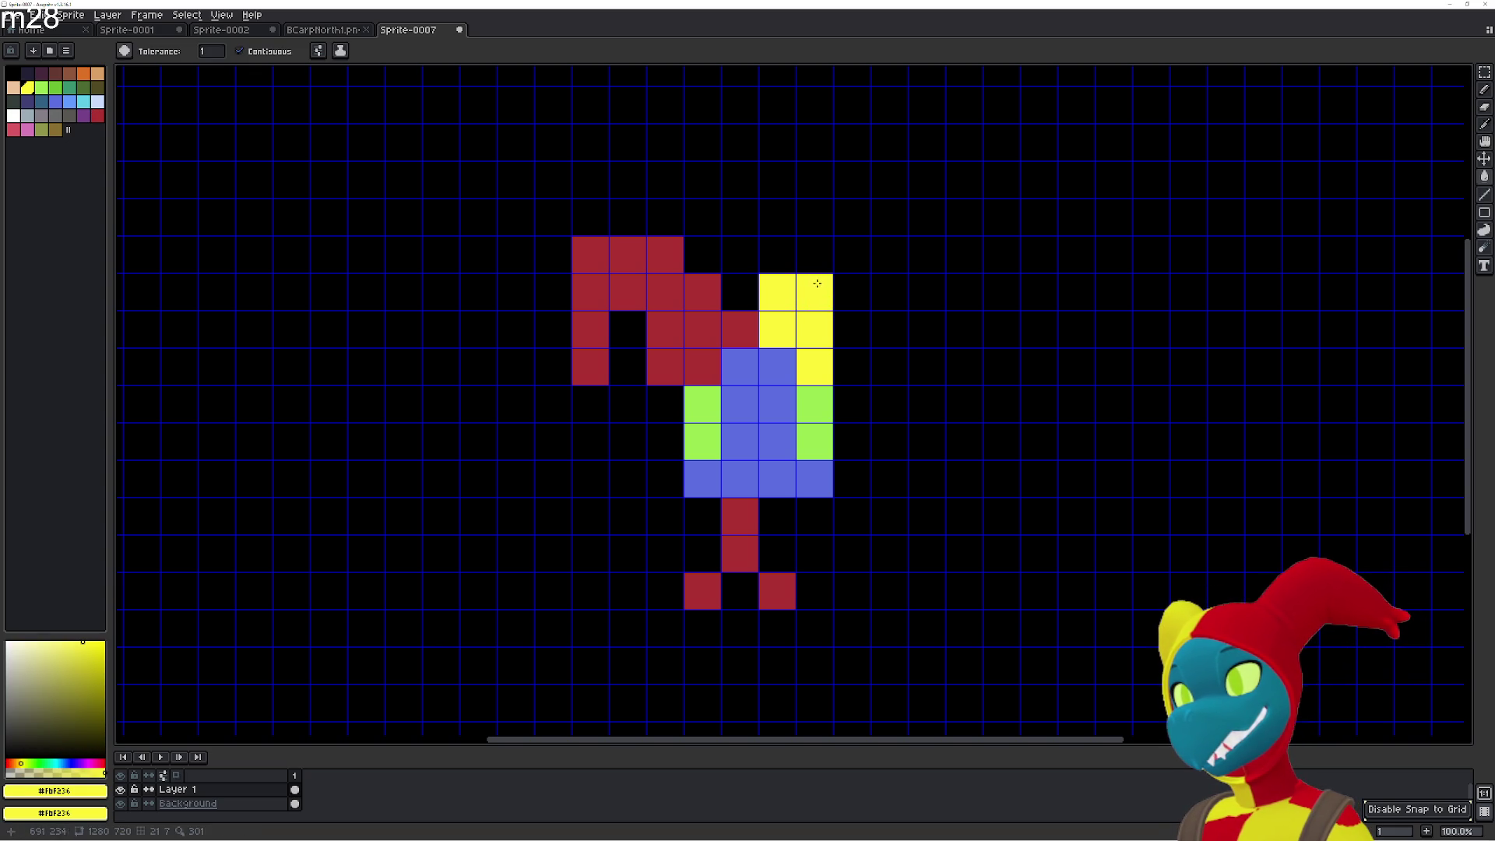
{"action": "left_click", "coordinate": [783, 257]}
{"action": "left_click", "coordinate": [829, 253]}
{"action": "key", "text": "u"}
{"action": "key", "text": "i"}
{"action": "left_click", "coordinate": [750, 254]}
{"action": "key", "text": "g"}
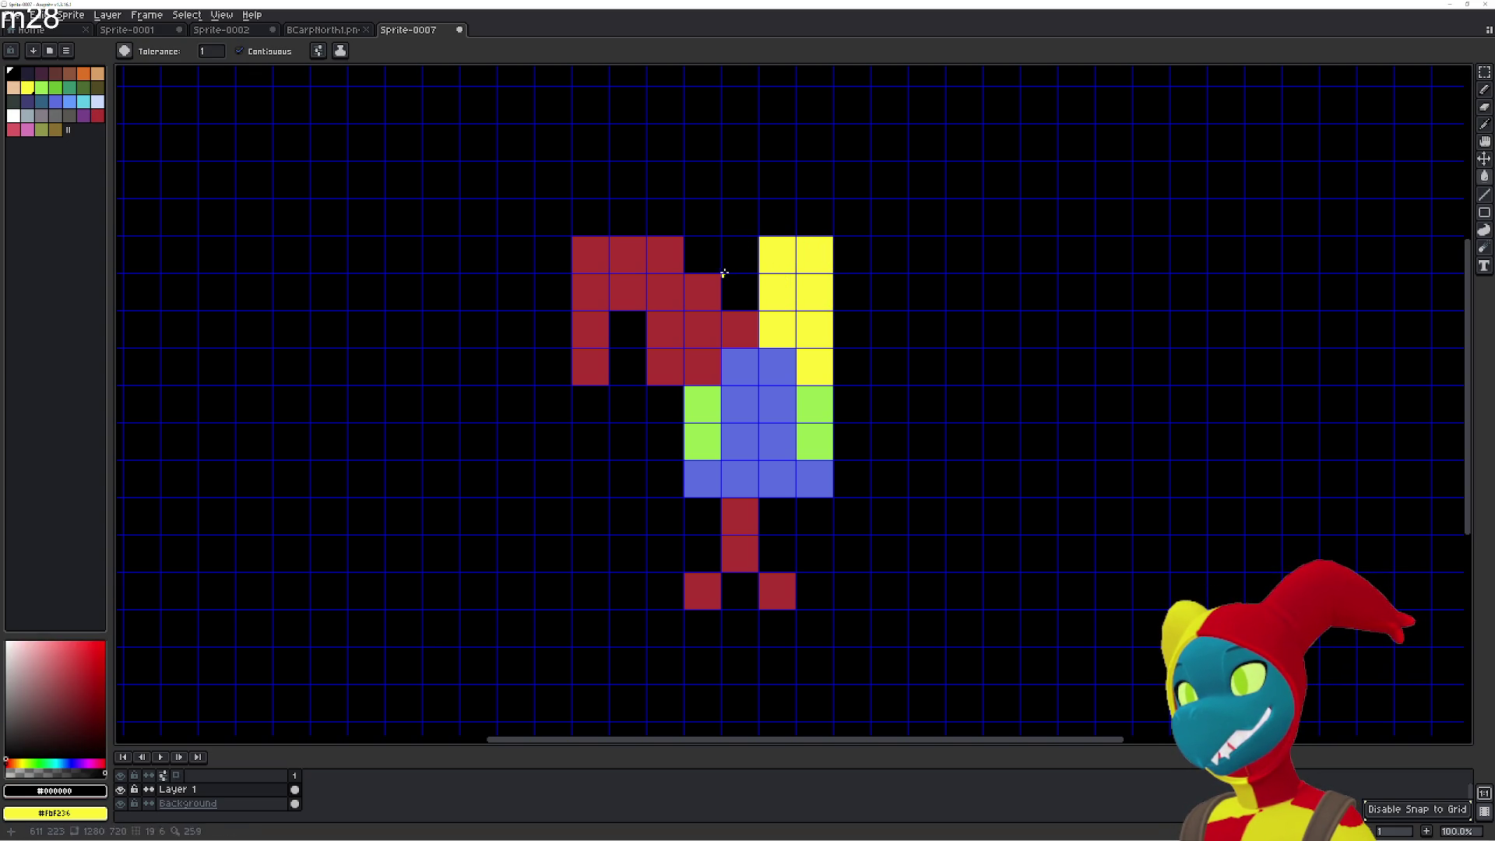
{"action": "key", "text": "ctrl+z"}
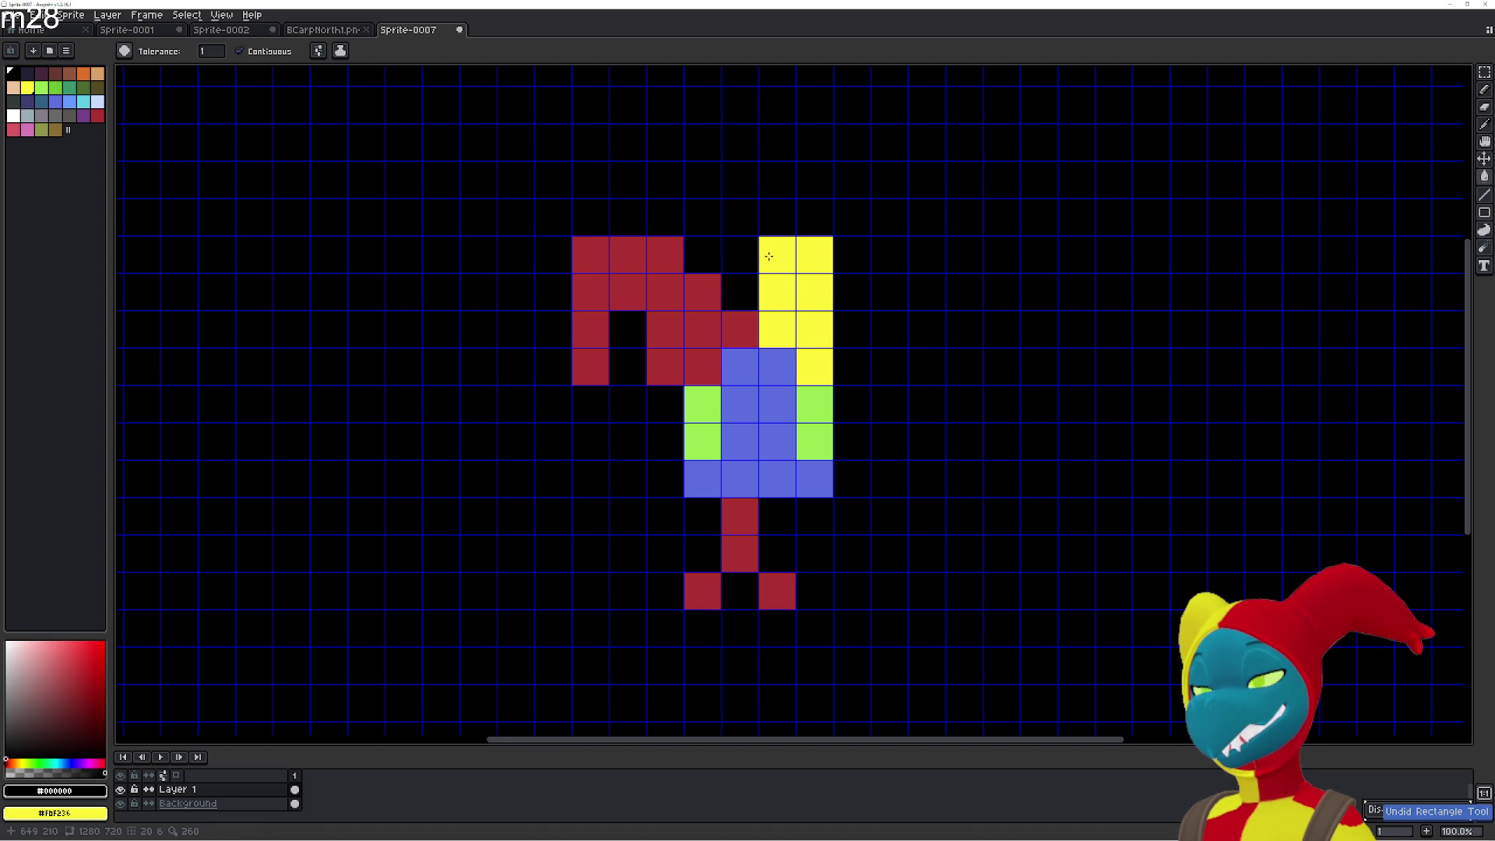
Extend the yellow horn rightward across the top and down the right side.
{"action": "left_click", "coordinate": [769, 257]}
{"action": "key", "text": "i"}
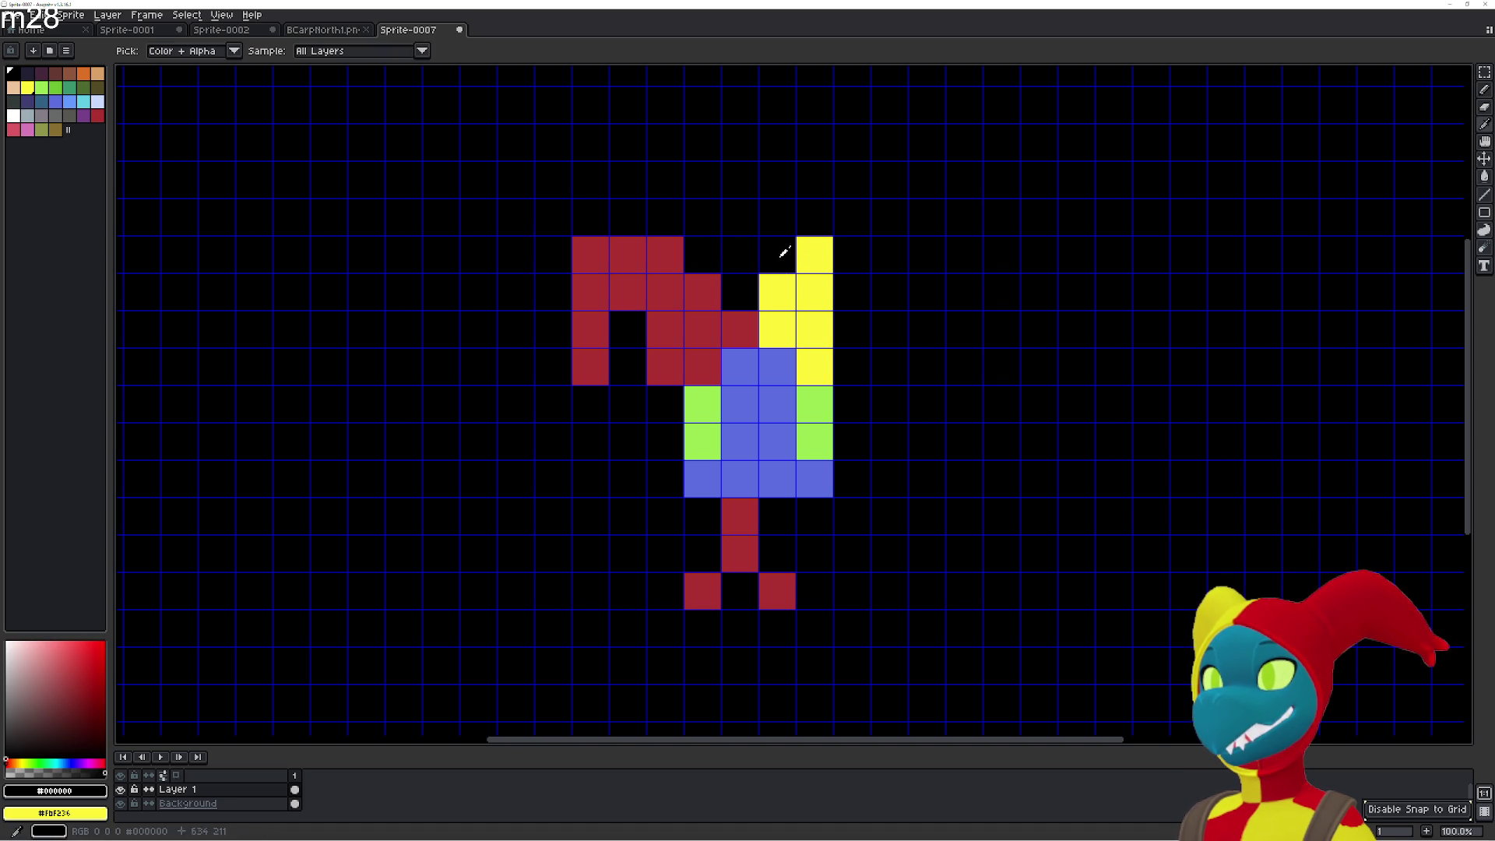
{"action": "left_click", "coordinate": [815, 253]}
{"action": "key", "text": "g"}
{"action": "left_click", "coordinate": [852, 254]}
{"action": "left_click", "coordinate": [888, 257]}
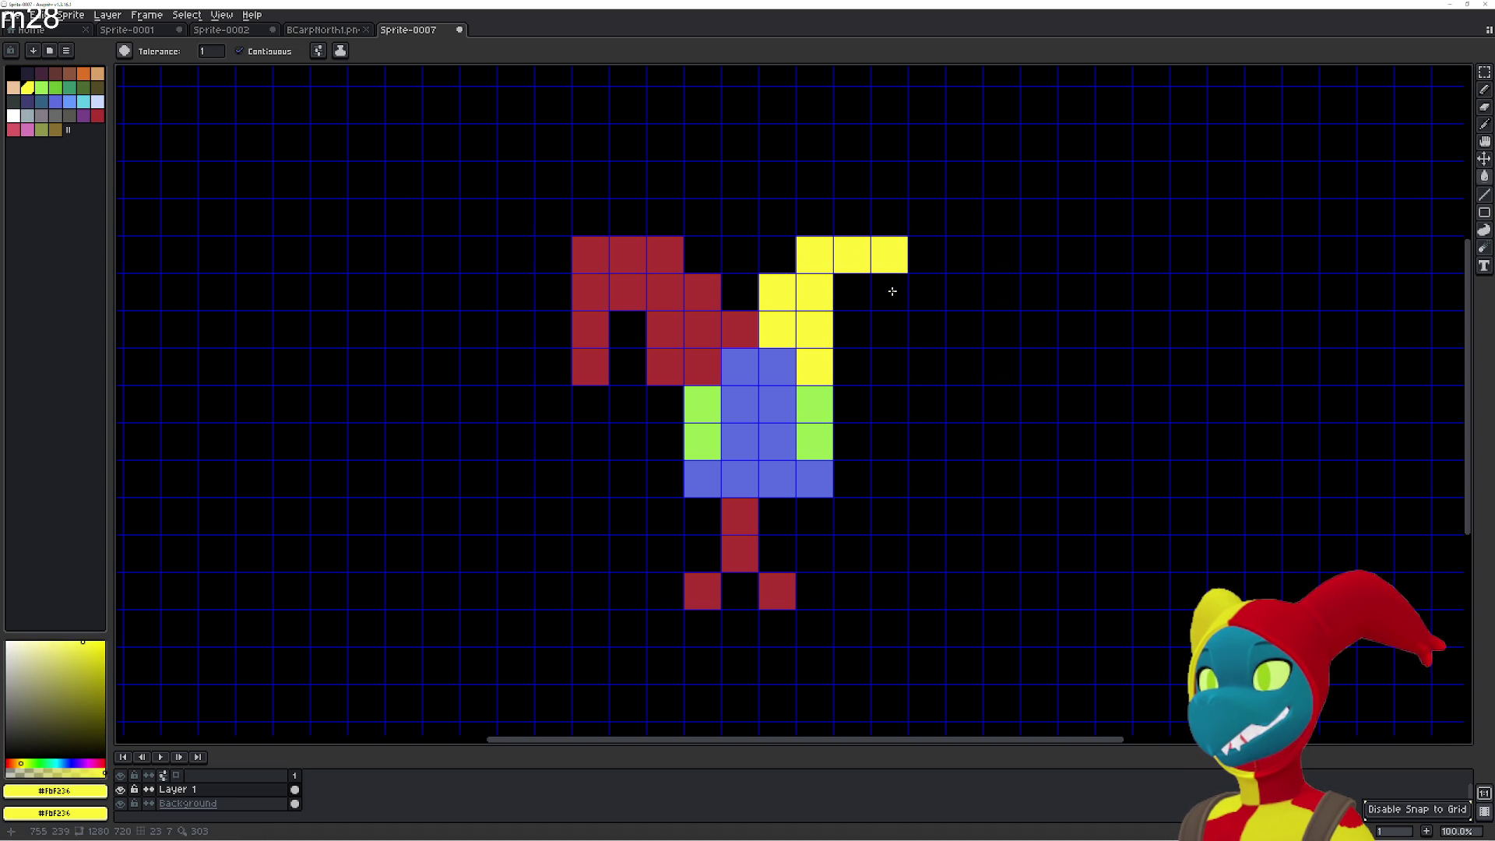
{"action": "left_click", "coordinate": [892, 291]}
{"action": "left_click", "coordinate": [852, 292]}
{"action": "left_click", "coordinate": [890, 330]}
{"action": "left_click", "coordinate": [890, 367]}
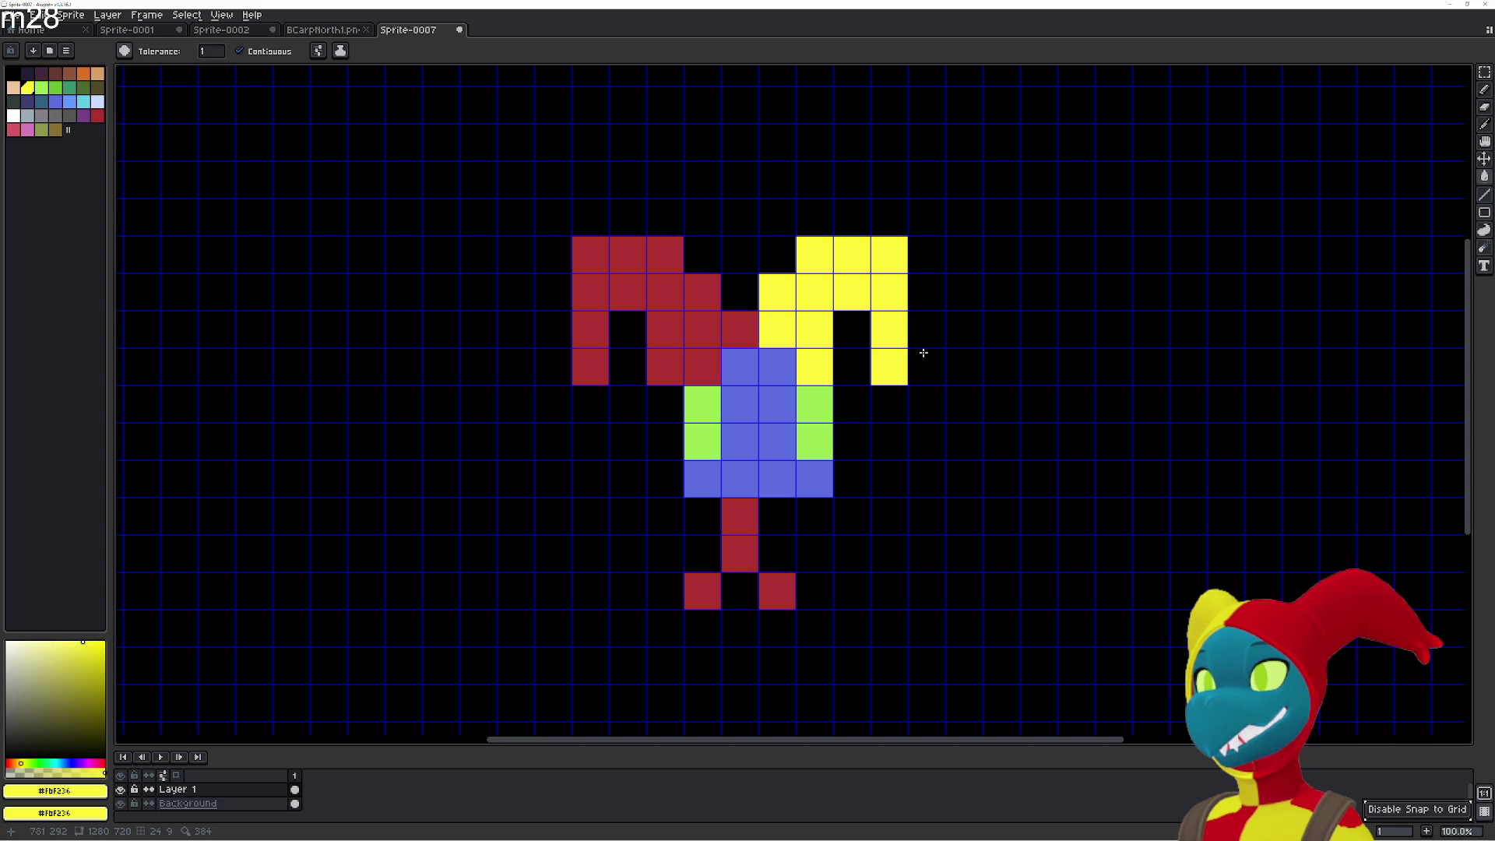
Fill the yellow horn's middle and right column cells yellow.
{"action": "left_click", "coordinate": [853, 366]}
{"action": "left_click", "coordinate": [852, 330]}
{"action": "left_click", "coordinate": [927, 361]}
{"action": "left_click", "coordinate": [927, 325]}
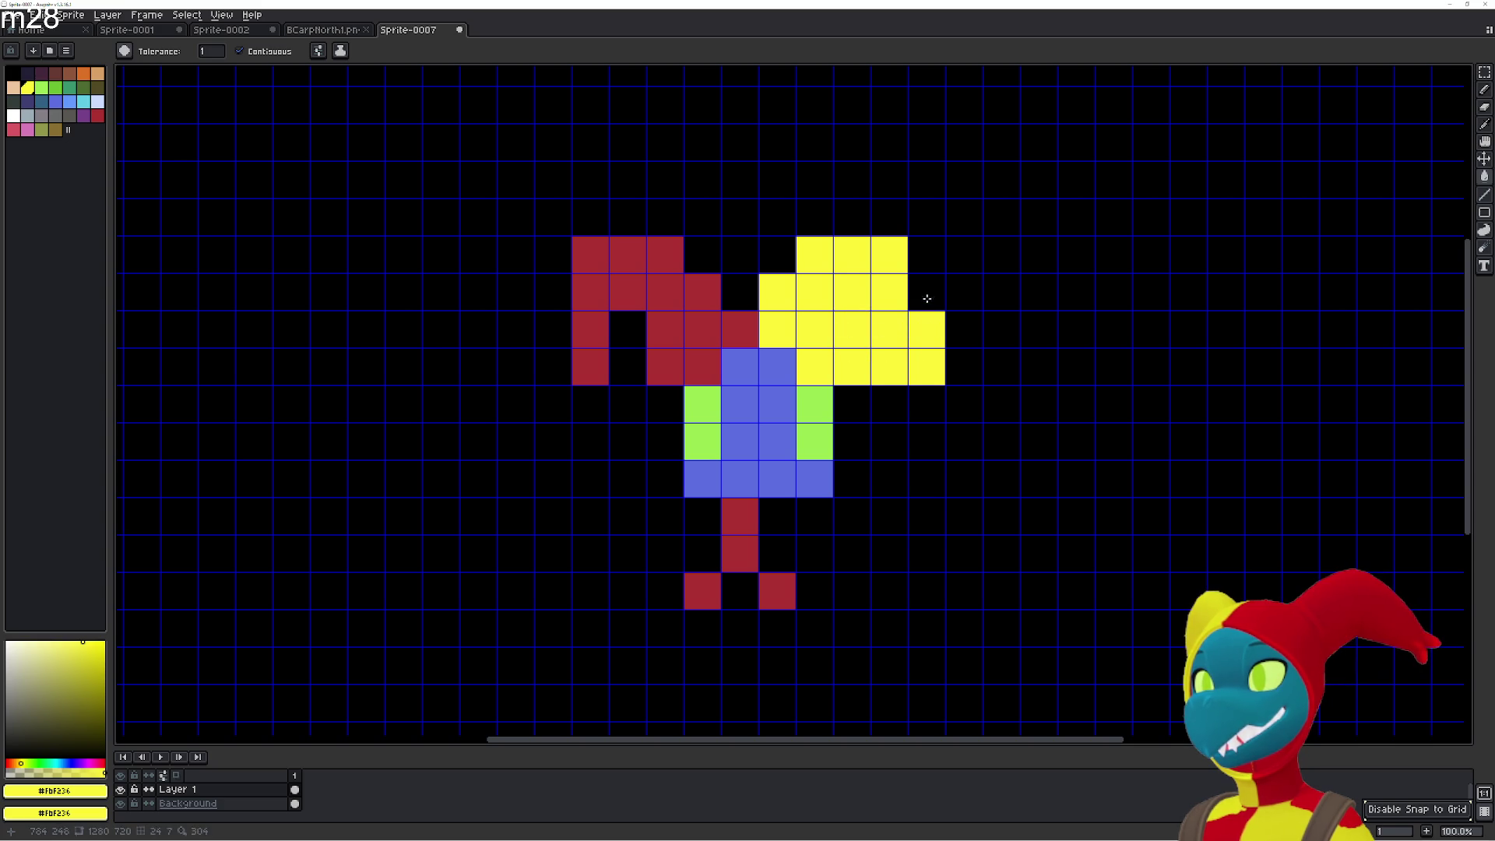
{"action": "left_click", "coordinate": [927, 293]}
{"action": "left_click", "coordinate": [927, 255]}
Black out extra yellow and red cells to shape both horns.
{"action": "left_click", "coordinate": [895, 397], "text": "alt"}
{"action": "left_click", "coordinate": [889, 366]}
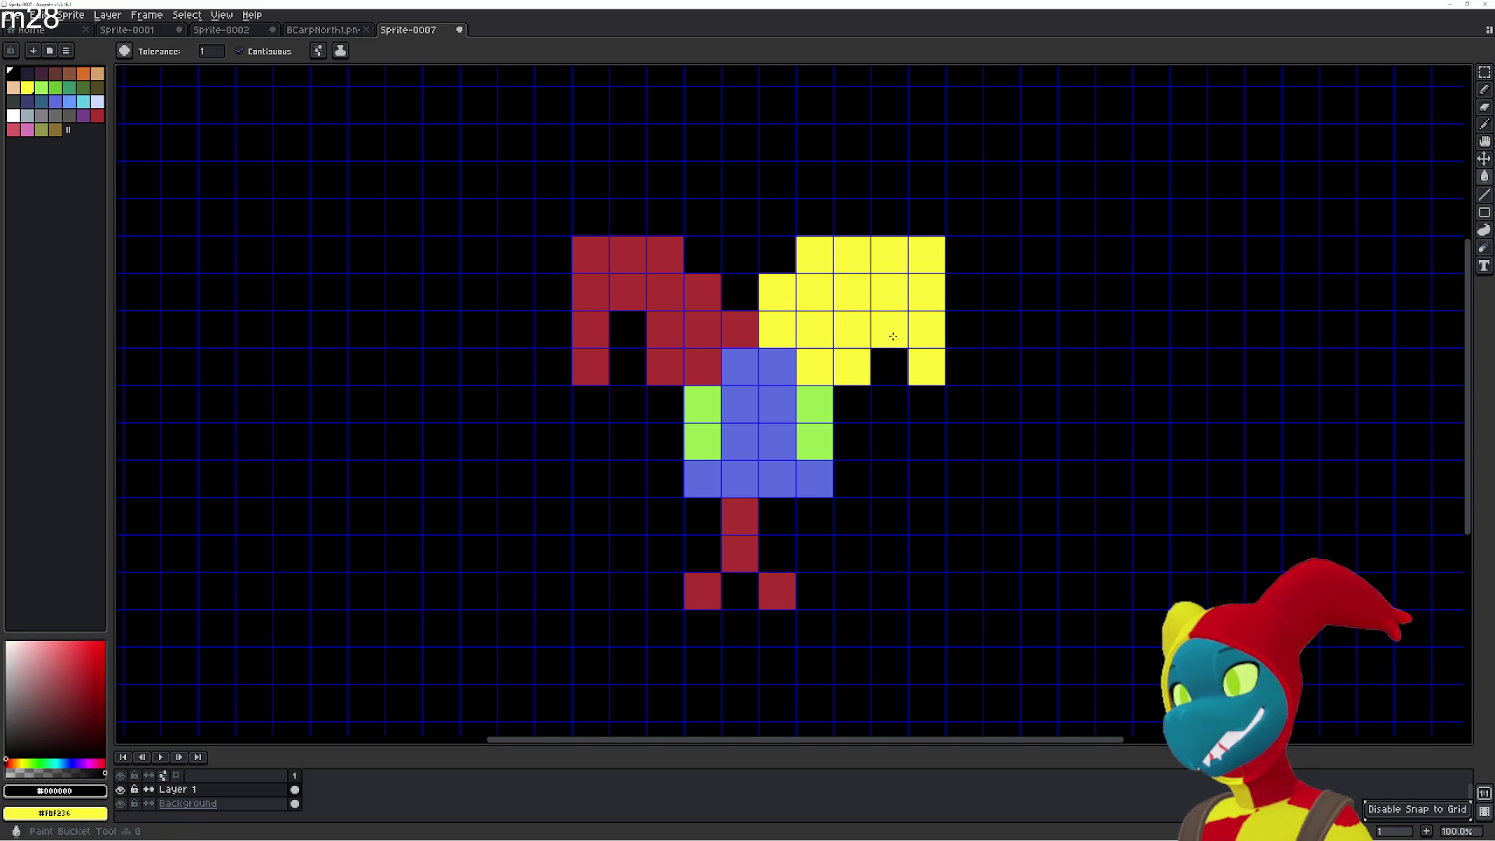
{"action": "left_click", "coordinate": [889, 330]}
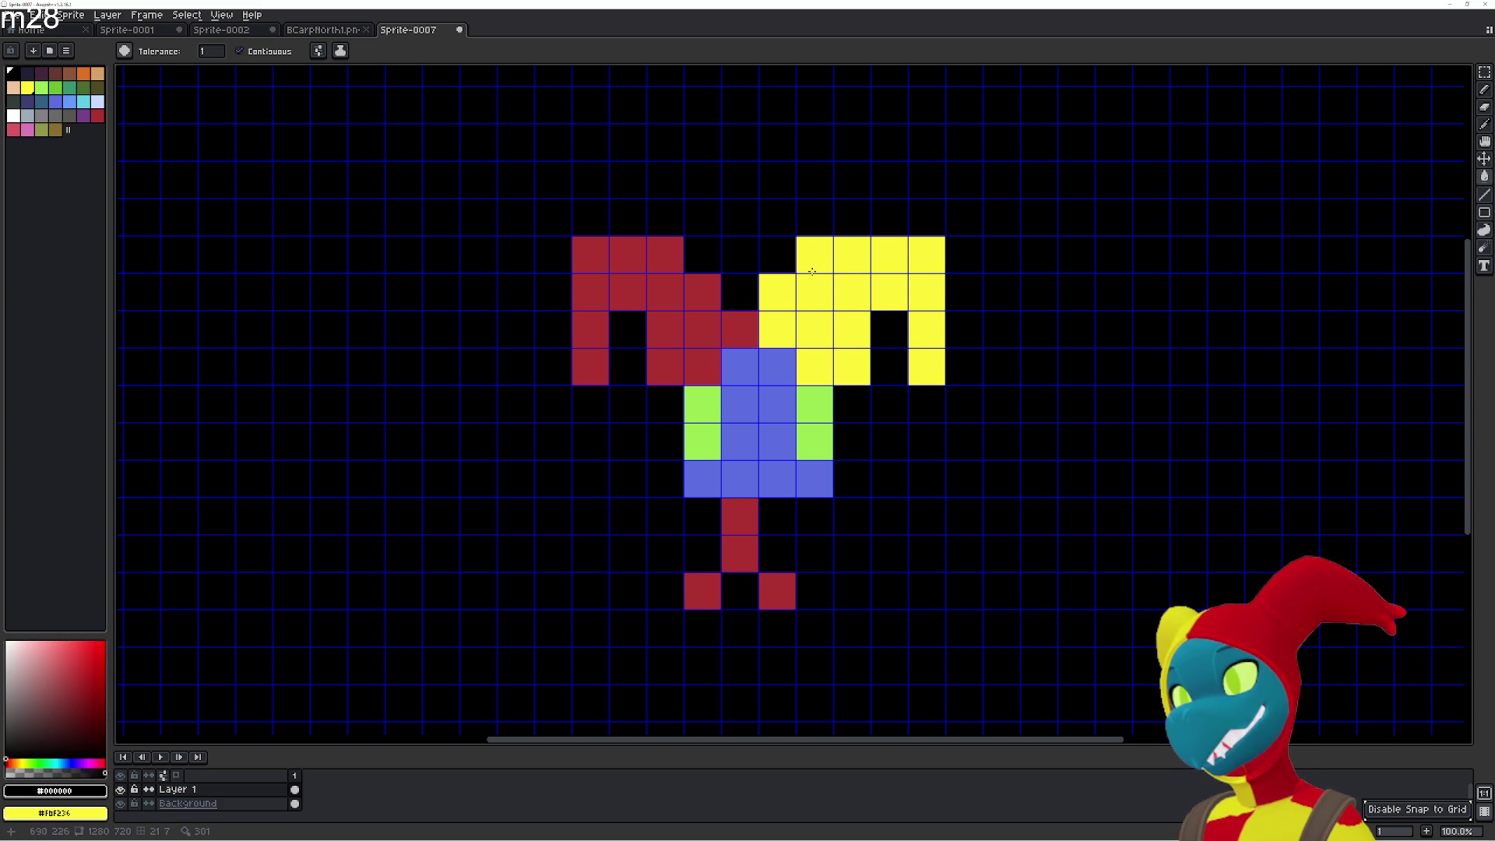
{"action": "left_click", "coordinate": [777, 290]}
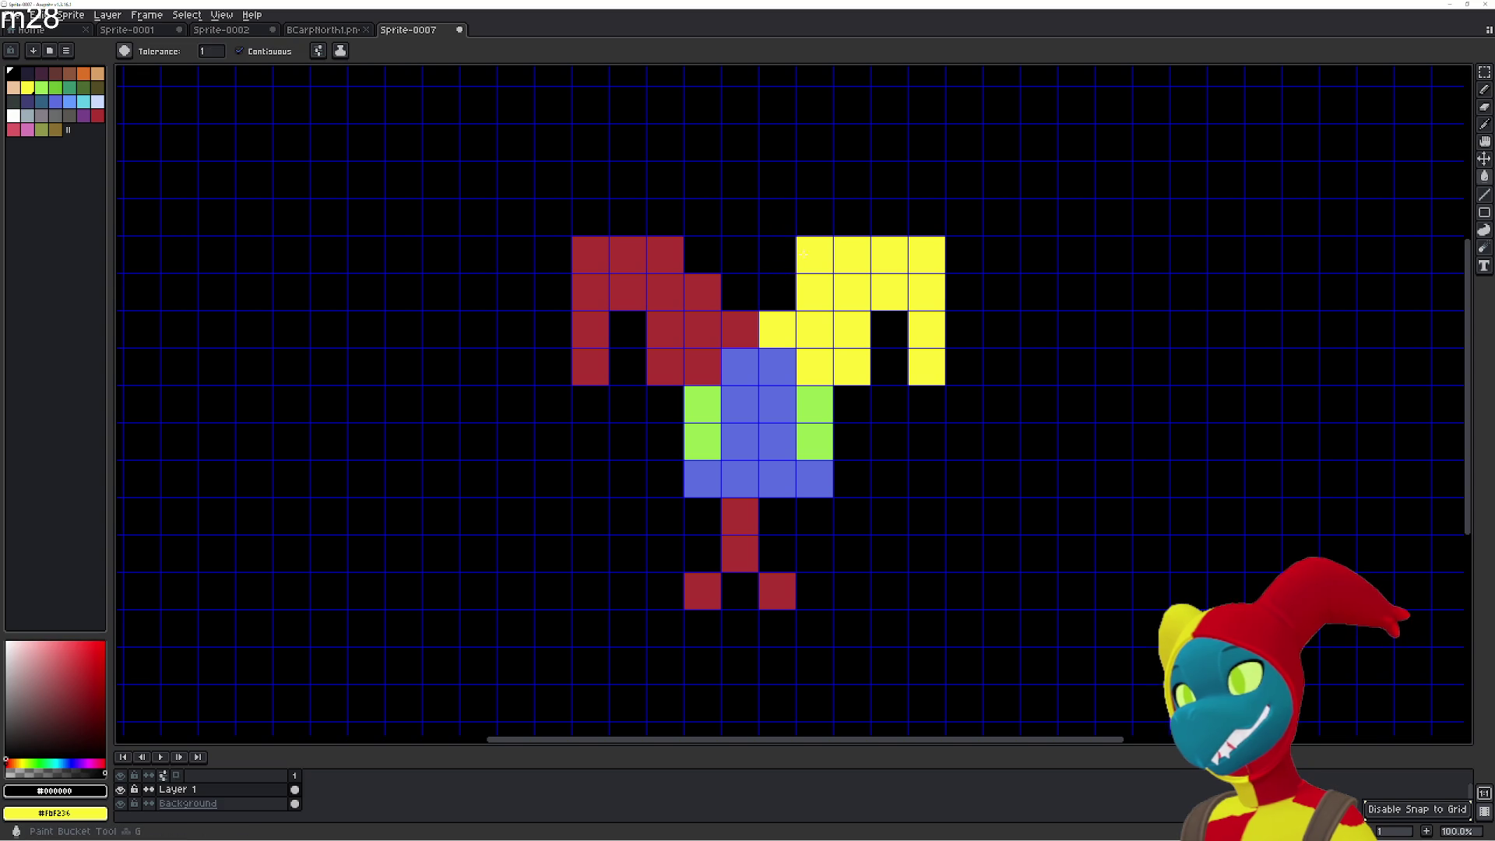
{"action": "left_click", "coordinate": [814, 257]}
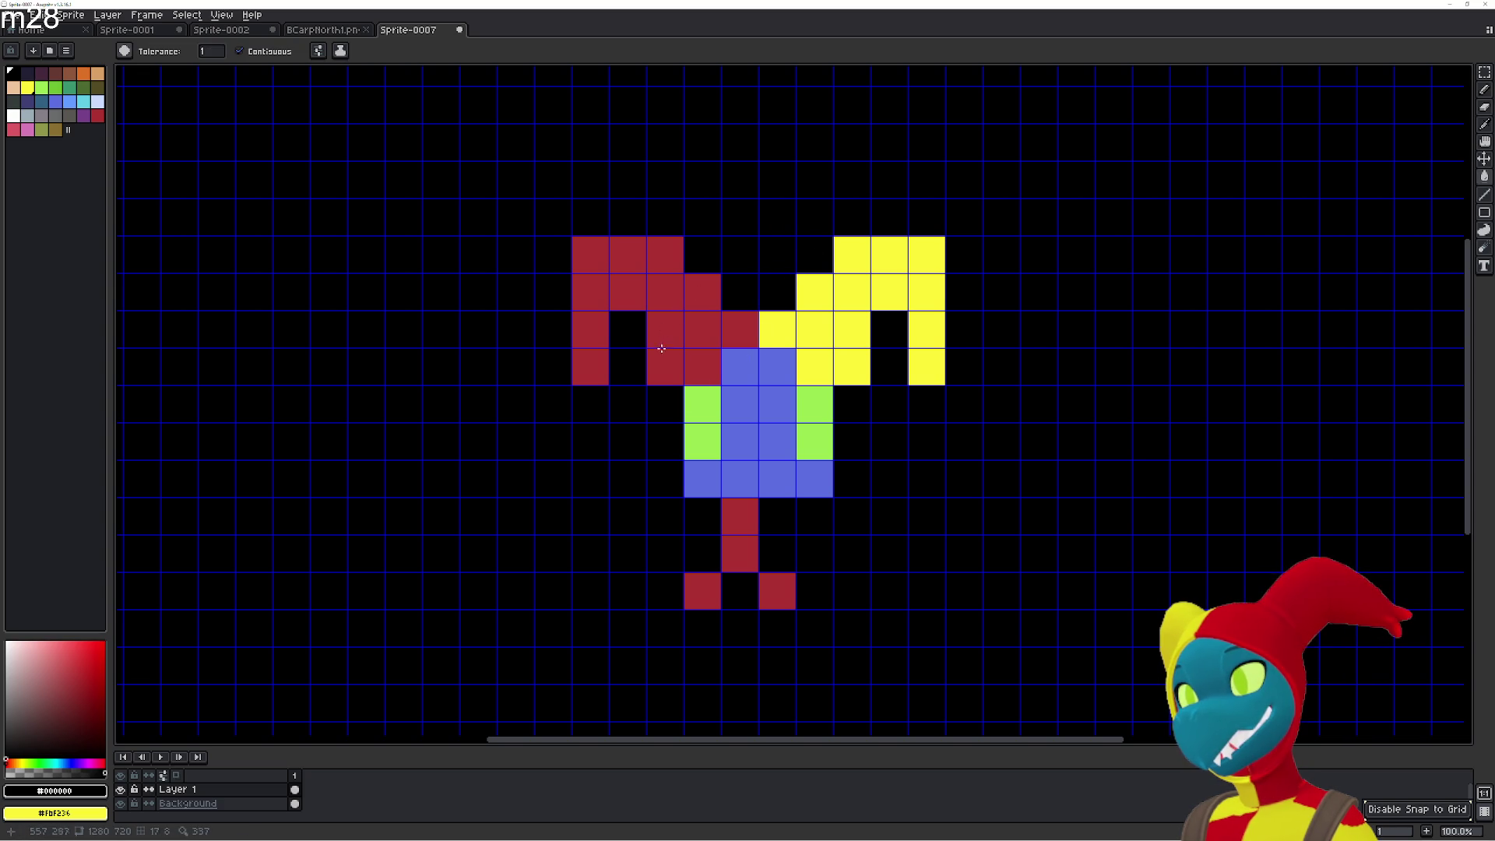
{"action": "left_click", "coordinate": [663, 364]}
{"action": "left_click", "coordinate": [857, 368]}
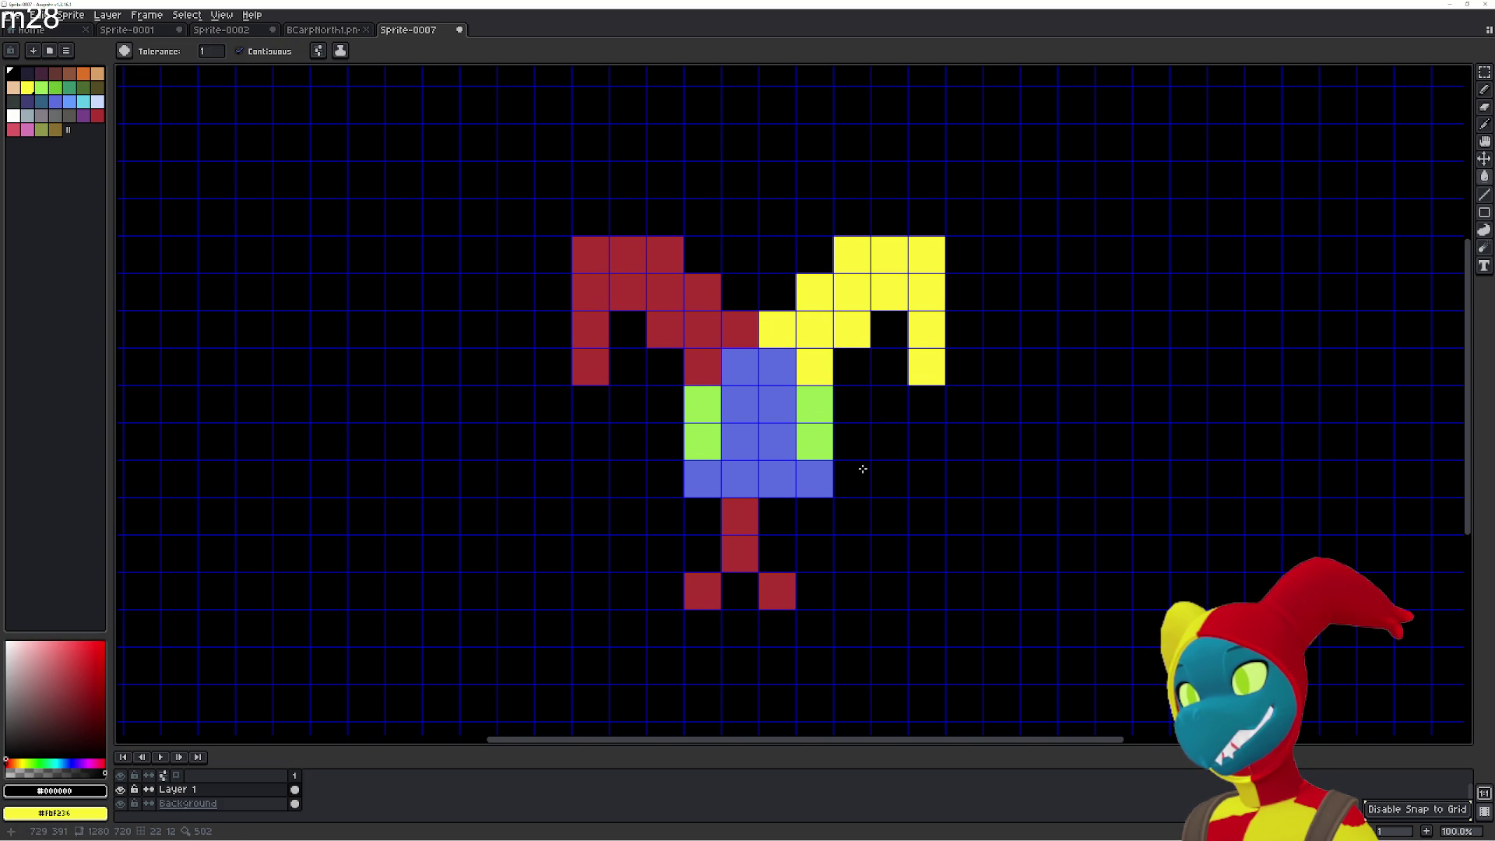
Turn two blue top cells red and yellow, and black out both horns' top corner cells.
{"action": "left_click", "coordinate": [708, 361], "text": "alt"}
{"action": "left_click", "coordinate": [740, 366]}
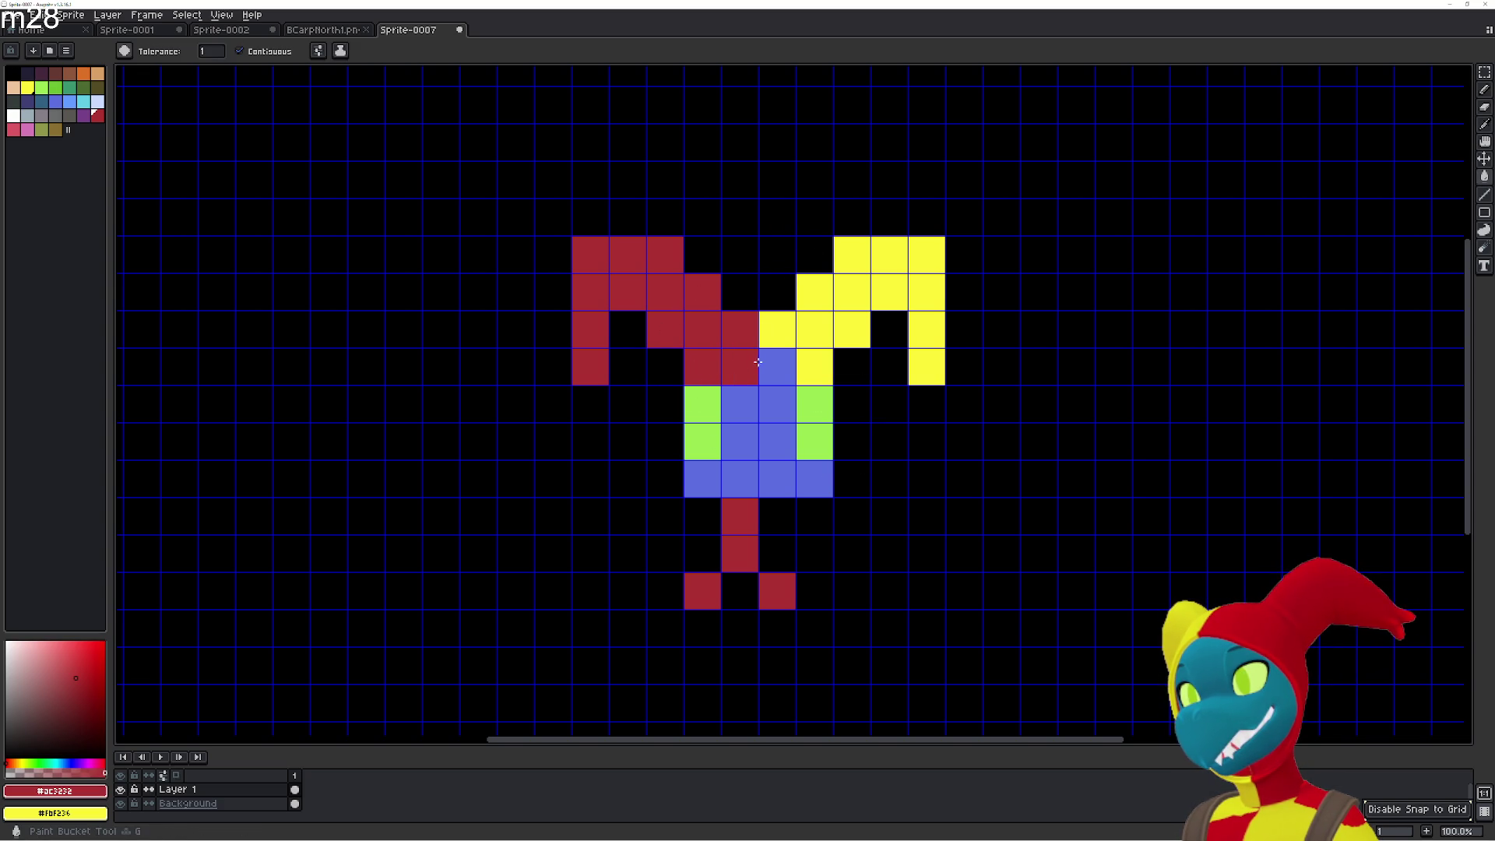
{"action": "left_click", "coordinate": [789, 331], "text": "alt"}
{"action": "left_click", "coordinate": [776, 363]}
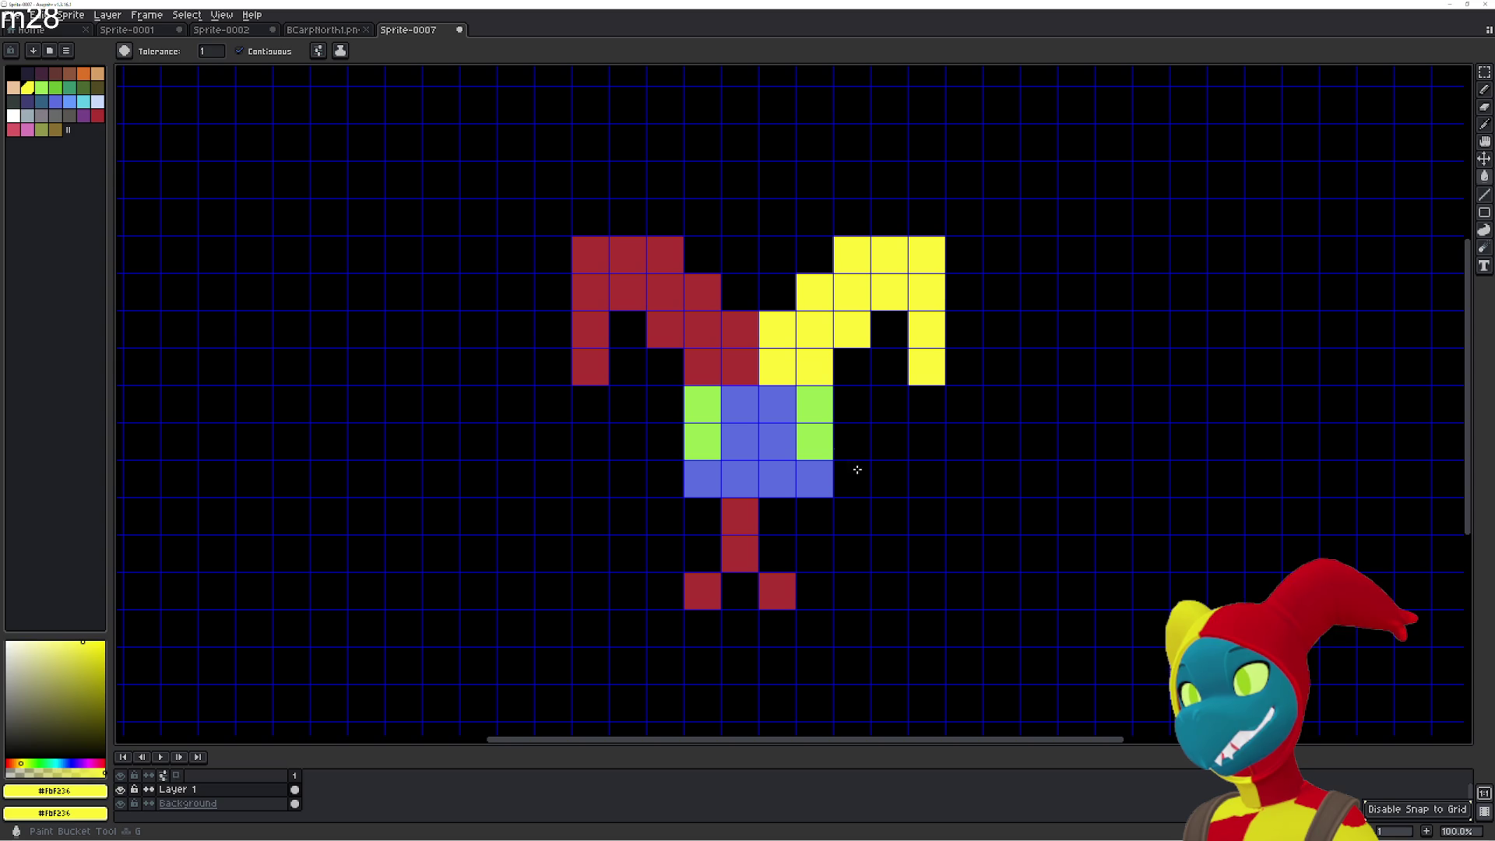
{"action": "left_click", "coordinate": [594, 230], "text": "alt"}
{"action": "left_click", "coordinate": [591, 253]}
{"action": "left_click", "coordinate": [937, 250]}
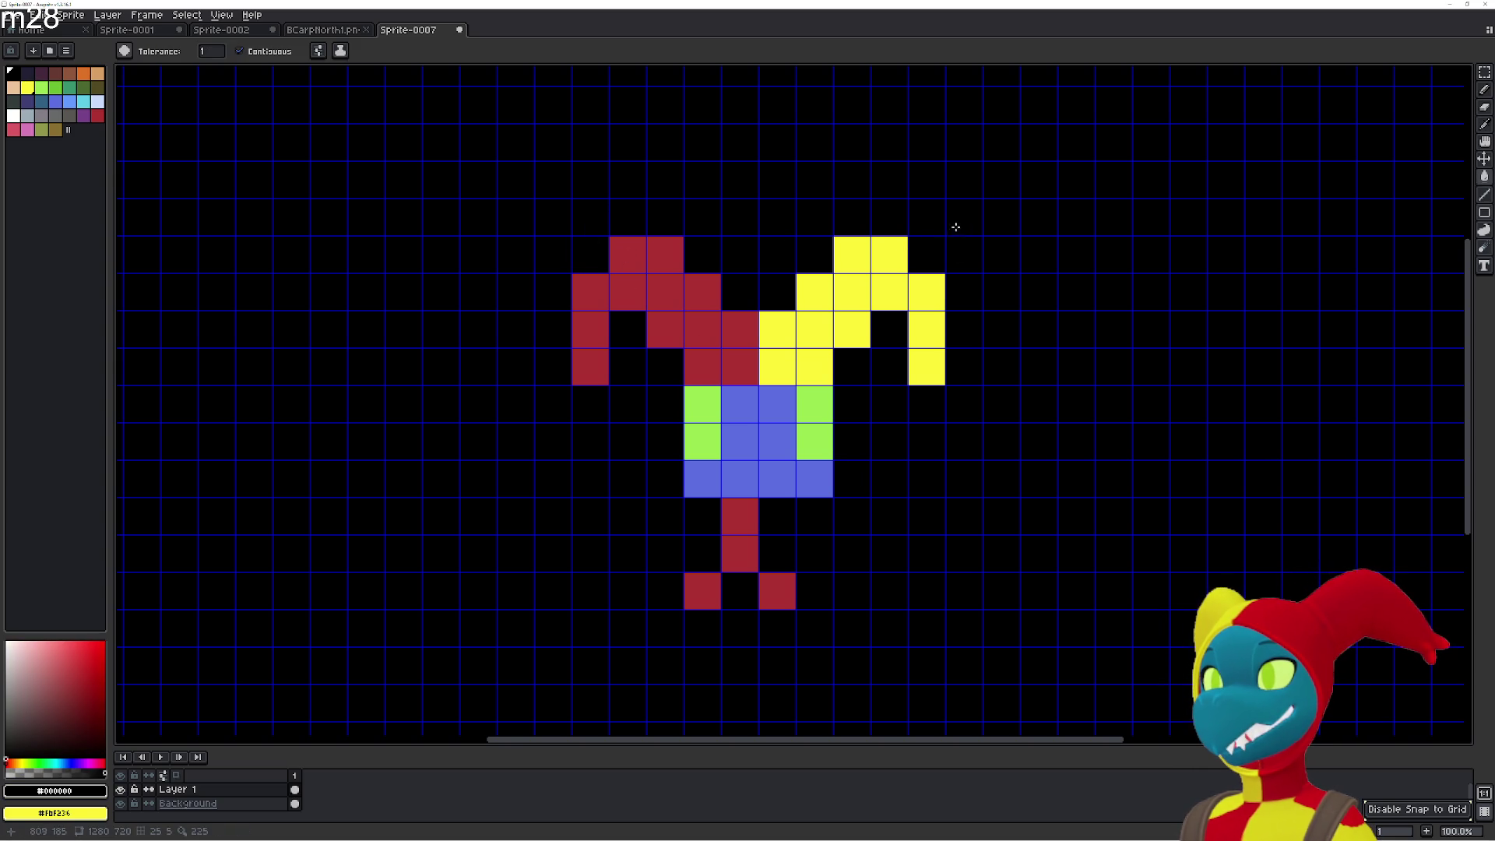
{"action": "key", "text": "i"}
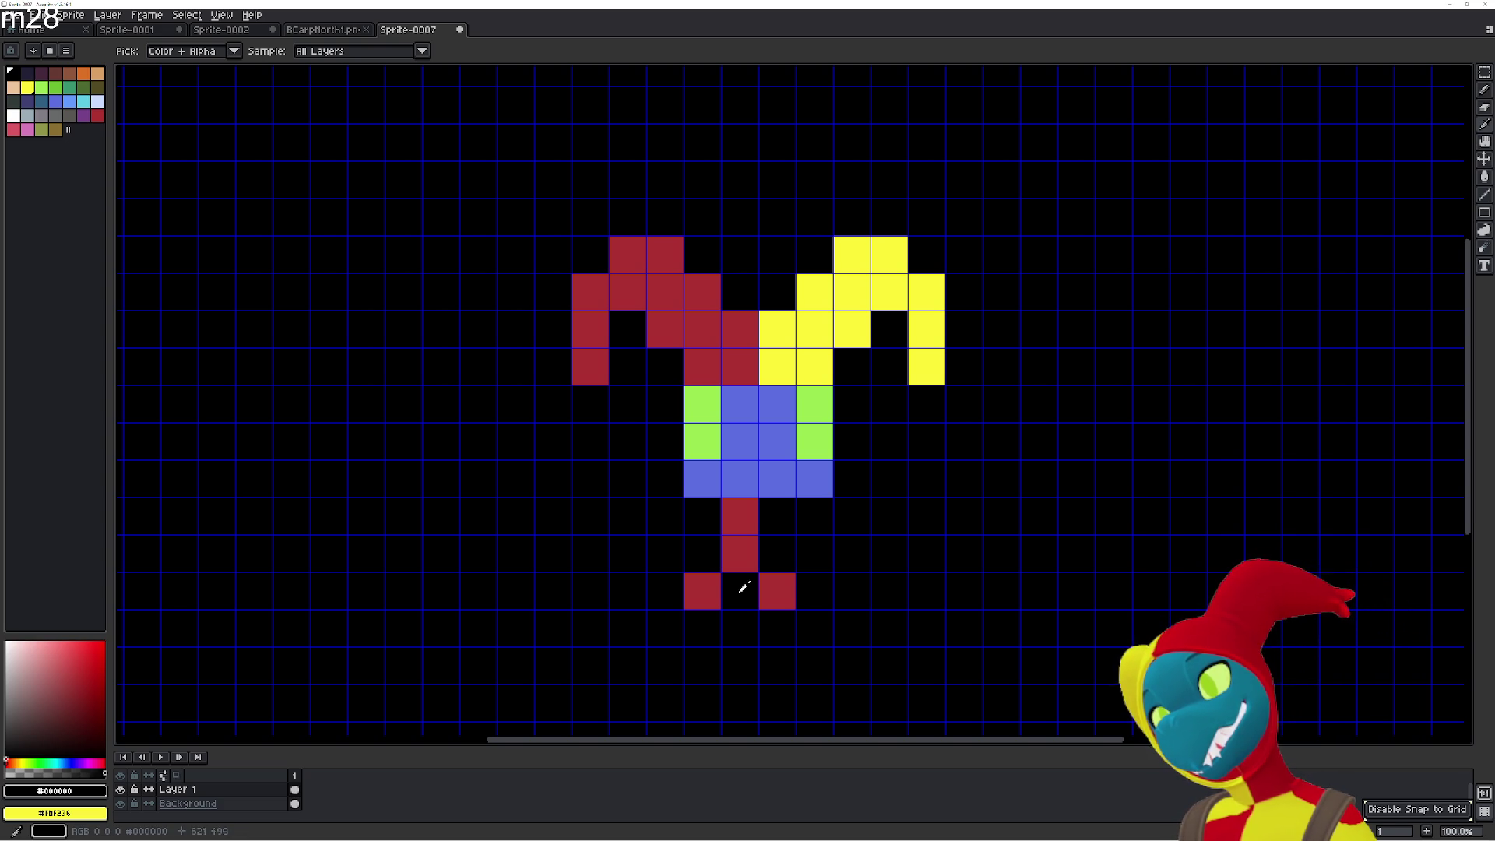
Black out the red stem and both red feet below the blue block.
{"action": "key", "text": "g"}
{"action": "left_click", "coordinate": [704, 591]}
{"action": "left_click", "coordinate": [740, 554]}
{"action": "left_click", "coordinate": [771, 583]}
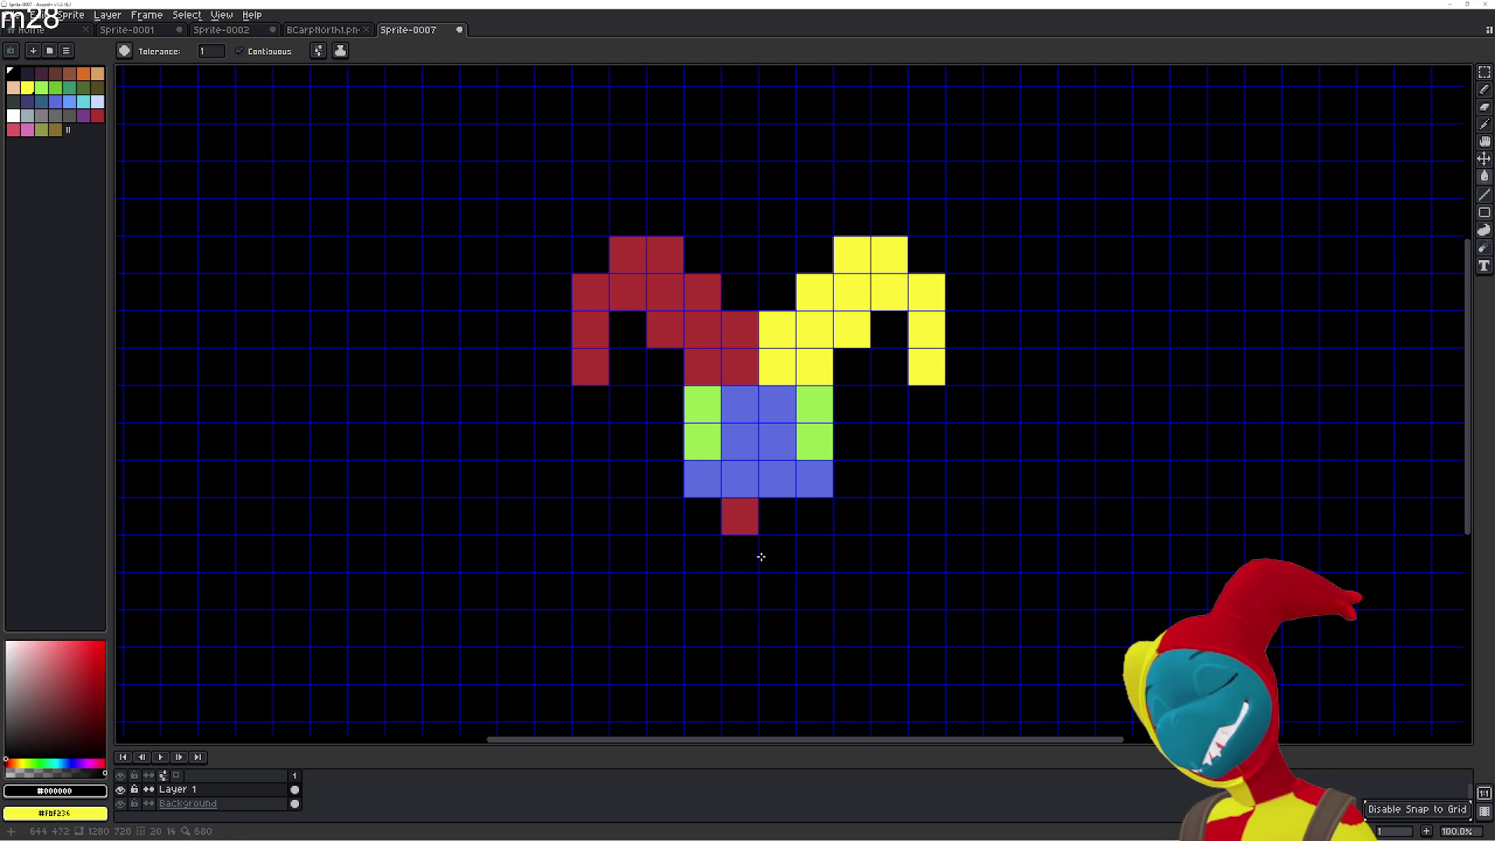
{"action": "left_click", "coordinate": [739, 517]}
{"action": "key", "text": "i"}
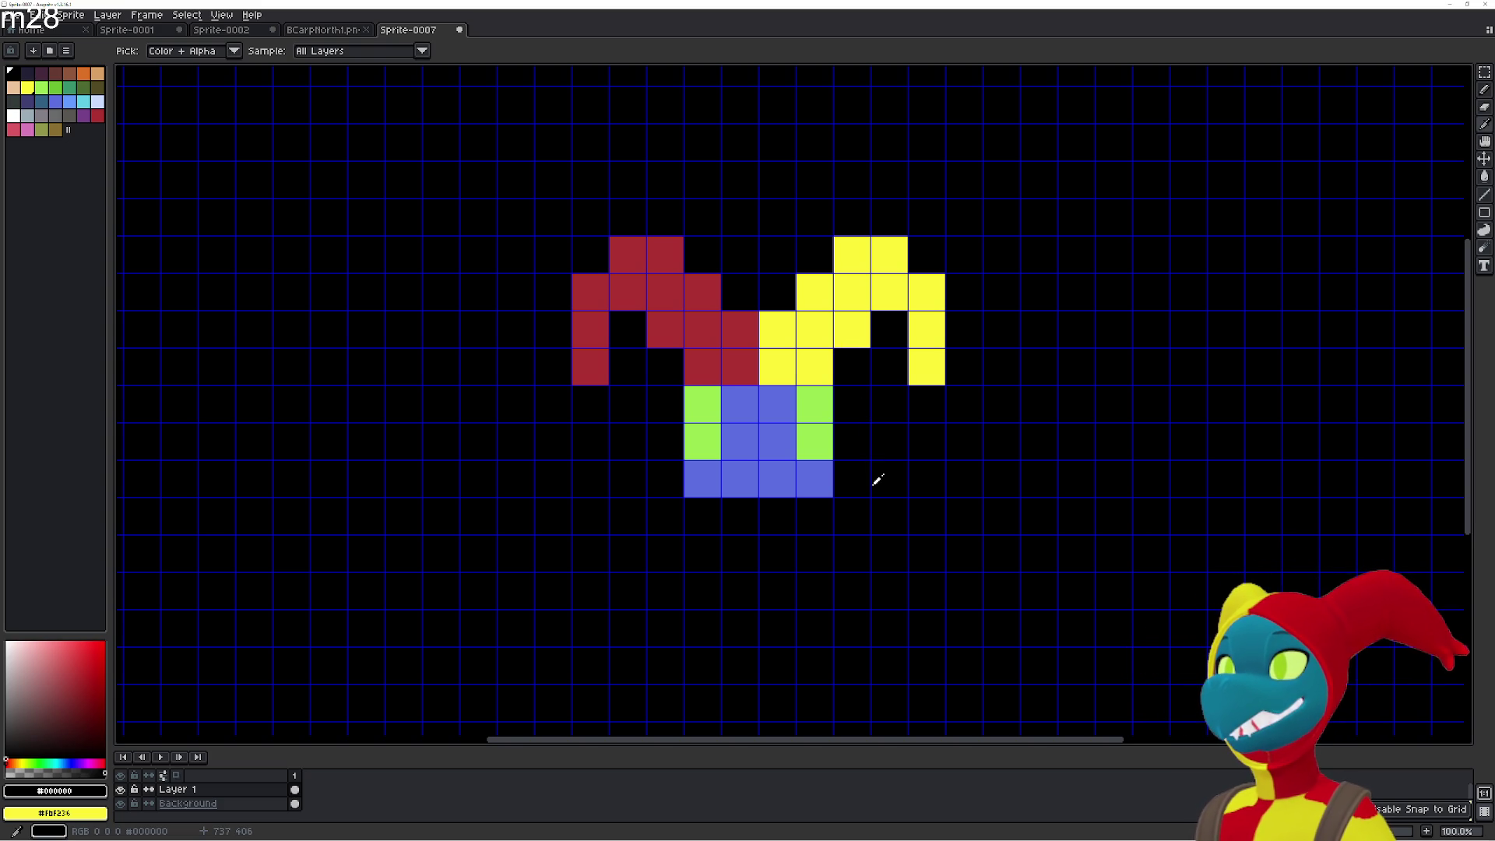
Preview the whole sprite via View > Preview, close it, and zoom the canvas to 200%.
{"action": "scroll", "coordinate": [878, 480], "scroll_direction": "right", "scroll_amount": 2}
{"action": "scroll", "coordinate": [878, 479], "scroll_direction": "down", "scroll_amount": 1}
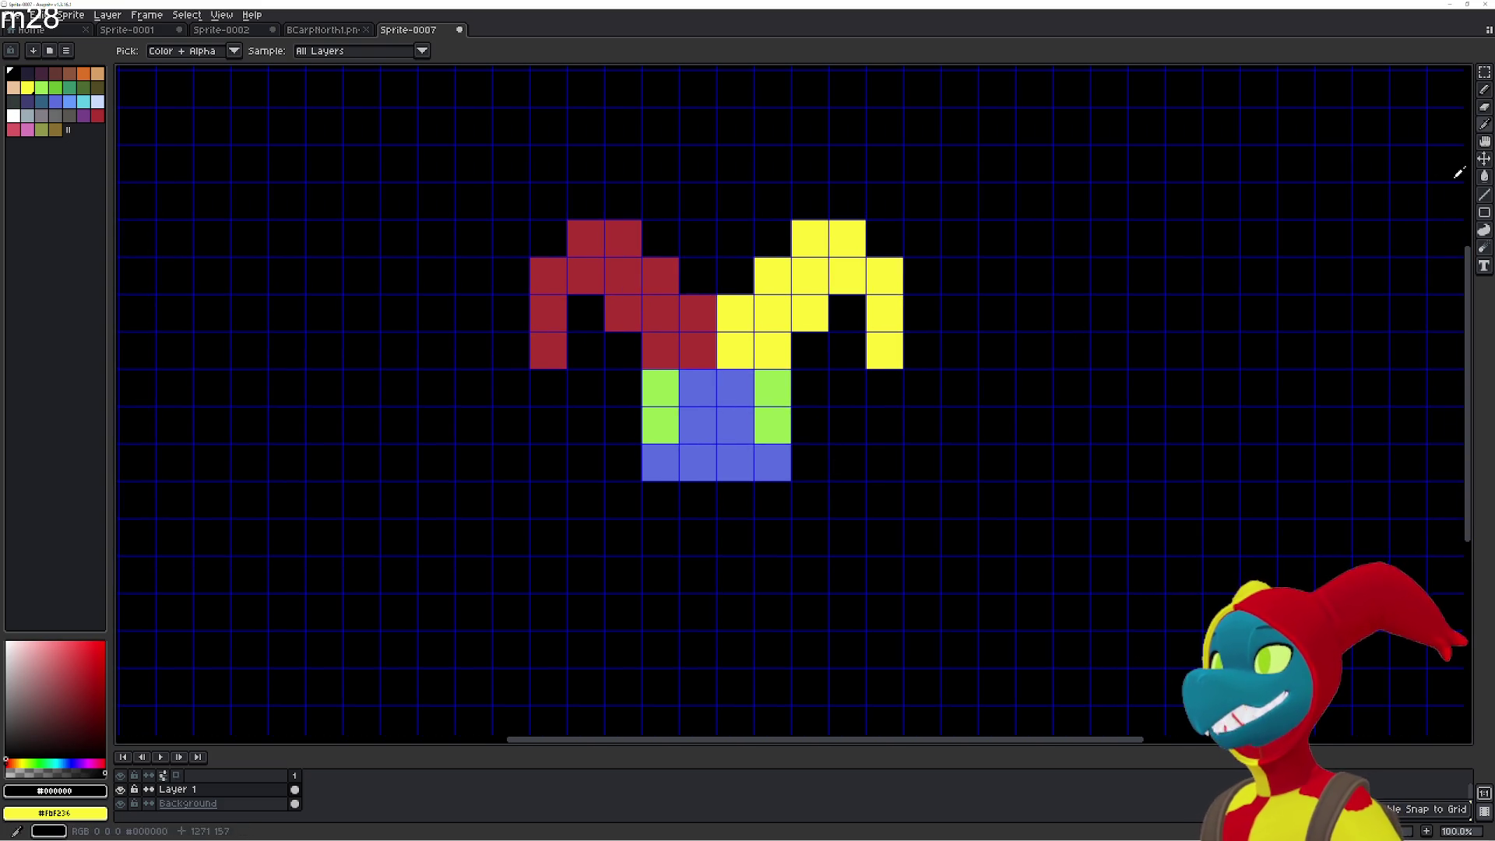
{"action": "left_click", "coordinate": [221, 15]}
{"action": "mouse_move", "coordinate": [288, 105]}
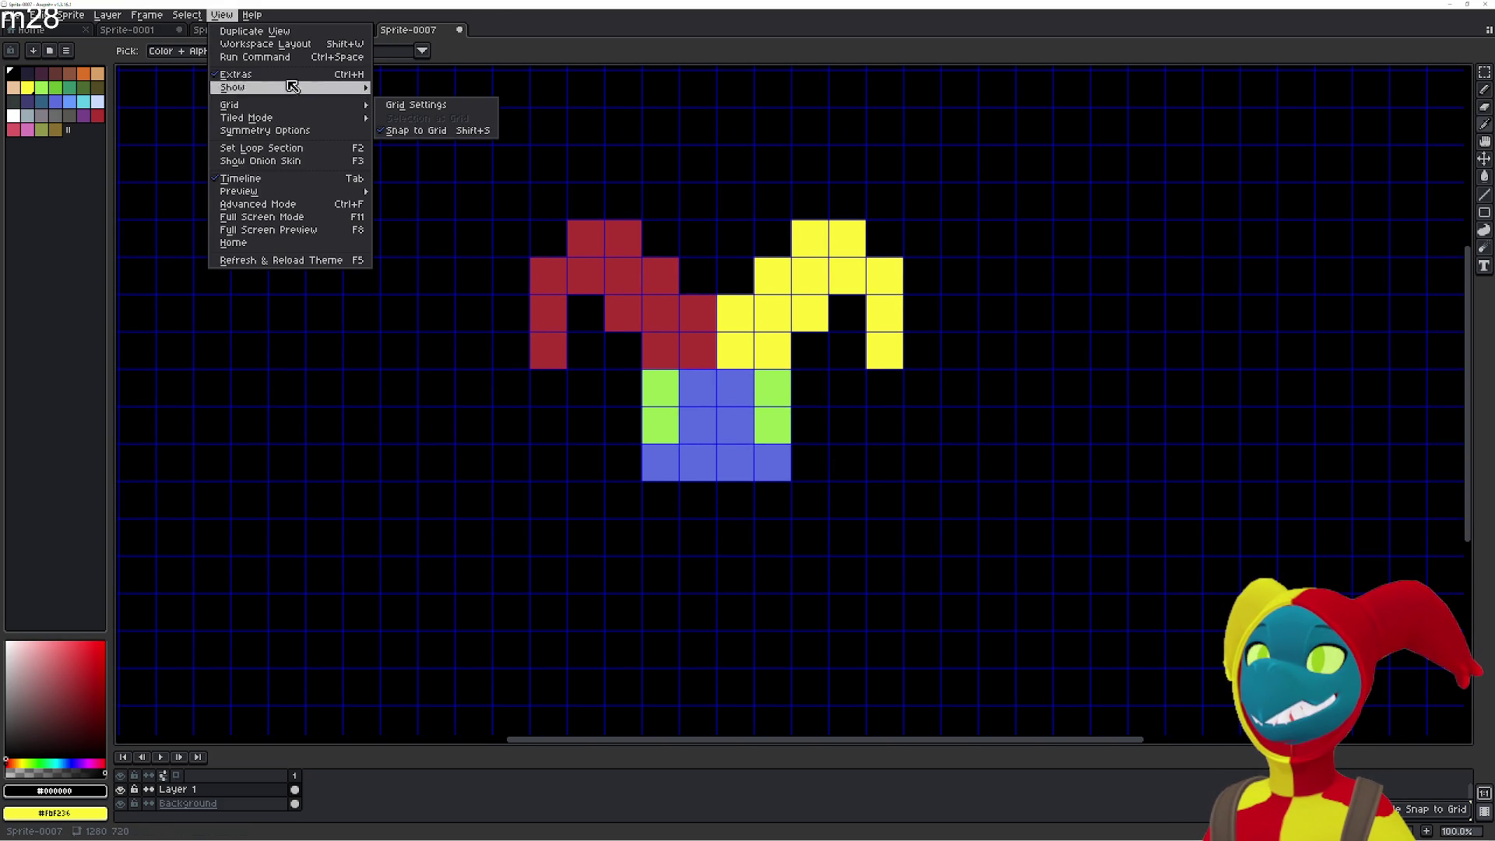
{"action": "mouse_move", "coordinate": [295, 193]}
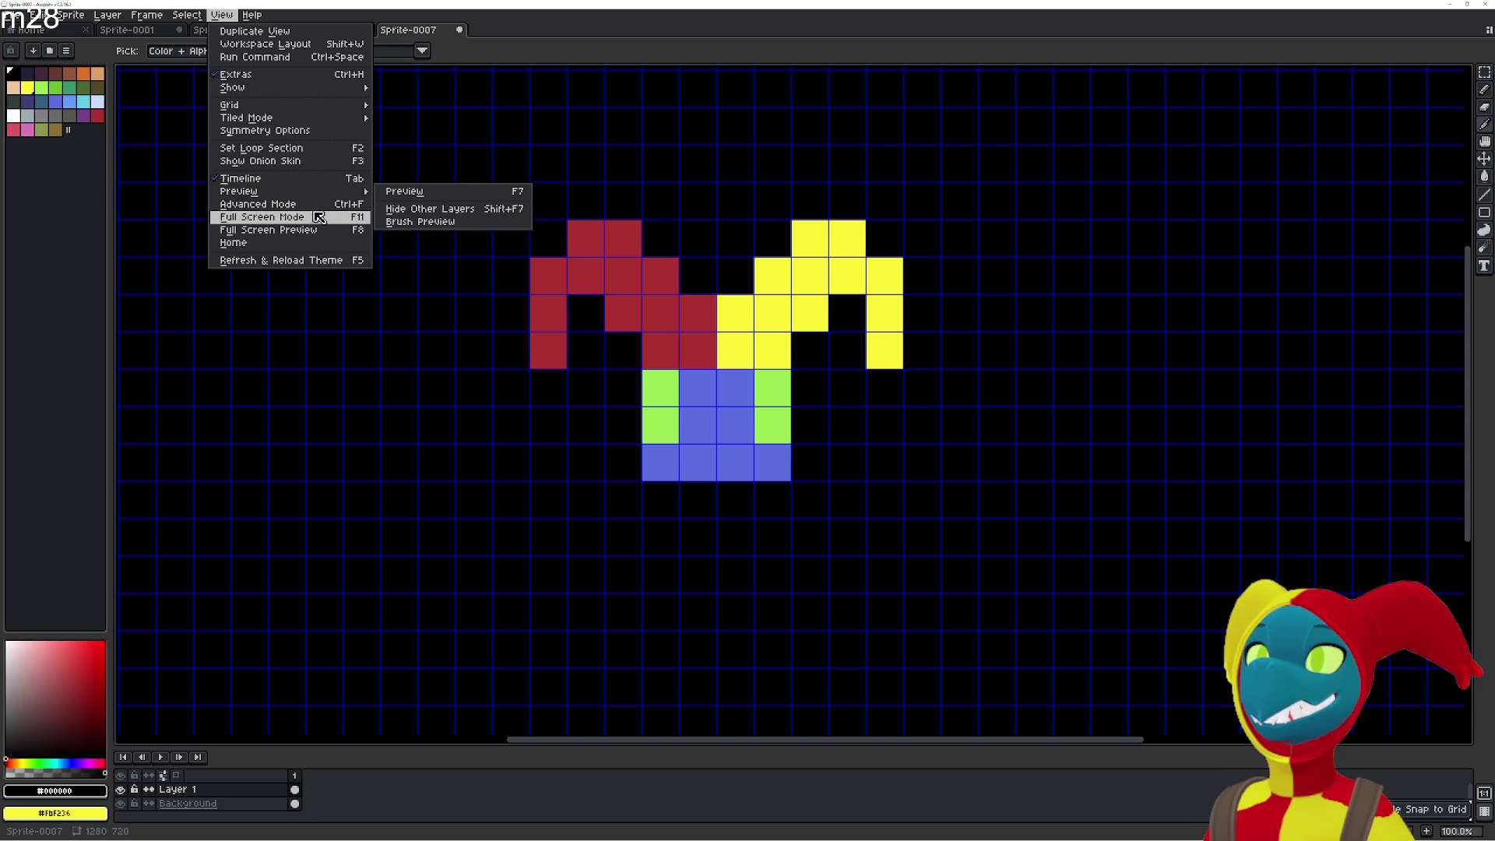
{"action": "left_click", "coordinate": [414, 190]}
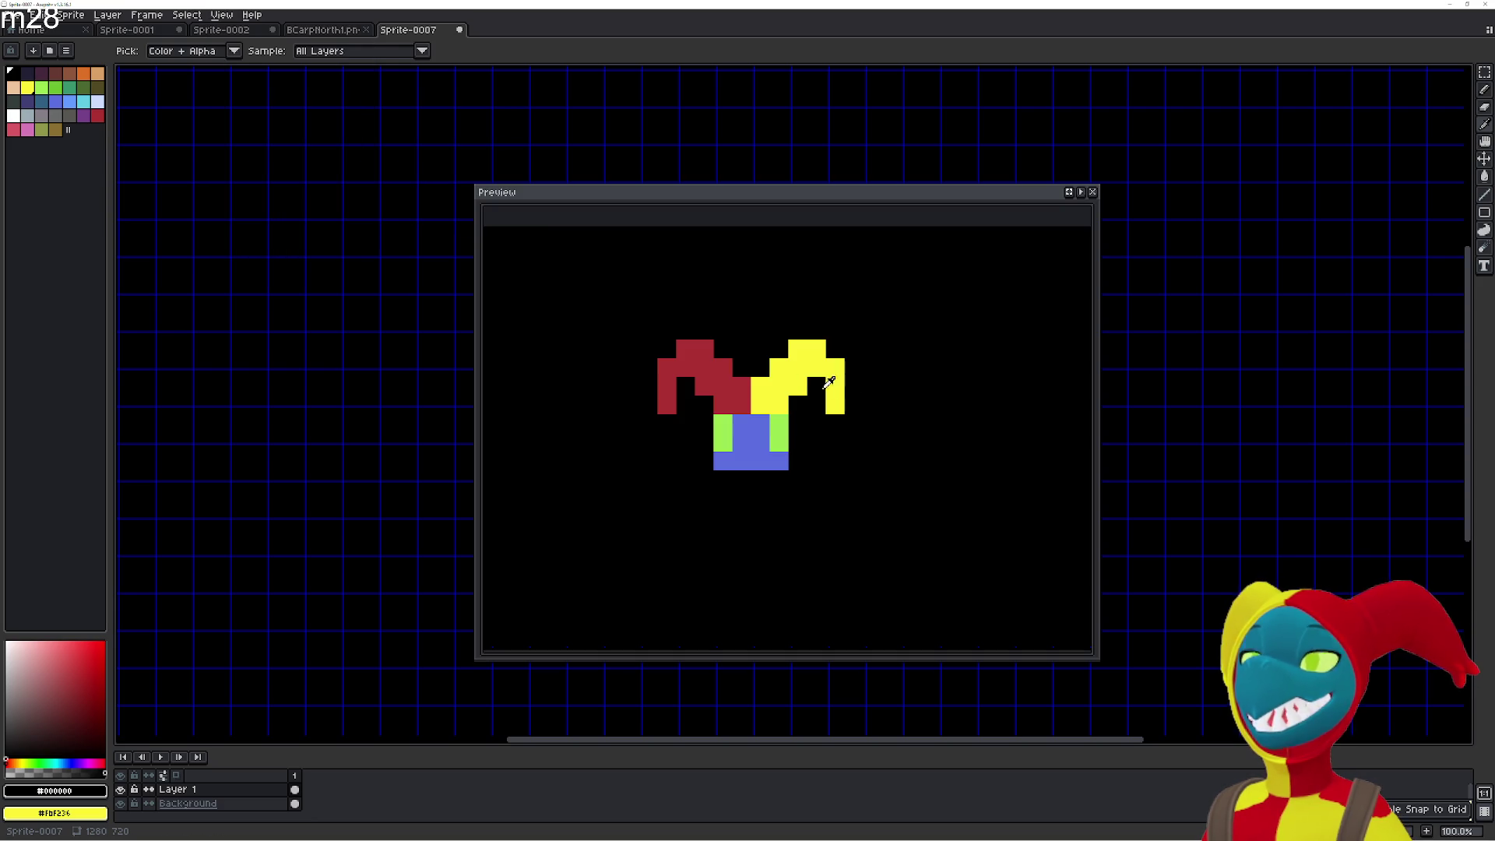
{"action": "left_click", "coordinate": [1094, 193]}
{"action": "scroll", "coordinate": [831, 260], "scroll_direction": "up", "scroll_amount": 2}
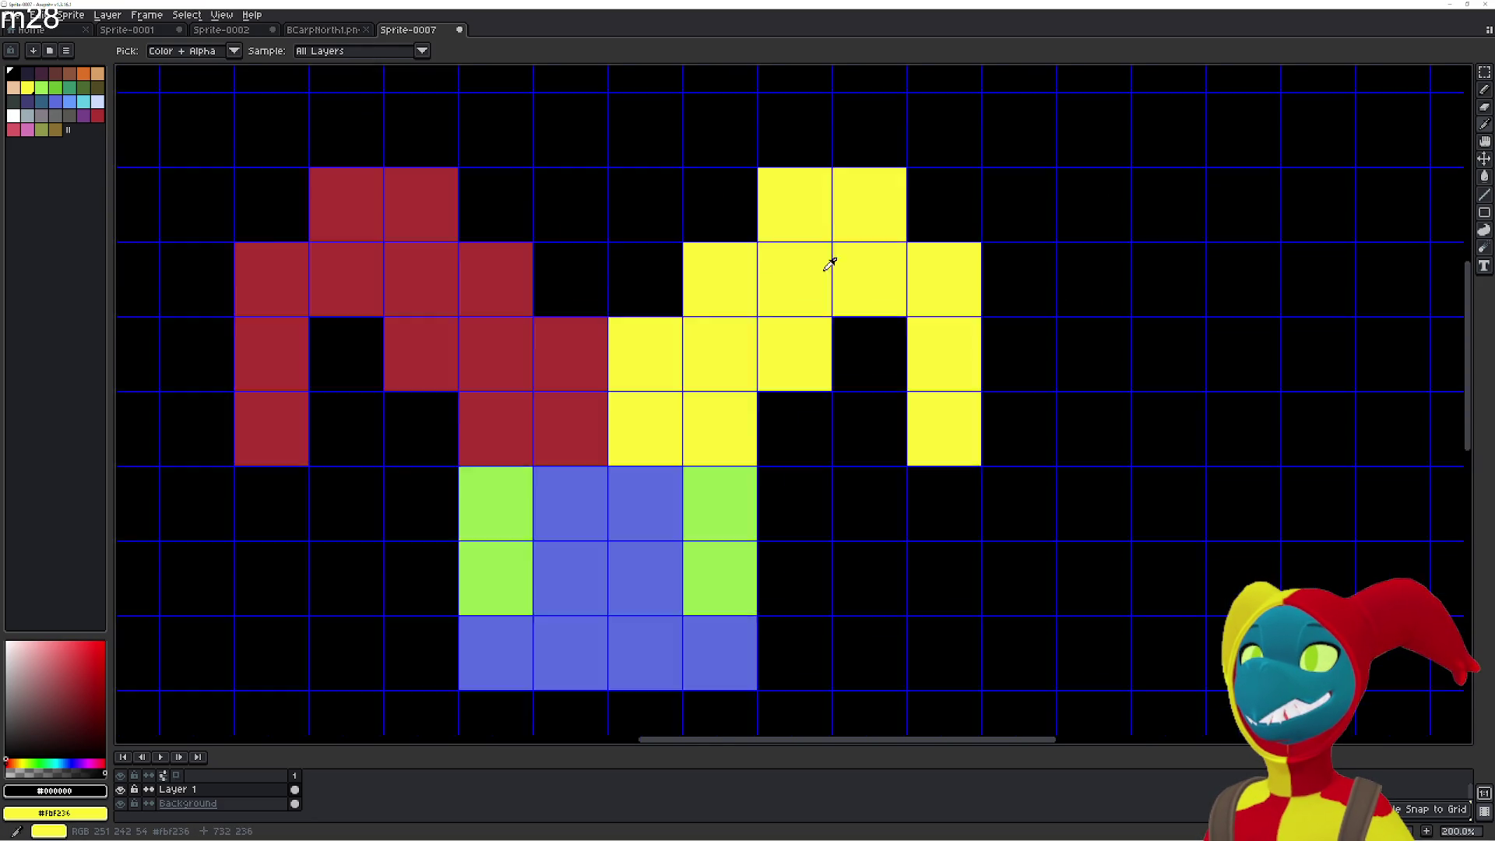
{"action": "scroll", "coordinate": [644, 306], "scroll_direction": "down", "scroll_amount": 1}
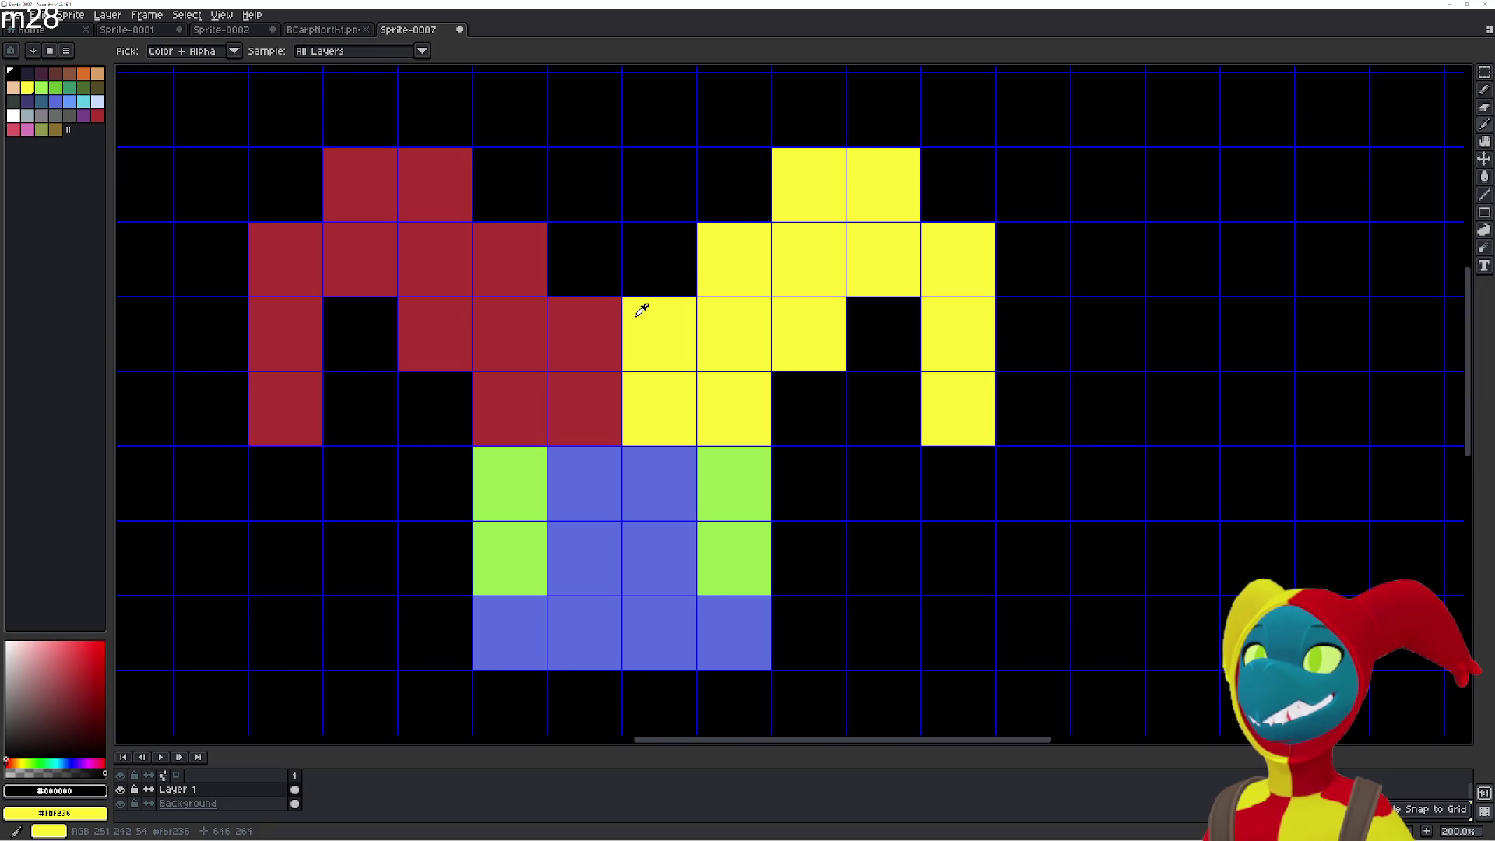
{"action": "key", "text": "alt+Tab"}
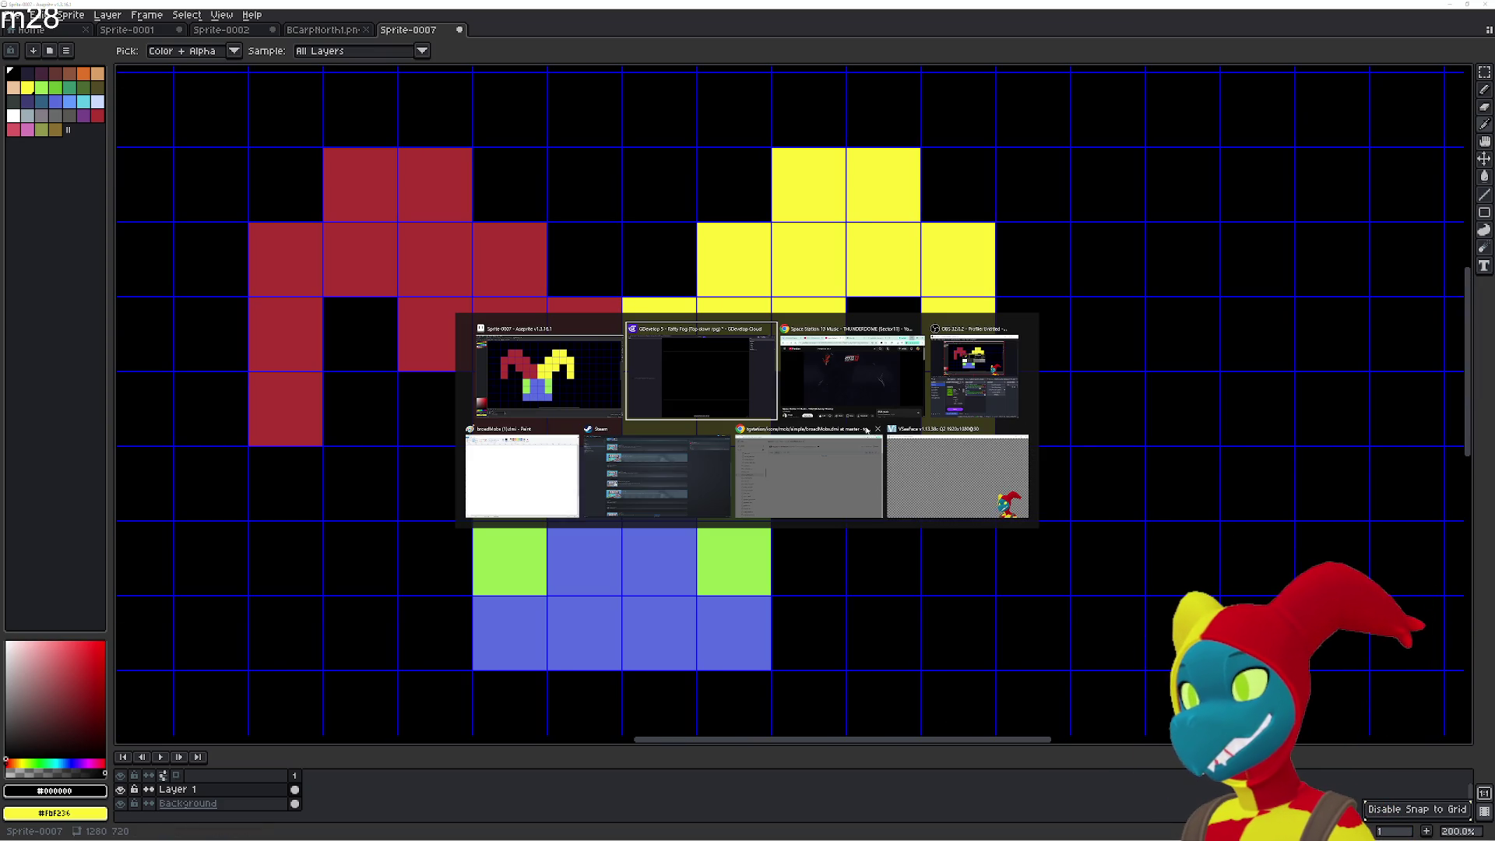
Return to Aseprite and zoom and pan the view to frame the jester sprite.
{"action": "key", "text": "Escape"}
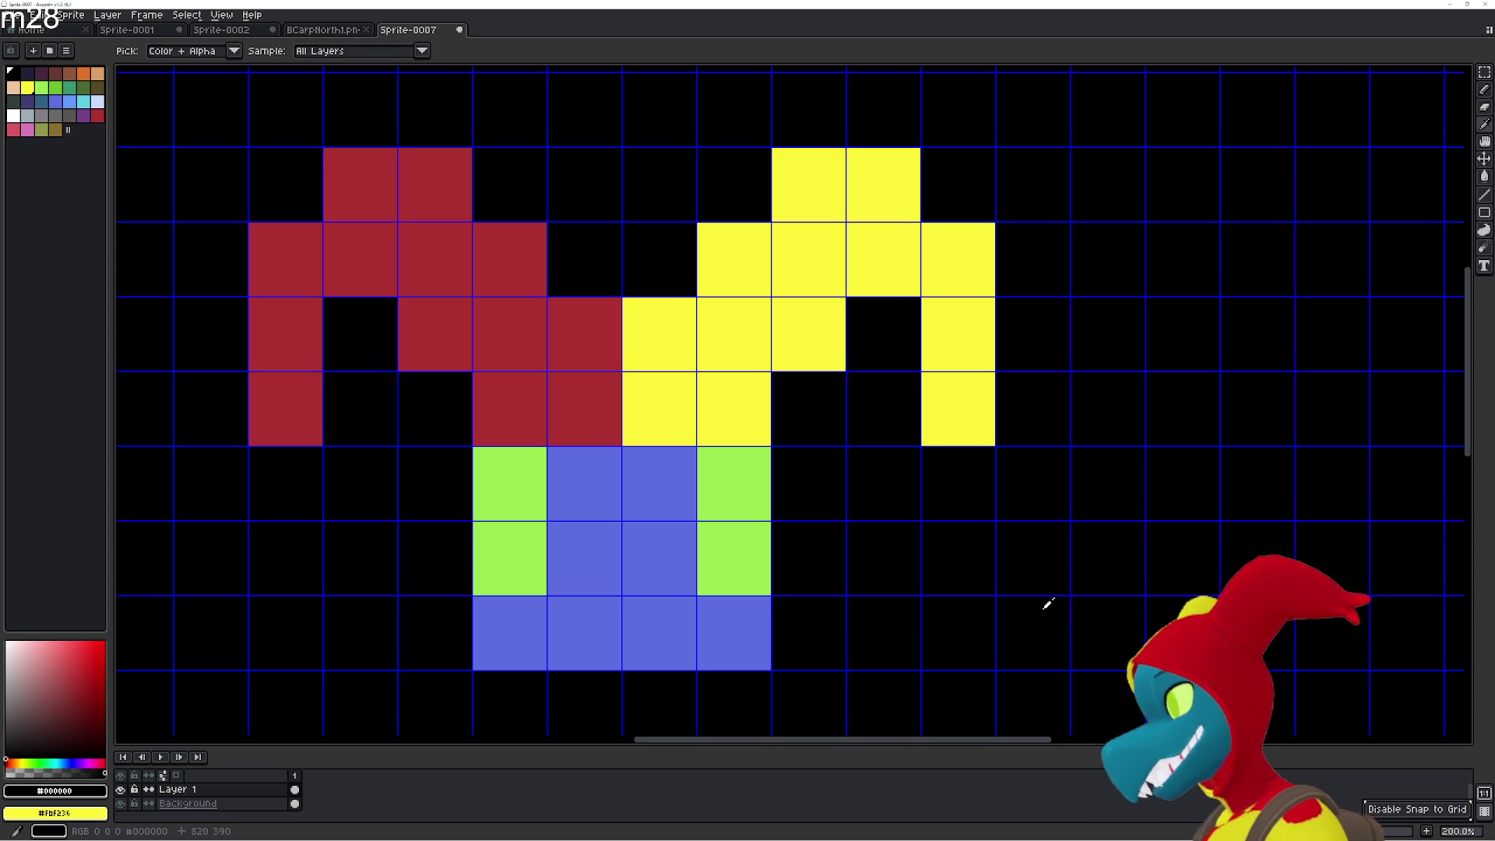
{"action": "scroll", "coordinate": [1041, 470], "scroll_direction": "down", "scroll_amount": 2}
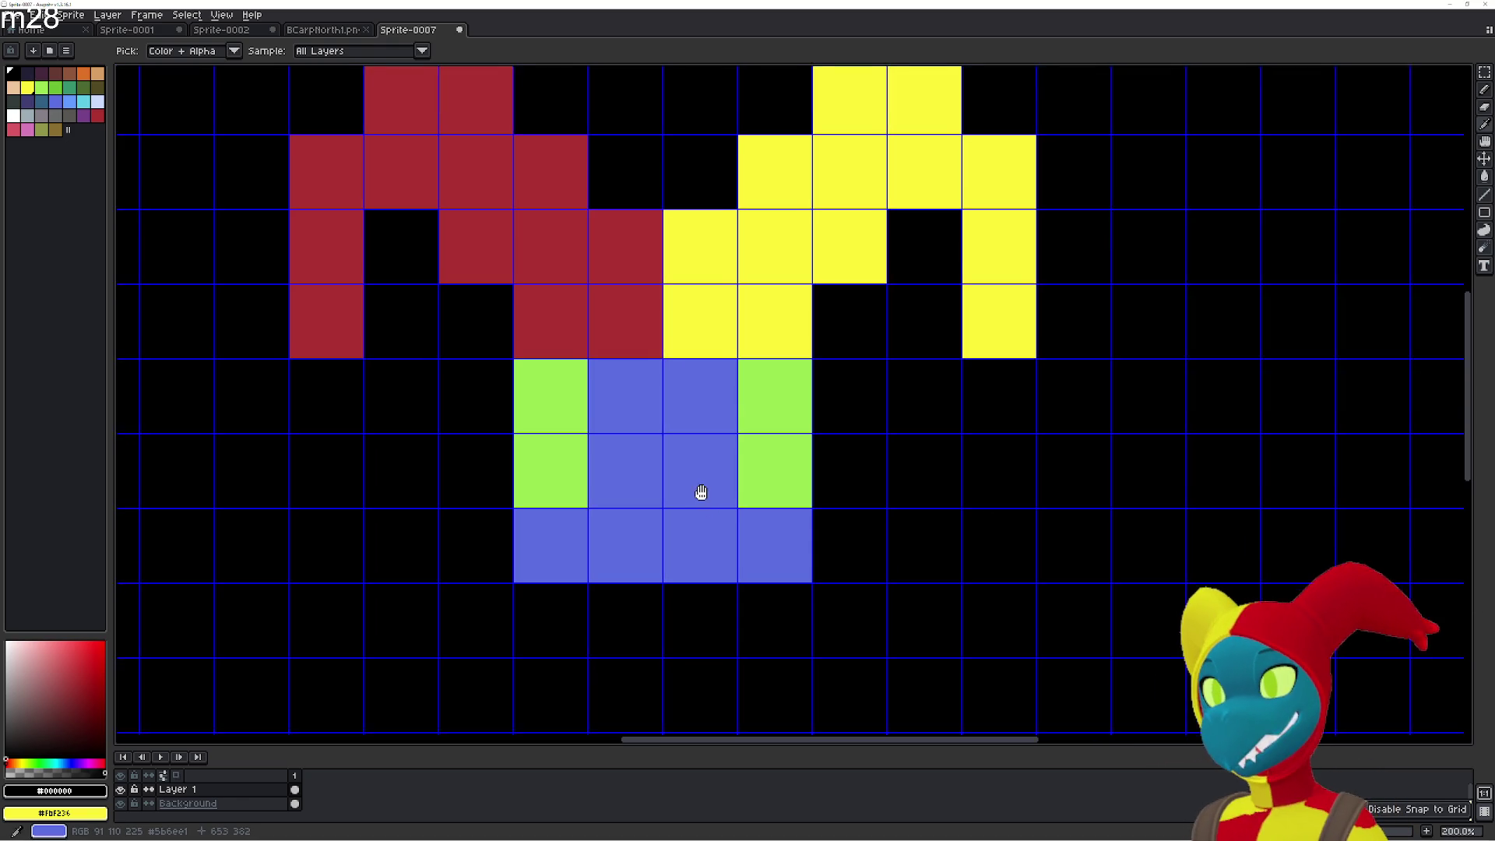
{"action": "scroll", "coordinate": [705, 489], "scroll_direction": "down", "scroll_amount": 1}
{"action": "scroll", "coordinate": [706, 479], "scroll_direction": "down", "scroll_amount": 1}
{"action": "scroll", "coordinate": [724, 347], "scroll_direction": "down", "scroll_amount": 2}
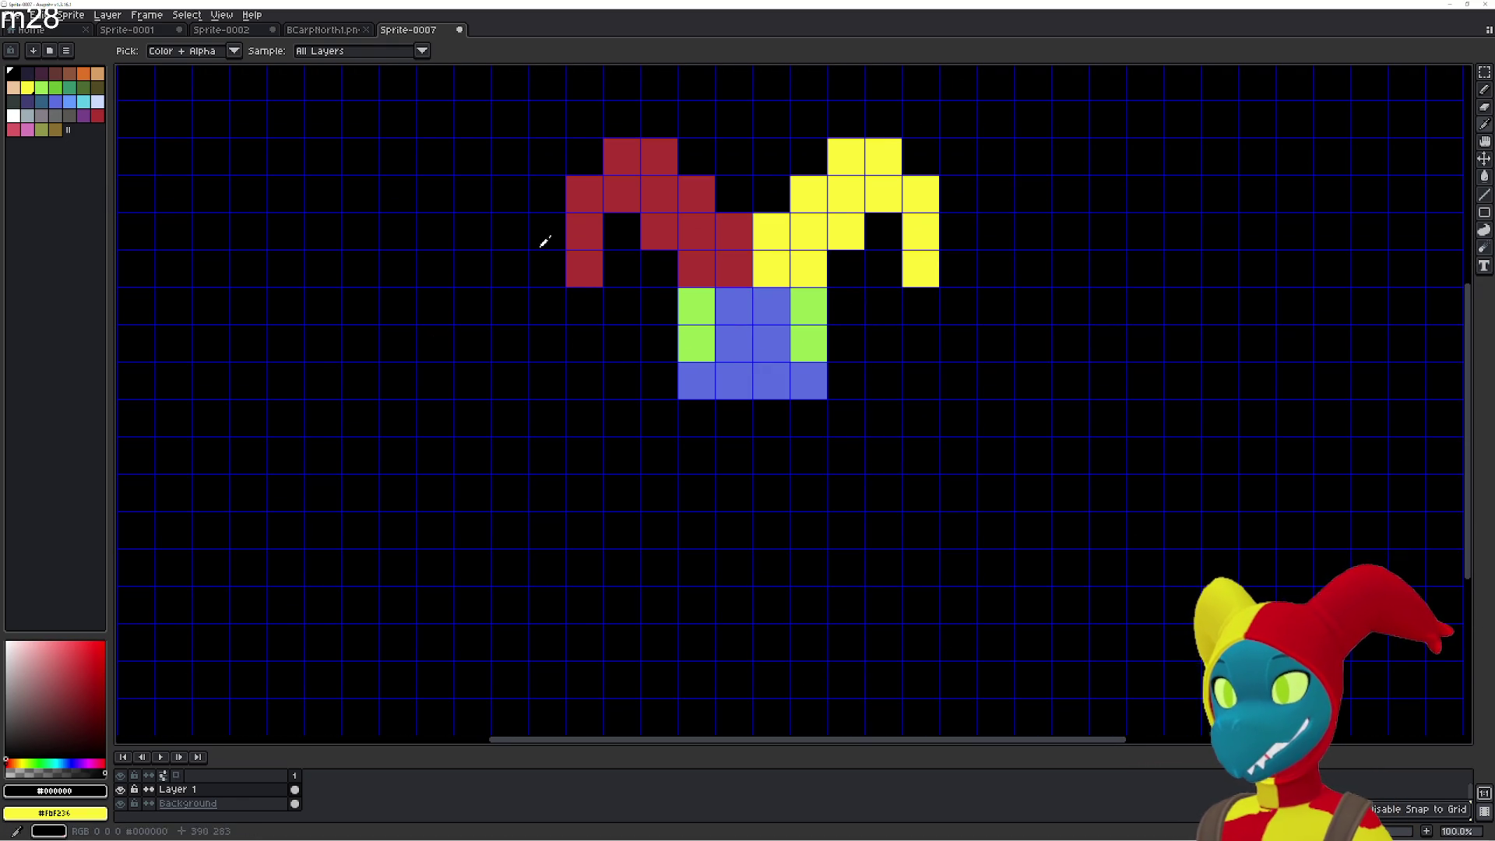
{"action": "scroll", "coordinate": [754, 286], "scroll_direction": "up", "scroll_amount": 1}
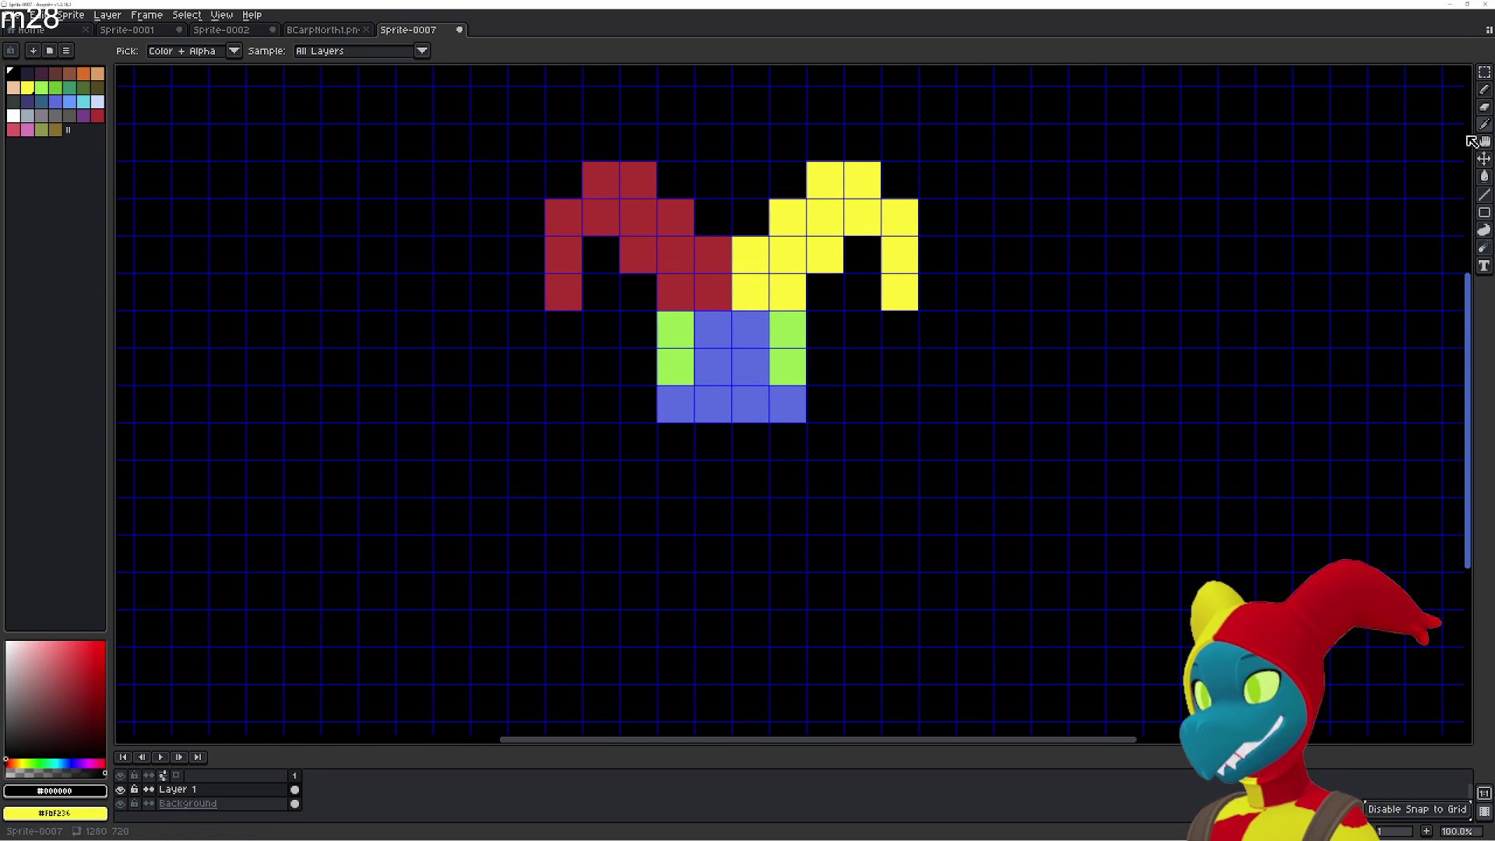
{"action": "scroll", "coordinate": [922, 210], "scroll_direction": "down", "scroll_amount": 3}
{"action": "scroll", "coordinate": [830, 292], "scroll_direction": "up", "scroll_amount": 3}
{"action": "mouse_move", "coordinate": [906, 302]}
{"action": "left_mouse_down"}
{"action": "mouse_move", "coordinate": [849, 327]}
{"action": "mouse_move", "coordinate": [786, 312]}
{"action": "left_mouse_up"}
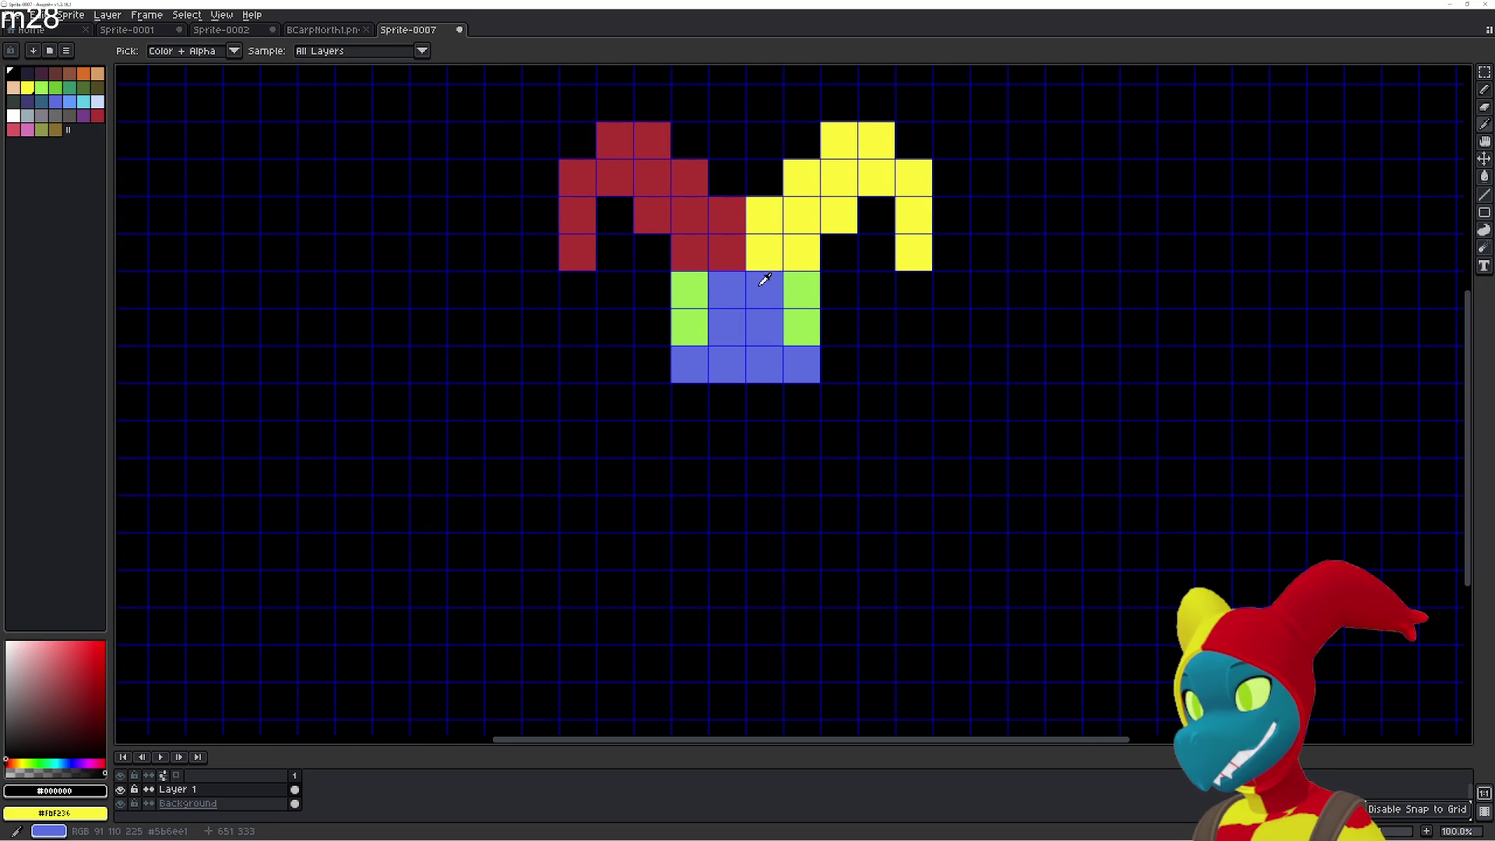
{"action": "scroll", "coordinate": [758, 314], "scroll_direction": "down", "scroll_amount": 3}
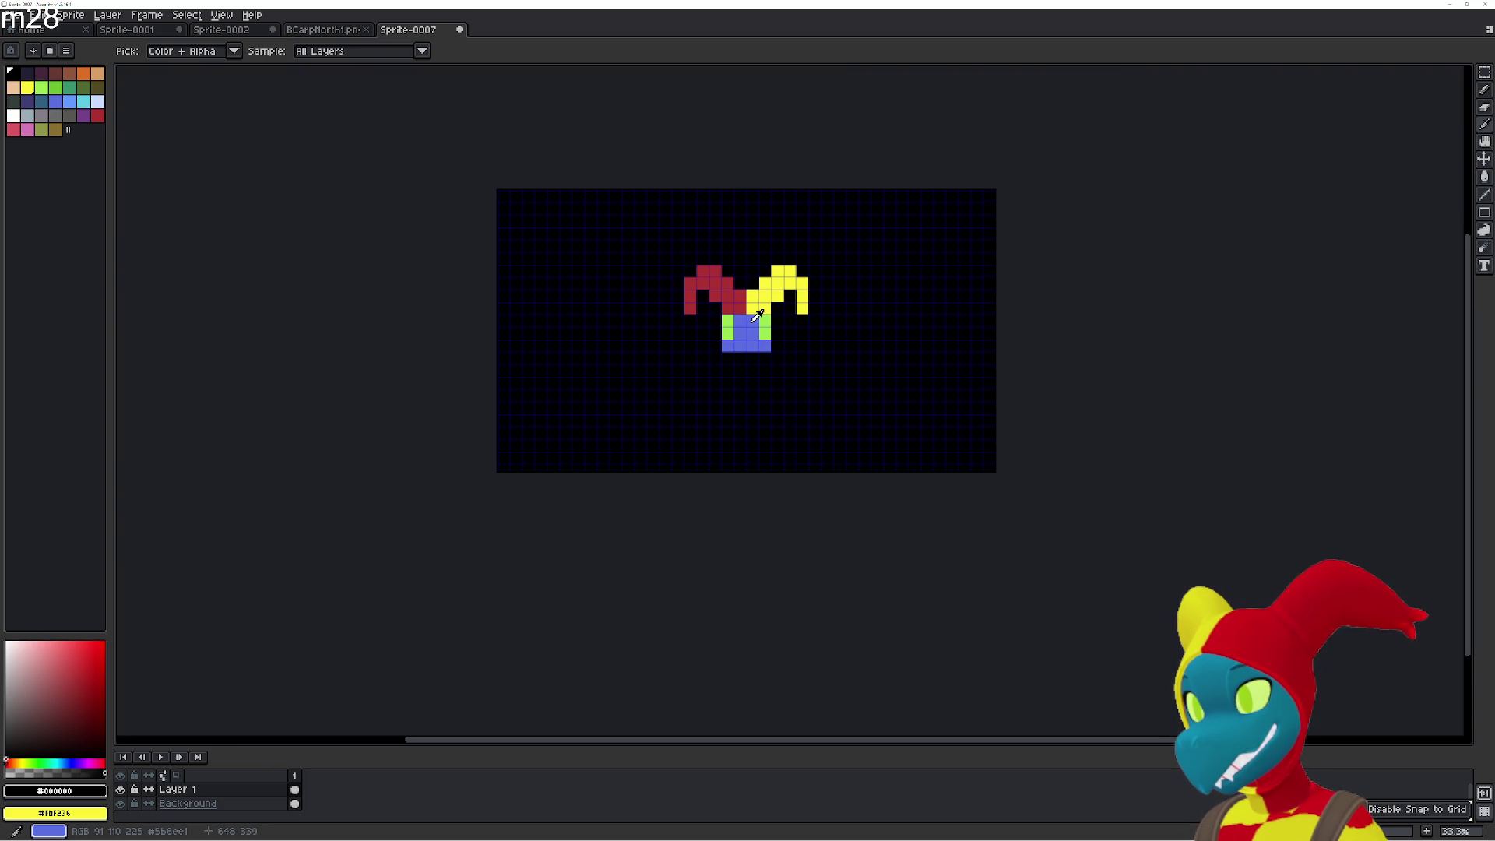
{"action": "scroll", "coordinate": [758, 314], "scroll_direction": "up", "scroll_amount": 3}
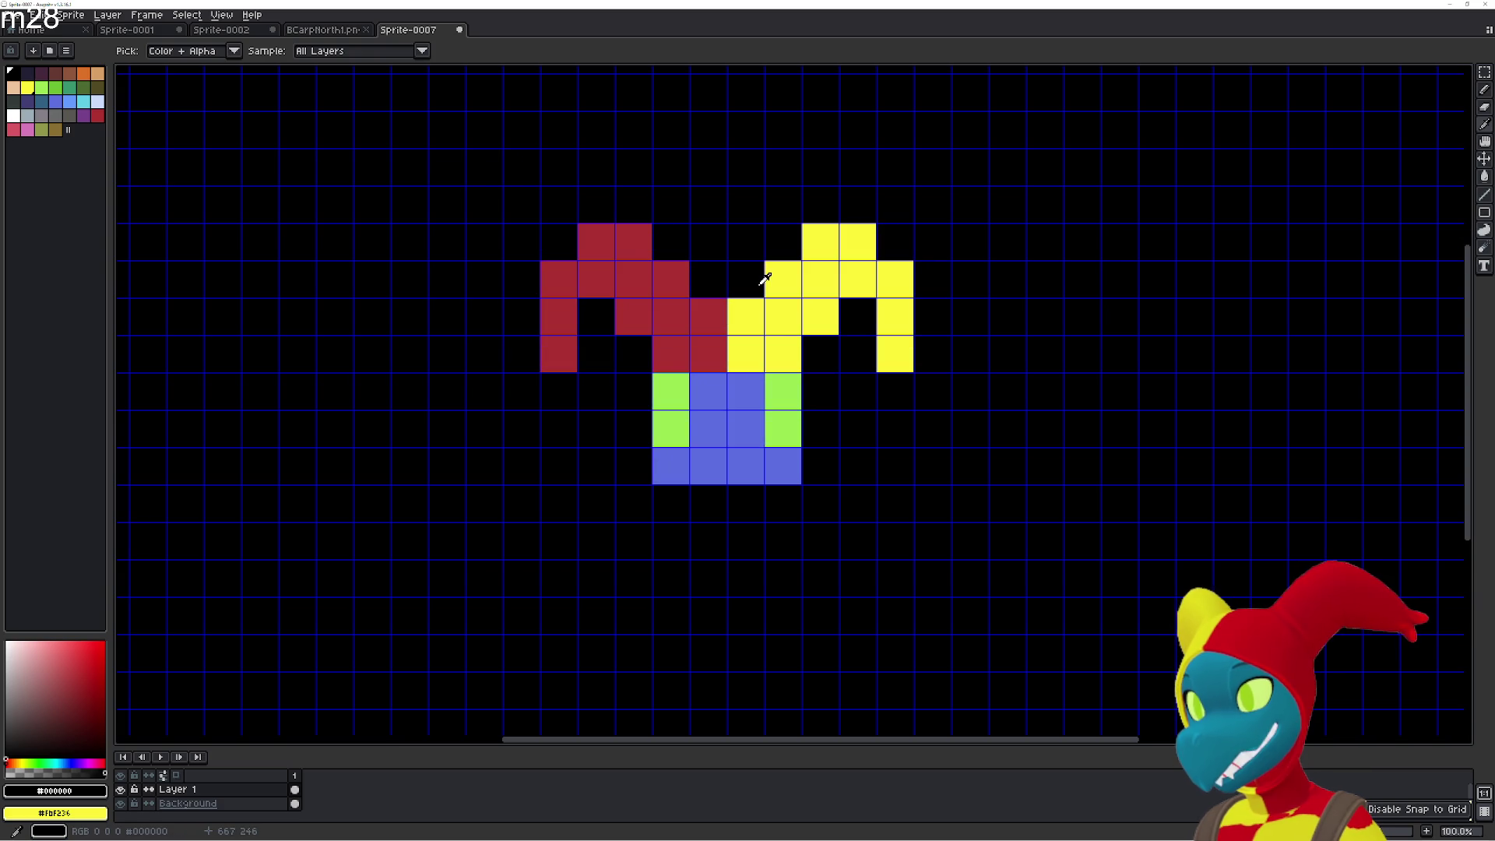
{"action": "left_click_drag", "start_coordinate": [762, 280], "coordinate": [771, 204]}
{"action": "scroll", "coordinate": [771, 204], "scroll_direction": "down", "scroll_amount": 1}
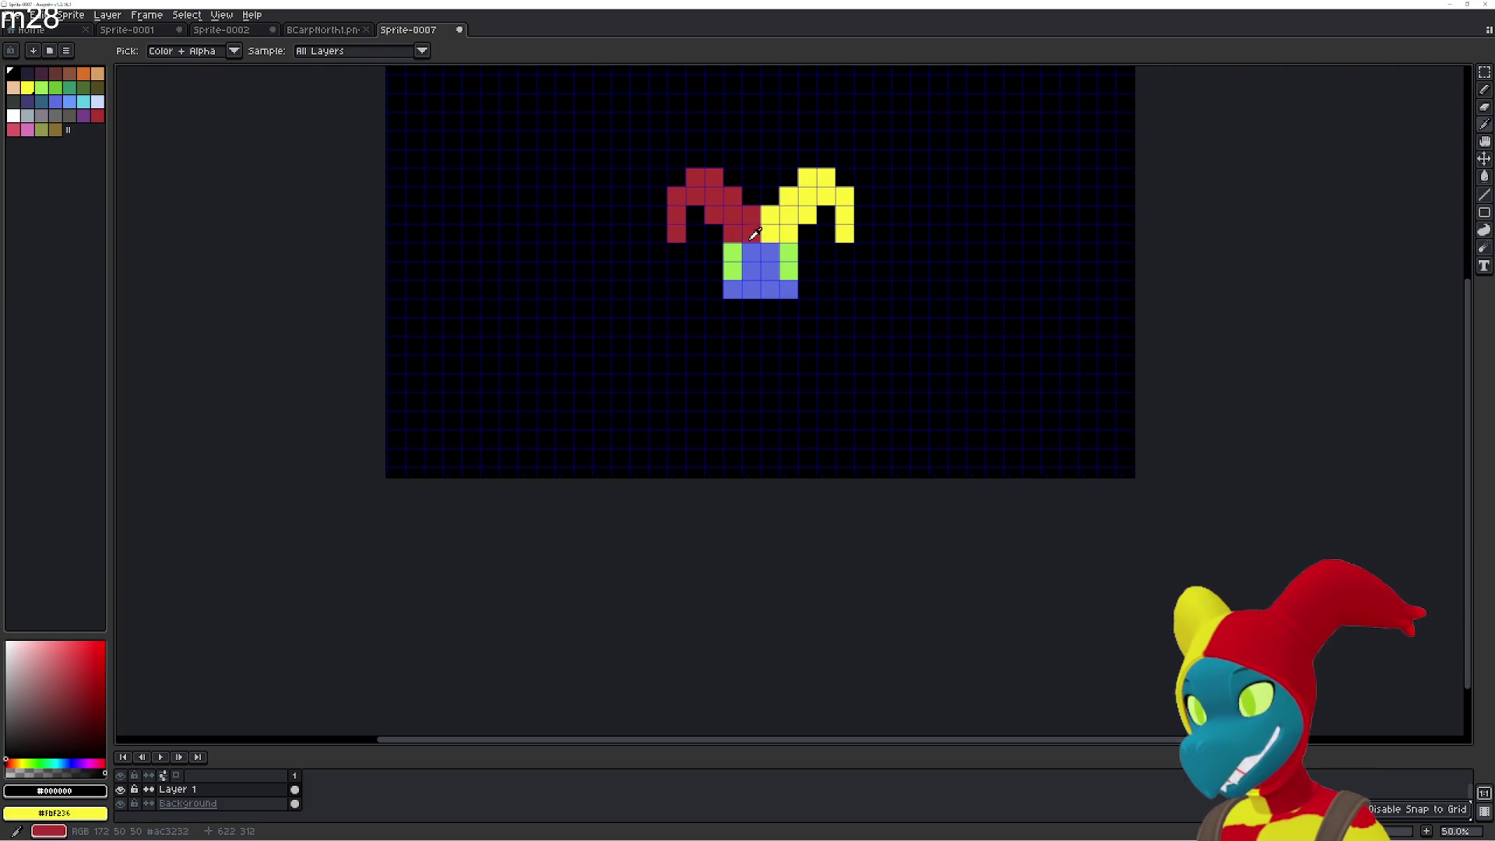
{"action": "scroll", "coordinate": [347, 239], "scroll_direction": "up", "scroll_amount": 2}
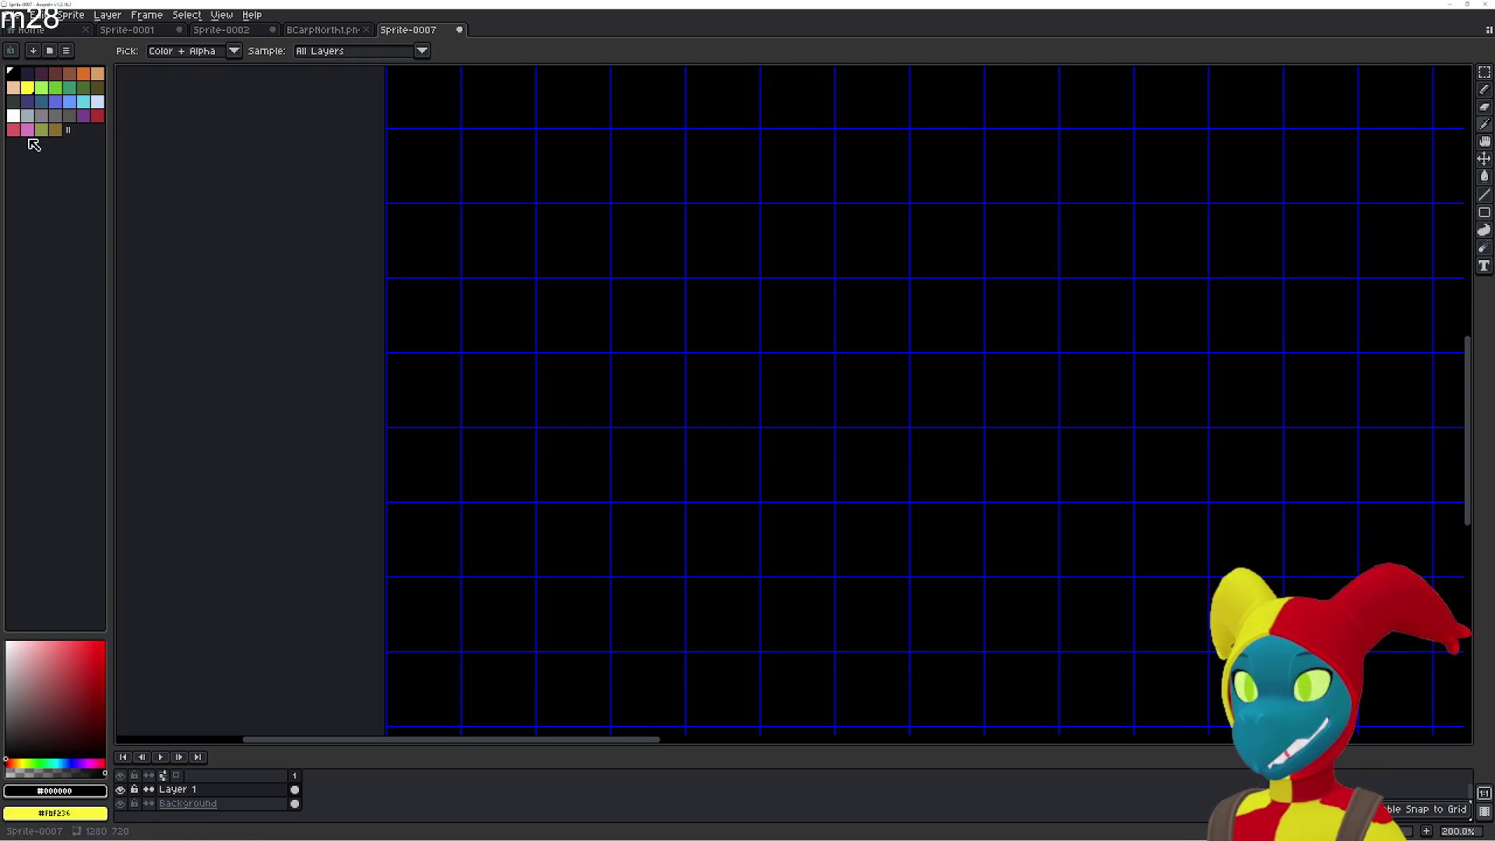
Make red the drawing colour, bring the empty grid below the hat into view, and select the Paint Bucket.
{"action": "left_click", "coordinate": [98, 116]}
{"action": "left_click_drag", "start_coordinate": [1024, 308], "coordinate": [584, 337]}
{"action": "mouse_move", "coordinate": [1236, 527]}
{"action": "left_mouse_down"}
{"action": "mouse_move", "coordinate": [948, 457]}
{"action": "mouse_move", "coordinate": [871, 399]}
{"action": "mouse_move", "coordinate": [738, 424]}
{"action": "left_mouse_up"}
{"action": "key", "text": "g"}
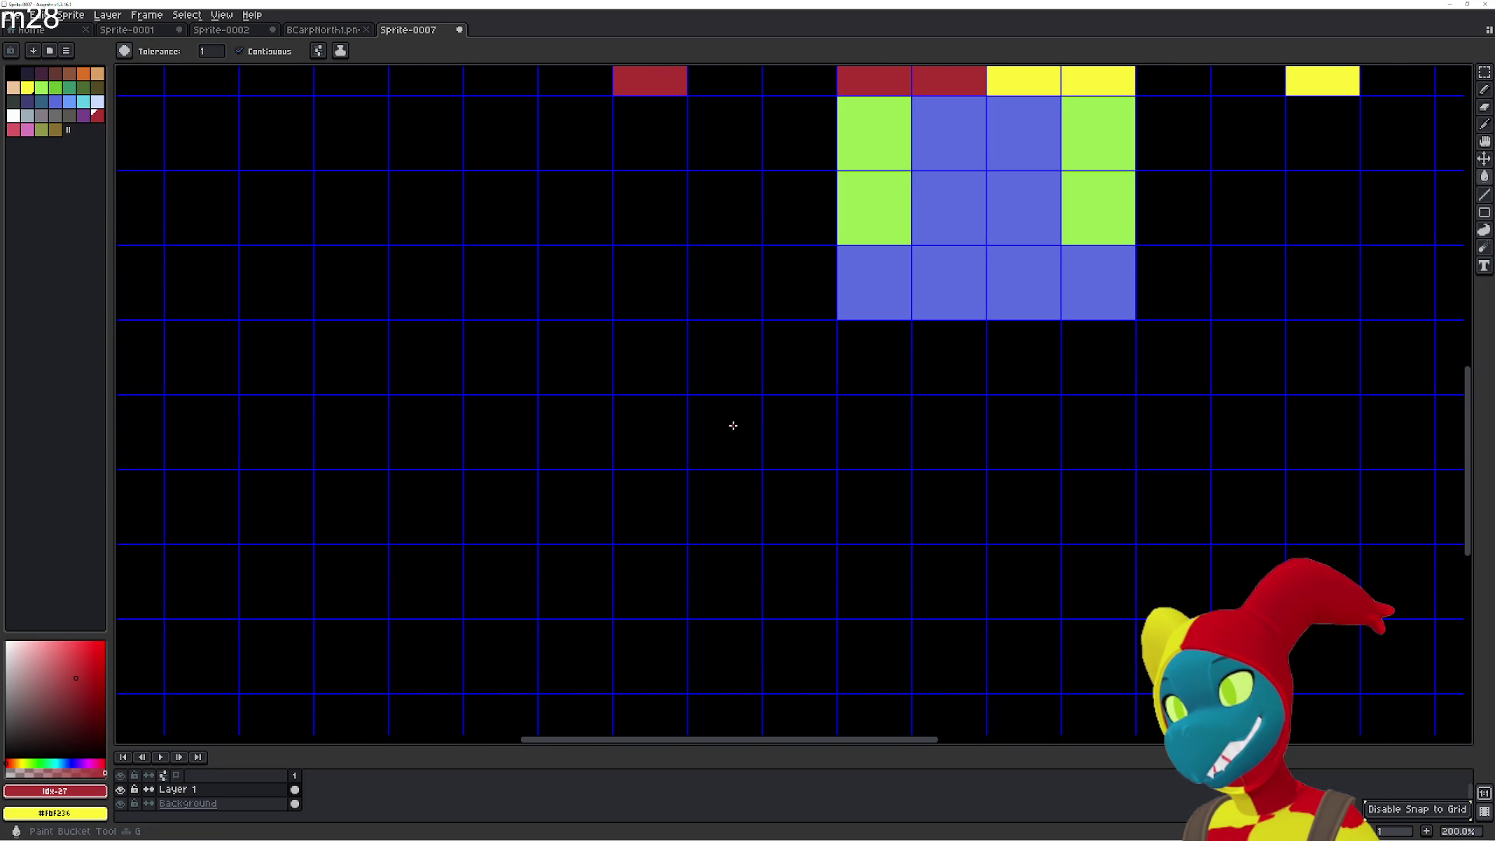
Paint the first red letter: a three-cell top bar, a stem and a left foot cell.
{"action": "left_click", "coordinate": [579, 431]}
{"action": "left_click", "coordinate": [623, 430]}
{"action": "left_click", "coordinate": [726, 434]}
{"action": "left_click", "coordinate": [668, 498]}
{"action": "left_click", "coordinate": [658, 560]}
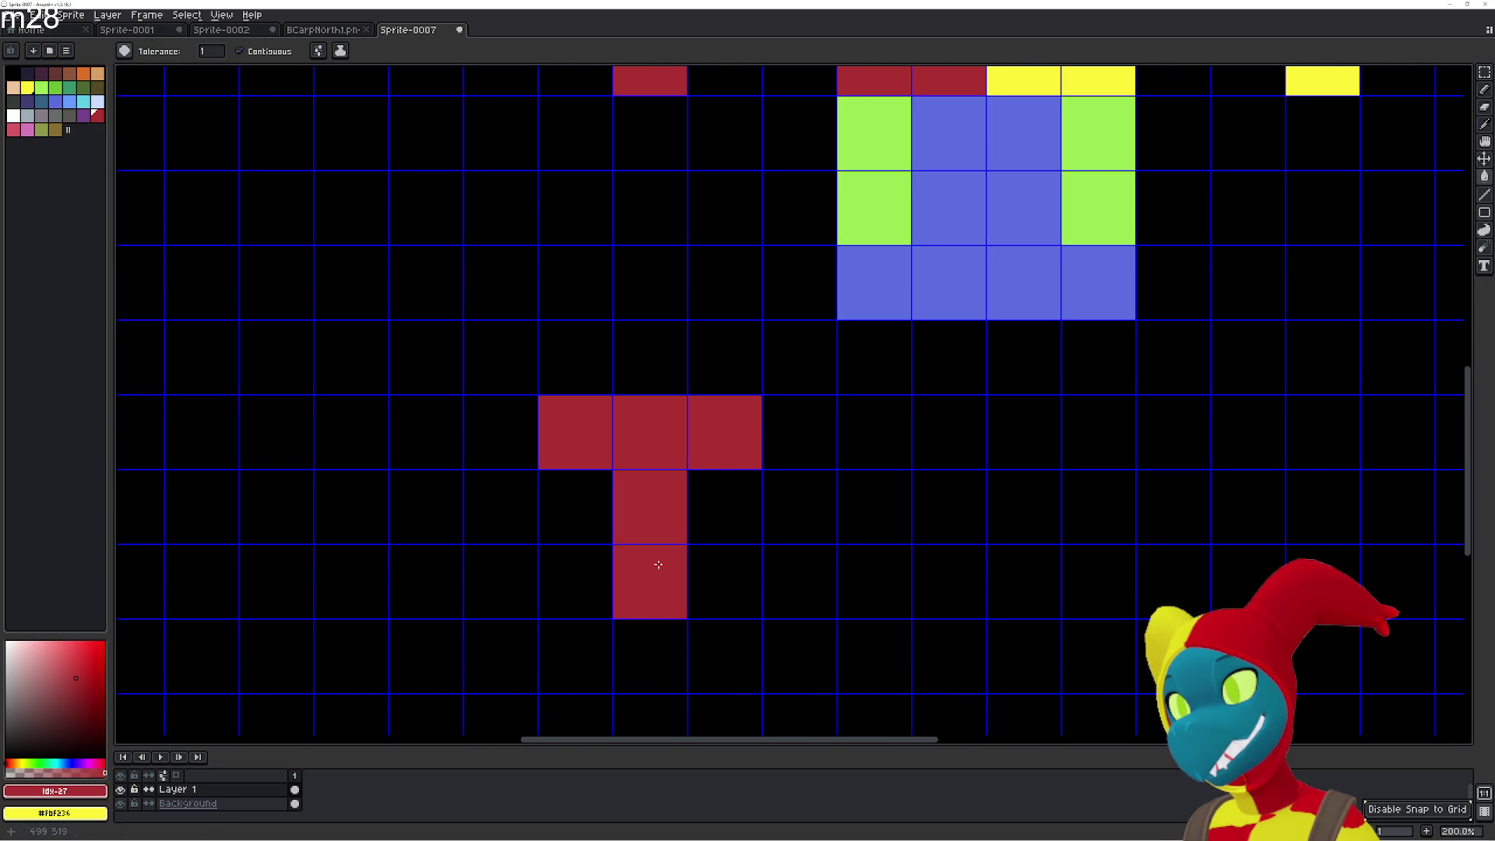
{"action": "left_click", "coordinate": [651, 656]}
{"action": "left_click", "coordinate": [574, 671]}
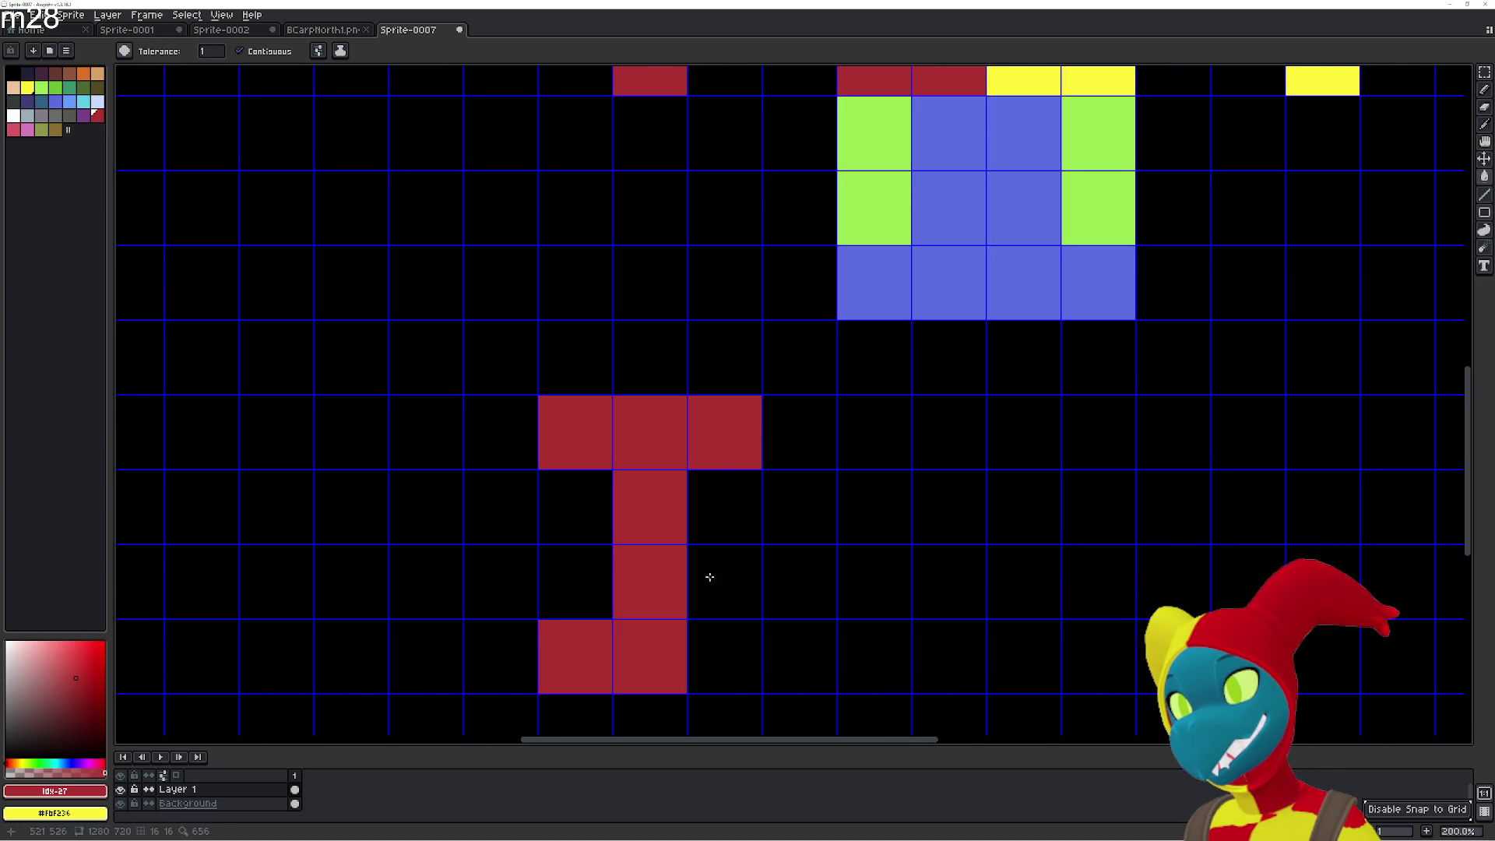
Paint the second letter's red stem with top-right and bottom-right cells.
{"action": "left_click", "coordinate": [856, 440]}
{"action": "left_click", "coordinate": [858, 498]}
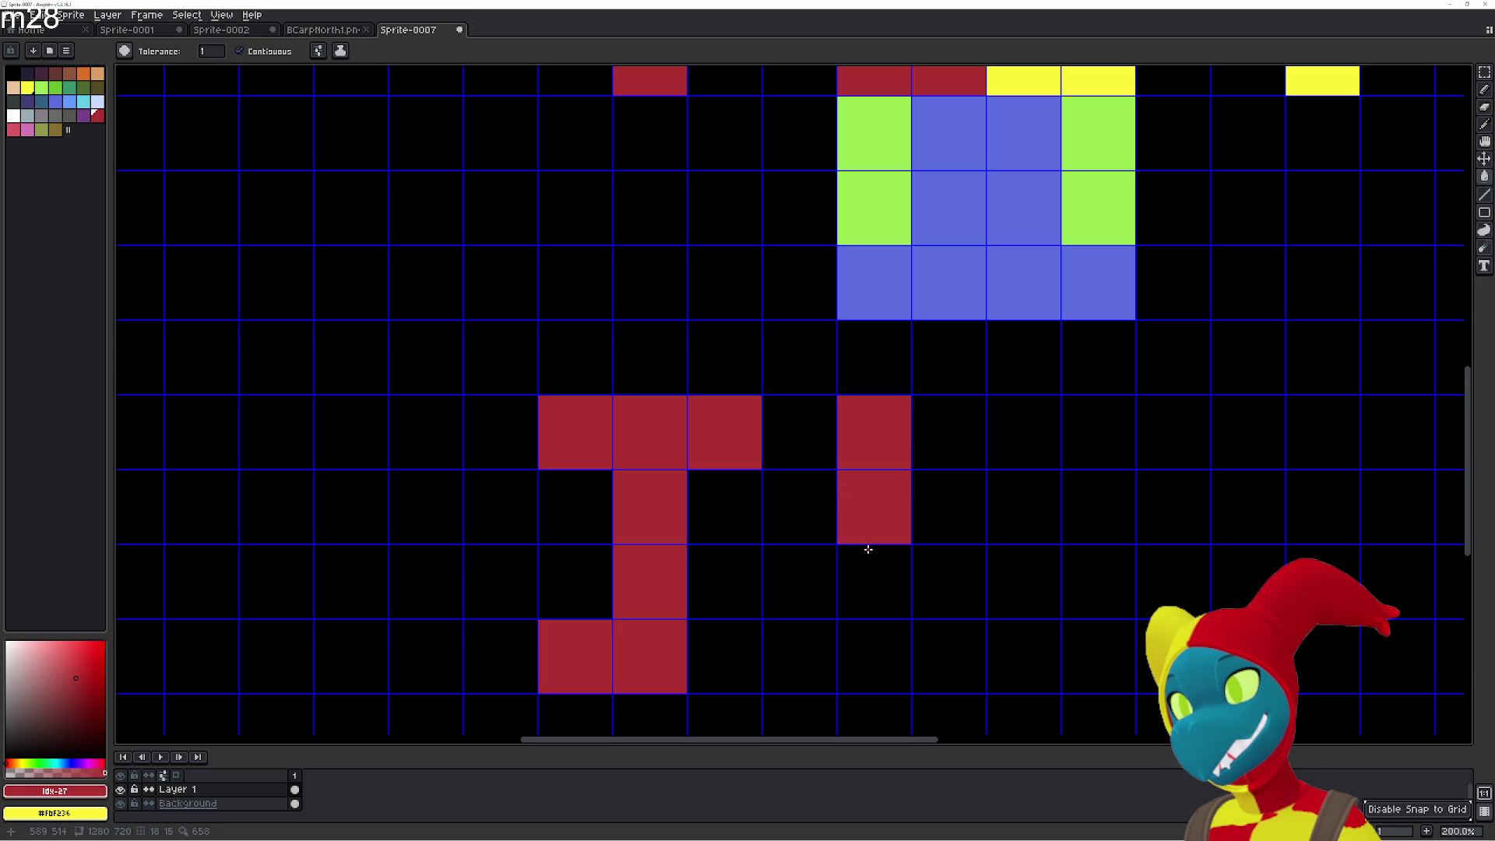
{"action": "left_click", "coordinate": [865, 578]}
{"action": "left_click", "coordinate": [868, 651]}
{"action": "left_click", "coordinate": [937, 643]}
{"action": "left_click", "coordinate": [939, 458]}
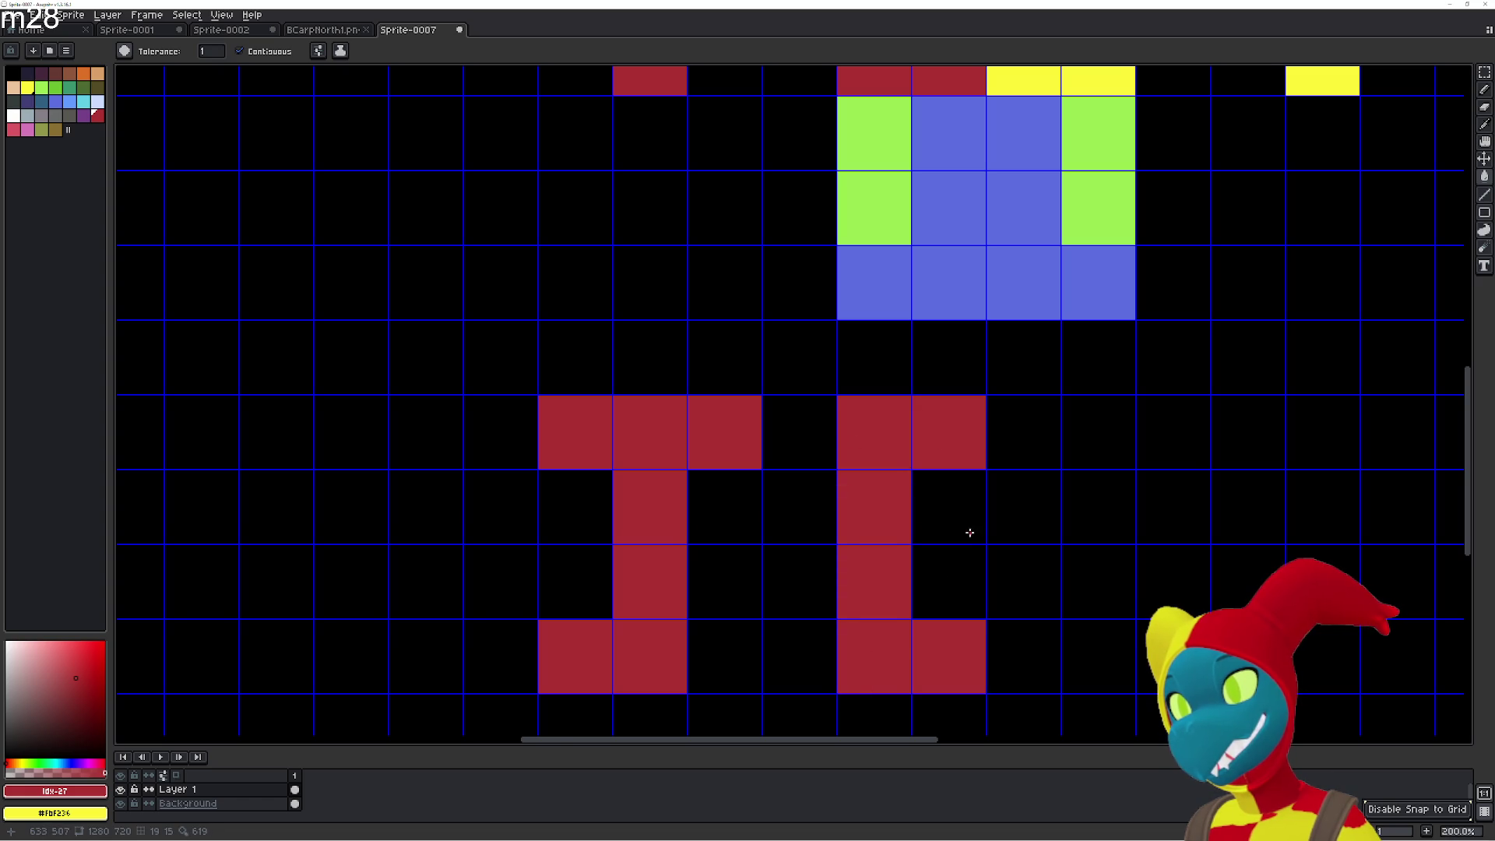
Fix the first two letters: blacken stray cells, lengthen the stems and add the E's middle arm.
{"action": "scroll", "coordinate": [969, 533], "scroll_direction": "down", "scroll_amount": 2}
{"action": "scroll", "coordinate": [857, 506], "scroll_direction": "right", "scroll_amount": 2}
{"action": "left_click", "coordinate": [506, 602]}
{"action": "left_click", "coordinate": [455, 614]}
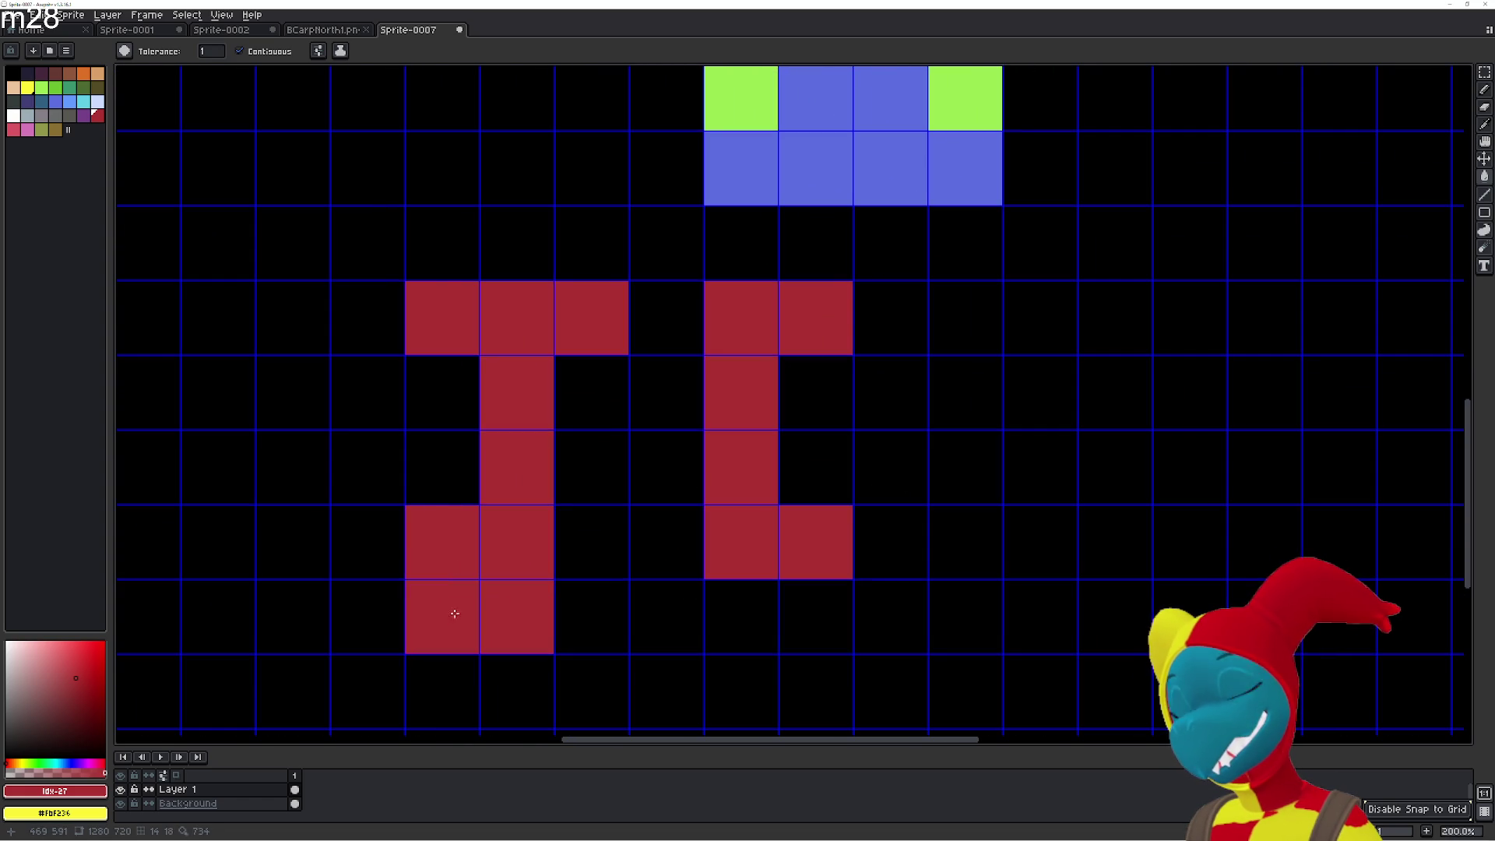
{"action": "left_click", "coordinate": [456, 482], "text": "alt"}
{"action": "left_click", "coordinate": [451, 524]}
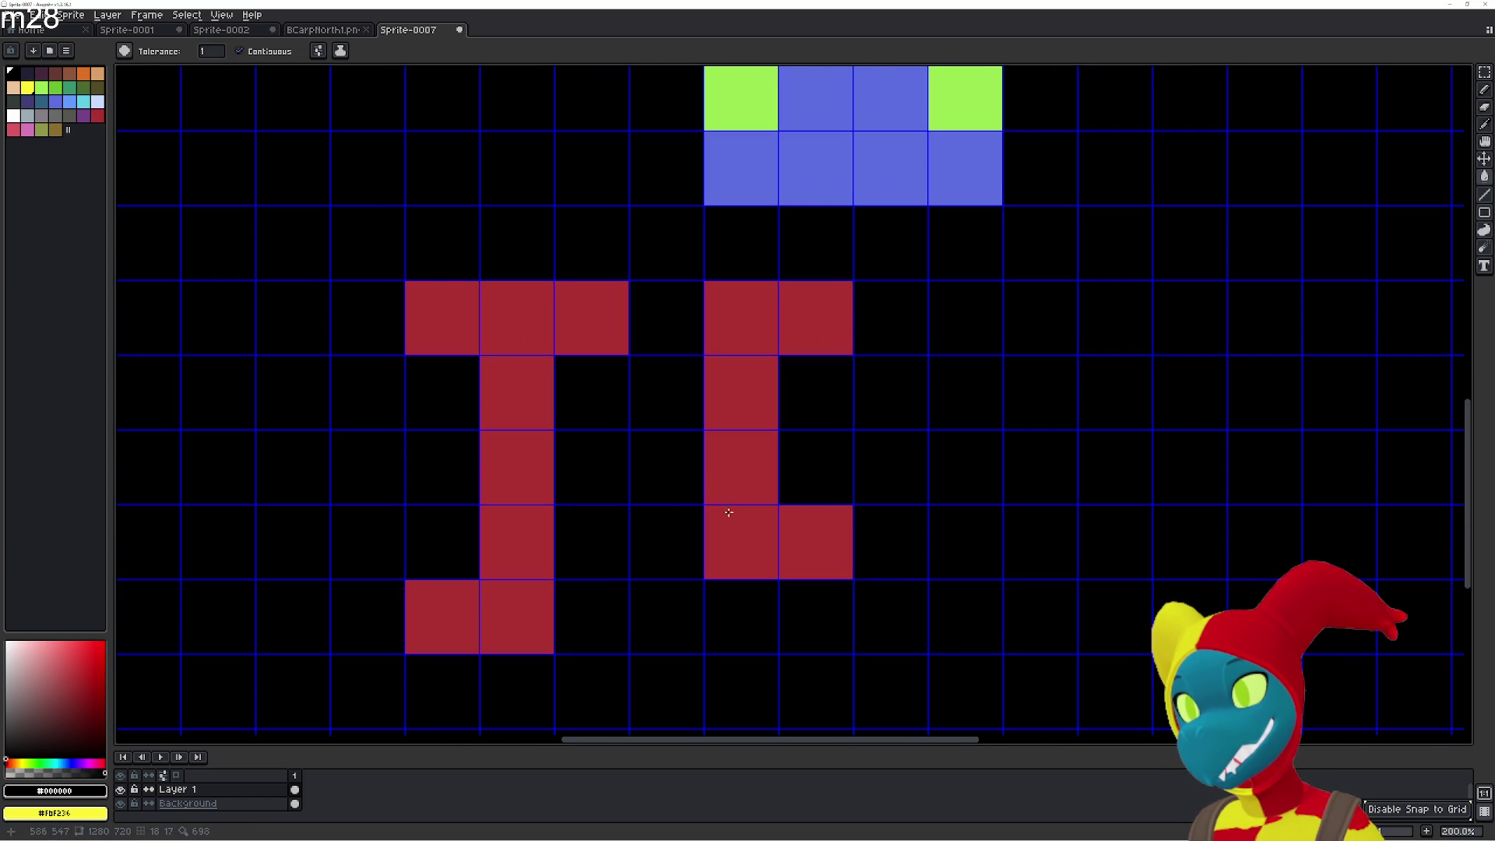
{"action": "left_click", "coordinate": [811, 535]}
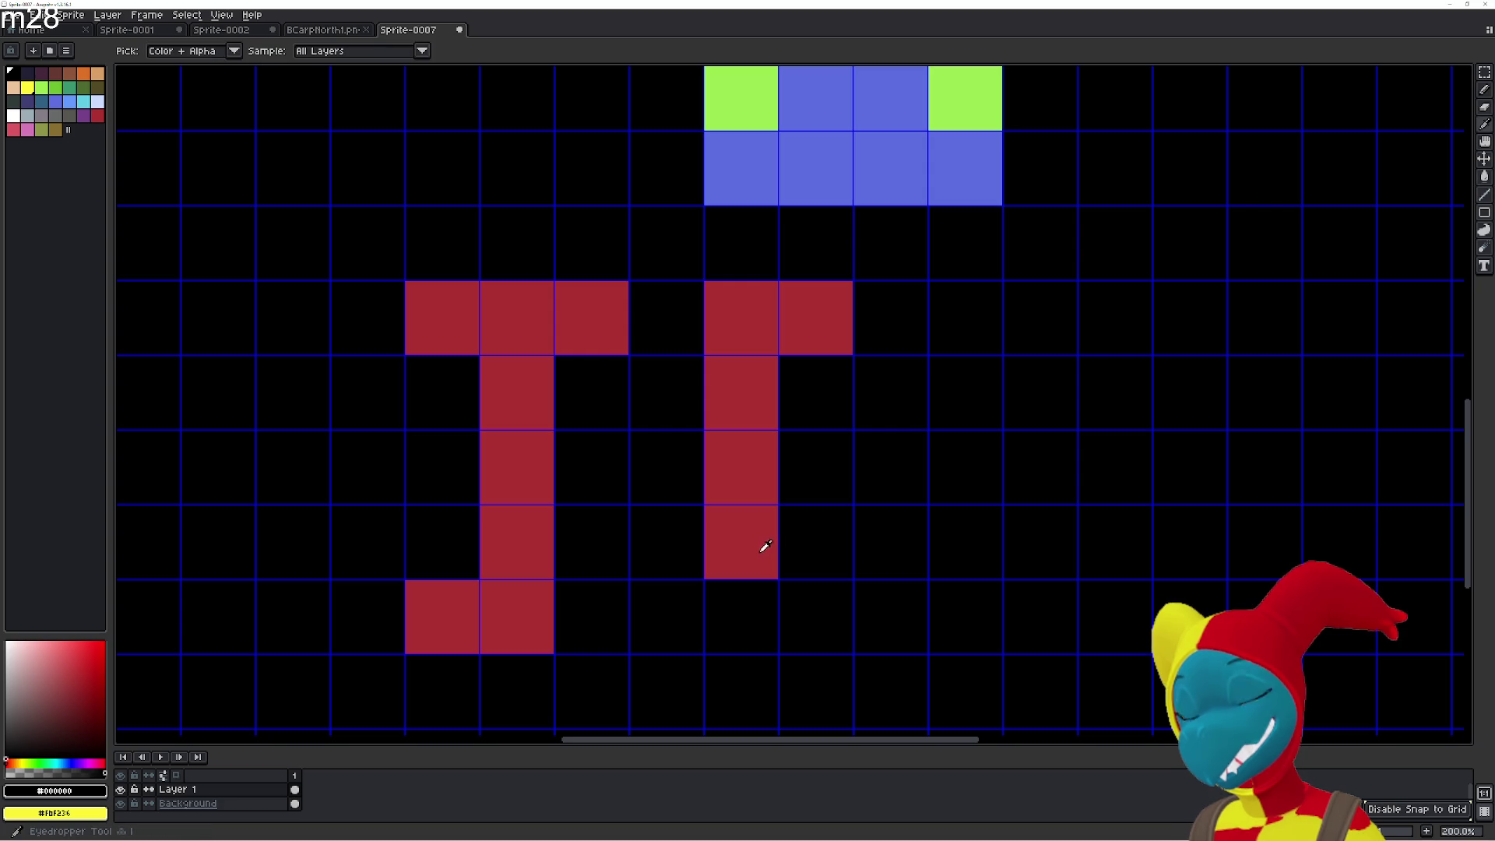
{"action": "left_click", "coordinate": [764, 553], "text": "alt"}
{"action": "left_click", "coordinate": [750, 604]}
{"action": "left_click", "coordinate": [814, 596]}
{"action": "left_click", "coordinate": [814, 467]}
Paint the red S next to the E.
{"action": "scroll", "coordinate": [857, 467], "scroll_direction": "right", "scroll_amount": 3}
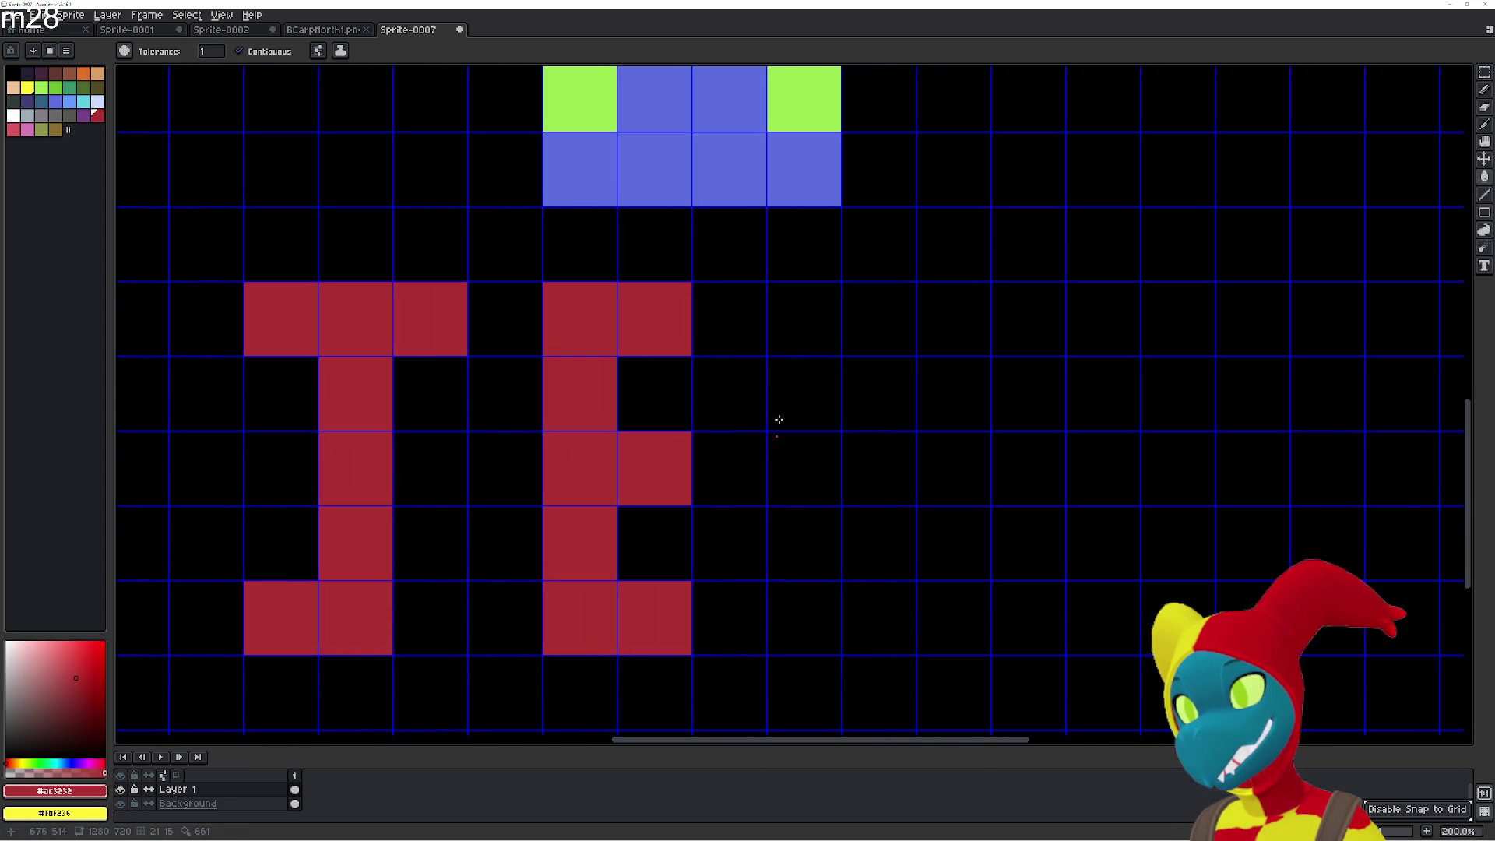
{"action": "left_click", "coordinate": [802, 327]}
{"action": "left_click", "coordinate": [880, 324]}
{"action": "left_click", "coordinate": [821, 390]}
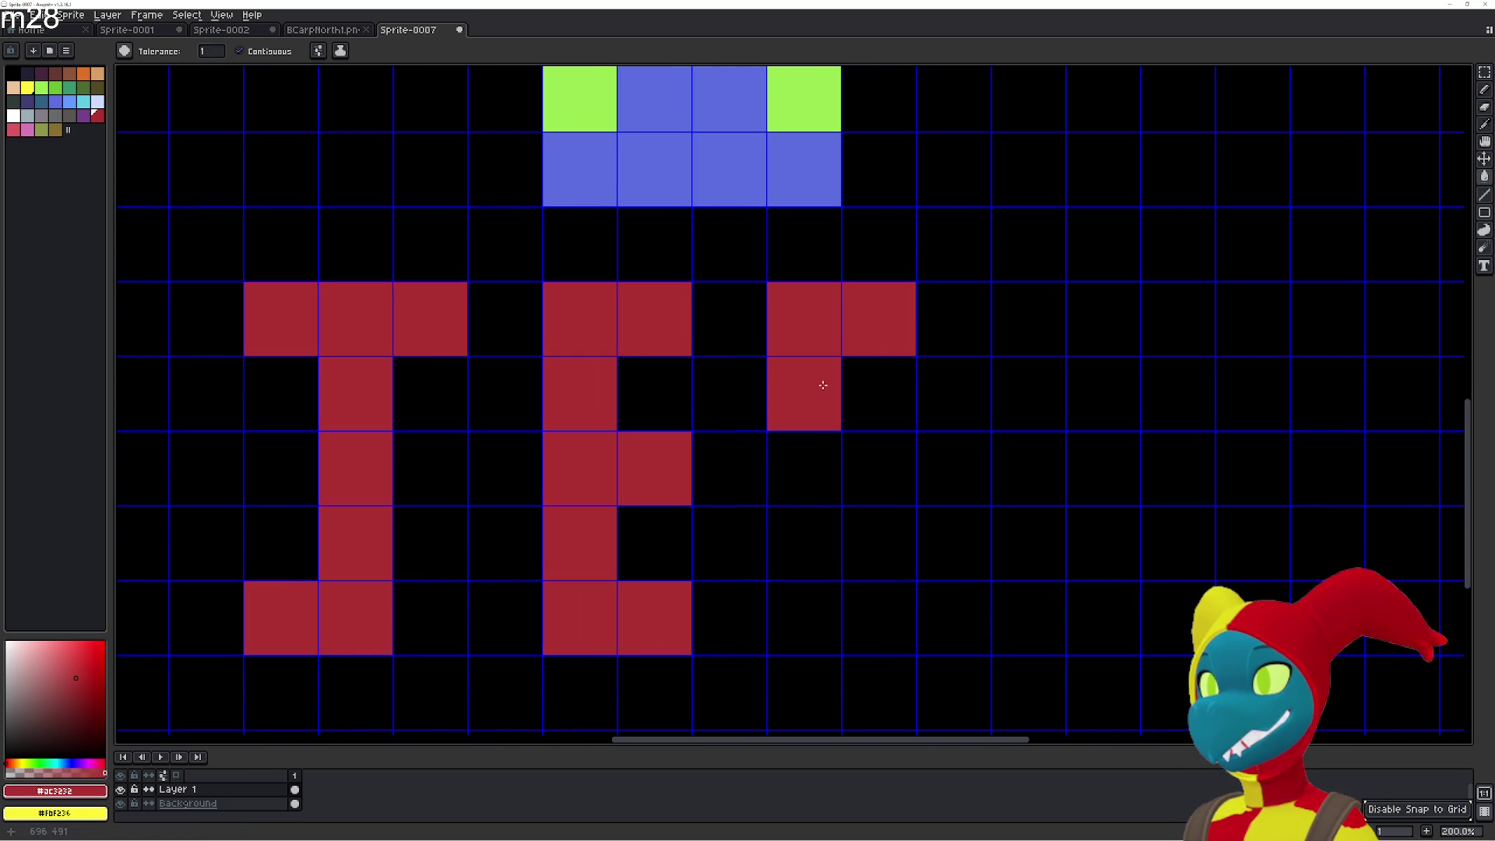
{"action": "left_click", "coordinate": [818, 490]}
{"action": "left_click", "coordinate": [873, 468]}
{"action": "left_click", "coordinate": [893, 545]}
{"action": "left_click", "coordinate": [862, 612]}
{"action": "left_click", "coordinate": [825, 600]}
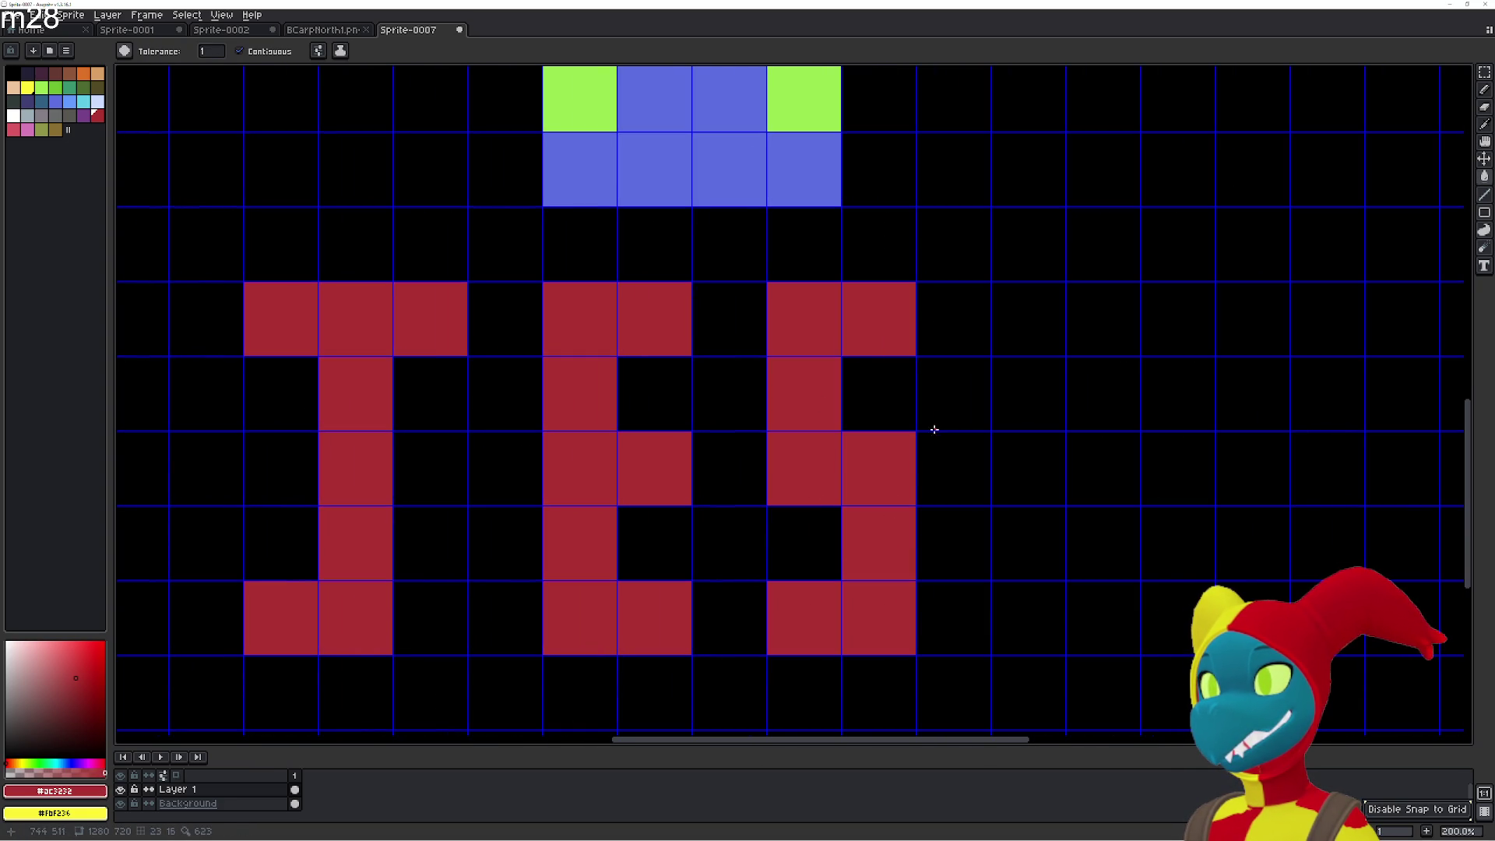
Paint a red T with a three-cell top bar and a four-cell stem.
{"action": "left_click_drag", "start_coordinate": [1002, 364], "coordinate": [888, 388]}
{"action": "left_click", "coordinate": [896, 351]}
{"action": "left_click", "coordinate": [956, 348]}
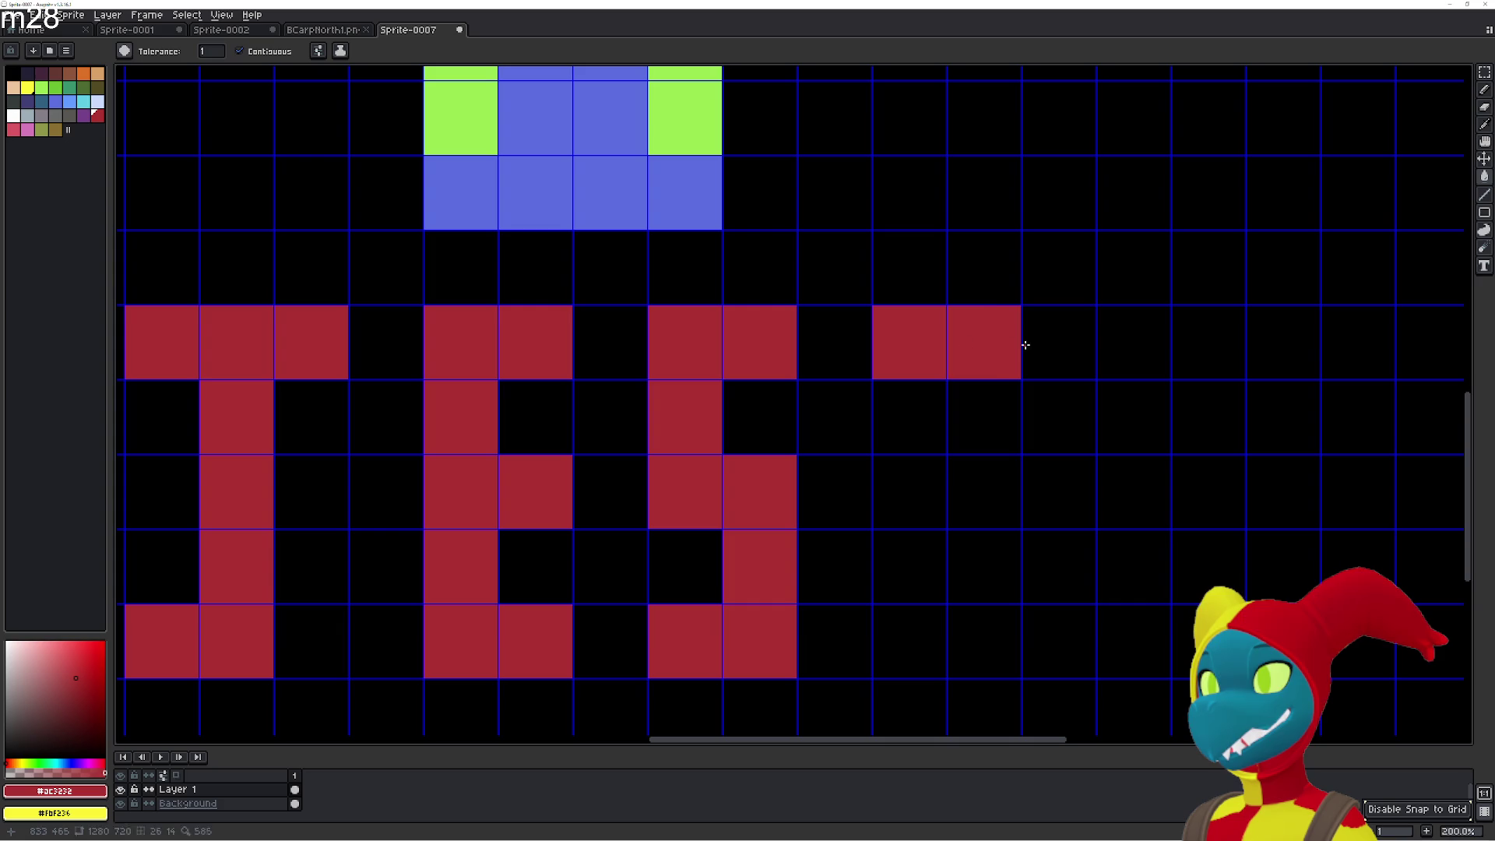
{"action": "left_click", "coordinate": [1044, 343]}
{"action": "left_click", "coordinate": [988, 433]}
{"action": "left_click", "coordinate": [984, 491]}
{"action": "left_click", "coordinate": [978, 574]}
{"action": "left_click", "coordinate": [983, 639]}
Paint a red E with its stem and top, middle and bottom arms.
{"action": "left_click_drag", "start_coordinate": [1095, 388], "coordinate": [862, 390]}
{"action": "left_click", "coordinate": [953, 350]}
{"action": "left_click", "coordinate": [968, 417]}
{"action": "left_click", "coordinate": [969, 478]}
{"action": "left_click", "coordinate": [966, 569]}
{"action": "left_click", "coordinate": [965, 624]}
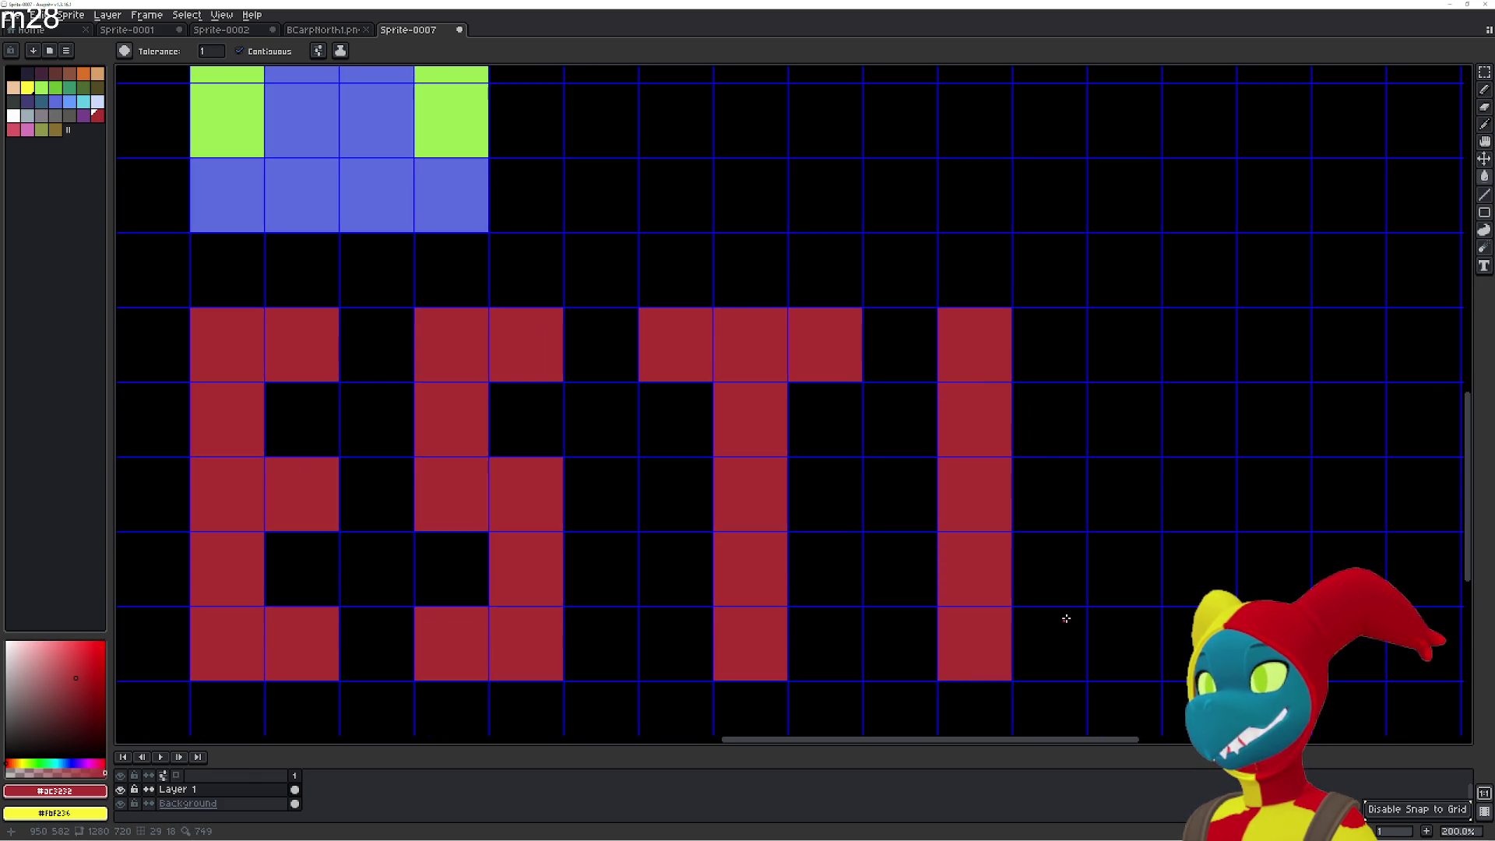
{"action": "left_click", "coordinate": [1046, 352]}
{"action": "left_click", "coordinate": [1047, 492]}
{"action": "left_click", "coordinate": [1045, 611]}
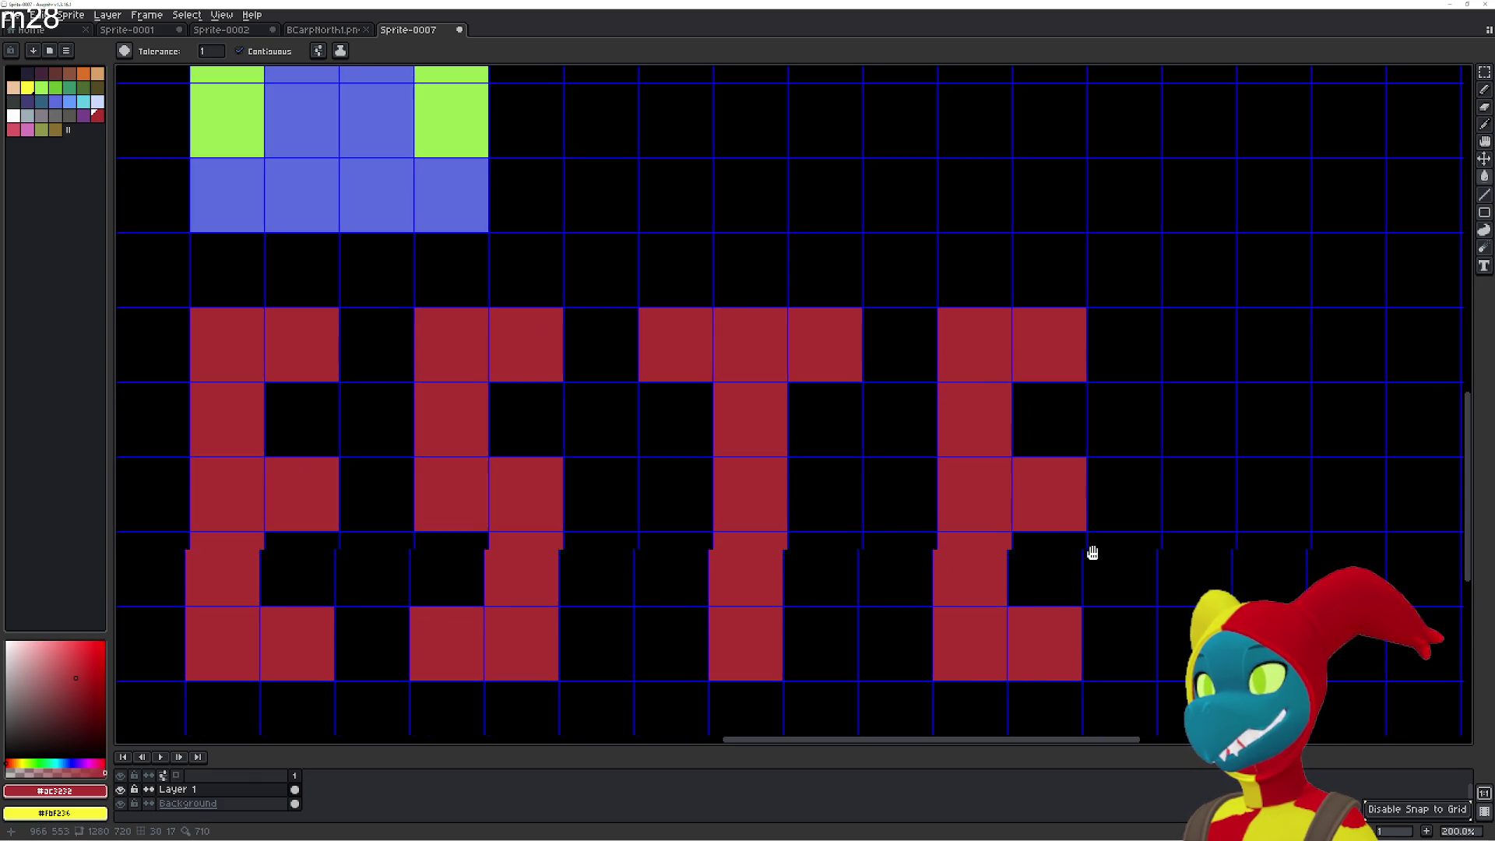
Paint the R's five-cell stem and its top row in red.
{"action": "left_click_drag", "start_coordinate": [1199, 630], "coordinate": [851, 589]}
{"action": "left_click", "coordinate": [852, 596]}
{"action": "left_click", "coordinate": [854, 526]}
{"action": "left_click", "coordinate": [854, 452]}
{"action": "left_click", "coordinate": [854, 374]}
{"action": "left_click", "coordinate": [855, 313]}
{"action": "left_click", "coordinate": [904, 303]}
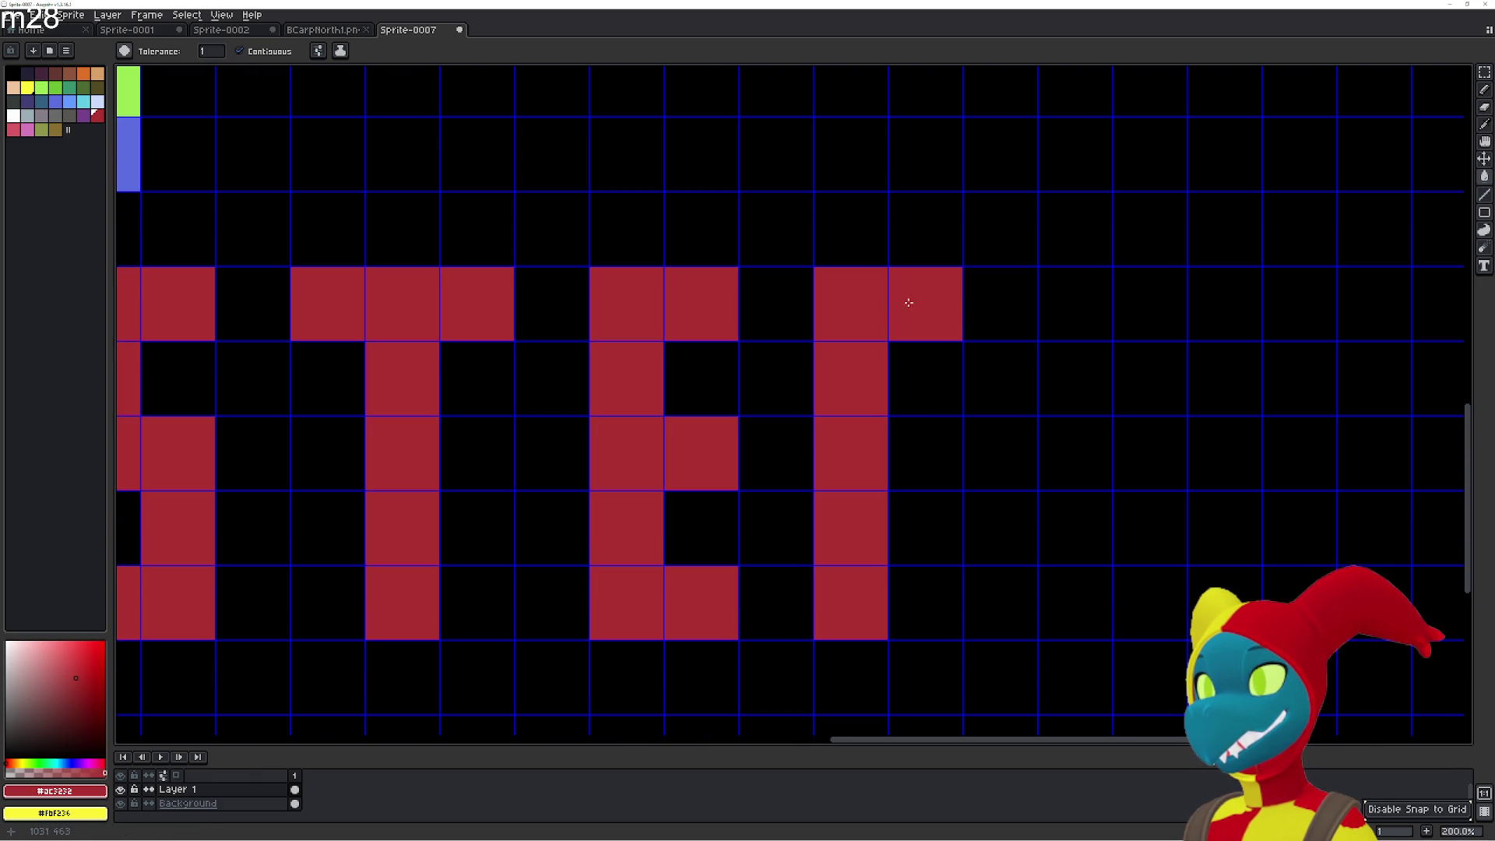
{"action": "left_click", "coordinate": [997, 328]}
{"action": "left_click", "coordinate": [999, 401]}
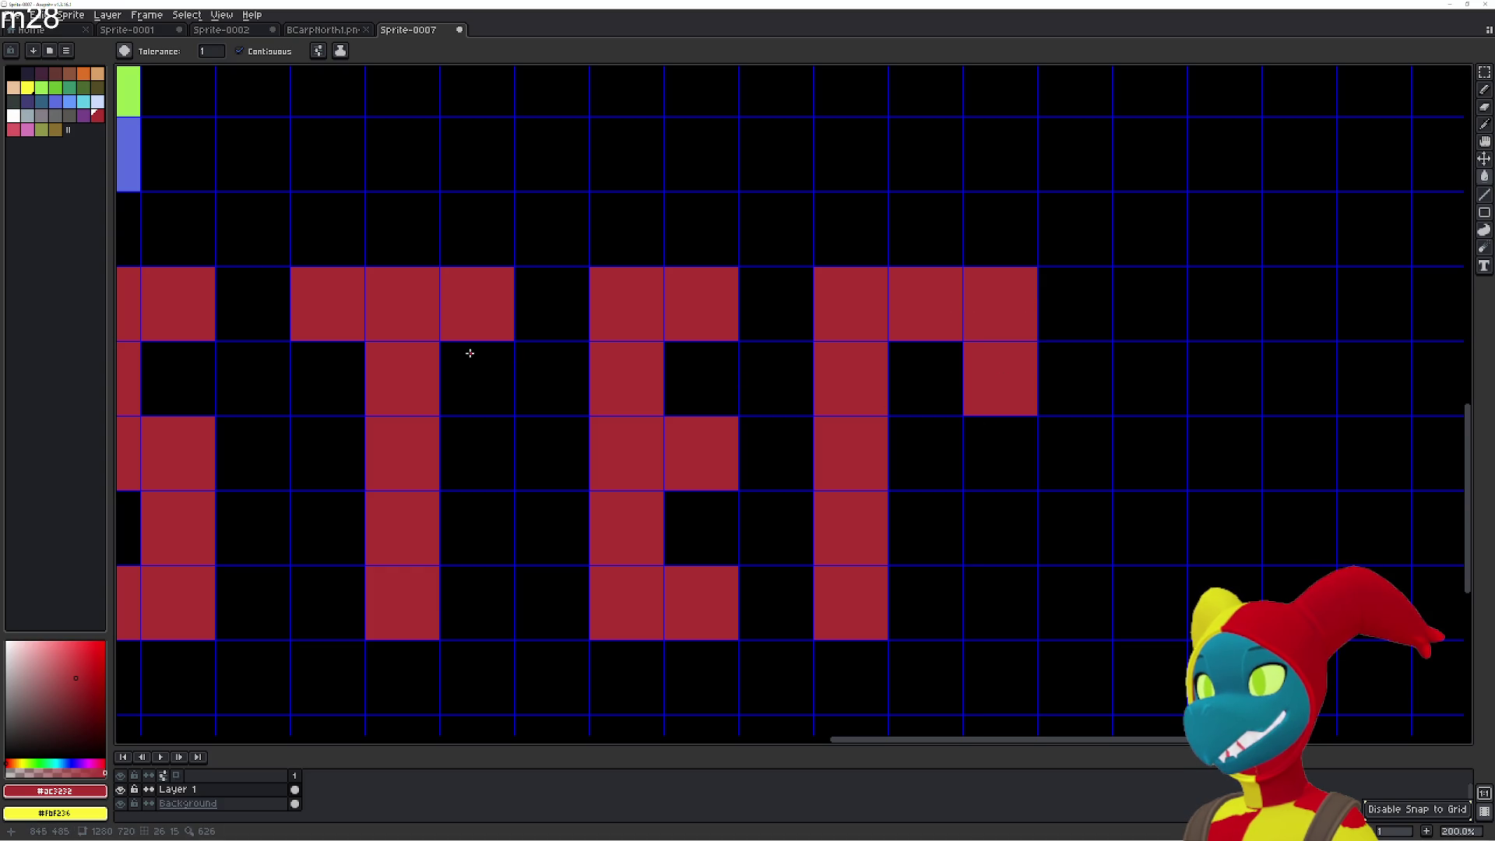
Close the R's bowl and add its diagonal leg in red.
{"action": "mouse_move", "coordinate": [601, 420]}
{"action": "left_mouse_down"}
{"action": "mouse_move", "coordinate": [1220, 415]}
{"action": "mouse_move", "coordinate": [802, 367]}
{"action": "mouse_move", "coordinate": [653, 370]}
{"action": "left_mouse_up"}
{"action": "left_click", "coordinate": [914, 394]}
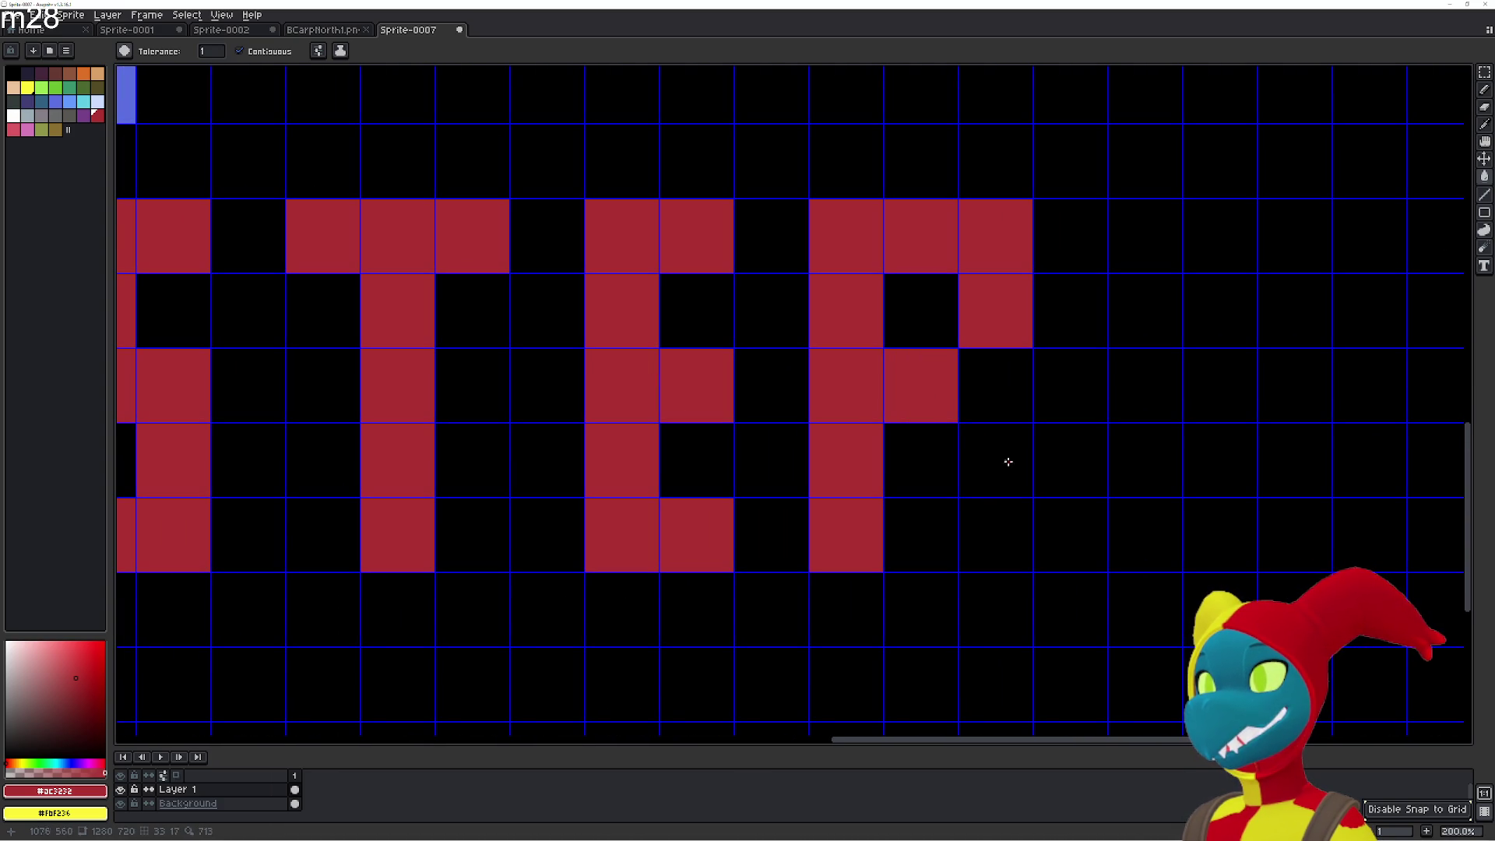
{"action": "left_click", "coordinate": [1002, 458]}
{"action": "left_click", "coordinate": [1014, 534]}
{"action": "scroll", "coordinate": [803, 460], "scroll_direction": "down", "scroll_amount": 2}
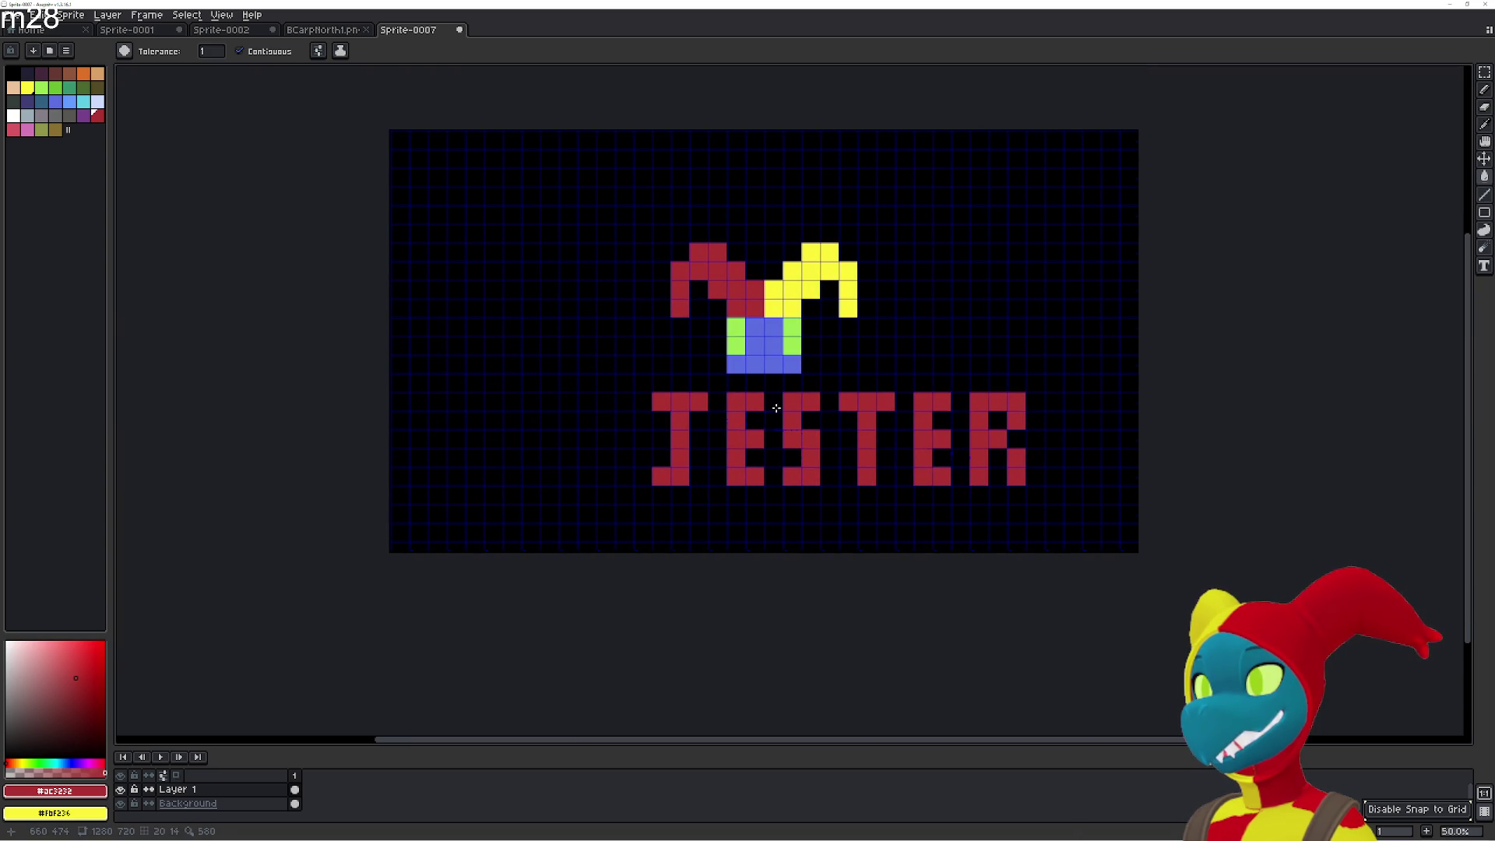
Select the red word with the Rectangular Marquee and move it left to centre it under the hat.
{"action": "key", "text": "m"}
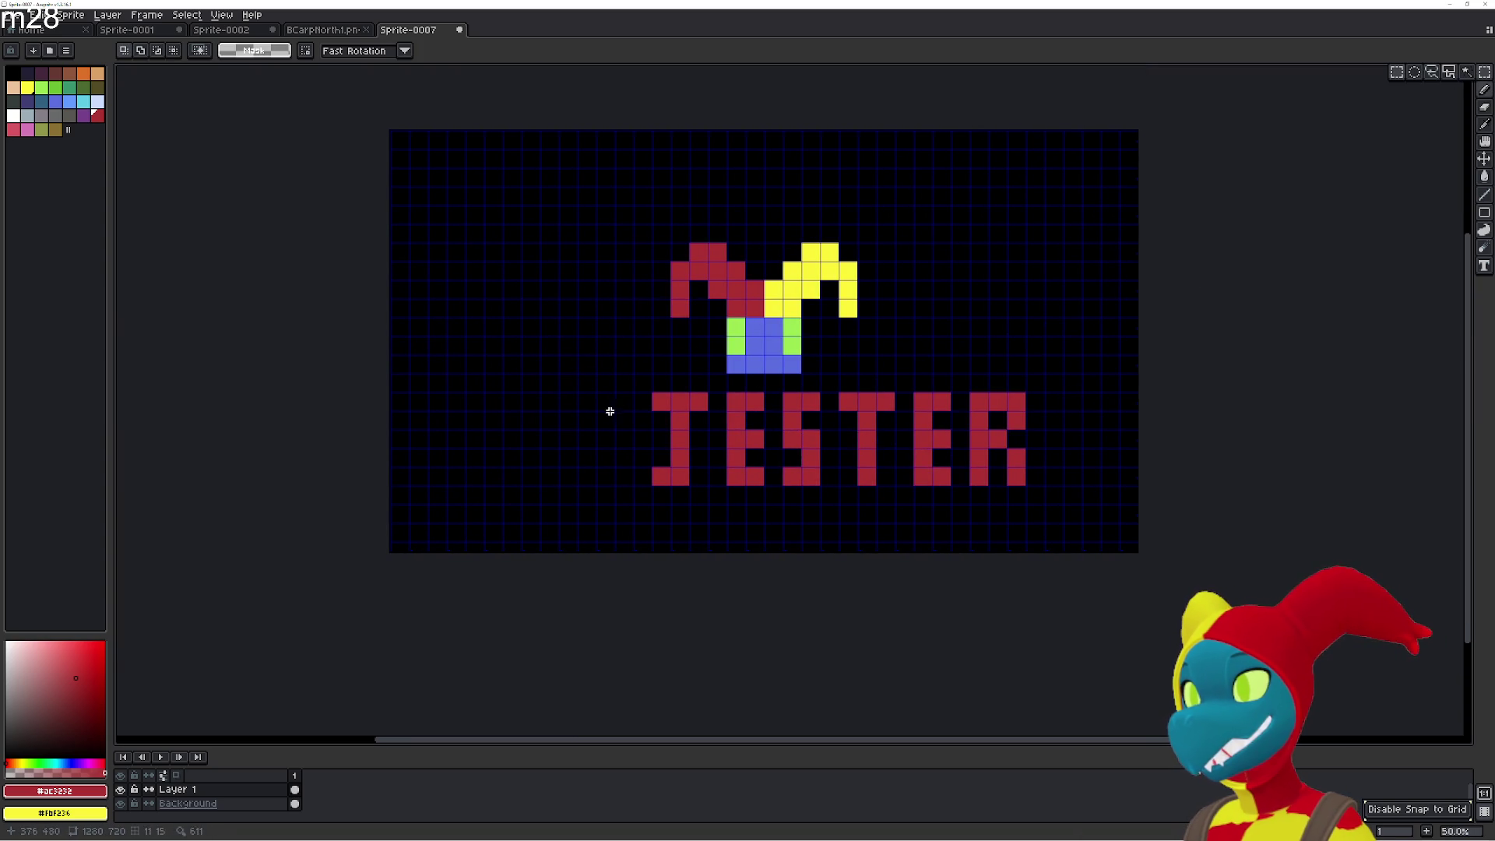
{"action": "left_click_drag", "start_coordinate": [642, 386], "coordinate": [1041, 507]}
{"action": "mouse_move", "coordinate": [935, 473]}
{"action": "left_mouse_down"}
{"action": "mouse_move", "coordinate": [751, 461]}
{"action": "mouse_move", "coordinate": [801, 462]}
{"action": "mouse_move", "coordinate": [788, 456]}
{"action": "left_mouse_up"}
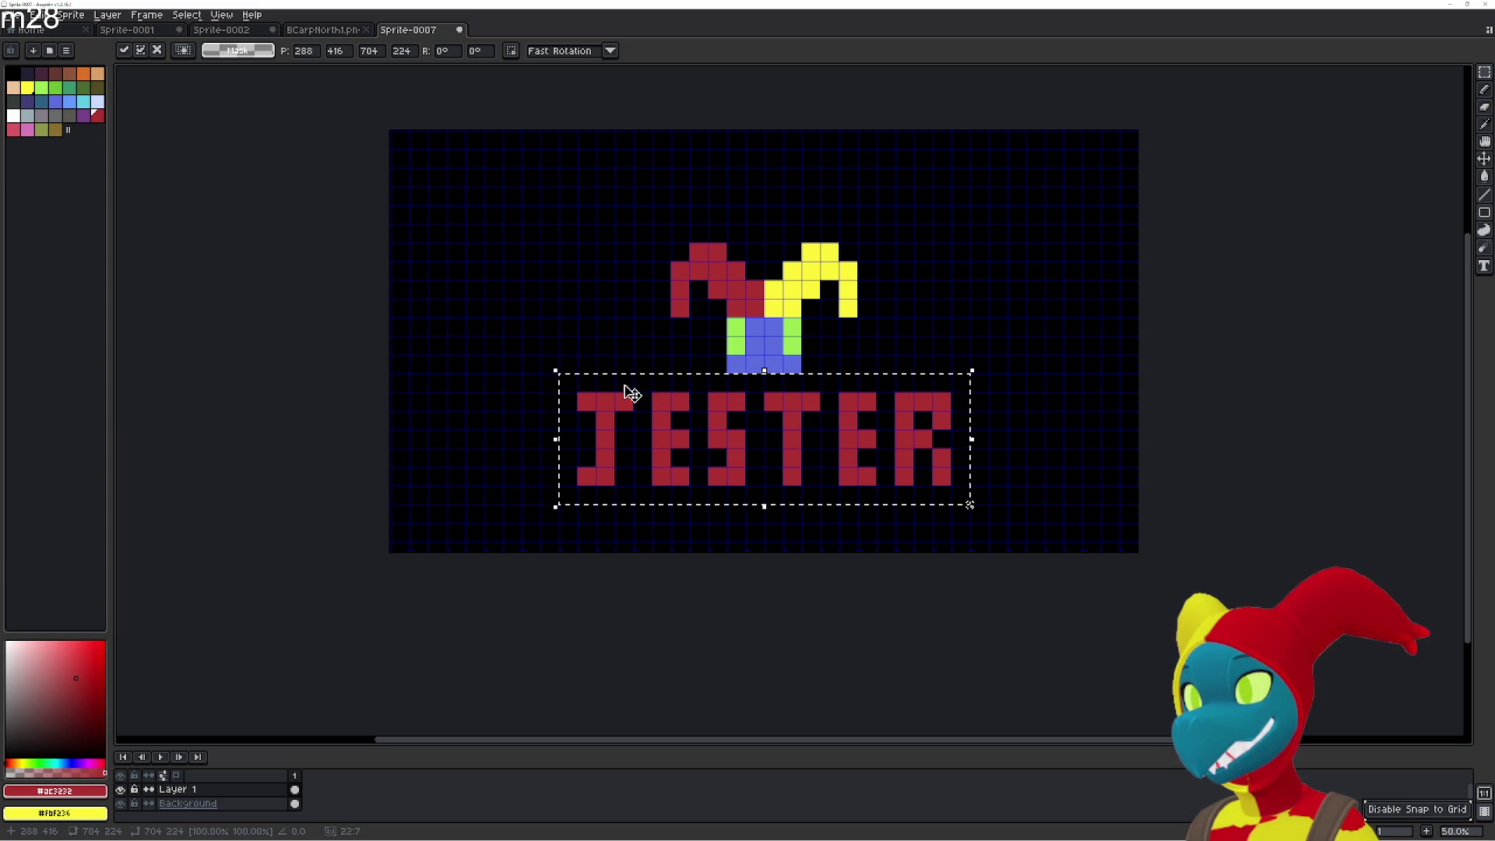
{"action": "left_click", "coordinate": [467, 377]}
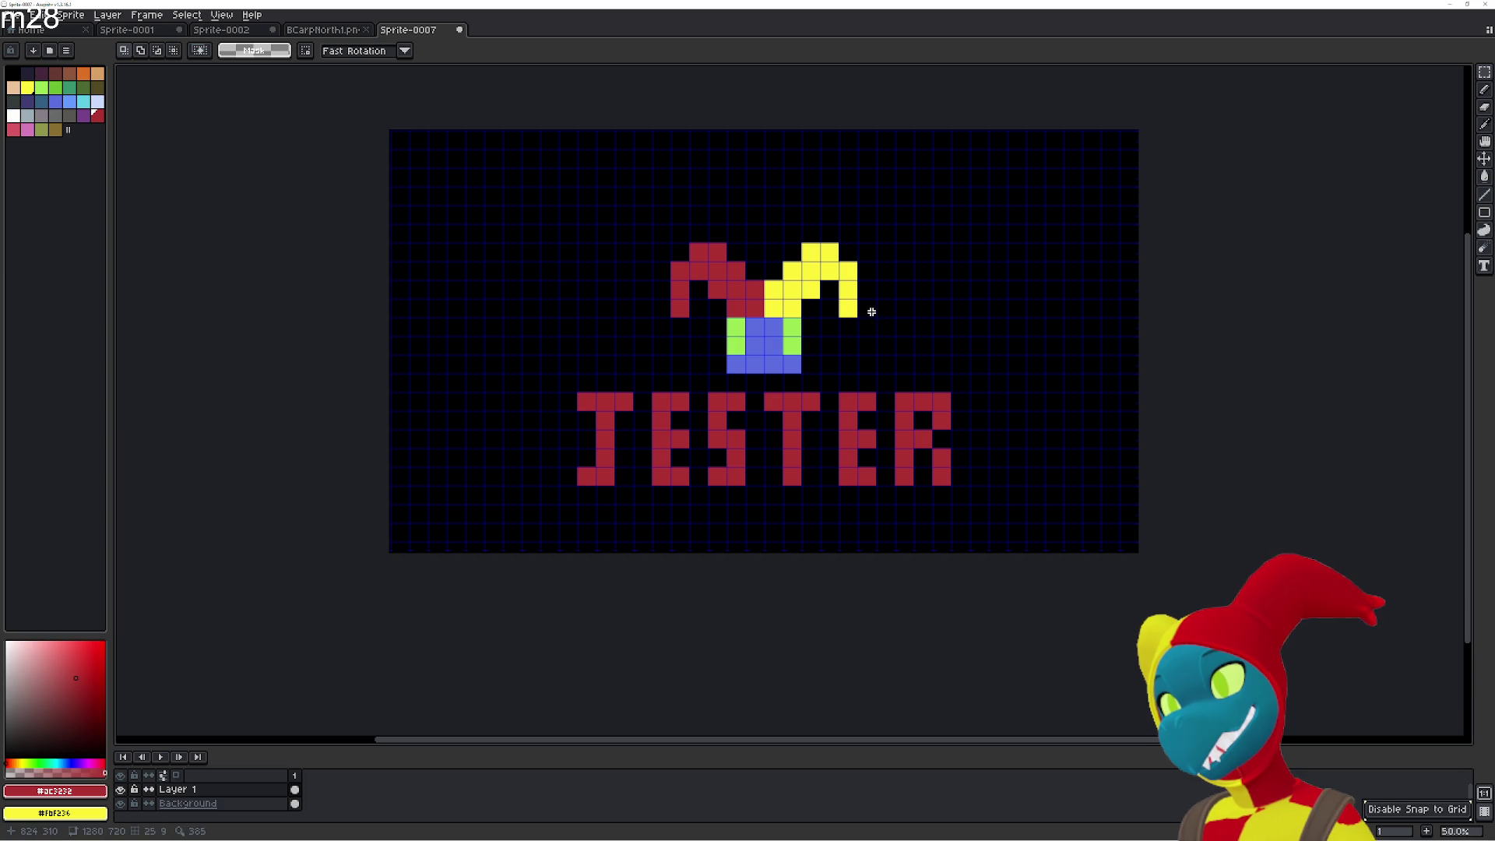
{"action": "scroll", "coordinate": [797, 296], "scroll_direction": "up", "scroll_amount": 1}
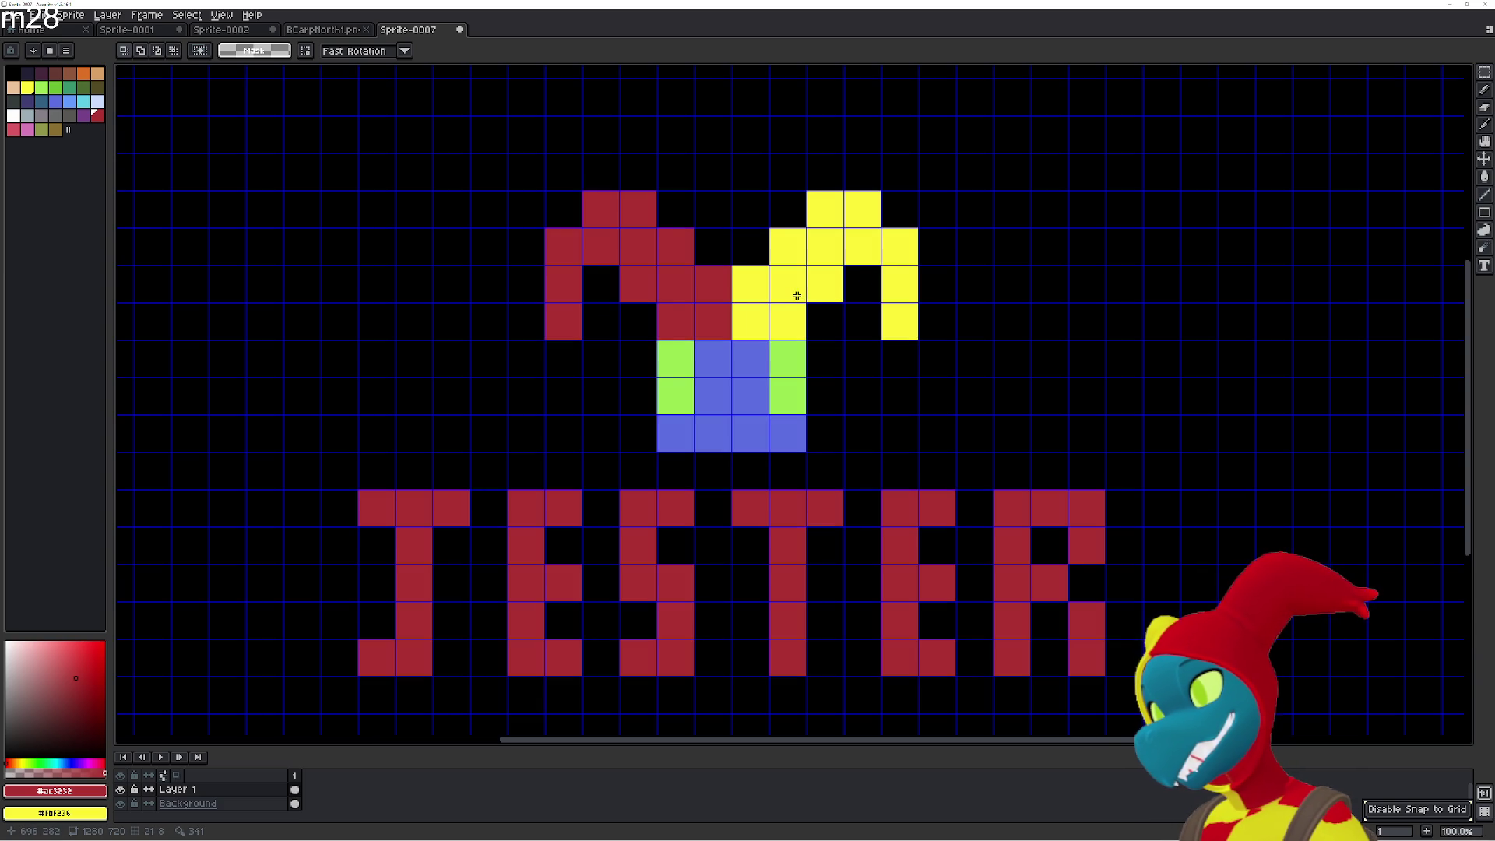
Pick yellow and bucket-fill every cell of the first E yellow.
{"action": "left_click", "coordinate": [28, 87]}
{"action": "key", "text": "g"}
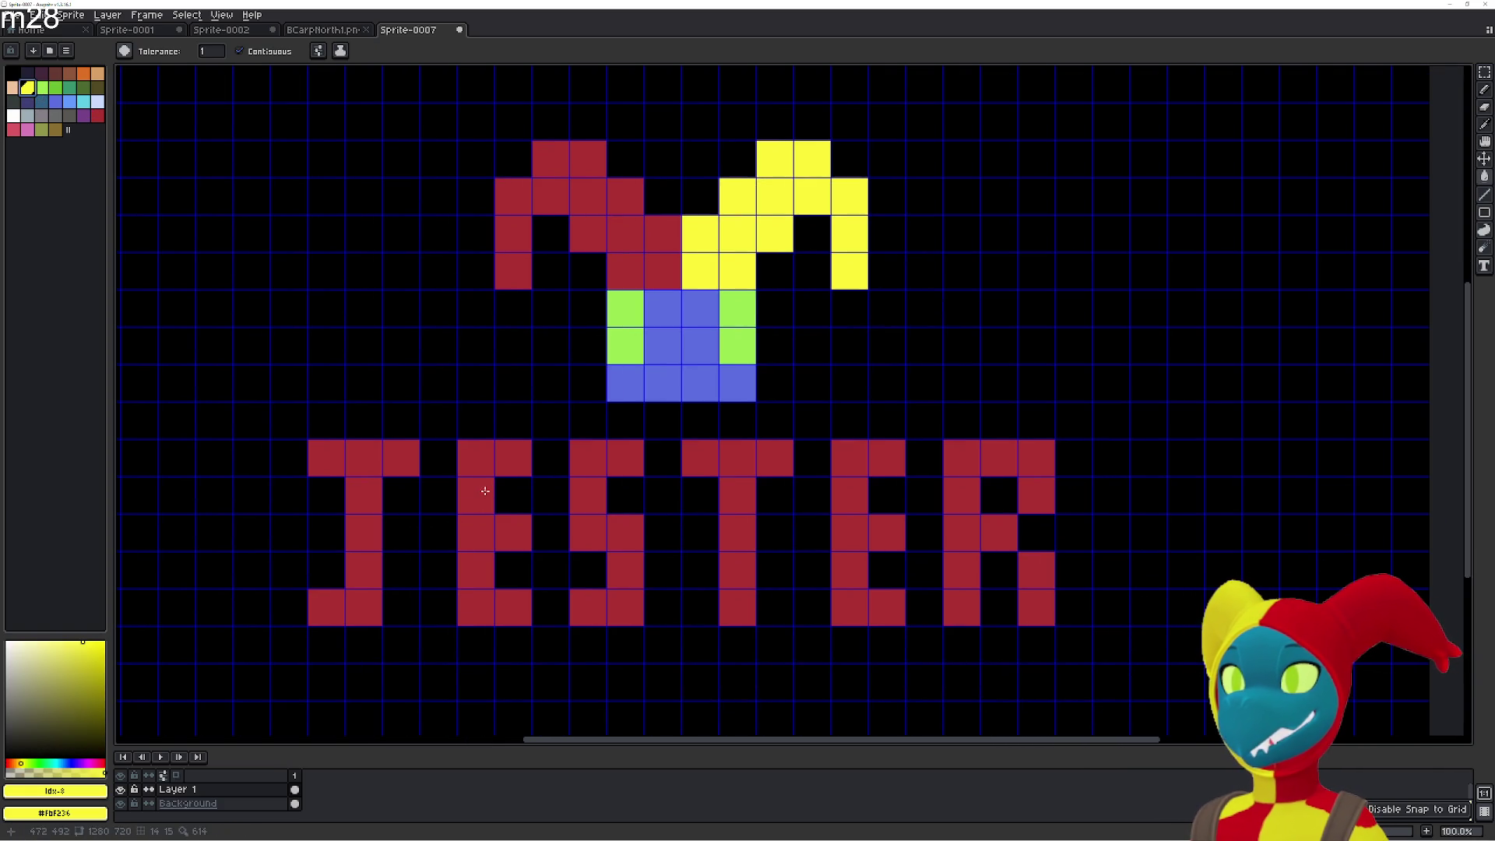
{"action": "left_click", "coordinate": [475, 495]}
{"action": "left_click", "coordinate": [479, 454]}
{"action": "left_click", "coordinate": [512, 457]}
{"action": "left_click", "coordinate": [475, 532]}
{"action": "left_click", "coordinate": [475, 570]}
{"action": "left_click", "coordinate": [475, 606]}
{"action": "left_click", "coordinate": [513, 607]}
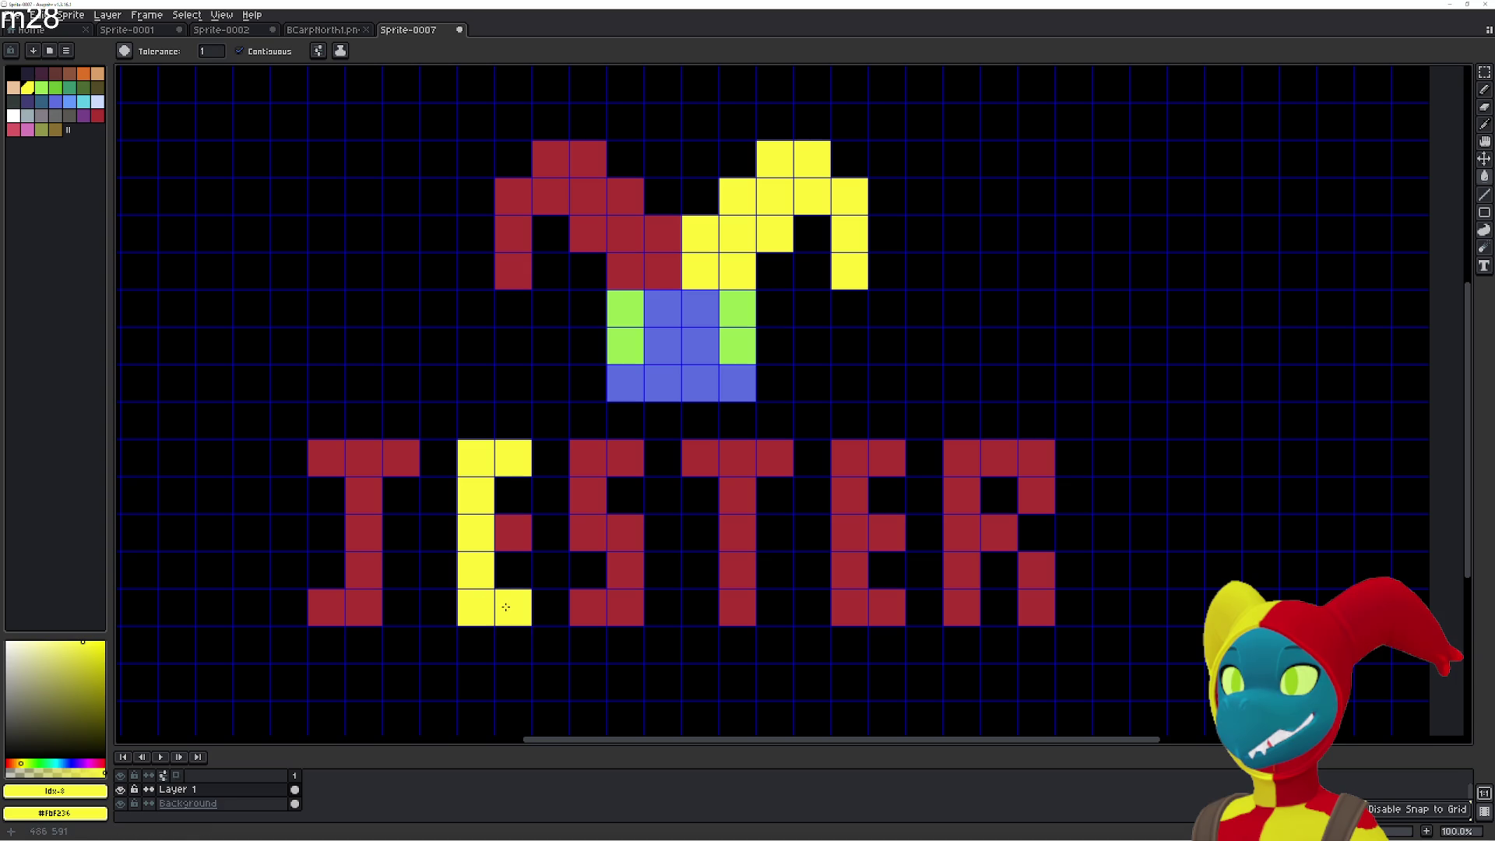
{"action": "left_click", "coordinate": [514, 538]}
Recolour the T's stem and top bar yellow.
{"action": "left_click", "coordinate": [737, 606]}
{"action": "left_click", "coordinate": [738, 569]}
{"action": "left_click", "coordinate": [737, 532]}
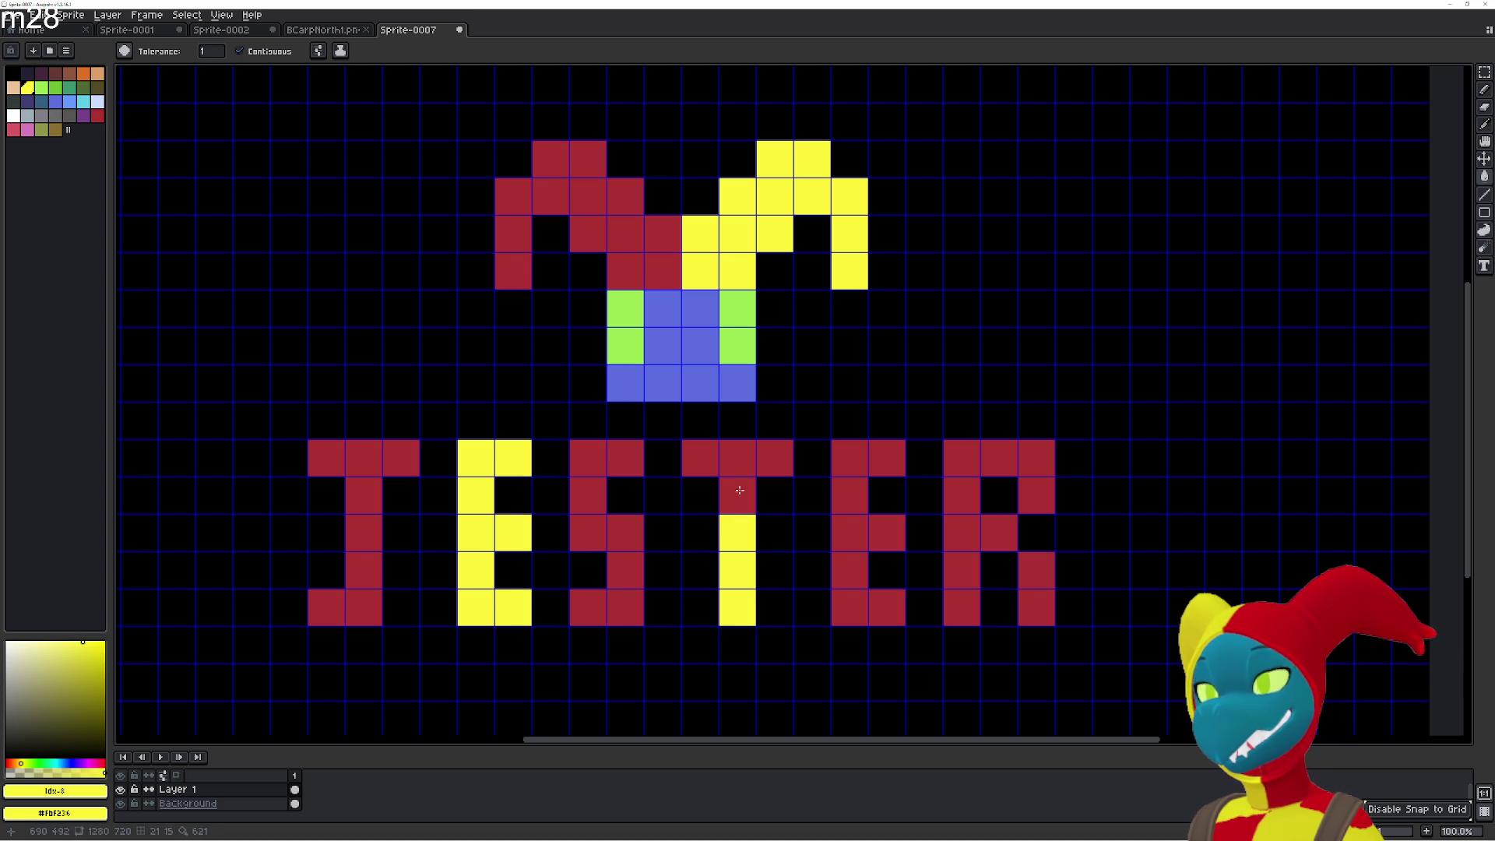
{"action": "left_click", "coordinate": [738, 494]}
{"action": "left_click", "coordinate": [737, 457]}
{"action": "left_click", "coordinate": [695, 459]}
{"action": "left_click", "coordinate": [775, 458]}
Recolour all of the R's stem, bowl and leg cells yellow.
{"action": "left_click", "coordinate": [962, 607]}
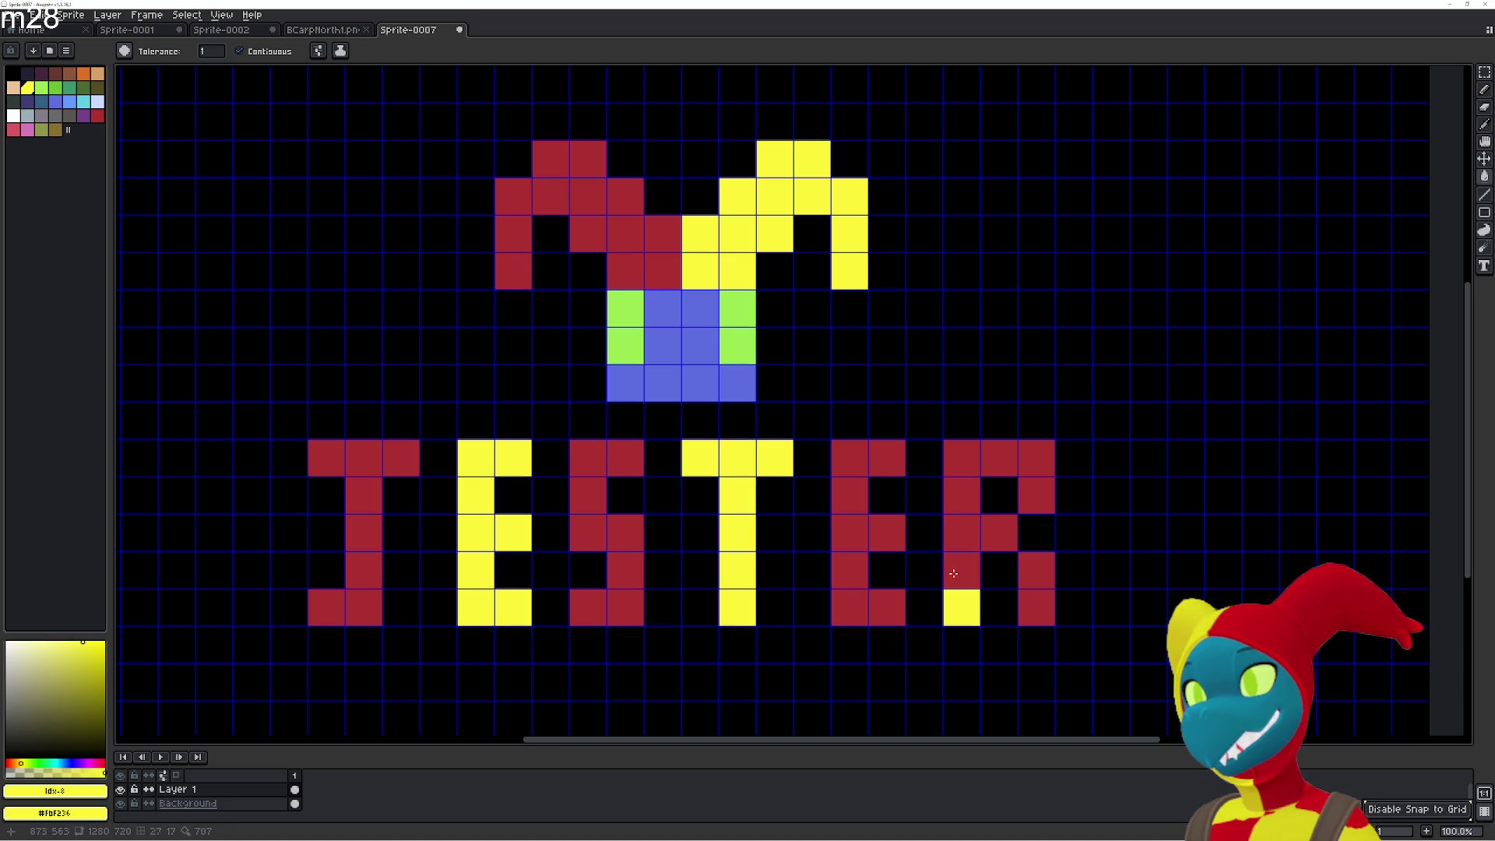
{"action": "left_click", "coordinate": [962, 570]}
{"action": "left_click", "coordinate": [961, 532]}
{"action": "left_click", "coordinate": [954, 504]}
{"action": "left_click", "coordinate": [962, 457]}
{"action": "left_click", "coordinate": [1000, 457]}
{"action": "left_click", "coordinate": [1037, 494]}
{"action": "left_click", "coordinate": [1036, 457]}
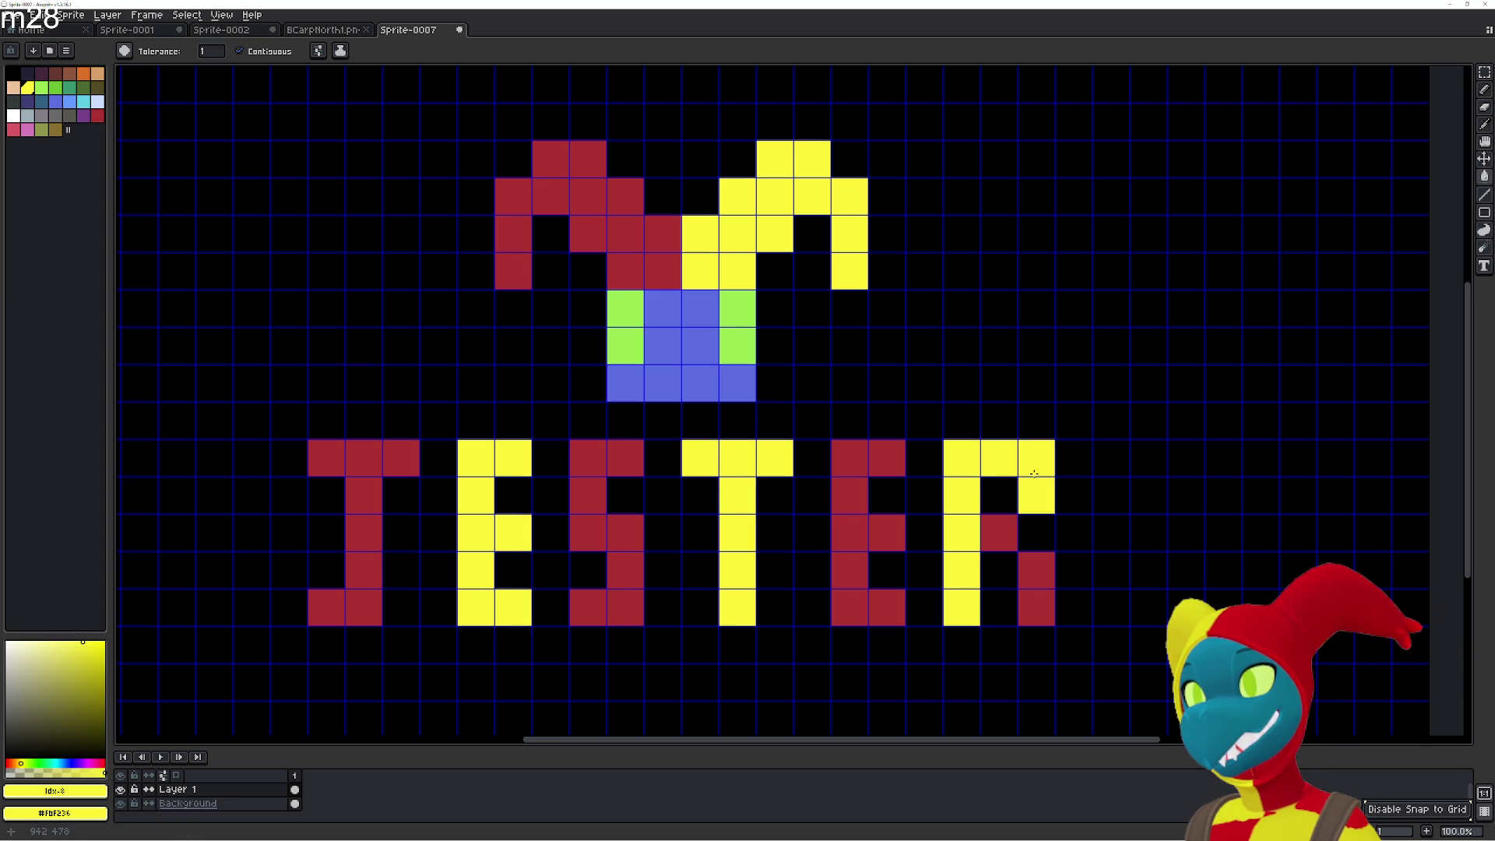
{"action": "left_click", "coordinate": [1000, 531]}
{"action": "left_click", "coordinate": [1037, 569]}
{"action": "left_click", "coordinate": [1036, 606]}
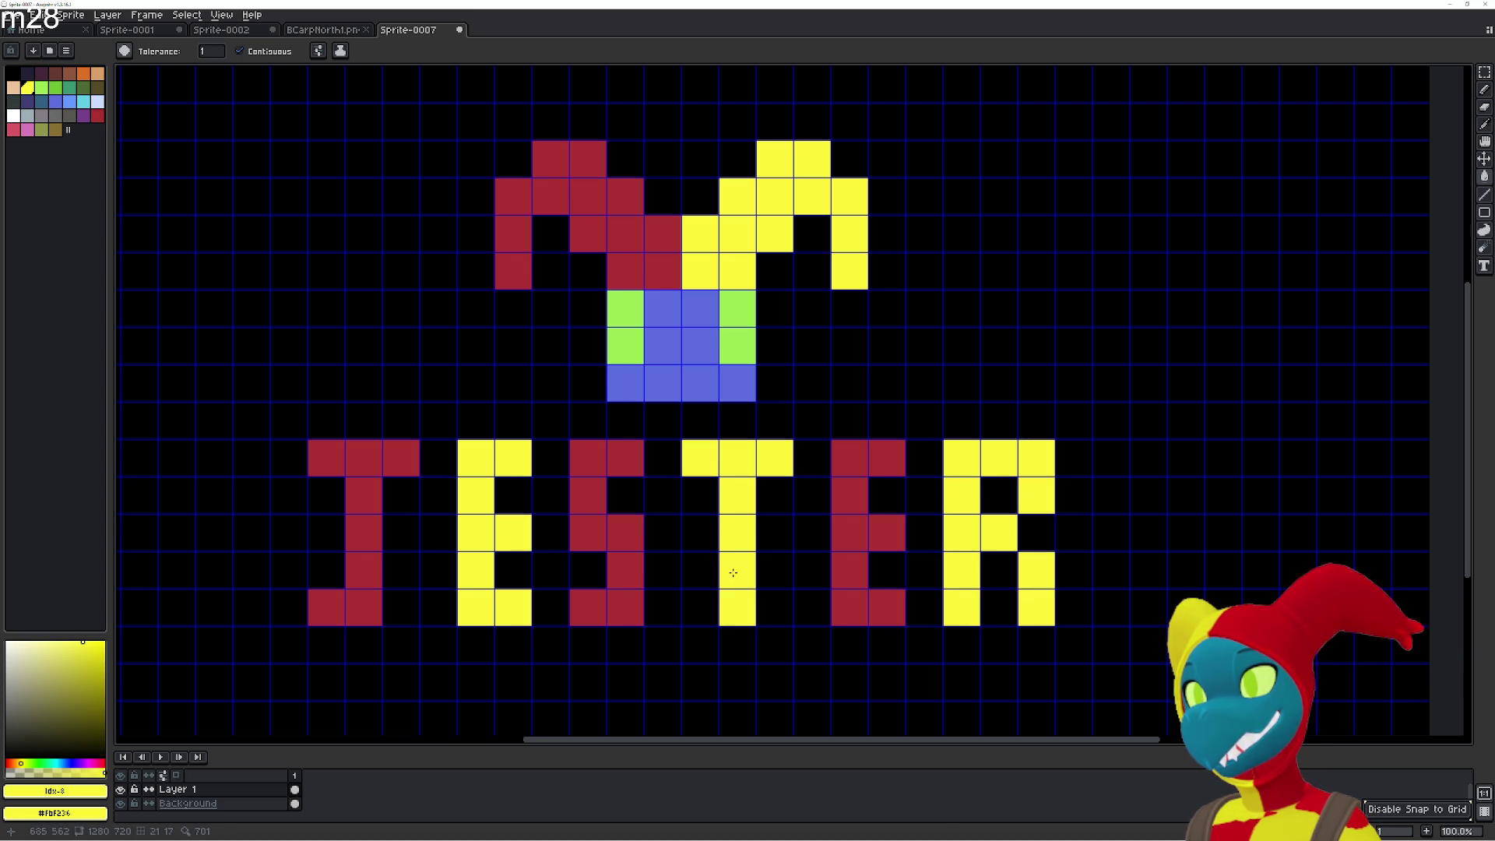
{"action": "scroll", "coordinate": [712, 574], "scroll_direction": "down", "scroll_amount": 2}
{"action": "scroll", "coordinate": [712, 573], "scroll_direction": "up", "scroll_amount": 1}
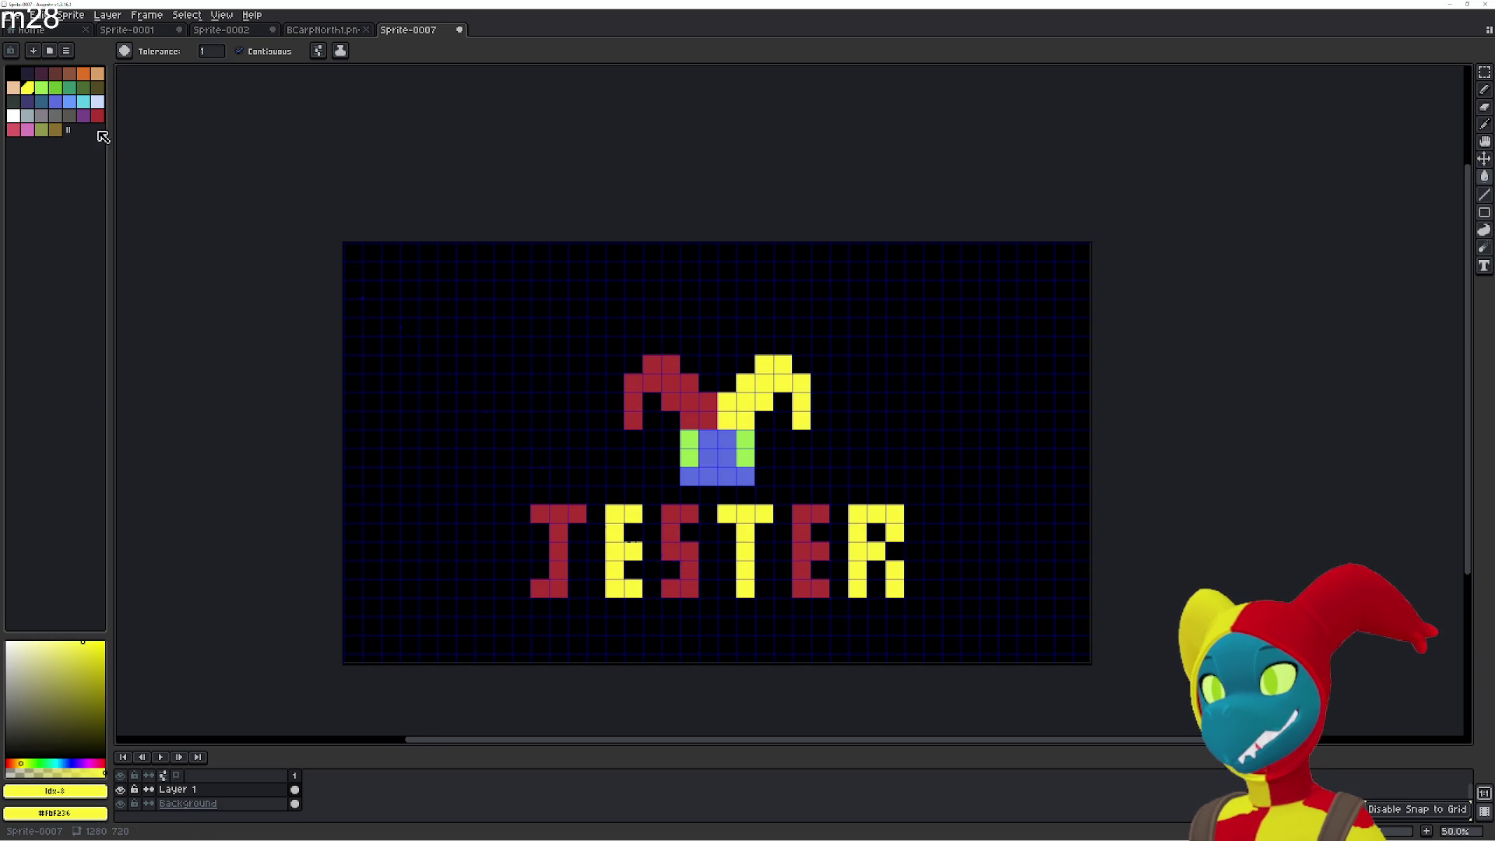
{"action": "left_click", "coordinate": [69, 102]}
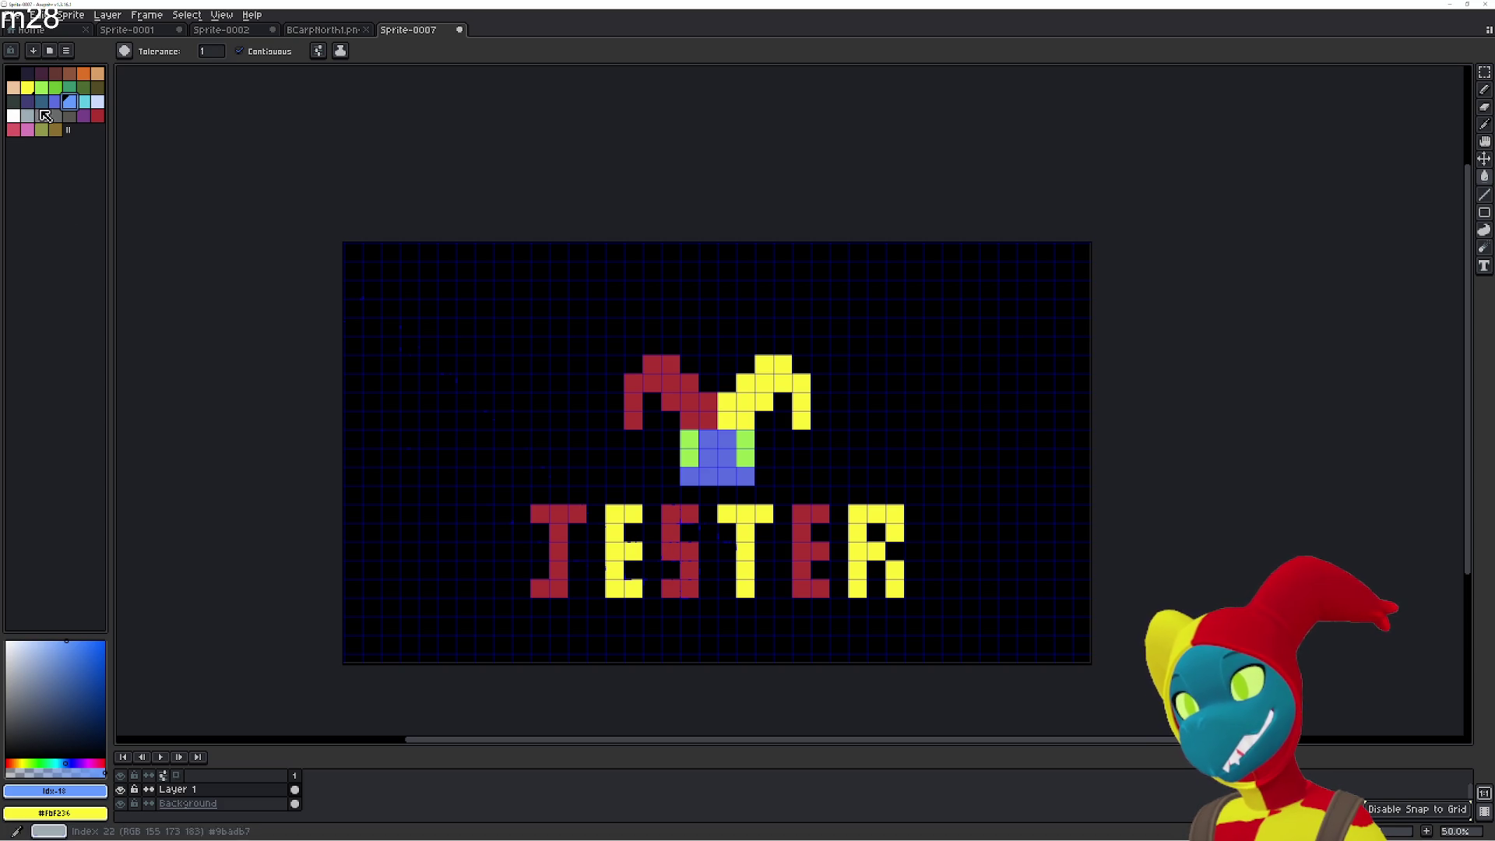
Fill the J light blue, then undo repeatedly until all the lettering is gone.
{"action": "mouse_move", "coordinate": [554, 545]}
{"action": "left_mouse_down"}
{"action": "mouse_move", "coordinate": [558, 578]}
{"action": "mouse_move", "coordinate": [533, 590]}
{"action": "mouse_move", "coordinate": [559, 533]}
{"action": "mouse_move", "coordinate": [540, 514]}
{"action": "mouse_move", "coordinate": [592, 514]}
{"action": "mouse_move", "coordinate": [578, 516]}
{"action": "left_mouse_up"}
{"action": "key", "text": "v"}
{"action": "key", "text": "ctrl+z"}
{"action": "key", "text": "ctrl+z"}
{"action": "key", "text": "ctrl+z"}
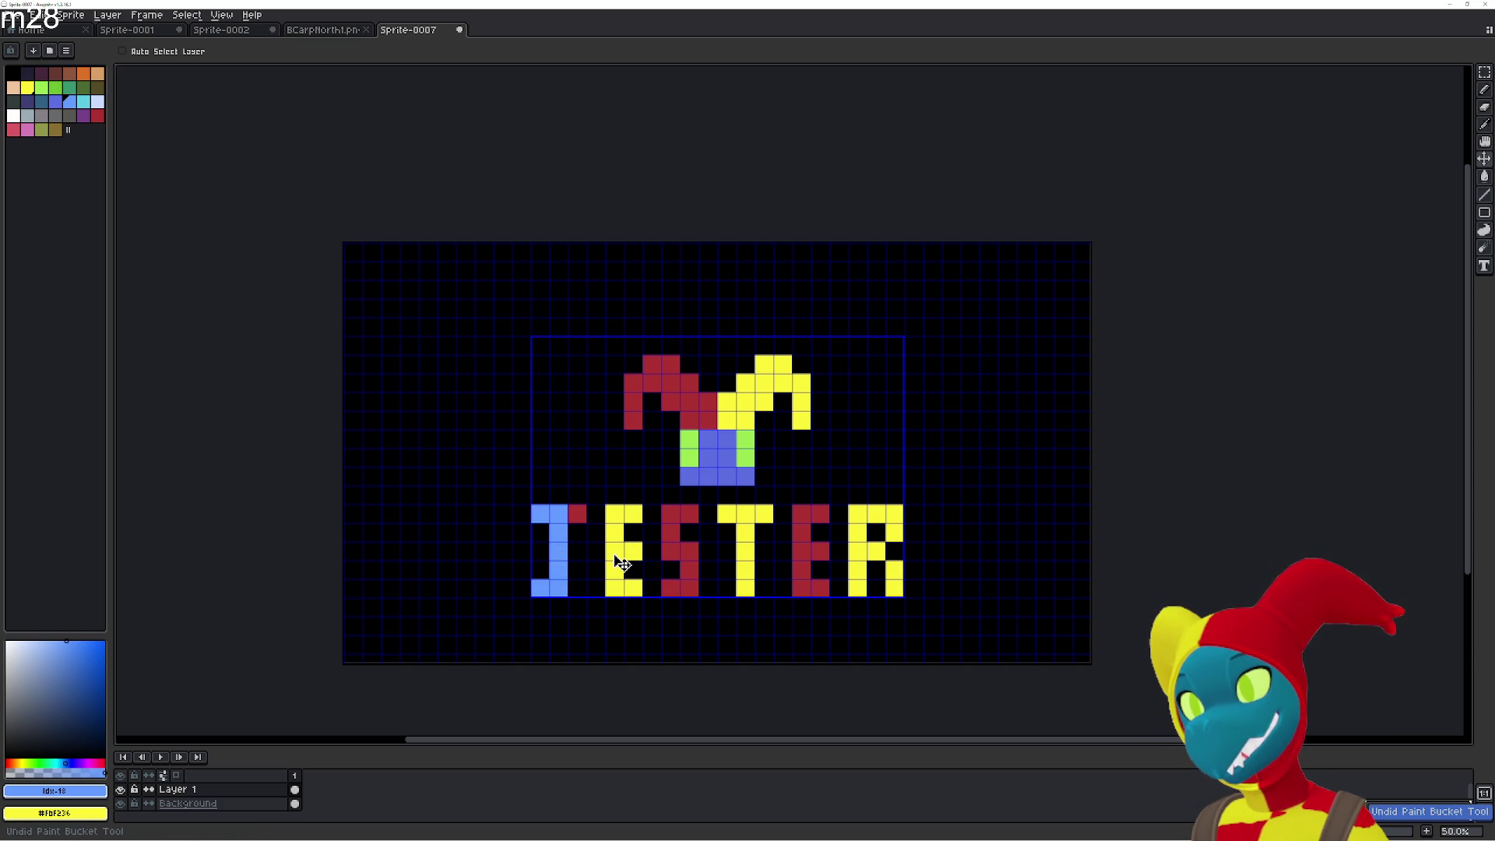
{"action": "key", "text": "ctrl+z"}
{"action": "key", "text": "ctrl+z"}
{"action": "key", "text": "ctrl+z"}
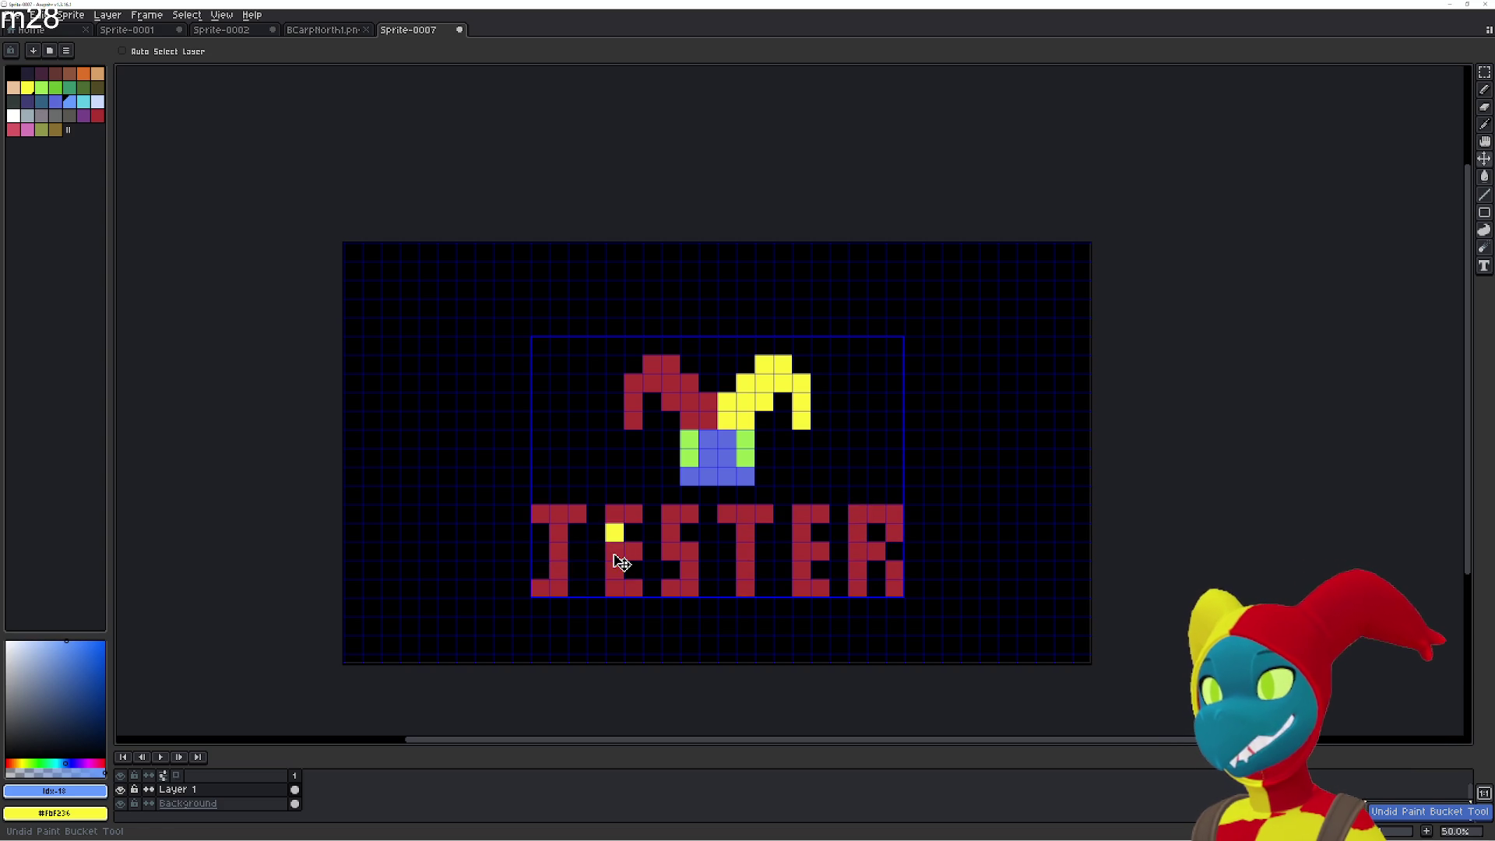
{"action": "key", "text": "ctrl+z"}
{"action": "key", "text": "ctrl+z"}
{"action": "key", "text": "ctrl+z"}
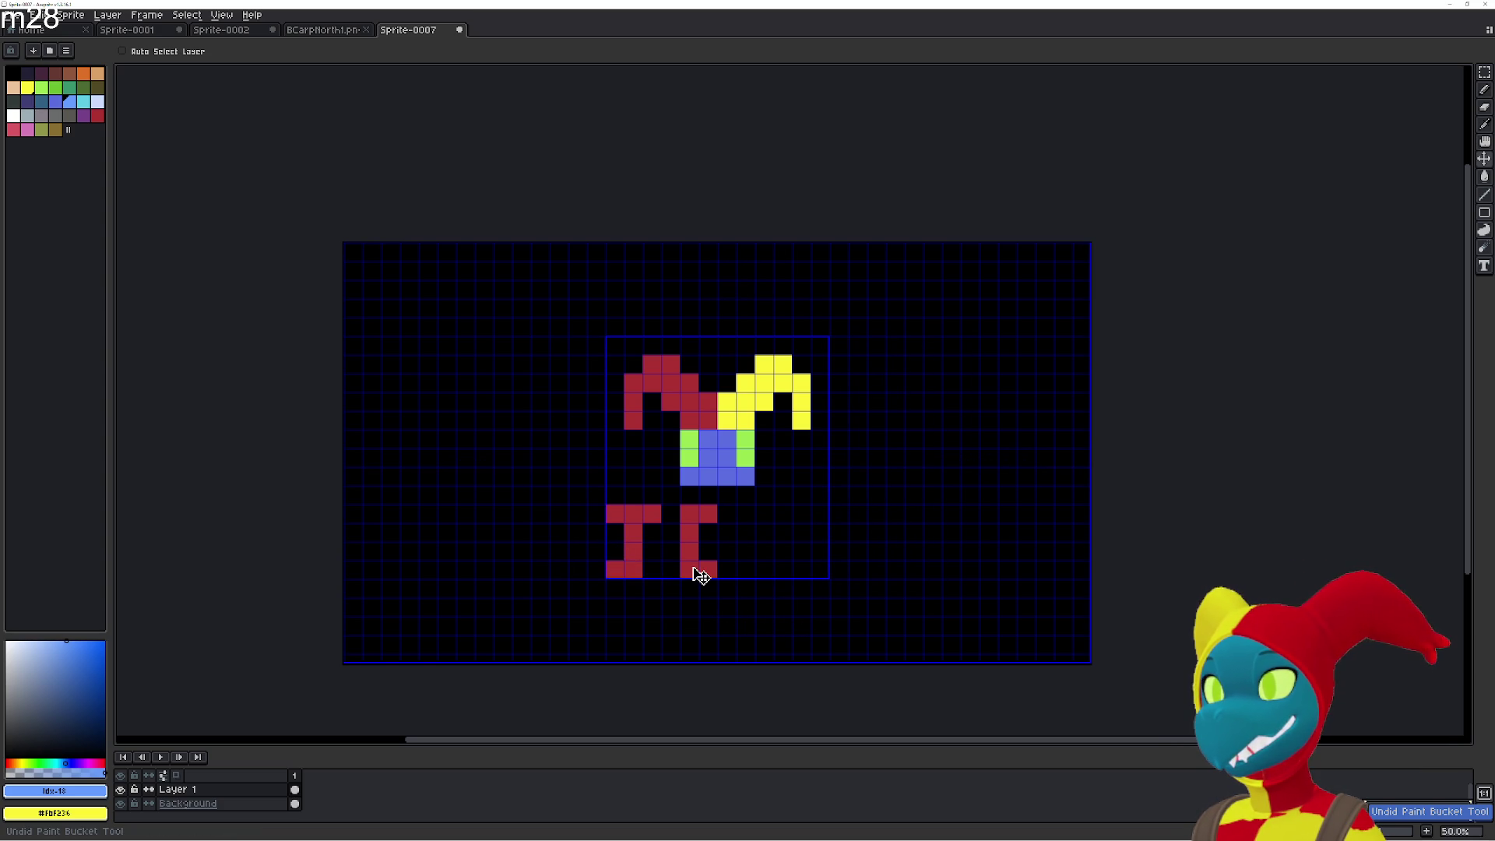
{"action": "key", "text": "ctrl+z"}
{"action": "key", "text": "ctrl+z"}
{"action": "key", "text": "ctrl+z"}
{"action": "key", "text": "g"}
{"action": "key", "text": "shift+s"}
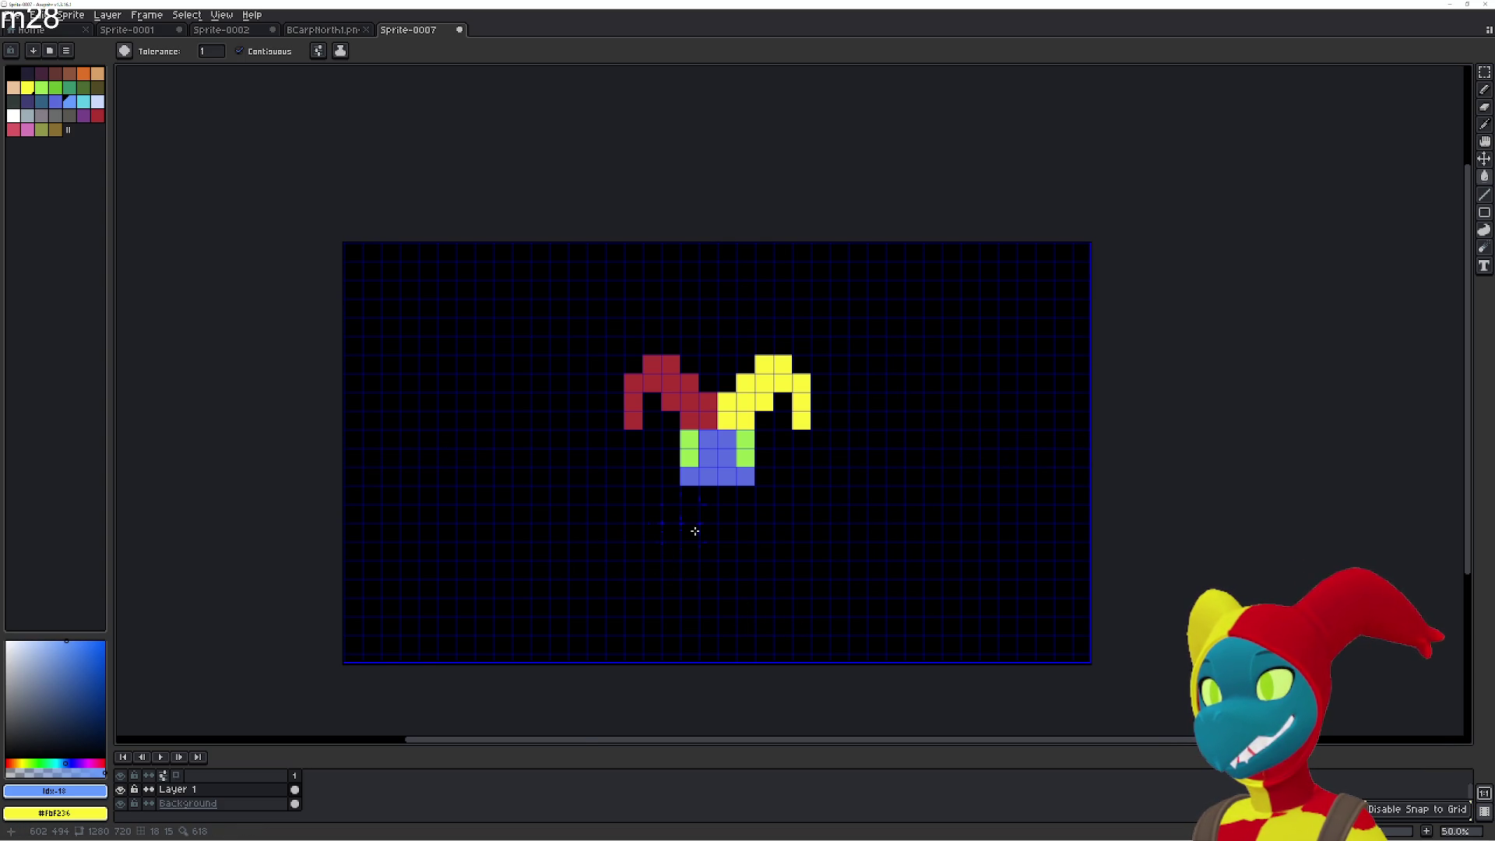
{"action": "scroll", "coordinate": [694, 527], "scroll_direction": "up", "scroll_amount": 3}
{"action": "scroll", "coordinate": [673, 460], "scroll_direction": "down", "scroll_amount": 1}
{"action": "mouse_move", "coordinate": [477, 301]}
{"action": "left_mouse_down"}
{"action": "mouse_move", "coordinate": [601, 424]}
{"action": "mouse_move", "coordinate": [511, 568]}
{"action": "left_mouse_up"}
{"action": "scroll", "coordinate": [678, 471], "scroll_direction": "down", "scroll_amount": 1}
{"action": "mouse_move", "coordinate": [667, 478]}
{"action": "left_mouse_down"}
{"action": "mouse_move", "coordinate": [628, 521]}
{"action": "mouse_move", "coordinate": [574, 394]}
{"action": "mouse_move", "coordinate": [585, 420]}
{"action": "mouse_move", "coordinate": [578, 364]}
{"action": "left_mouse_up"}
{"action": "scroll", "coordinate": [613, 402], "scroll_direction": "down", "scroll_amount": 2}
{"action": "scroll", "coordinate": [641, 413], "scroll_direction": "up", "scroll_amount": 1}
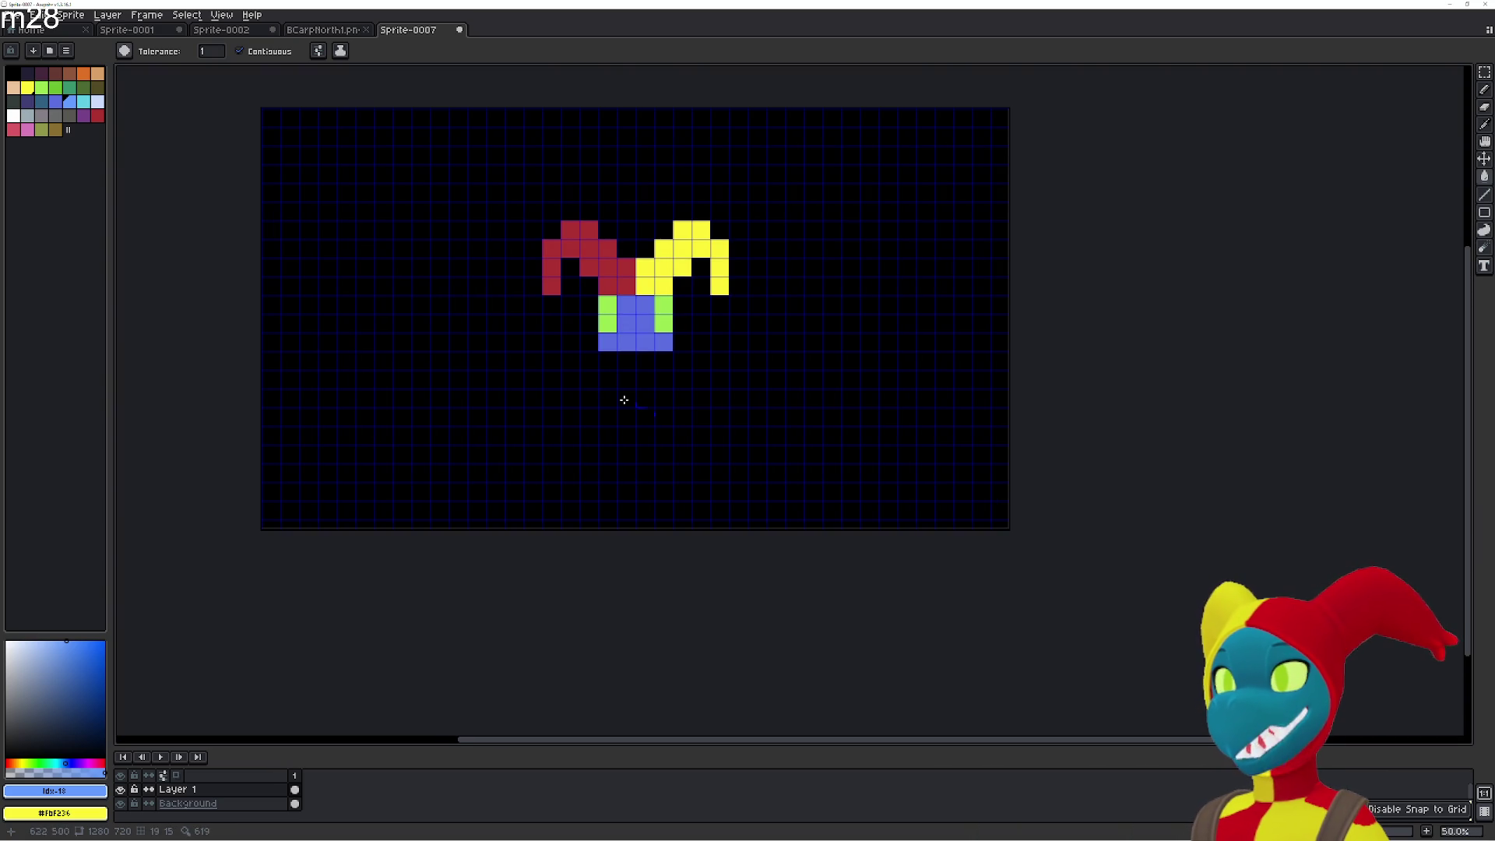
{"action": "scroll", "coordinate": [617, 395], "scroll_direction": "up", "scroll_amount": 1}
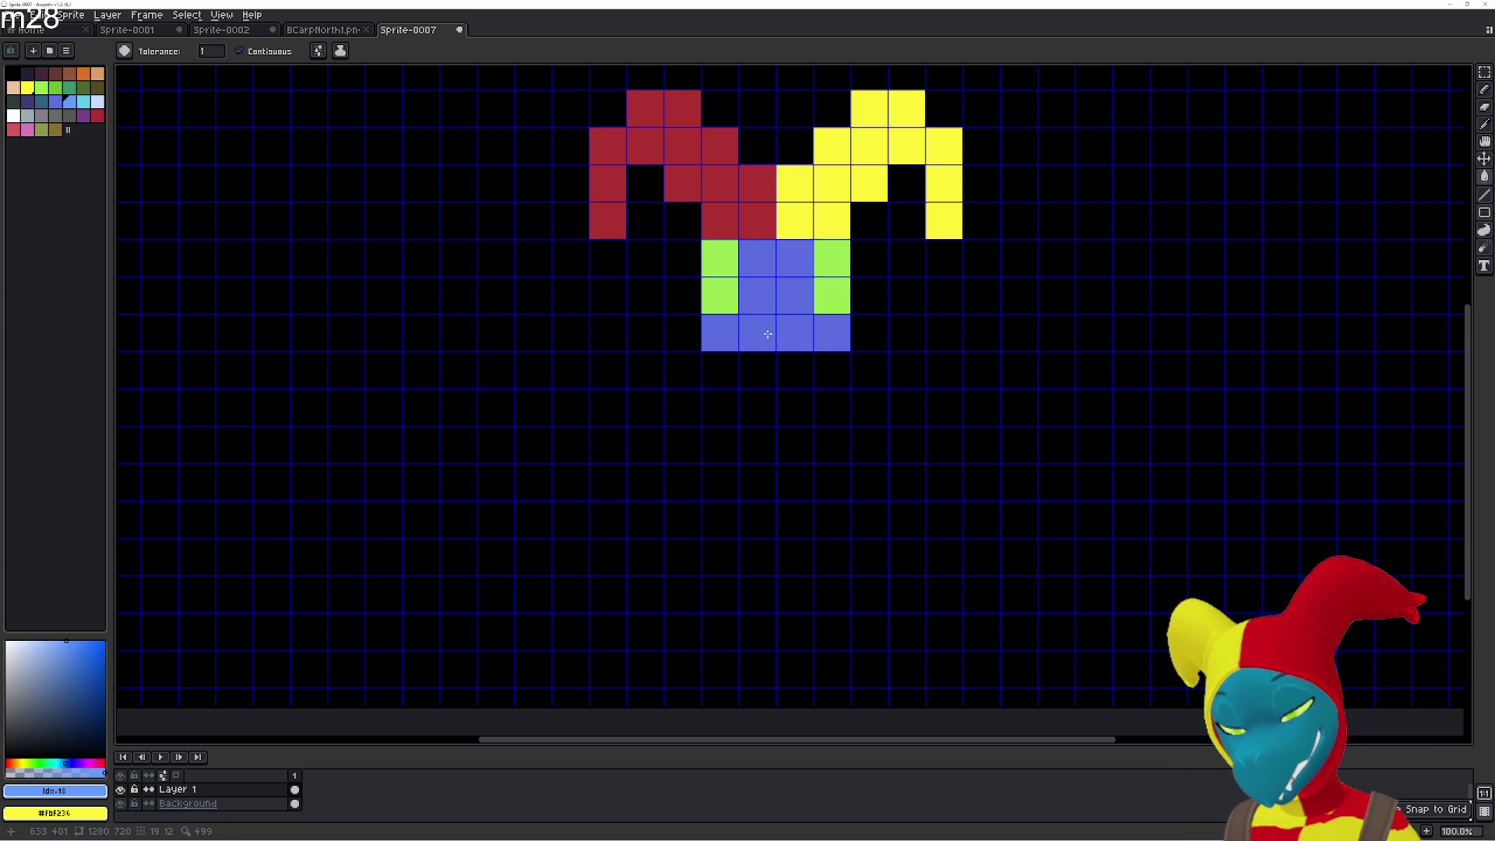
{"action": "scroll", "coordinate": [768, 334], "scroll_direction": "down", "scroll_amount": 1}
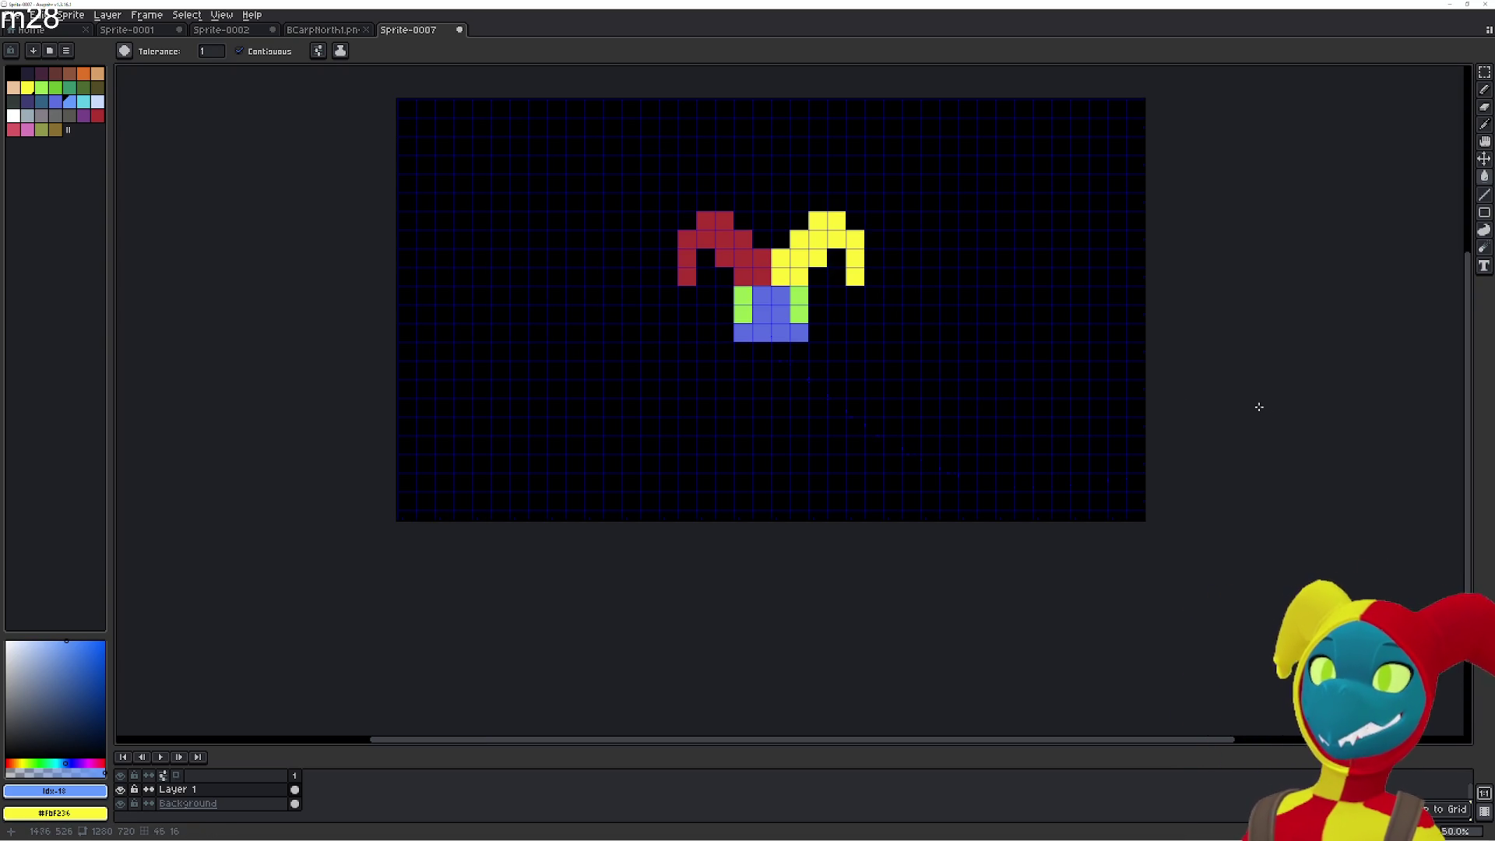
{"action": "scroll", "coordinate": [641, 463], "scroll_direction": "up", "scroll_amount": 1}
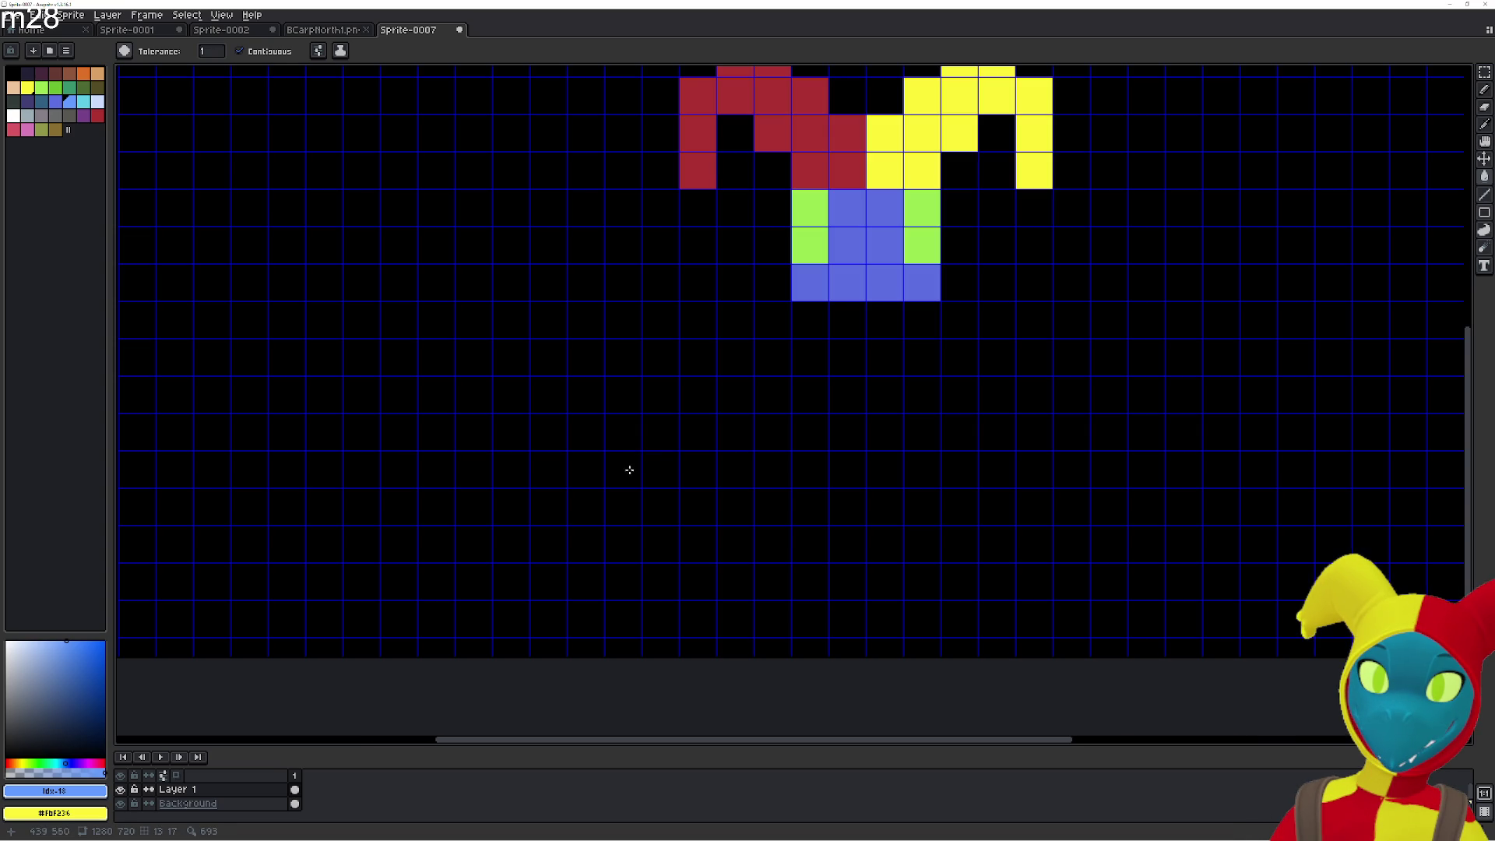
{"action": "scroll", "coordinate": [792, 421], "scroll_direction": "down", "scroll_amount": 1}
{"action": "scroll", "coordinate": [765, 451], "scroll_direction": "up", "scroll_amount": 1}
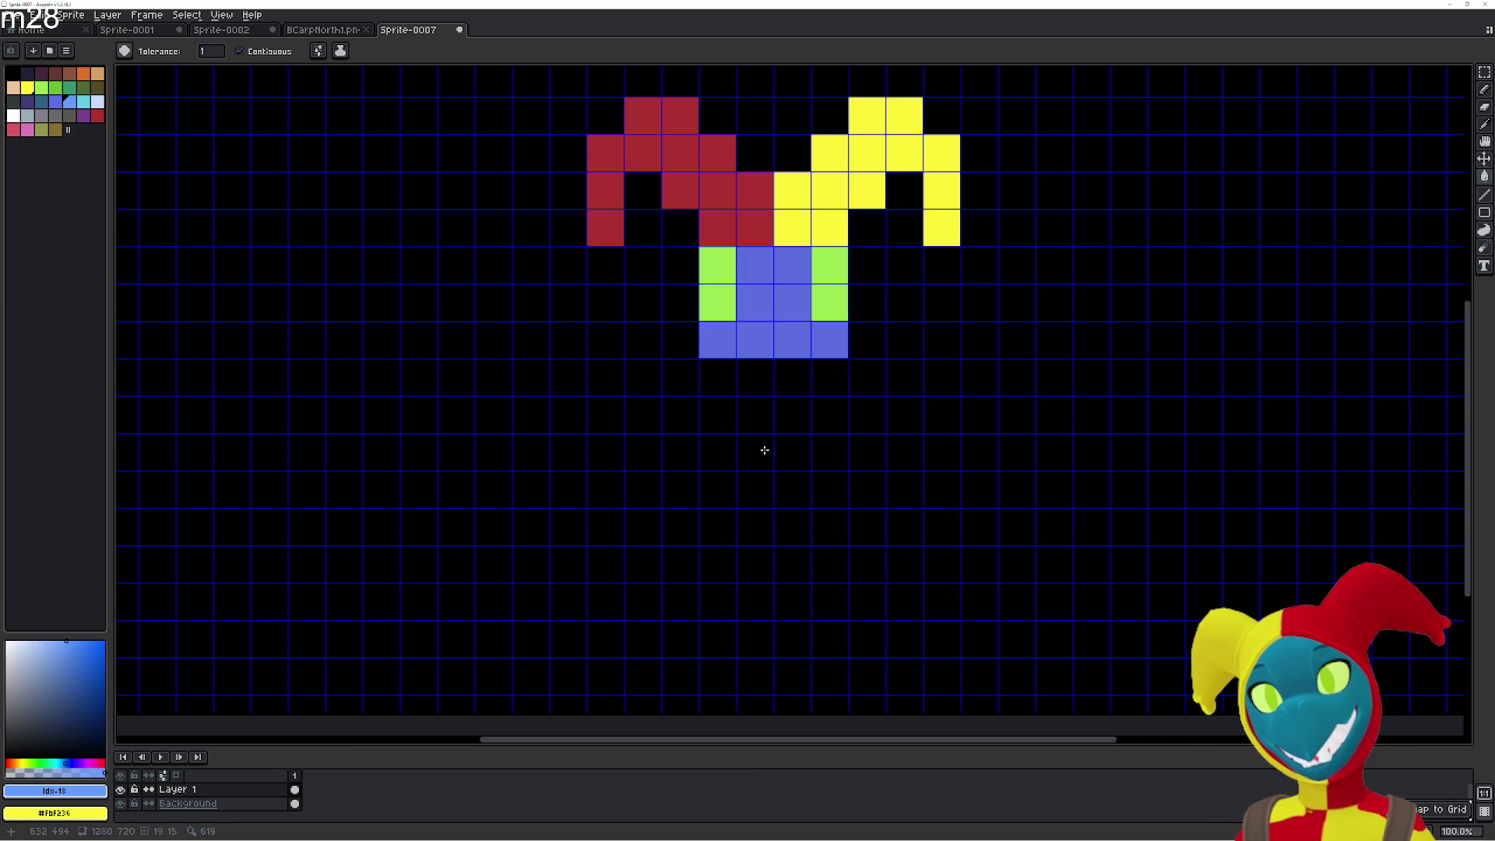
{"action": "key", "text": "v"}
{"action": "key", "text": "ctrl+a"}
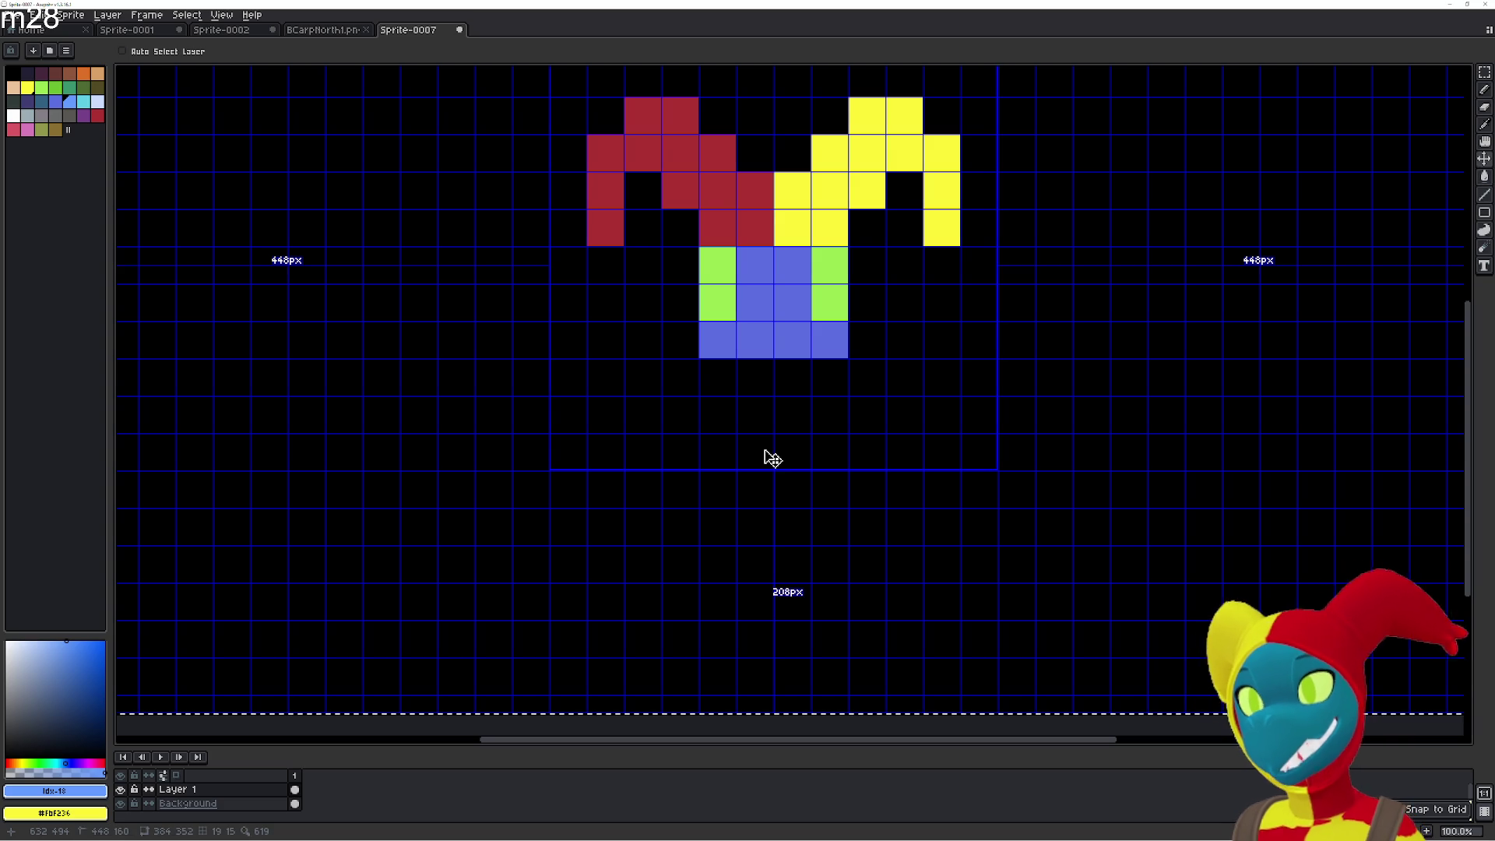
{"action": "key", "text": "ctrl"}
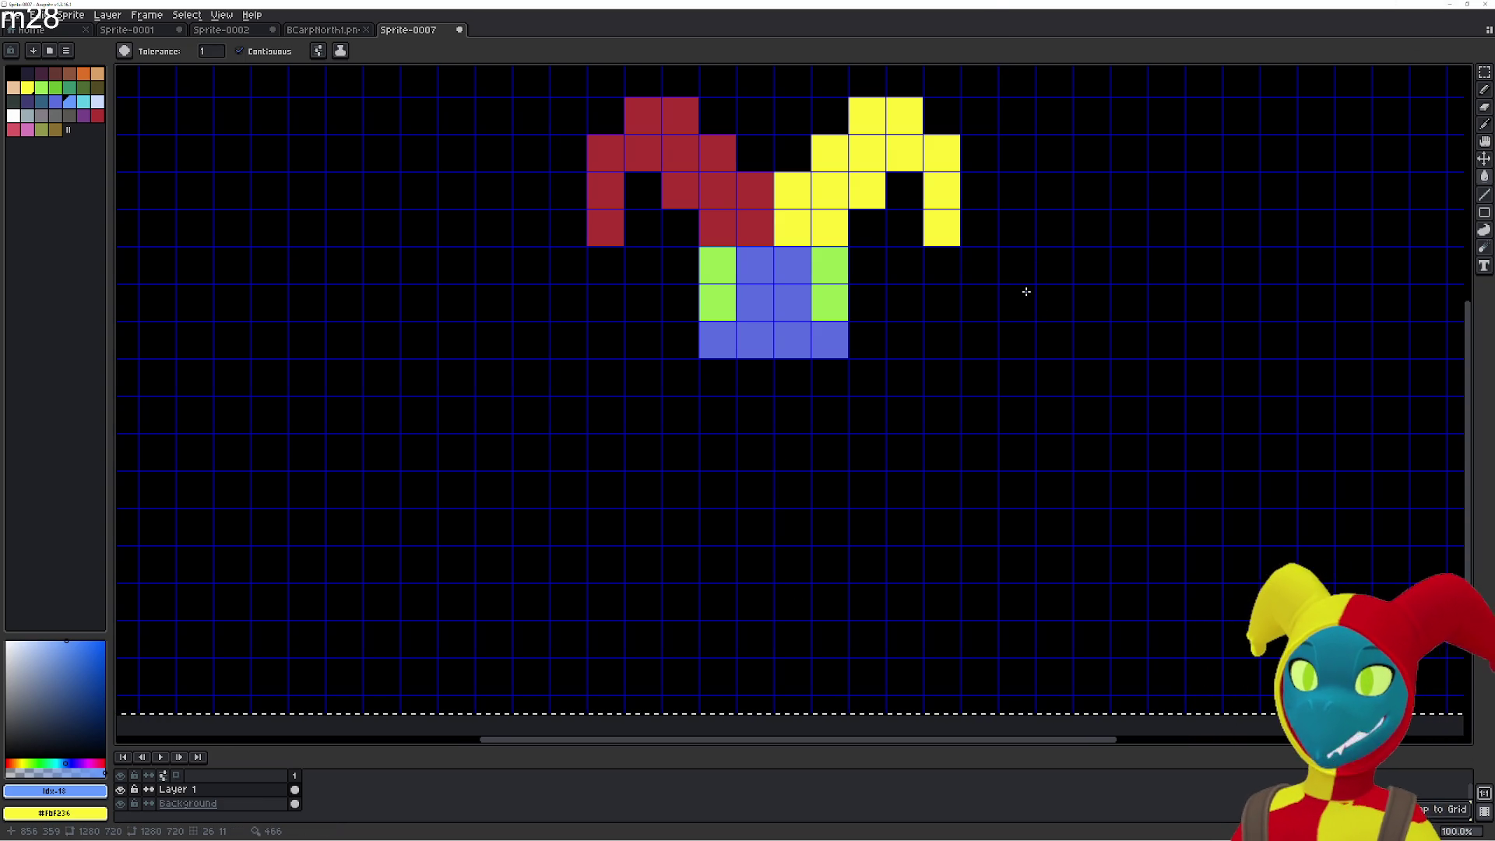
{"action": "key", "text": "ctrl+d"}
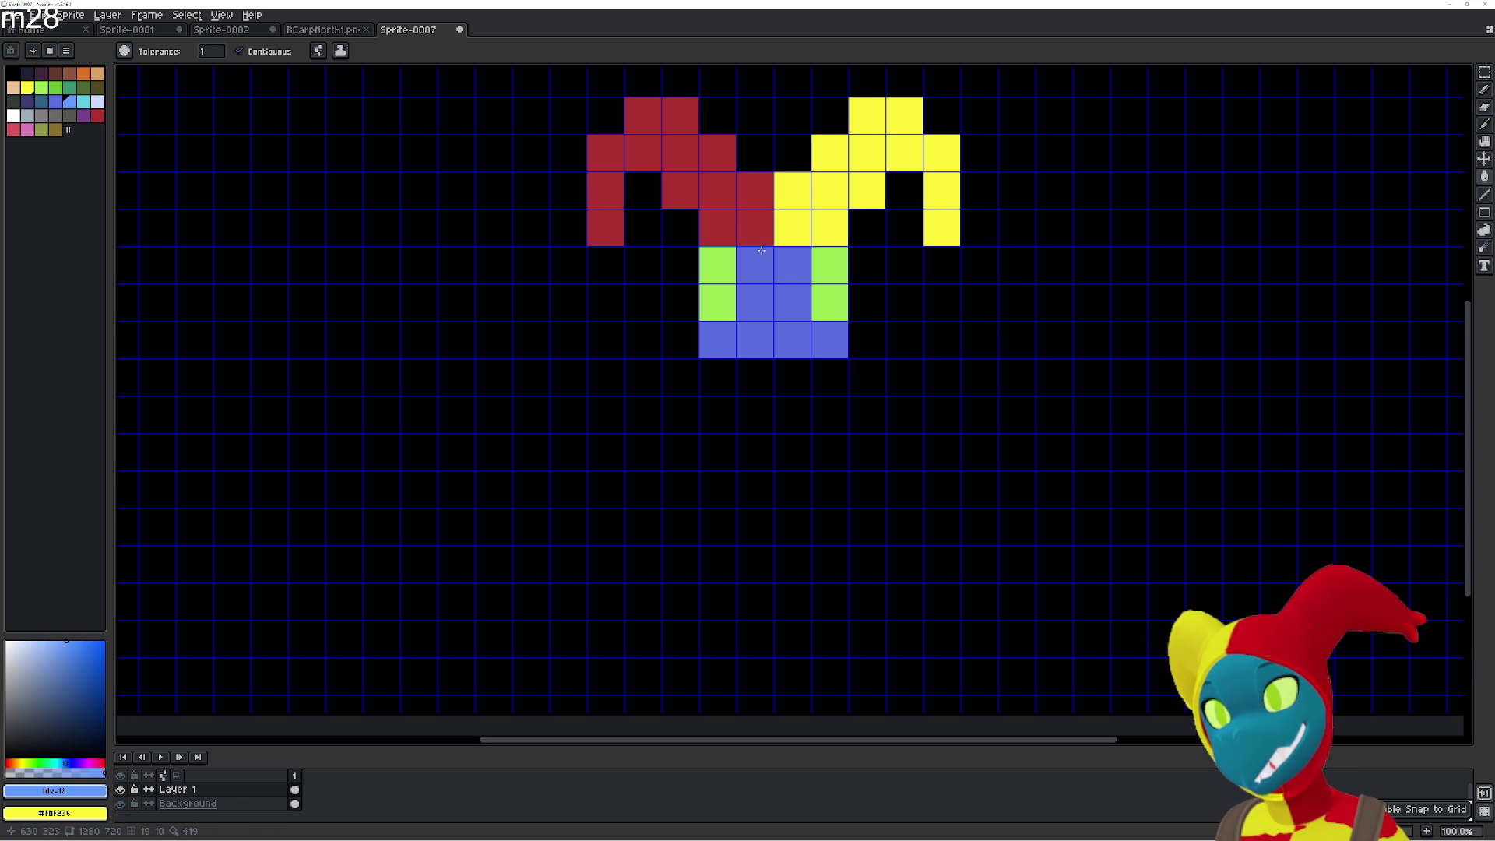
Sample the hat's red and paint red-and-yellow checkered legs and feet below the blue body.
{"action": "left_click", "coordinate": [754, 239], "text": "alt"}
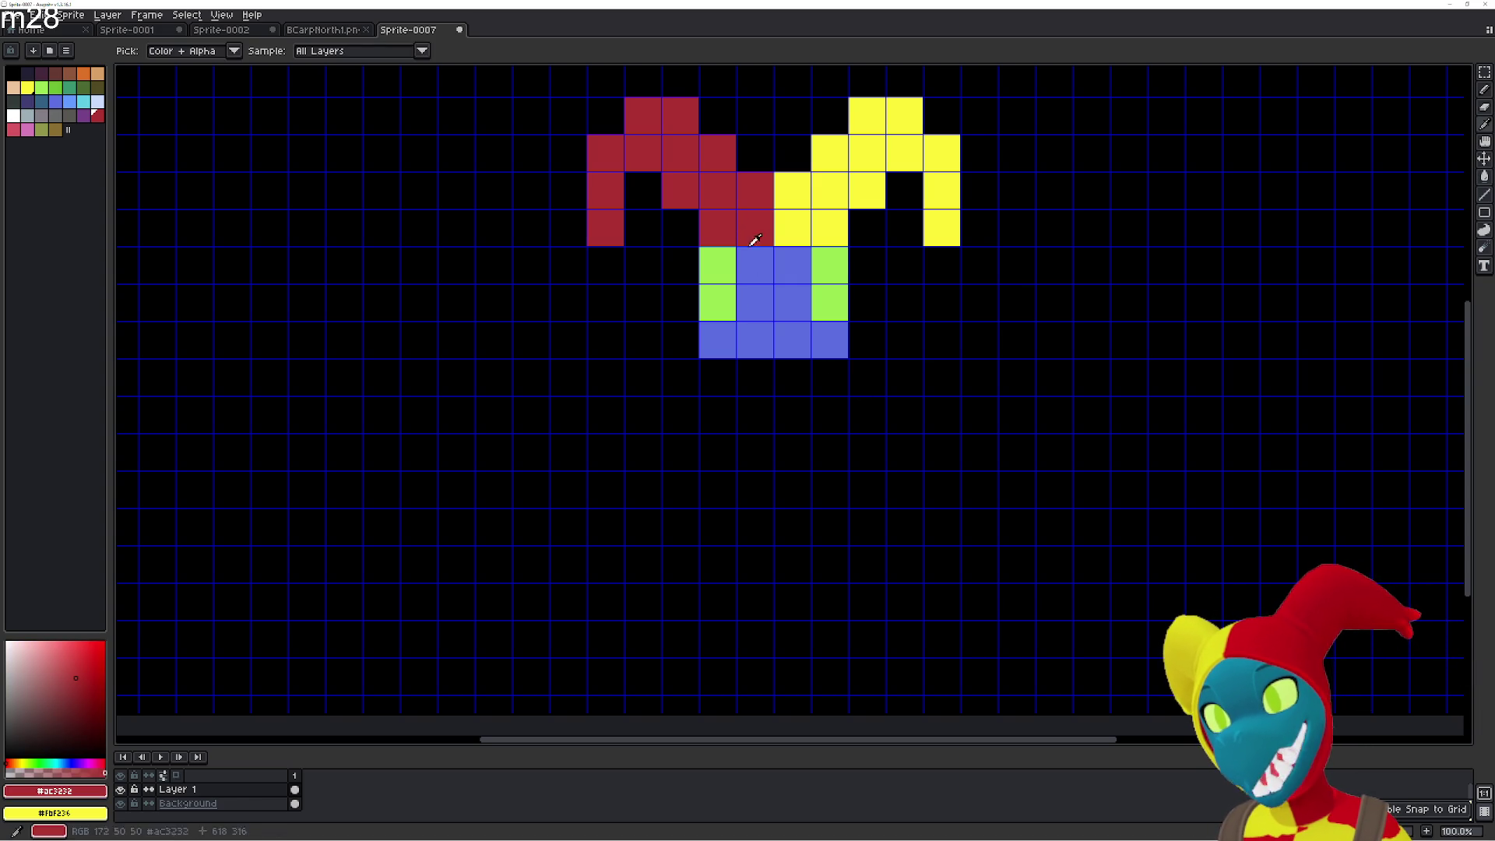
{"action": "left_click", "coordinate": [750, 386]}
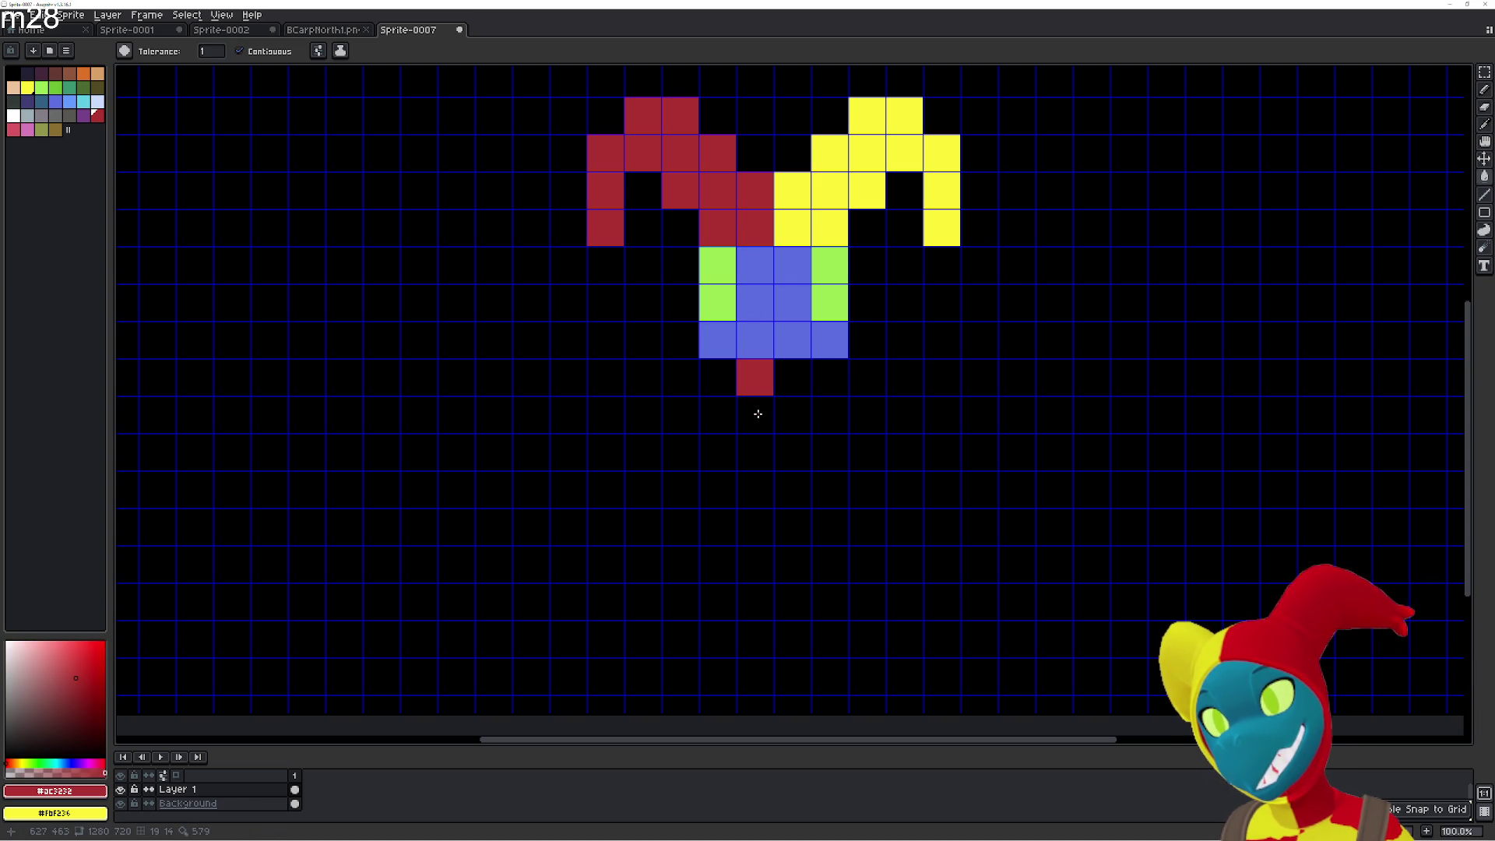
{"action": "left_click", "coordinate": [757, 415]}
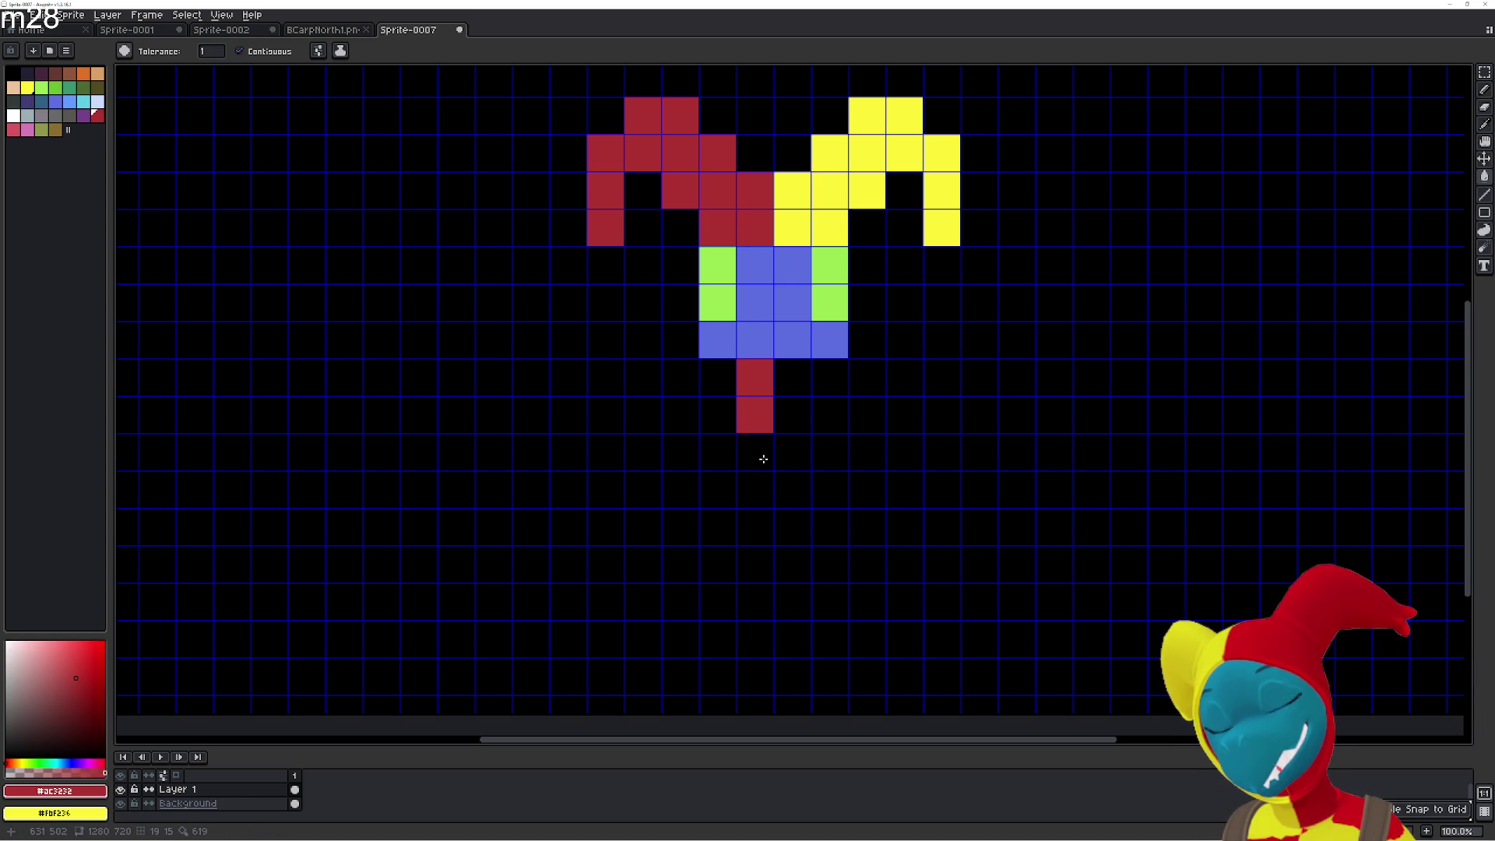
{"action": "right_click", "coordinate": [790, 392]}
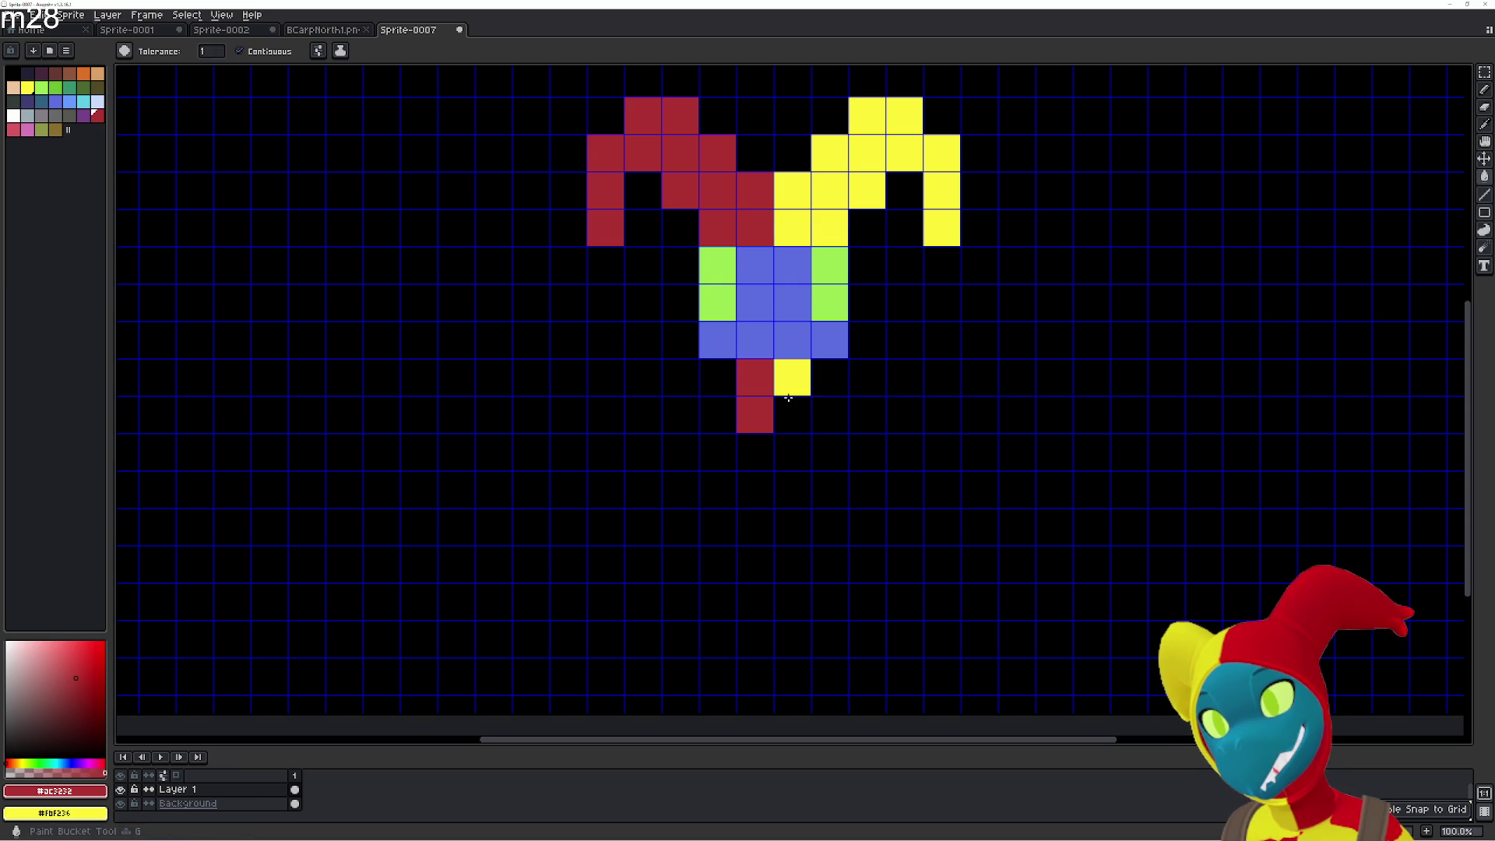
{"action": "right_click", "coordinate": [791, 412]}
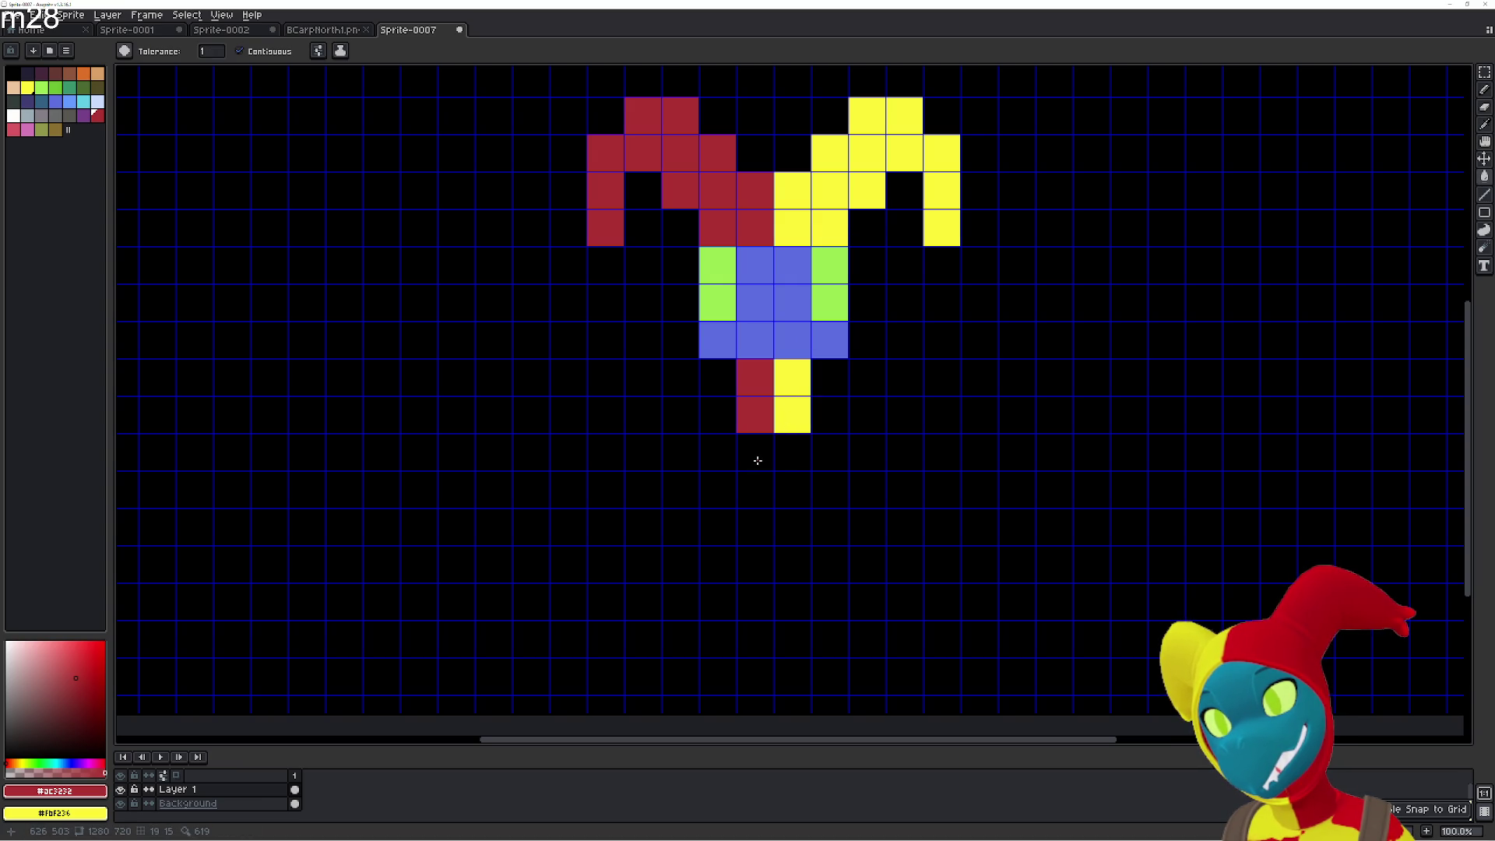
{"action": "right_click", "coordinate": [725, 458]}
{"action": "right_click", "coordinate": [717, 489]}
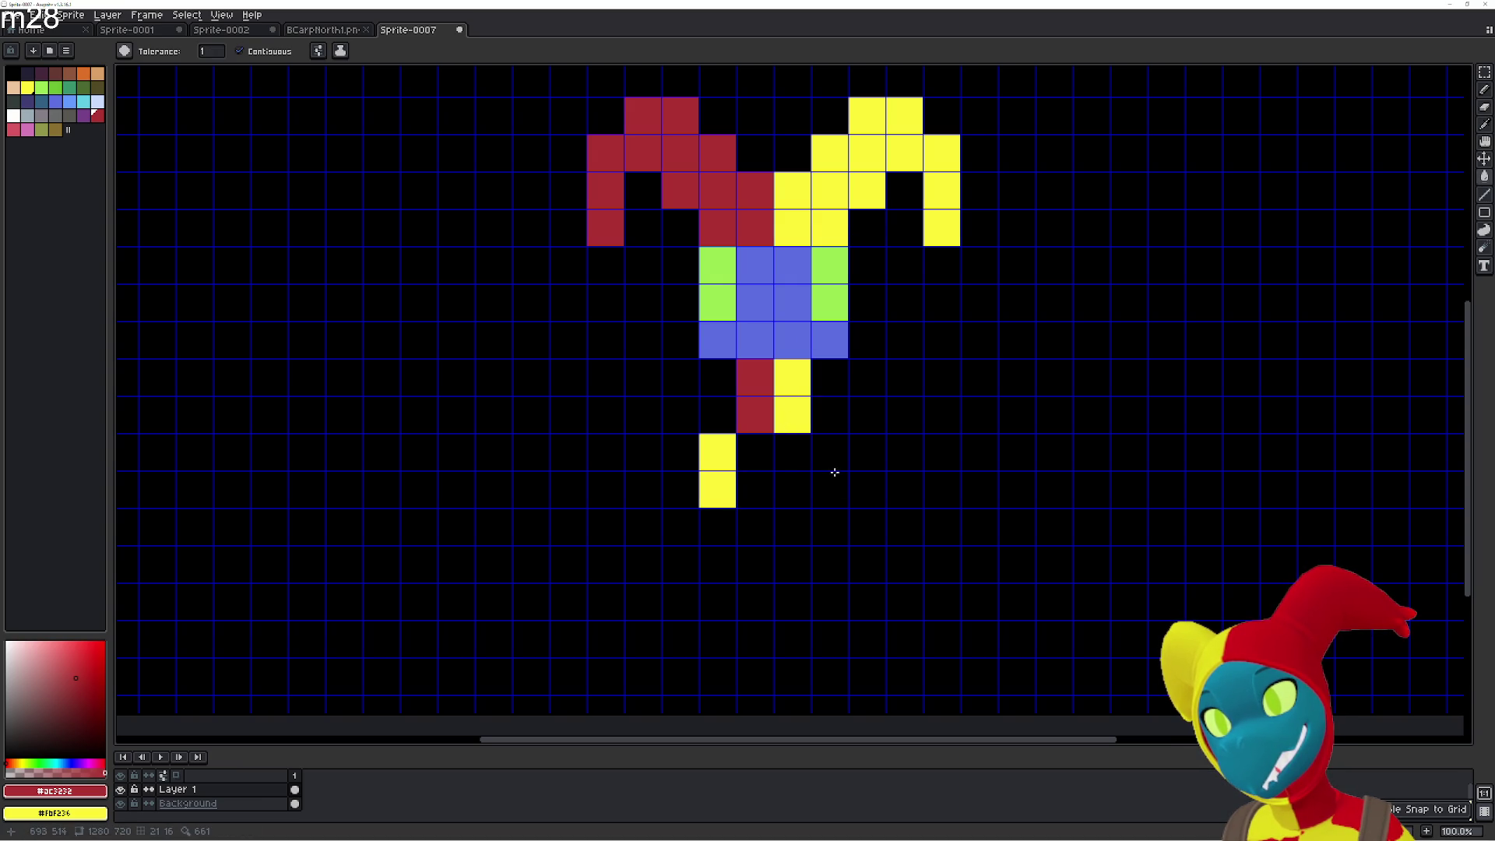
{"action": "left_click", "coordinate": [829, 453]}
{"action": "left_click", "coordinate": [829, 490]}
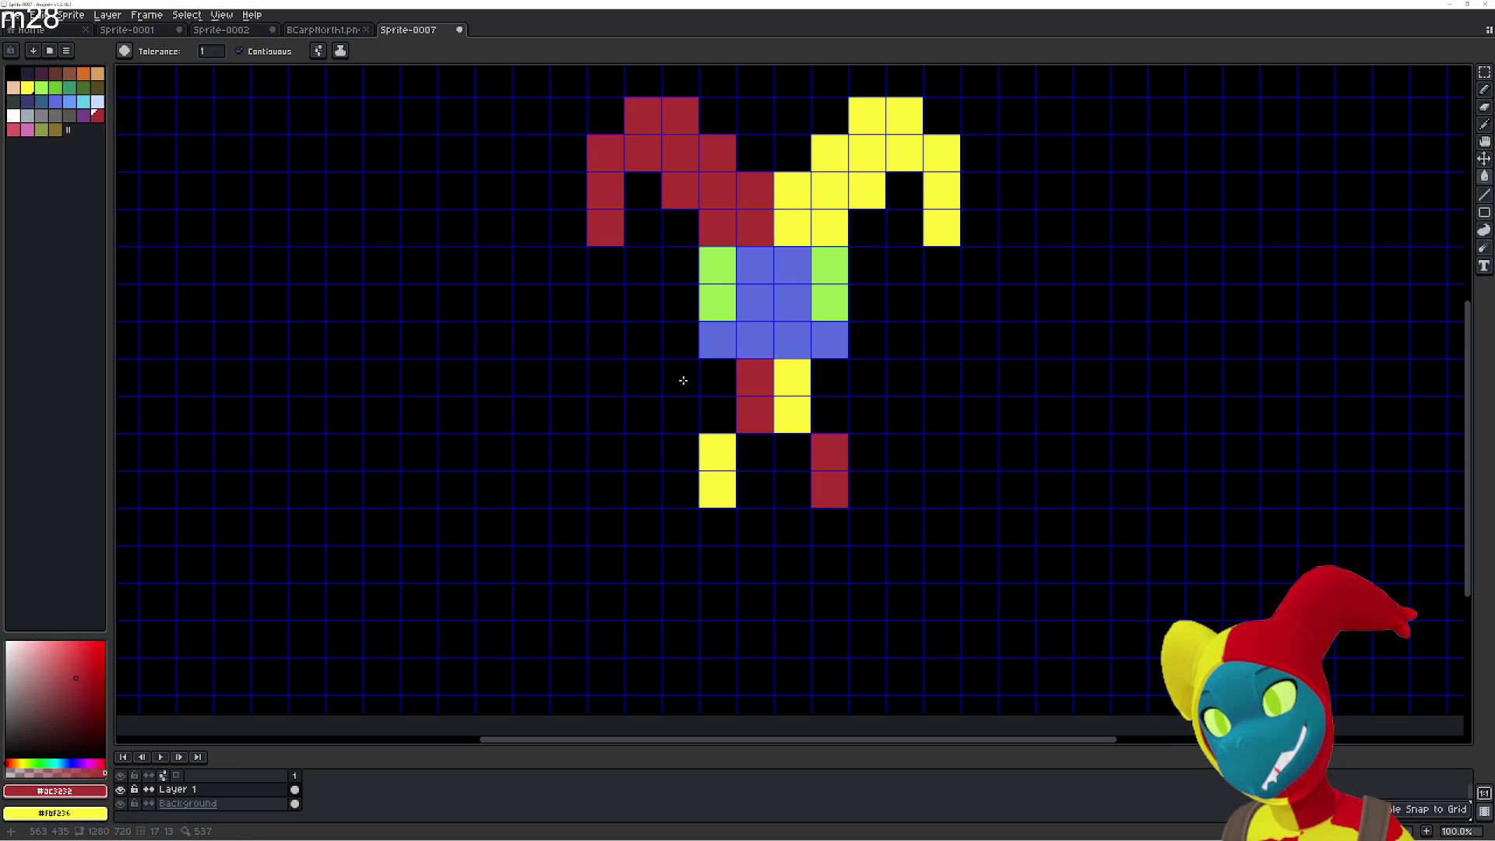
Add a two-cell yellow arm on the left and a red arm on the right, undoing two stray pixels.
{"action": "right_click", "coordinate": [681, 342]}
{"action": "right_click", "coordinate": [644, 345]}
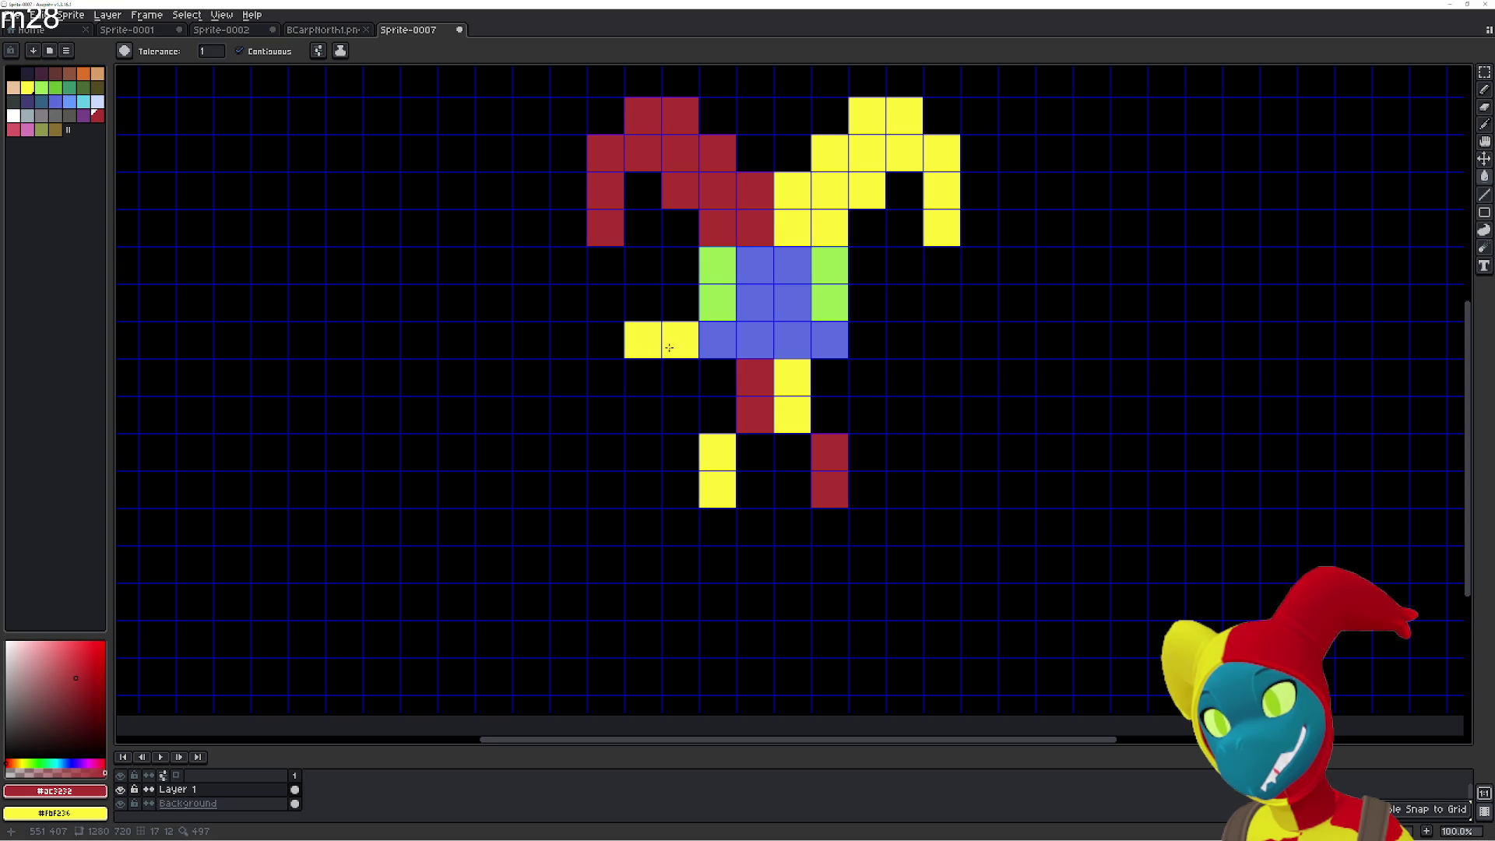
{"action": "key", "text": "ctrl+z"}
{"action": "key", "text": "ctrl+z"}
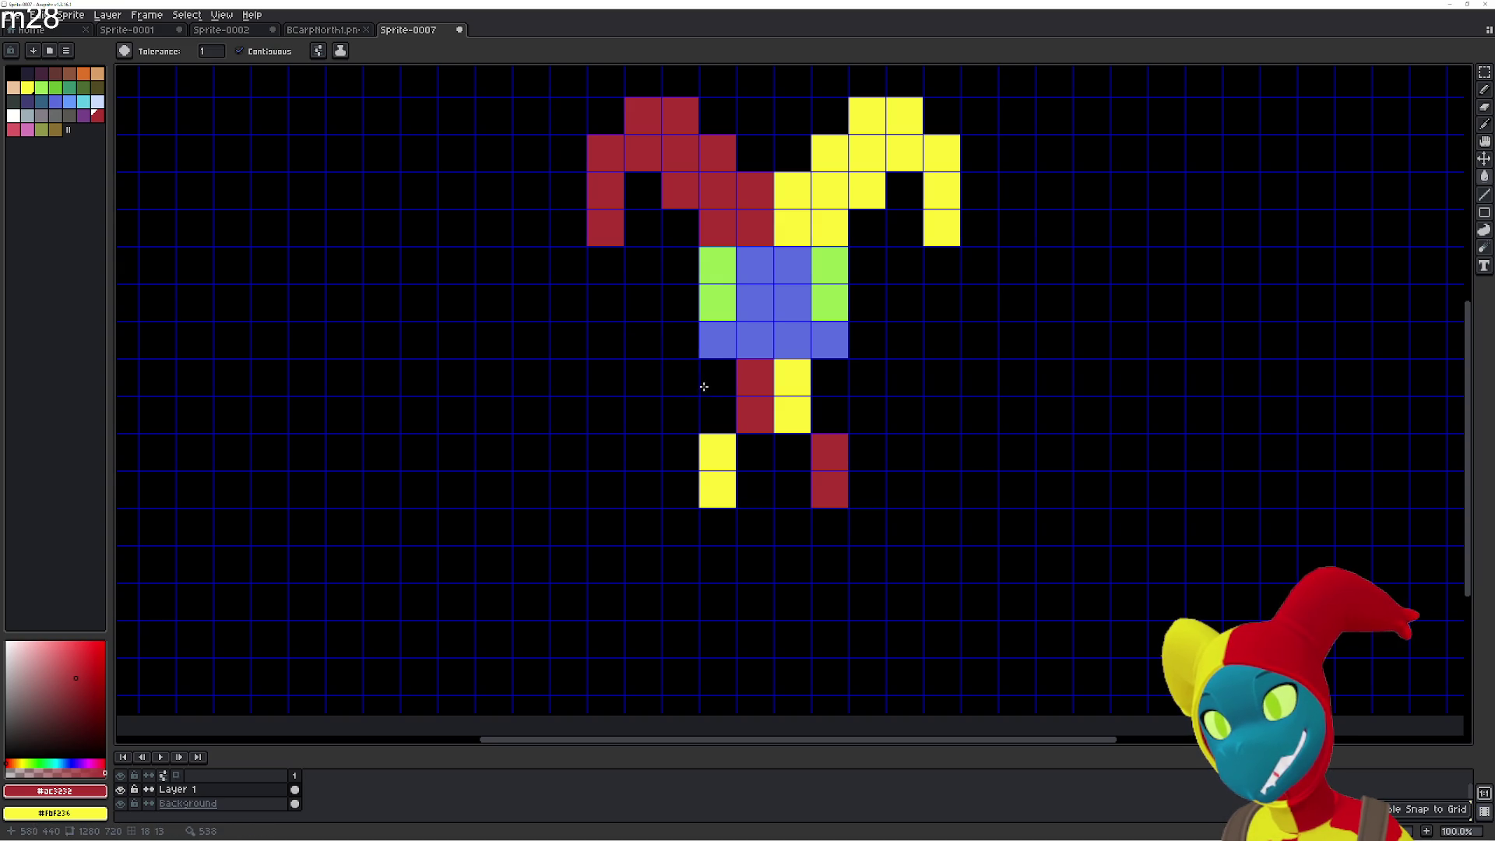
{"action": "right_click", "coordinate": [707, 379]}
{"action": "right_click", "coordinate": [680, 379]}
{"action": "left_click", "coordinate": [829, 377]}
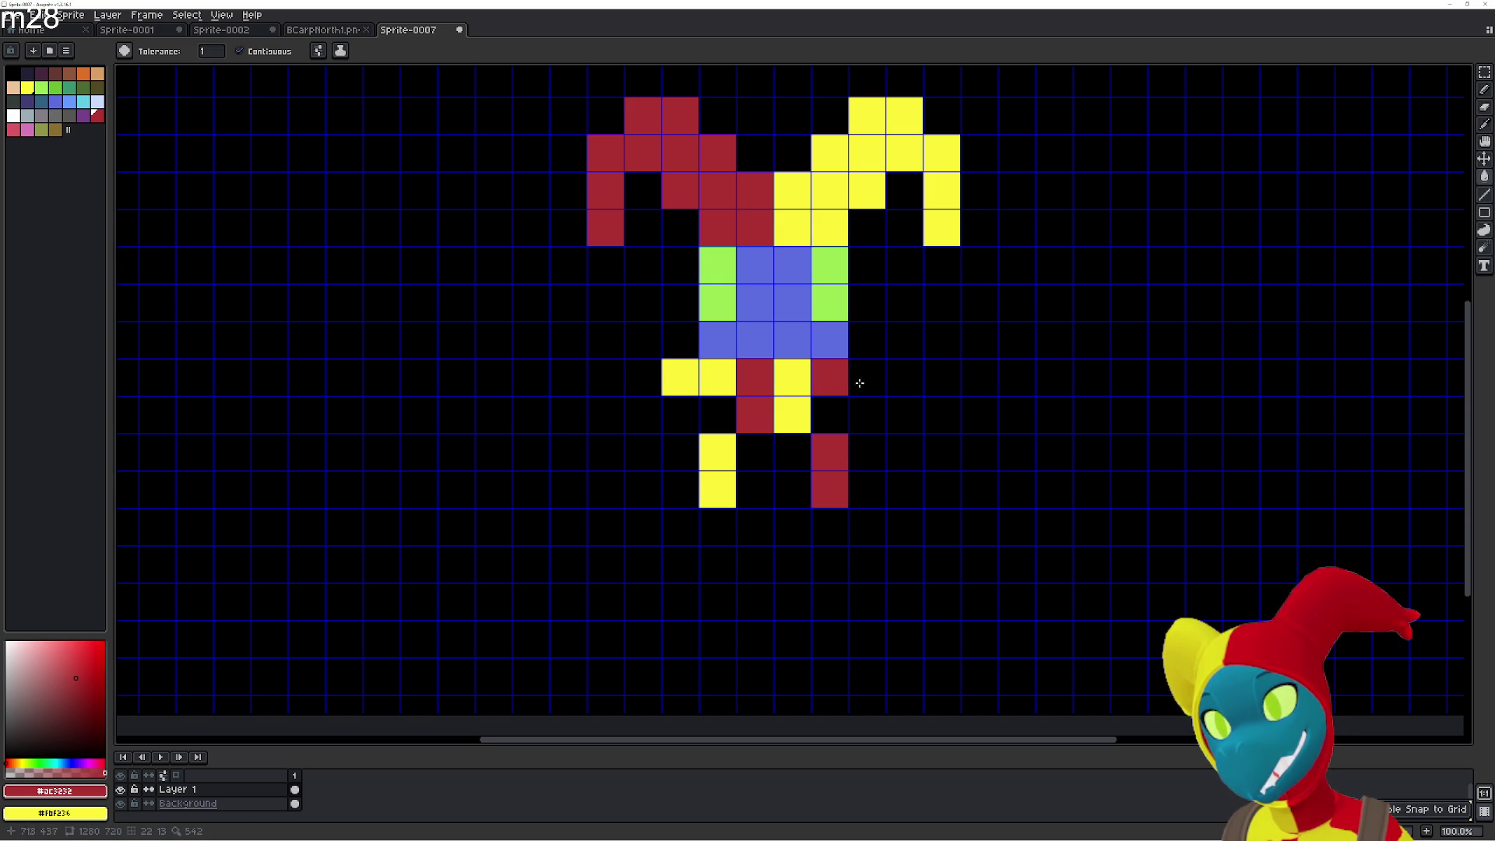
{"action": "left_click", "coordinate": [867, 377]}
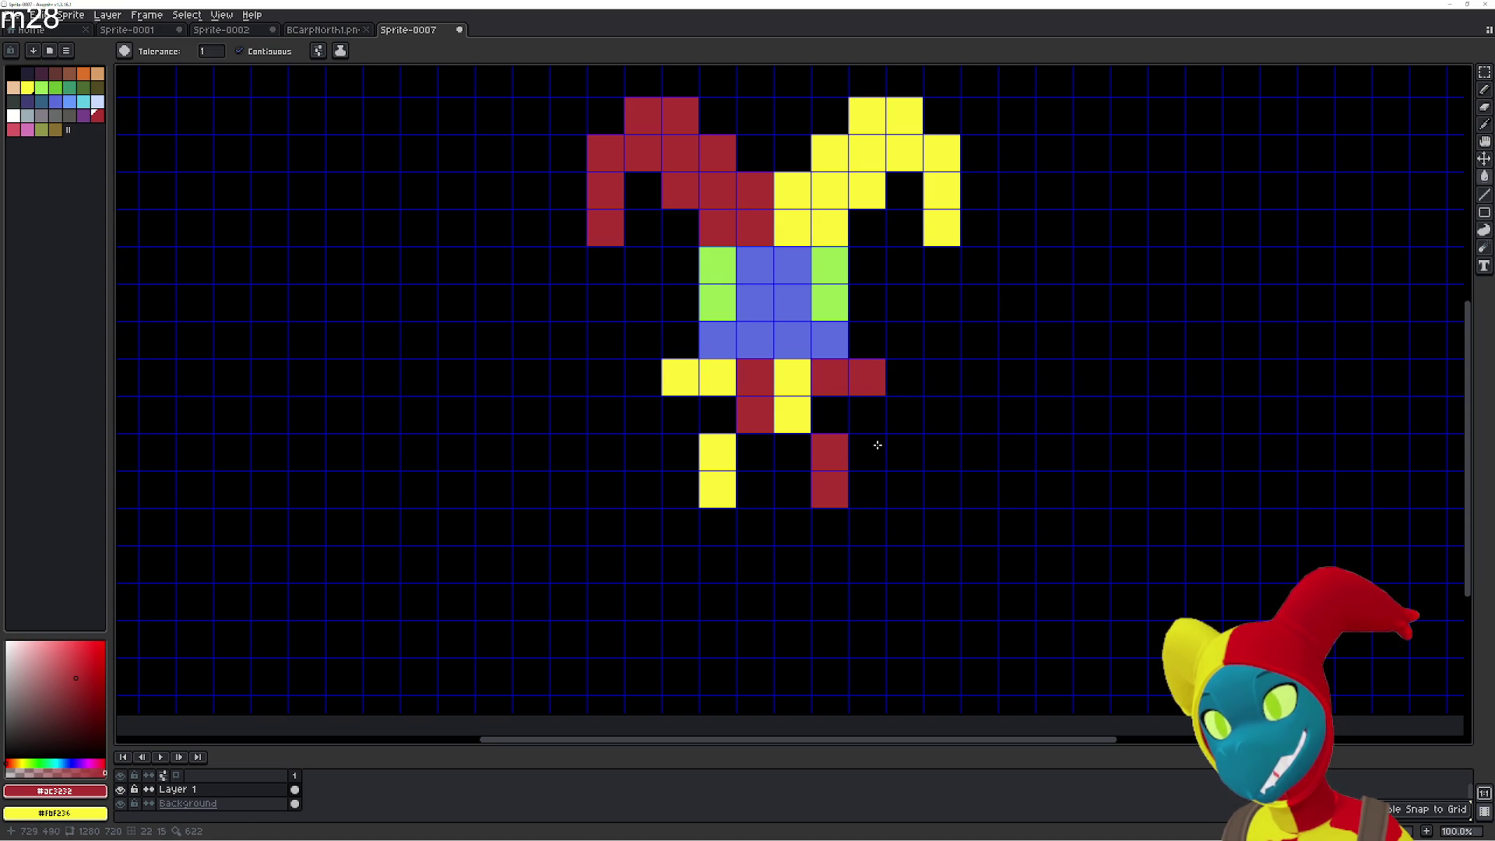
Try raised red and yellow hands, undo them, and sample the body's blue.
{"action": "left_click", "coordinate": [902, 339]}
{"action": "right_click", "coordinate": [646, 343]}
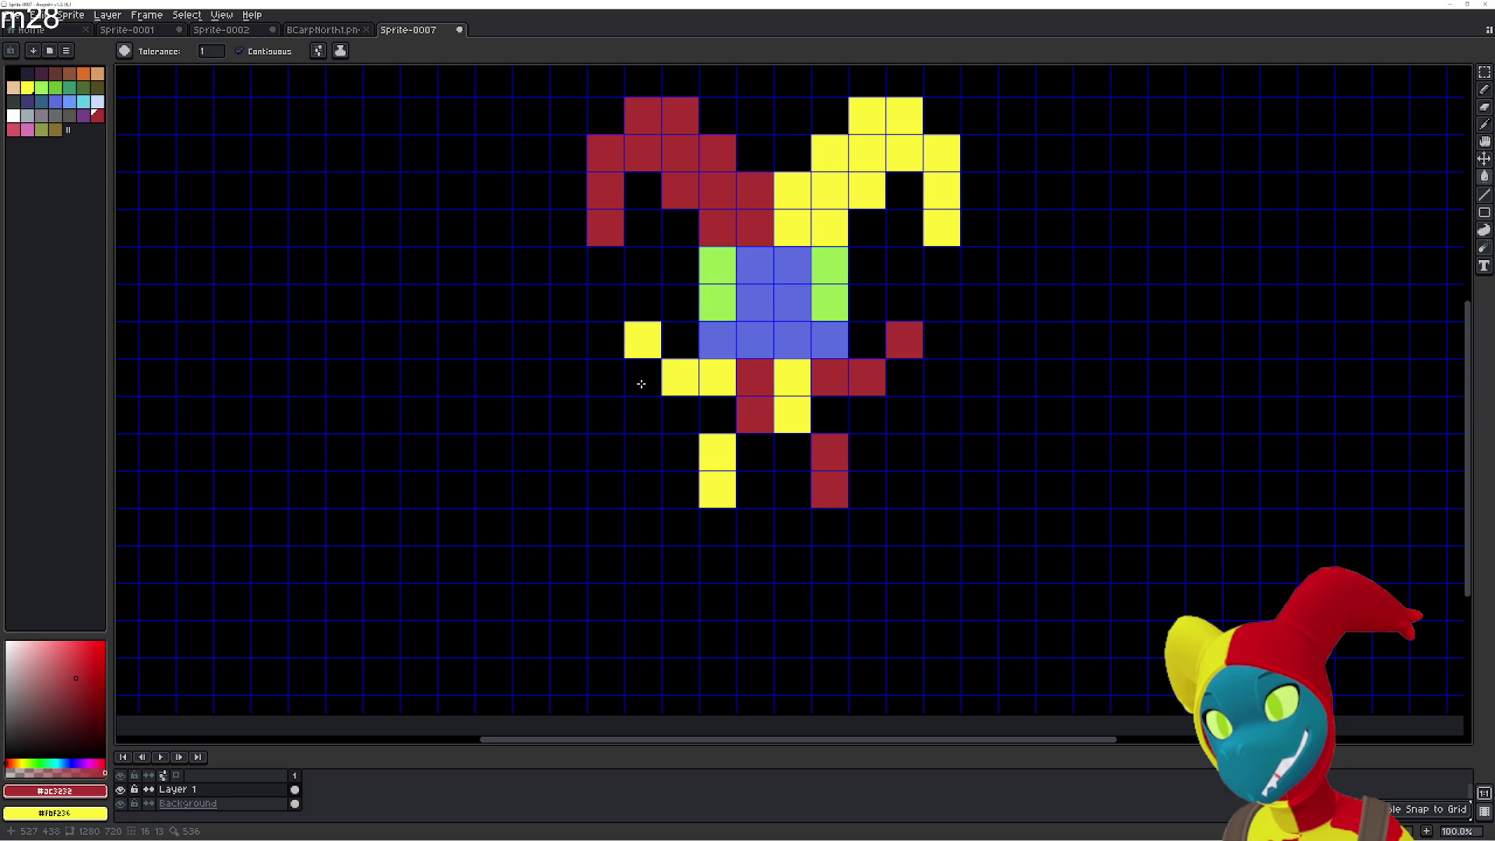
{"action": "key", "text": "ctrl+z"}
{"action": "key", "text": "ctrl+z"}
{"action": "left_click", "coordinate": [784, 317], "text": "alt"}
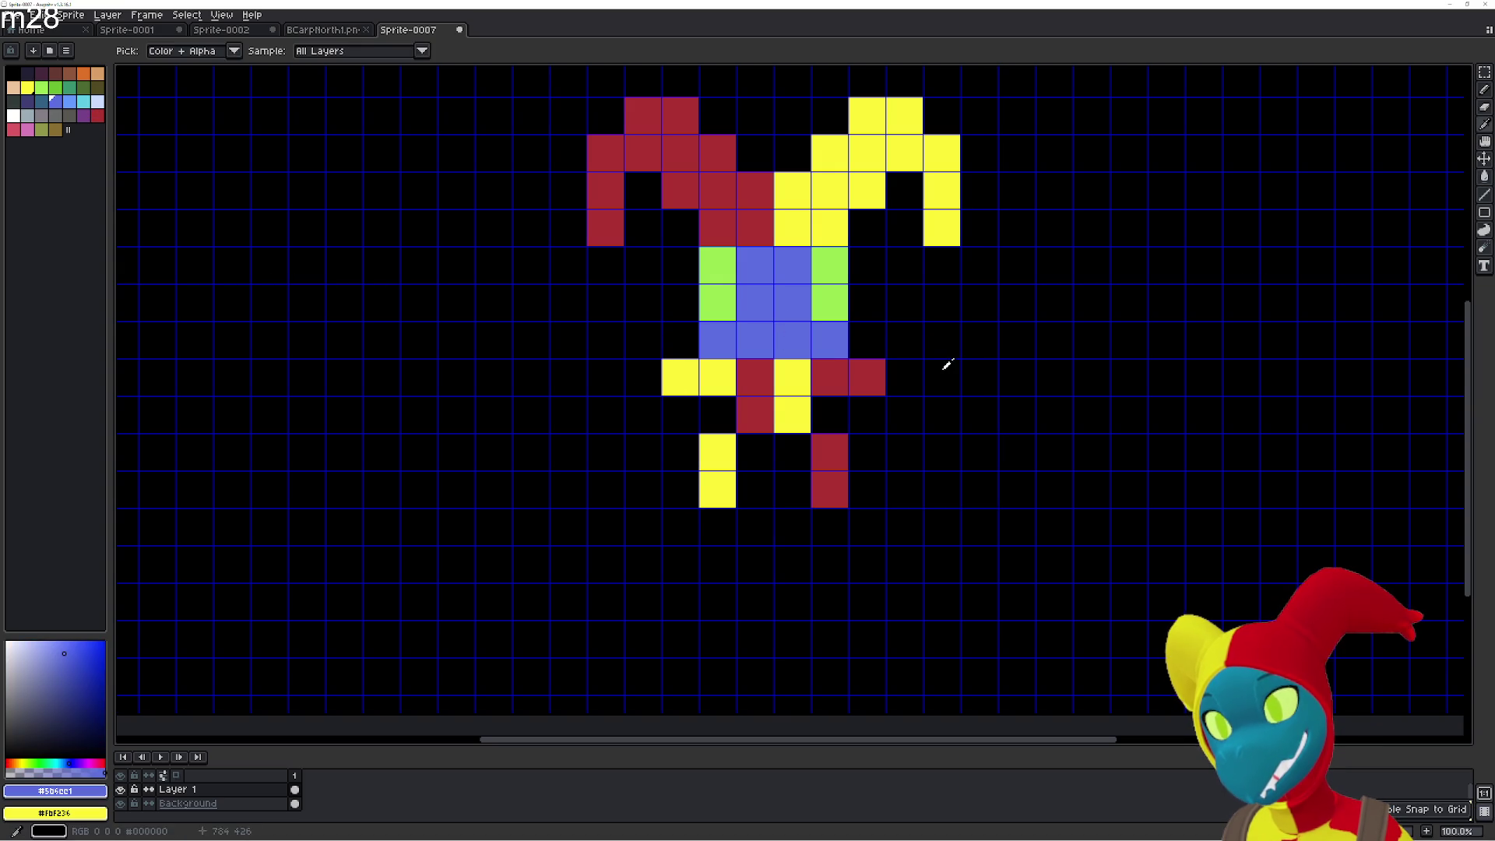
Extend the arms with blue: one cell on the right arm, two on the left.
{"action": "left_click", "coordinate": [900, 345]}
{"action": "left_click", "coordinate": [904, 377]}
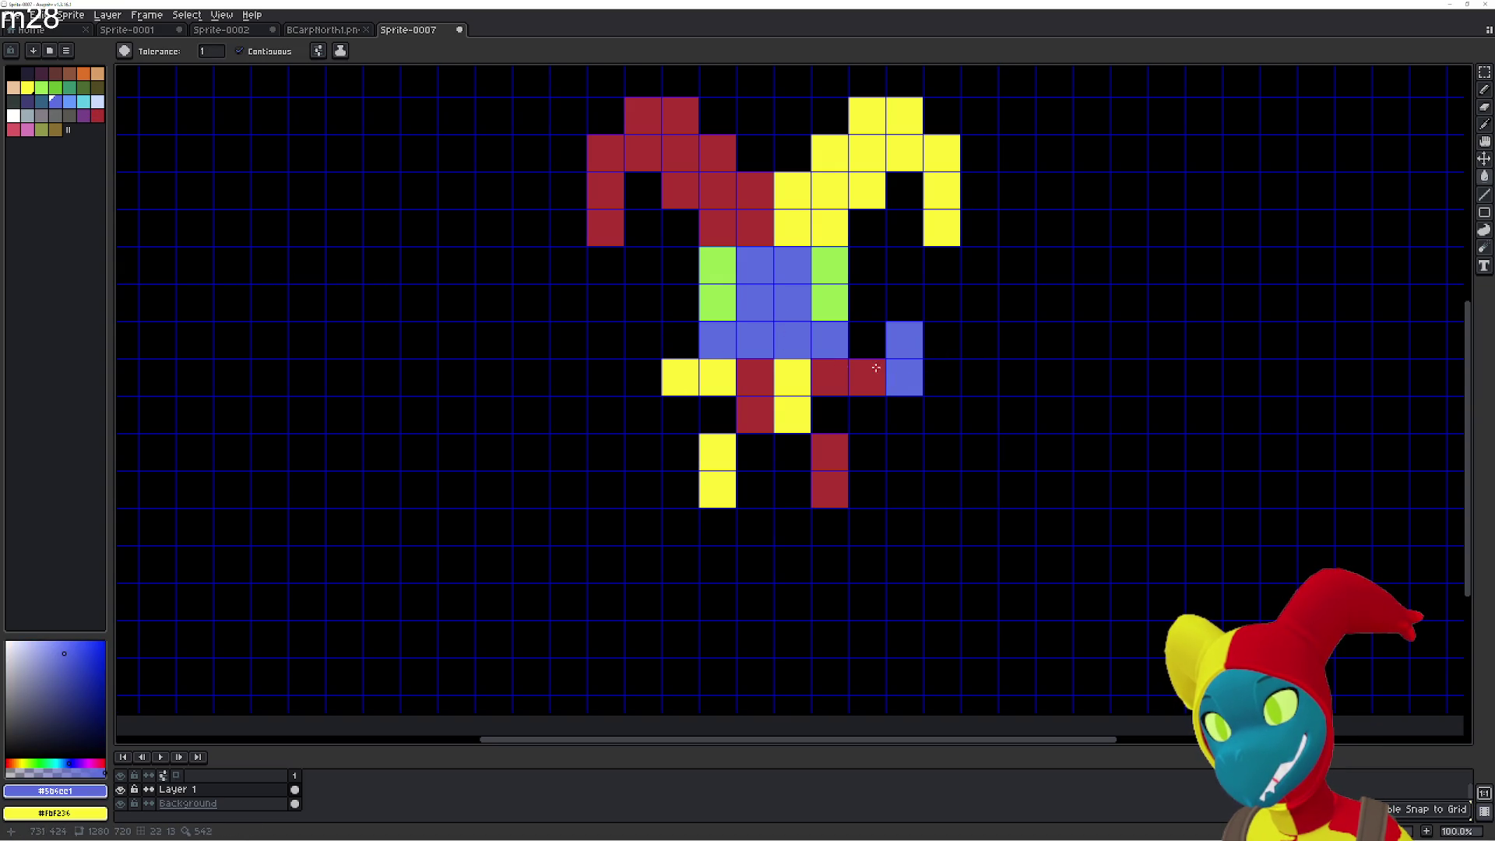
{"action": "left_click", "coordinate": [643, 353]}
{"action": "left_click", "coordinate": [644, 362]}
{"action": "mouse_move", "coordinate": [962, 411]}
{"action": "left_mouse_down"}
{"action": "mouse_move", "coordinate": [952, 440]}
{"action": "mouse_move", "coordinate": [902, 461]}
{"action": "mouse_move", "coordinate": [854, 415]}
{"action": "left_mouse_up"}
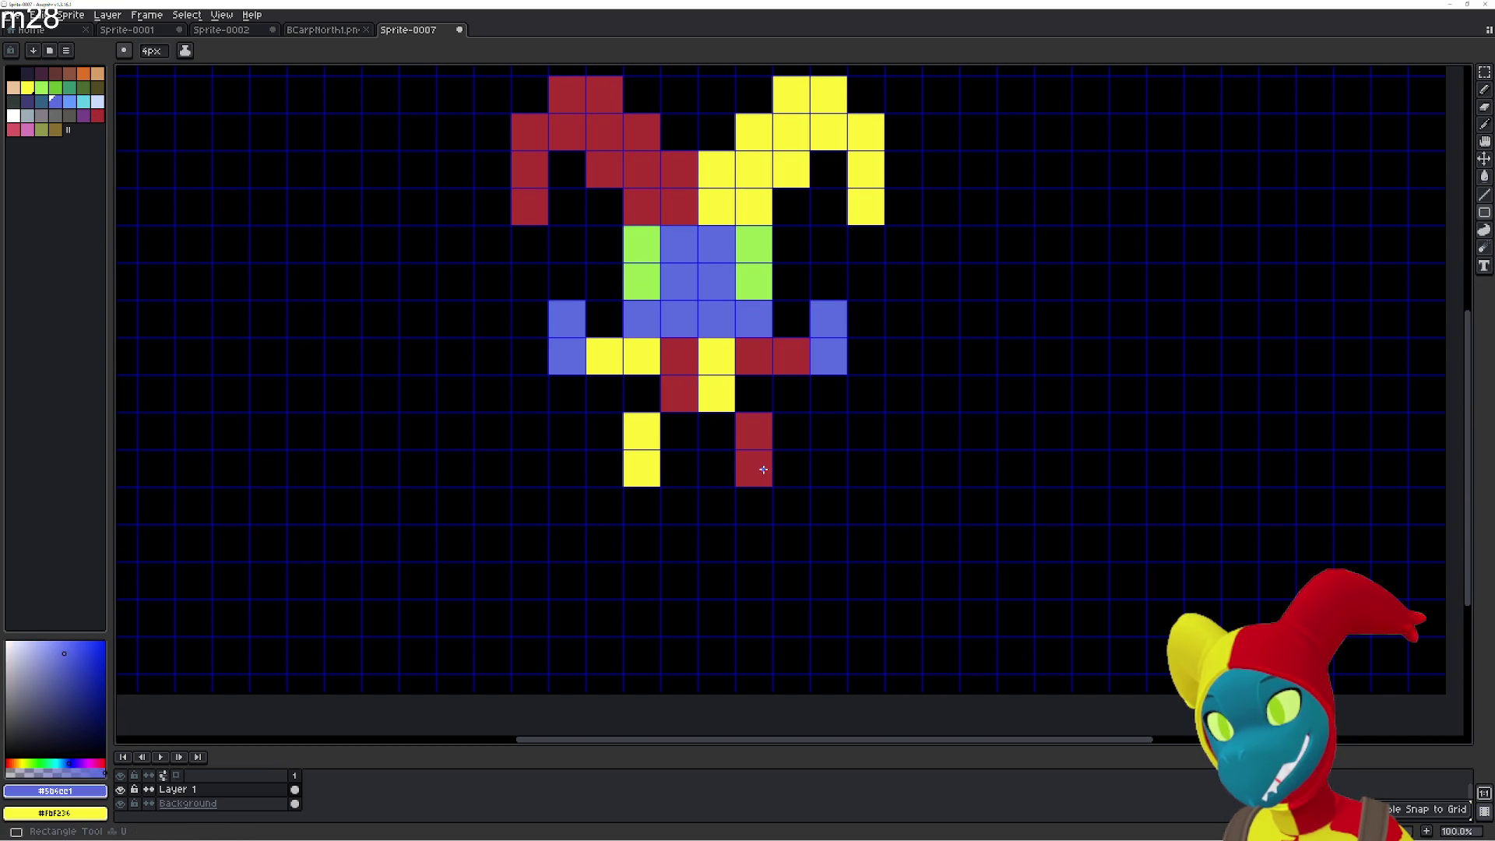
Widen the feet with one extra red cell on the right and one yellow cell on the left.
{"action": "left_click", "coordinate": [767, 469], "text": "alt"}
{"action": "left_click", "coordinate": [791, 471]}
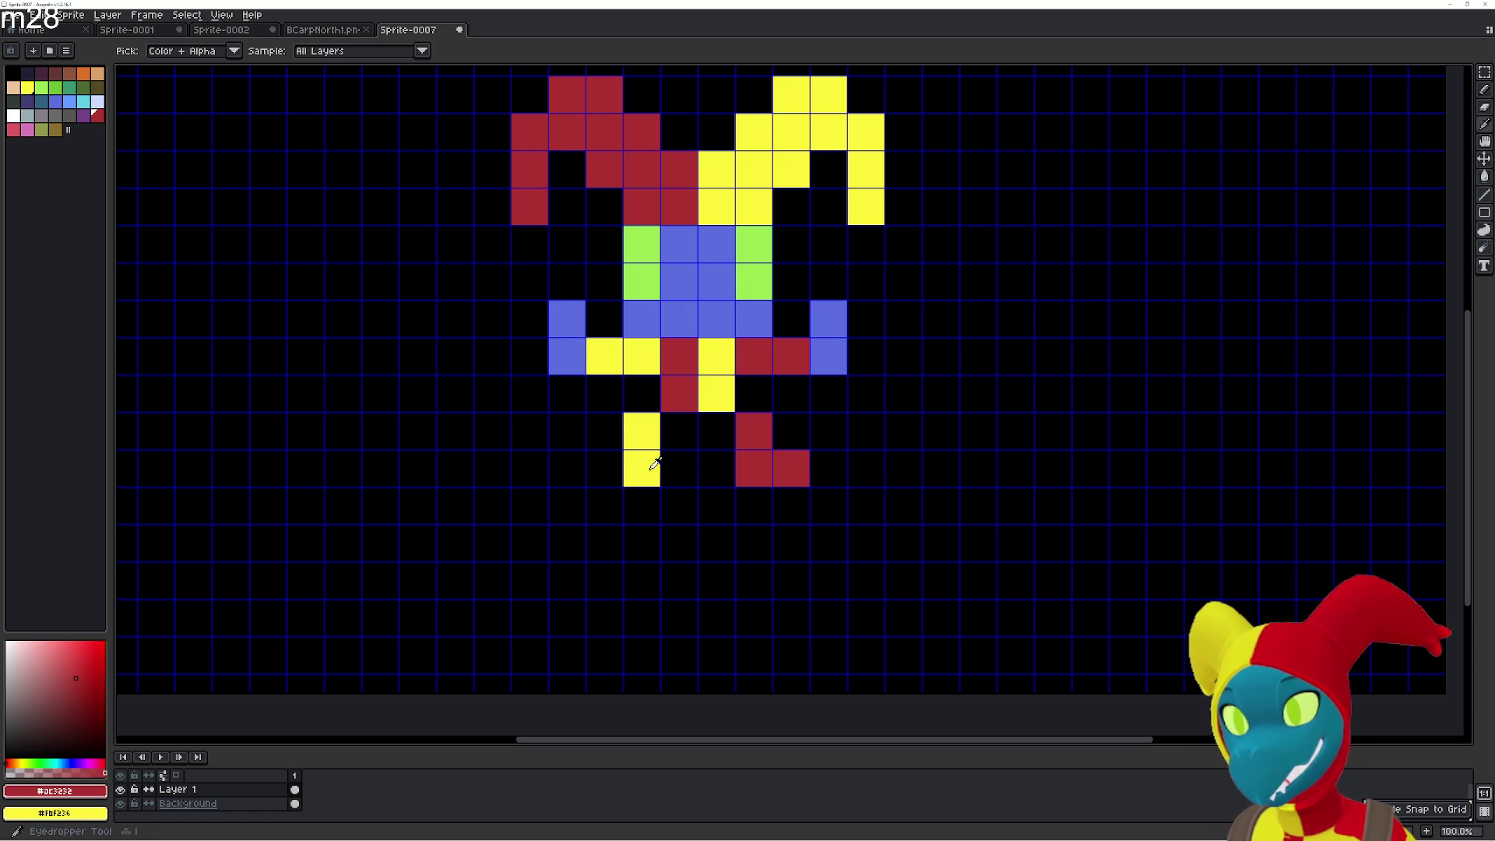
{"action": "left_click", "coordinate": [643, 467], "text": "alt"}
{"action": "left_click", "coordinate": [604, 468]}
{"action": "left_click_drag", "start_coordinate": [781, 467], "coordinate": [786, 514]}
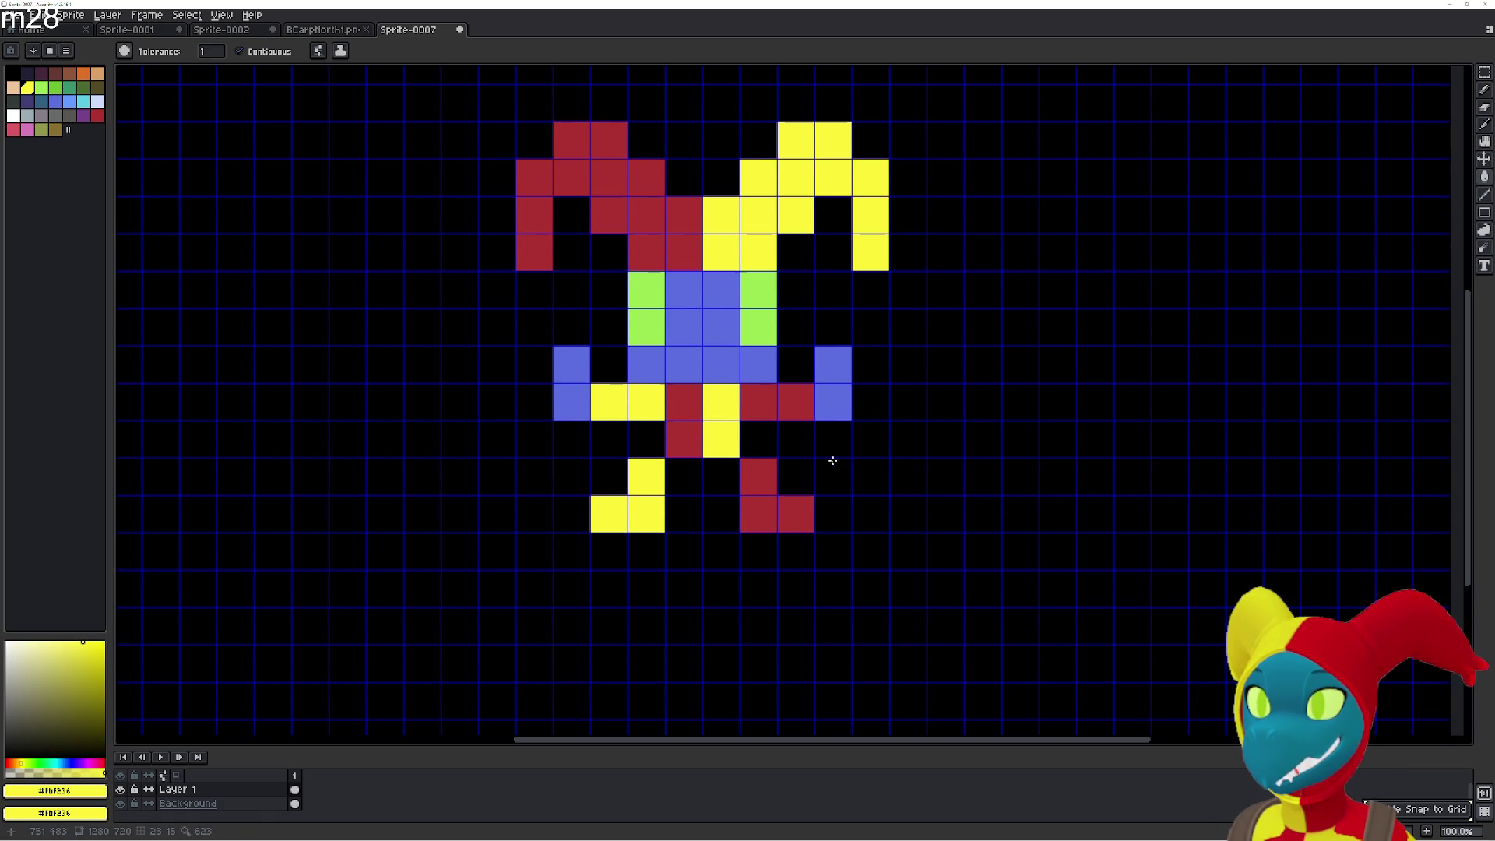
{"action": "scroll", "coordinate": [849, 448], "scroll_direction": "down", "scroll_amount": 1}
{"action": "scroll", "coordinate": [910, 467], "scroll_direction": "up", "scroll_amount": 1}
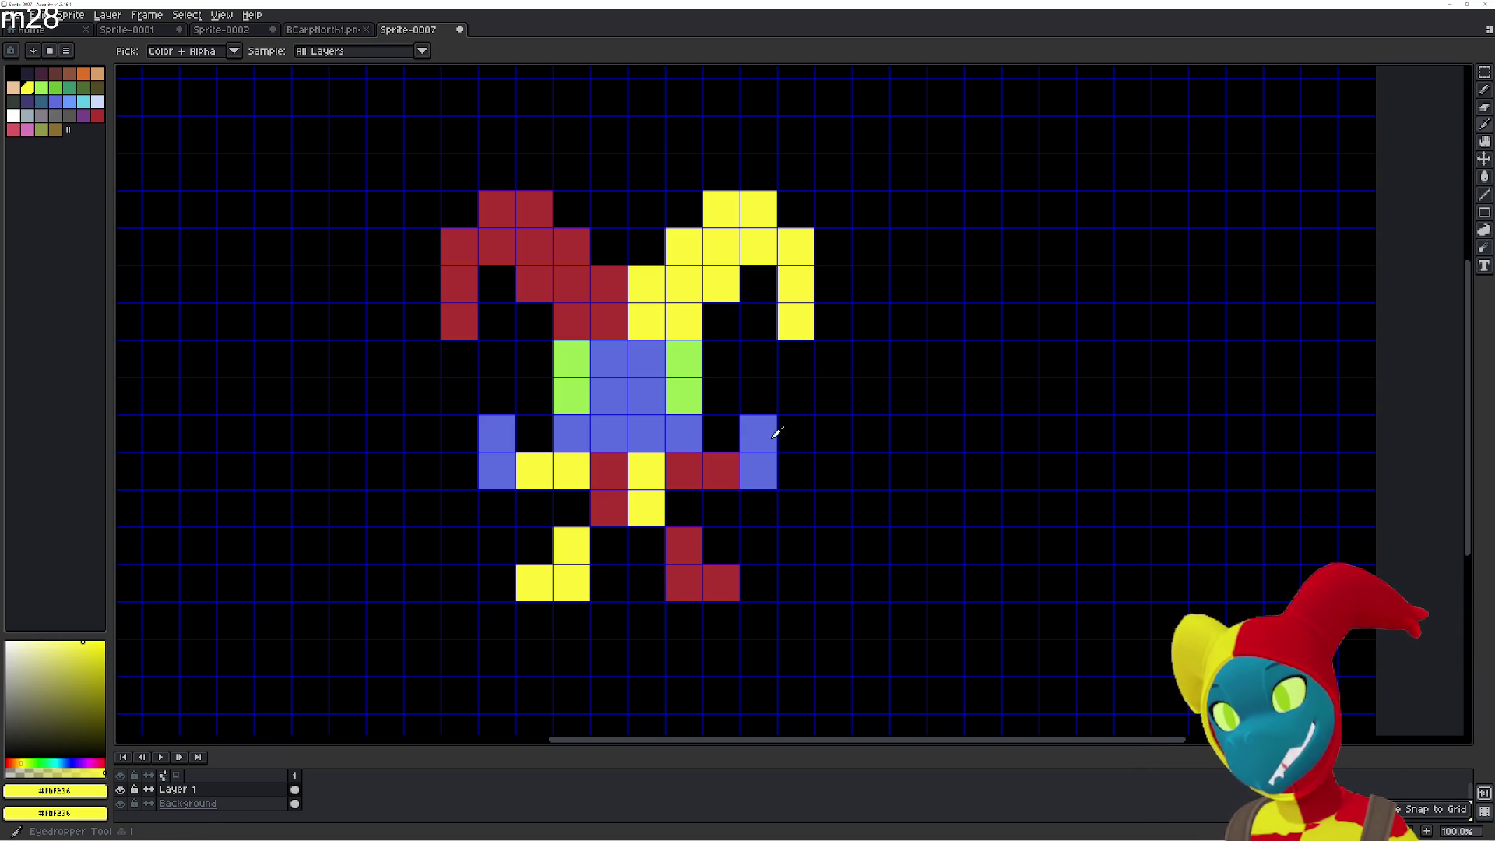
Fill the raised blue cells above both arms with black from the background.
{"action": "left_click", "coordinate": [799, 428], "text": "alt"}
{"action": "left_click", "coordinate": [759, 433]}
{"action": "left_click", "coordinate": [499, 434]}
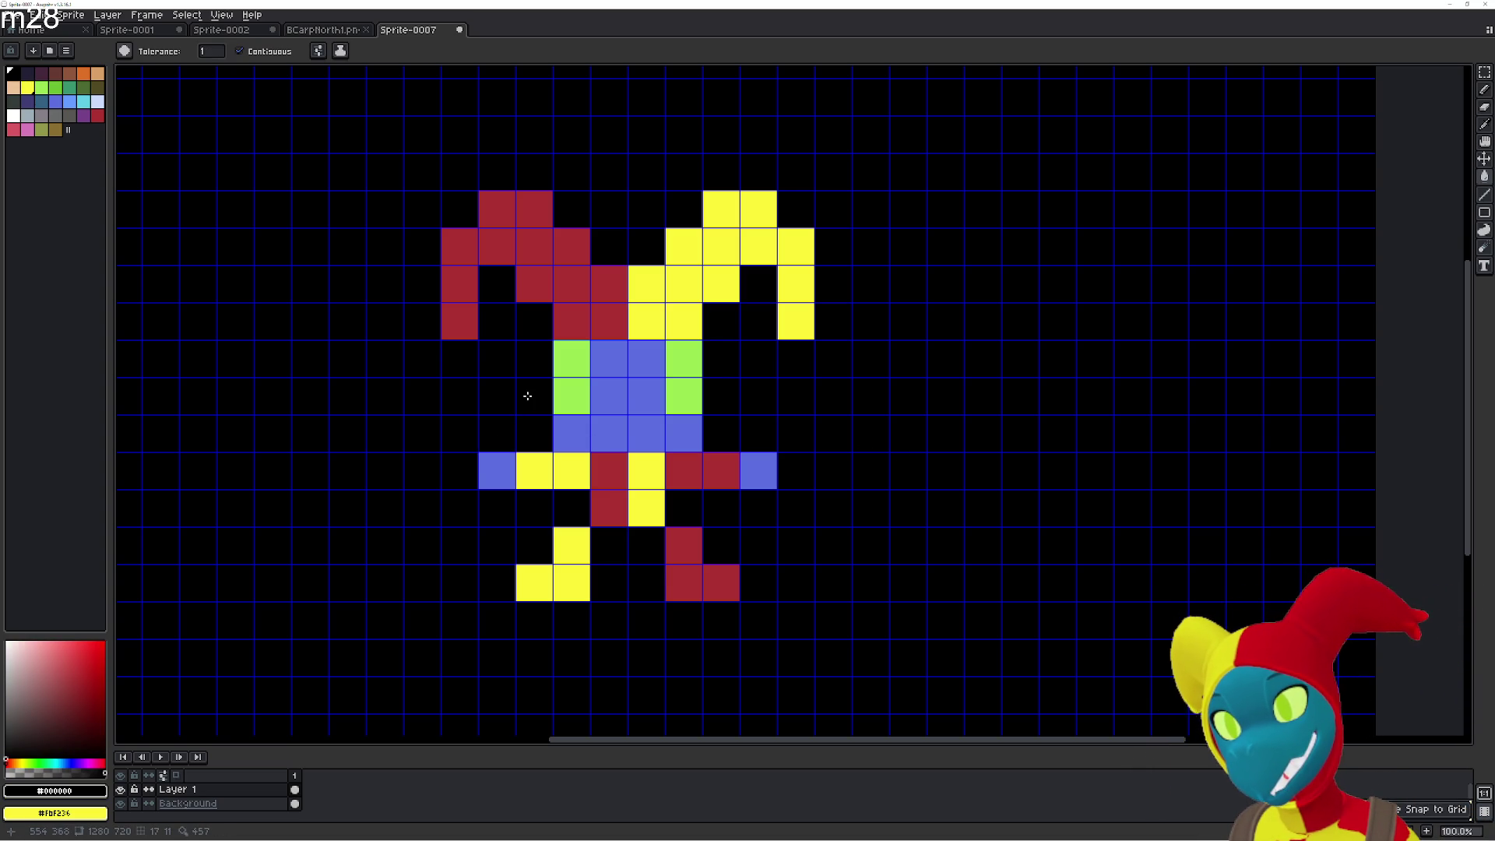
{"action": "mouse_move", "coordinate": [543, 399]}
{"action": "left_mouse_down"}
{"action": "mouse_move", "coordinate": [558, 355]}
{"action": "mouse_move", "coordinate": [590, 375]}
{"action": "left_mouse_up"}
Turn two neighbouring blue cells in the lower body white.
{"action": "key", "text": "i"}
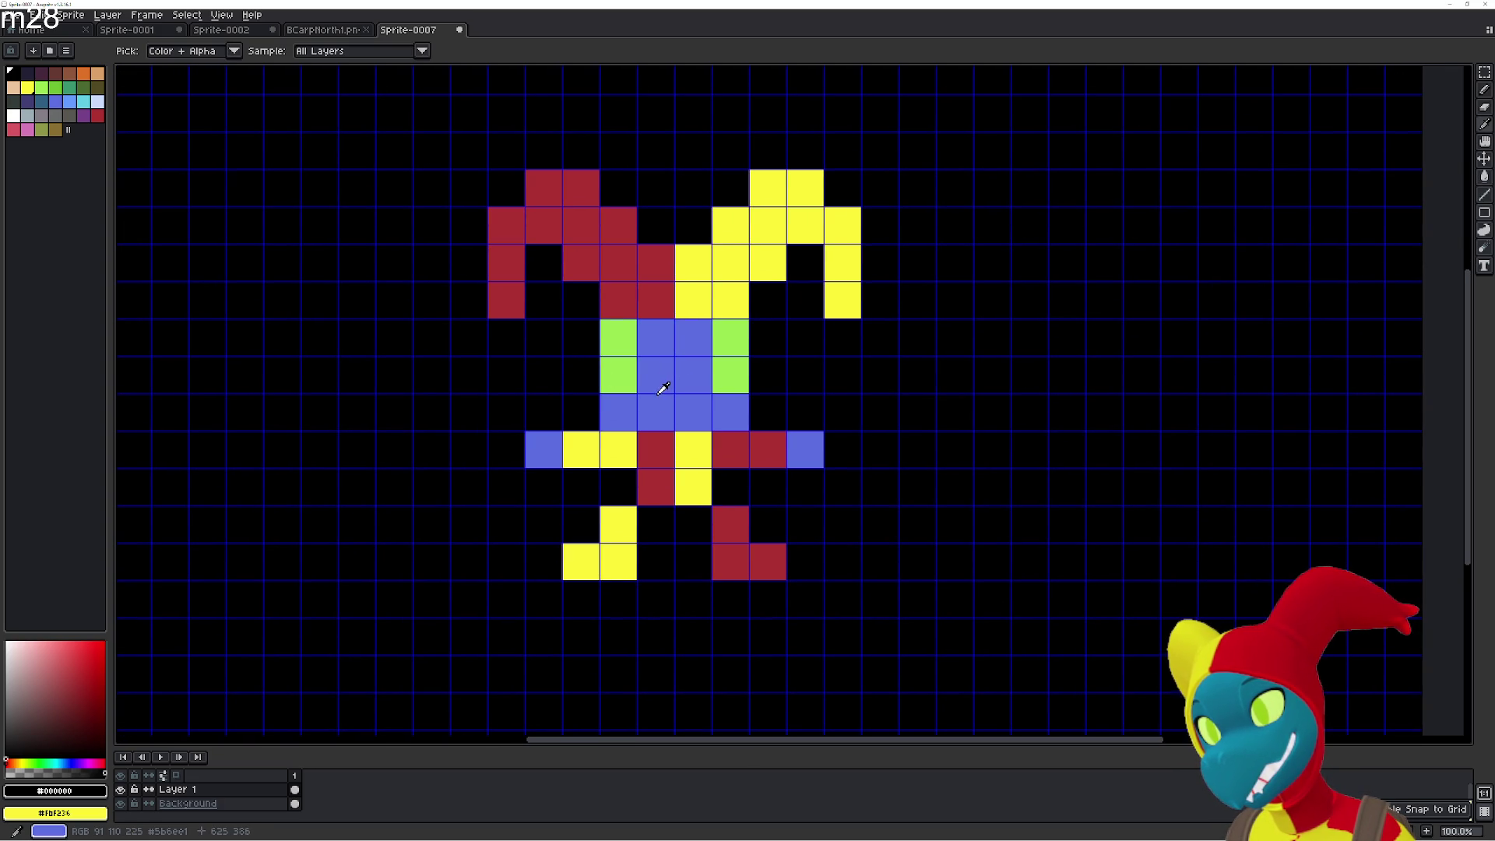
{"action": "left_click", "coordinate": [13, 115]}
{"action": "key", "text": "g"}
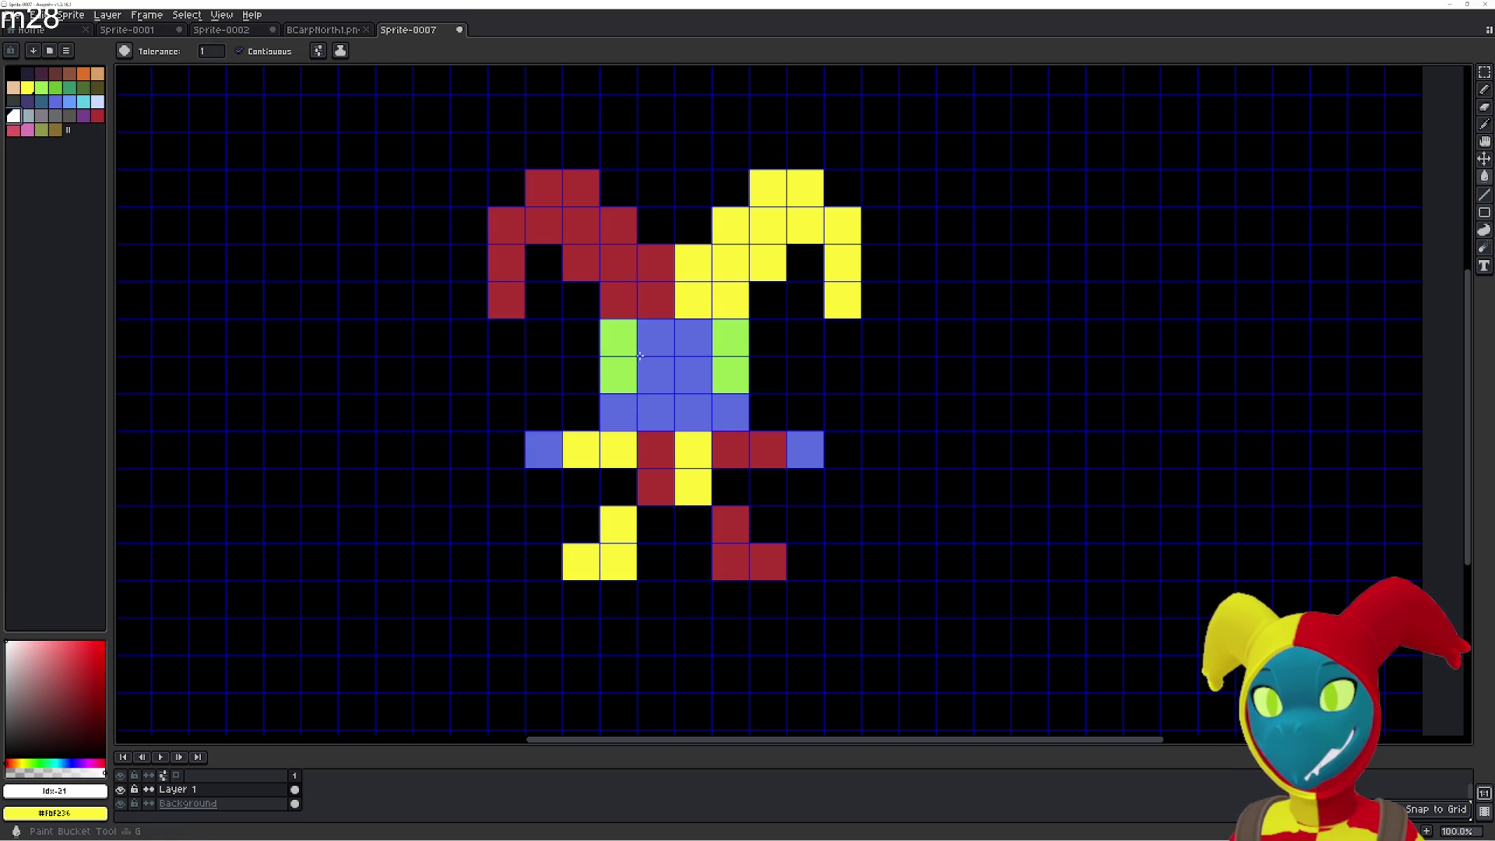
{"action": "left_click", "coordinate": [663, 417]}
{"action": "left_click", "coordinate": [680, 426]}
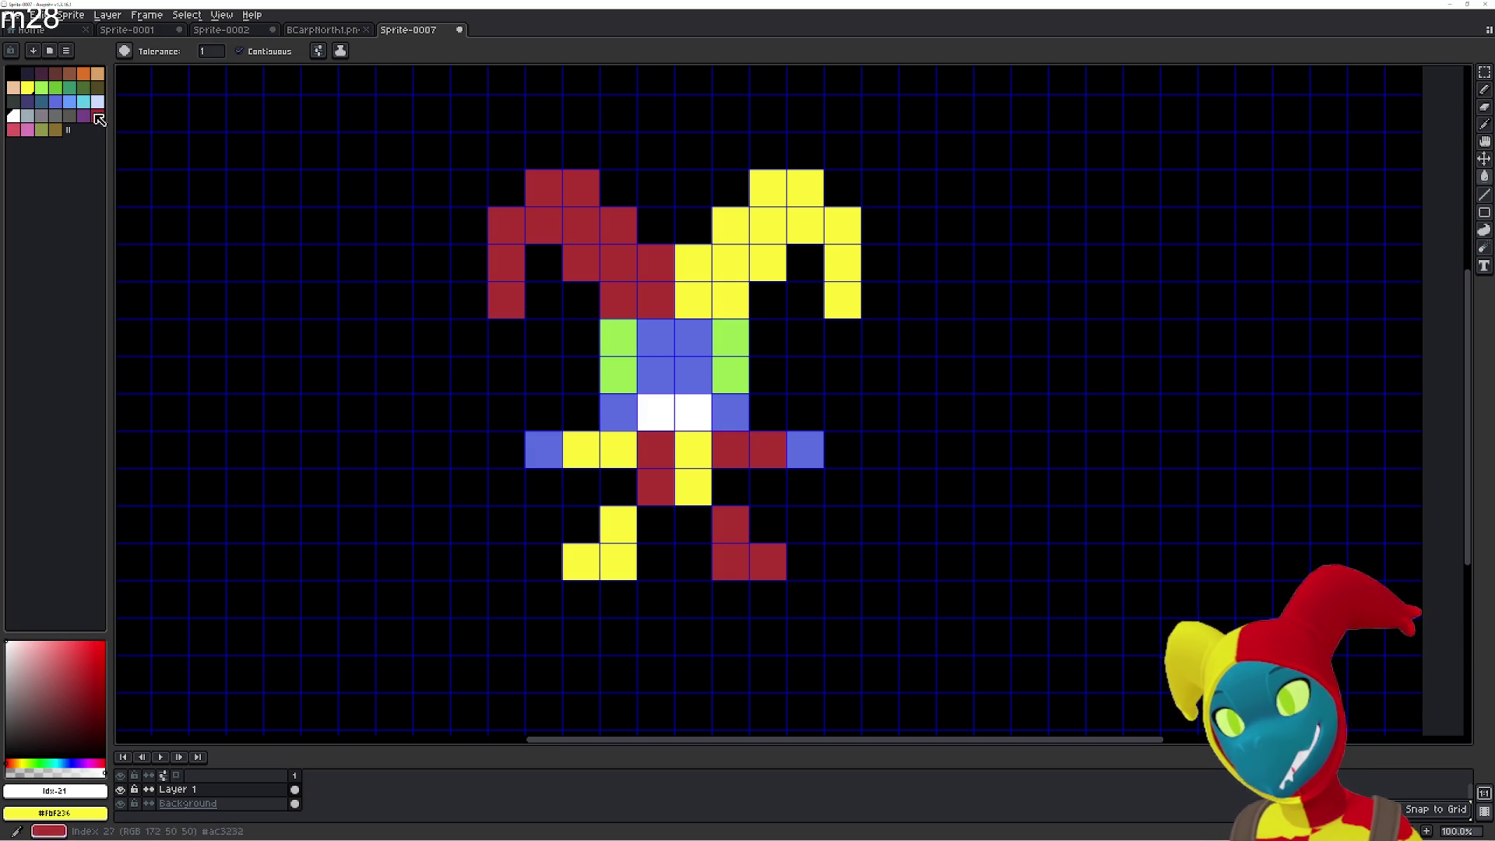
Test dark green on the lower and upper green body cells, undoing both tries.
{"action": "left_click", "coordinate": [60, 89]}
{"action": "left_click", "coordinate": [619, 376]}
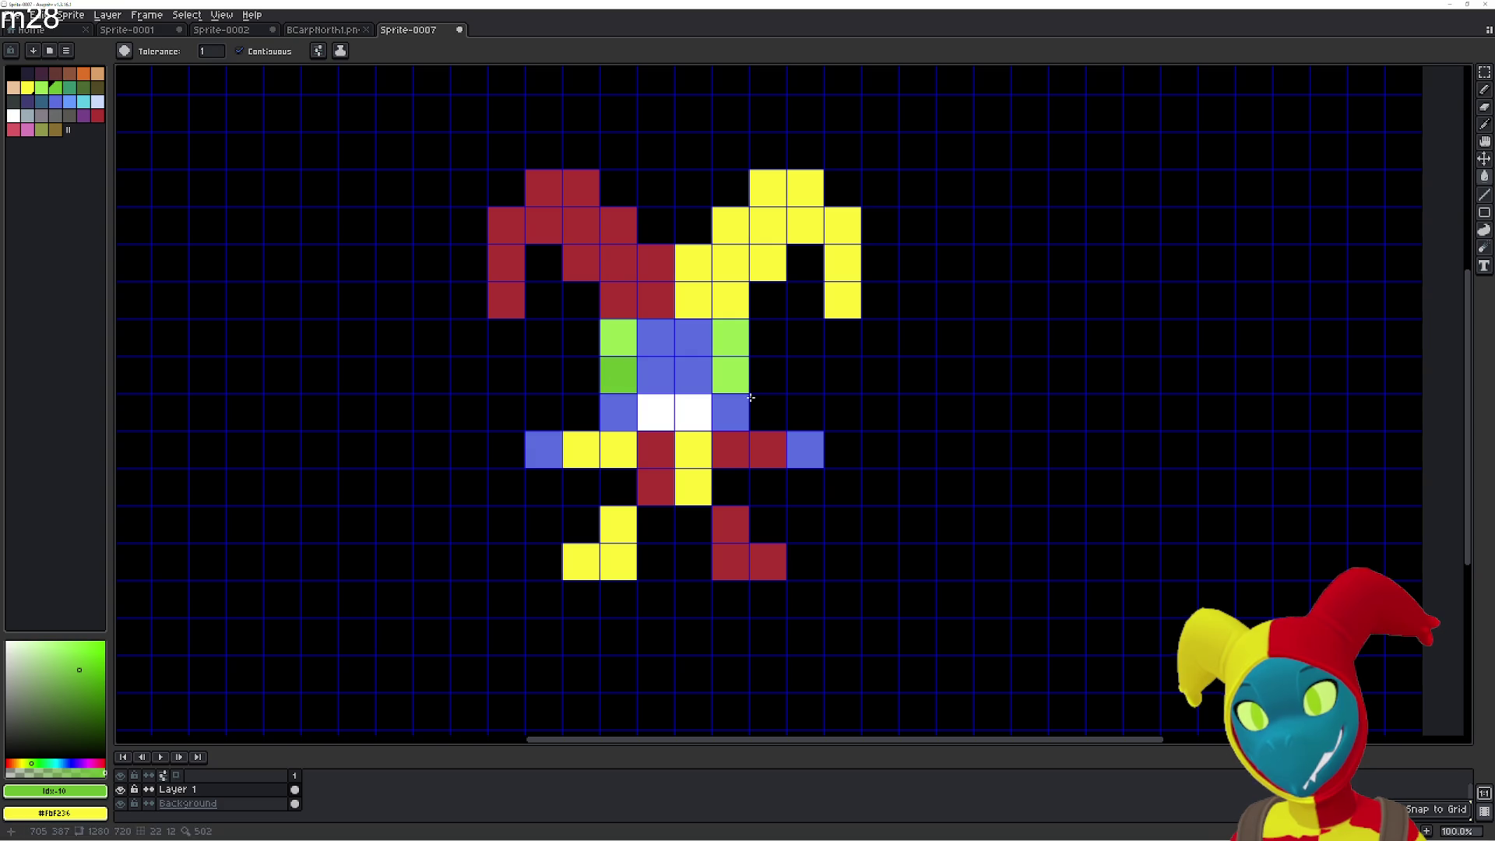
{"action": "left_click", "coordinate": [731, 375]}
{"action": "key", "text": "ctrl+z"}
{"action": "key", "text": "ctrl+z"}
{"action": "left_click", "coordinate": [619, 337]}
{"action": "left_click", "coordinate": [730, 338]}
{"action": "key", "text": "ctrl+z"}
{"action": "key", "text": "ctrl+z"}
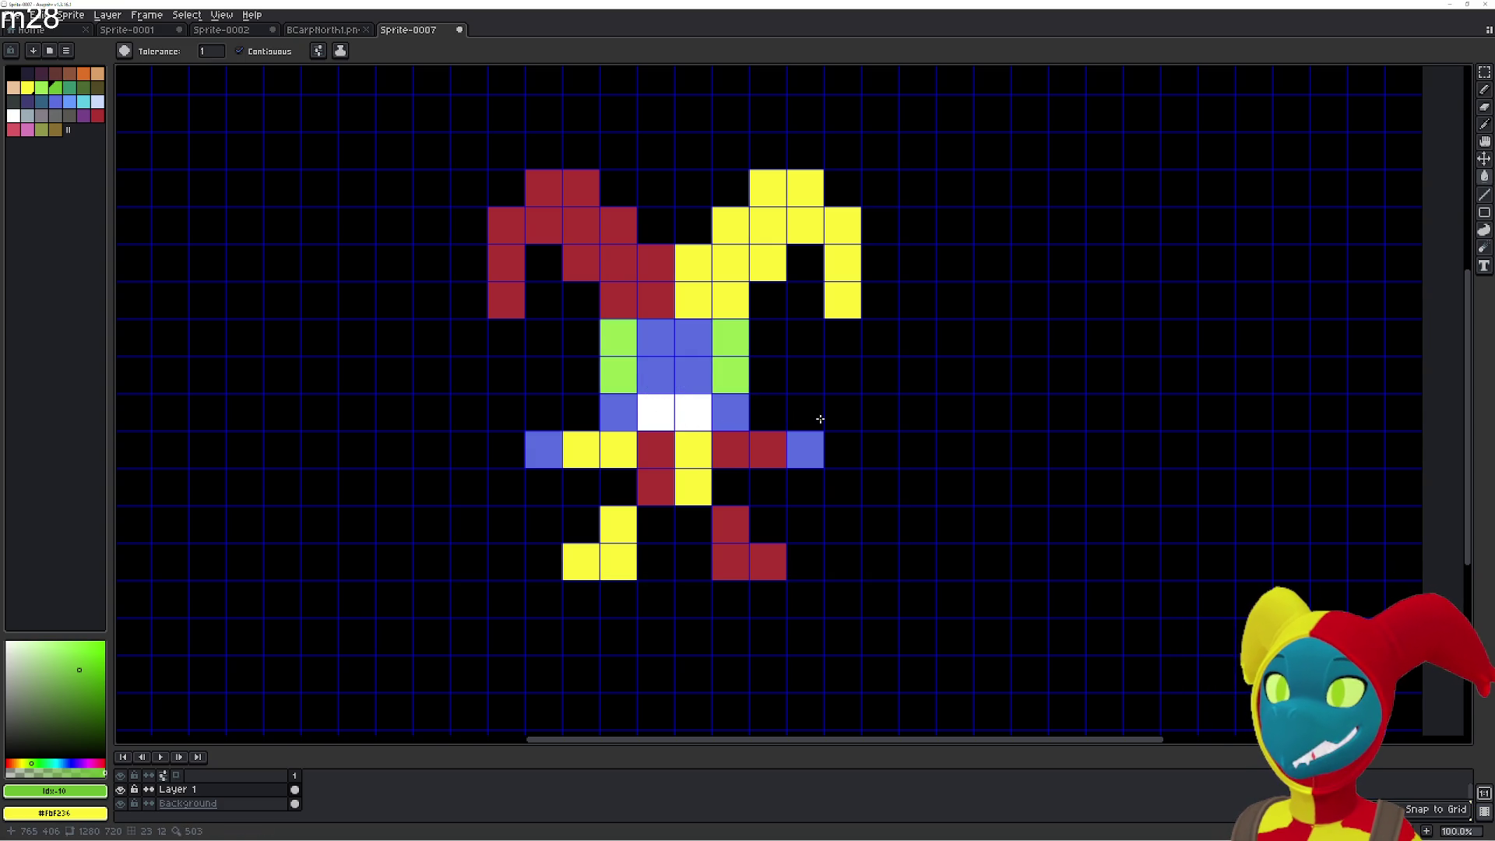
Zoom the canvas out to 50% so the full jester sprite fits in view.
{"action": "scroll", "coordinate": [895, 400], "scroll_direction": "down", "scroll_amount": 3}
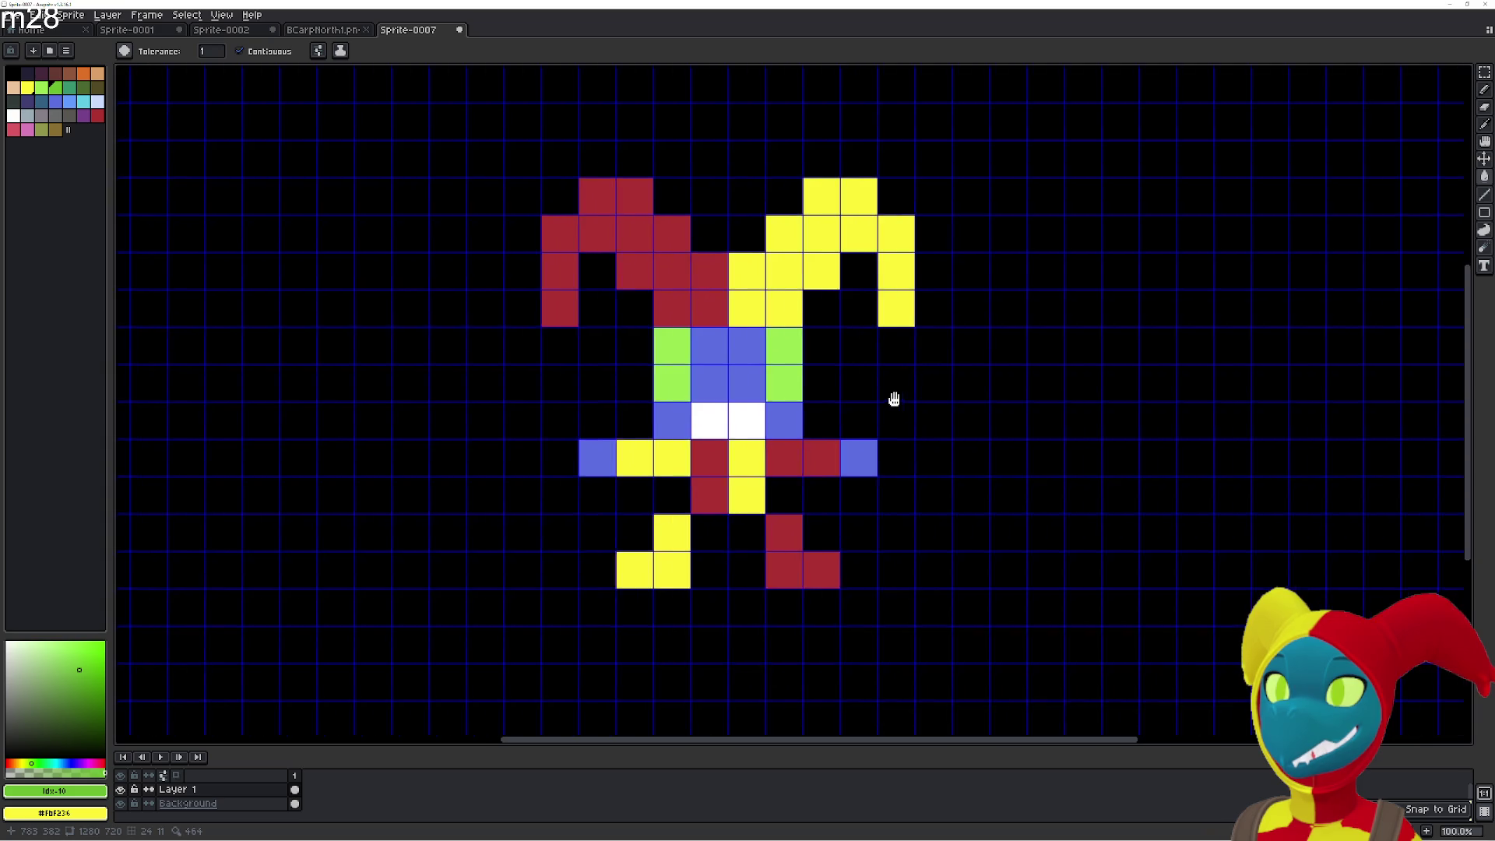
{"action": "scroll", "coordinate": [923, 388], "scroll_direction": "up", "scroll_amount": 1}
{"action": "scroll", "coordinate": [807, 372], "scroll_direction": "up", "scroll_amount": 2}
{"action": "scroll", "coordinate": [806, 372], "scroll_direction": "down", "scroll_amount": 2}
{"action": "left_click", "coordinate": [151, 17]}
{"action": "mouse_move", "coordinate": [187, 15]}
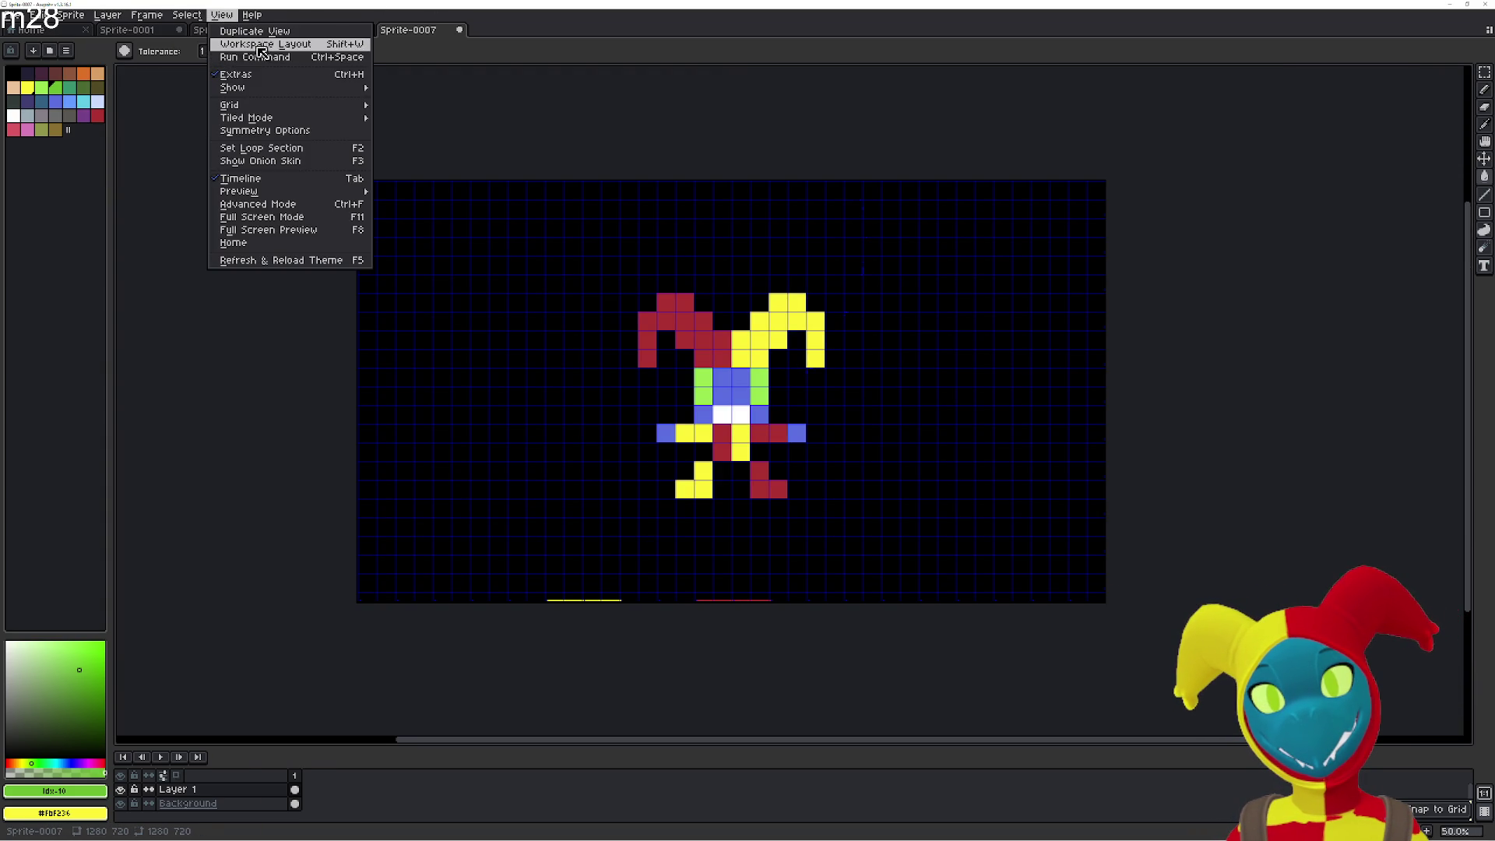
Open the sprite preview window with View > Preview > Preview.
{"action": "mouse_move", "coordinate": [274, 193]}
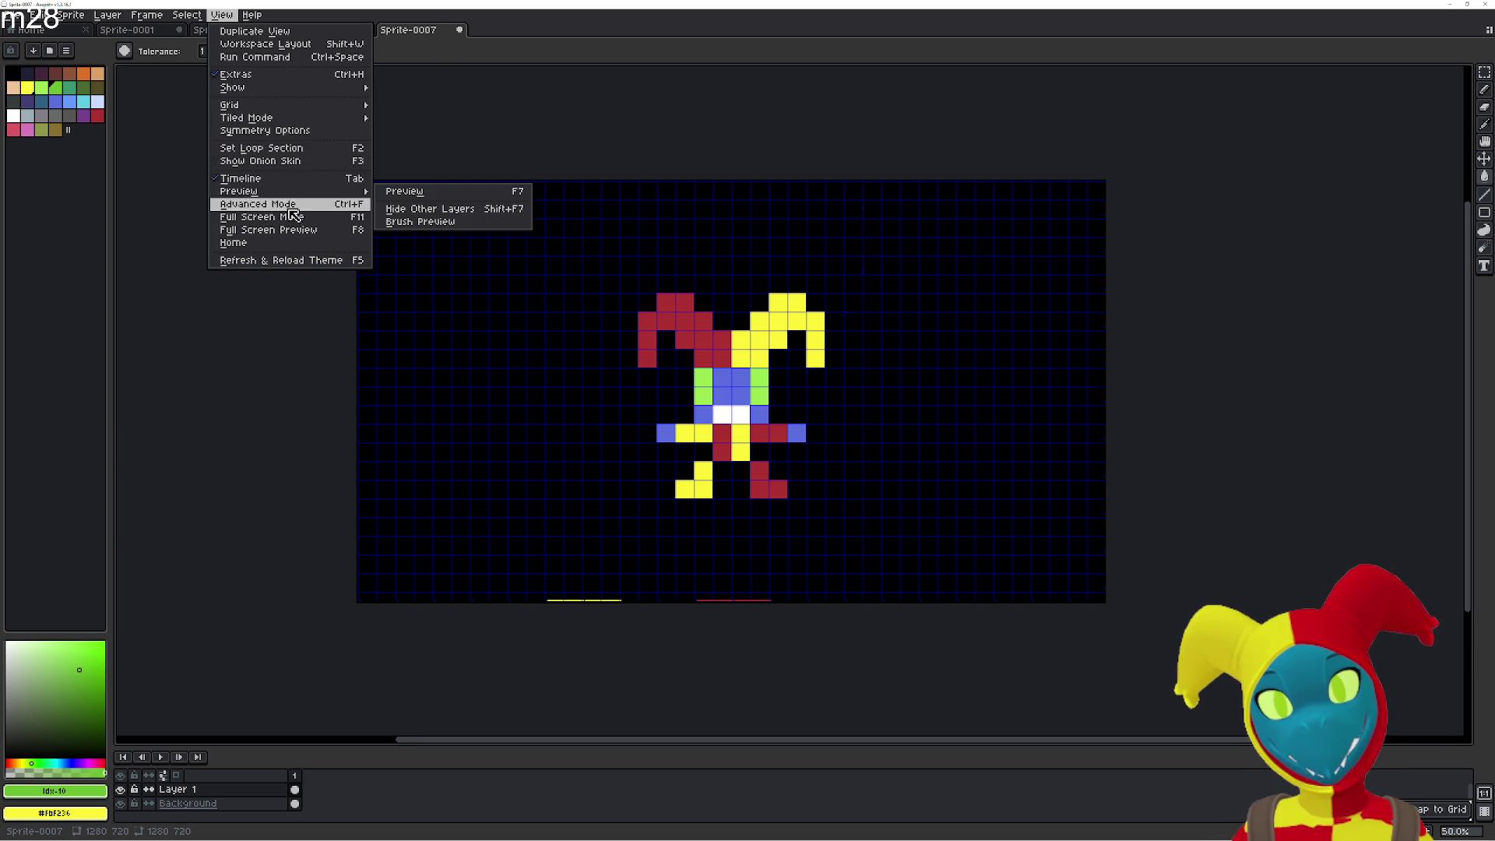
{"action": "left_click", "coordinate": [427, 190]}
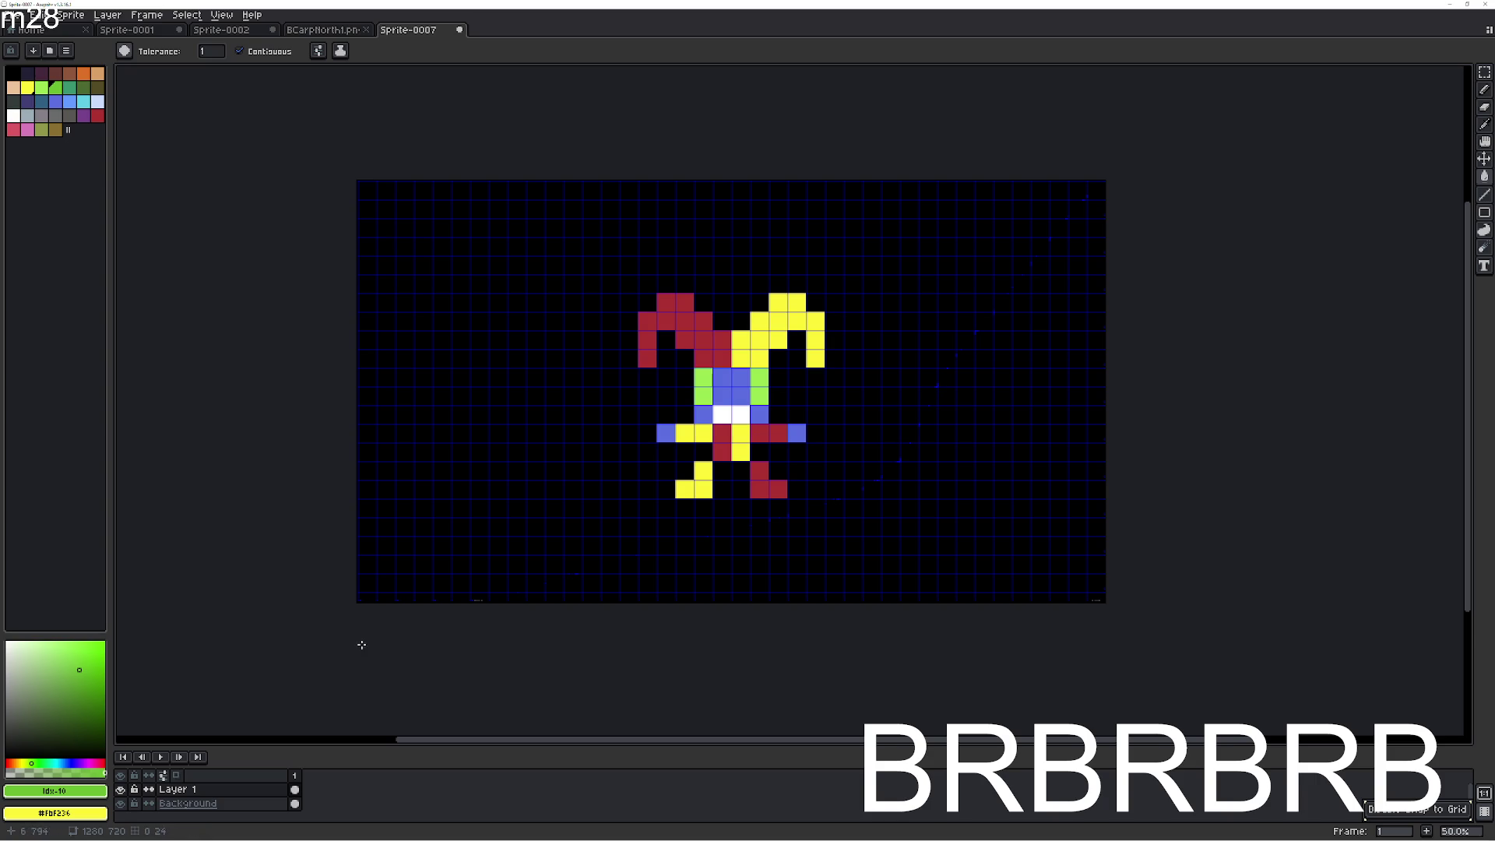
Select all and delete the jester, then set grey (RGB 132 126 135) as the drawing colour.
{"action": "key", "text": "ctrl+a"}
{"action": "key", "text": "ctrl+t"}
{"action": "key", "text": "Delete"}
{"action": "scroll", "coordinate": [582, 452], "scroll_direction": "up", "scroll_amount": 2}
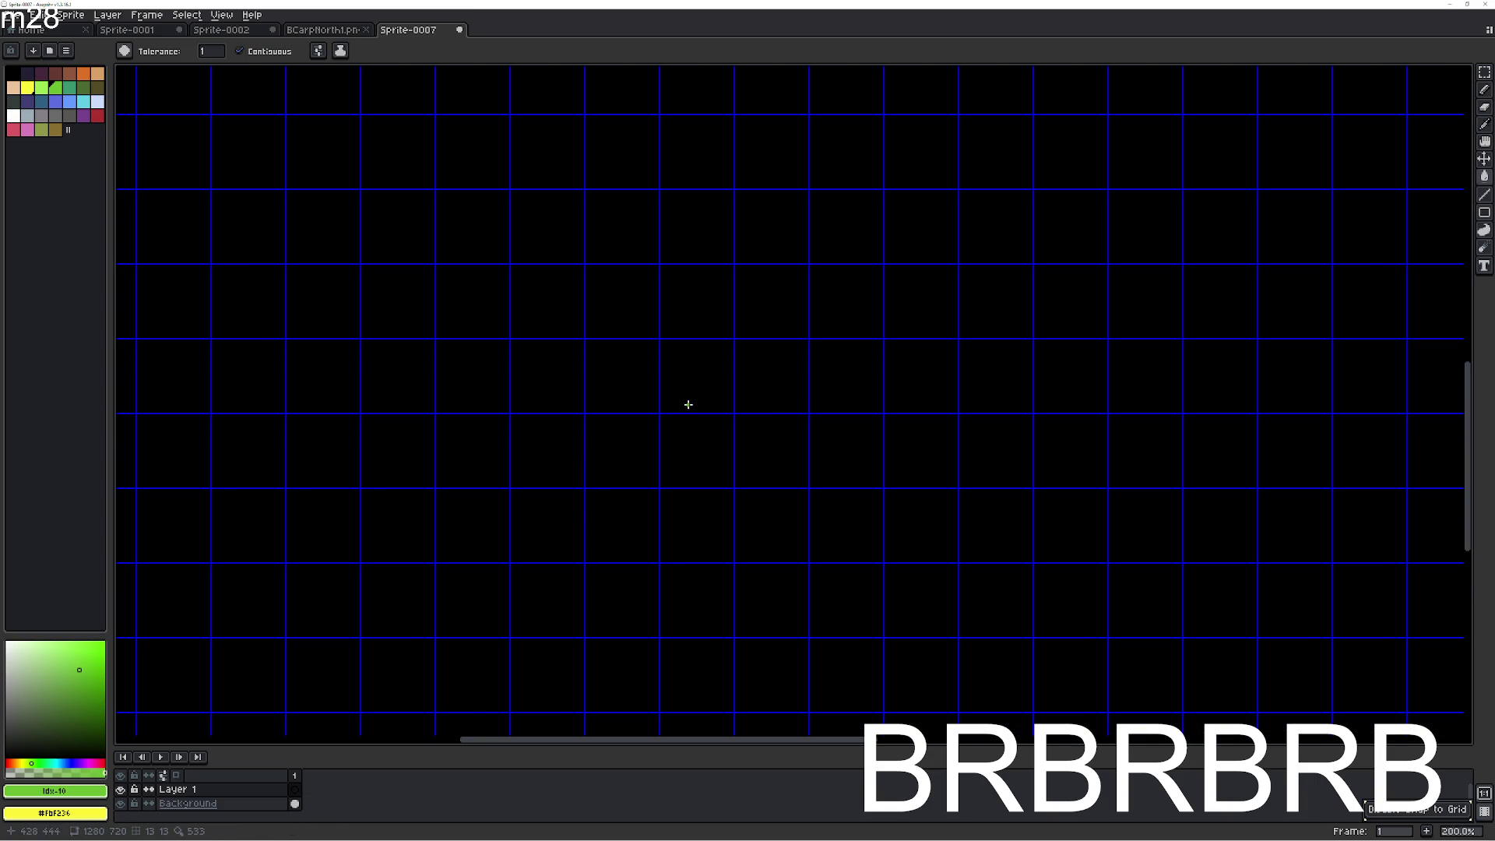
{"action": "scroll", "coordinate": [663, 431], "scroll_direction": "down", "scroll_amount": 1}
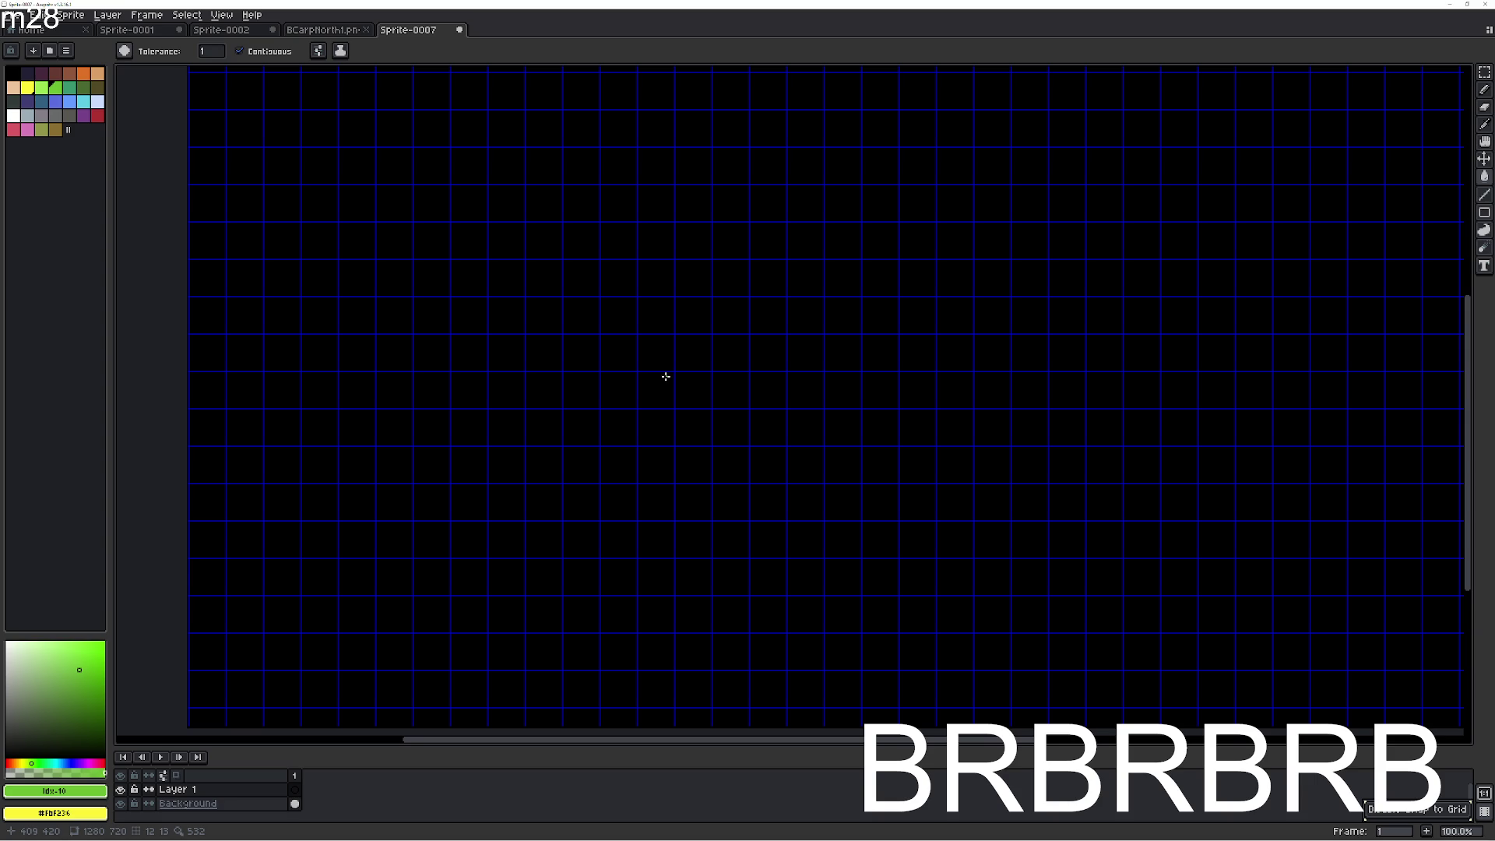
{"action": "scroll", "coordinate": [673, 377], "scroll_direction": "down", "scroll_amount": 1}
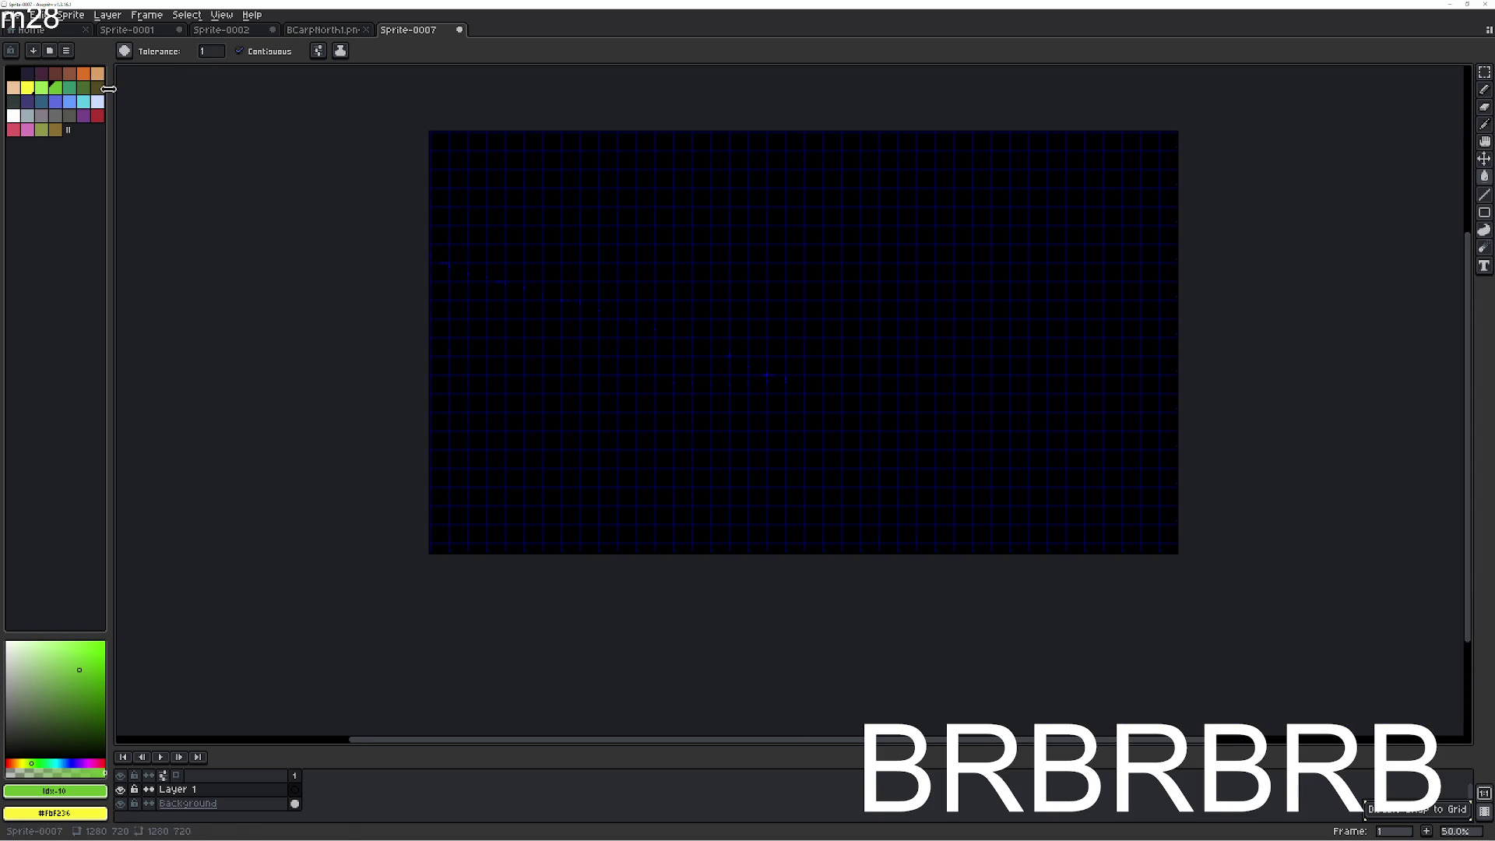
{"action": "left_click", "coordinate": [48, 119]}
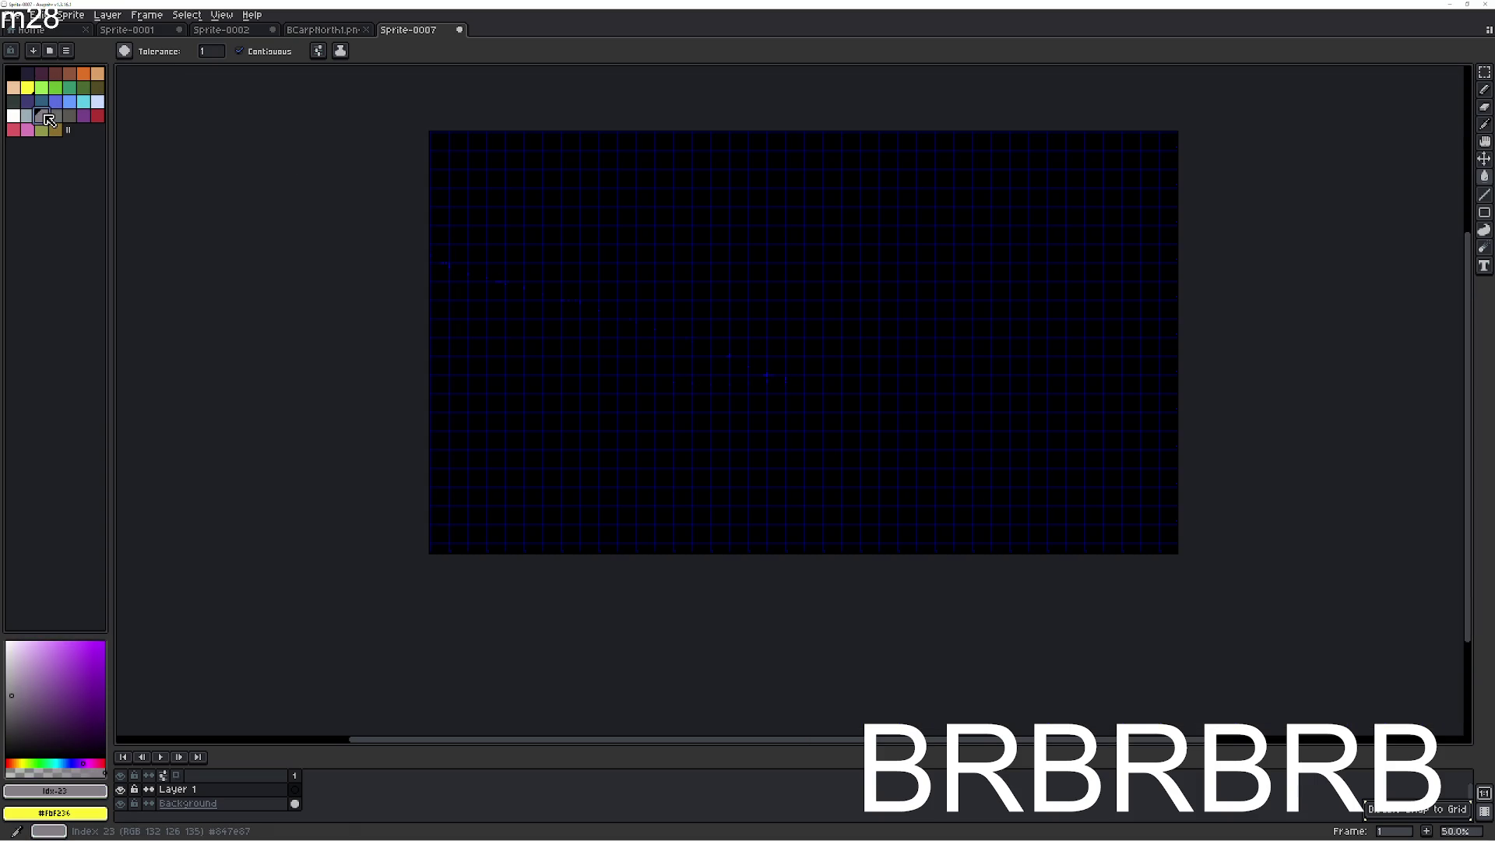
{"action": "scroll", "coordinate": [527, 194], "scroll_direction": "up", "scroll_amount": 1}
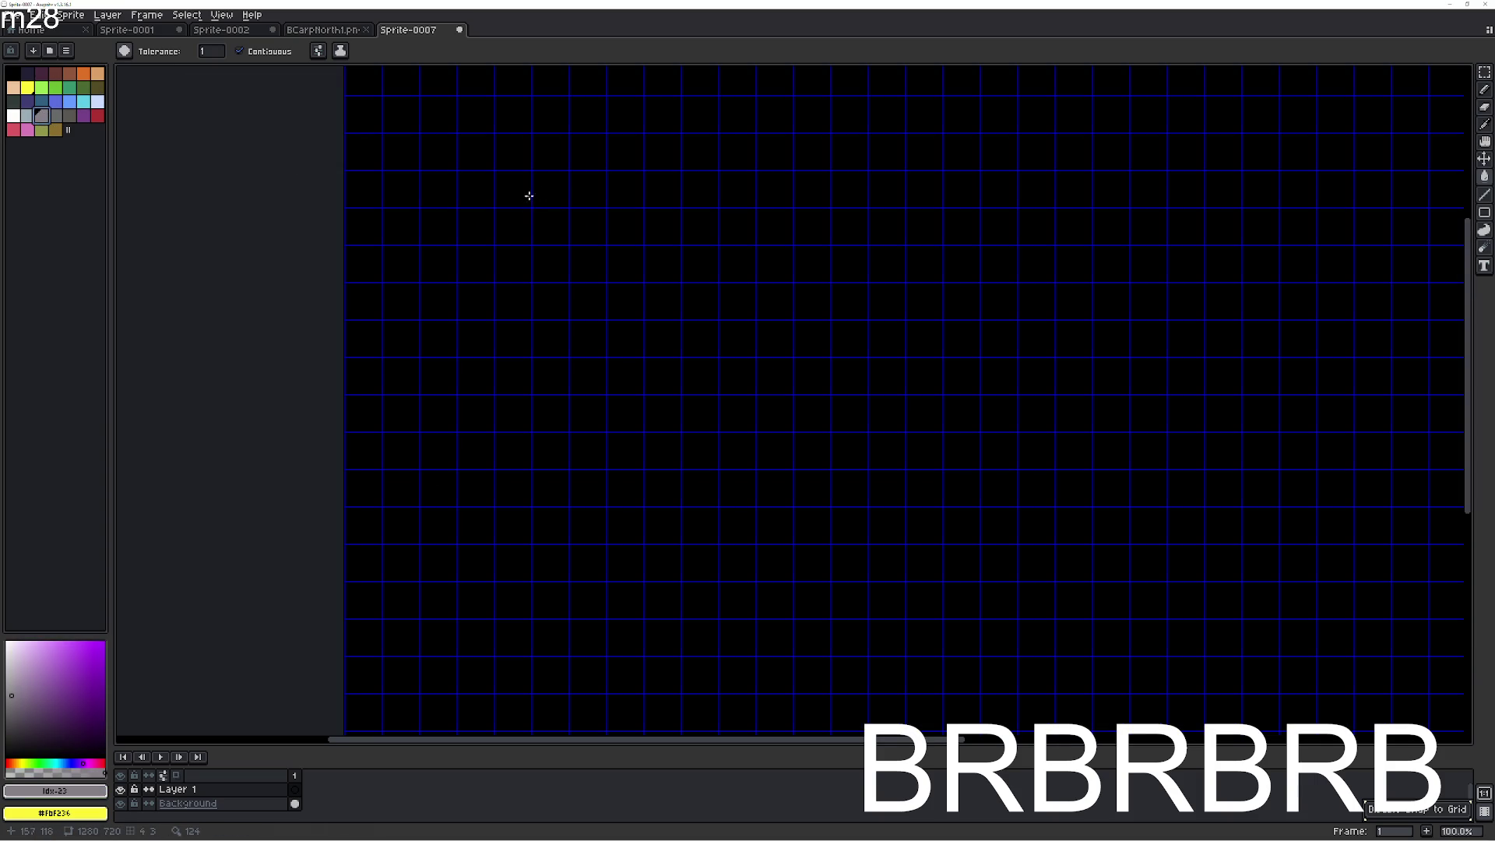
Fill grey cells to build the blocky letter A with two columns and a crossbar.
{"action": "left_click", "coordinate": [460, 201]}
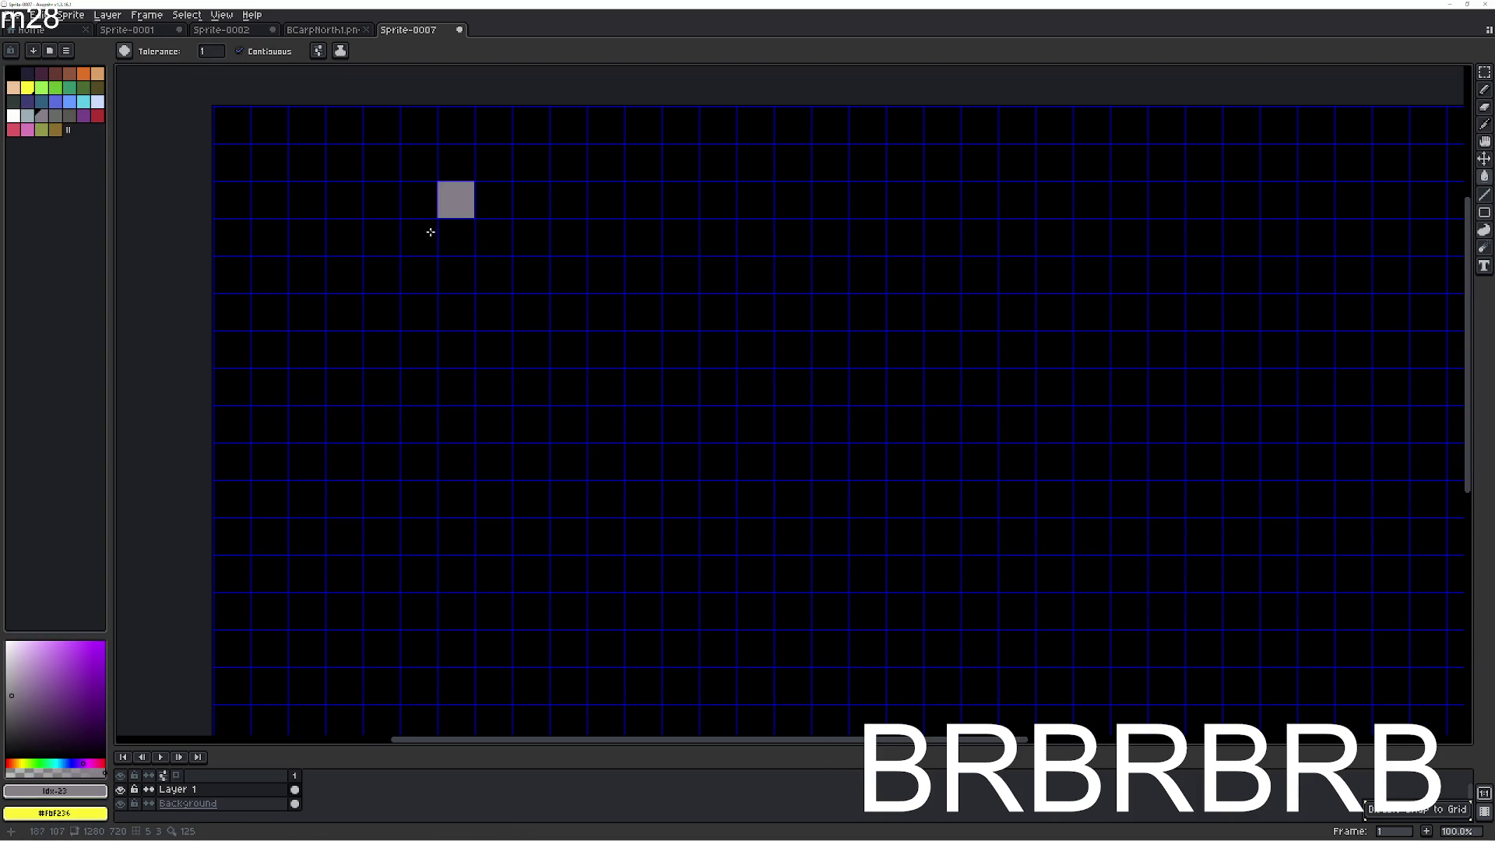
{"action": "left_click", "coordinate": [419, 199]}
{"action": "left_click", "coordinate": [414, 237]}
{"action": "left_click", "coordinate": [418, 282]}
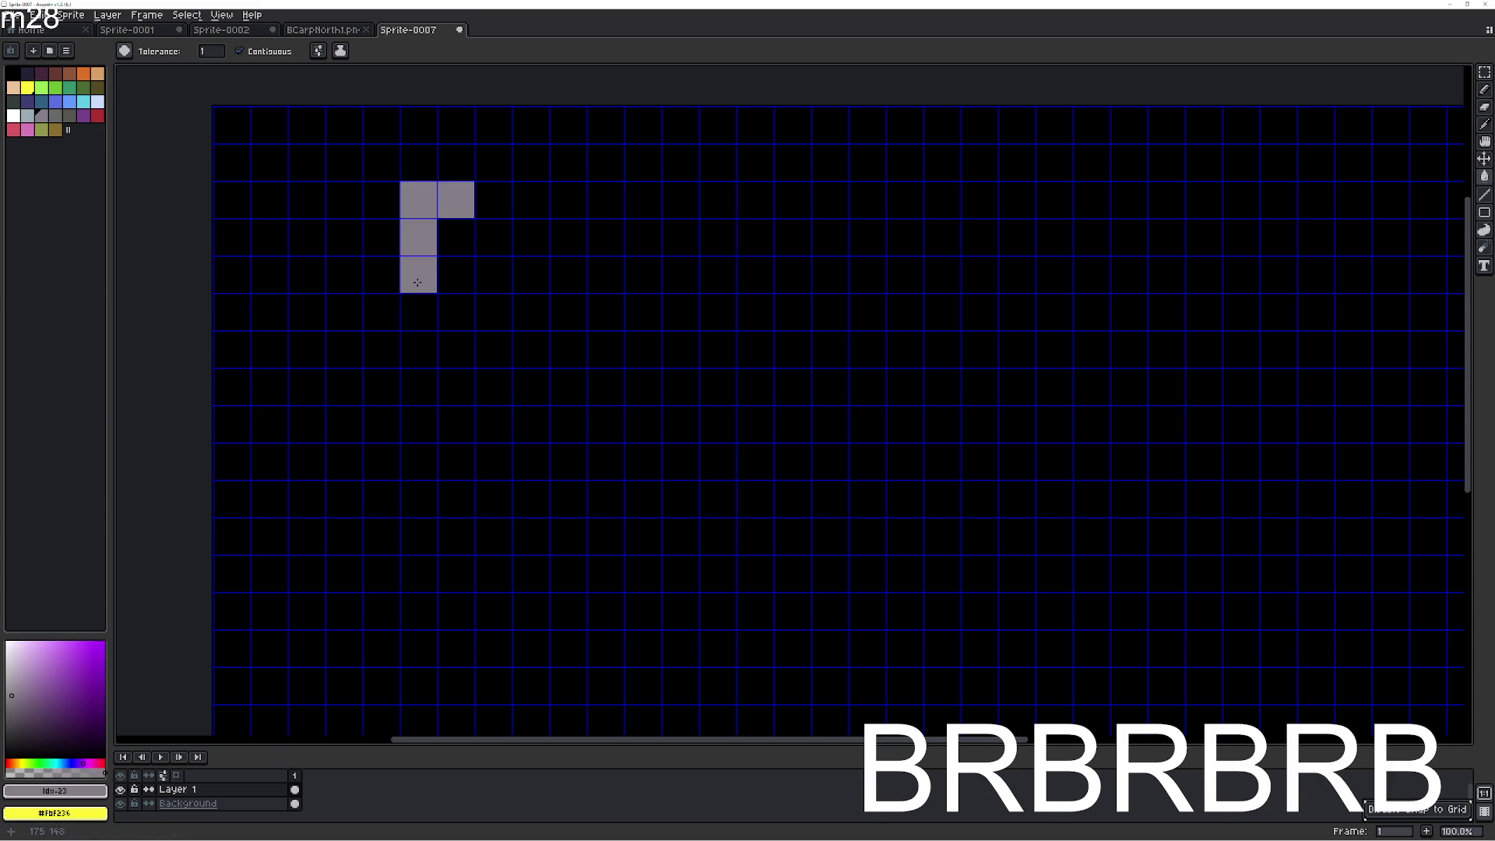
{"action": "left_click", "coordinate": [493, 199]}
{"action": "left_click", "coordinate": [493, 236]}
{"action": "left_click", "coordinate": [493, 273]}
{"action": "left_click", "coordinate": [493, 311]}
{"action": "left_click", "coordinate": [419, 311]}
{"action": "left_click", "coordinate": [457, 277]}
Build the blocky S beside the A and extend the A's legs down one row.
{"action": "left_click", "coordinate": [568, 199]}
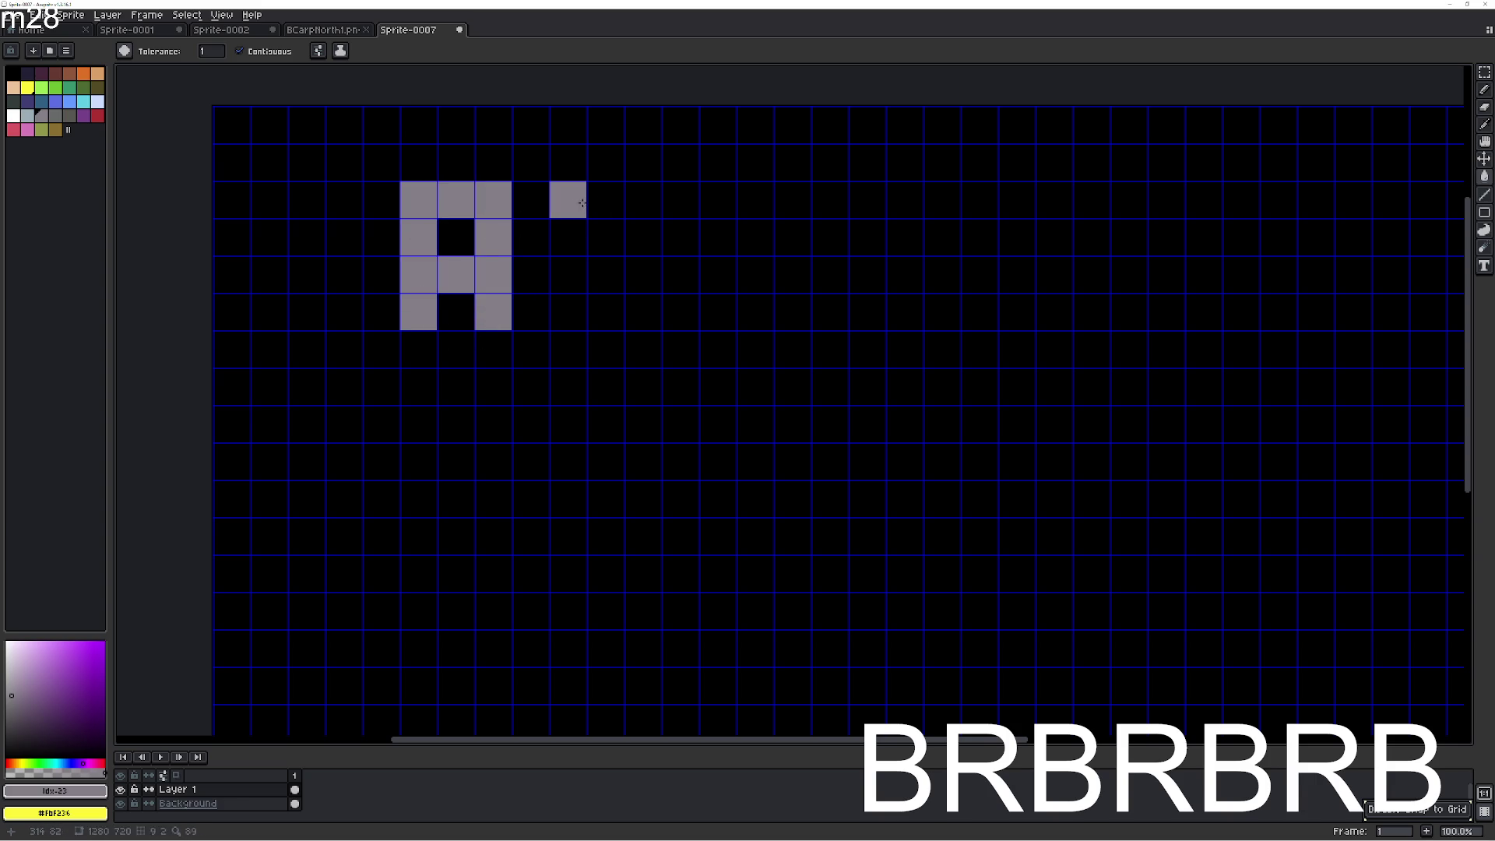
{"action": "left_click", "coordinate": [605, 199]}
{"action": "left_click", "coordinate": [643, 199]}
{"action": "left_click", "coordinate": [568, 236]}
{"action": "left_click", "coordinate": [568, 274]}
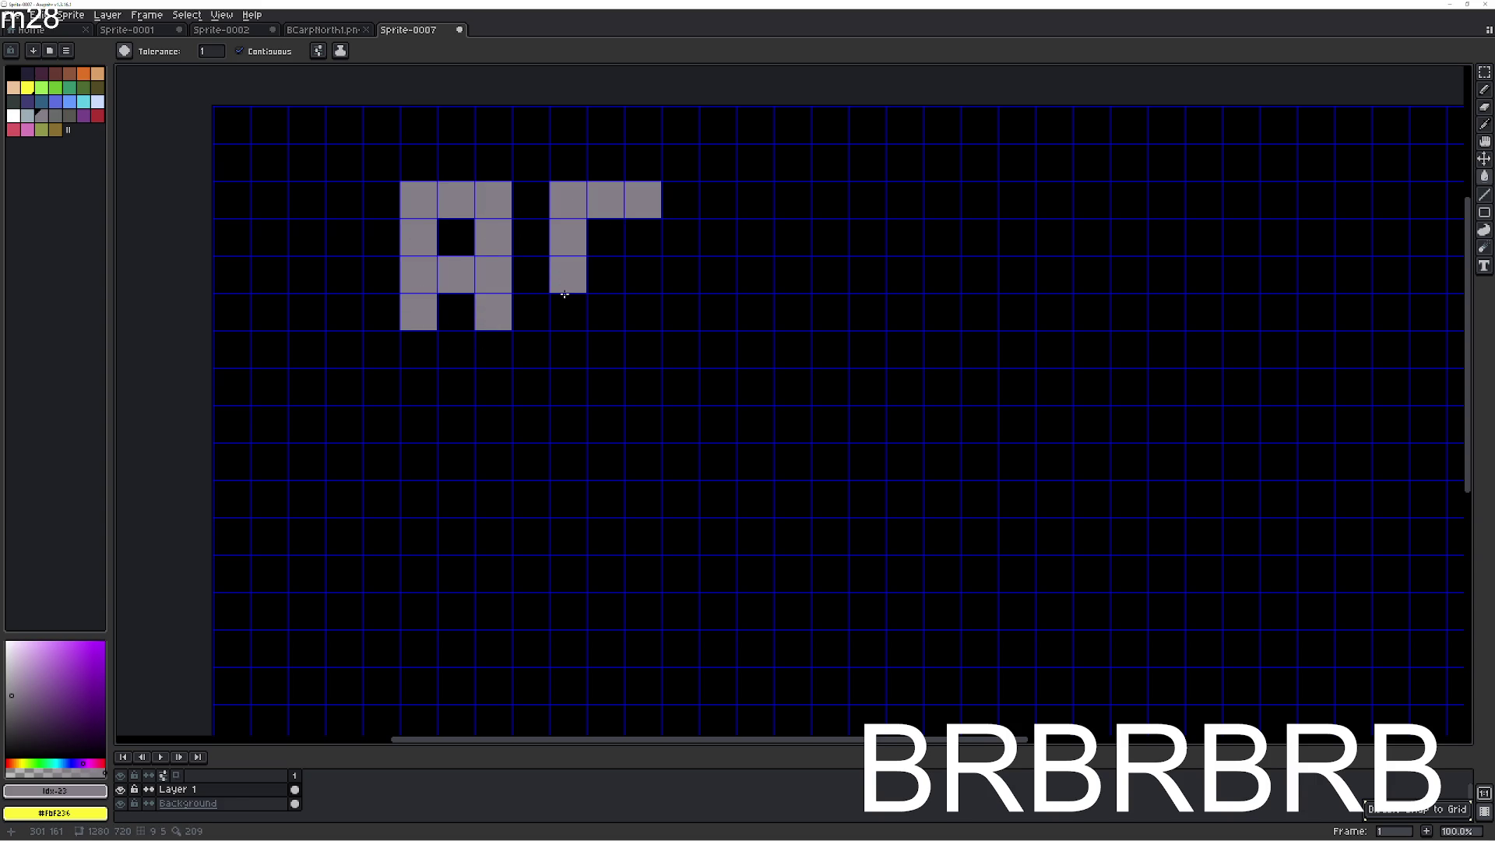
{"action": "left_click", "coordinate": [605, 274]}
{"action": "left_click", "coordinate": [643, 274]}
{"action": "left_click", "coordinate": [643, 312]}
{"action": "left_click", "coordinate": [633, 345]}
{"action": "left_click", "coordinate": [605, 349]}
{"action": "left_click", "coordinate": [582, 358]}
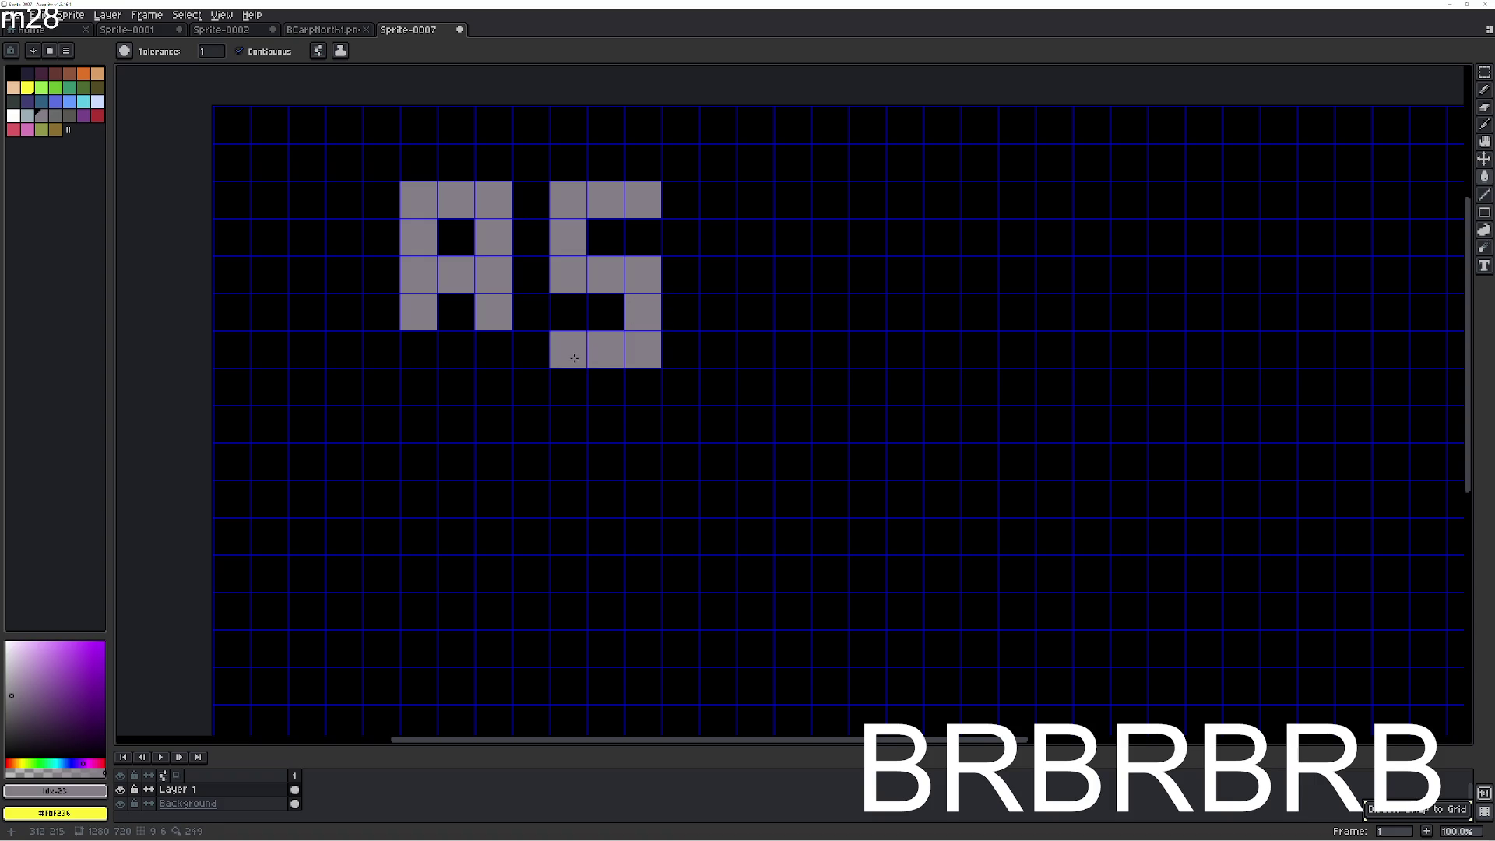
{"action": "left_click", "coordinate": [418, 349]}
{"action": "left_click", "coordinate": [493, 349]}
Build the letter H with two grey columns and a middle crossbar.
{"action": "left_click_drag", "start_coordinate": [714, 296], "coordinate": [608, 317]}
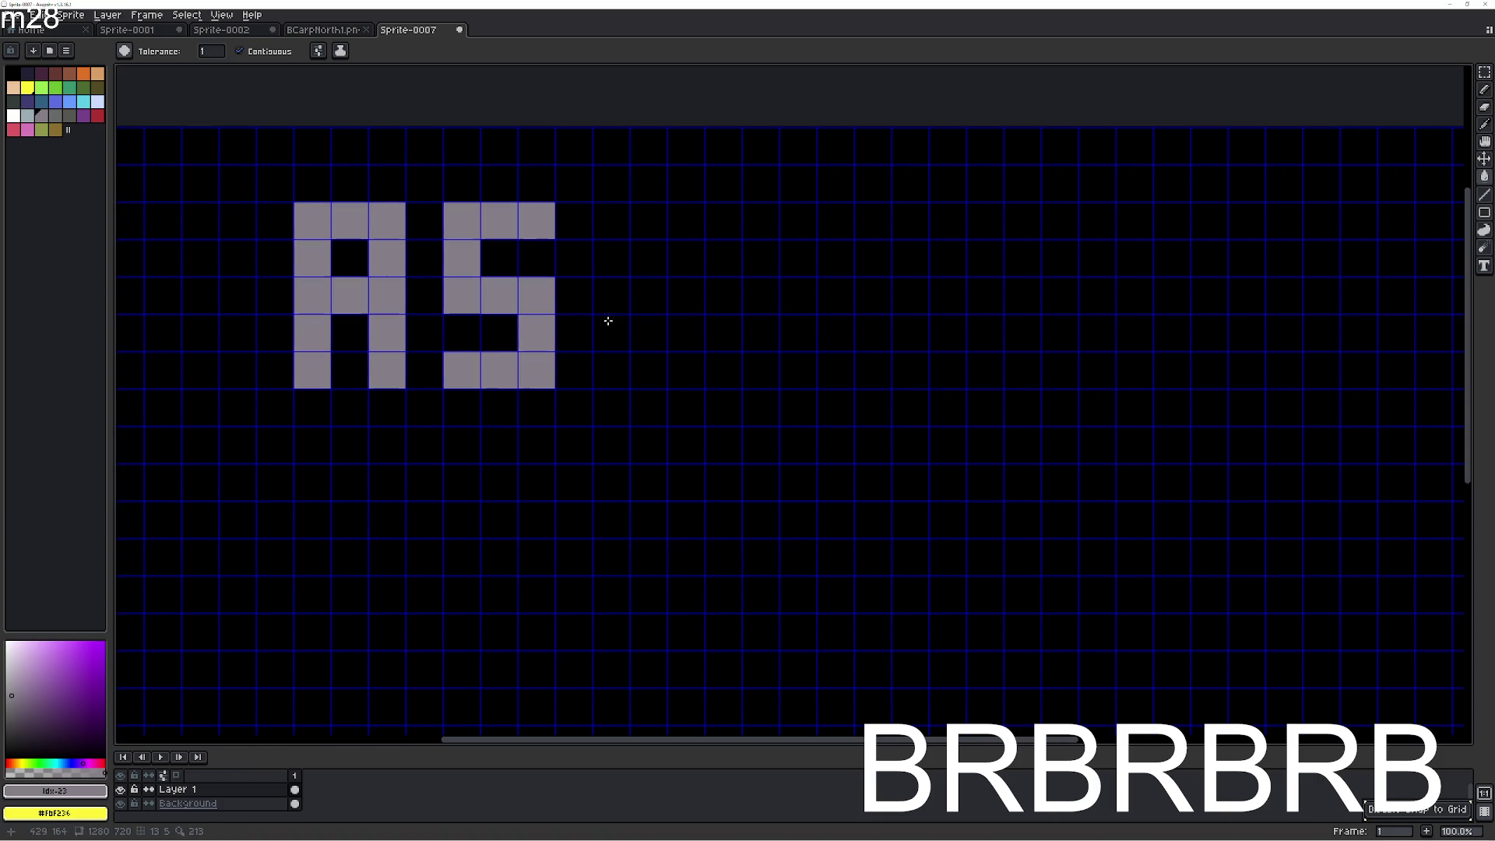
{"action": "left_click", "coordinate": [609, 366]}
{"action": "left_click", "coordinate": [611, 333]}
{"action": "left_click", "coordinate": [611, 295]}
{"action": "left_click", "coordinate": [612, 258]}
{"action": "left_click", "coordinate": [611, 220]}
{"action": "left_click", "coordinate": [687, 220]}
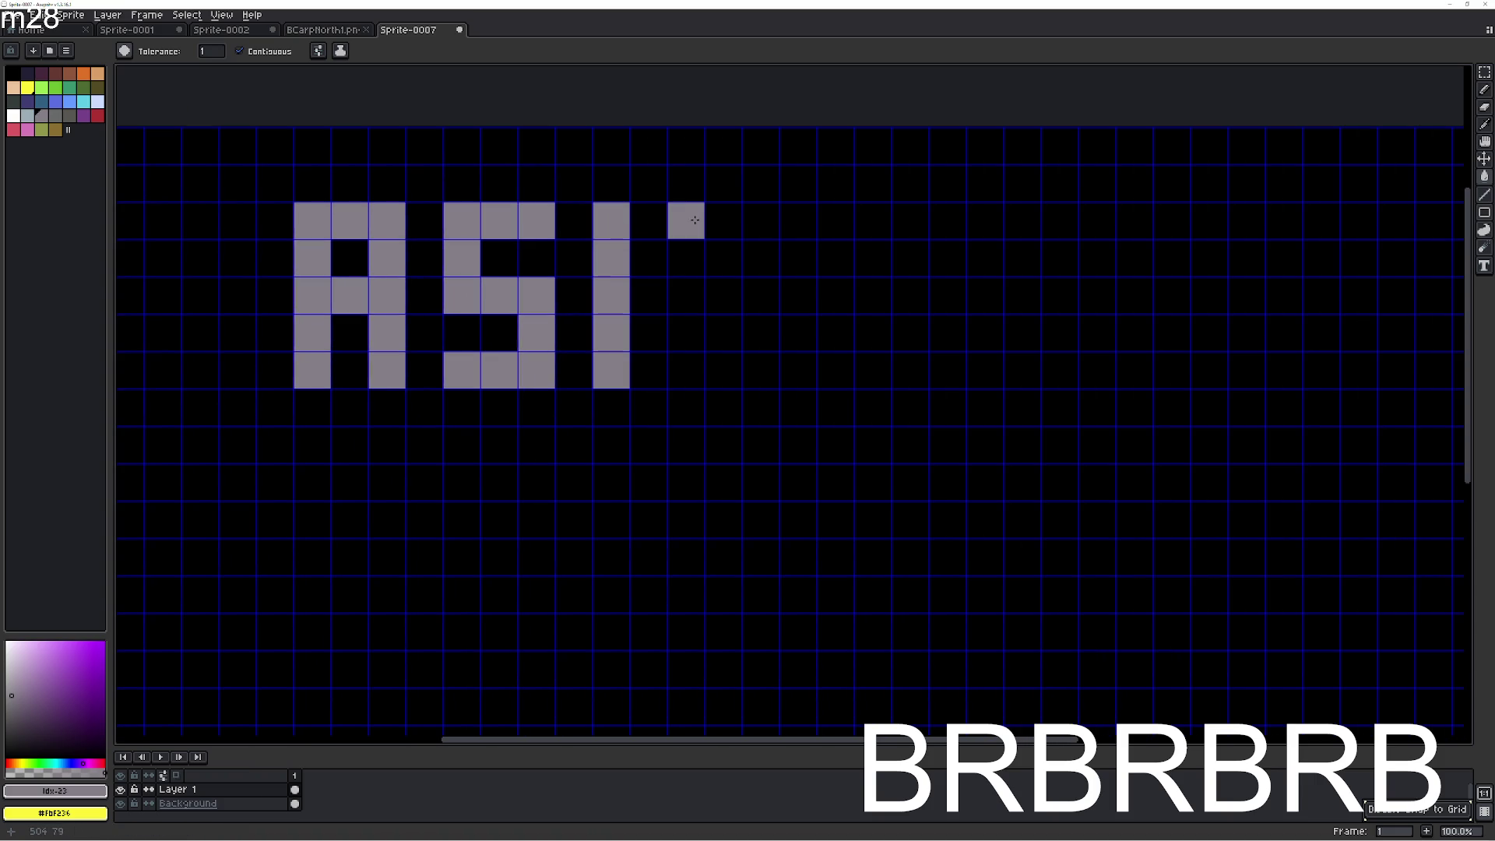
{"action": "left_click", "coordinate": [691, 258]}
{"action": "left_click", "coordinate": [688, 296]}
{"action": "left_click", "coordinate": [688, 333]}
{"action": "left_click", "coordinate": [689, 367]}
{"action": "left_click", "coordinate": [651, 298]}
Start the W with its left stroke and lower-left cell, undoing stray diagonal cells.
{"action": "left_click_drag", "start_coordinate": [777, 316], "coordinate": [602, 340]}
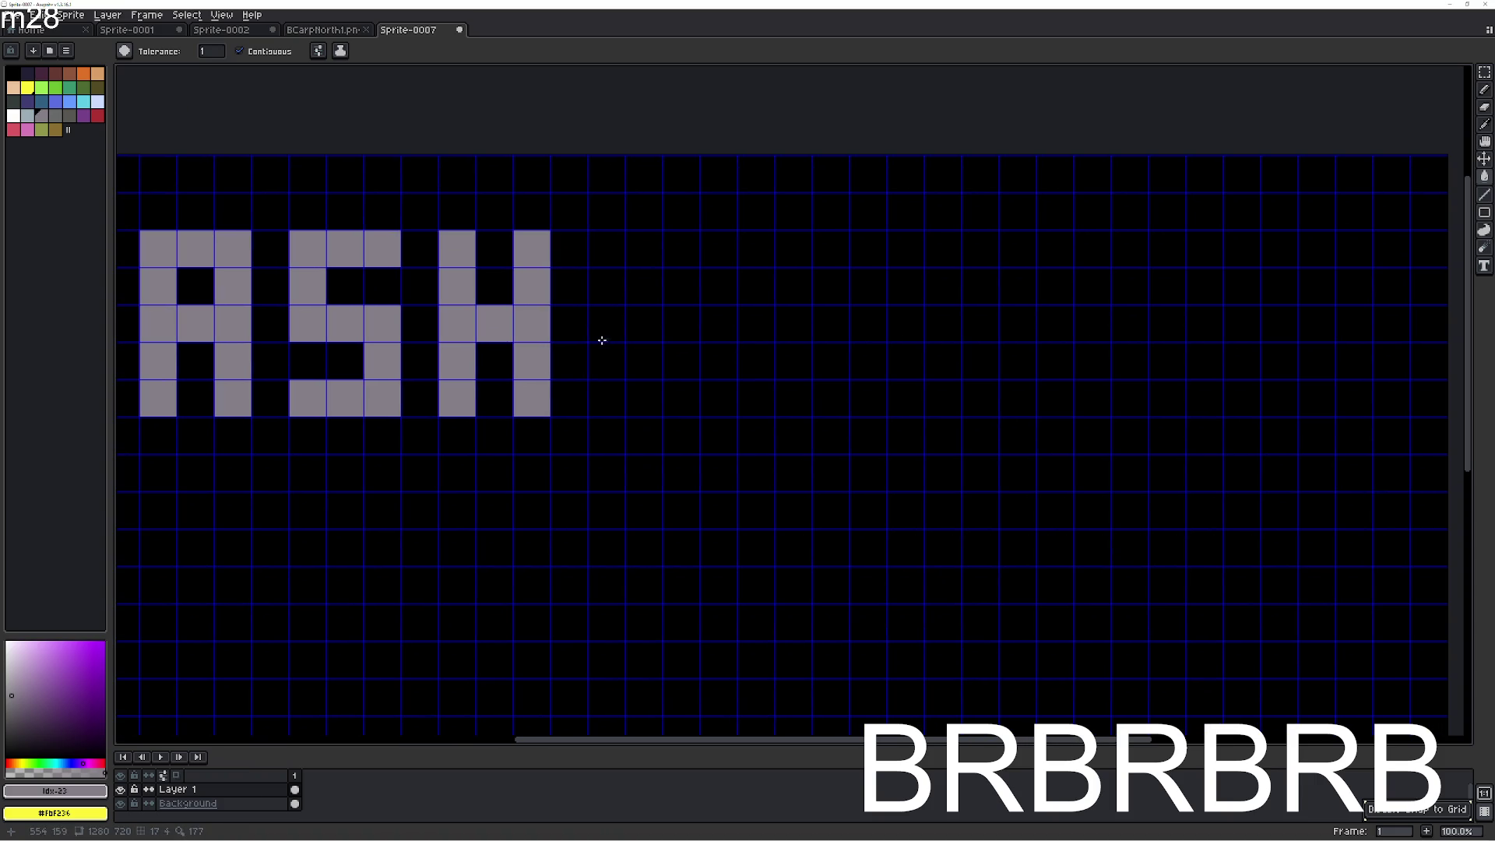
{"action": "left_click", "coordinate": [611, 251]}
{"action": "left_click", "coordinate": [612, 279]}
{"action": "left_click", "coordinate": [626, 321]}
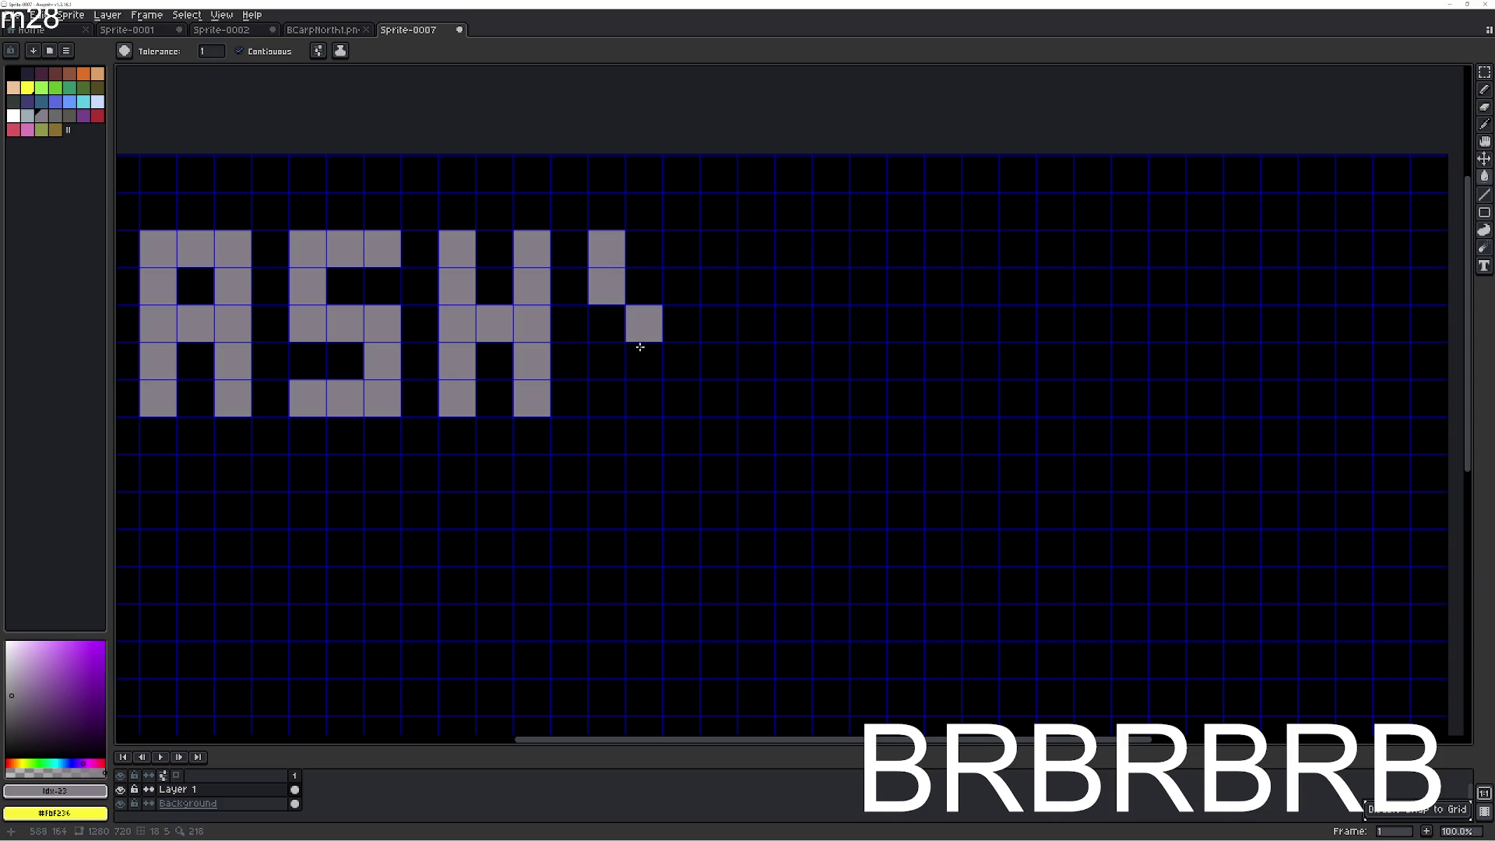
{"action": "left_click", "coordinate": [656, 360]}
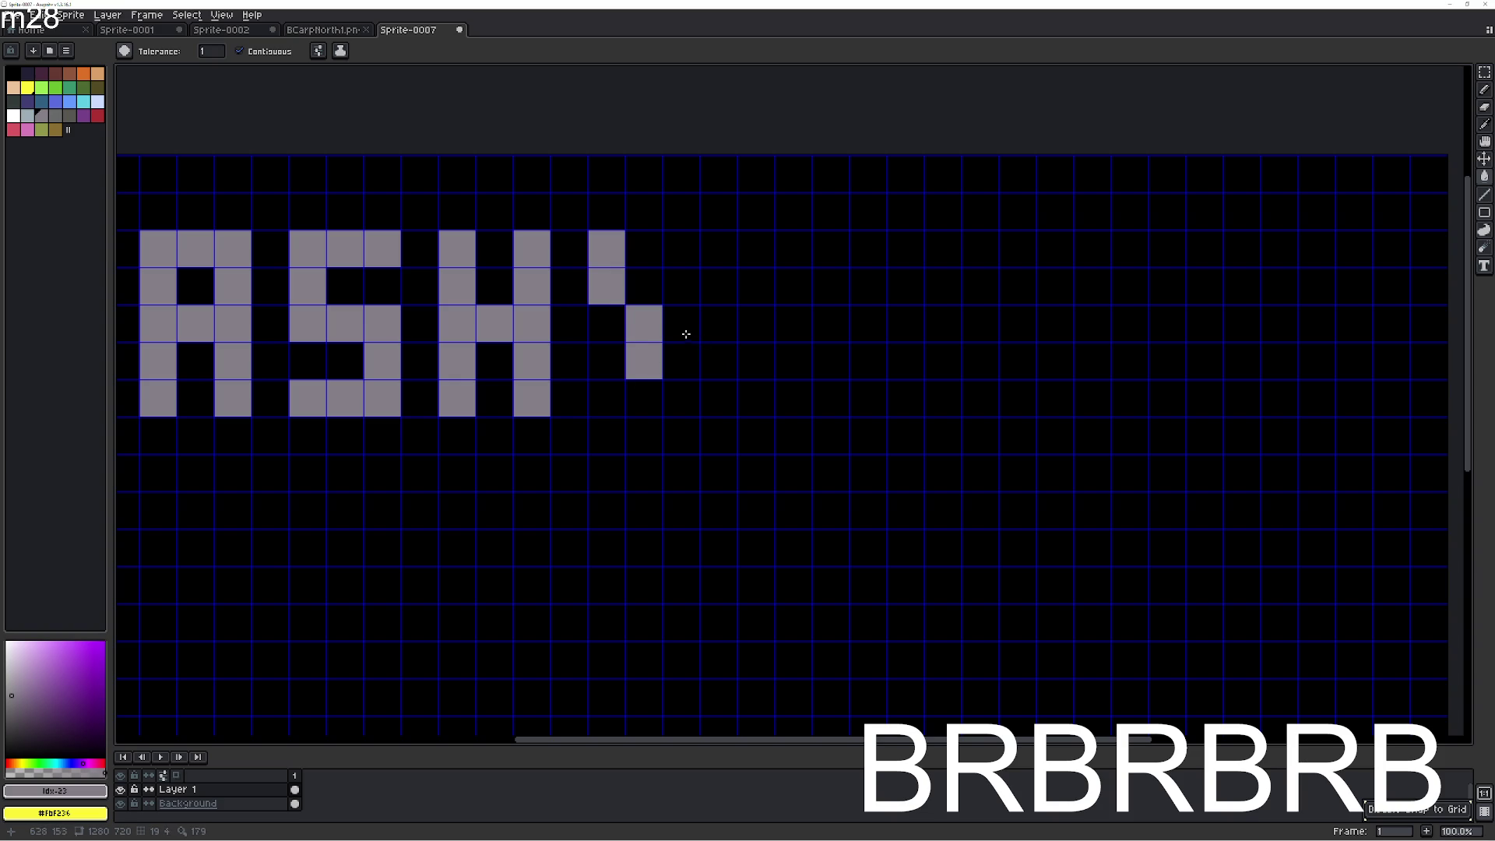
{"action": "key", "text": "ctrl+z"}
{"action": "key", "text": "ctrl+z"}
{"action": "left_click", "coordinate": [604, 332]}
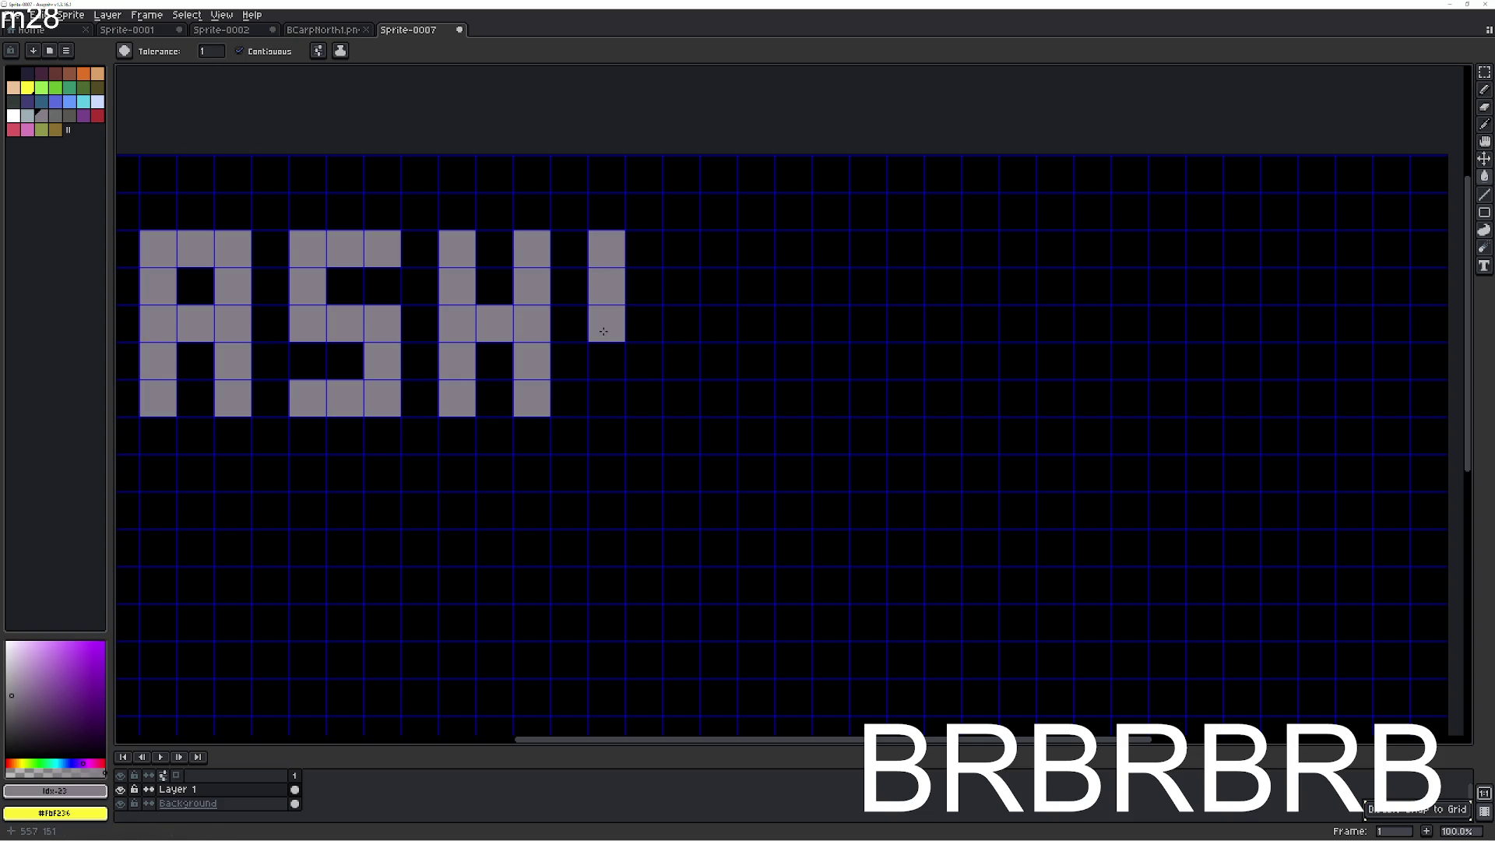
{"action": "left_click", "coordinate": [647, 355]}
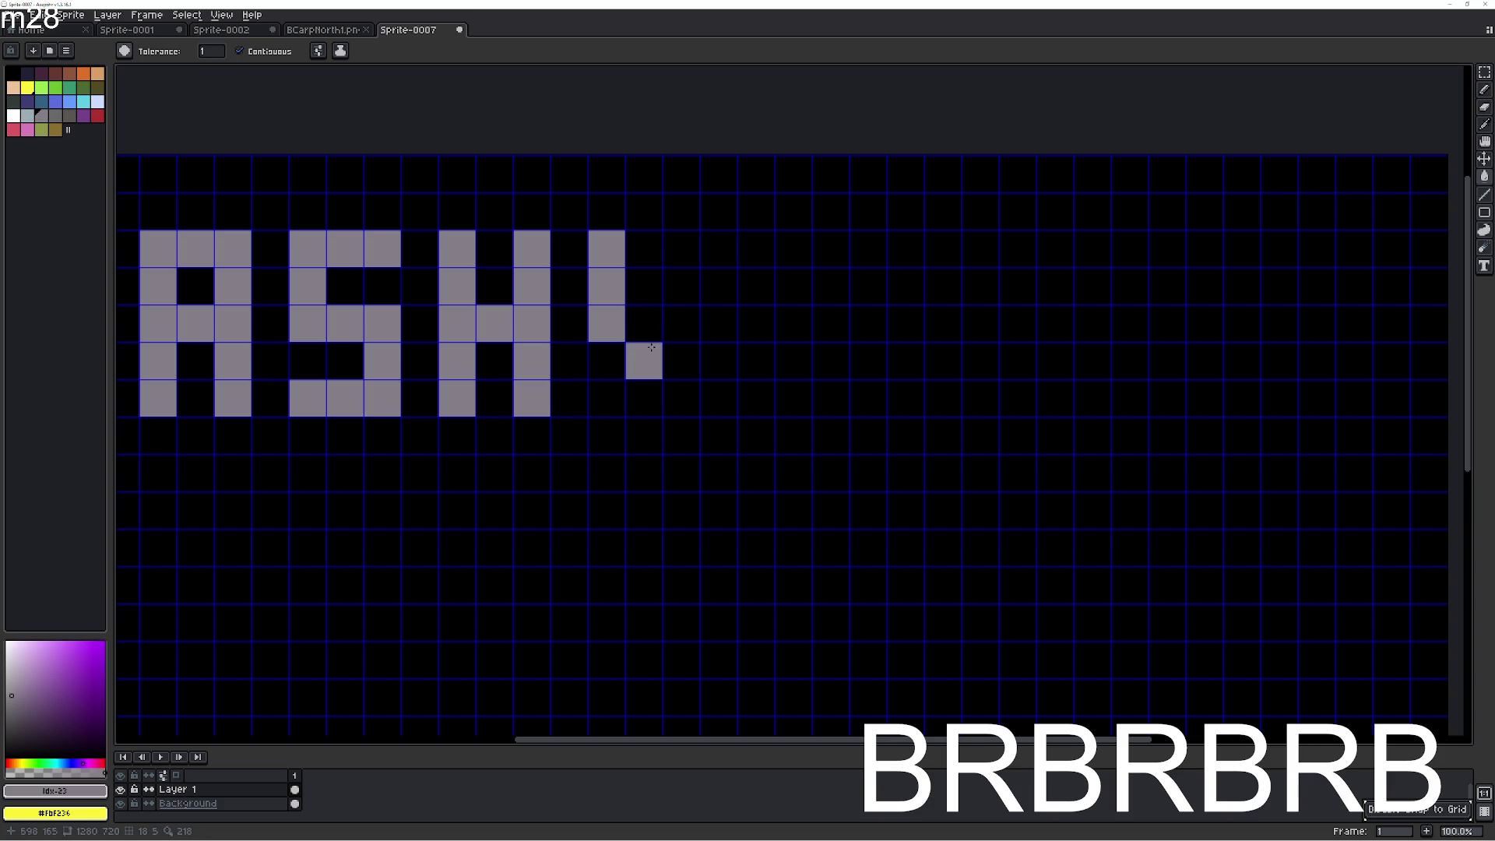
{"action": "left_click", "coordinate": [655, 403]}
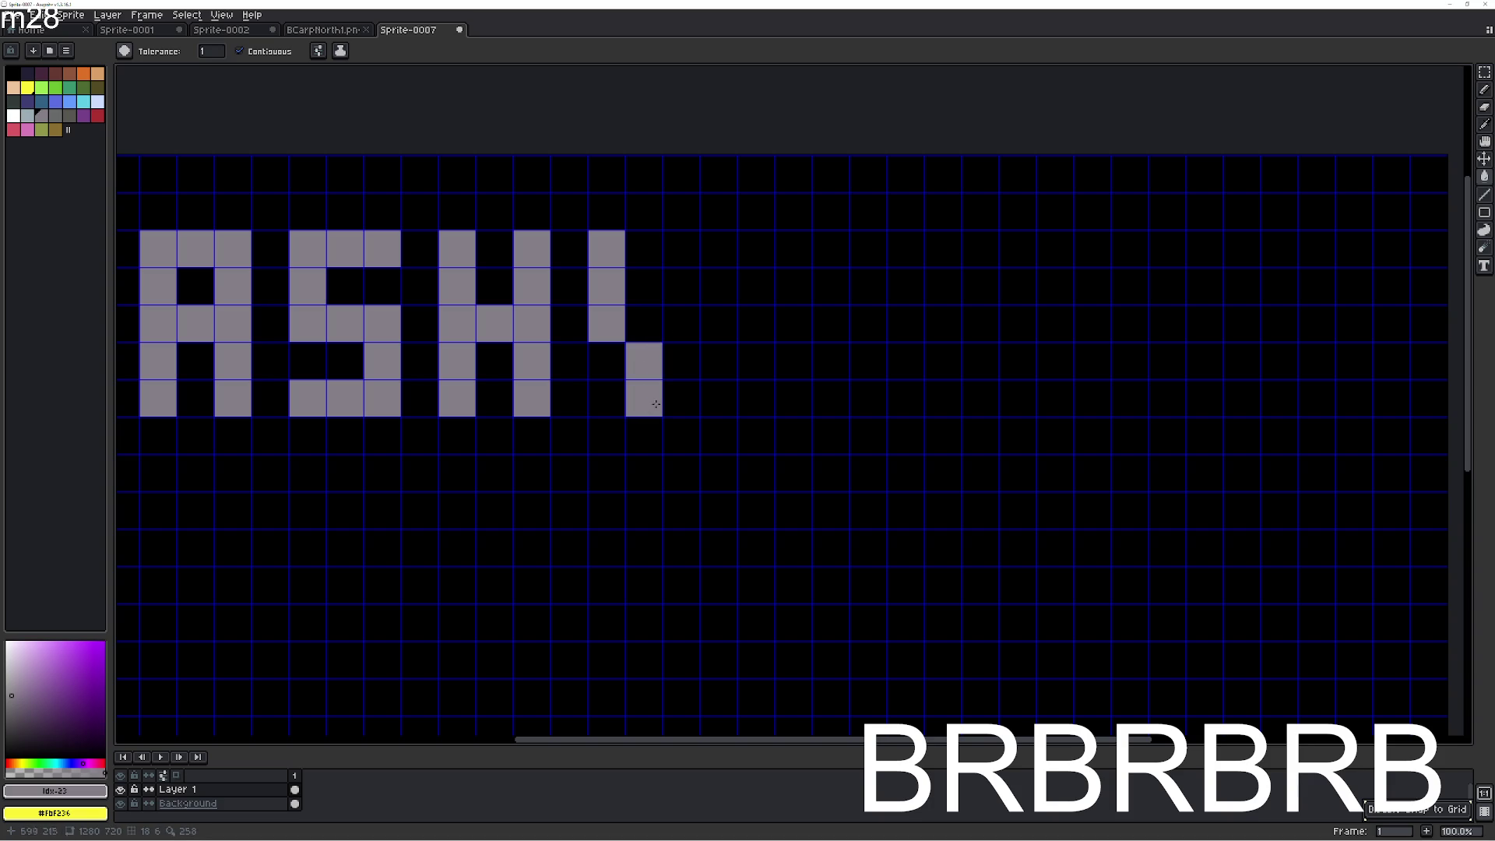
Complete the W with its middle upright, second bottom cell and right upright.
{"action": "left_click", "coordinate": [682, 328]}
{"action": "left_click", "coordinate": [681, 288]}
{"action": "left_click", "coordinate": [681, 256]}
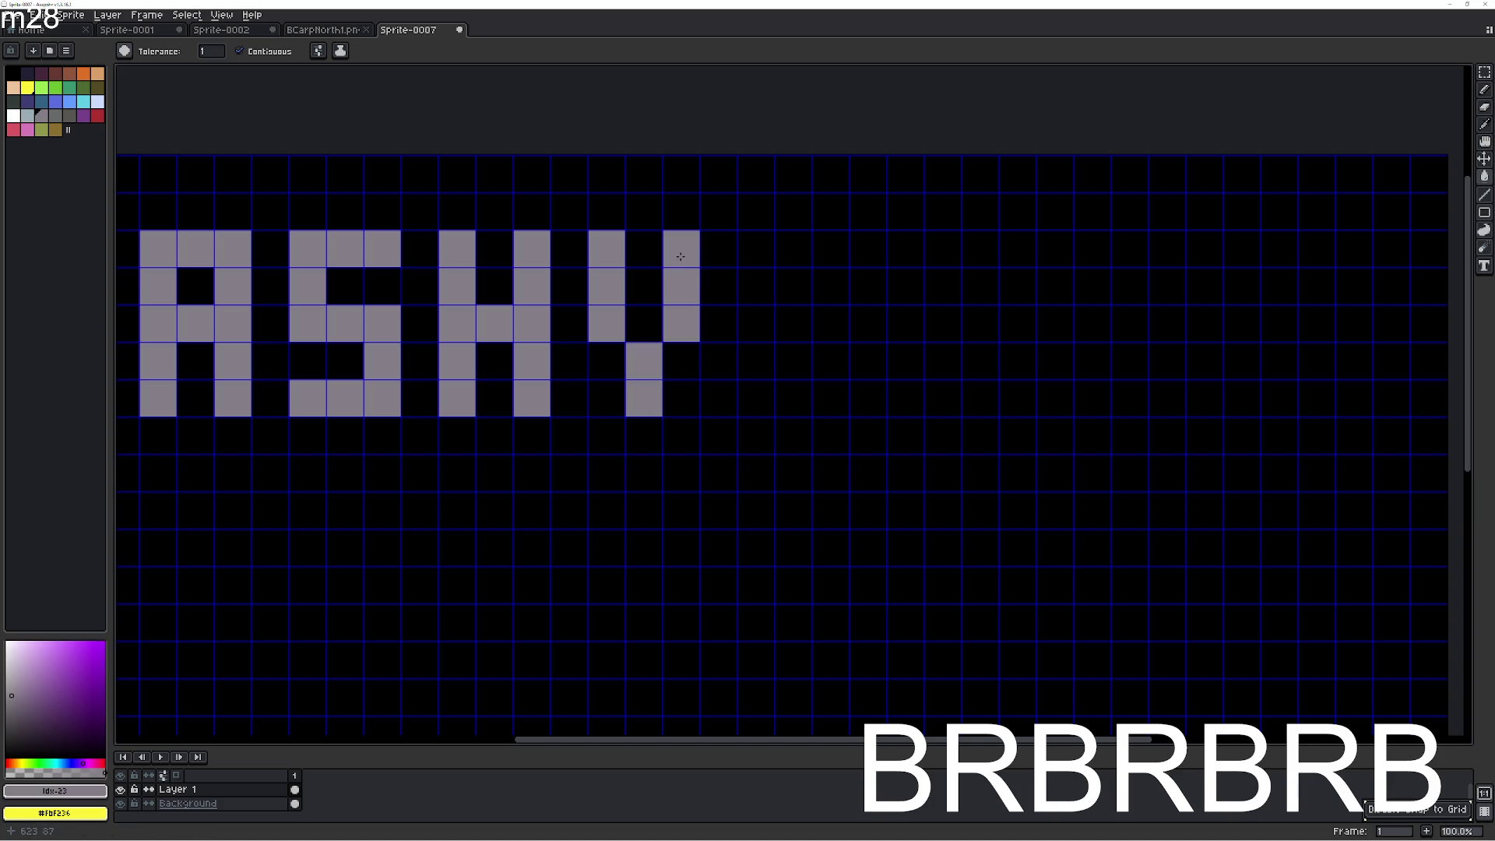
{"action": "left_click", "coordinate": [719, 349]}
{"action": "left_click", "coordinate": [754, 391]}
{"action": "key", "text": "ctrl+z"}
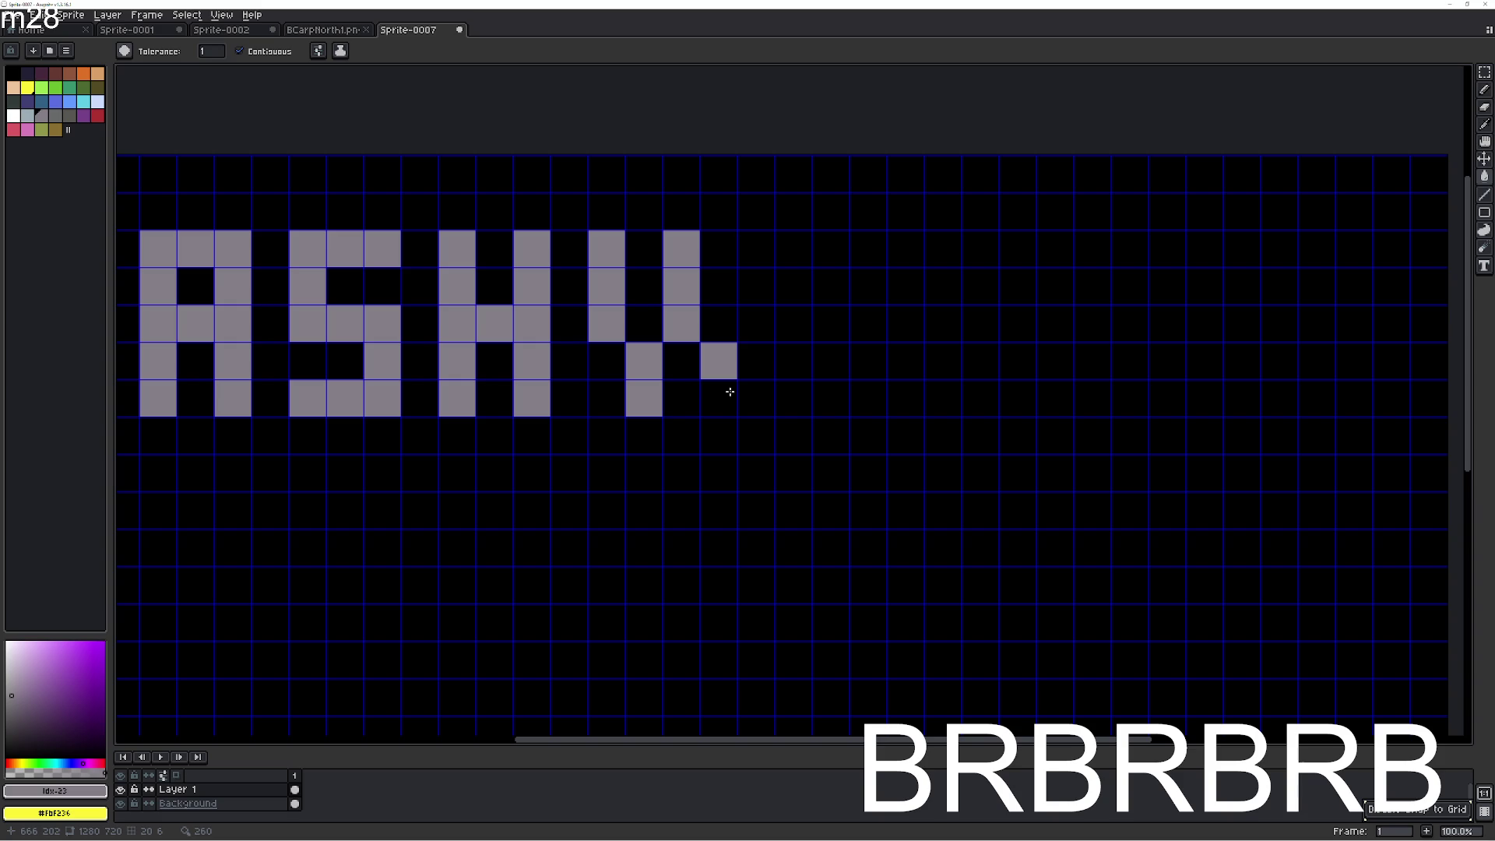
{"action": "left_click", "coordinate": [730, 391]}
{"action": "left_click", "coordinate": [751, 334]}
{"action": "left_click", "coordinate": [750, 287]}
{"action": "left_click", "coordinate": [749, 246]}
Start the fifth letter with a left upright, top row and middle row, undoing its bottom row.
{"action": "mouse_move", "coordinate": [774, 316]}
{"action": "left_mouse_down"}
{"action": "mouse_move", "coordinate": [663, 334]}
{"action": "mouse_move", "coordinate": [704, 333]}
{"action": "left_mouse_up"}
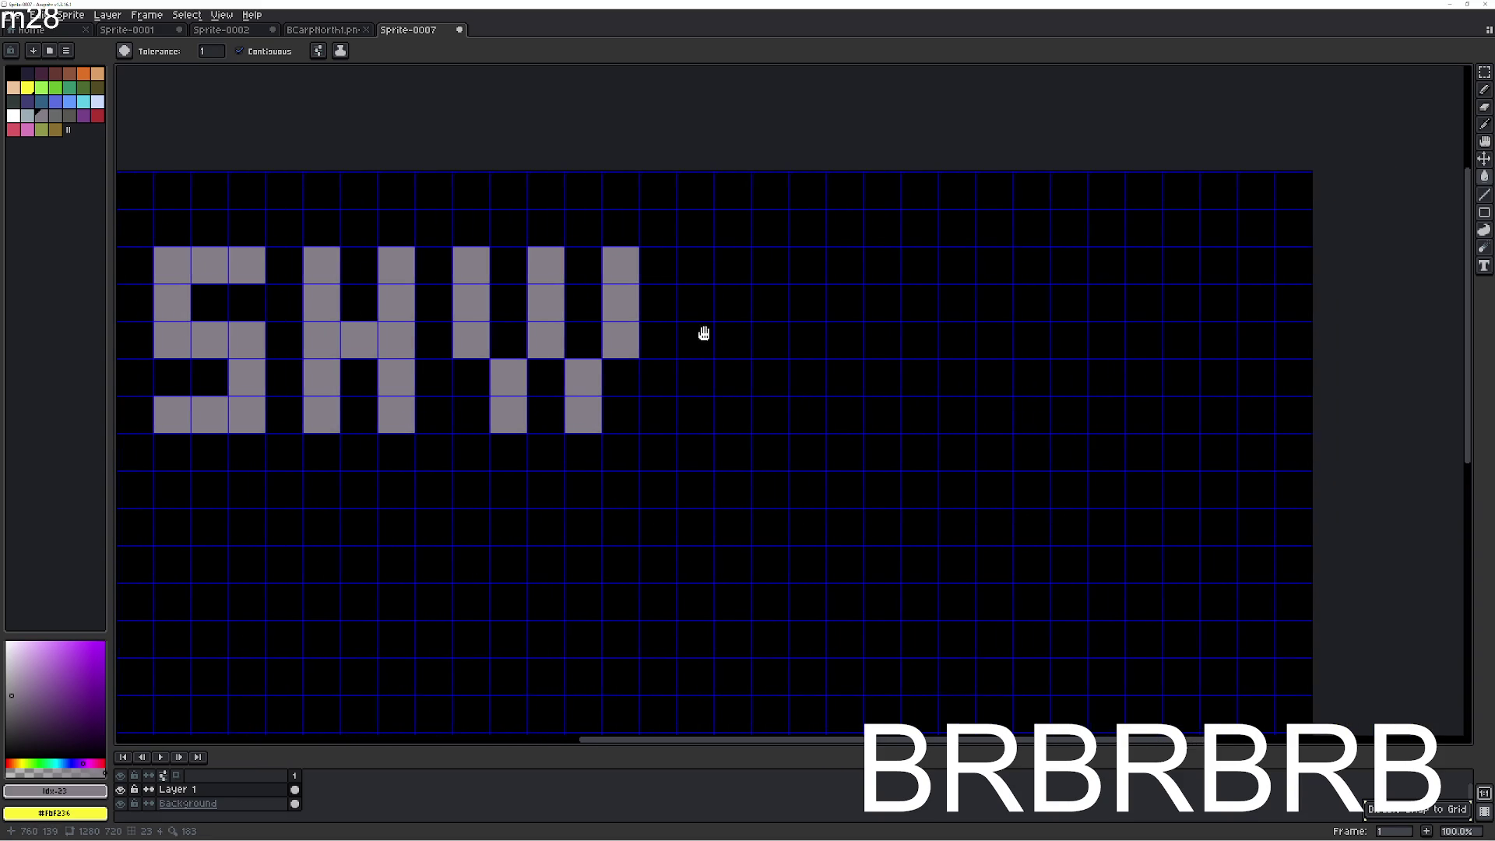
{"action": "left_click", "coordinate": [703, 417]}
{"action": "left_click", "coordinate": [704, 379]}
{"action": "left_click", "coordinate": [704, 342]}
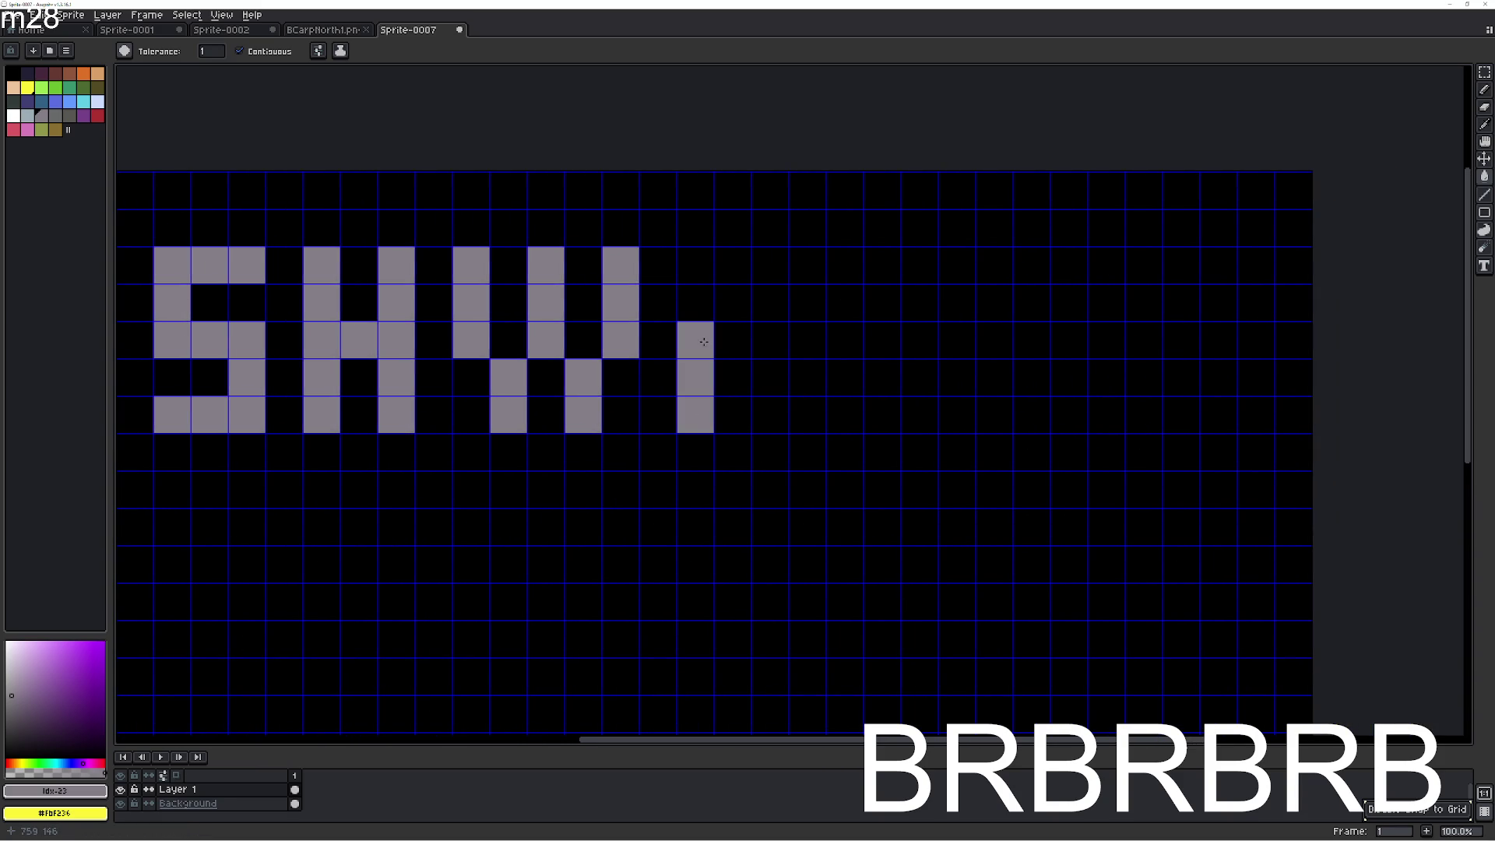
{"action": "left_click", "coordinate": [695, 302]}
{"action": "left_click", "coordinate": [695, 265]}
{"action": "left_click", "coordinate": [770, 265]}
{"action": "left_click", "coordinate": [733, 264]}
{"action": "left_click_drag", "start_coordinate": [758, 344], "coordinate": [733, 341]}
{"action": "left_click", "coordinate": [733, 413]}
{"action": "left_click", "coordinate": [754, 409]}
{"action": "mouse_move", "coordinate": [825, 422]}
{"action": "left_mouse_down"}
{"action": "mouse_move", "coordinate": [962, 387]}
{"action": "mouse_move", "coordinate": [869, 407]}
{"action": "left_mouse_up"}
{"action": "key", "text": "ctrl+z"}
{"action": "key", "text": "ctrl+z"}
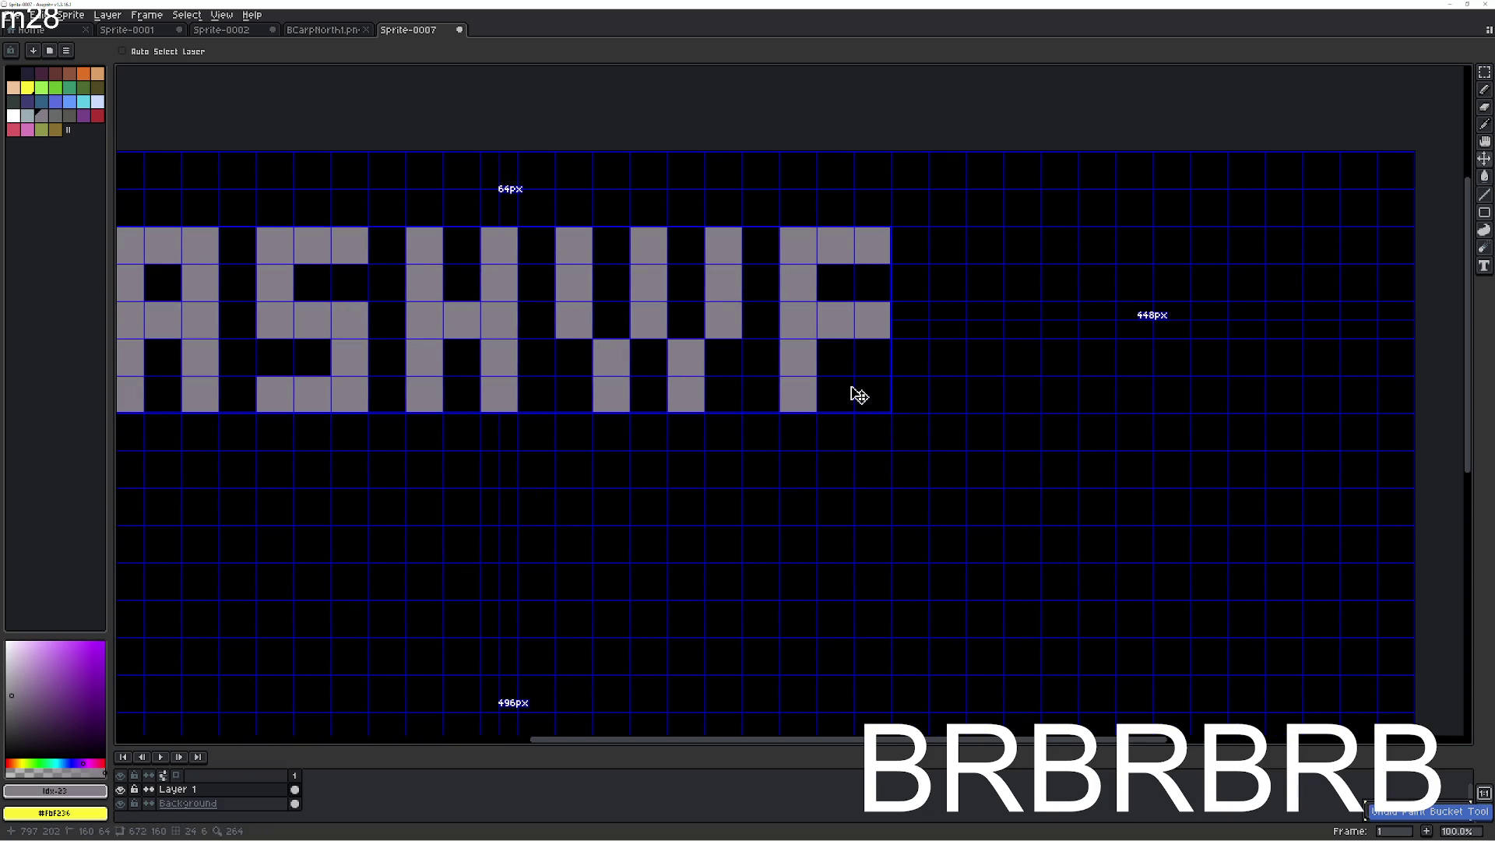
Undo the F's middle row and fill the right column and crossbar to form an A.
{"action": "key", "text": "ctrl+z"}
{"action": "key", "text": "ctrl+z"}
{"action": "key", "text": "g"}
{"action": "left_click", "coordinate": [868, 284]}
{"action": "left_click", "coordinate": [870, 321]}
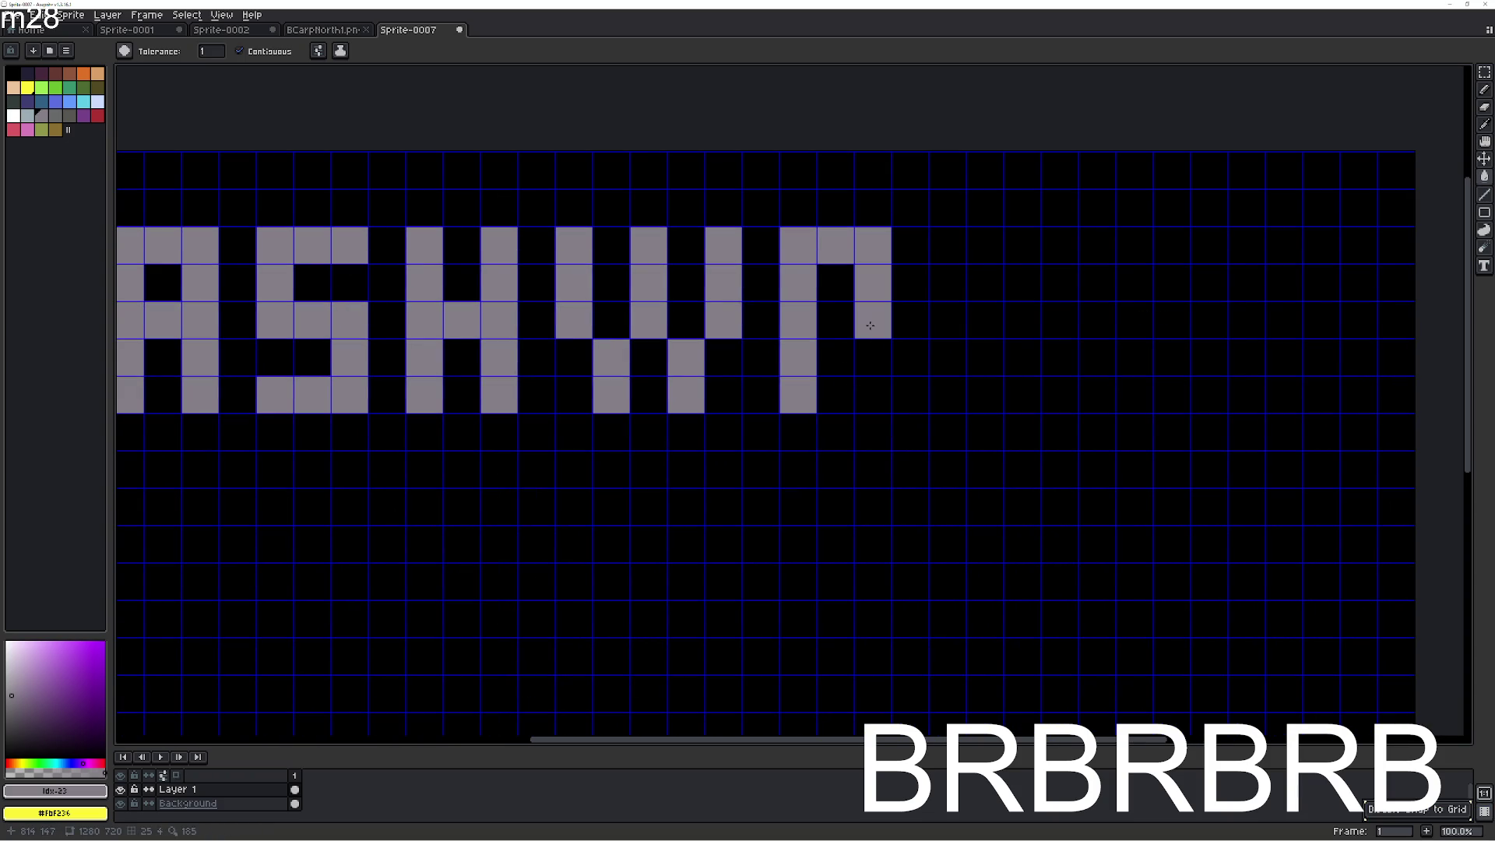
{"action": "left_click", "coordinate": [870, 362]}
{"action": "left_click", "coordinate": [873, 395]}
{"action": "left_click", "coordinate": [837, 320]}
Fill a five-cell upright and two foot cells to form the L.
{"action": "scroll", "coordinate": [884, 340], "scroll_direction": "right", "scroll_amount": 2}
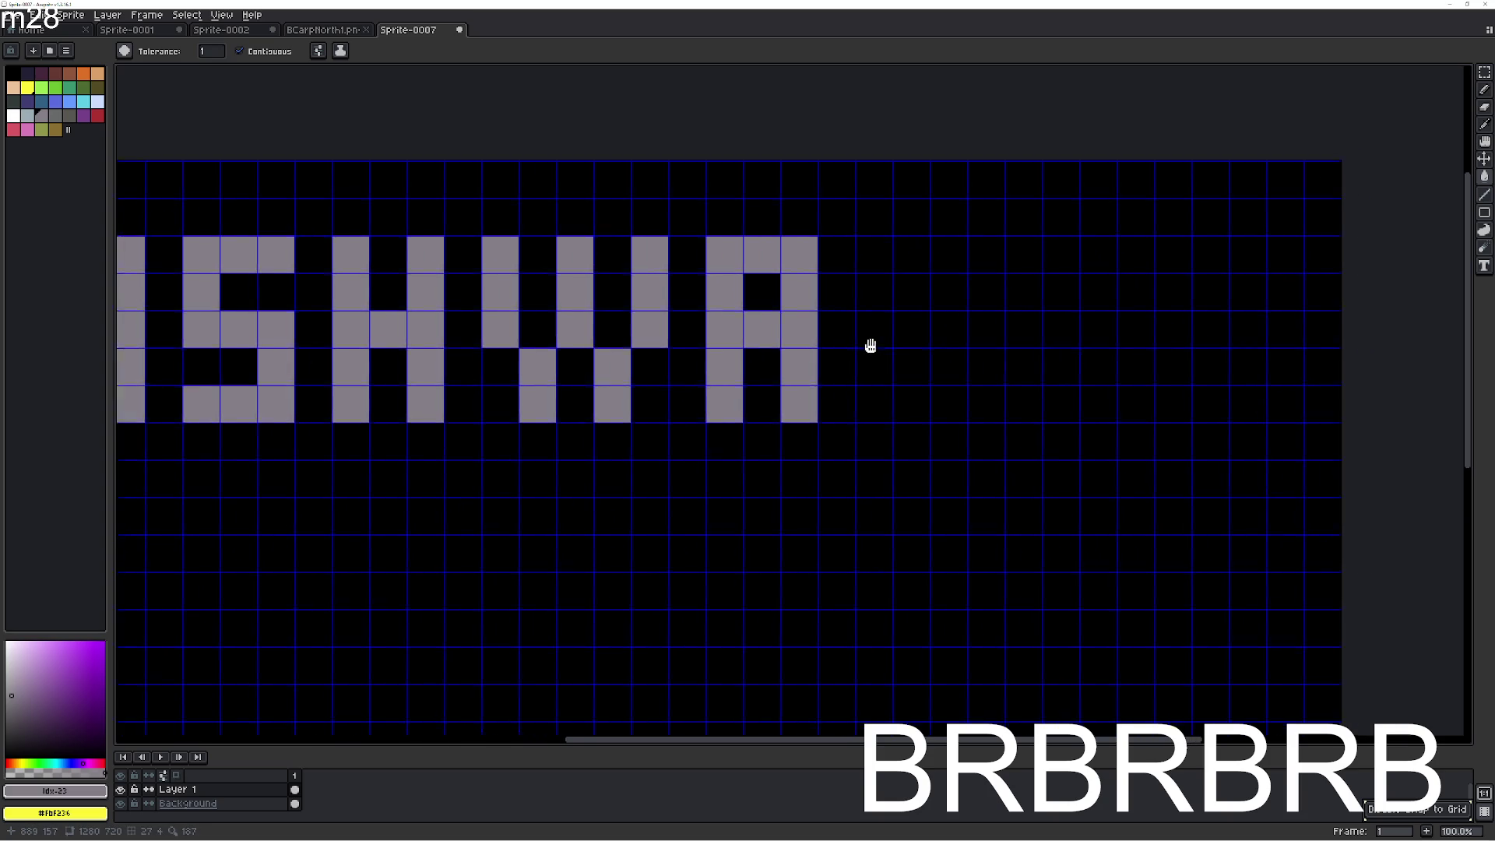
{"action": "left_click", "coordinate": [821, 263]}
{"action": "left_click", "coordinate": [816, 297]}
{"action": "left_click", "coordinate": [816, 334]}
{"action": "left_click", "coordinate": [816, 371]}
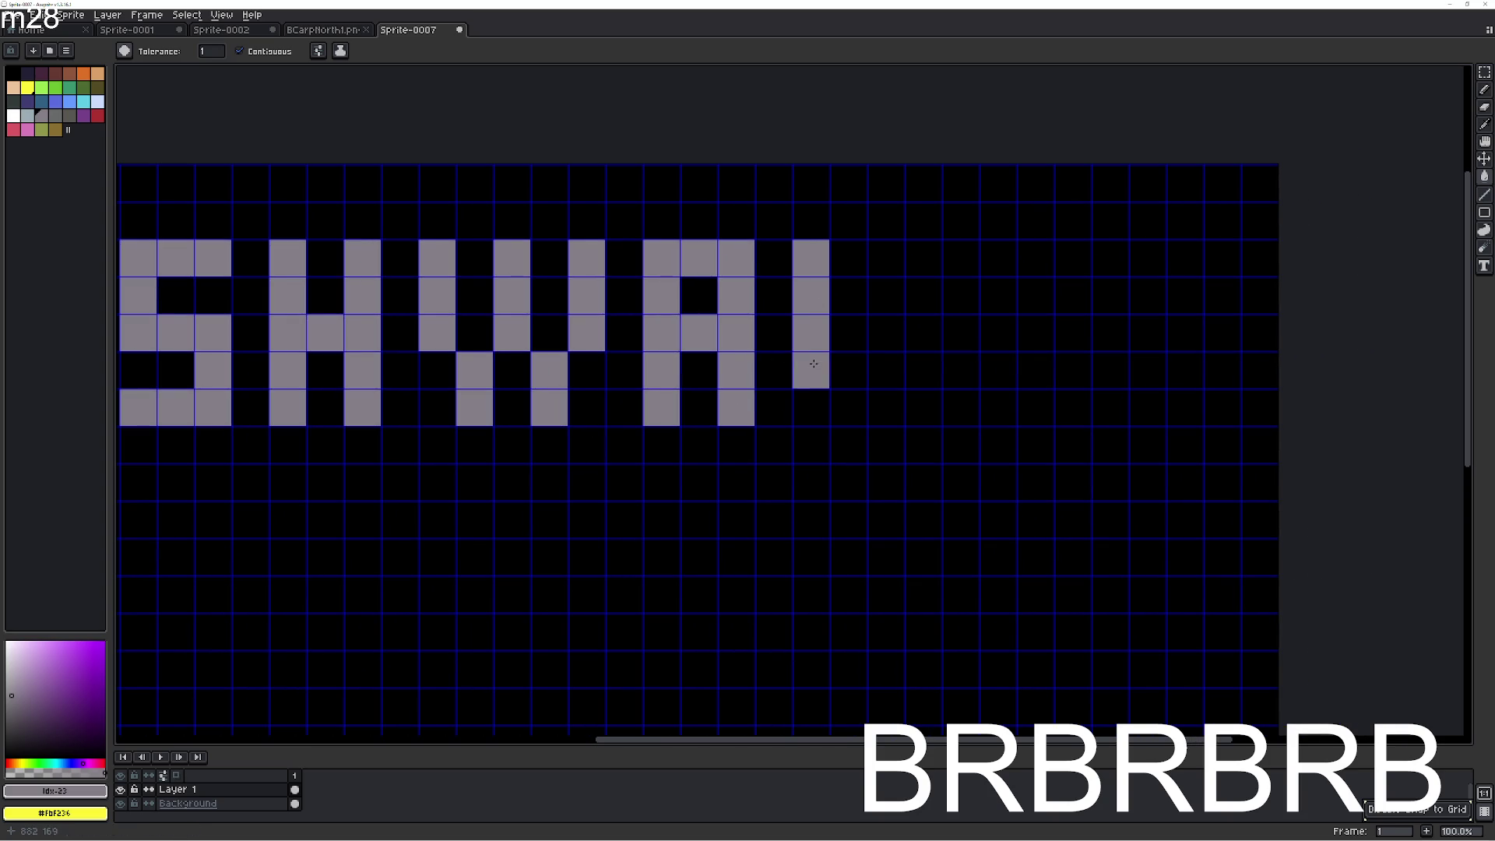
{"action": "left_click", "coordinate": [818, 408]}
{"action": "left_click", "coordinate": [856, 411]}
{"action": "left_click", "coordinate": [886, 408]}
Build the K's upright with upper and lower diagonal cells.
{"action": "left_click", "coordinate": [957, 409]}
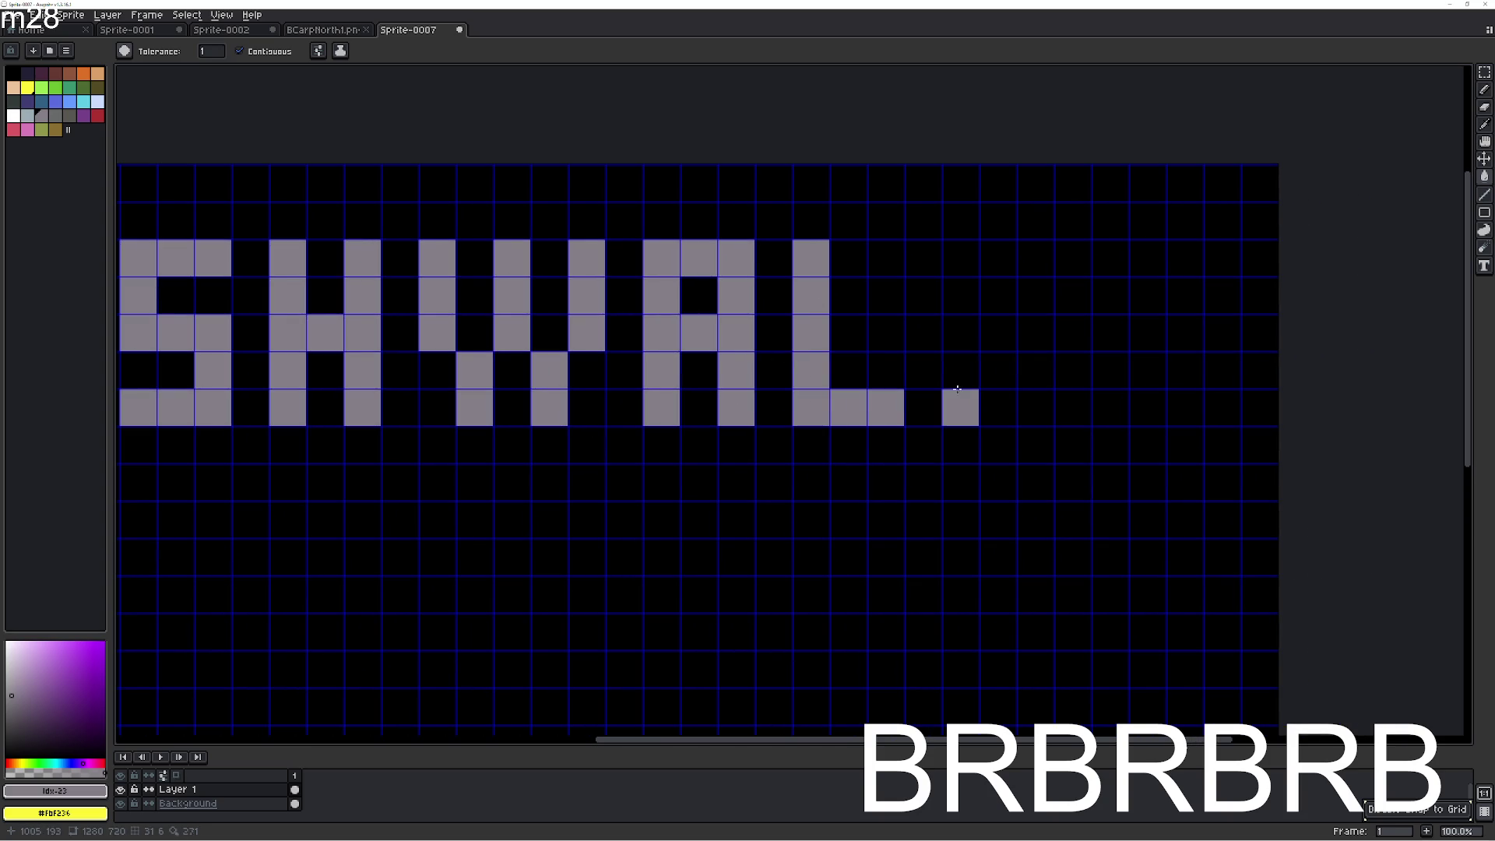
{"action": "left_click", "coordinate": [958, 372]}
{"action": "left_click", "coordinate": [958, 337]}
{"action": "left_click", "coordinate": [957, 300]}
{"action": "left_click", "coordinate": [963, 256]}
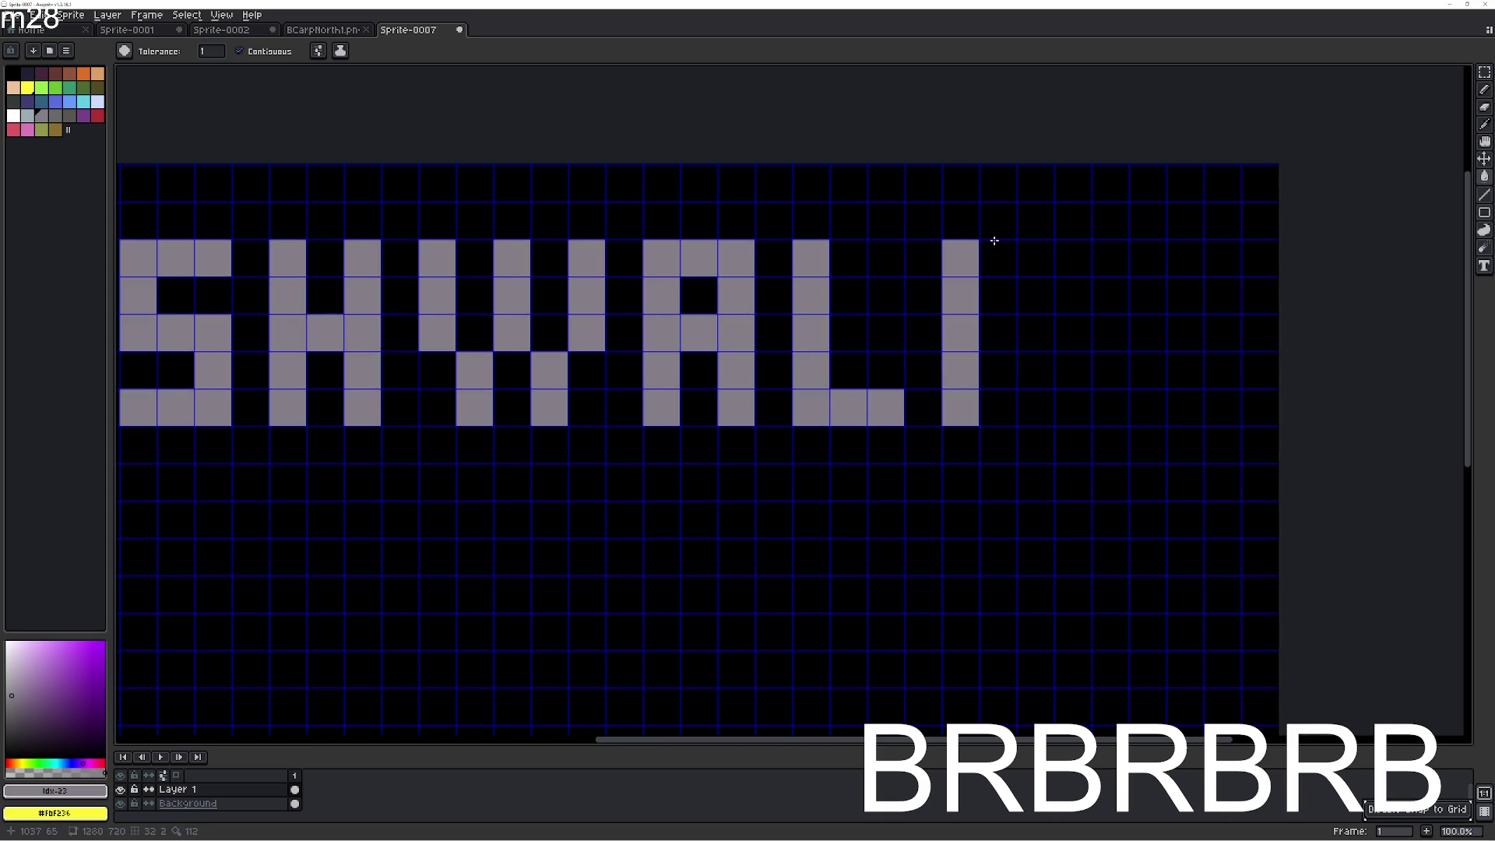
{"action": "scroll", "coordinate": [872, 284], "scroll_direction": "right", "scroll_amount": 3}
{"action": "left_click", "coordinate": [893, 331]}
{"action": "left_click", "coordinate": [924, 292]}
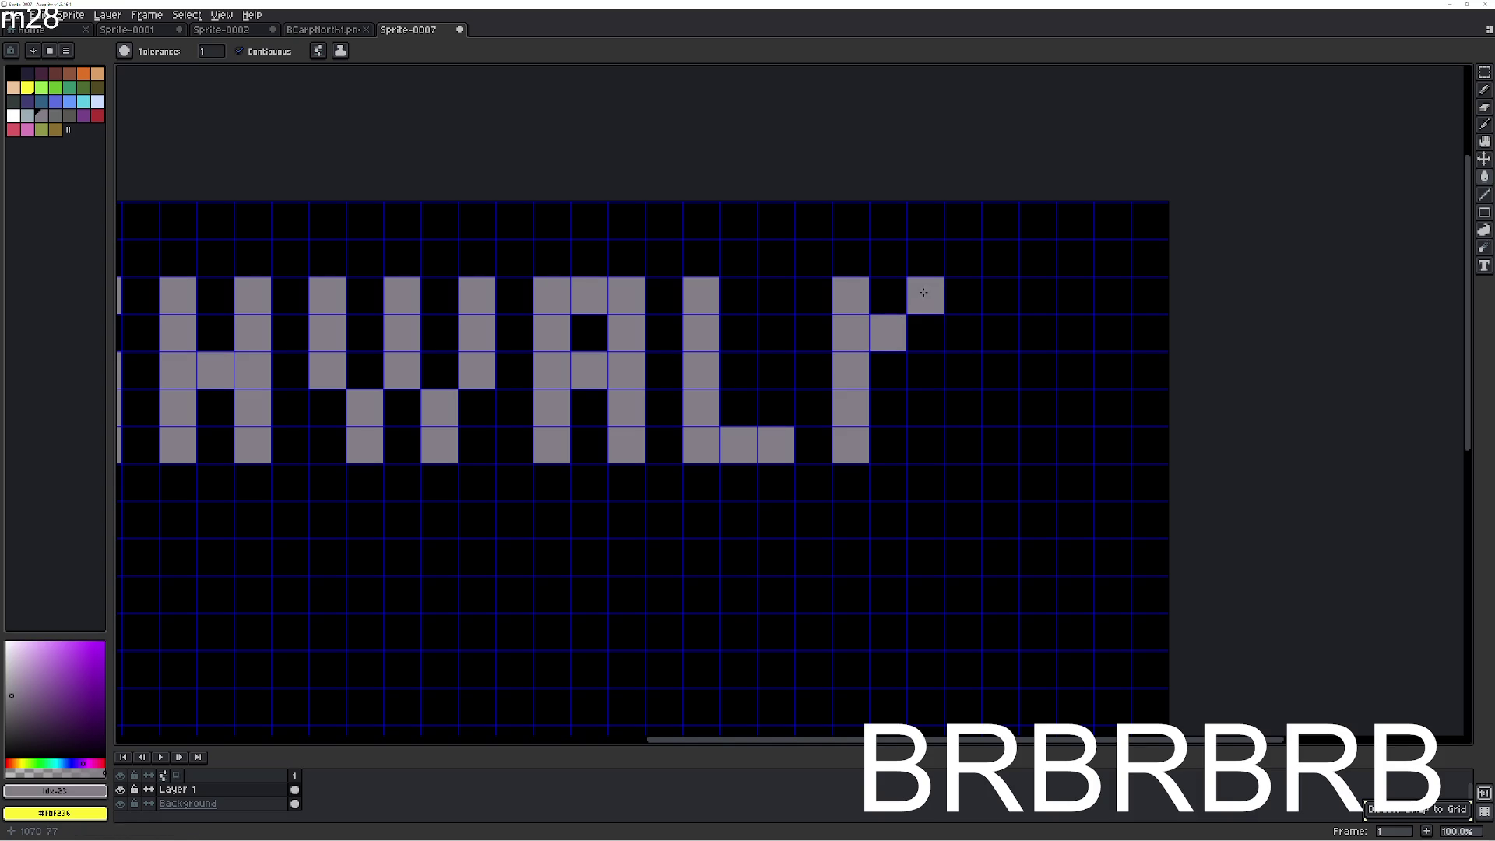
{"action": "left_click", "coordinate": [893, 373]}
{"action": "left_click", "coordinate": [923, 403]}
{"action": "left_click", "coordinate": [942, 455]}
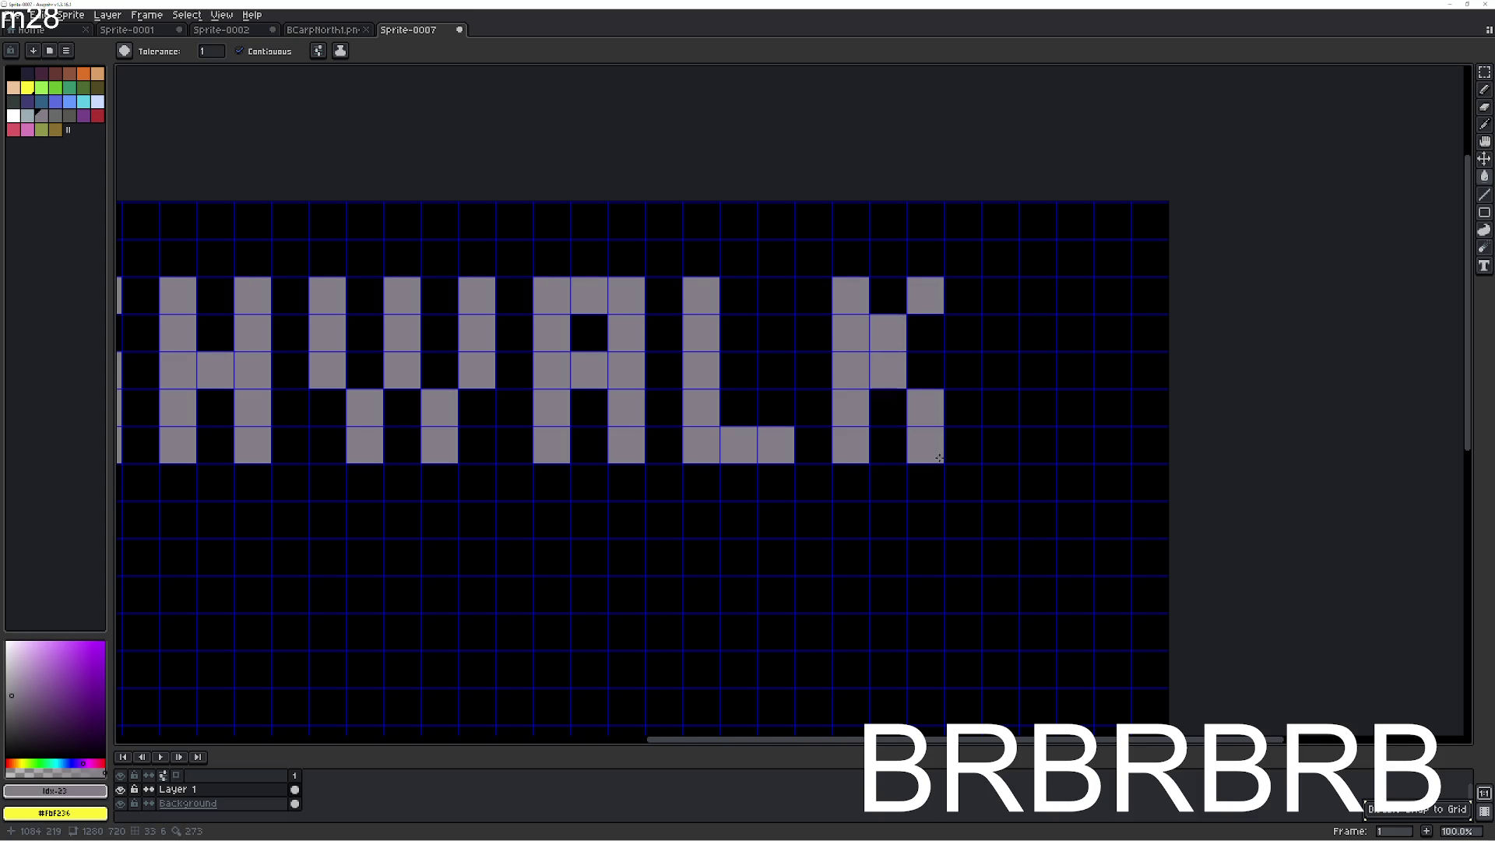
{"action": "scroll", "coordinate": [934, 444], "scroll_direction": "right", "scroll_amount": 1}
Undo and refill the K's diagonal cells to fix its middle and top-right shape.
{"action": "key", "text": "ctrl+z"}
{"action": "key", "text": "ctrl+z"}
{"action": "key", "text": "ctrl+z"}
{"action": "key", "text": "ctrl+z"}
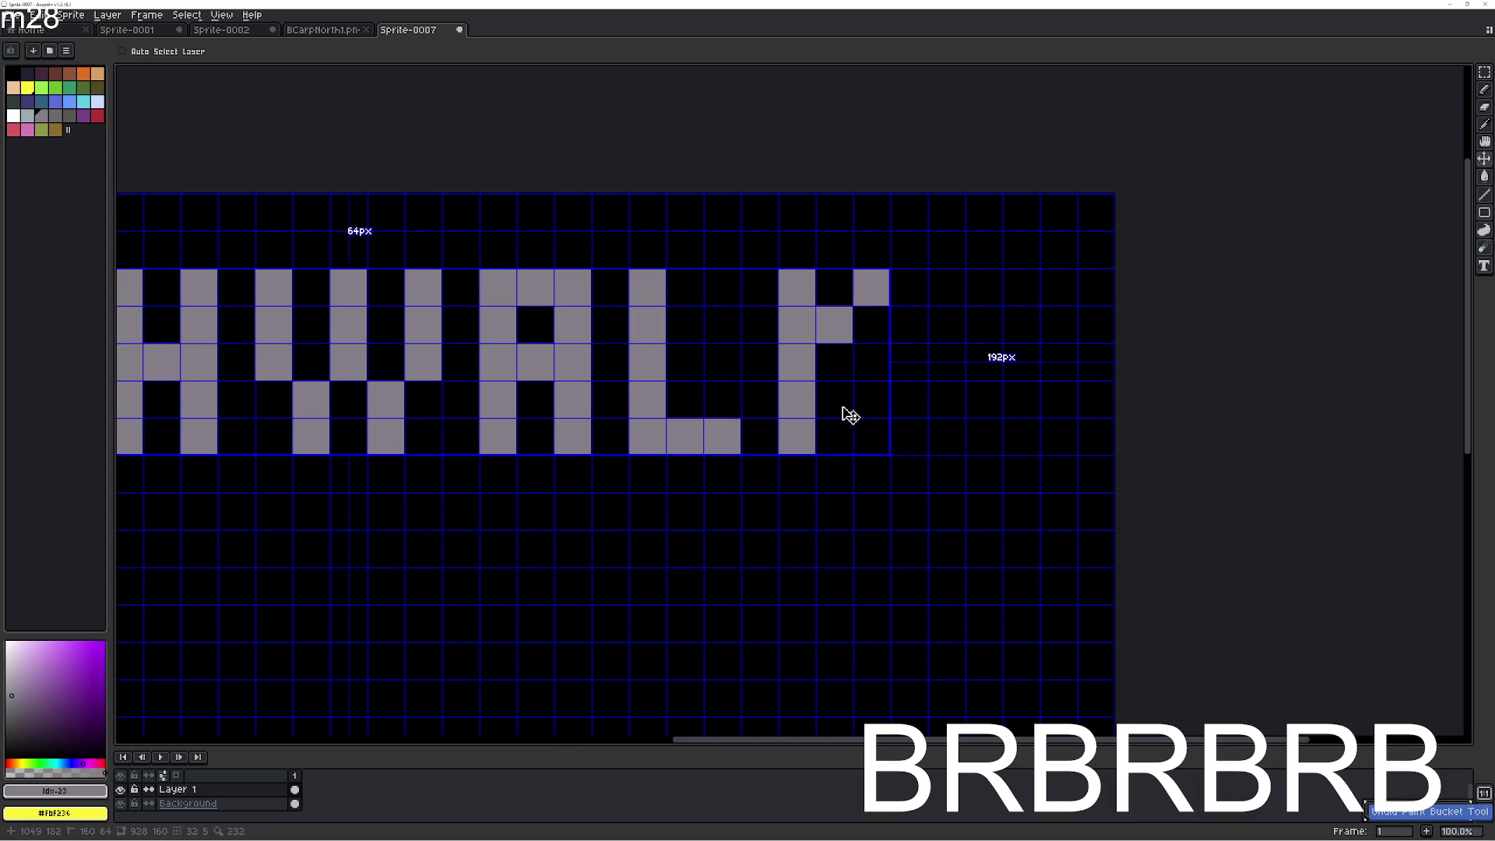
{"action": "left_click", "coordinate": [836, 377]}
{"action": "left_click", "coordinate": [865, 406]}
{"action": "left_click", "coordinate": [870, 323]}
{"action": "left_click", "coordinate": [871, 288]}
{"action": "key", "text": "ctrl+z"}
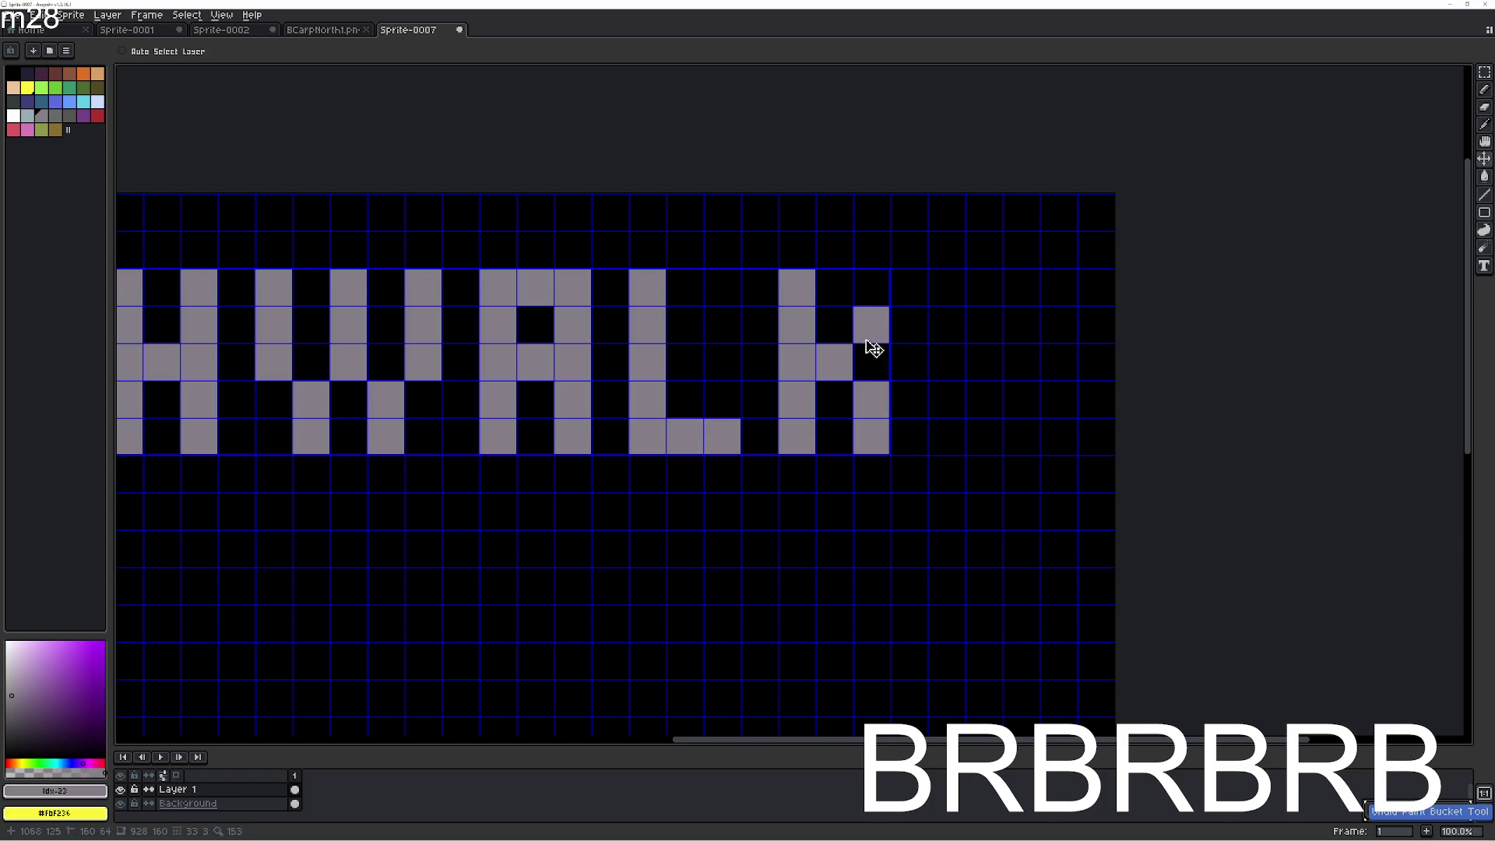
{"action": "key", "text": "ctrl+z"}
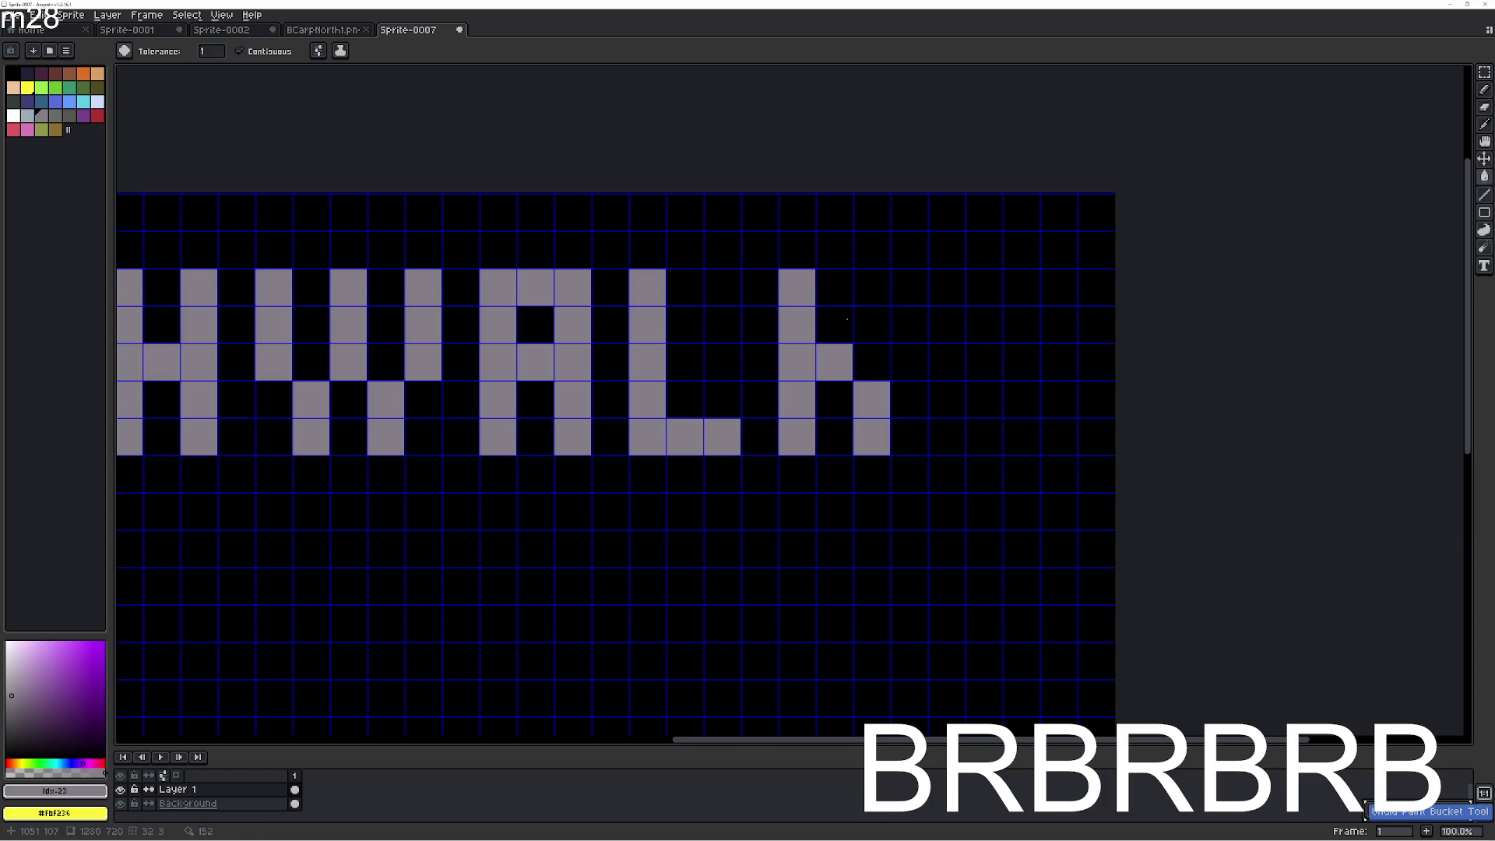
{"action": "left_click", "coordinate": [833, 323]}
{"action": "left_click", "coordinate": [871, 287]}
{"action": "key", "text": "ctrl+z"}
{"action": "key", "text": "ctrl+z"}
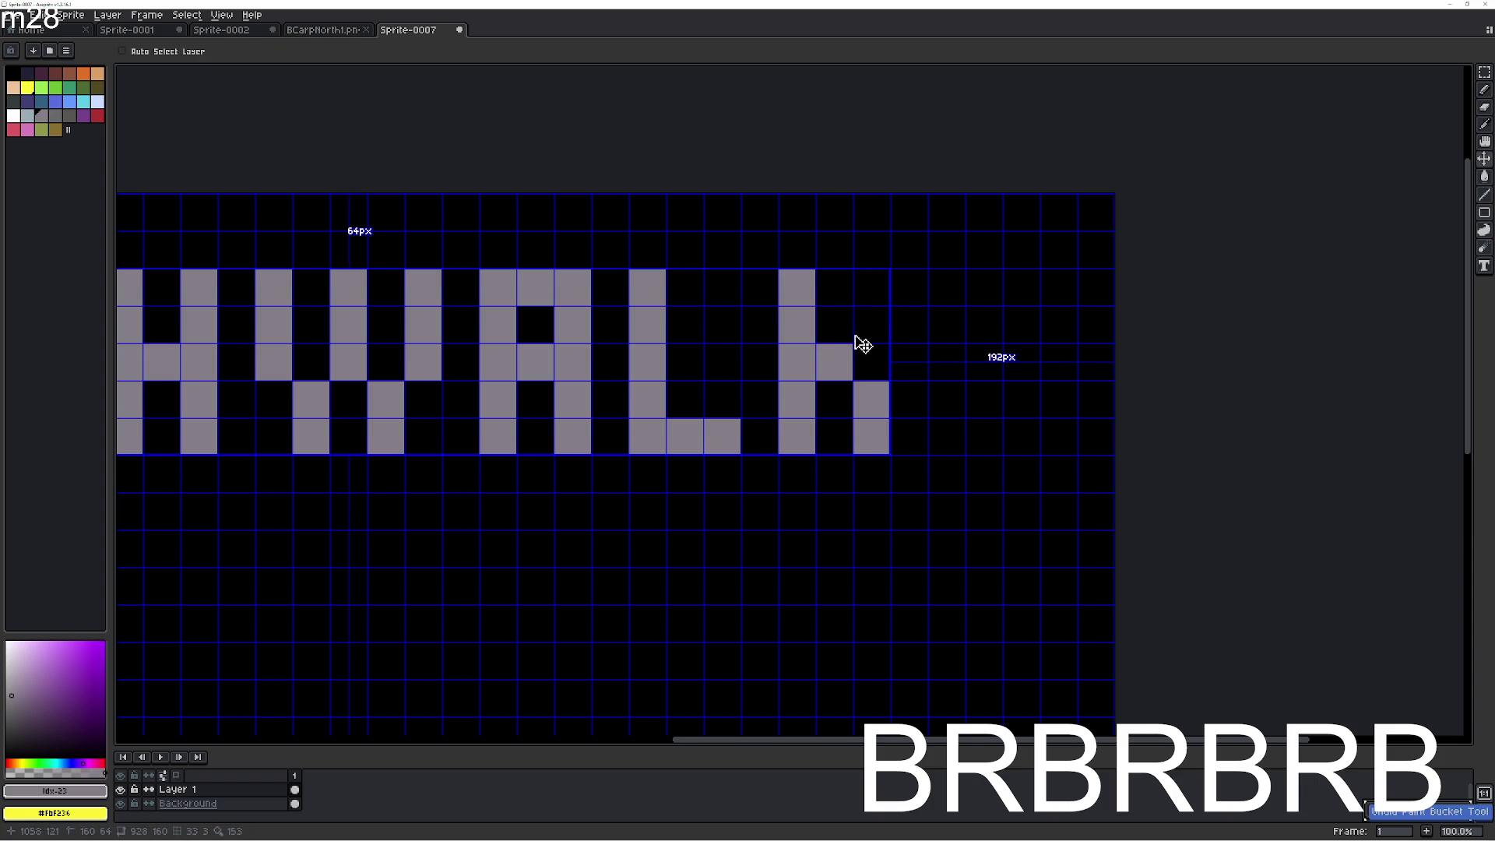
{"action": "left_click", "coordinate": [863, 325]}
{"action": "left_click", "coordinate": [877, 287]}
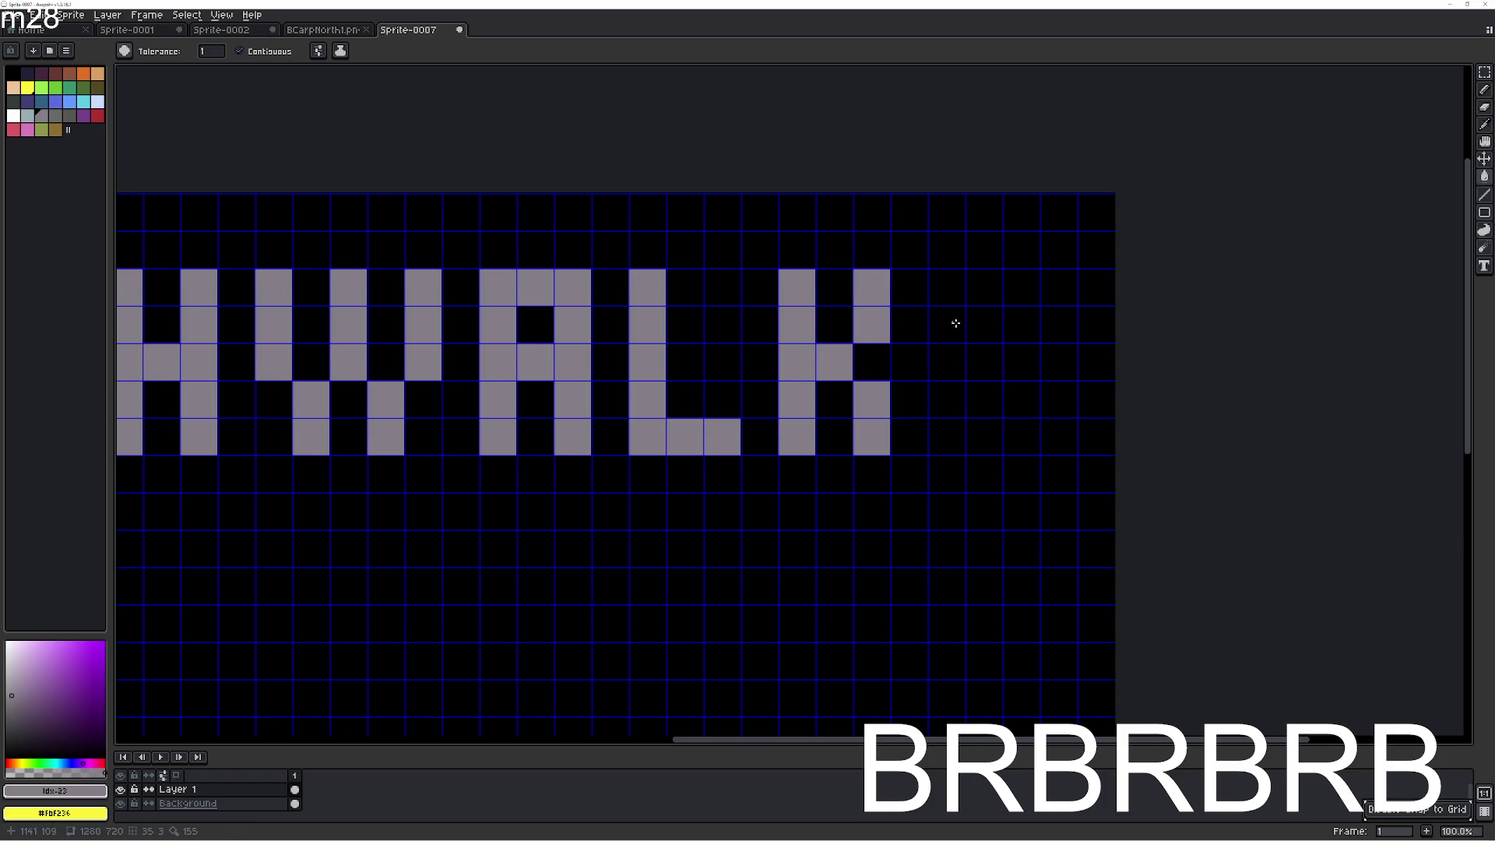
Fill a five-cell upright with top, middle and bottom bars to form the E.
{"action": "scroll", "coordinate": [942, 317], "scroll_direction": "right", "scroll_amount": 2}
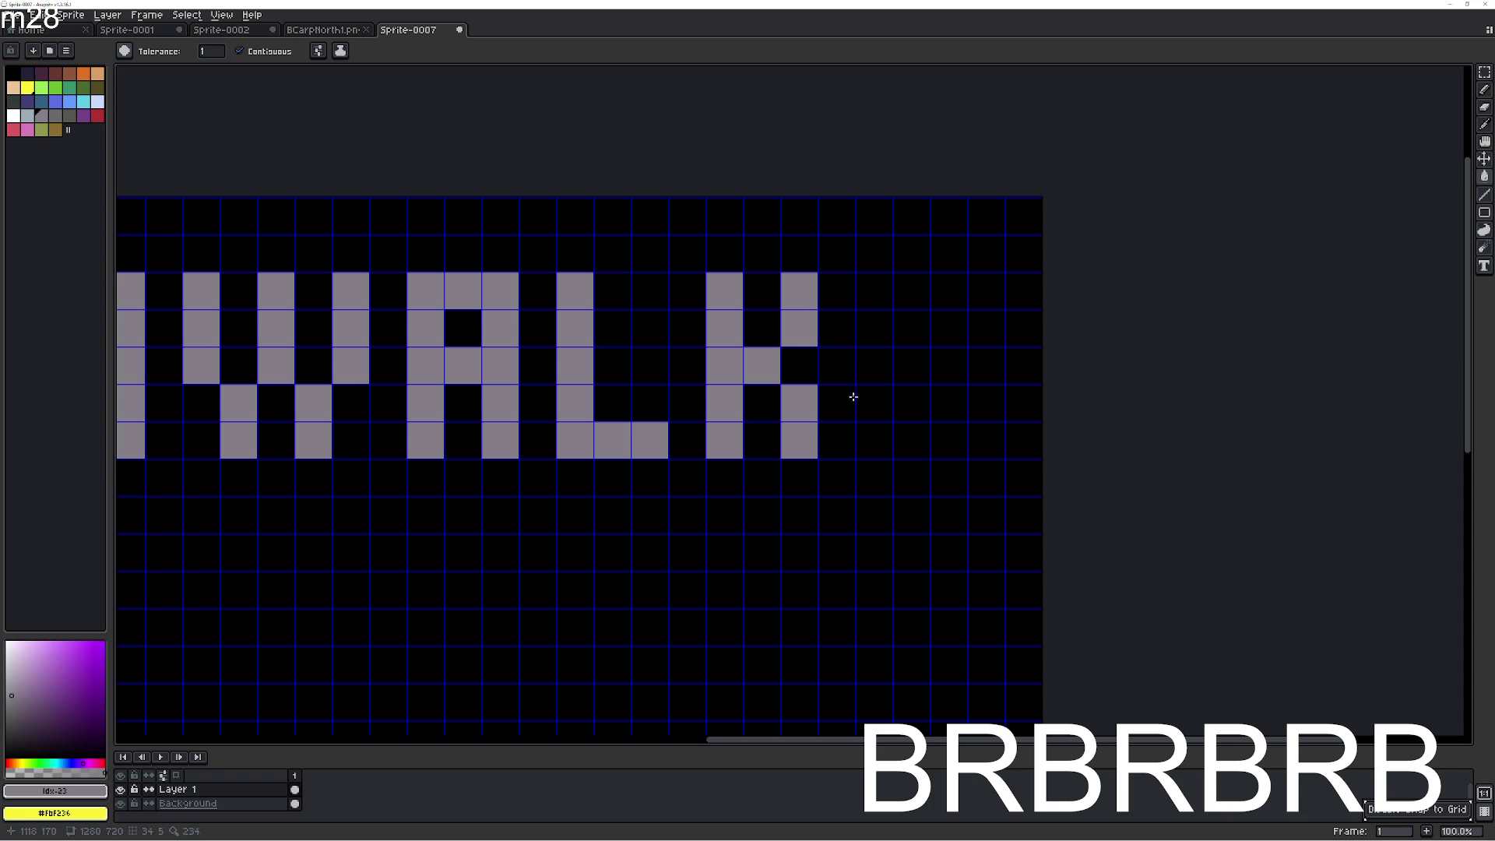
{"action": "left_click", "coordinate": [873, 440]}
{"action": "left_click", "coordinate": [874, 405]}
{"action": "left_click", "coordinate": [874, 366]}
{"action": "left_click", "coordinate": [874, 327]}
{"action": "left_click", "coordinate": [874, 291]}
{"action": "left_click", "coordinate": [923, 292]}
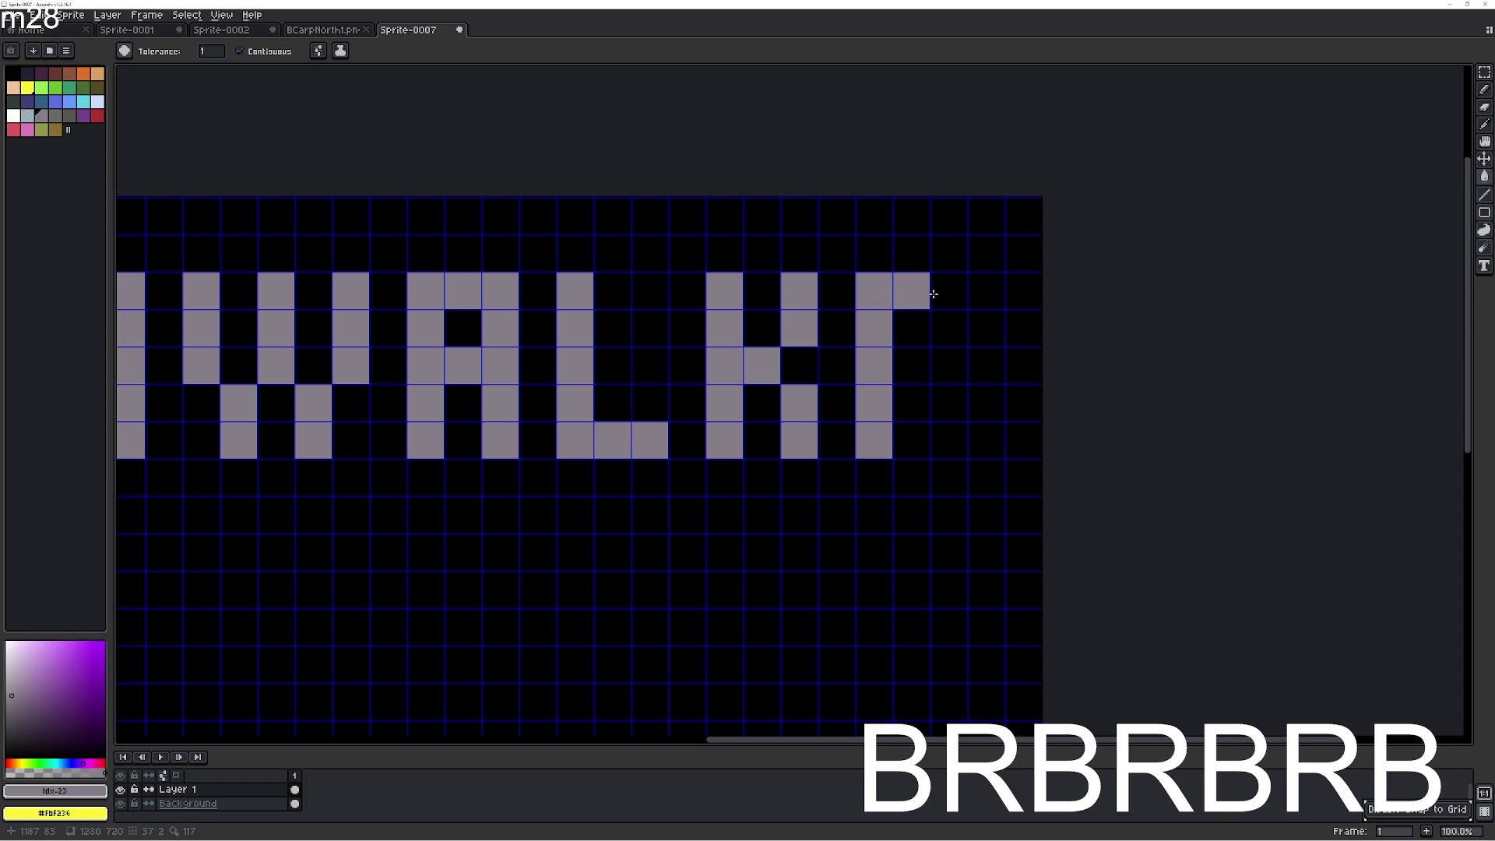
{"action": "left_click", "coordinate": [948, 290]}
{"action": "left_click", "coordinate": [911, 366]}
{"action": "left_click", "coordinate": [949, 366]}
{"action": "left_click", "coordinate": [912, 440]}
{"action": "left_click", "coordinate": [948, 440]}
Select the whole canvas and shift the ASHWALKE lettering about 48 px left.
{"action": "scroll", "coordinate": [722, 427], "scroll_direction": "down", "scroll_amount": 4}
{"action": "scroll", "coordinate": [698, 421], "scroll_direction": "up", "scroll_amount": 2}
{"action": "key", "text": "ctrl+a"}
{"action": "key", "text": "v"}
{"action": "left_click_drag", "start_coordinate": [720, 406], "coordinate": [676, 404]}
Fill the R's upright, top bar, loop and leg.
{"action": "key", "text": "g"}
{"action": "scroll", "coordinate": [946, 421], "scroll_direction": "up", "scroll_amount": 4}
{"action": "scroll", "coordinate": [734, 451], "scroll_direction": "down", "scroll_amount": 1}
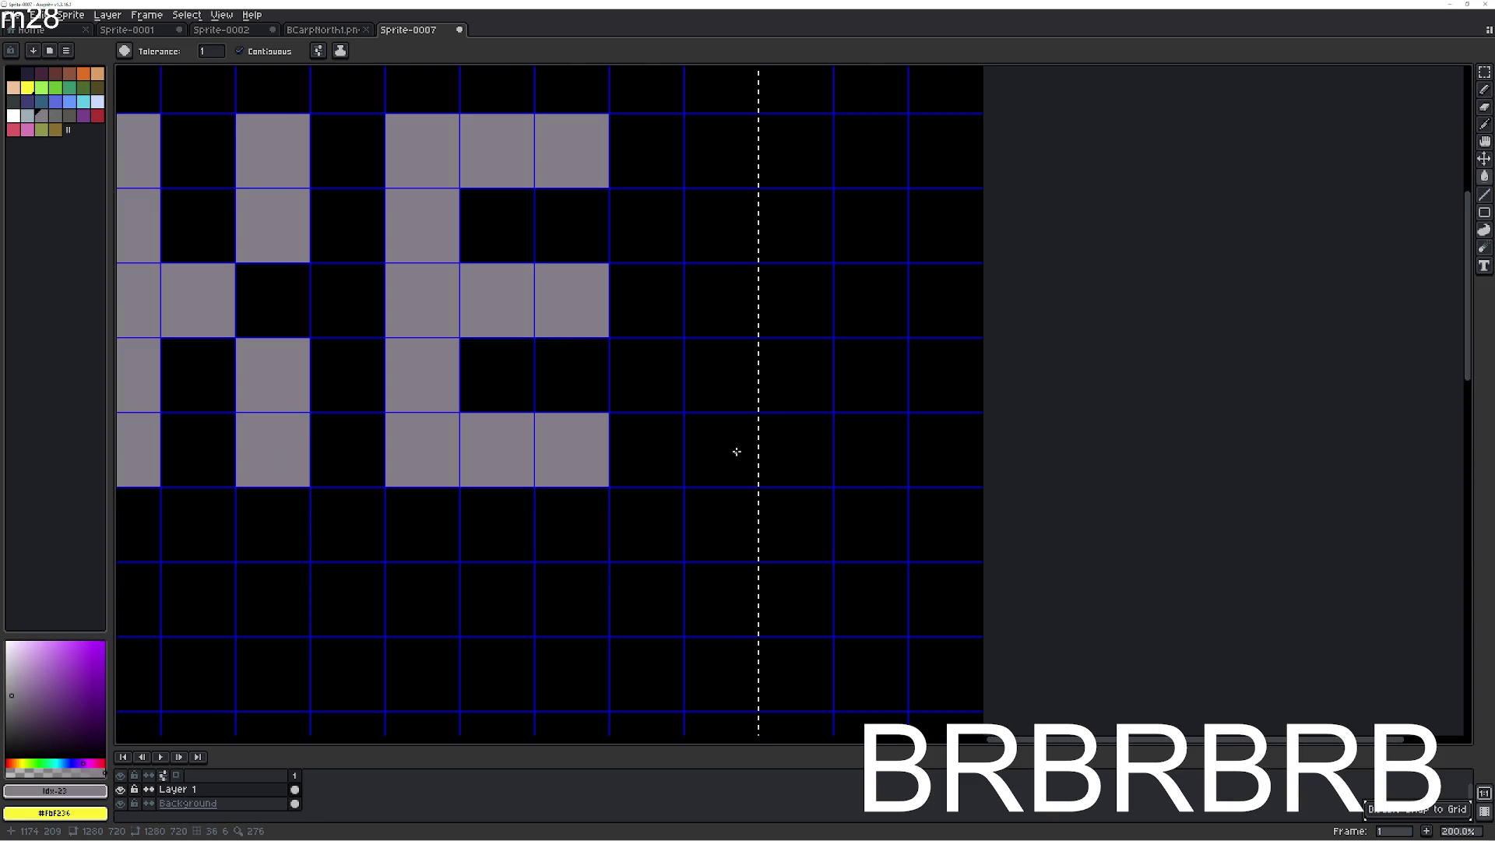
{"action": "left_click", "coordinate": [739, 432]}
{"action": "left_click", "coordinate": [723, 375]}
{"action": "left_click", "coordinate": [724, 301]}
{"action": "left_click", "coordinate": [729, 233]}
{"action": "left_click", "coordinate": [733, 152]}
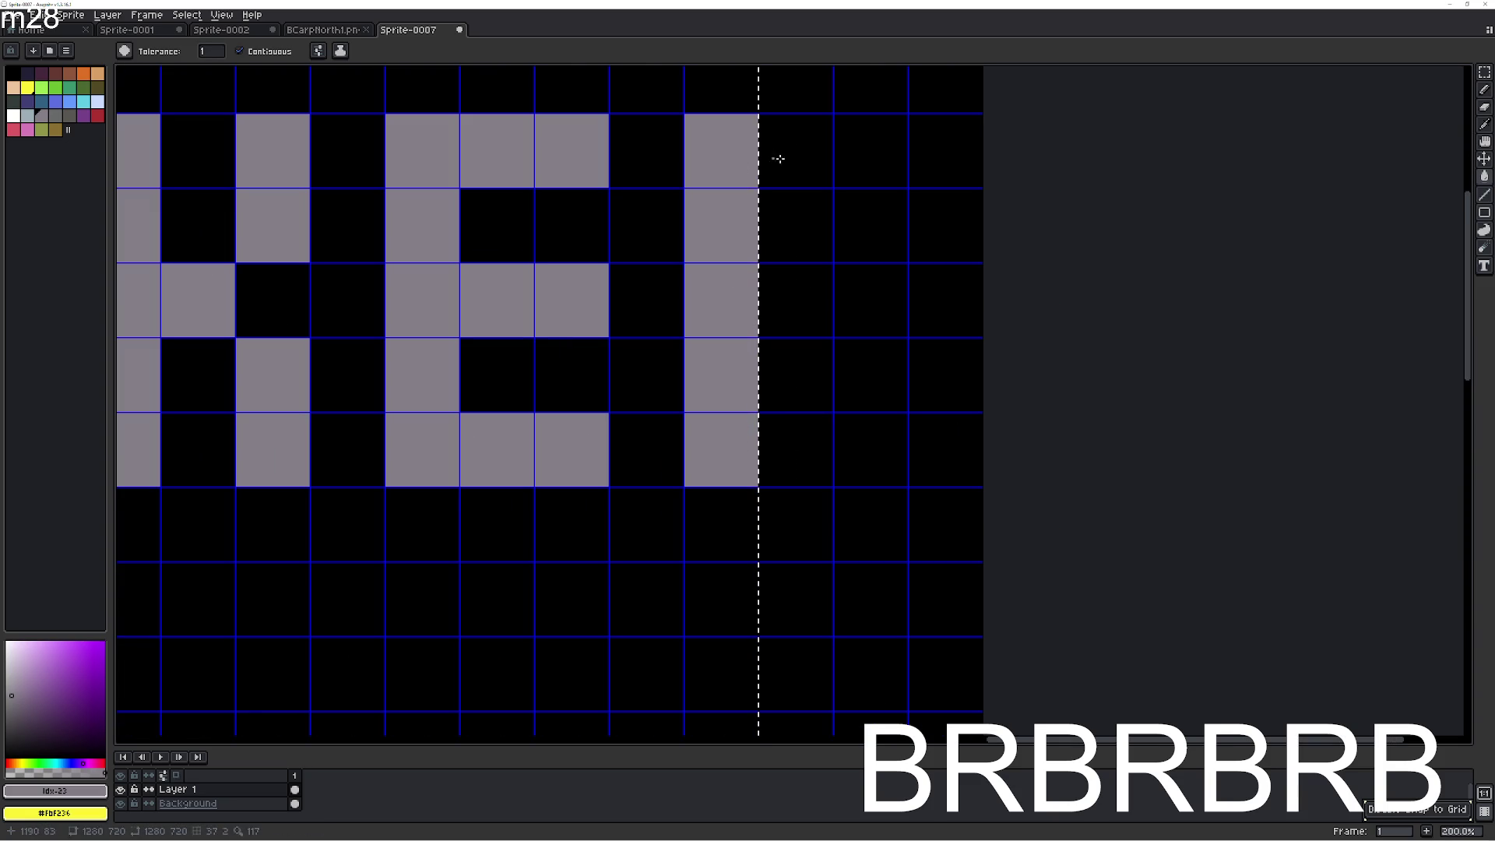
{"action": "left_click", "coordinate": [789, 148]}
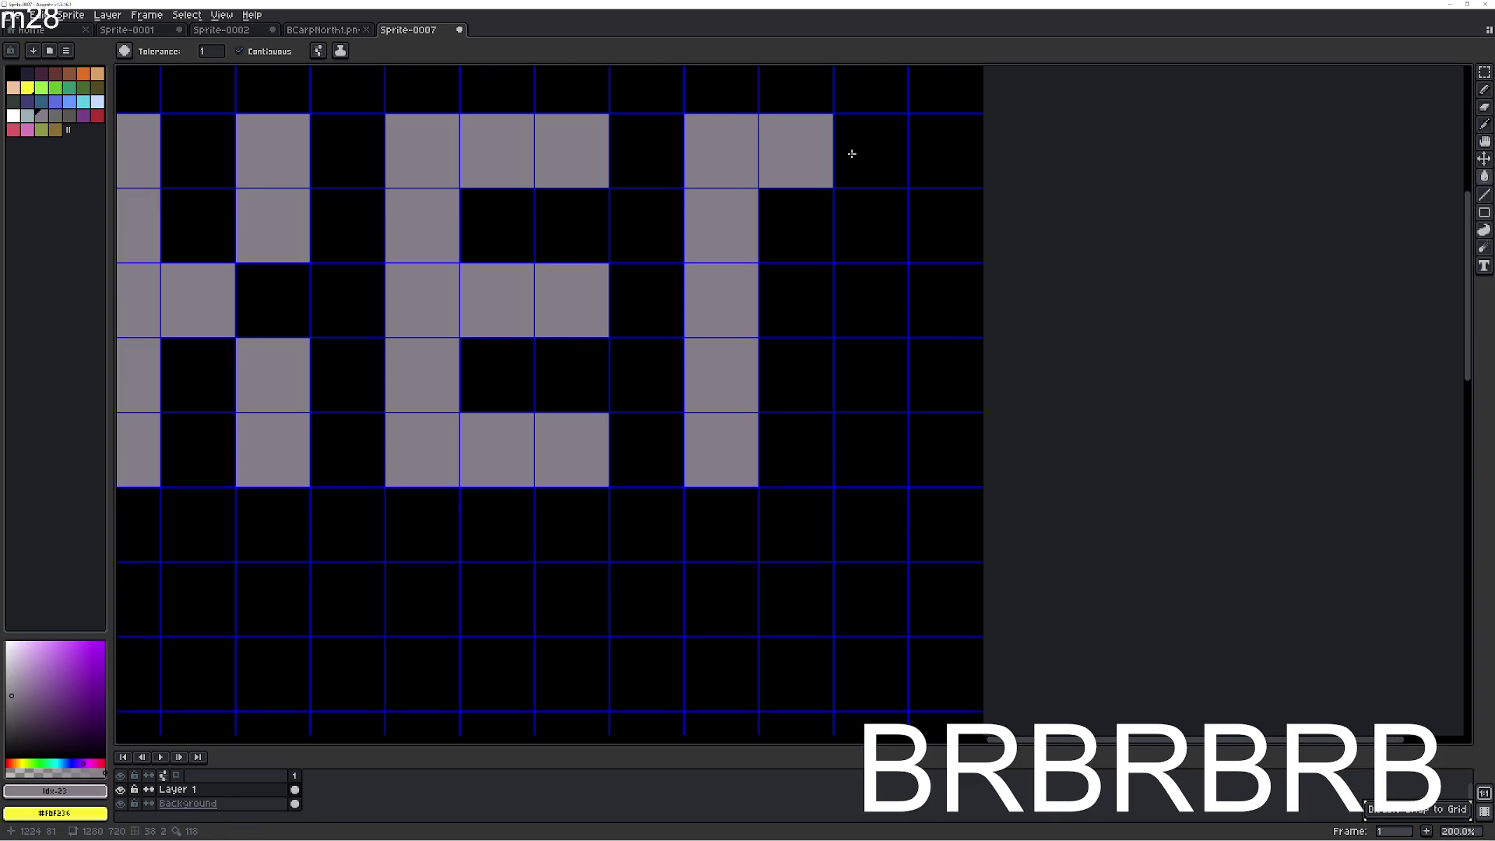
{"action": "left_click", "coordinate": [853, 154]}
{"action": "left_click", "coordinate": [863, 215]}
{"action": "left_click", "coordinate": [818, 309]}
{"action": "left_click", "coordinate": [864, 377]}
{"action": "left_click", "coordinate": [868, 437]}
Zoom out to show all of ASHWALKER and select the canvas with the Move tool.
{"action": "scroll", "coordinate": [868, 437], "scroll_direction": "down", "scroll_amount": 2}
{"action": "mouse_move", "coordinate": [652, 464]}
{"action": "left_mouse_down"}
{"action": "mouse_move", "coordinate": [702, 431]}
{"action": "mouse_move", "coordinate": [814, 401]}
{"action": "left_mouse_up"}
{"action": "key", "text": "v"}
{"action": "key", "text": "ctrl+a"}
Drag the ASHWALKER lettering about 24 px right and drop it in place.
{"action": "left_click_drag", "start_coordinate": [639, 360], "coordinate": [653, 360]}
{"action": "key", "text": "g"}
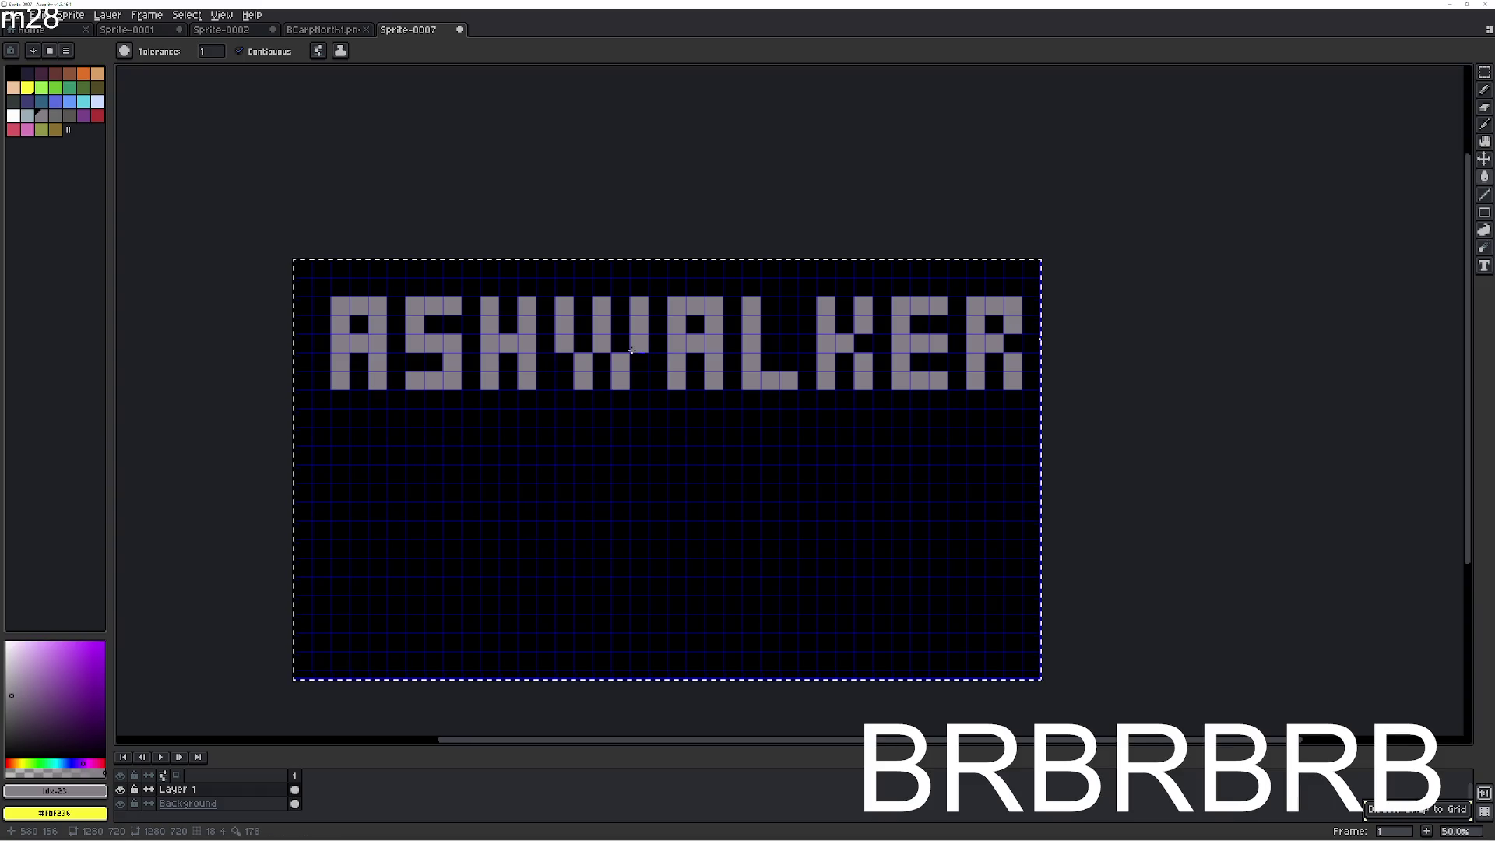
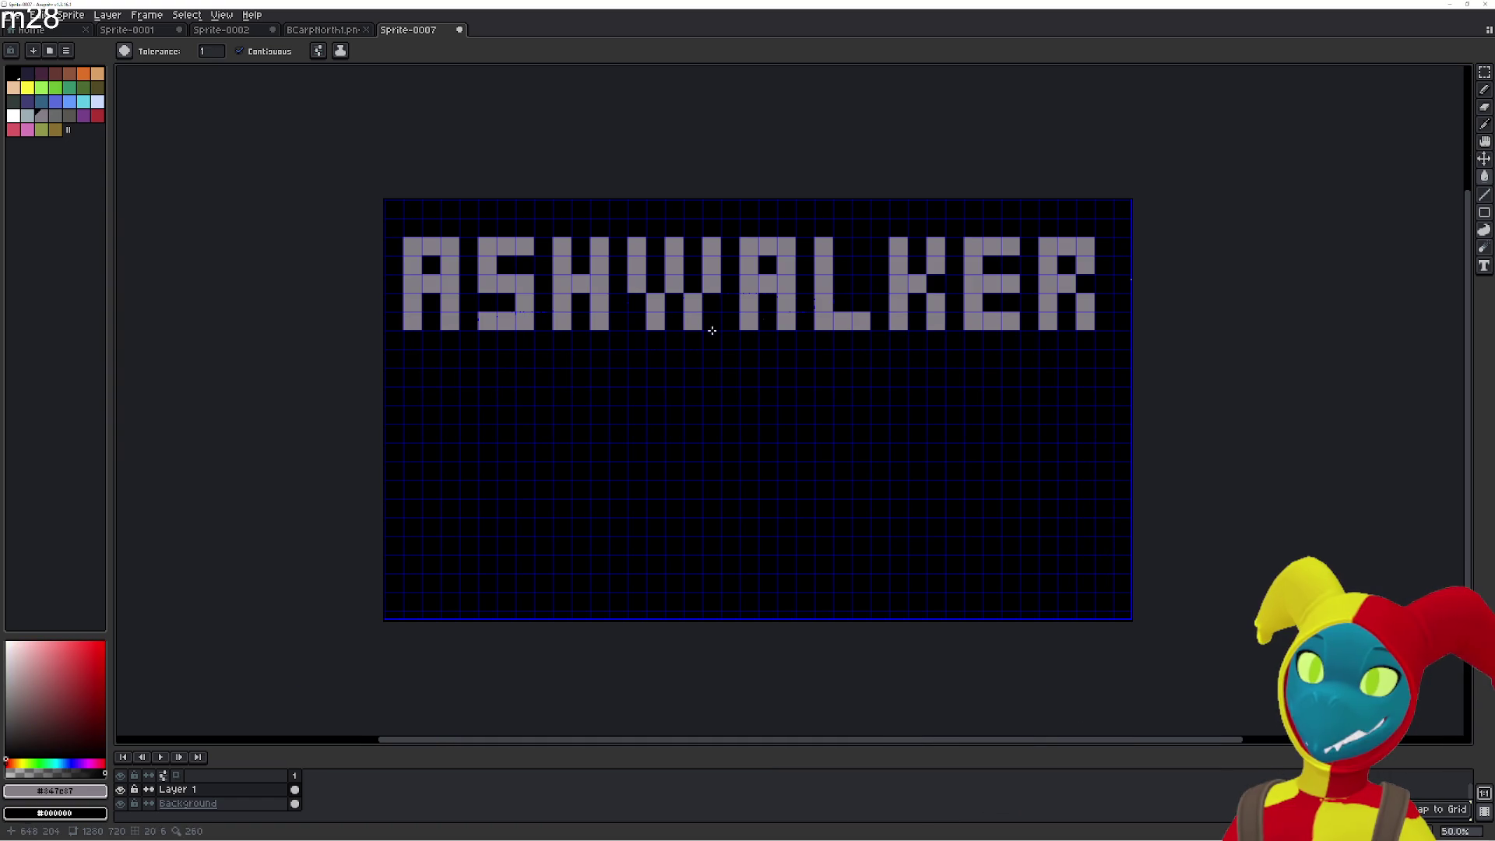
Pan and zoom around the ASHWALKER canvas to inspect the title lettering.
{"action": "scroll", "coordinate": [514, 417], "scroll_direction": "up", "scroll_amount": 1}
{"action": "mouse_move", "coordinate": [848, 347]}
{"action": "left_mouse_down"}
{"action": "mouse_move", "coordinate": [740, 352]}
{"action": "mouse_move", "coordinate": [586, 324]}
{"action": "left_mouse_up"}
{"action": "scroll", "coordinate": [741, 352], "scroll_direction": "up", "scroll_amount": 1}
{"action": "scroll", "coordinate": [586, 324], "scroll_direction": "down", "scroll_amount": 1}
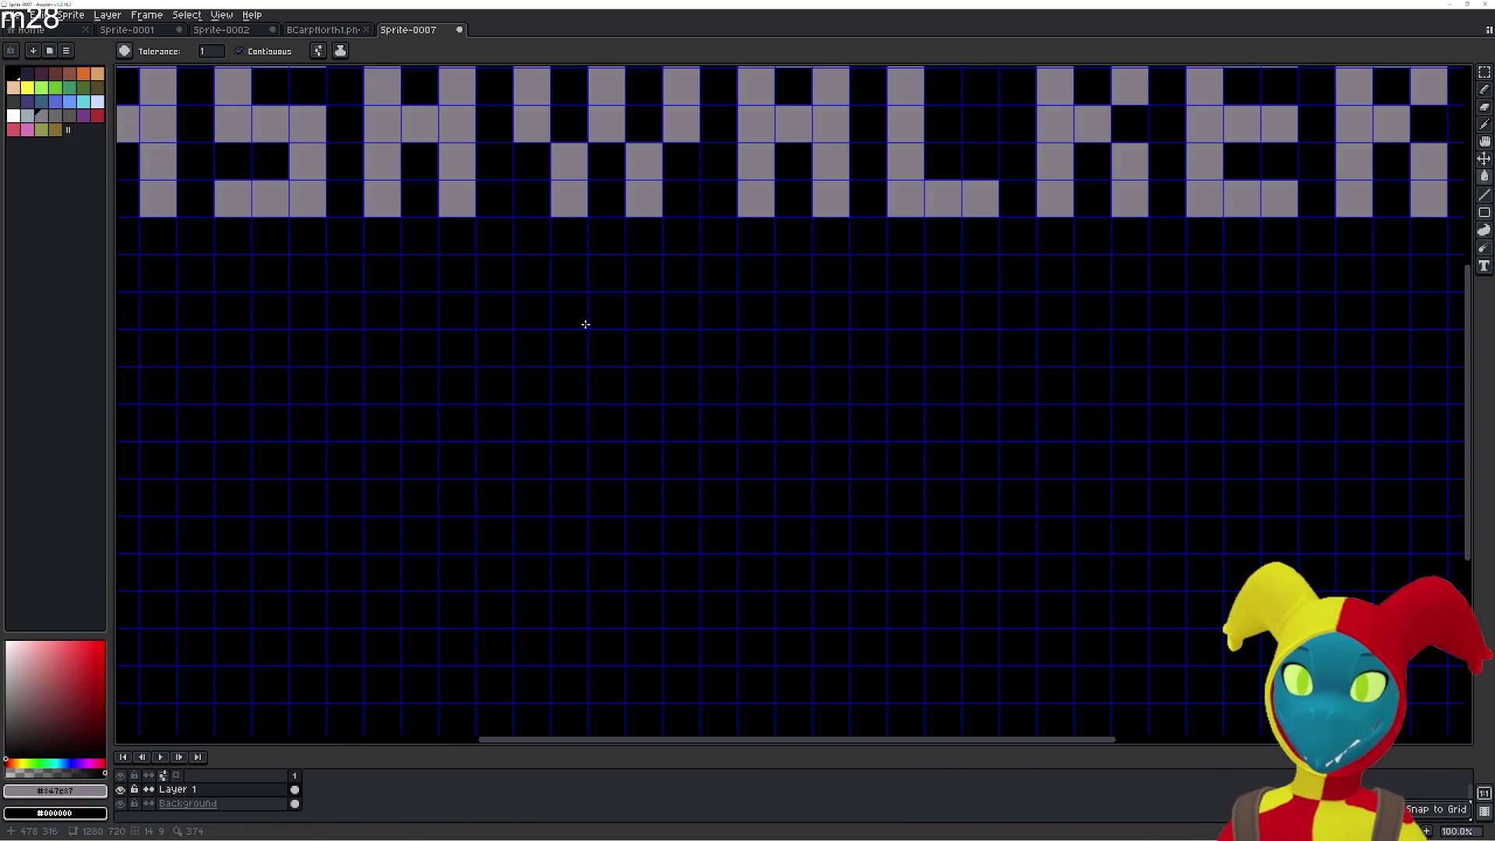
{"action": "scroll", "coordinate": [732, 374], "scroll_direction": "down", "scroll_amount": 1}
{"action": "scroll", "coordinate": [738, 379], "scroll_direction": "up", "scroll_amount": 1}
{"action": "scroll", "coordinate": [733, 384], "scroll_direction": "down", "scroll_amount": 1}
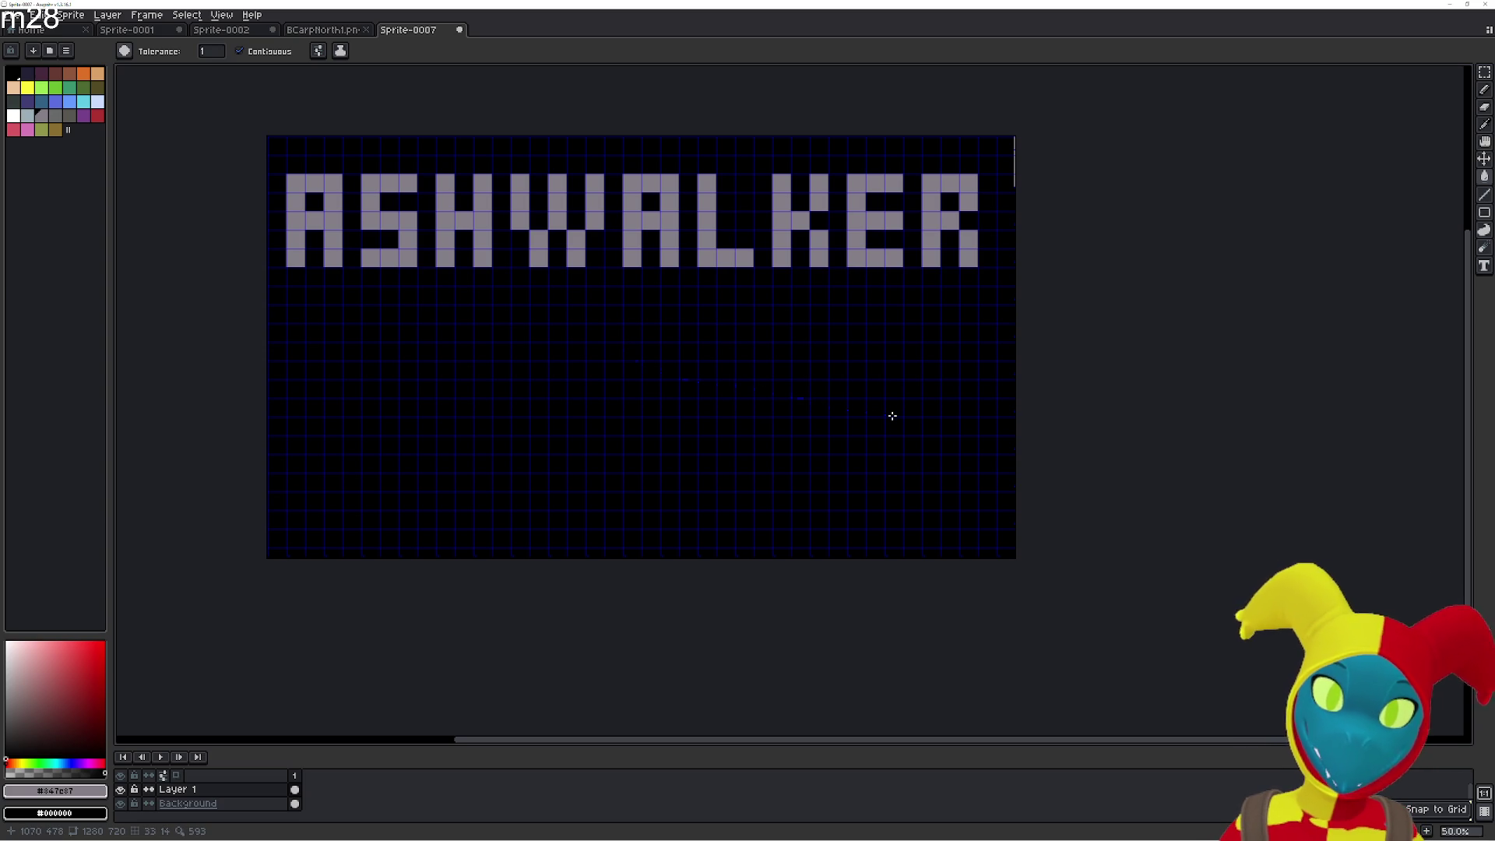
{"action": "scroll", "coordinate": [982, 377], "scroll_direction": "left", "scroll_amount": 2}
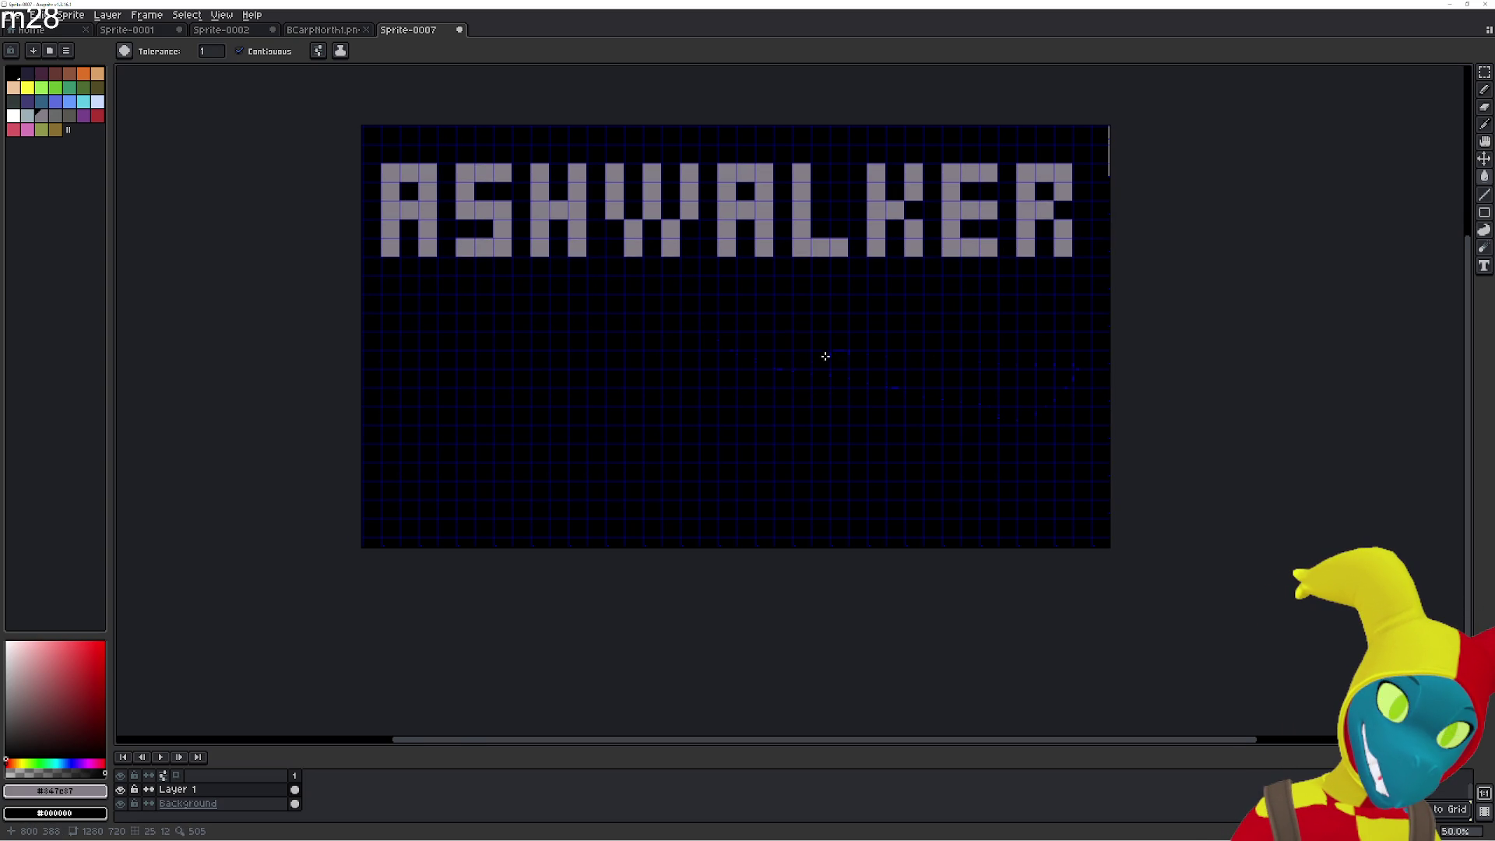
{"action": "scroll", "coordinate": [665, 408], "scroll_direction": "up", "scroll_amount": 3}
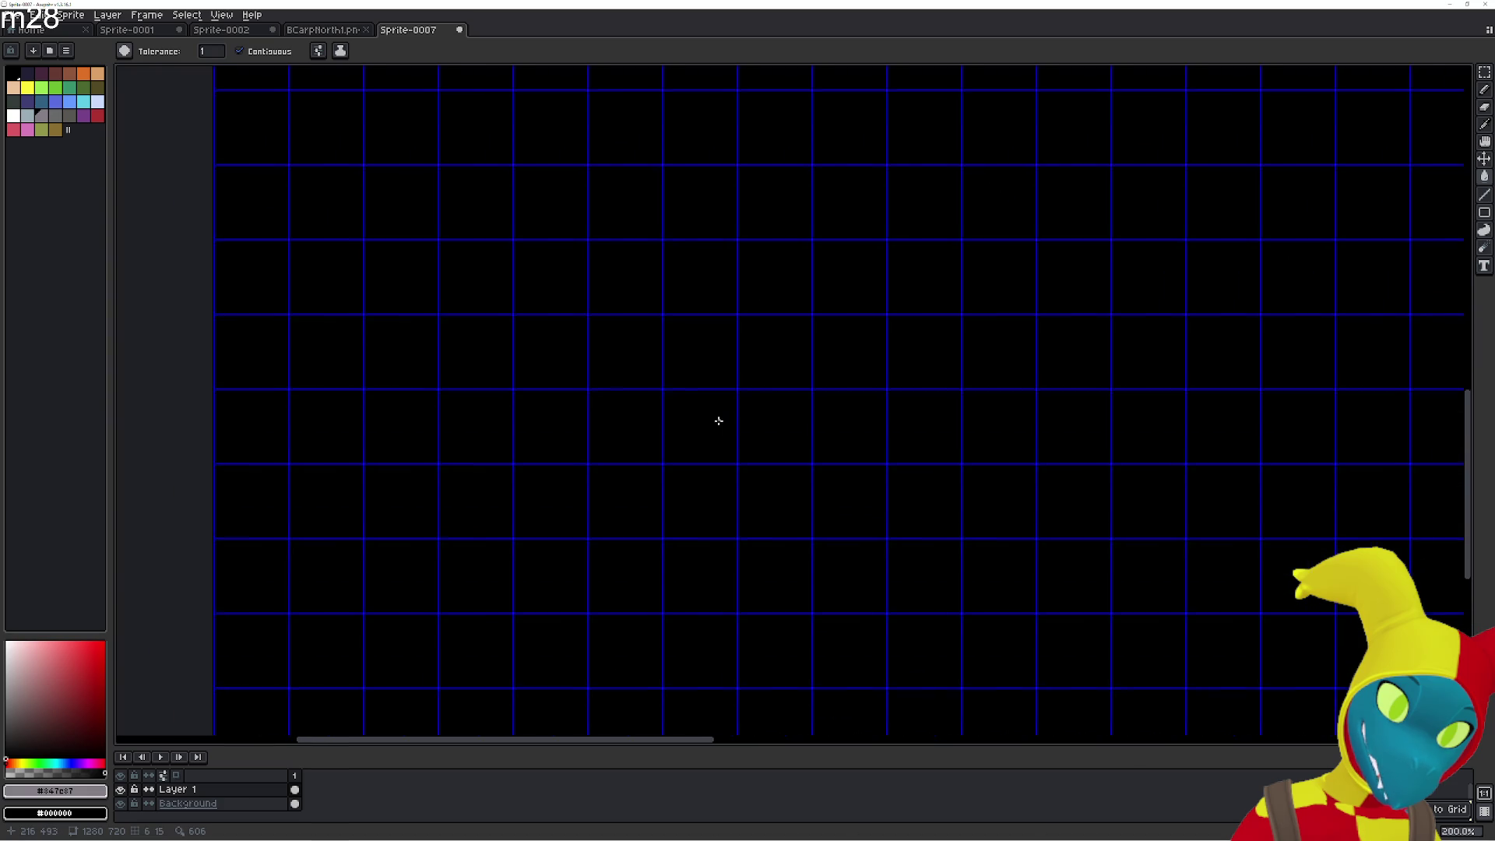
{"action": "scroll", "coordinate": [719, 421], "scroll_direction": "down", "scroll_amount": 1}
{"action": "left_click_drag", "start_coordinate": [774, 529], "coordinate": [584, 474]}
{"action": "left_click_drag", "start_coordinate": [810, 499], "coordinate": [644, 491]}
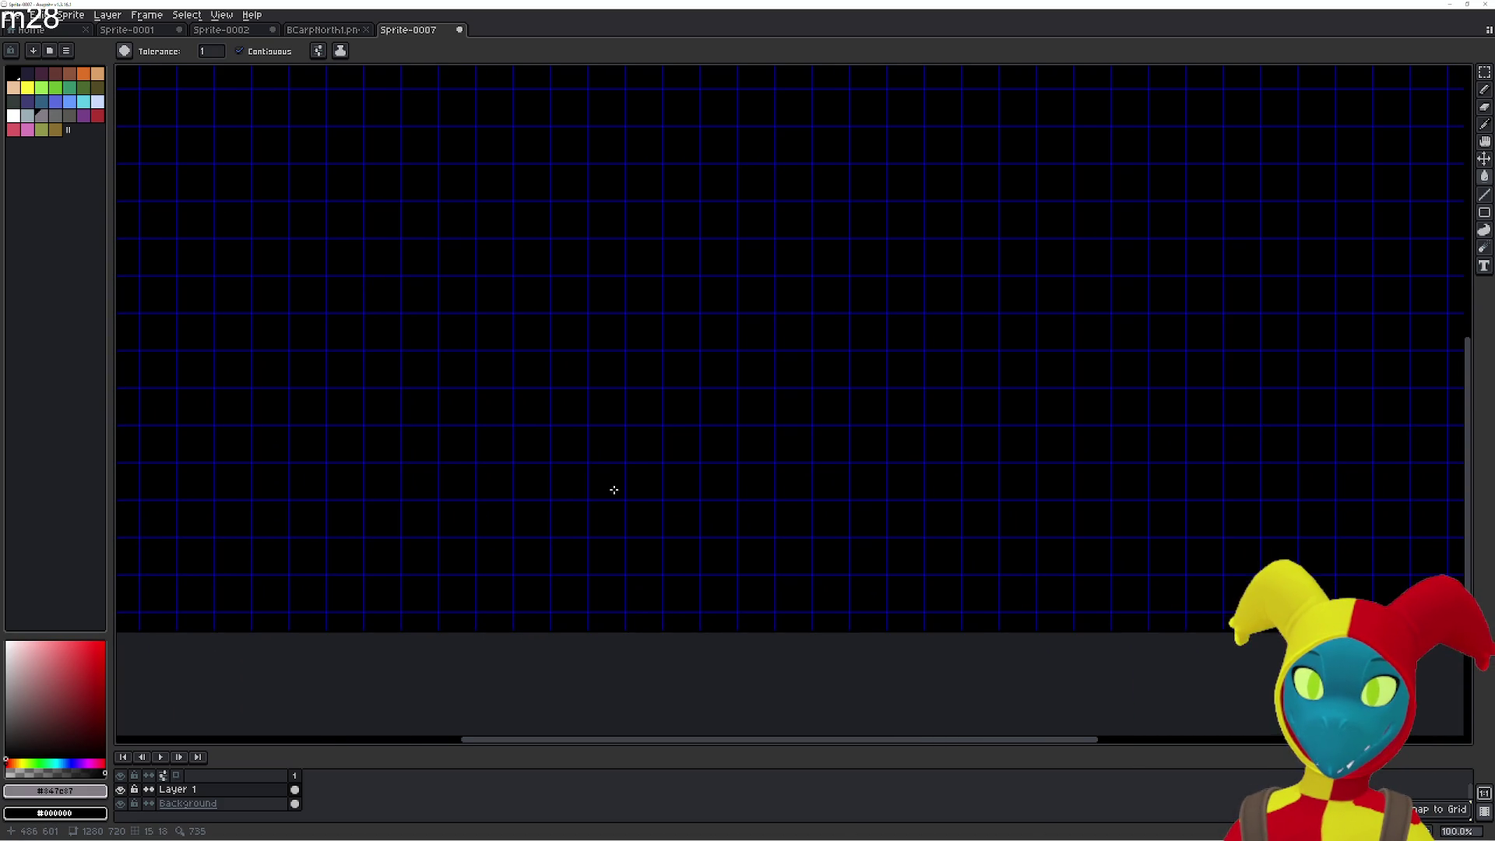
{"action": "mouse_move", "coordinate": [936, 467]}
{"action": "left_mouse_down"}
{"action": "mouse_move", "coordinate": [674, 476]}
{"action": "mouse_move", "coordinate": [971, 458]}
{"action": "mouse_move", "coordinate": [848, 491]}
{"action": "mouse_move", "coordinate": [711, 444]}
{"action": "left_mouse_up"}
{"action": "scroll", "coordinate": [661, 449], "scroll_direction": "down", "scroll_amount": 1}
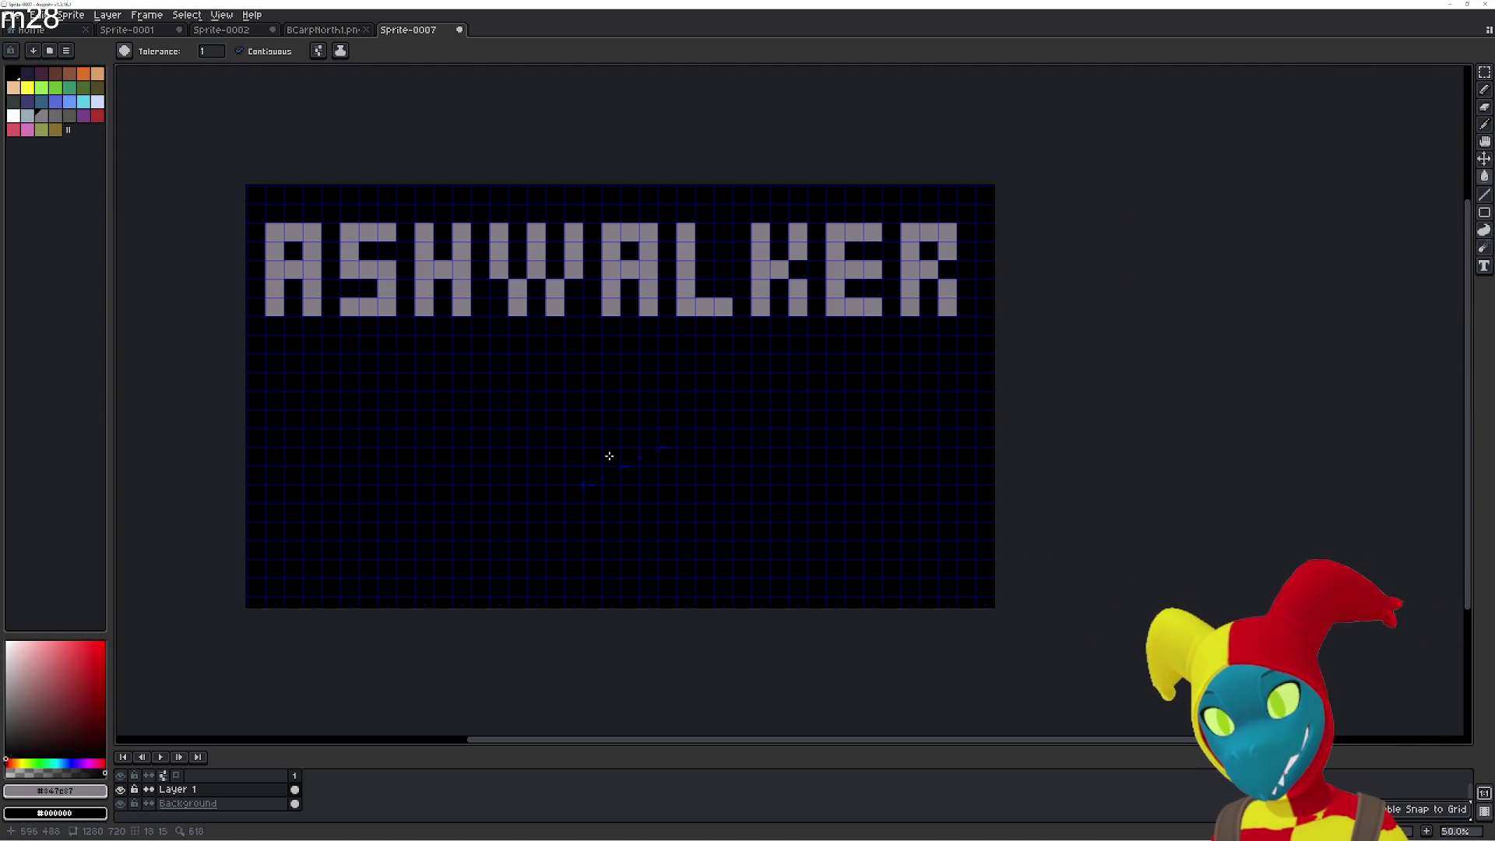
{"action": "left_click_drag", "start_coordinate": [585, 477], "coordinate": [681, 472]}
{"action": "scroll", "coordinate": [668, 511], "scroll_direction": "up", "scroll_amount": 3}
{"action": "scroll", "coordinate": [667, 510], "scroll_direction": "down", "scroll_amount": 3}
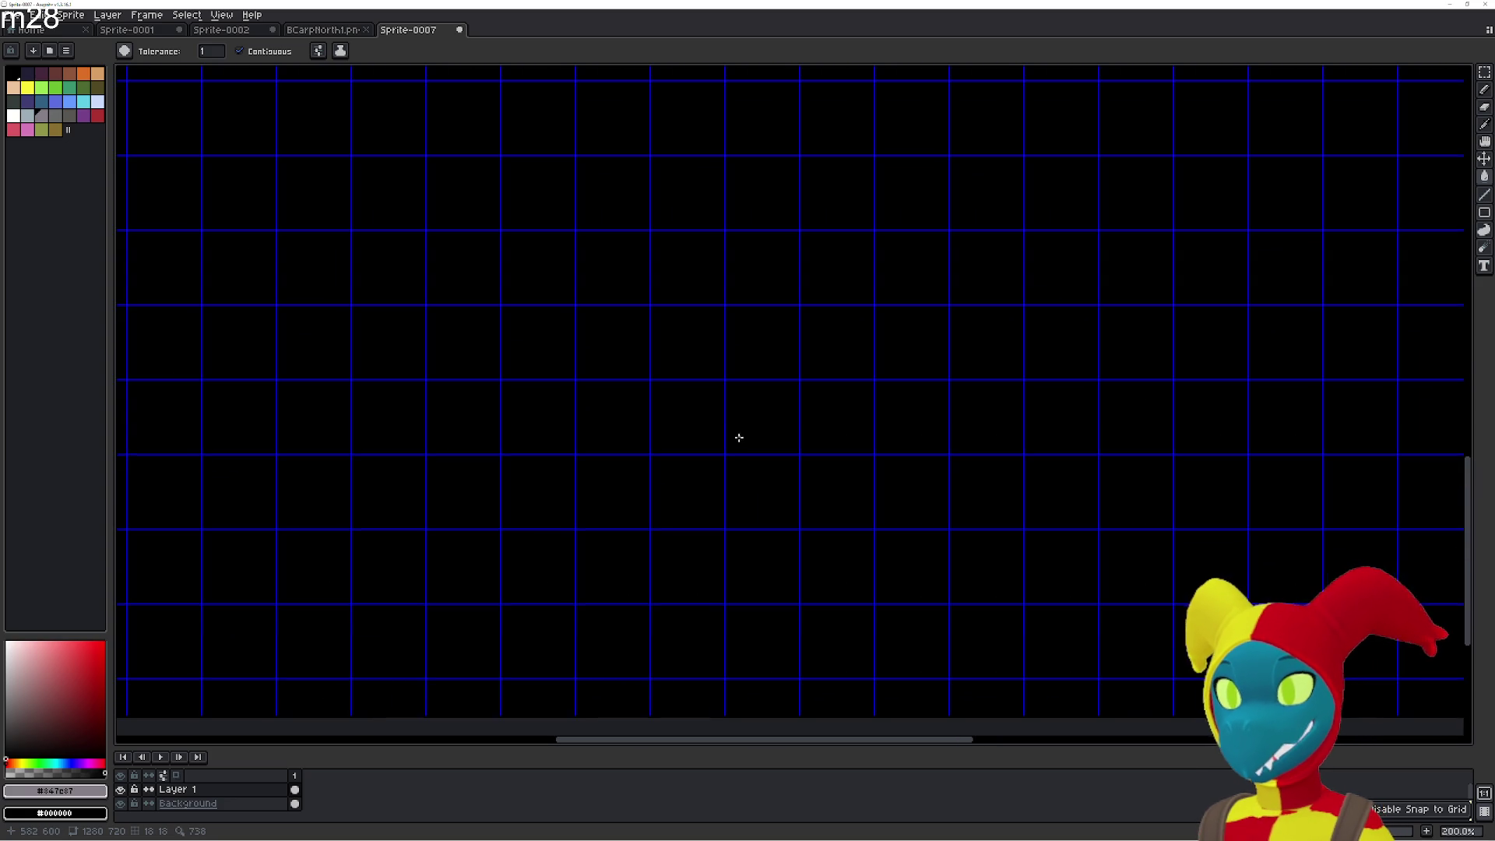
{"action": "scroll", "coordinate": [689, 459], "scroll_direction": "down", "scroll_amount": 1}
{"action": "scroll", "coordinate": [688, 447], "scroll_direction": "up", "scroll_amount": 1}
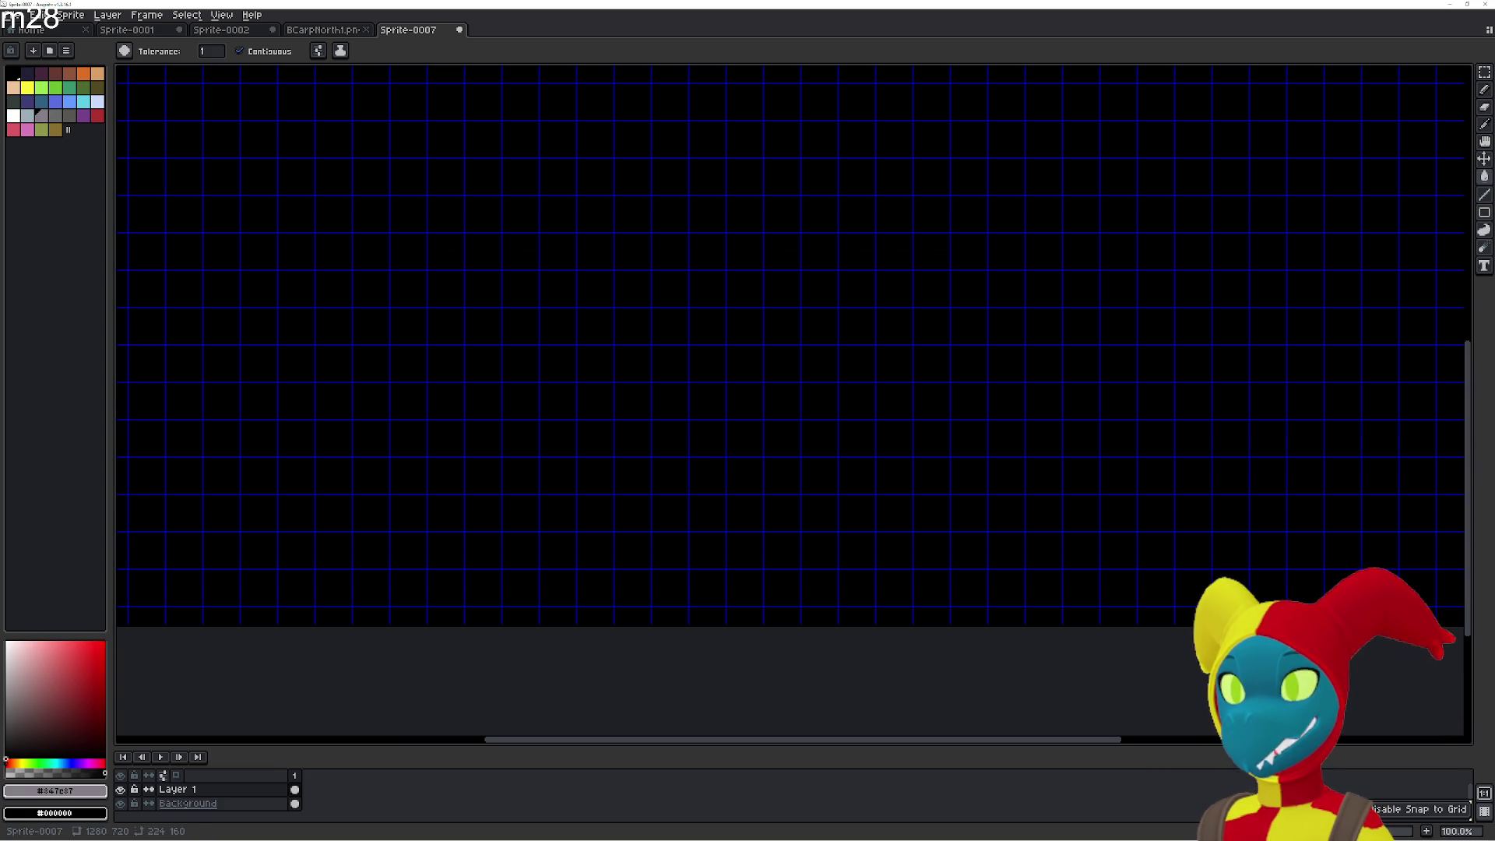
Change the grid to 16 × 16 cells and paint a test tile below the title.
{"action": "left_click", "coordinate": [187, 15]}
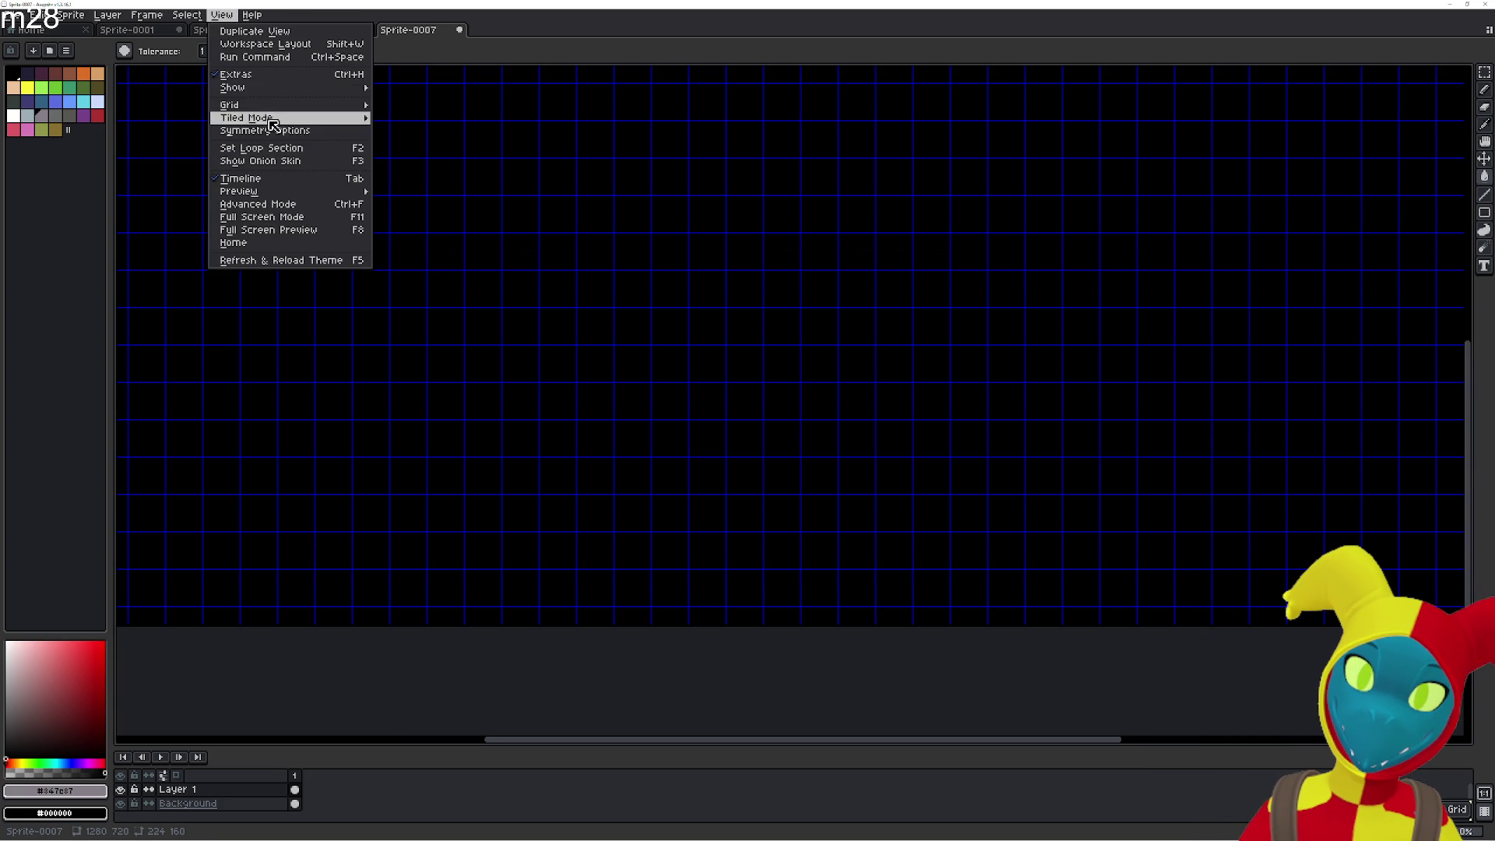
{"action": "mouse_move", "coordinate": [276, 107]}
{"action": "left_click", "coordinate": [398, 107]}
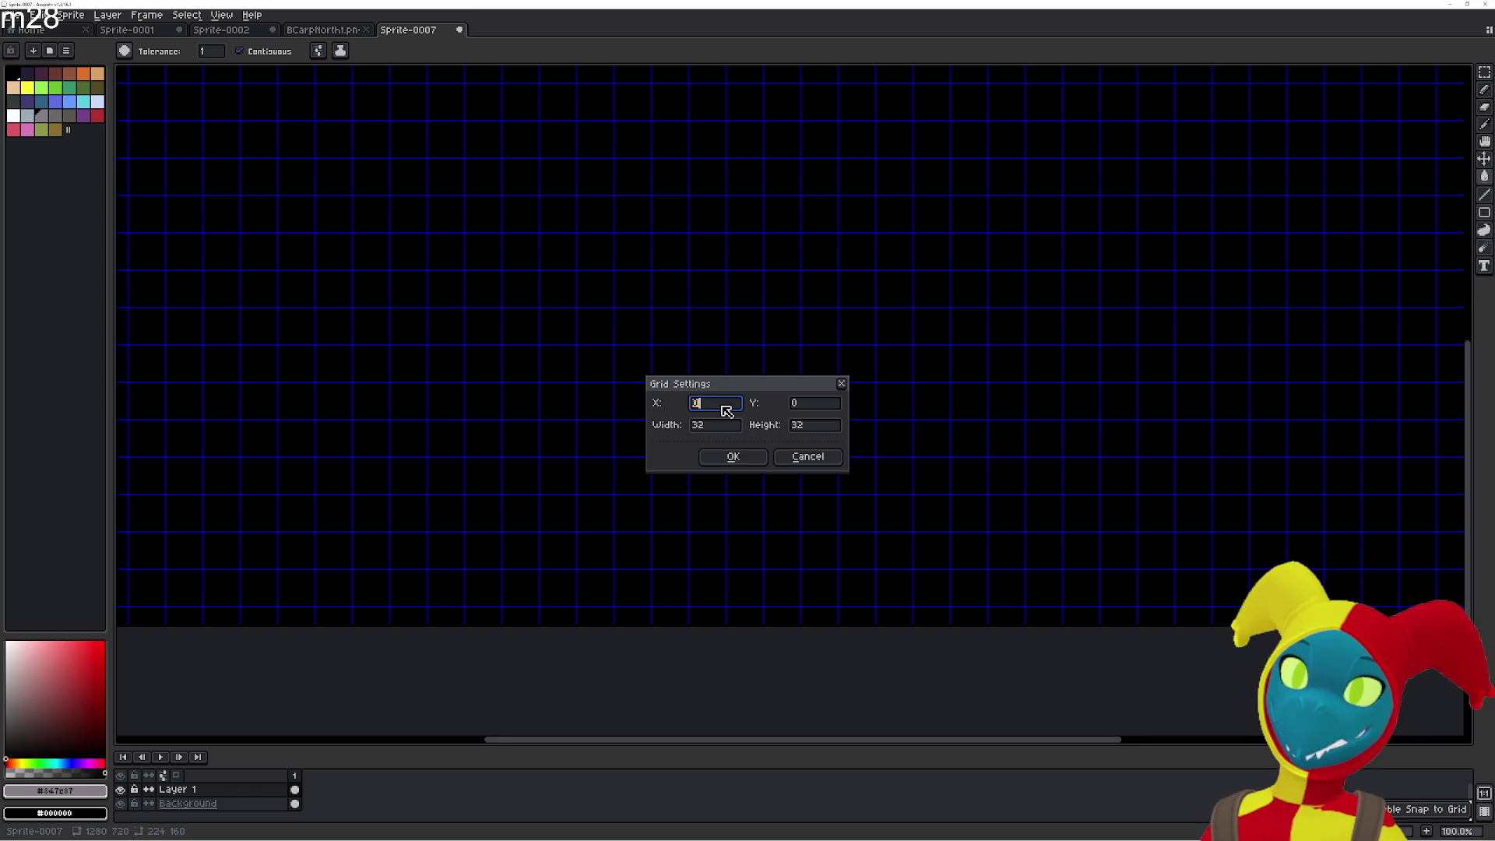
{"action": "left_click_drag", "start_coordinate": [724, 425], "coordinate": [684, 428]}
{"action": "double_click", "coordinate": [823, 431]}
{"action": "type", "text": "16"}
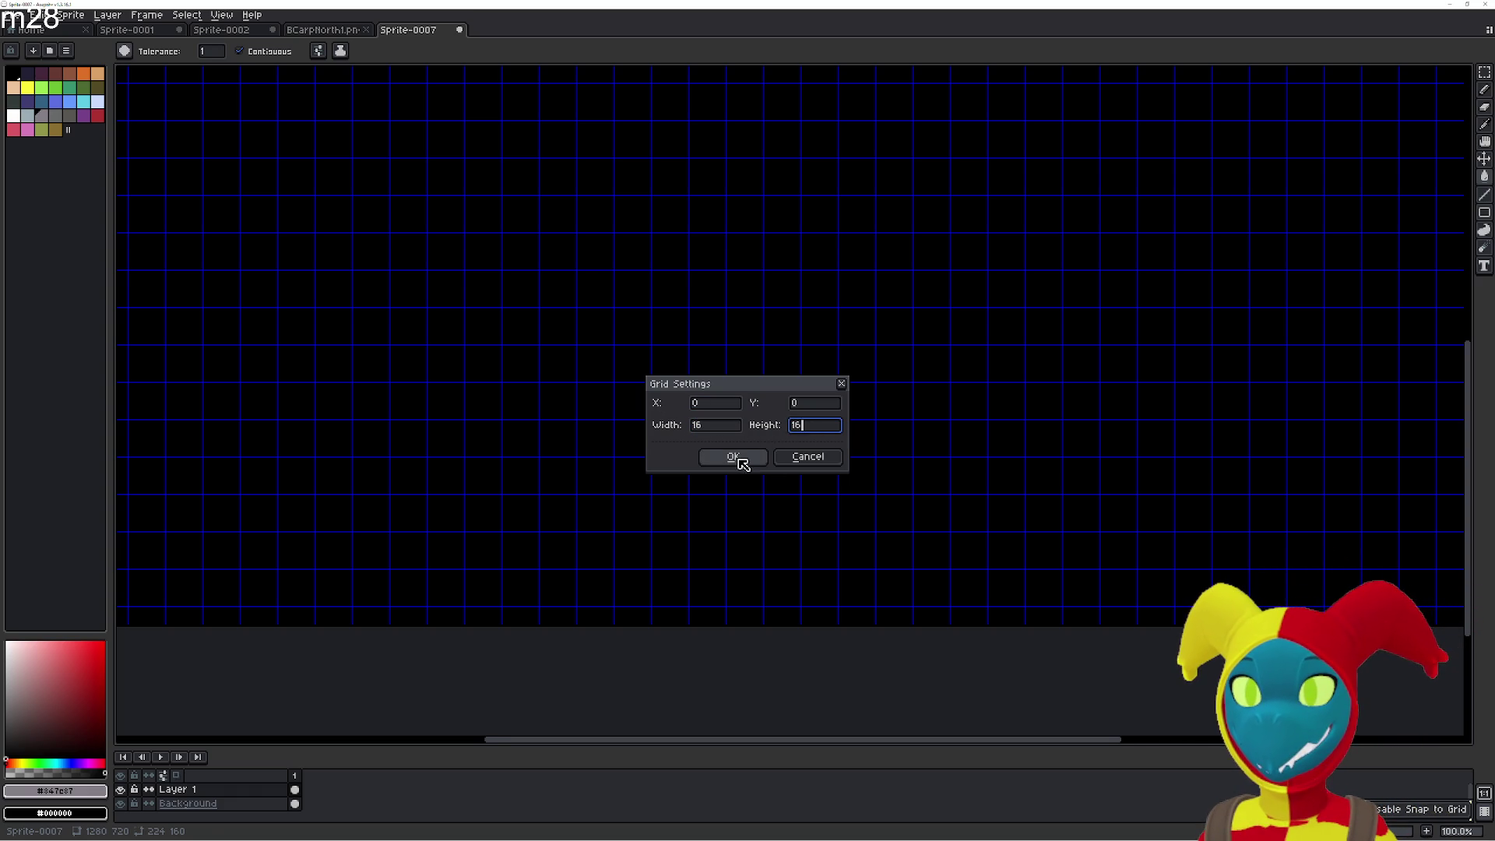
{"action": "left_click", "coordinate": [733, 456]}
{"action": "scroll", "coordinate": [721, 412], "scroll_direction": "down", "scroll_amount": 1}
{"action": "scroll", "coordinate": [728, 427], "scroll_direction": "up", "scroll_amount": 1}
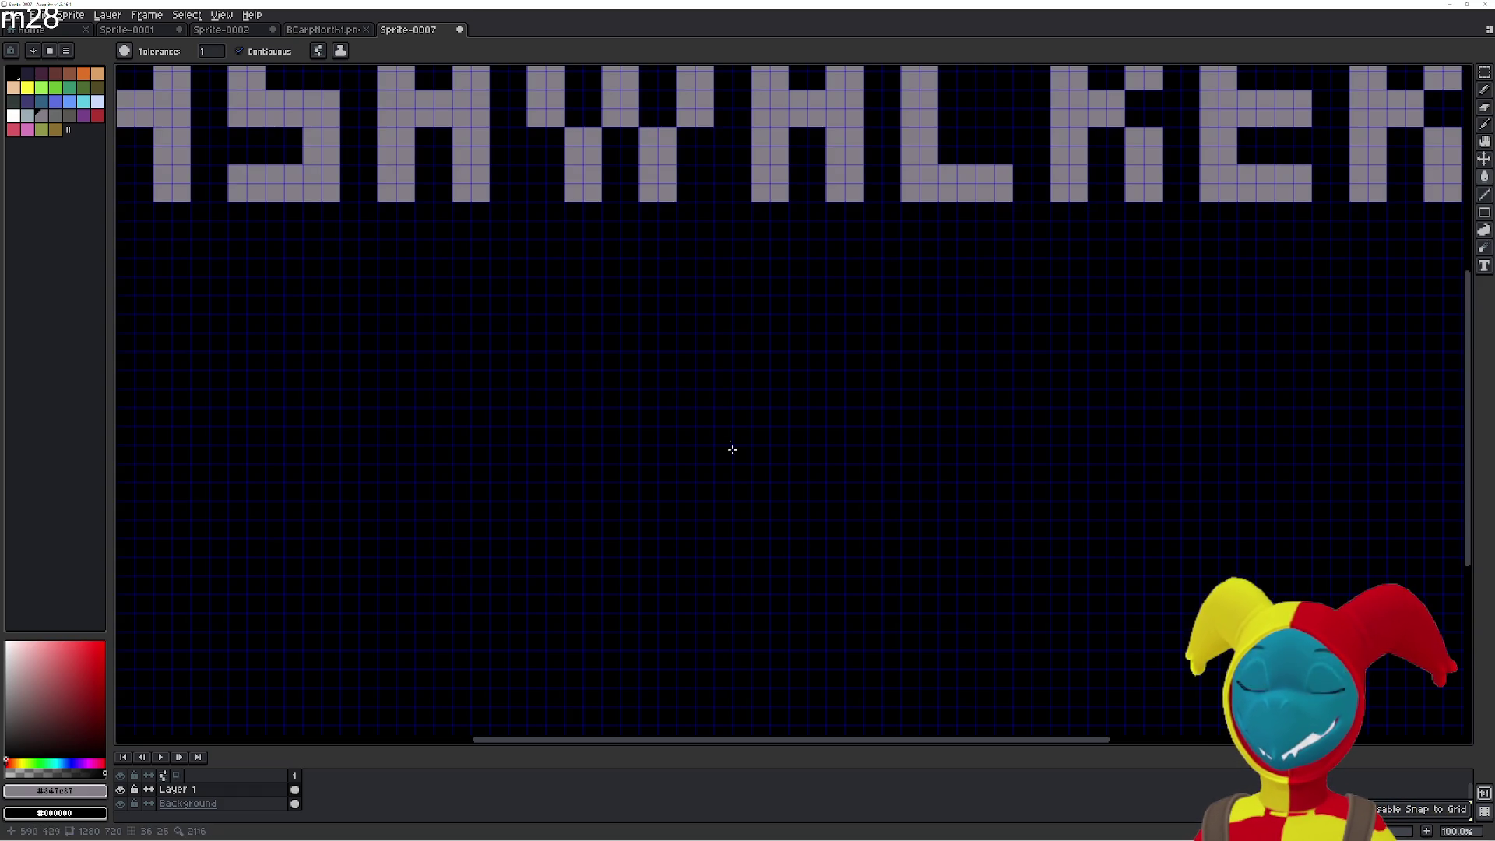
{"action": "scroll", "coordinate": [696, 497], "scroll_direction": "down", "scroll_amount": 3}
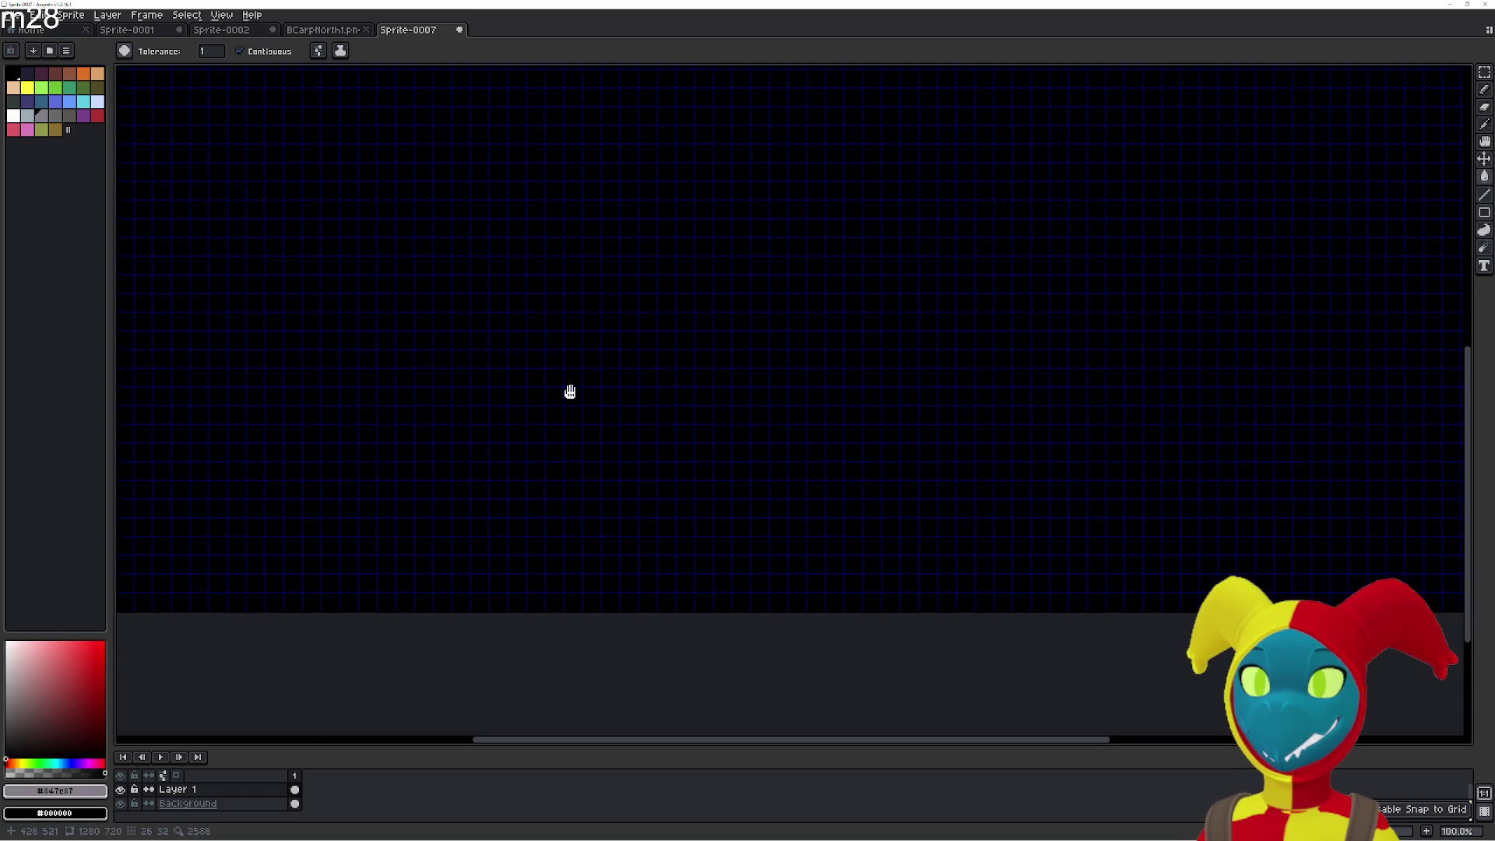
{"action": "scroll", "coordinate": [539, 377], "scroll_direction": "up", "scroll_amount": 3}
{"action": "scroll", "coordinate": [586, 358], "scroll_direction": "up", "scroll_amount": 1}
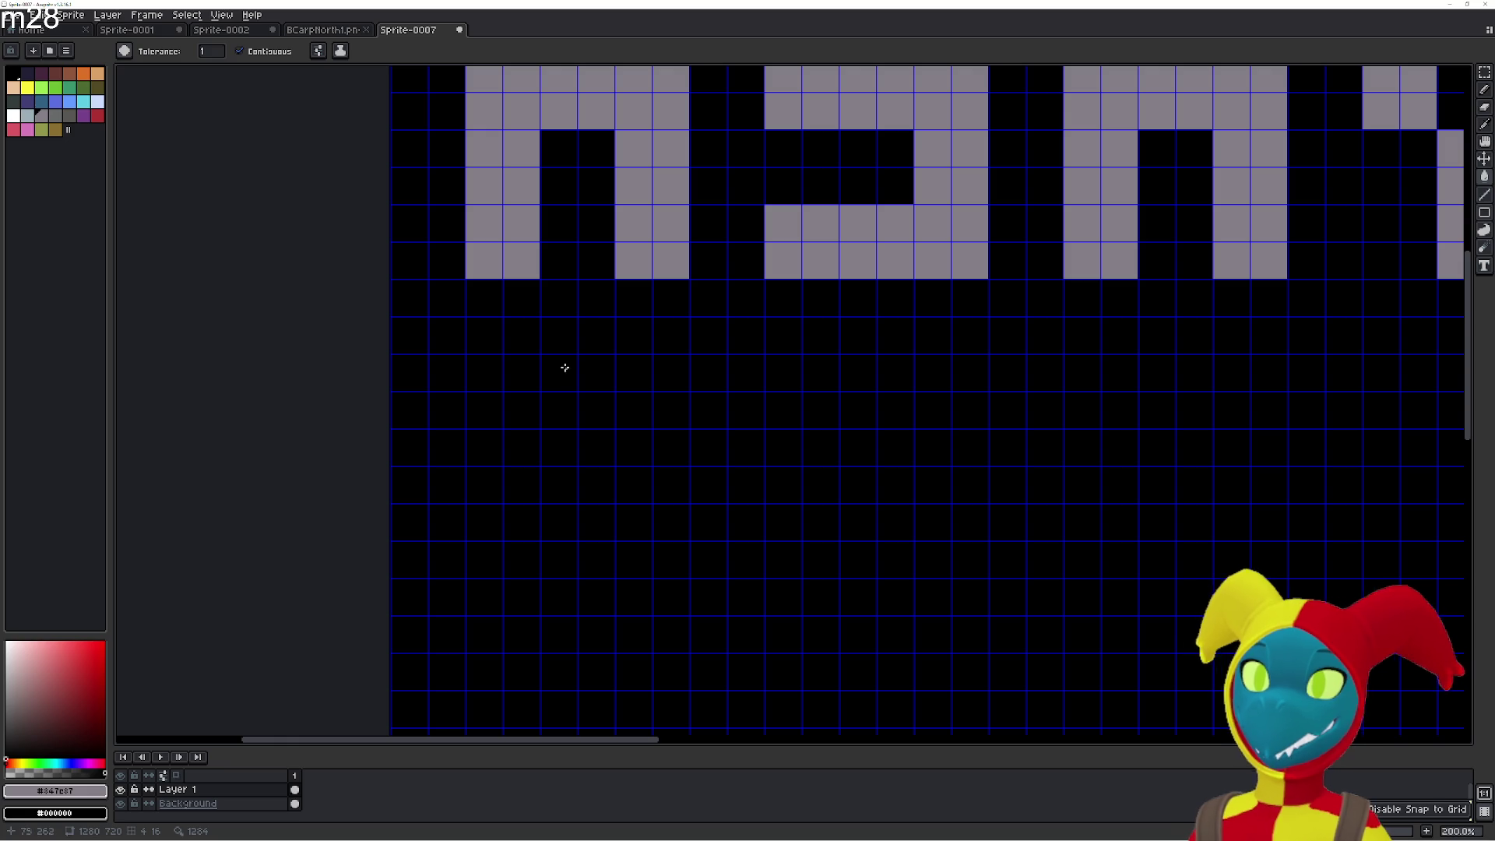
{"action": "scroll", "coordinate": [525, 334], "scroll_direction": "up", "scroll_amount": 1}
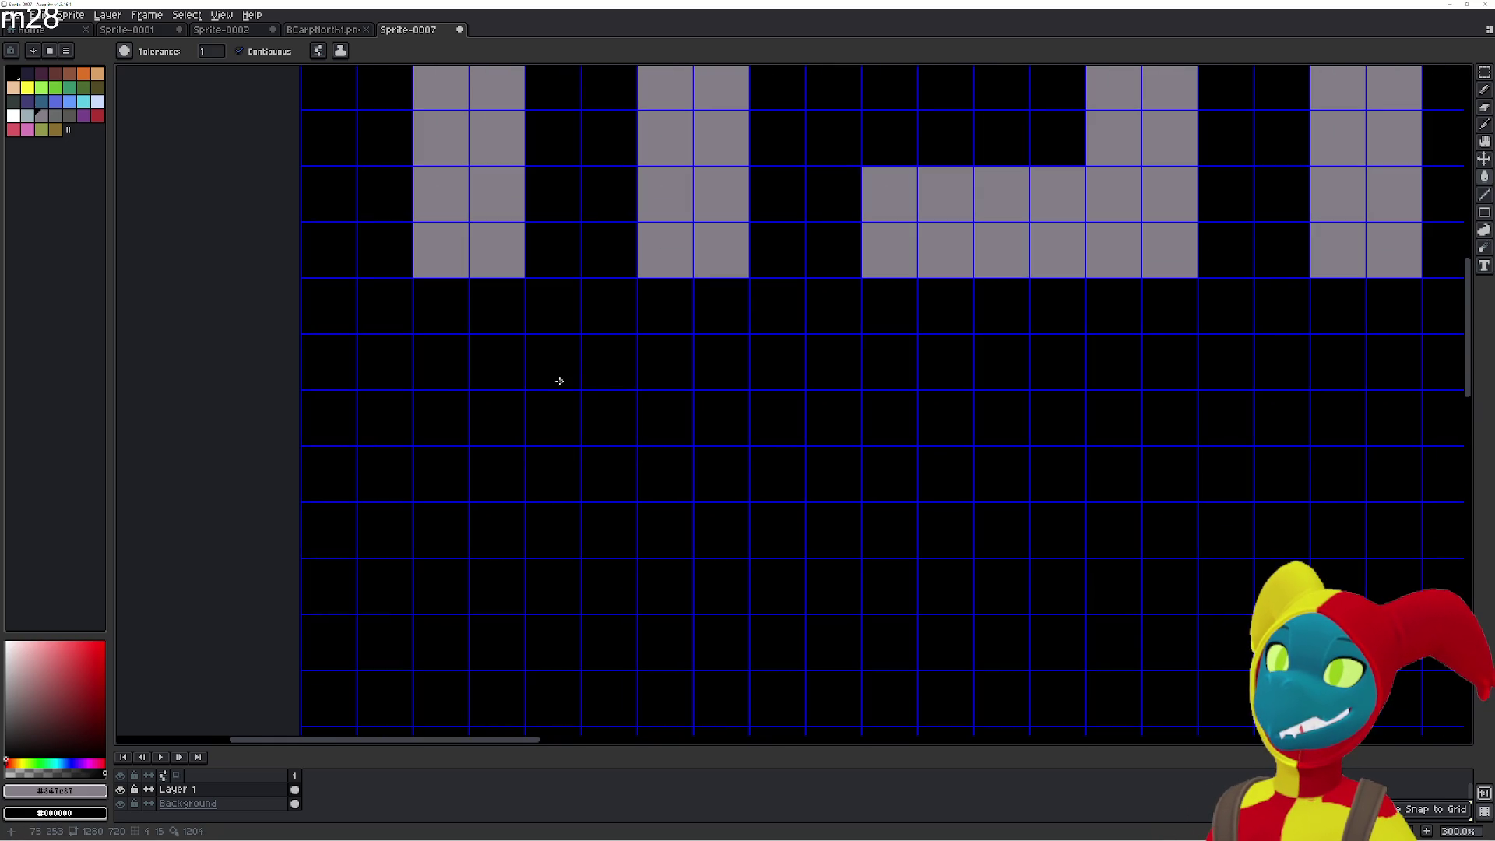
{"action": "left_click", "coordinate": [440, 362]}
Sketch the first credit letters below the title, then undo the misplaced tiles.
{"action": "key", "text": "ctrl+z"}
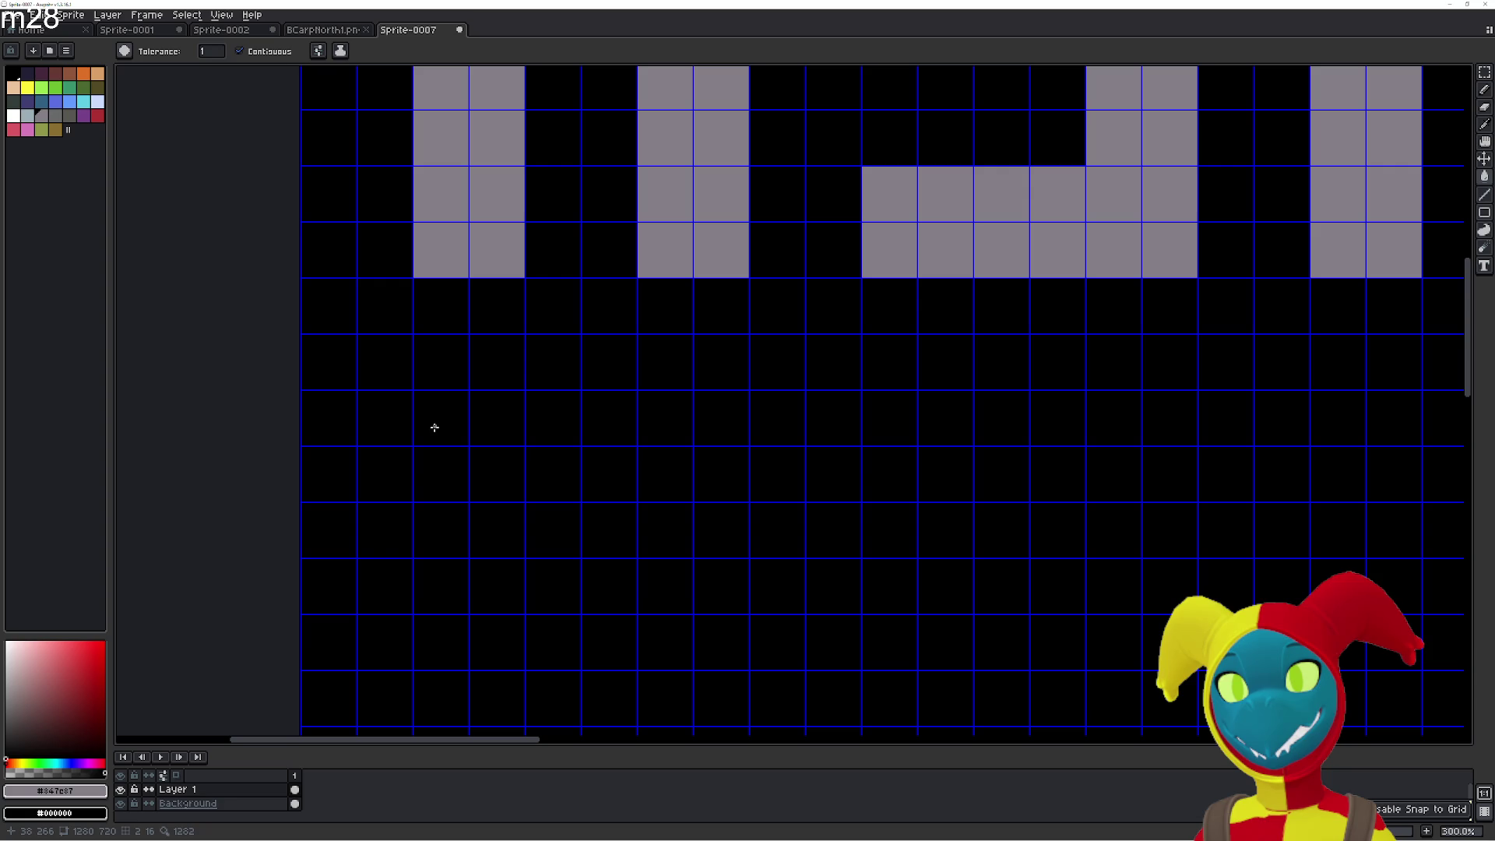
{"action": "mouse_move", "coordinate": [503, 361]}
{"action": "left_mouse_down"}
{"action": "mouse_move", "coordinate": [443, 389]}
{"action": "mouse_move", "coordinate": [442, 475]}
{"action": "mouse_move", "coordinate": [510, 479]}
{"action": "left_mouse_up"}
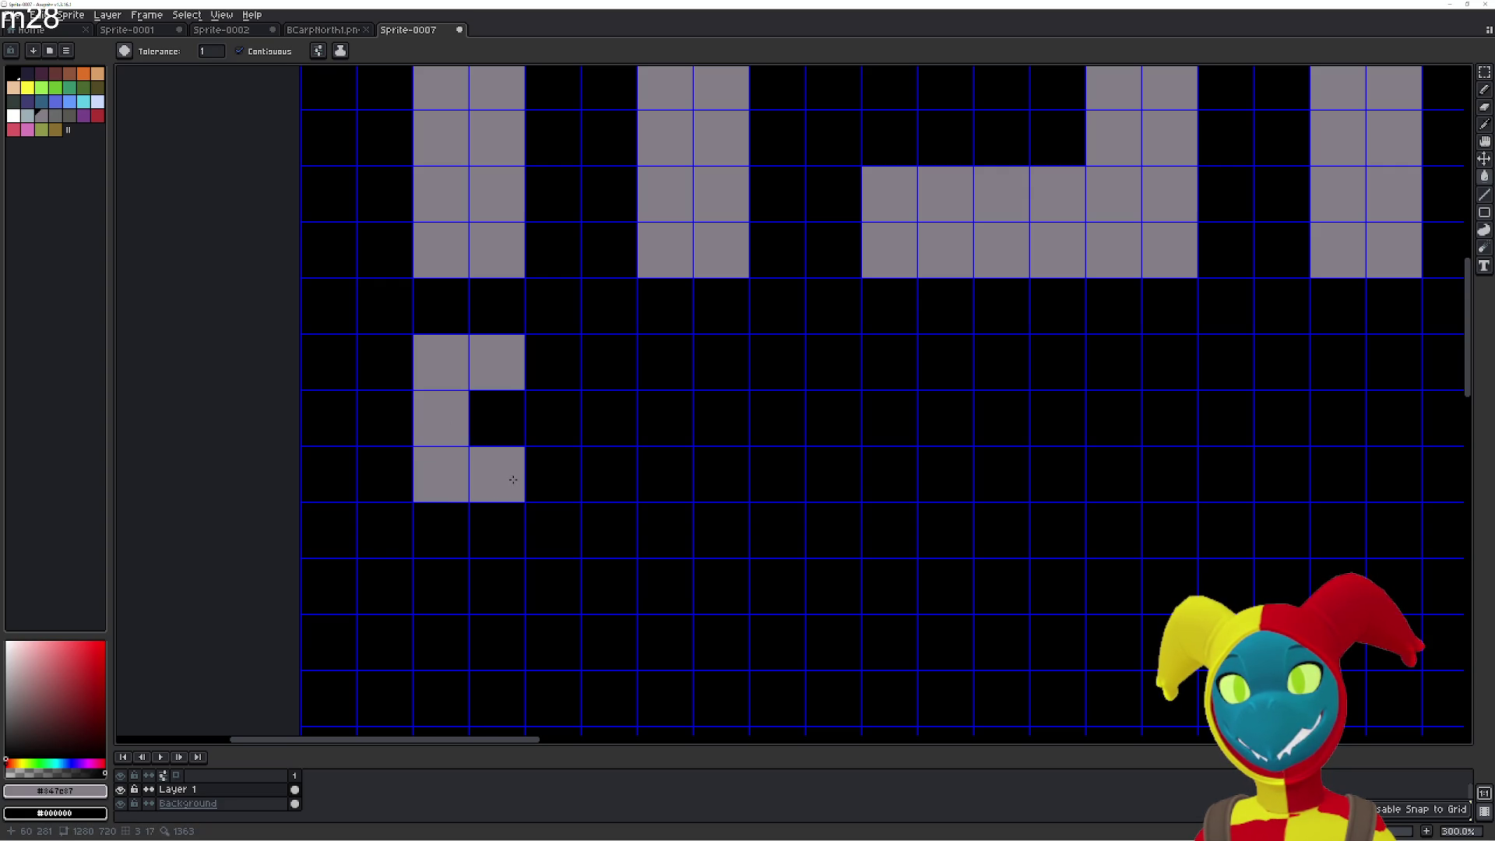
{"action": "key", "text": "ctrl+z"}
{"action": "mouse_move", "coordinate": [440, 529]}
{"action": "left_mouse_down"}
{"action": "mouse_move", "coordinate": [555, 529]}
{"action": "mouse_move", "coordinate": [564, 473]}
{"action": "mouse_move", "coordinate": [610, 460]}
{"action": "mouse_move", "coordinate": [554, 482]}
{"action": "mouse_move", "coordinate": [563, 498]}
{"action": "mouse_move", "coordinate": [575, 403]}
{"action": "left_mouse_up"}
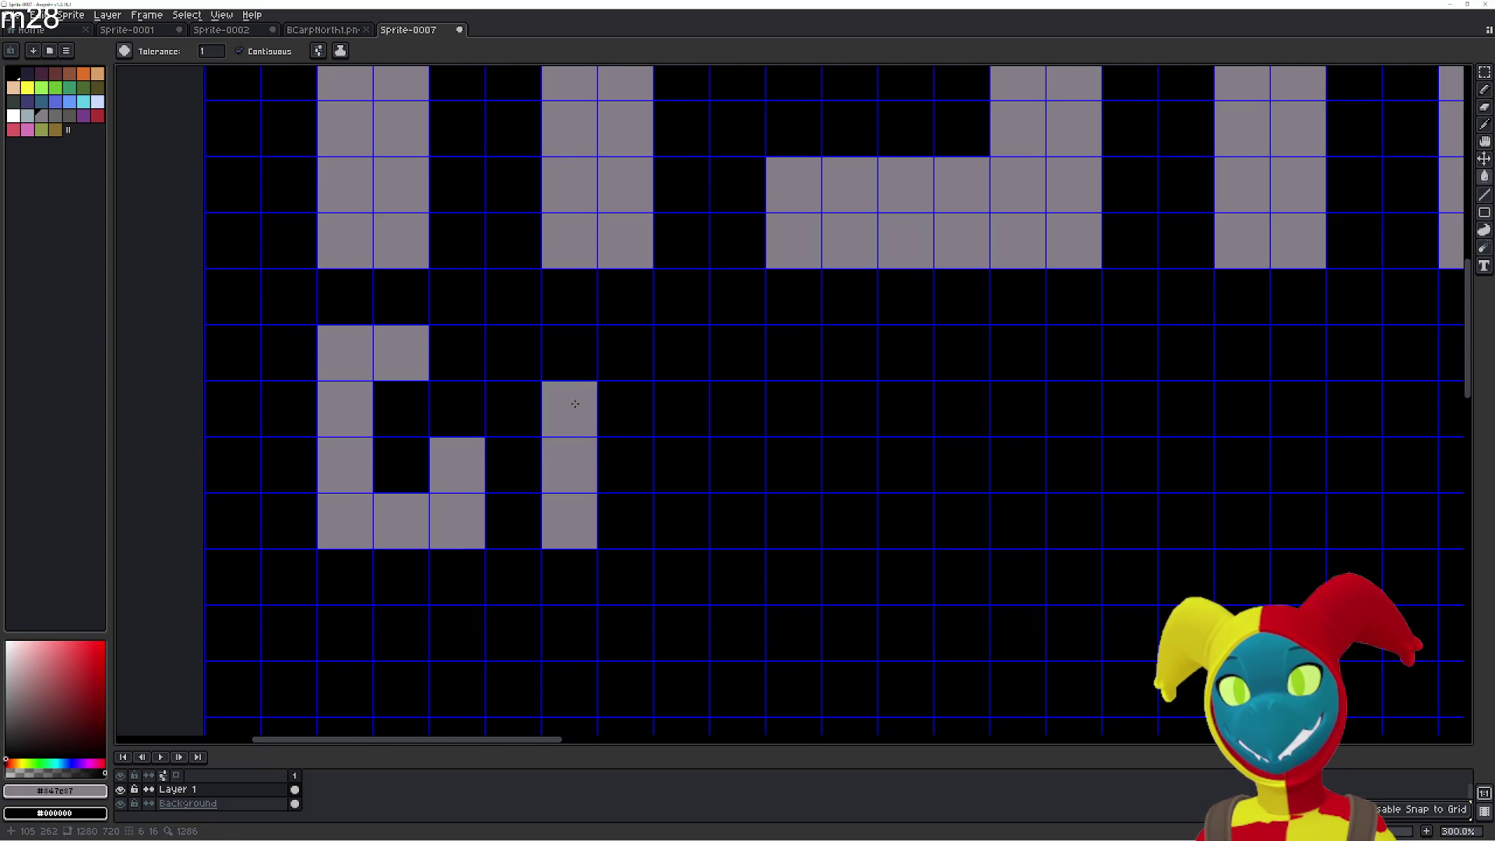
{"action": "left_click", "coordinate": [603, 362]}
{"action": "mouse_move", "coordinate": [678, 405]}
{"action": "left_mouse_down"}
{"action": "mouse_move", "coordinate": [677, 468]}
{"action": "mouse_move", "coordinate": [623, 467]}
{"action": "left_mouse_up"}
{"action": "left_click_drag", "start_coordinate": [728, 455], "coordinate": [582, 461]}
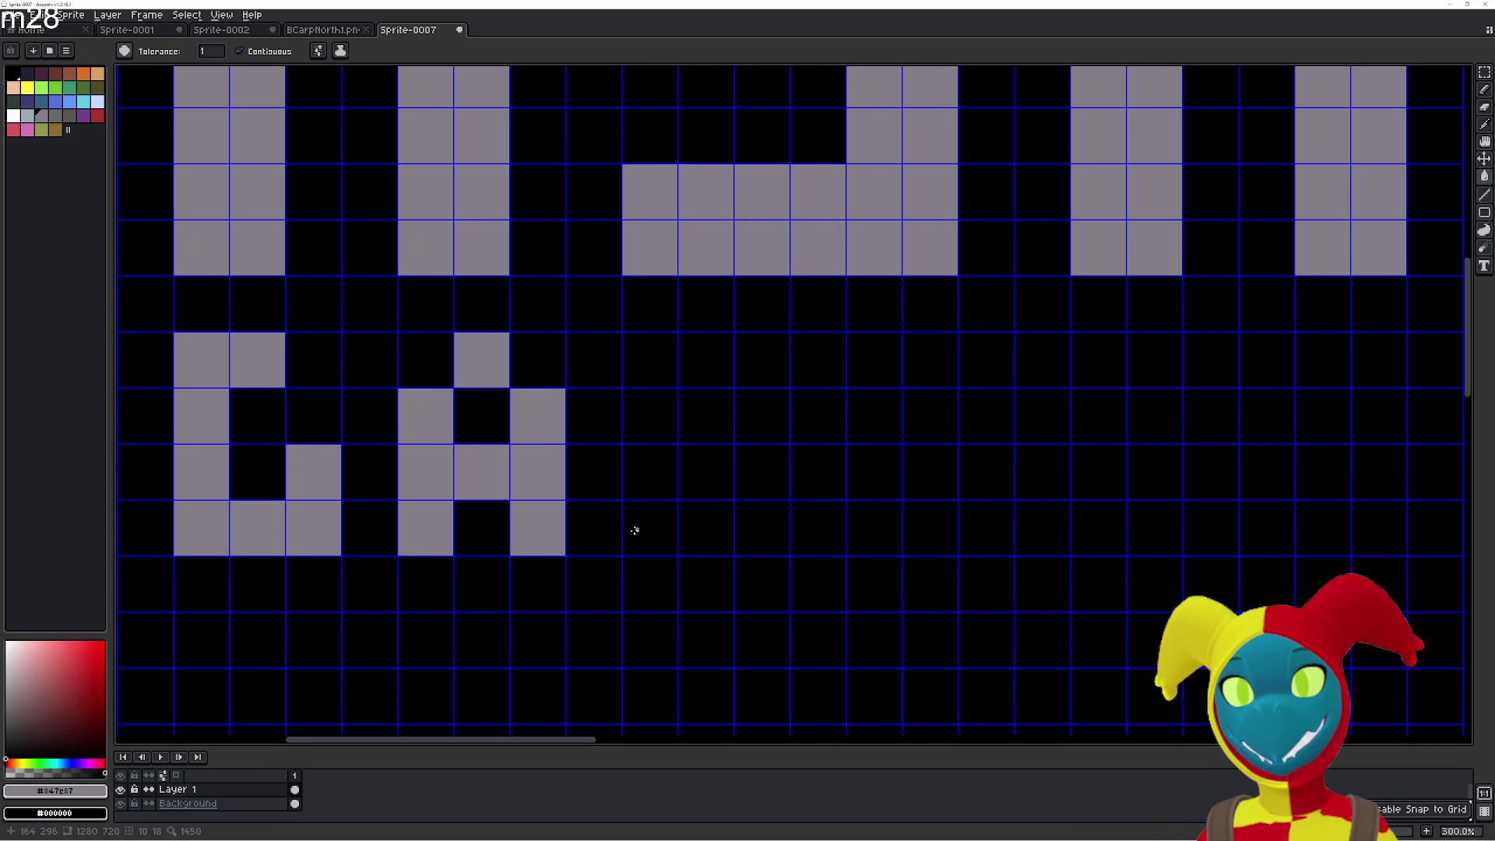
{"action": "key", "text": "ctrl+z"}
{"action": "key", "text": "ctrl+z"}
{"action": "key", "text": "ctrl+z"}
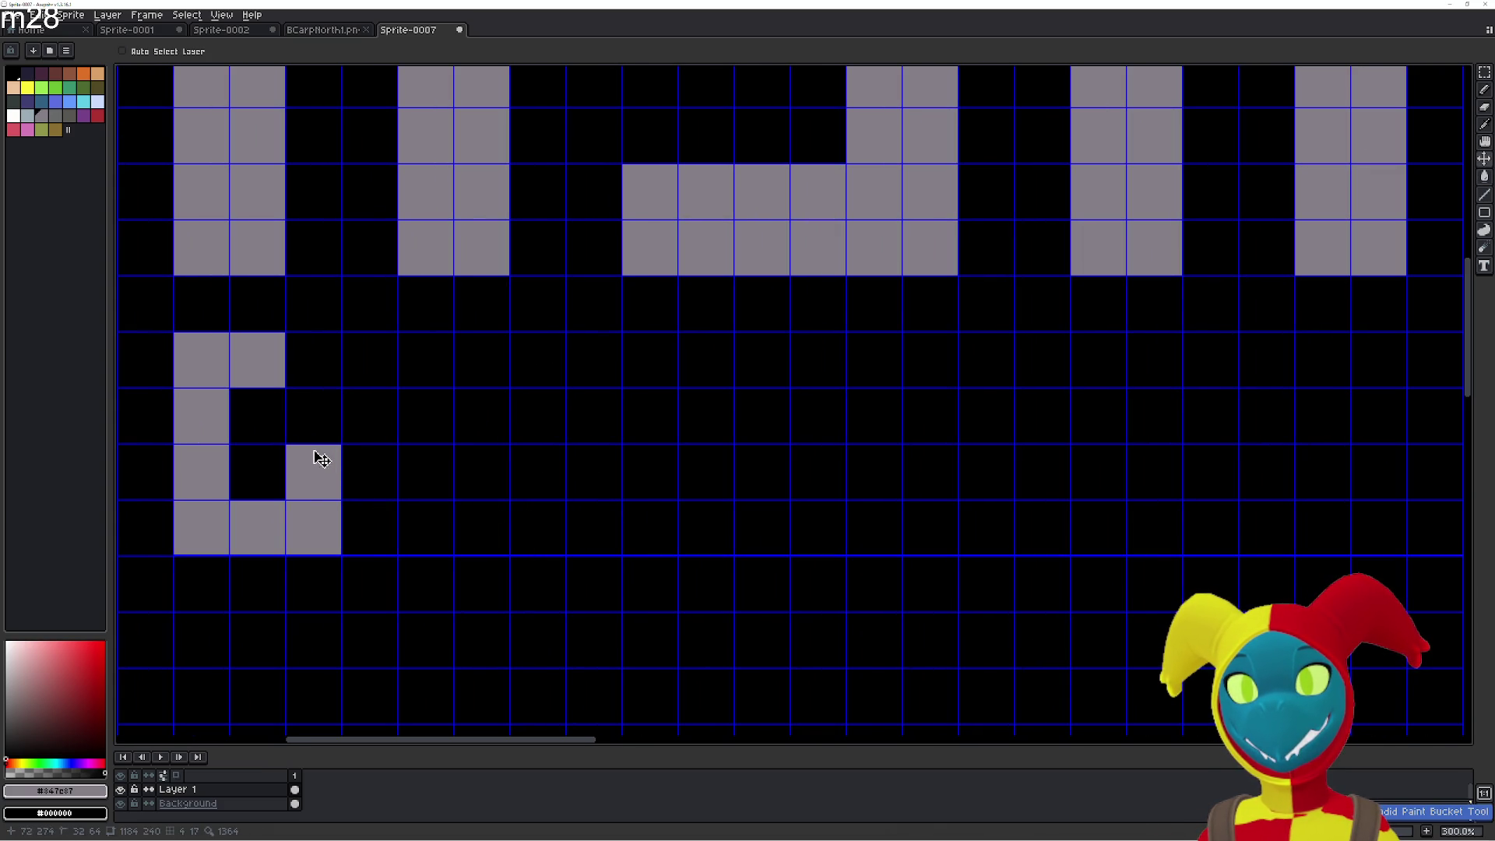
{"action": "key", "text": "ctrl+z"}
{"action": "key", "text": "ctrl+z"}
{"action": "key", "text": "ctrl+z"}
Re-centre the view and repaint the cells of the letter B.
{"action": "left_click_drag", "start_coordinate": [308, 461], "coordinate": [477, 421]}
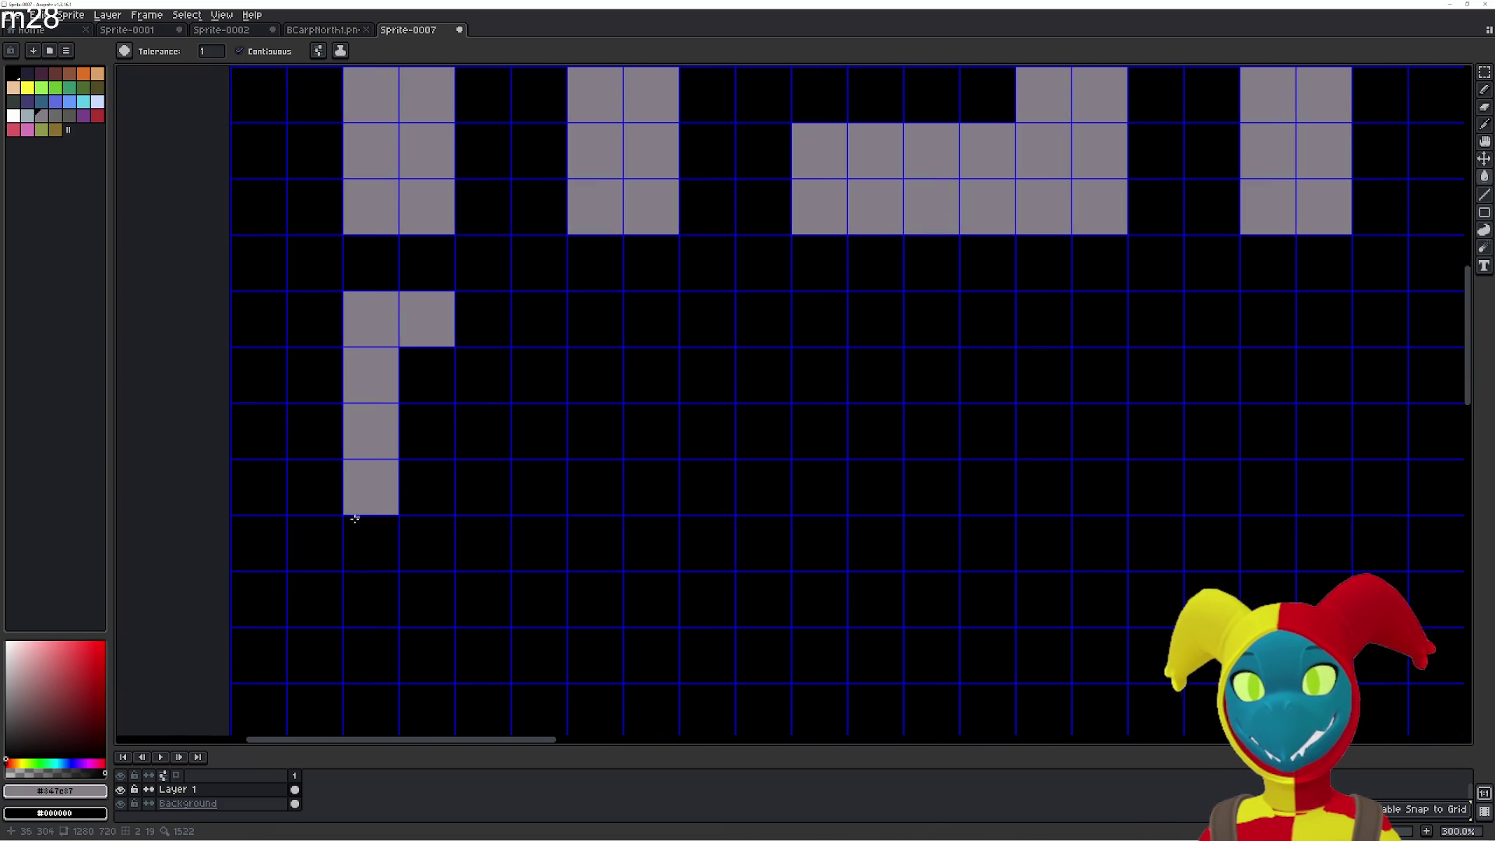
{"action": "left_click", "coordinate": [372, 541]}
{"action": "left_click", "coordinate": [462, 433]}
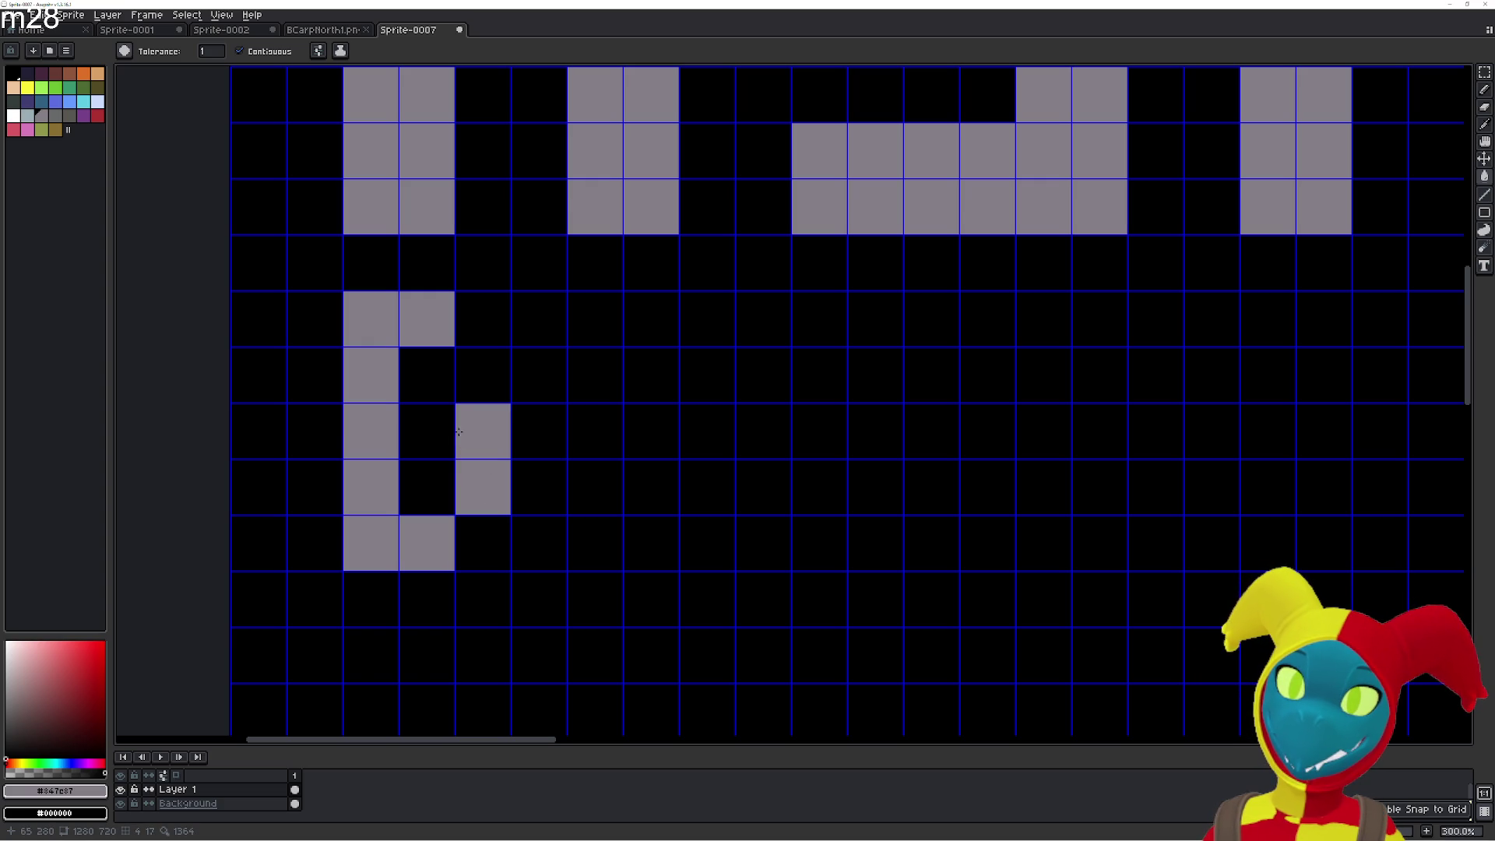
{"action": "left_click", "coordinate": [436, 431]}
{"action": "key", "text": "ctrl+z"}
{"action": "key", "text": "ctrl+z"}
{"action": "left_click", "coordinate": [437, 419]}
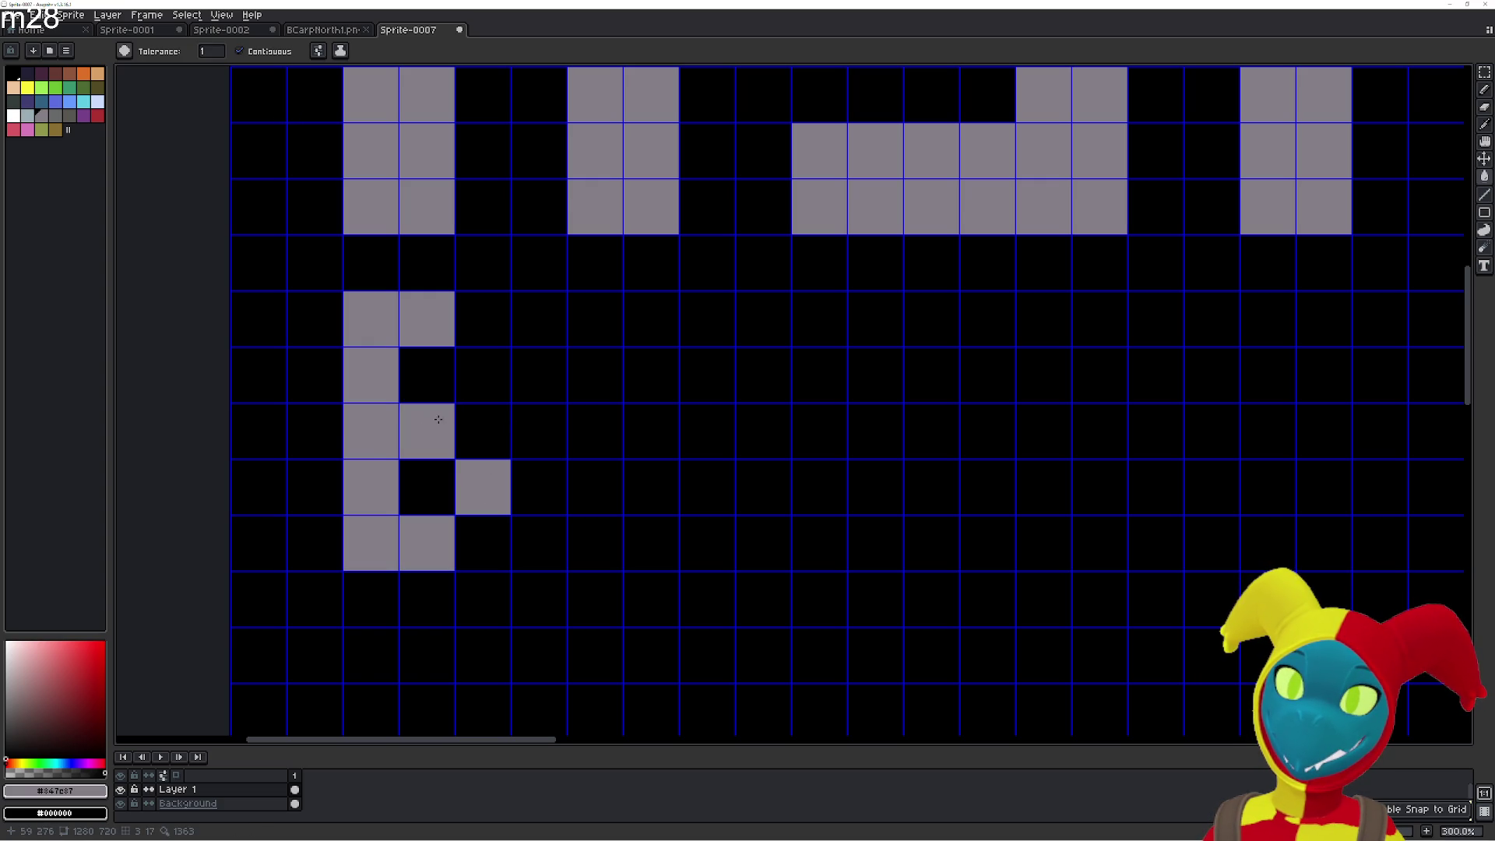
{"action": "left_click", "coordinate": [484, 373]}
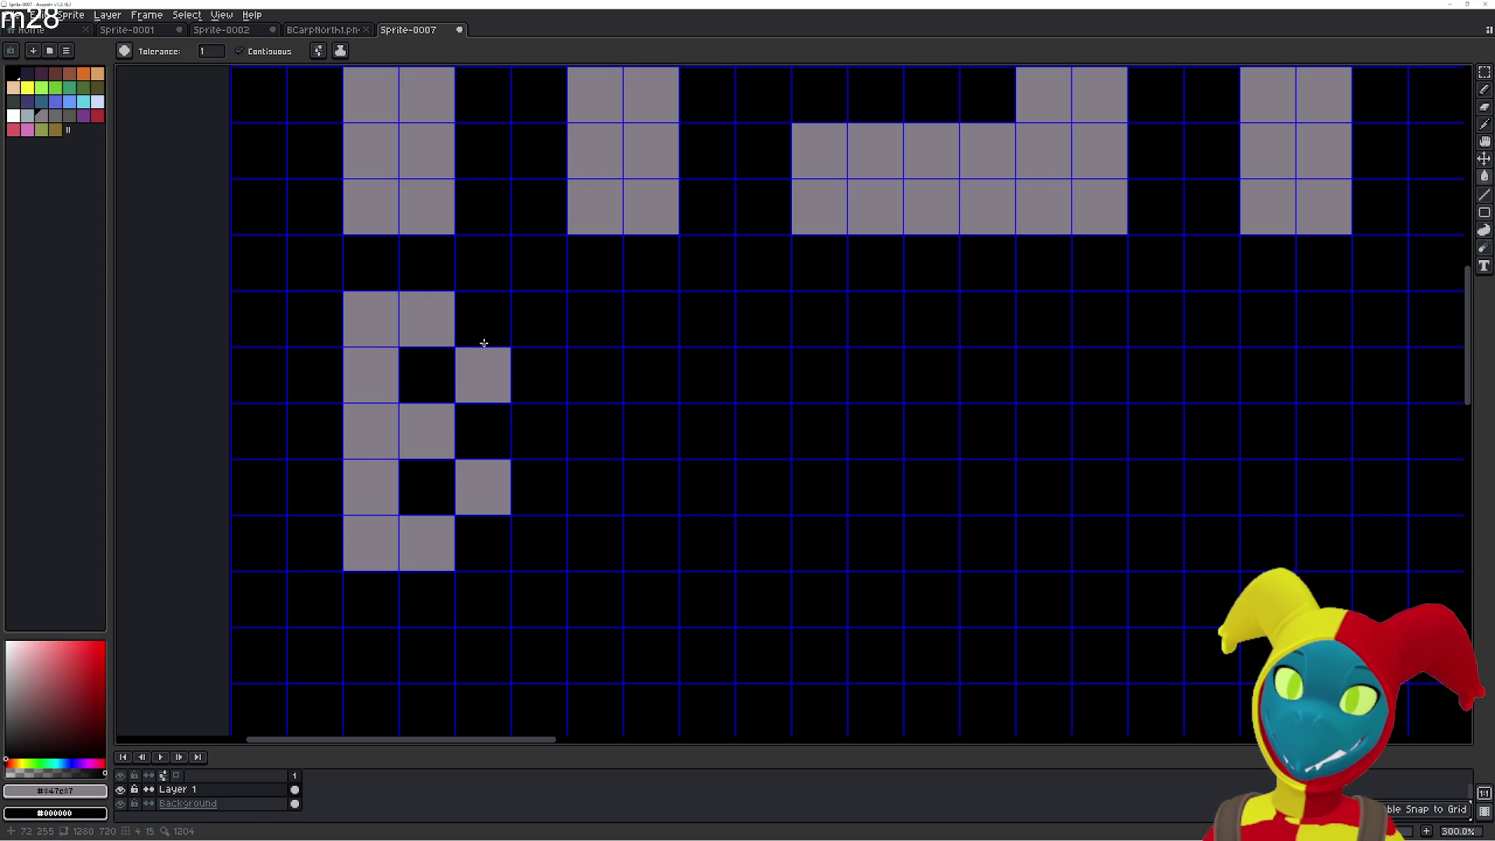
Fill cells for the V-shaped Y, then the two dots of the colon.
{"action": "left_click", "coordinate": [578, 337]}
{"action": "left_click", "coordinate": [622, 385]}
{"action": "left_click", "coordinate": [652, 424]}
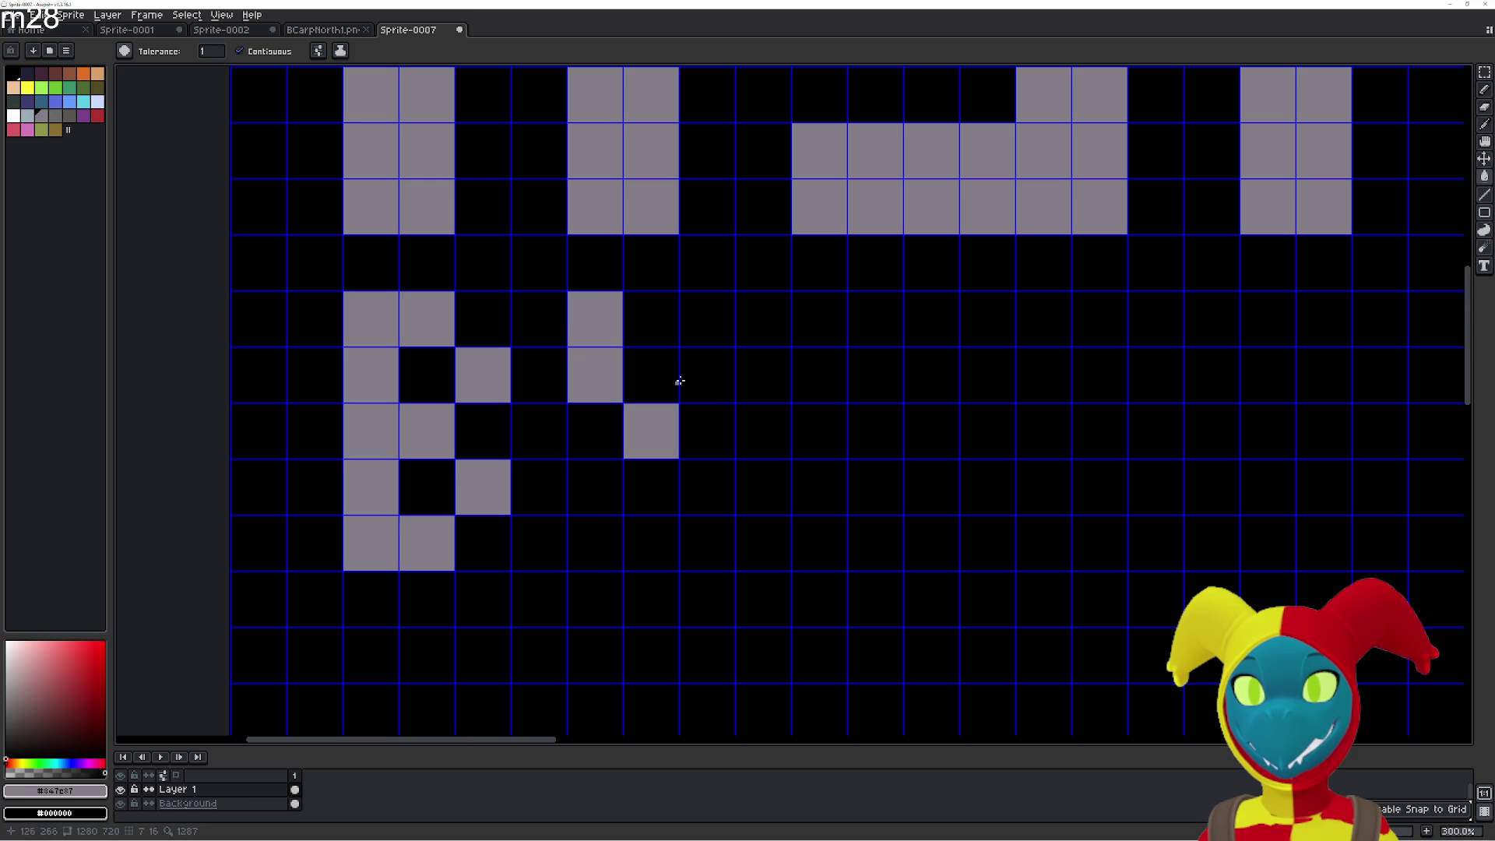
{"action": "left_click", "coordinate": [704, 374]}
{"action": "left_click", "coordinate": [705, 319]}
{"action": "left_click", "coordinate": [654, 491]}
{"action": "left_click", "coordinate": [663, 537]}
{"action": "scroll", "coordinate": [644, 506], "scroll_direction": "right", "scroll_amount": 3}
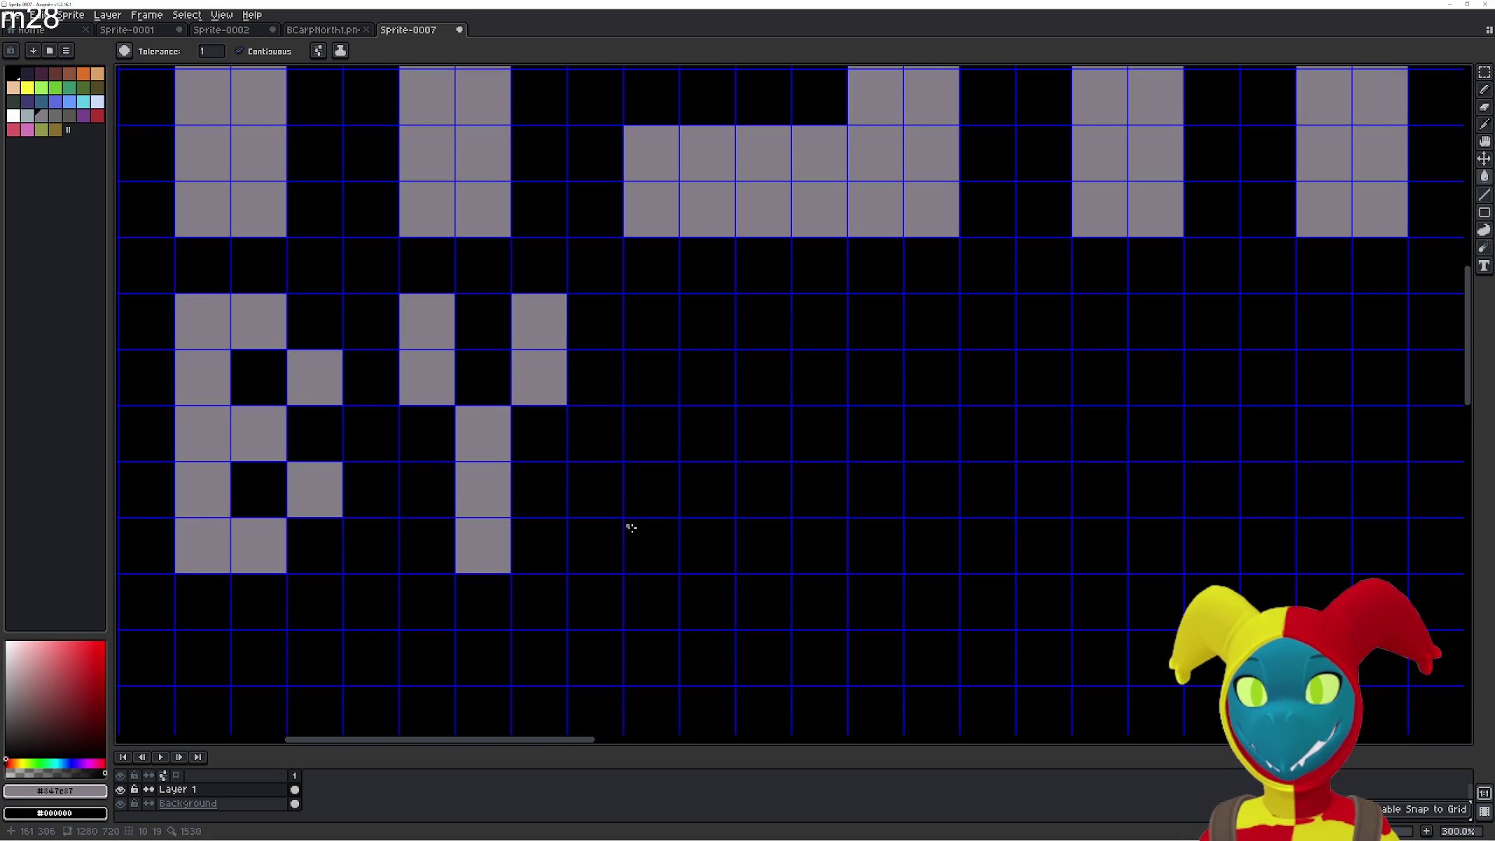
{"action": "left_click", "coordinate": [647, 505]}
{"action": "left_click", "coordinate": [654, 377]}
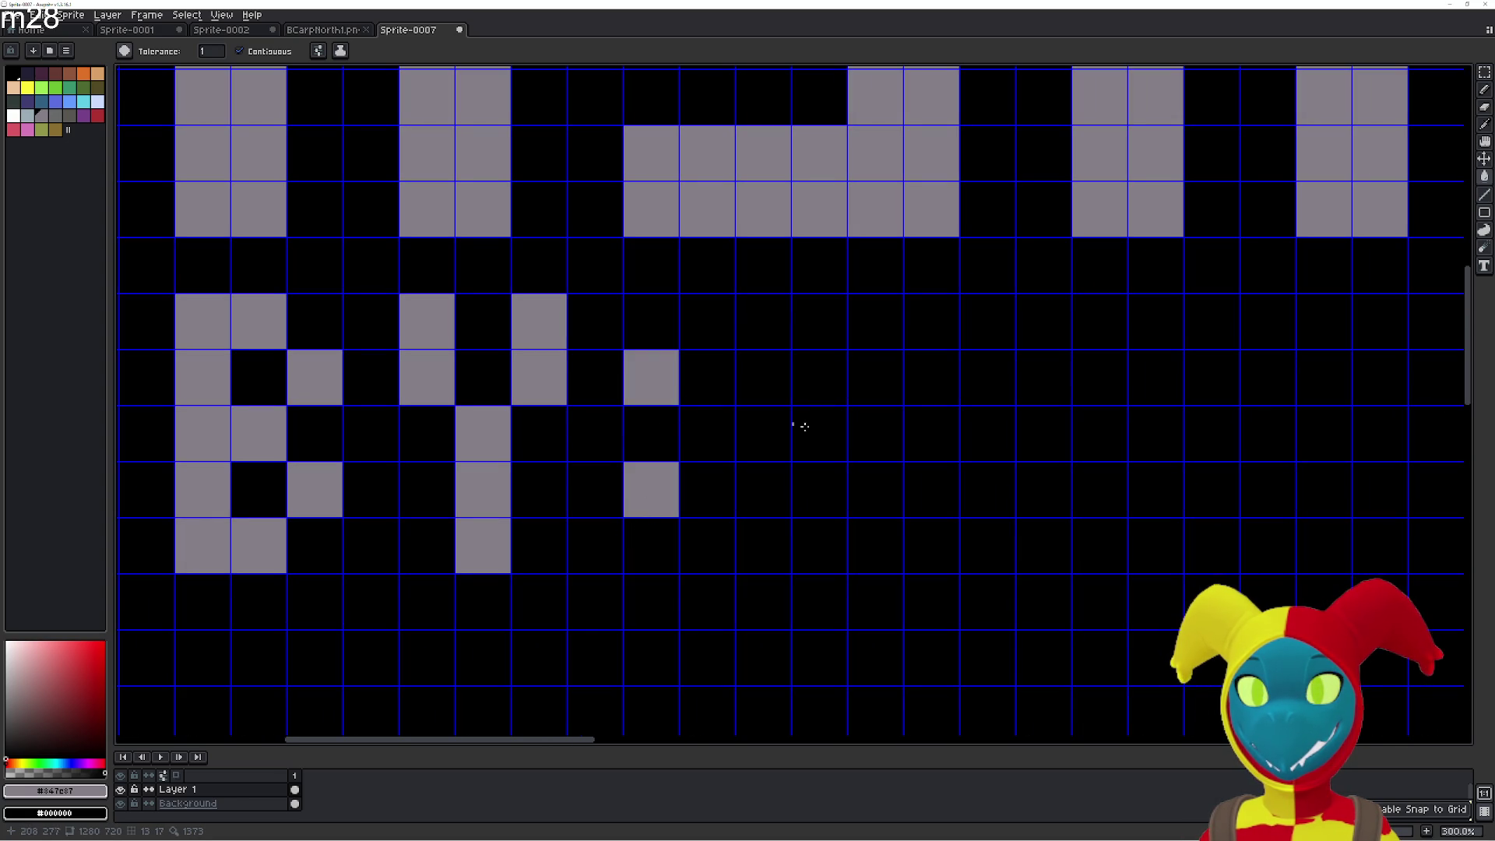
{"action": "scroll", "coordinate": [761, 425], "scroll_direction": "right", "scroll_amount": 3}
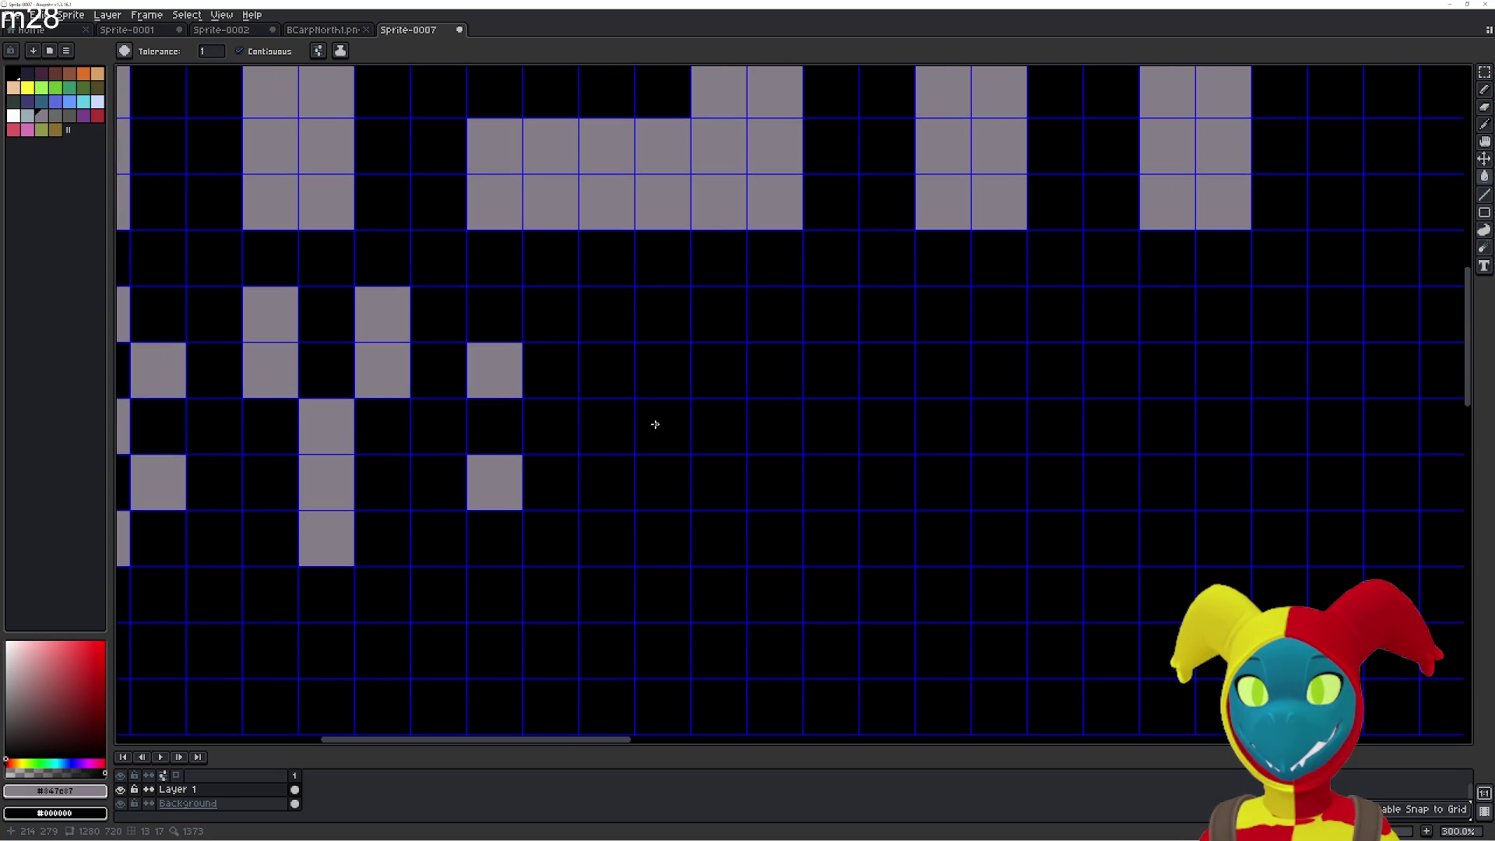
Fill cells for a 1-shaped letter after the colon, fixing its base.
{"action": "left_click", "coordinate": [664, 314]}
{"action": "left_click", "coordinate": [719, 314]}
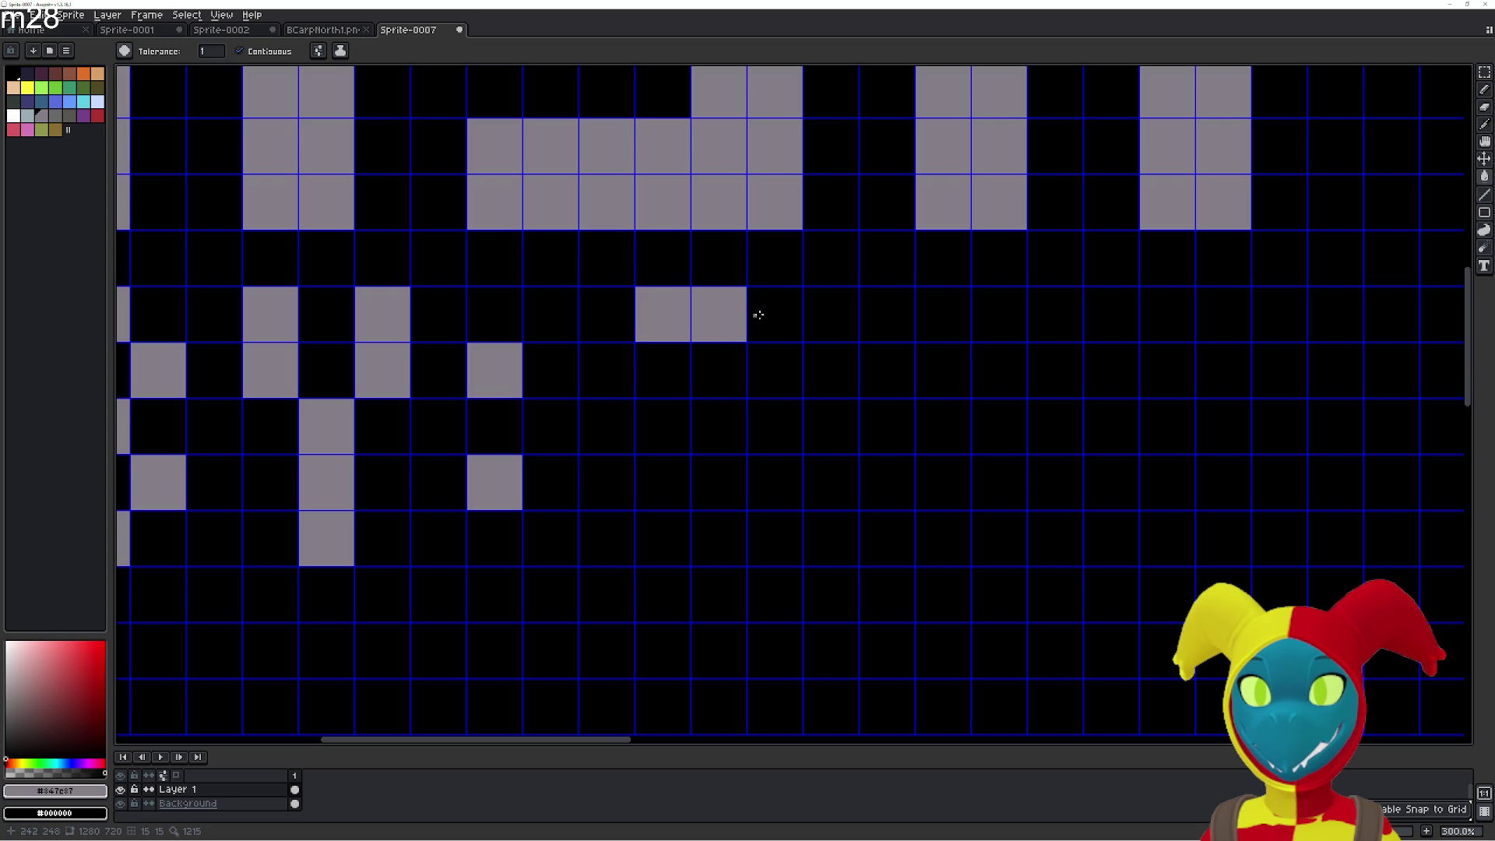
{"action": "left_click", "coordinate": [776, 314]}
{"action": "left_click", "coordinate": [720, 370]}
{"action": "left_click", "coordinate": [720, 428]}
{"action": "left_click", "coordinate": [720, 483]}
{"action": "left_click", "coordinate": [664, 483]}
{"action": "scroll", "coordinate": [680, 467], "scroll_direction": "right", "scroll_amount": 4}
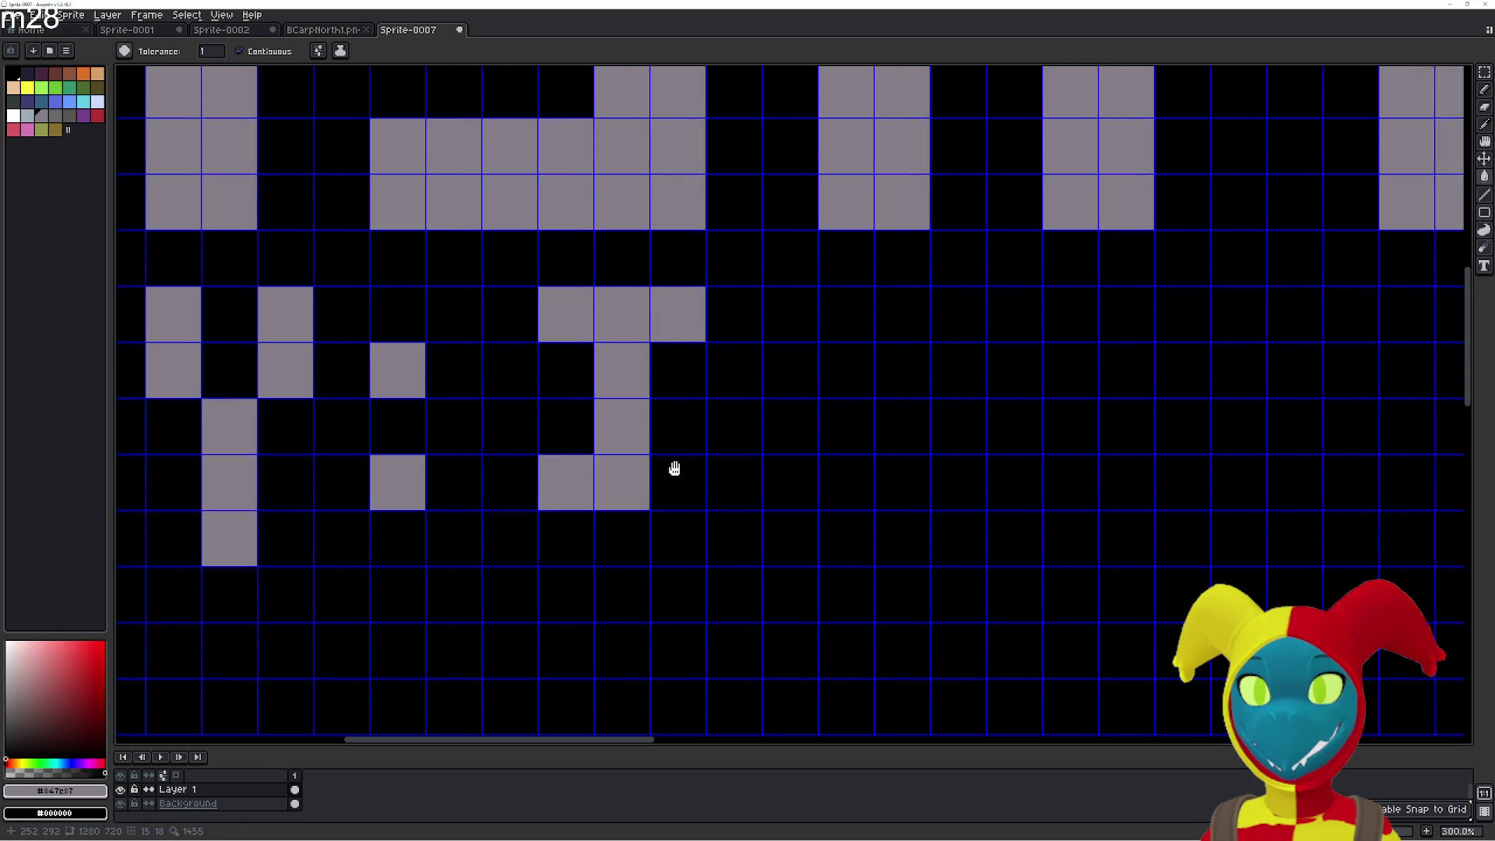
{"action": "scroll", "coordinate": [628, 474], "scroll_direction": "left", "scroll_amount": 3}
{"action": "key", "text": "ctrl+z"}
{"action": "left_click", "coordinate": [670, 511]}
{"action": "left_click", "coordinate": [620, 506]}
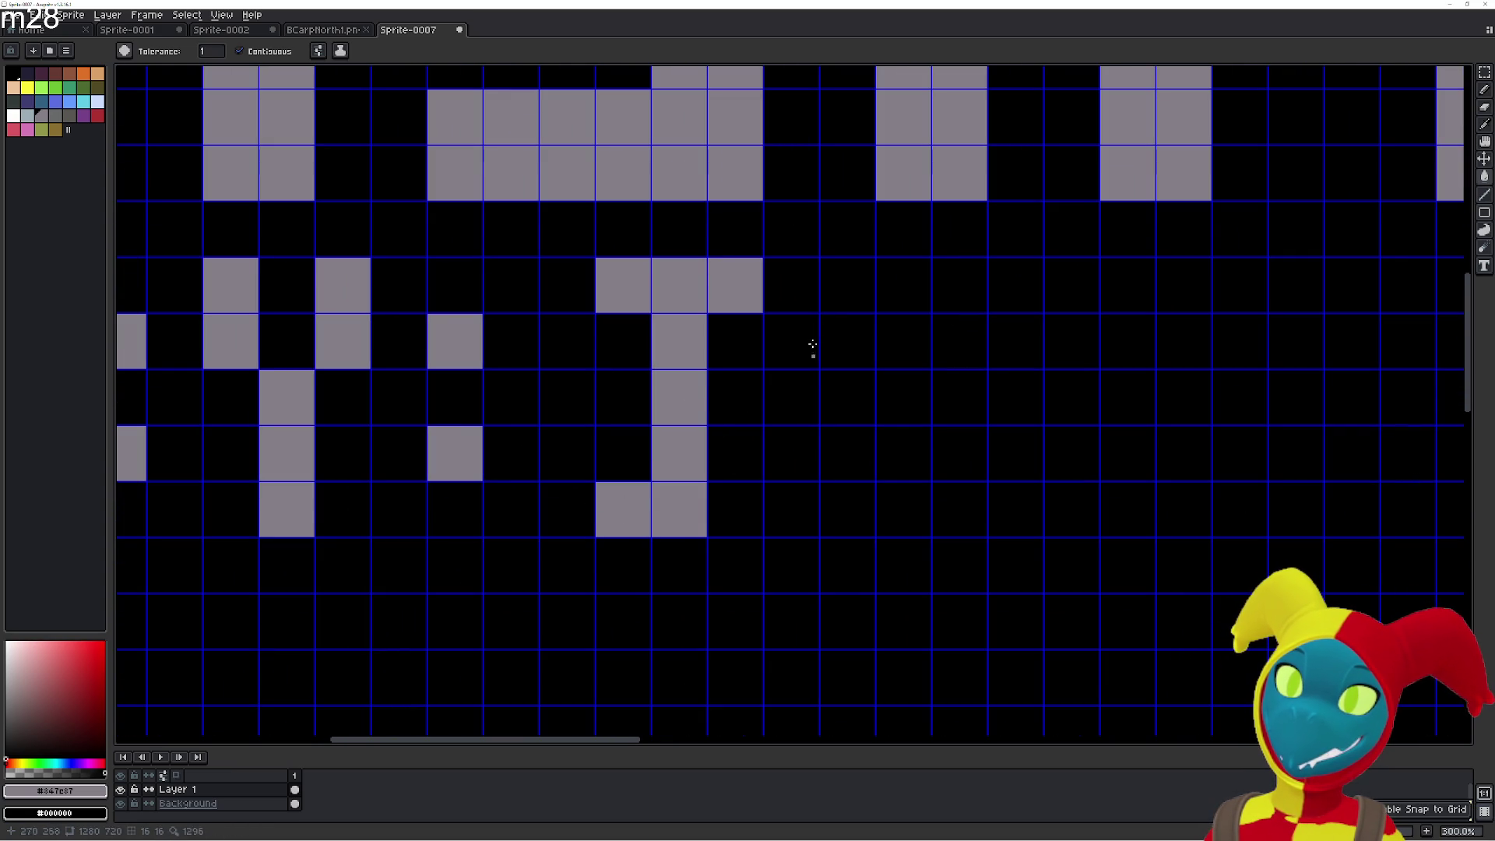
Fill a five-cell column and the letter E beside it.
{"action": "left_click", "coordinate": [827, 294]}
{"action": "left_click", "coordinate": [841, 342]}
{"action": "left_click", "coordinate": [842, 397]}
{"action": "left_click", "coordinate": [843, 453]}
{"action": "left_click", "coordinate": [844, 508]}
{"action": "left_click", "coordinate": [916, 284]}
{"action": "left_click", "coordinate": [944, 286]}
{"action": "left_click", "coordinate": [907, 396]}
{"action": "left_click", "coordinate": [960, 396]}
{"action": "left_click", "coordinate": [917, 510]}
{"action": "left_click", "coordinate": [943, 514]}
{"action": "mouse_move", "coordinate": [922, 504]}
{"action": "left_mouse_down"}
{"action": "mouse_move", "coordinate": [729, 511]}
{"action": "mouse_move", "coordinate": [726, 491]}
{"action": "left_mouse_up"}
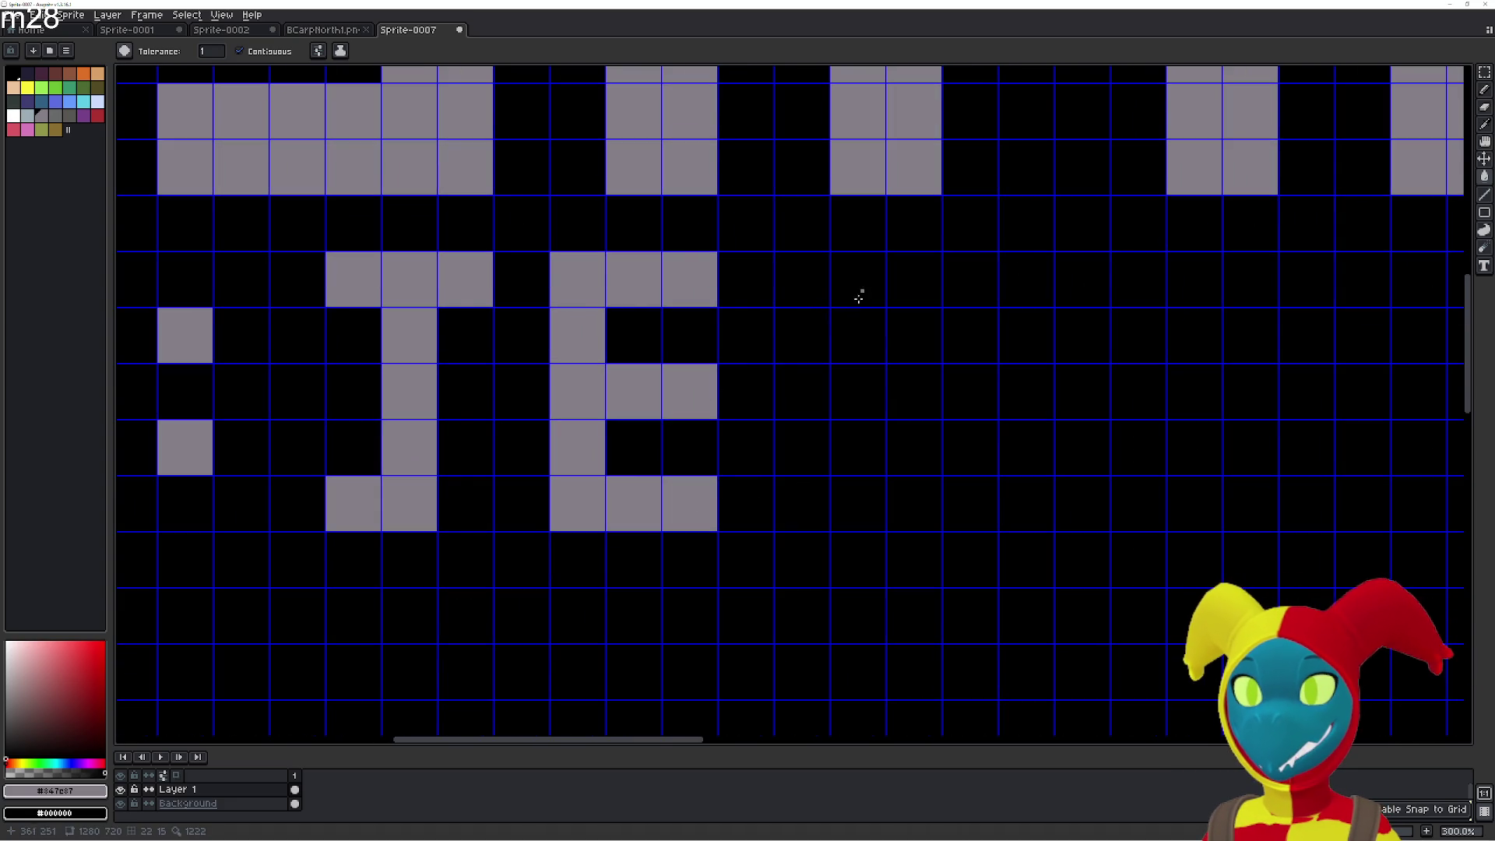
{"action": "scroll", "coordinate": [867, 285], "scroll_direction": "down", "scroll_amount": 4}
{"action": "scroll", "coordinate": [895, 364], "scroll_direction": "up", "scroll_amount": 3}
Undo the credit line letters beneath the ASHWALKER title.
{"action": "key", "text": "ctrl+z"}
{"action": "key", "text": "ctrl+z"}
{"action": "key", "text": "ctrl+z"}
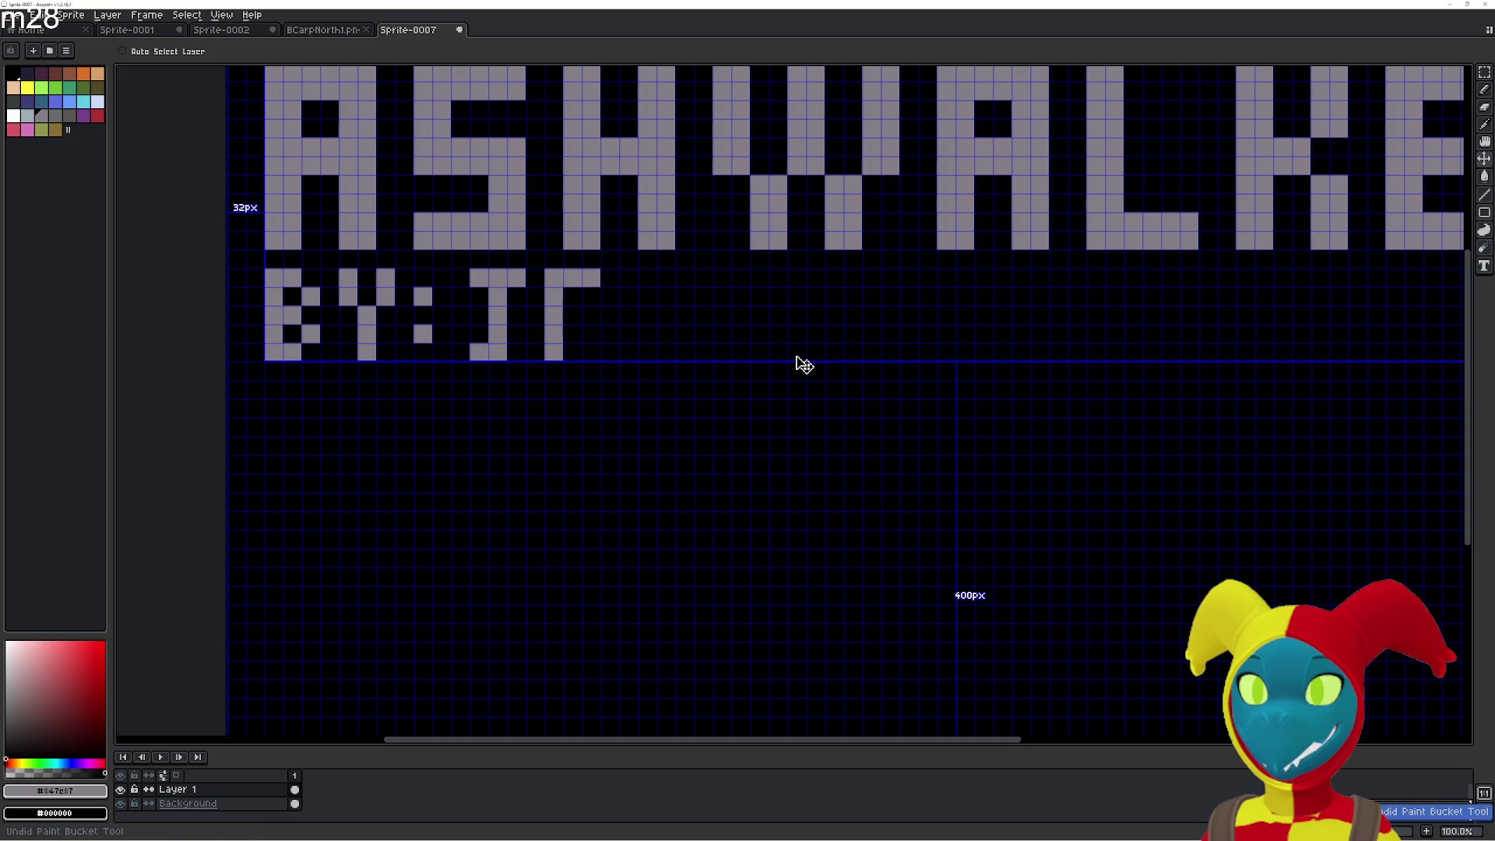
{"action": "key", "text": "ctrl+z"}
{"action": "key", "text": "ctrl+z"}
{"action": "key", "text": "ctrl+z"}
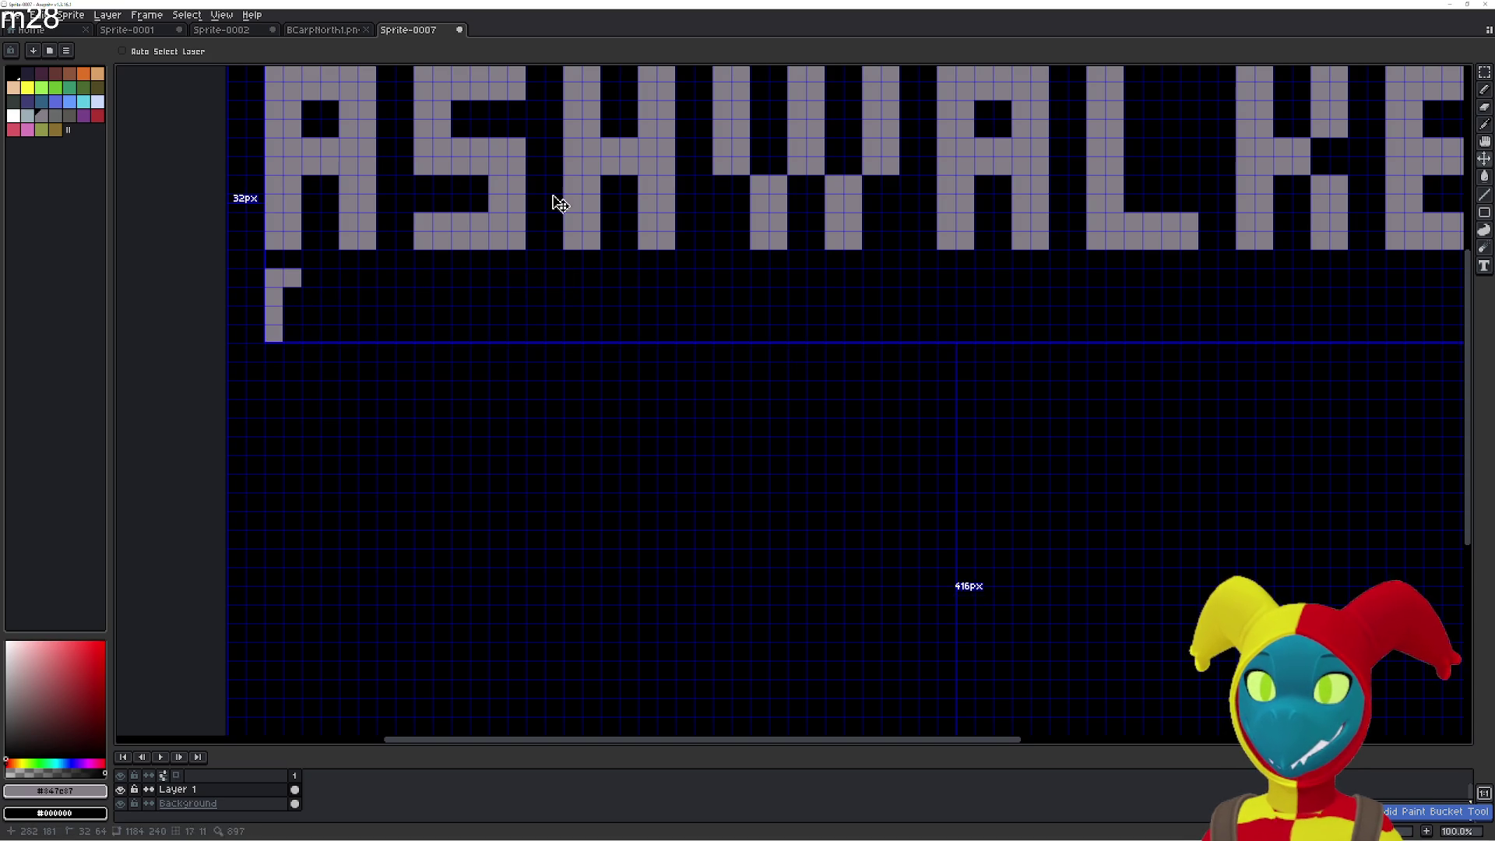
{"action": "key", "text": "ctrl+z"}
{"action": "key", "text": "ctrl+z"}
{"action": "key", "text": "ctrl+z"}
Set the grid width and height to 8 pixels.
{"action": "left_click", "coordinate": [187, 15]}
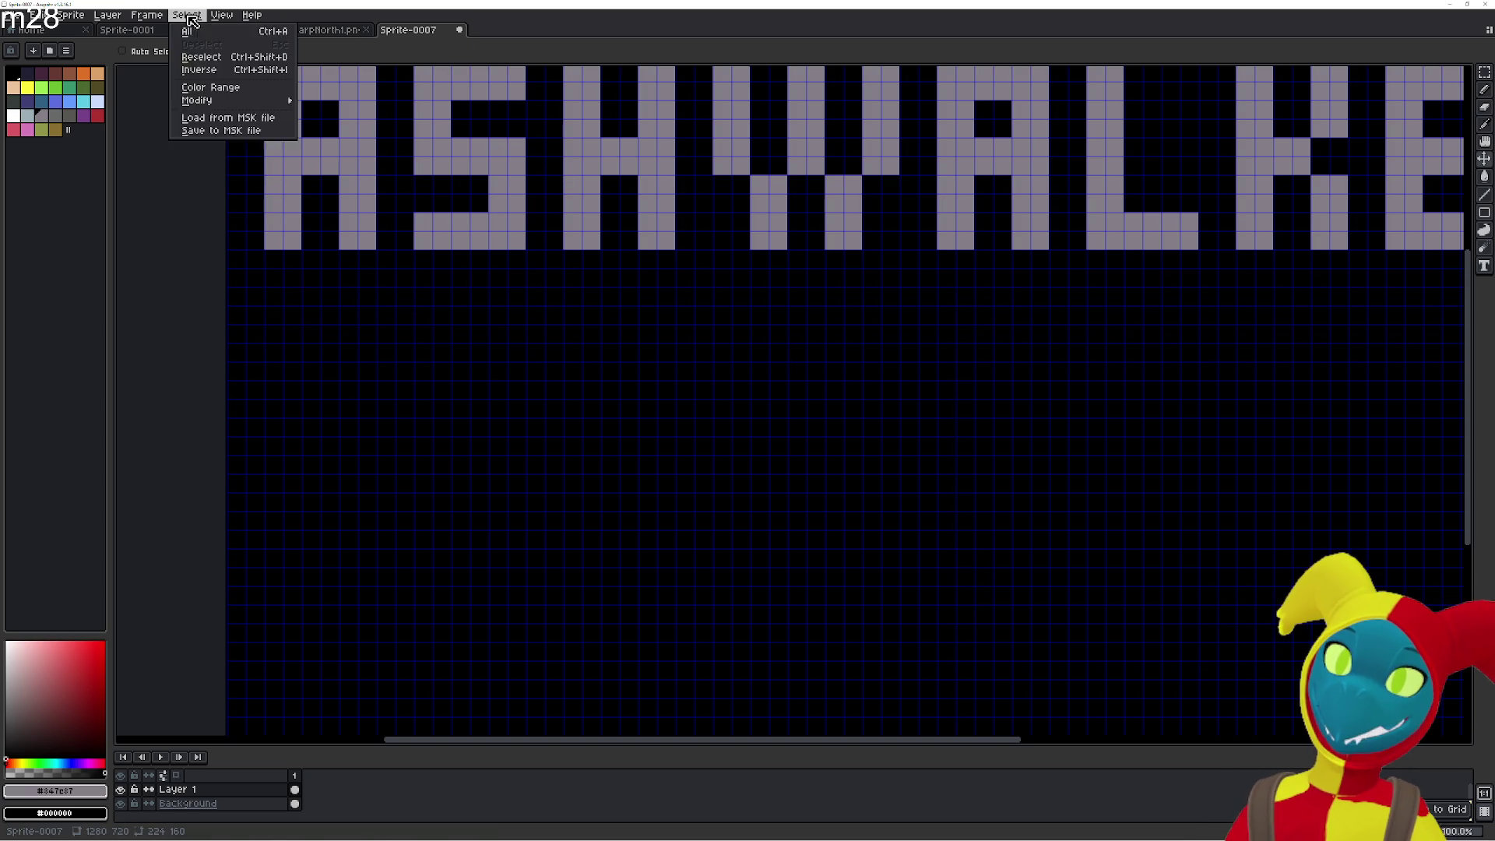
{"action": "left_click", "coordinate": [222, 13]}
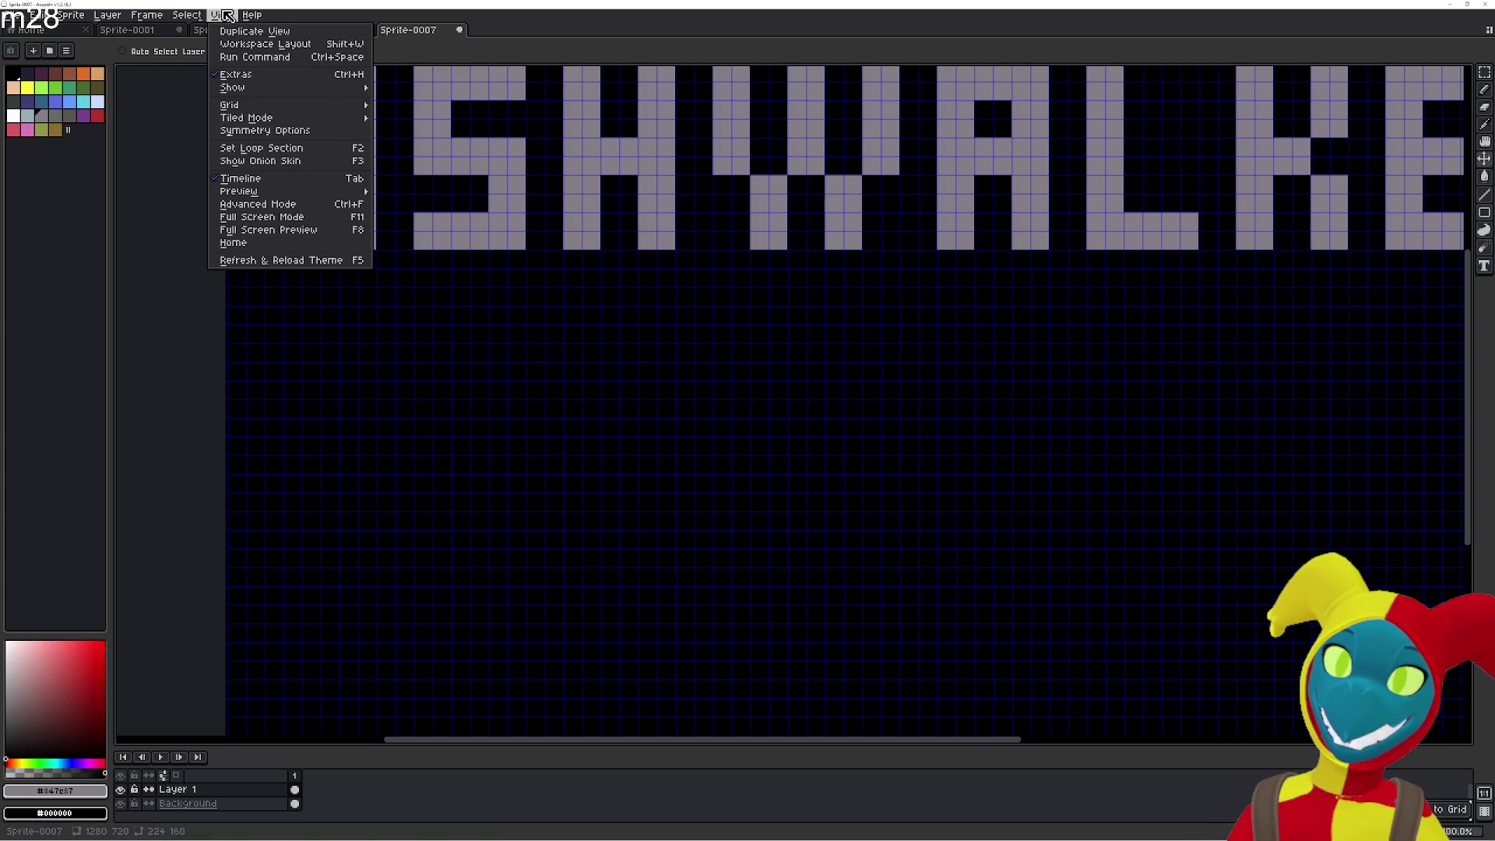
{"action": "mouse_move", "coordinate": [346, 107]}
{"action": "left_click", "coordinate": [421, 108]}
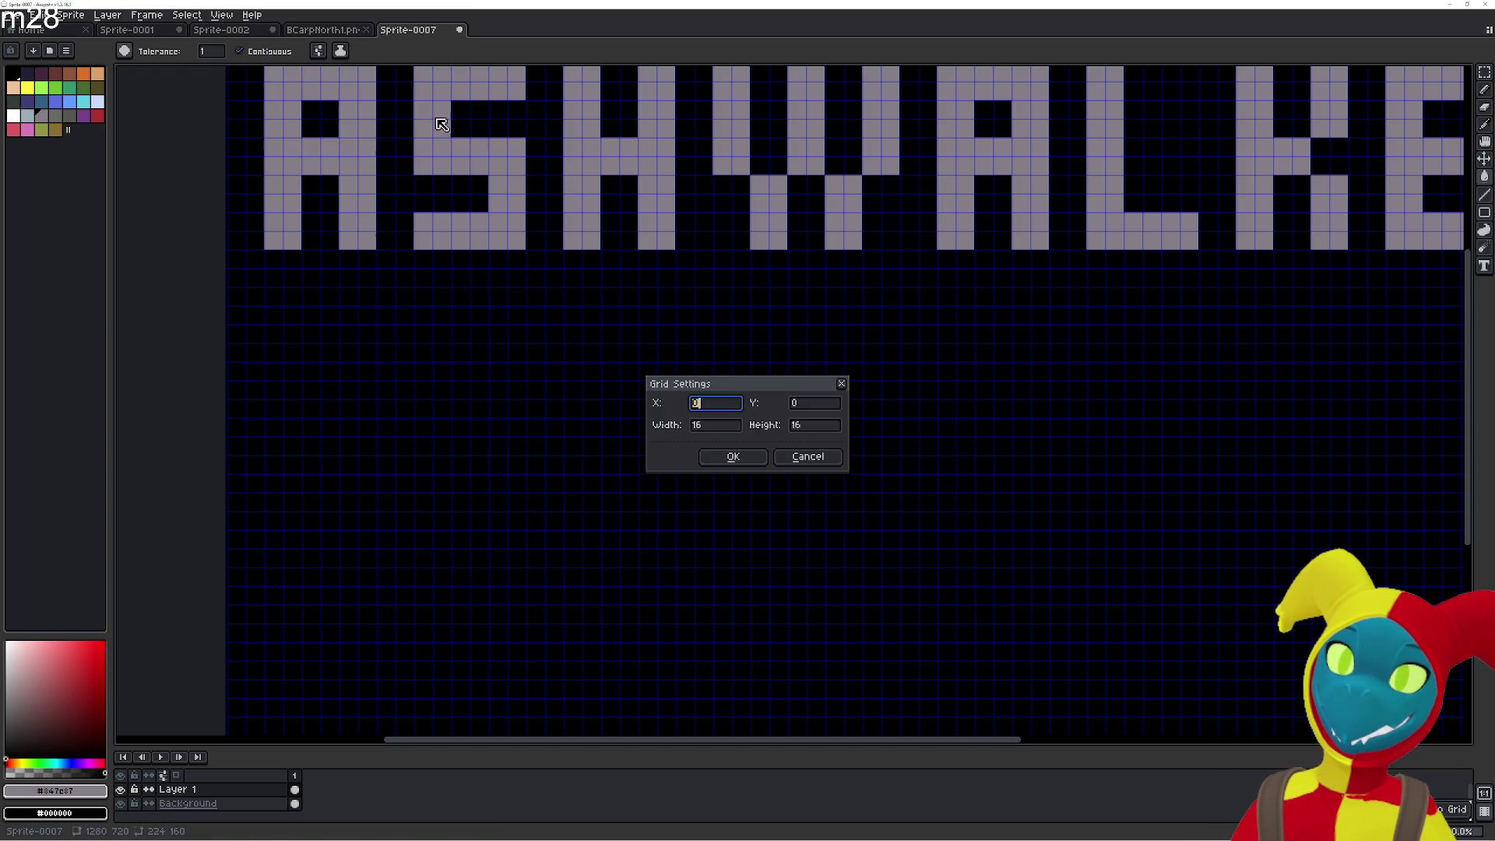
{"action": "left_click", "coordinate": [718, 426]}
{"action": "left_click", "coordinate": [791, 424]}
{"action": "key", "text": "Delete"}
{"action": "type", "text": "8"}
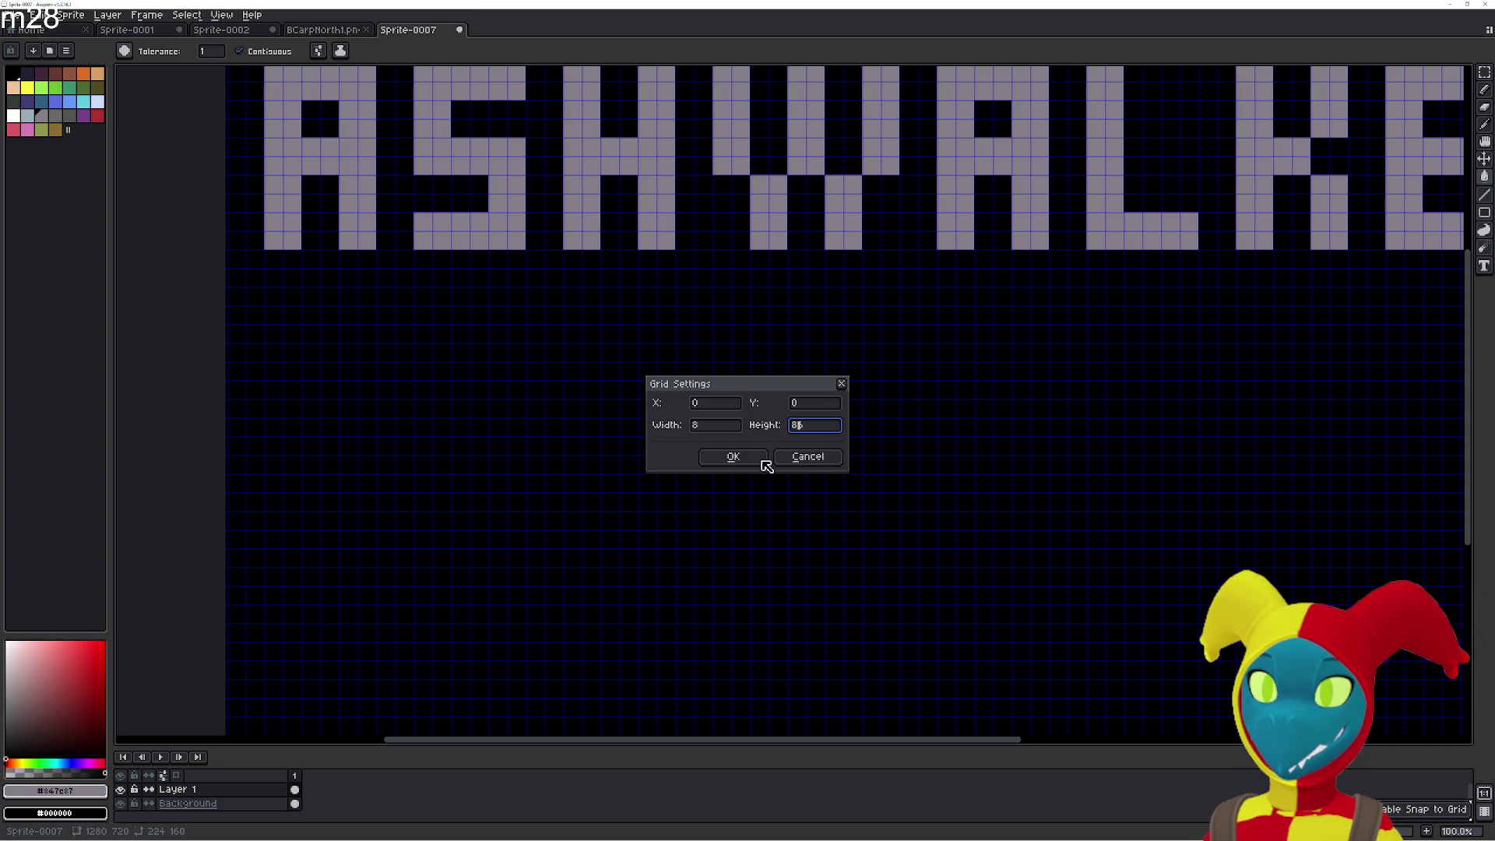
{"action": "left_click", "coordinate": [733, 457]}
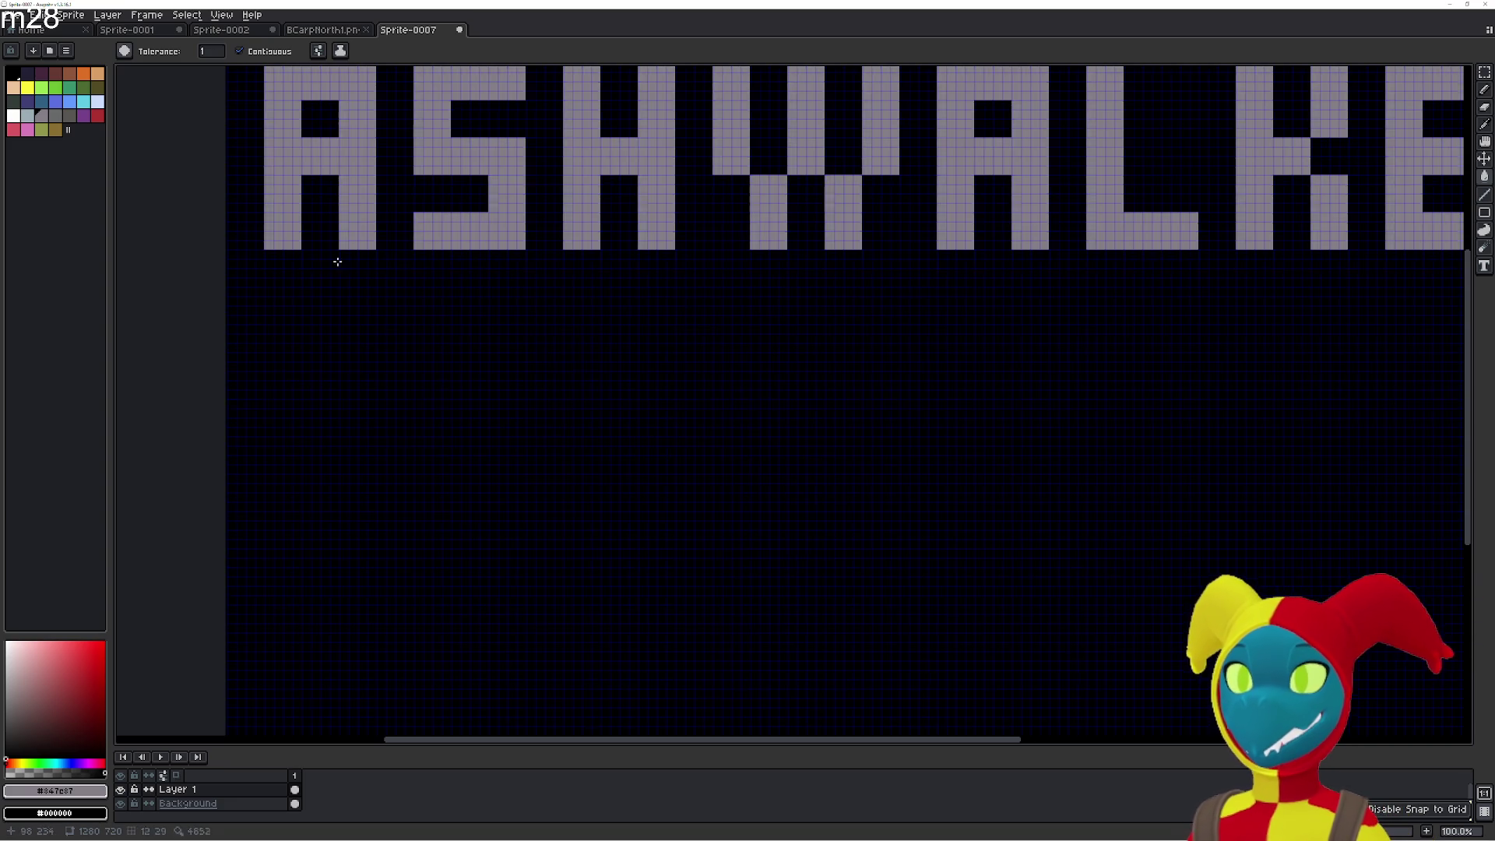
{"action": "scroll", "coordinate": [313, 285], "scroll_direction": "up", "scroll_amount": 3}
{"action": "left_click_drag", "start_coordinate": [313, 285], "coordinate": [688, 390]}
Paint a smaller block letter B beneath the ASHWALKER title on the 8 px grid.
{"action": "scroll", "coordinate": [597, 379], "scroll_direction": "up", "scroll_amount": 1}
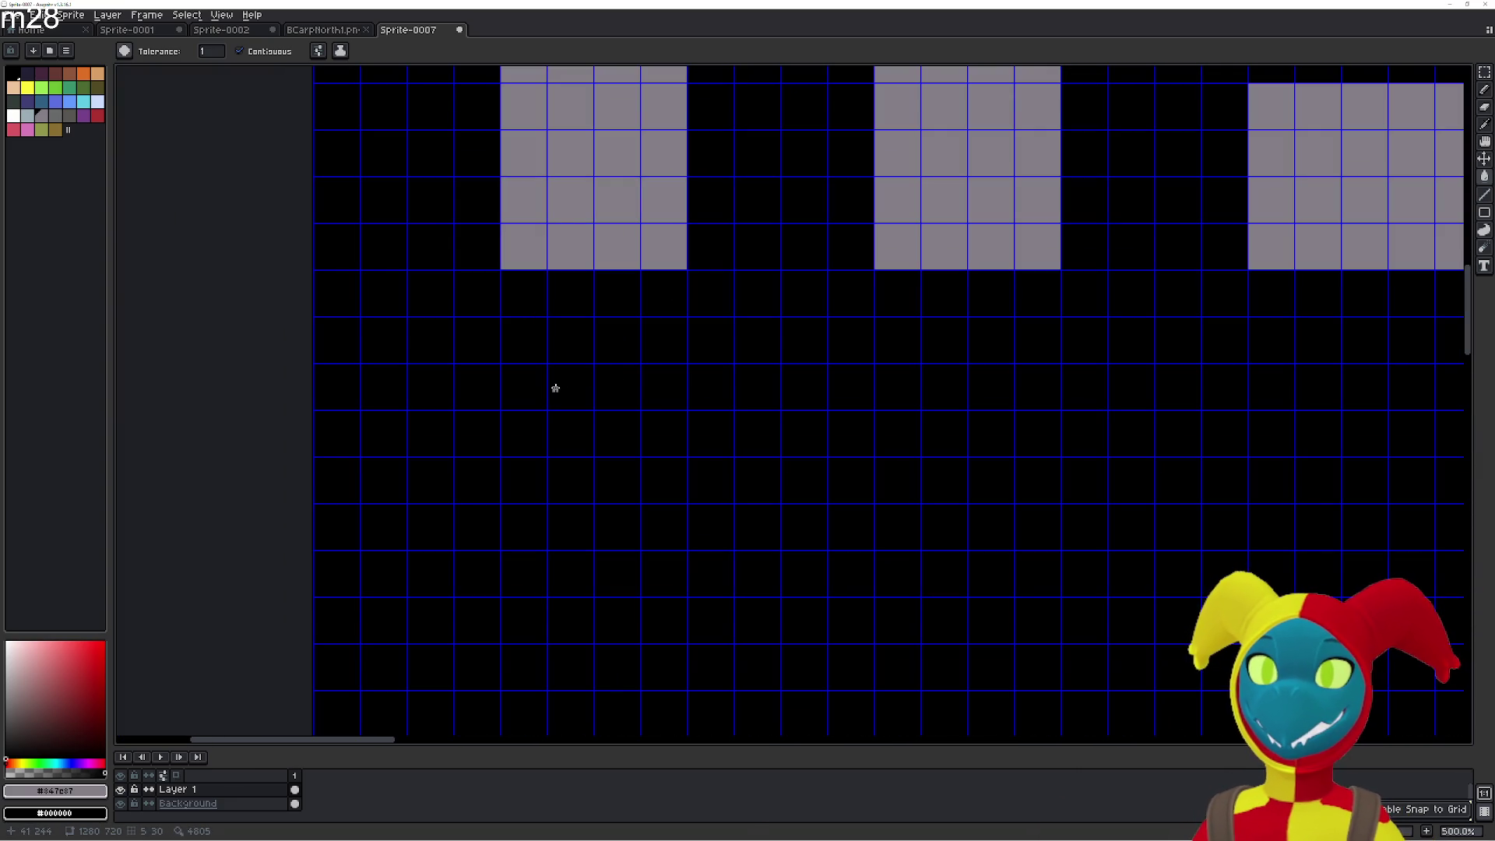
{"action": "mouse_move", "coordinate": [520, 421]}
{"action": "left_mouse_down"}
{"action": "mouse_move", "coordinate": [520, 388]}
{"action": "mouse_move", "coordinate": [573, 343]}
{"action": "left_mouse_up"}
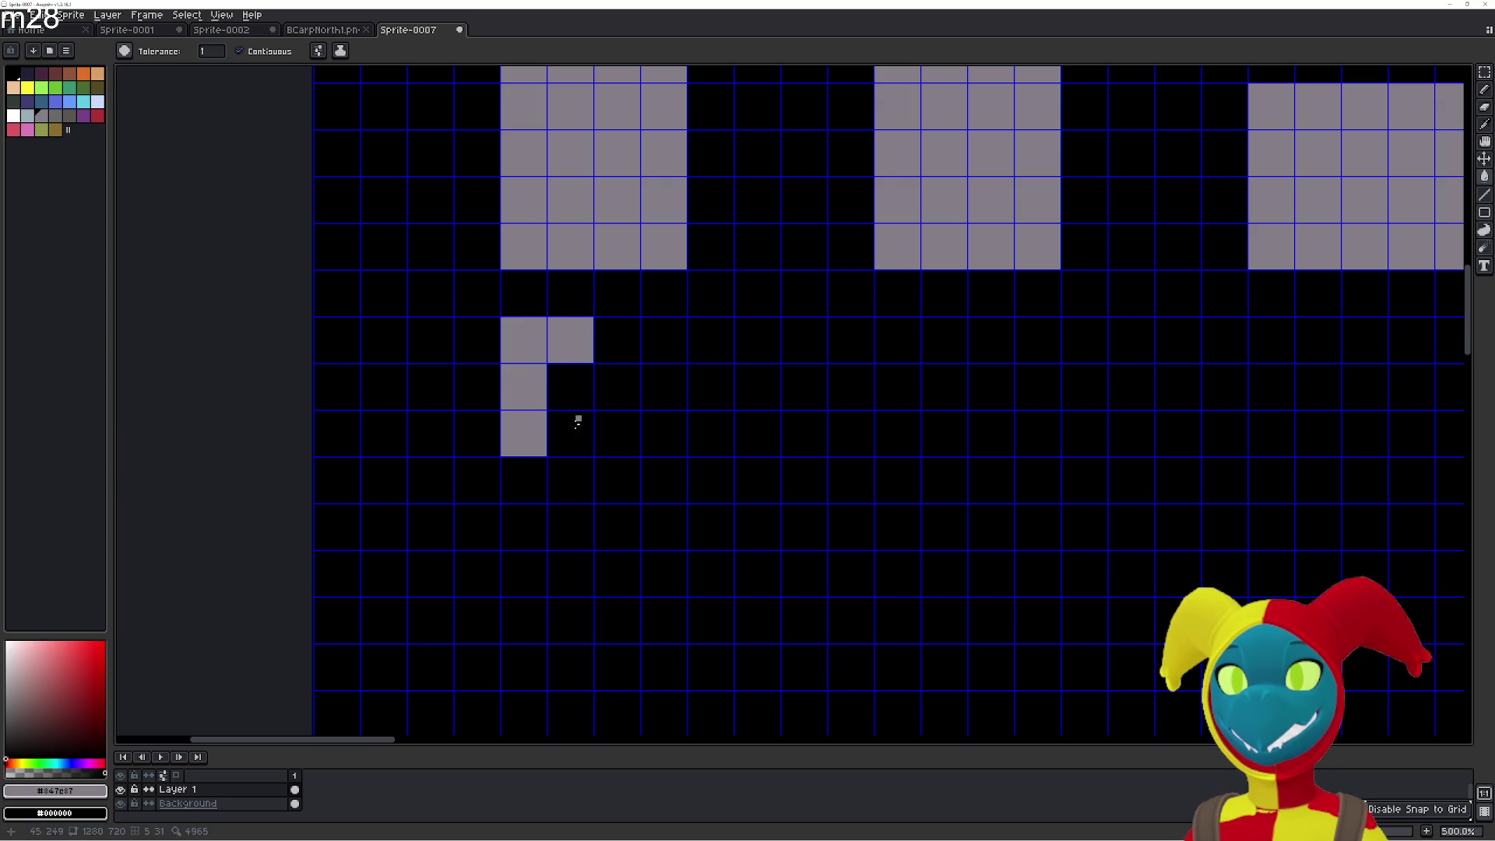
{"action": "left_click", "coordinate": [527, 481]}
{"action": "left_click", "coordinate": [581, 437]}
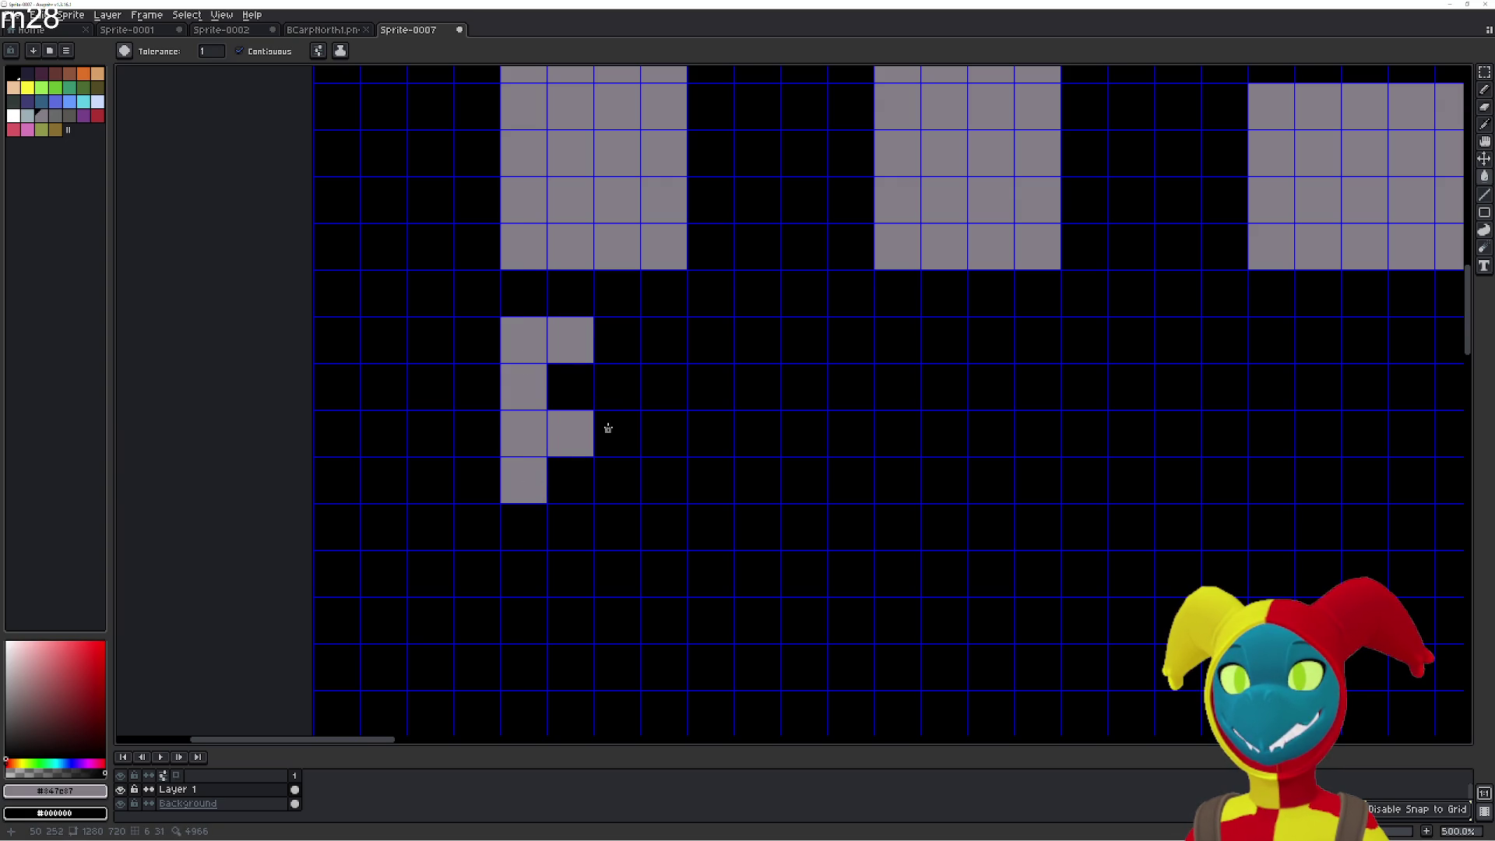
{"action": "left_click", "coordinate": [607, 405]}
{"action": "left_click", "coordinate": [607, 484]}
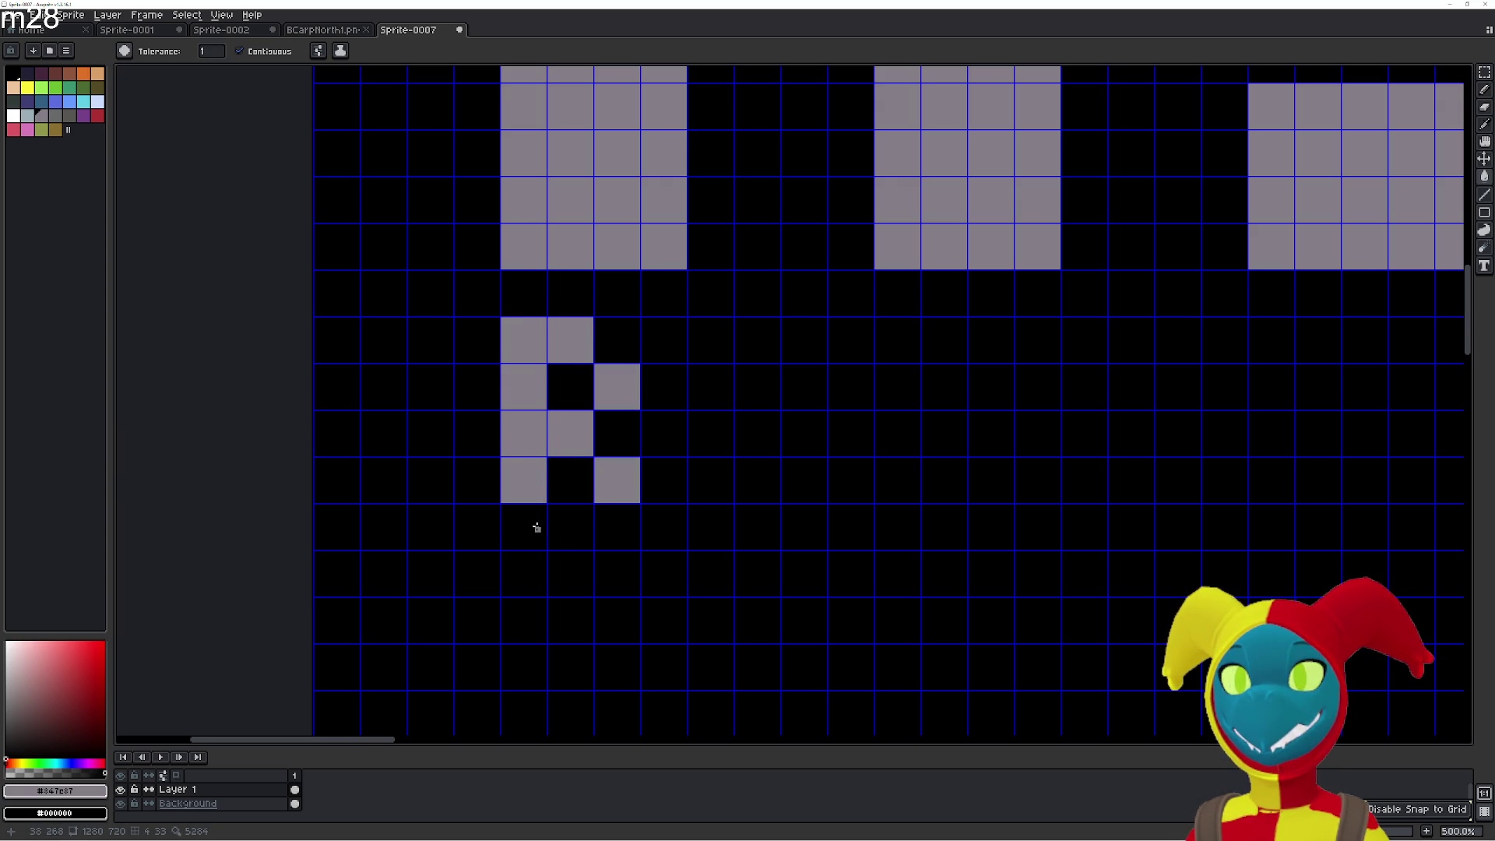
{"action": "left_click", "coordinate": [550, 536]}
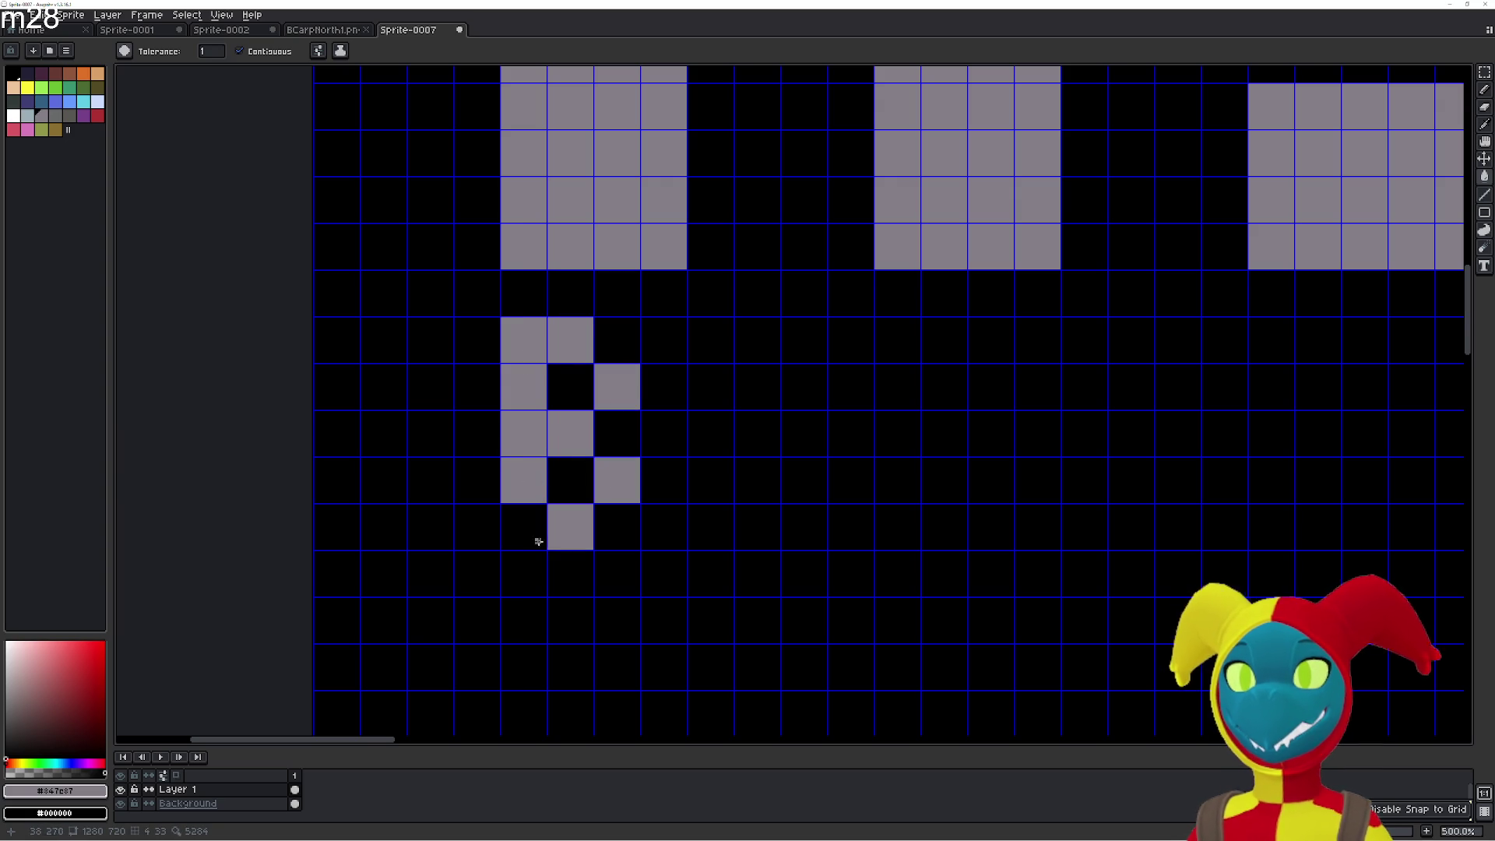
{"action": "right_click", "coordinate": [536, 345]}
{"action": "left_click", "coordinate": [532, 332]}
{"action": "left_click", "coordinate": [523, 525]}
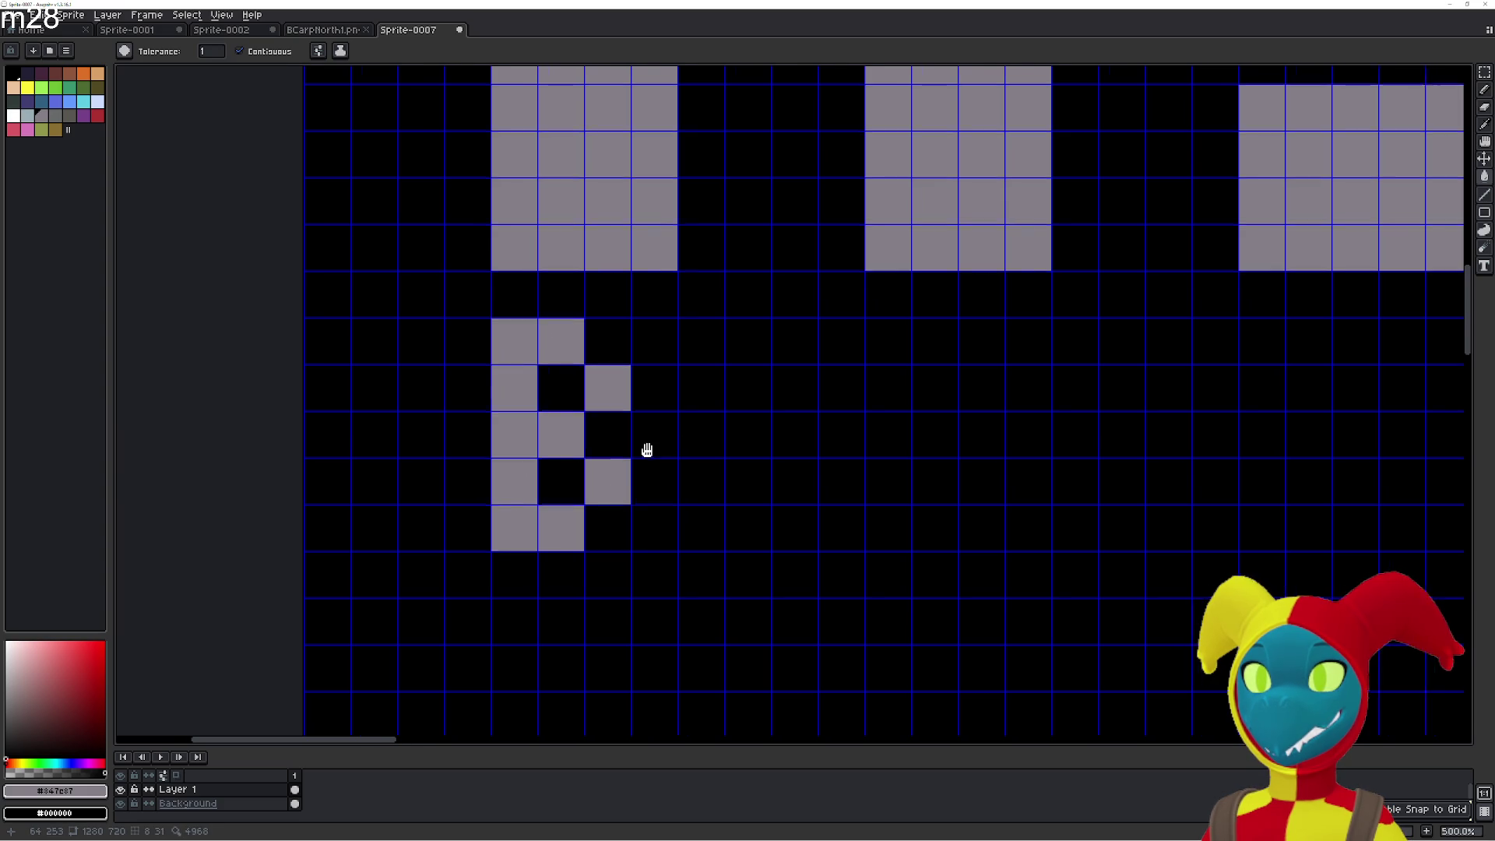
Paint the letter Y and the colon to the right of the B.
{"action": "left_click_drag", "start_coordinate": [678, 444], "coordinate": [549, 470]}
{"action": "left_click", "coordinate": [559, 348]}
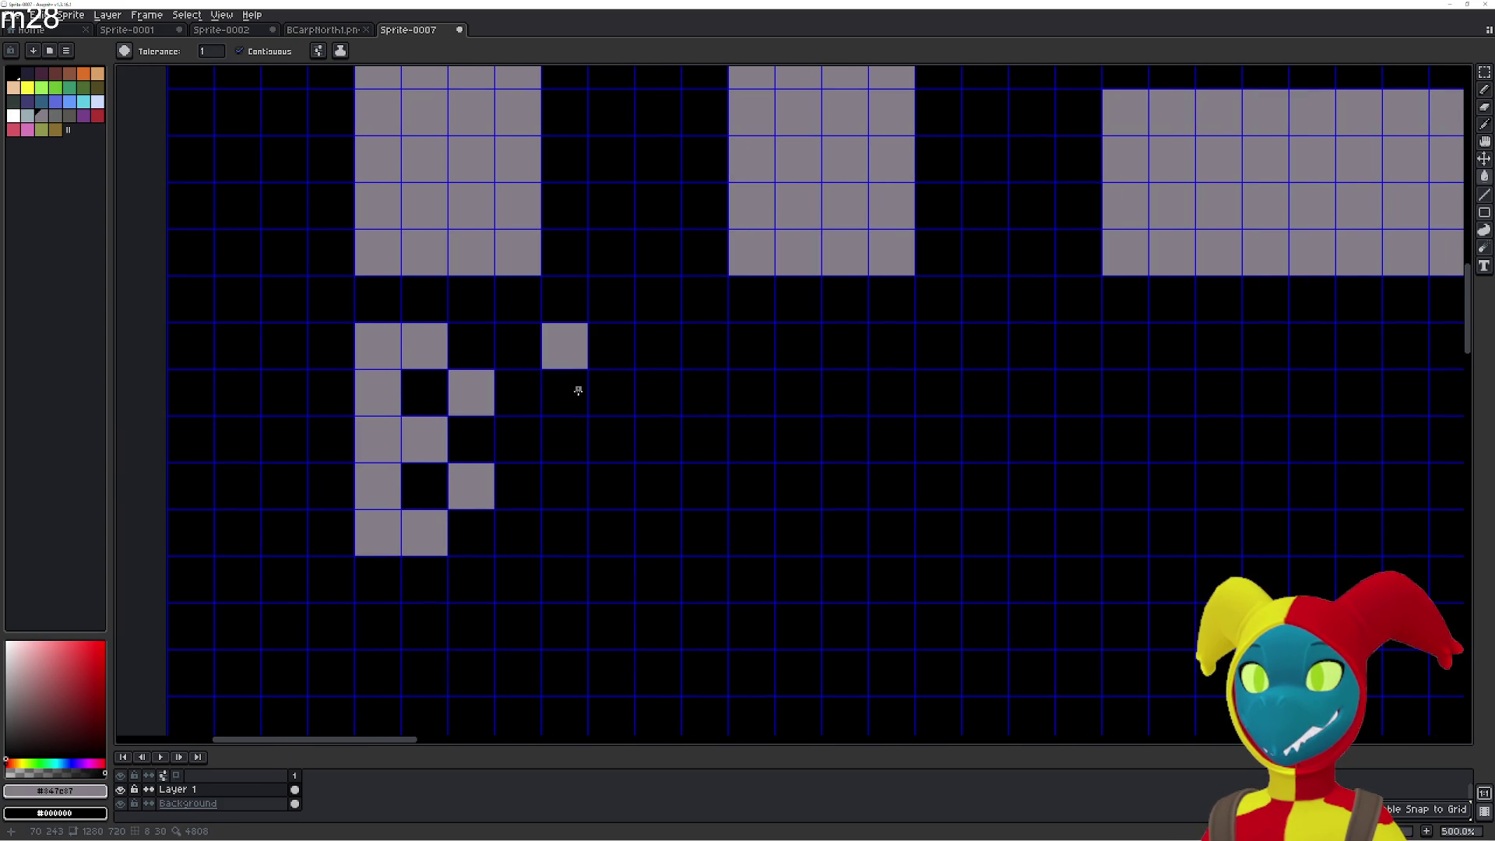
{"action": "left_click", "coordinate": [577, 399]}
{"action": "left_click", "coordinate": [604, 427]}
{"action": "left_click", "coordinate": [659, 392]}
{"action": "left_click", "coordinate": [658, 346]}
{"action": "left_click", "coordinate": [628, 499]}
{"action": "left_click", "coordinate": [615, 531]}
{"action": "left_click_drag", "start_coordinate": [685, 487], "coordinate": [534, 465]}
{"action": "left_click", "coordinate": [573, 470]}
{"action": "left_click", "coordinate": [580, 375]}
Paint the letter J with its top bar, stem and foot after the colon.
{"action": "scroll", "coordinate": [634, 391], "scroll_direction": "right", "scroll_amount": 3}
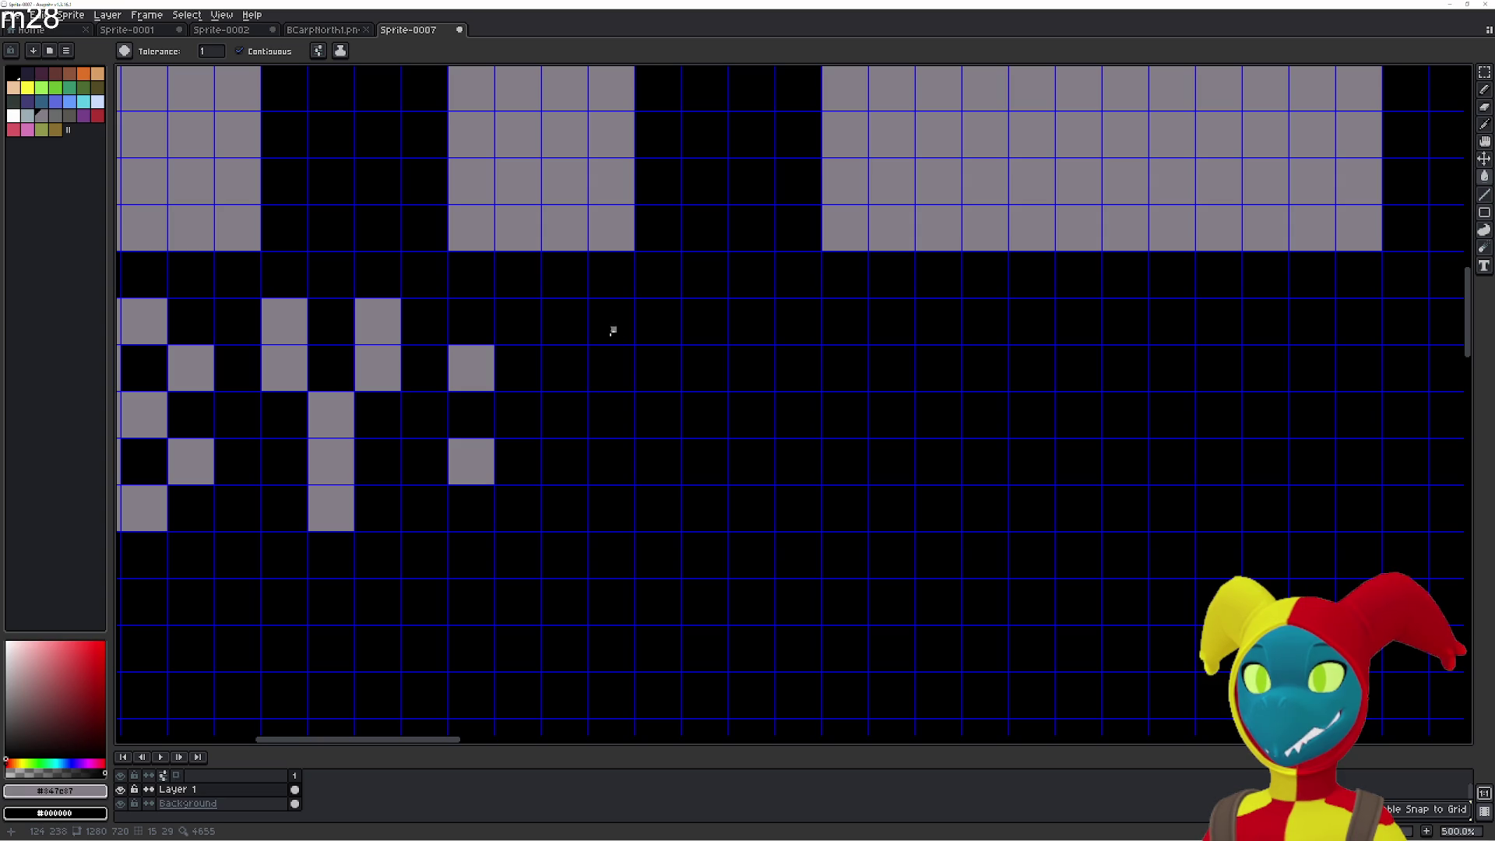
{"action": "left_click", "coordinate": [580, 328]}
{"action": "left_click", "coordinate": [598, 330]}
{"action": "left_click", "coordinate": [659, 321]}
{"action": "left_click", "coordinate": [610, 373]}
{"action": "left_click", "coordinate": [609, 434]}
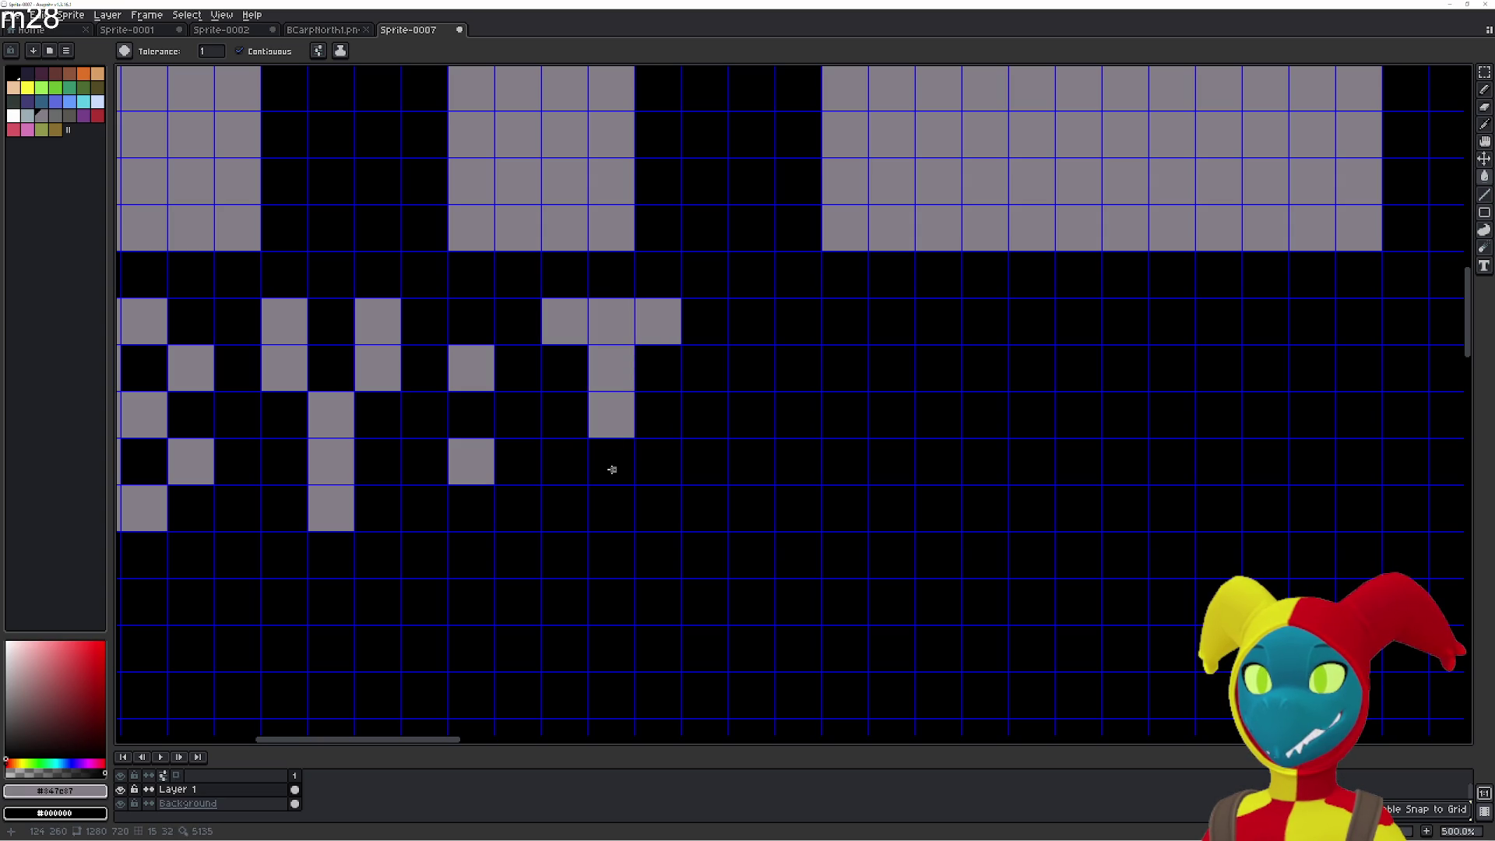
{"action": "left_click", "coordinate": [612, 466]}
{"action": "left_click", "coordinate": [567, 468]}
{"action": "left_click", "coordinate": [612, 508]}
{"action": "left_click", "coordinate": [565, 508]}
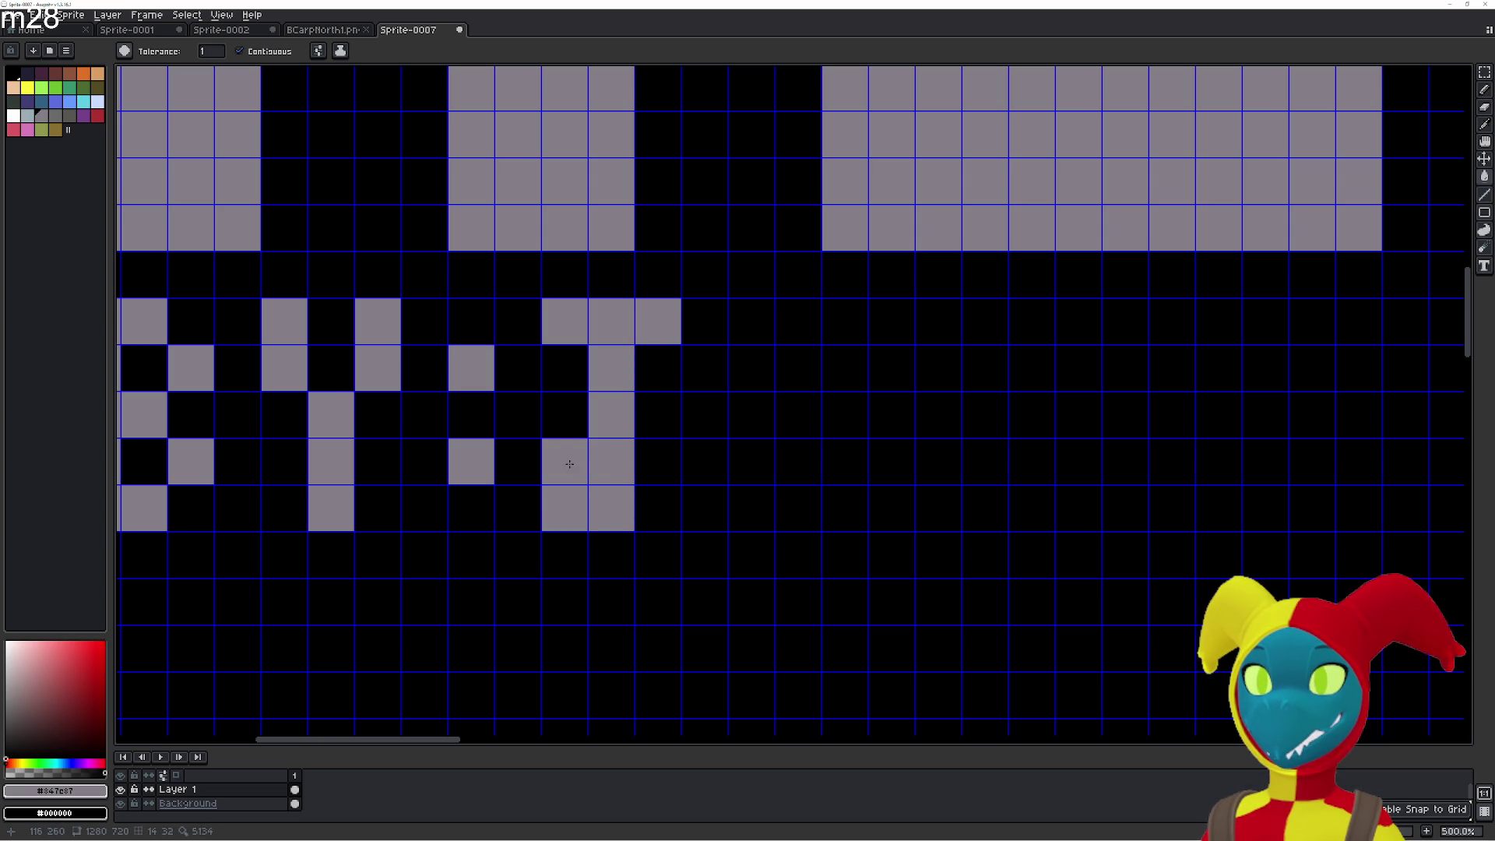
{"action": "right_click", "coordinate": [571, 451]}
Paint the letters E and S of the credit line.
{"action": "scroll", "coordinate": [676, 432], "scroll_direction": "right", "scroll_amount": 3}
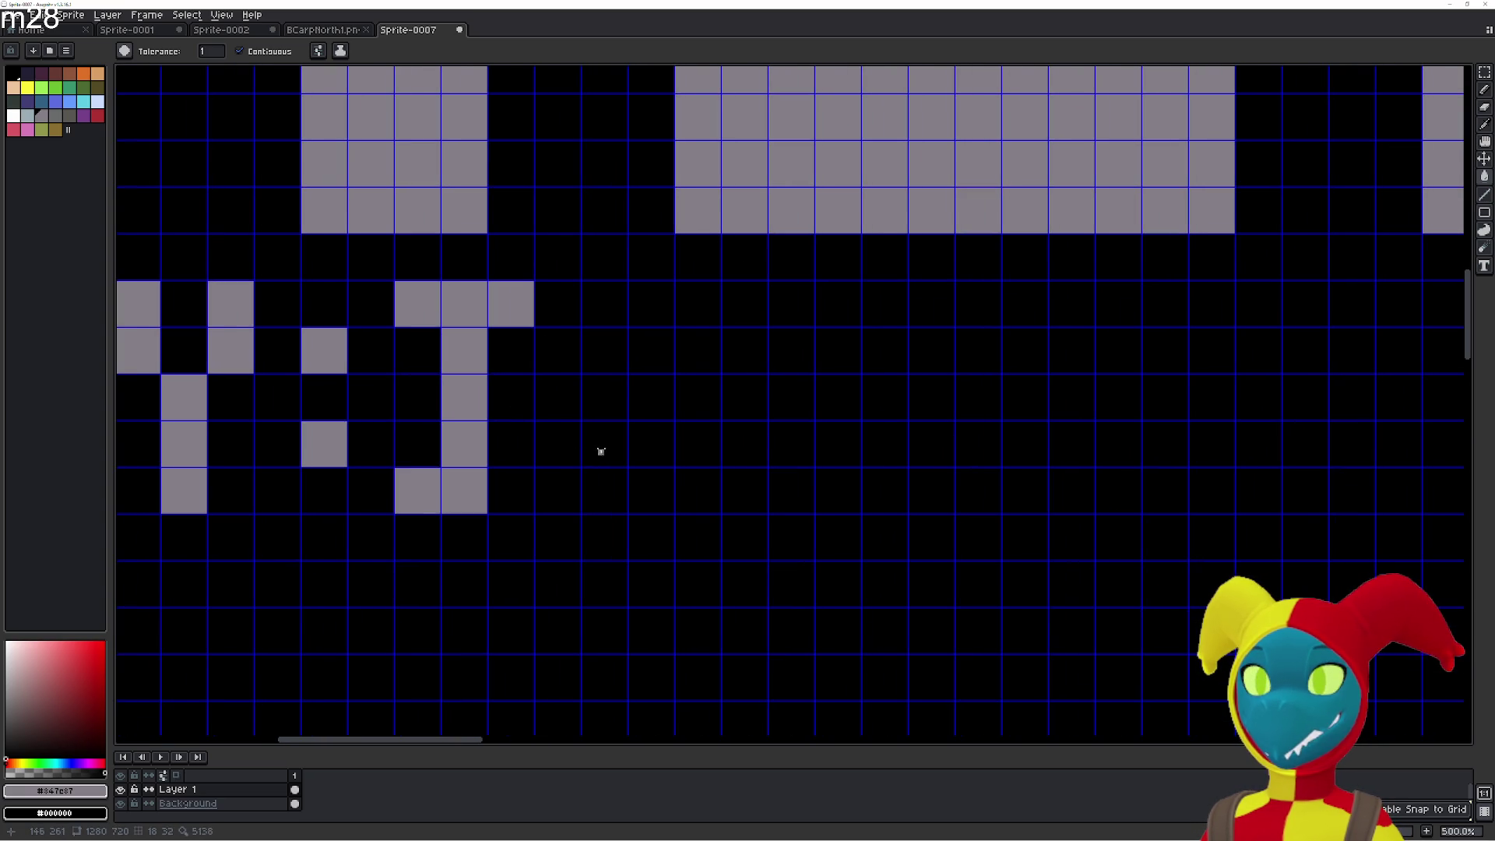
{"action": "mouse_move", "coordinate": [591, 486]}
{"action": "left_mouse_down"}
{"action": "mouse_move", "coordinate": [607, 324]}
{"action": "mouse_move", "coordinate": [698, 304]}
{"action": "left_mouse_up"}
{"action": "left_click_drag", "start_coordinate": [666, 395], "coordinate": [699, 396]}
{"action": "left_click_drag", "start_coordinate": [649, 482], "coordinate": [698, 489]}
{"action": "scroll", "coordinate": [666, 421], "scroll_direction": "right", "scroll_amount": 2}
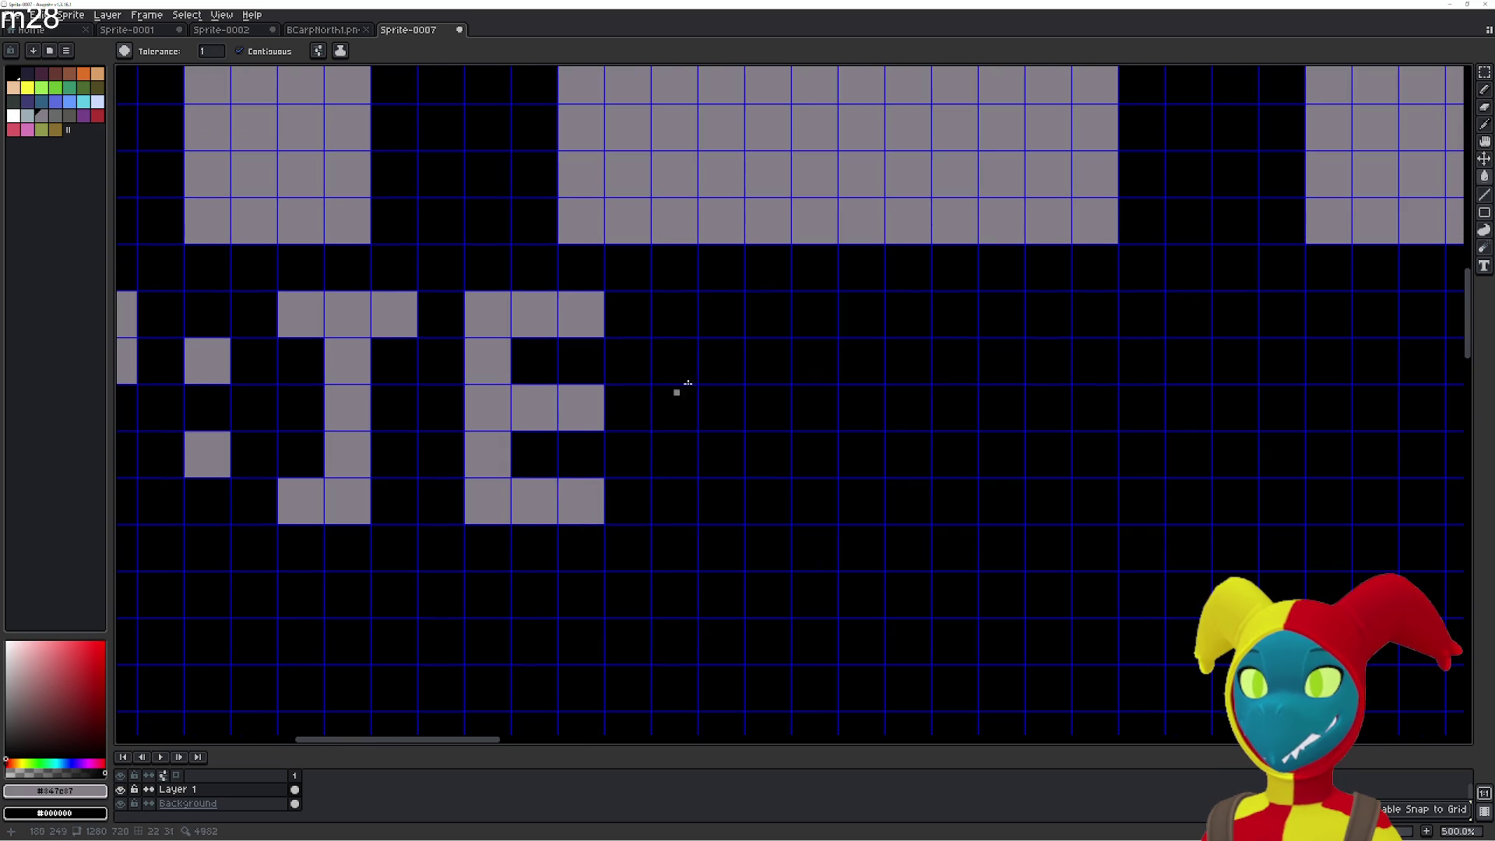
{"action": "mouse_move", "coordinate": [748, 317]}
{"action": "left_mouse_down"}
{"action": "mouse_move", "coordinate": [724, 311]}
{"action": "mouse_move", "coordinate": [668, 350]}
{"action": "mouse_move", "coordinate": [670, 409]}
{"action": "mouse_move", "coordinate": [722, 446]}
{"action": "mouse_move", "coordinate": [708, 507]}
{"action": "mouse_move", "coordinate": [675, 502]}
{"action": "mouse_move", "coordinate": [767, 459]}
{"action": "mouse_move", "coordinate": [769, 406]}
{"action": "mouse_move", "coordinate": [702, 411]}
{"action": "left_mouse_up"}
{"action": "left_click", "coordinate": [765, 333]}
{"action": "right_click", "coordinate": [711, 444]}
Paint the letter T and the second E.
{"action": "left_click_drag", "start_coordinate": [753, 348], "coordinate": [836, 344]}
{"action": "mouse_move", "coordinate": [807, 395]}
{"action": "left_mouse_down"}
{"action": "mouse_move", "coordinate": [804, 530]}
{"action": "mouse_move", "coordinate": [729, 435]}
{"action": "left_mouse_up"}
{"action": "left_click_drag", "start_coordinate": [768, 352], "coordinate": [845, 352]}
{"action": "mouse_move", "coordinate": [755, 400]}
{"action": "left_mouse_down"}
{"action": "mouse_move", "coordinate": [741, 494]}
{"action": "mouse_move", "coordinate": [753, 540]}
{"action": "mouse_move", "coordinate": [844, 533]}
{"action": "left_mouse_up"}
{"action": "mouse_move", "coordinate": [797, 439]}
{"action": "left_mouse_down"}
{"action": "mouse_move", "coordinate": [848, 439]}
{"action": "mouse_move", "coordinate": [710, 444]}
{"action": "left_mouse_up"}
Paint the final R and zoom out to view the whole BY:JESTER credit.
{"action": "mouse_move", "coordinate": [784, 522]}
{"action": "left_mouse_down"}
{"action": "mouse_move", "coordinate": [790, 352]}
{"action": "mouse_move", "coordinate": [825, 347]}
{"action": "left_mouse_up"}
{"action": "left_click", "coordinate": [865, 384]}
{"action": "left_click", "coordinate": [827, 435]}
{"action": "left_click", "coordinate": [870, 483]}
{"action": "left_click", "coordinate": [868, 524]}
{"action": "scroll", "coordinate": [779, 510], "scroll_direction": "down", "scroll_amount": 6}
{"action": "left_click_drag", "start_coordinate": [734, 540], "coordinate": [565, 408]}
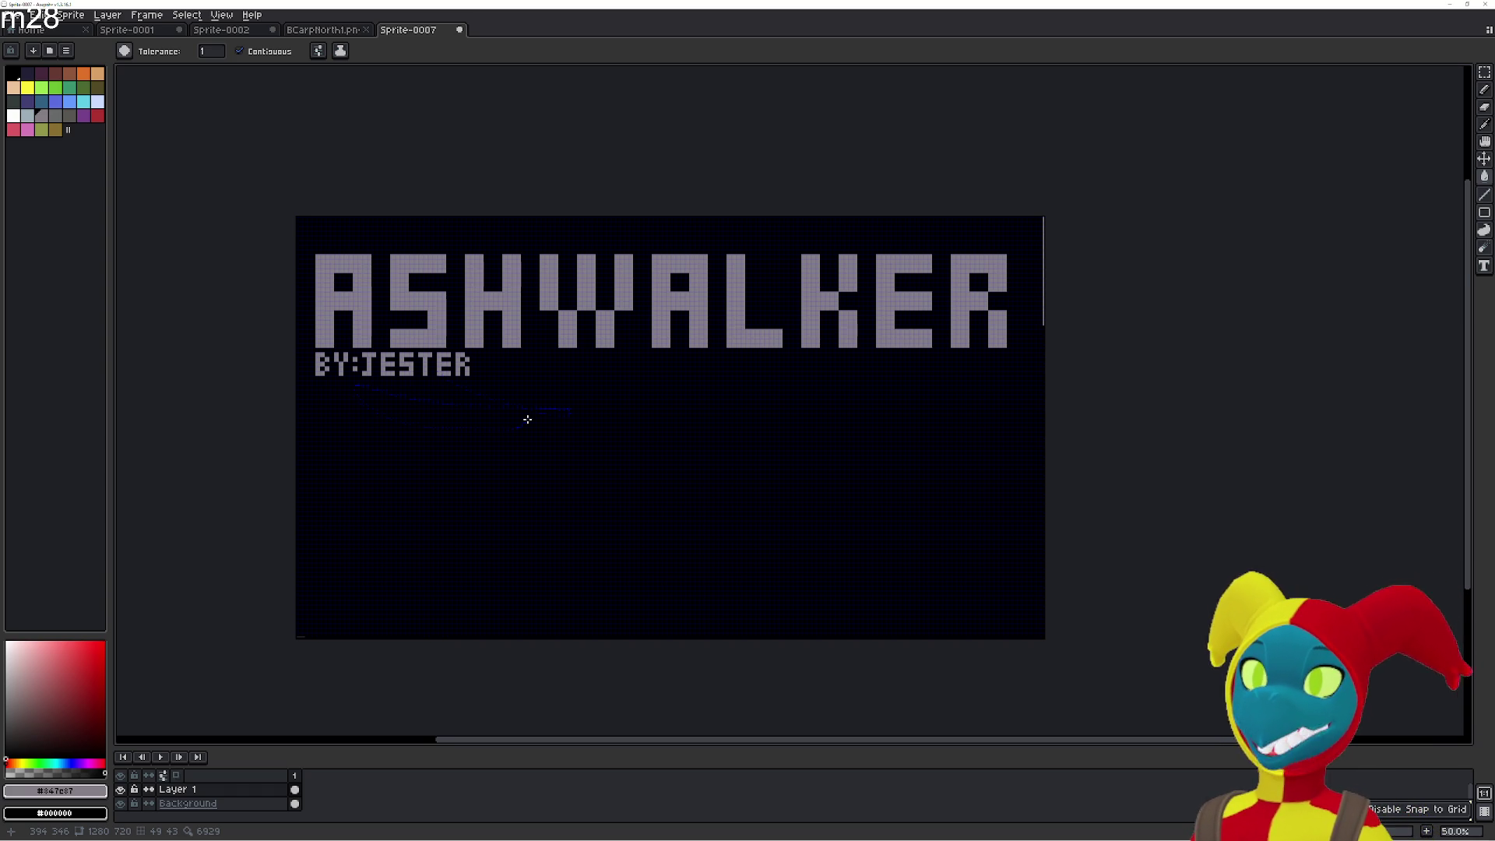
Undo the BY:JESTER credit letters, including the leftover B pixels.
{"action": "scroll", "coordinate": [528, 419], "scroll_direction": "up", "scroll_amount": 2}
{"action": "left_click_drag", "start_coordinate": [527, 418], "coordinate": [628, 429]}
{"action": "key", "text": "ctrl+z"}
{"action": "key", "text": "ctrl+z"}
{"action": "key", "text": "ctrl+z"}
{"action": "key", "text": "ctrl+z"}
{"action": "key", "text": "ctrl+z"}
{"action": "key", "text": "ctrl+z"}
{"action": "key", "text": "ctrl+z"}
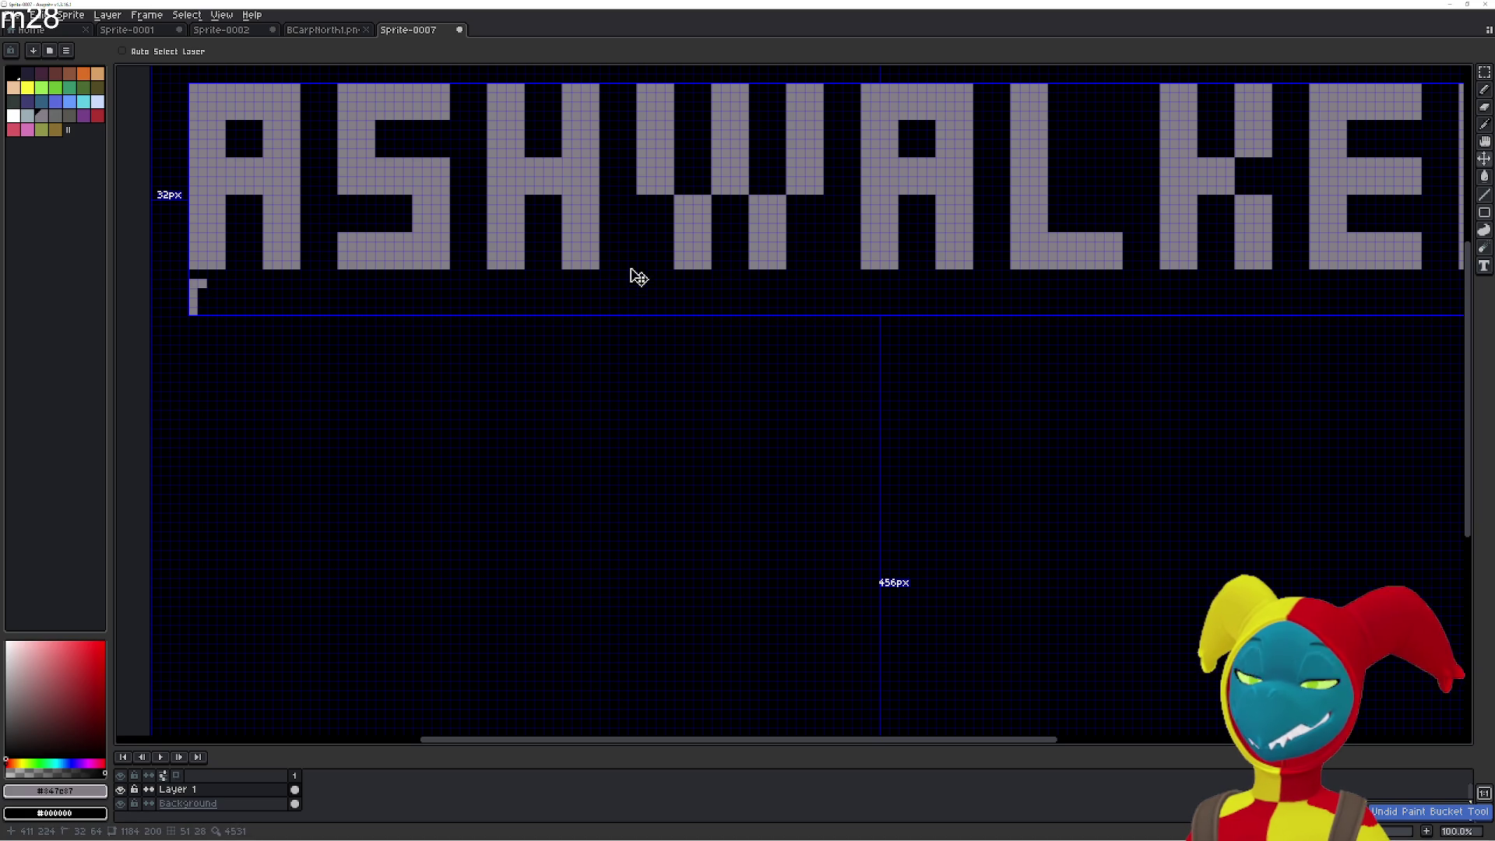
{"action": "key", "text": "ctrl+z"}
{"action": "key", "text": "ctrl+z"}
{"action": "key", "text": "ctrl+z"}
Change the grid height to 4 in Grid Settings for a finer grid.
{"action": "left_click", "coordinate": [187, 15]}
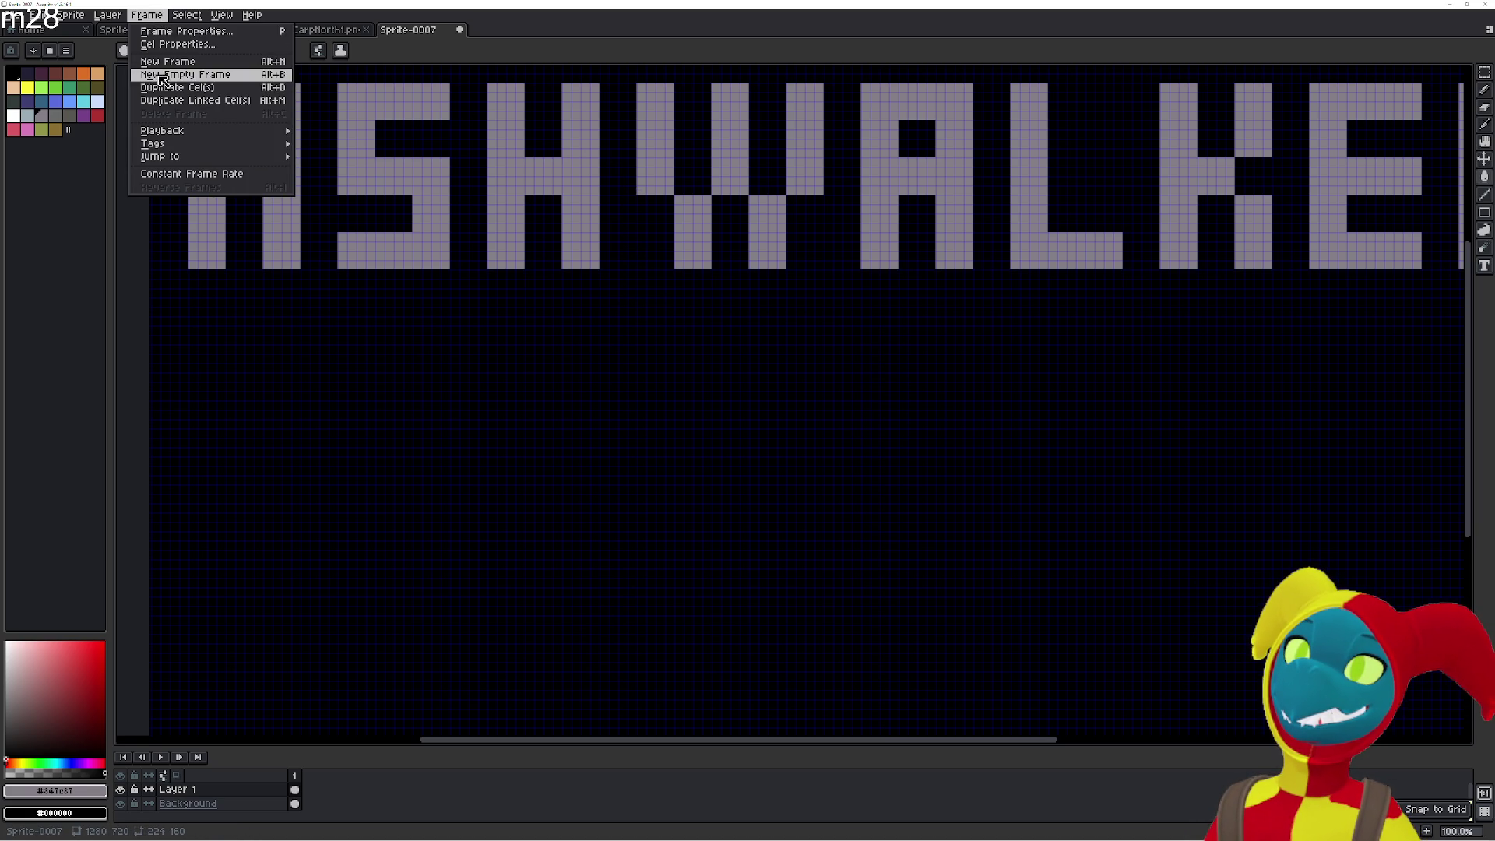
{"action": "mouse_move", "coordinate": [233, 15]}
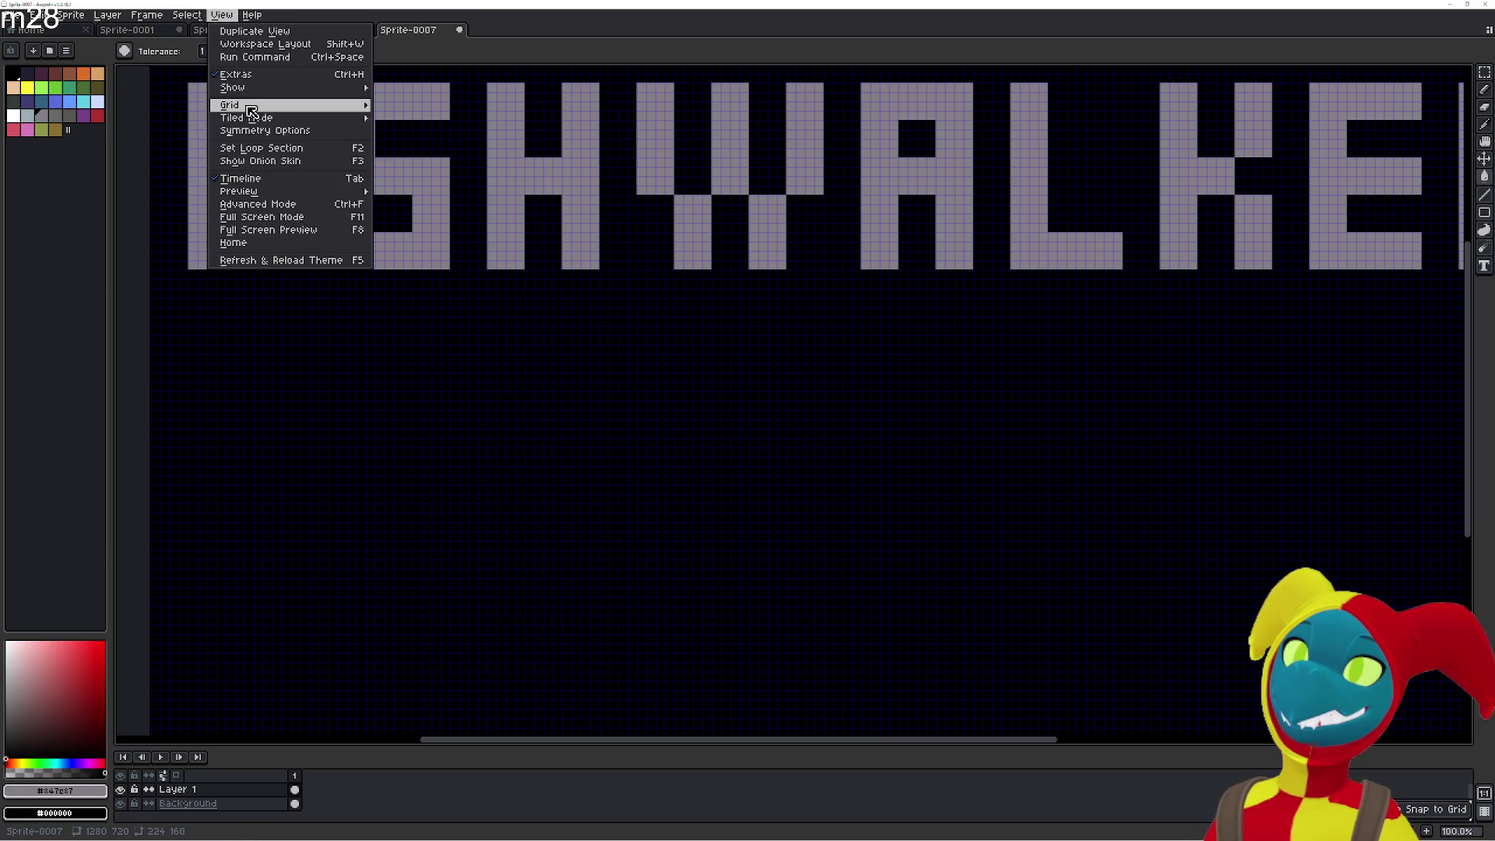
{"action": "mouse_move", "coordinate": [249, 106]}
{"action": "left_click", "coordinate": [434, 106]}
{"action": "left_click", "coordinate": [705, 427]}
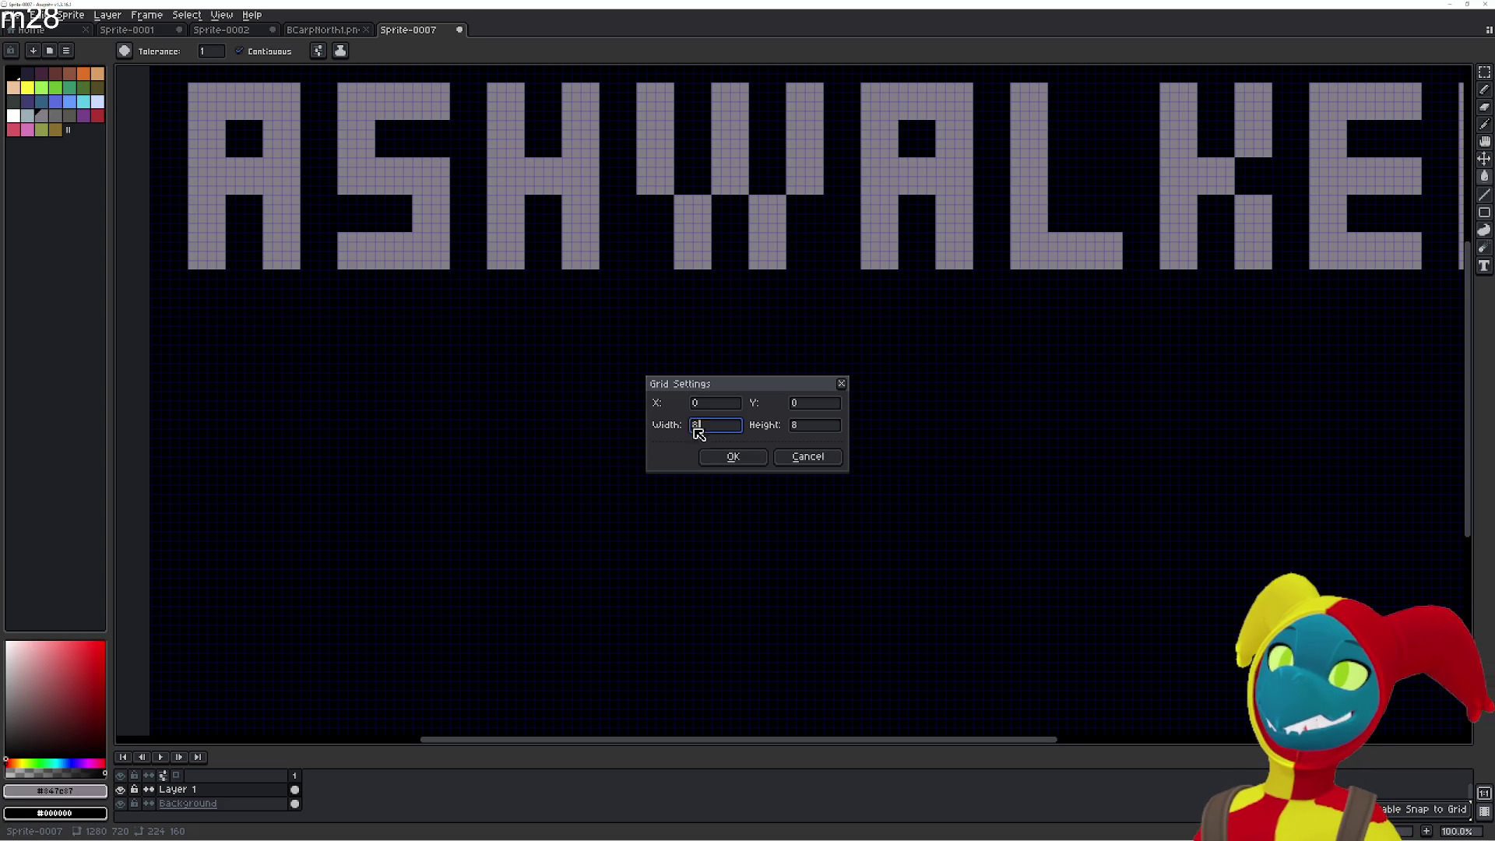
{"action": "double_click", "coordinate": [804, 427]}
{"action": "type", "text": "4"}
{"action": "left_click", "coordinate": [733, 457]}
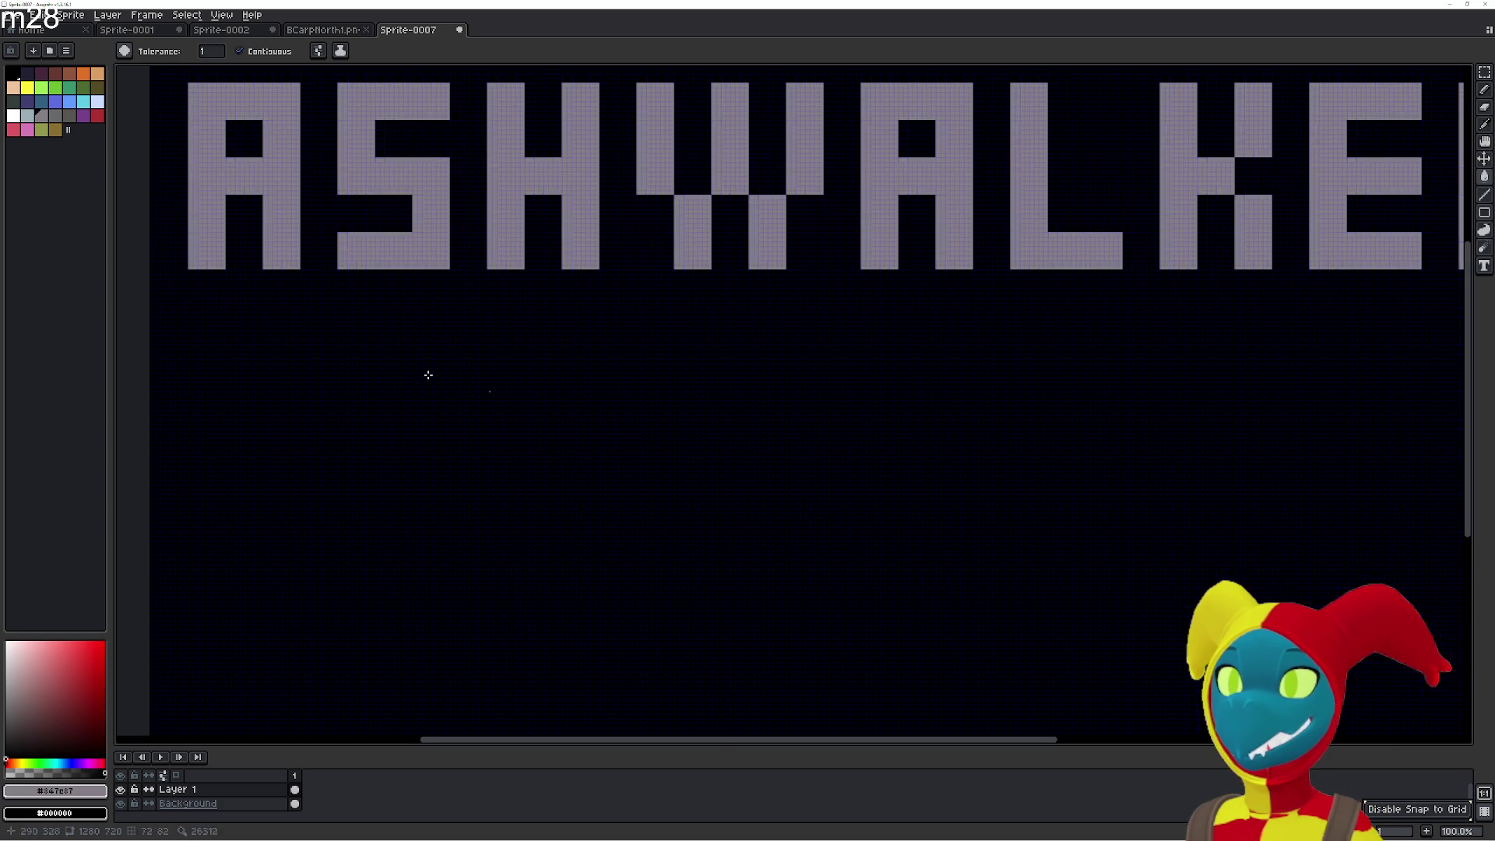
{"action": "scroll", "coordinate": [193, 301], "scroll_direction": "up", "scroll_amount": 3}
Draw the rough outline of the letter B on the finer grid.
{"action": "scroll", "coordinate": [368, 245], "scroll_direction": "up", "scroll_amount": 5}
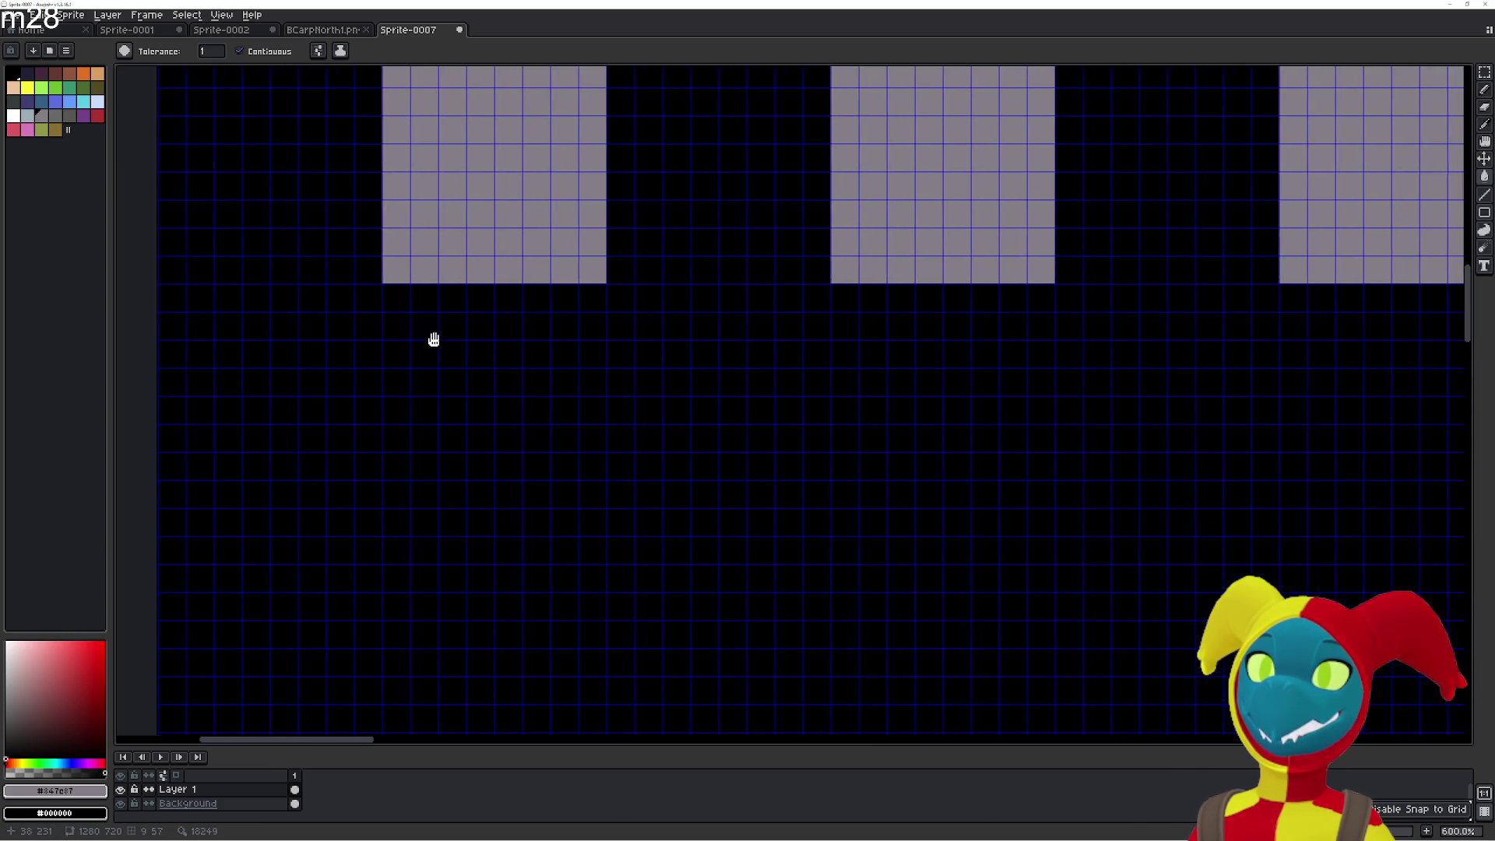
{"action": "mouse_move", "coordinate": [386, 312]}
{"action": "left_mouse_down"}
{"action": "mouse_move", "coordinate": [386, 453]}
{"action": "mouse_move", "coordinate": [442, 465]}
{"action": "mouse_move", "coordinate": [470, 437]}
{"action": "left_mouse_up"}
{"action": "left_click", "coordinate": [470, 437]}
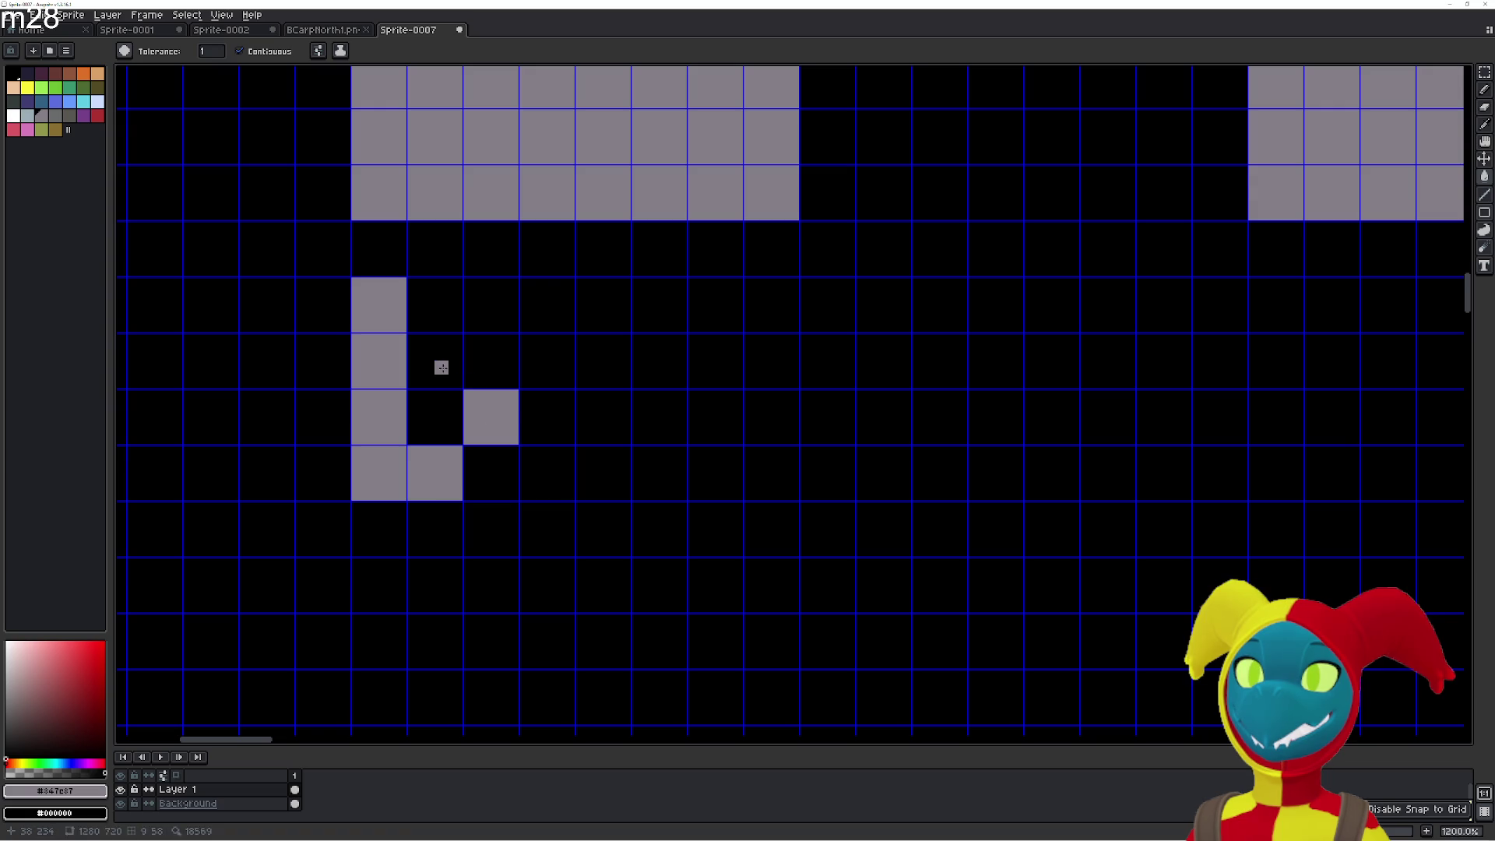
{"action": "left_click", "coordinate": [454, 366]}
{"action": "left_click", "coordinate": [486, 318]}
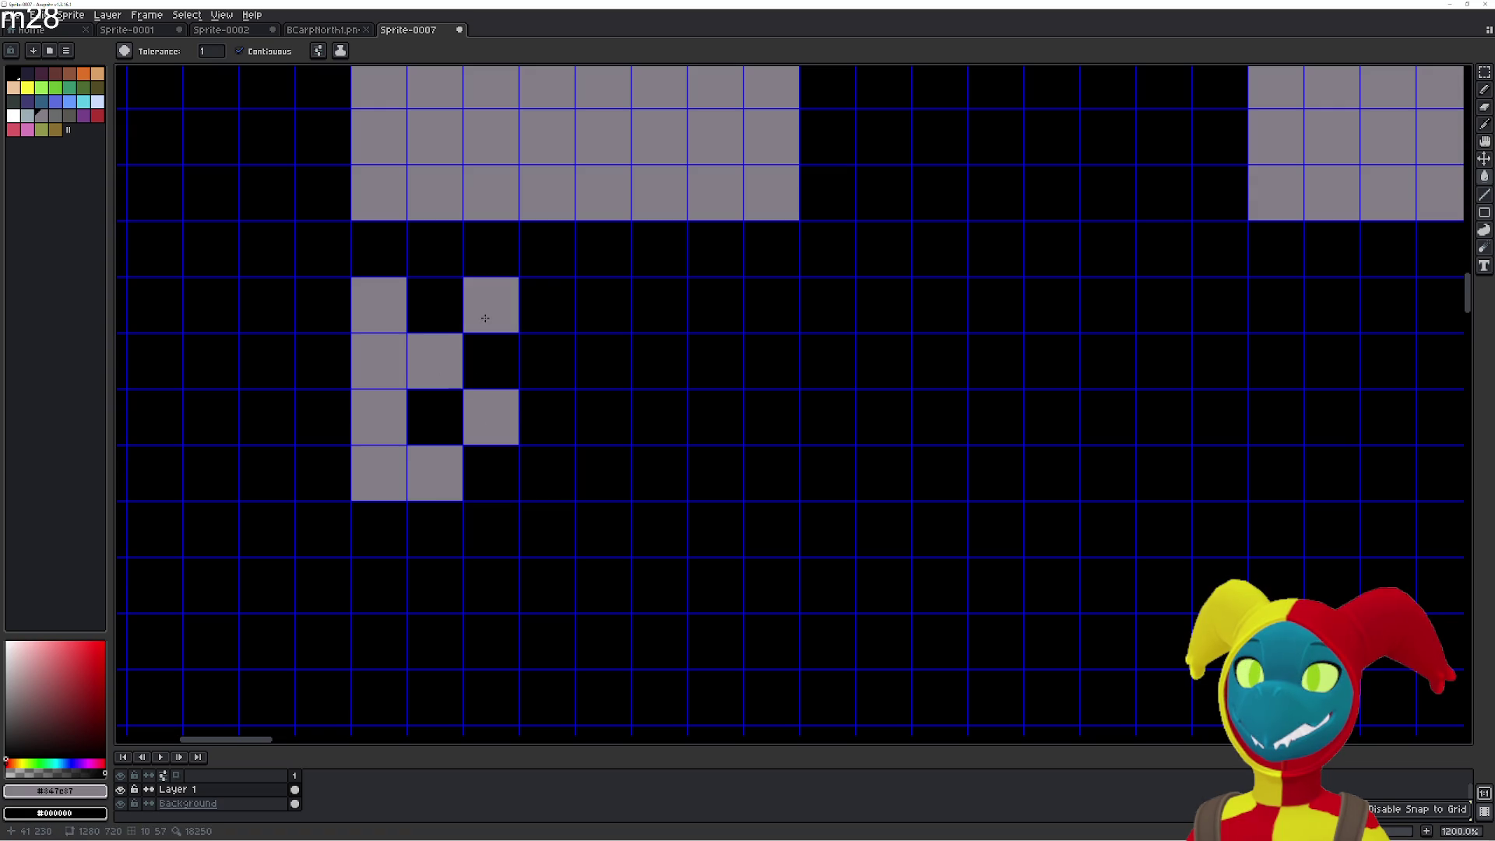
Erase stray cells and fill out the B's right side and bottom row.
{"action": "left_click", "coordinate": [441, 311]}
{"action": "right_click", "coordinate": [450, 371]}
{"action": "right_click", "coordinate": [490, 416]}
{"action": "right_click", "coordinate": [434, 473]}
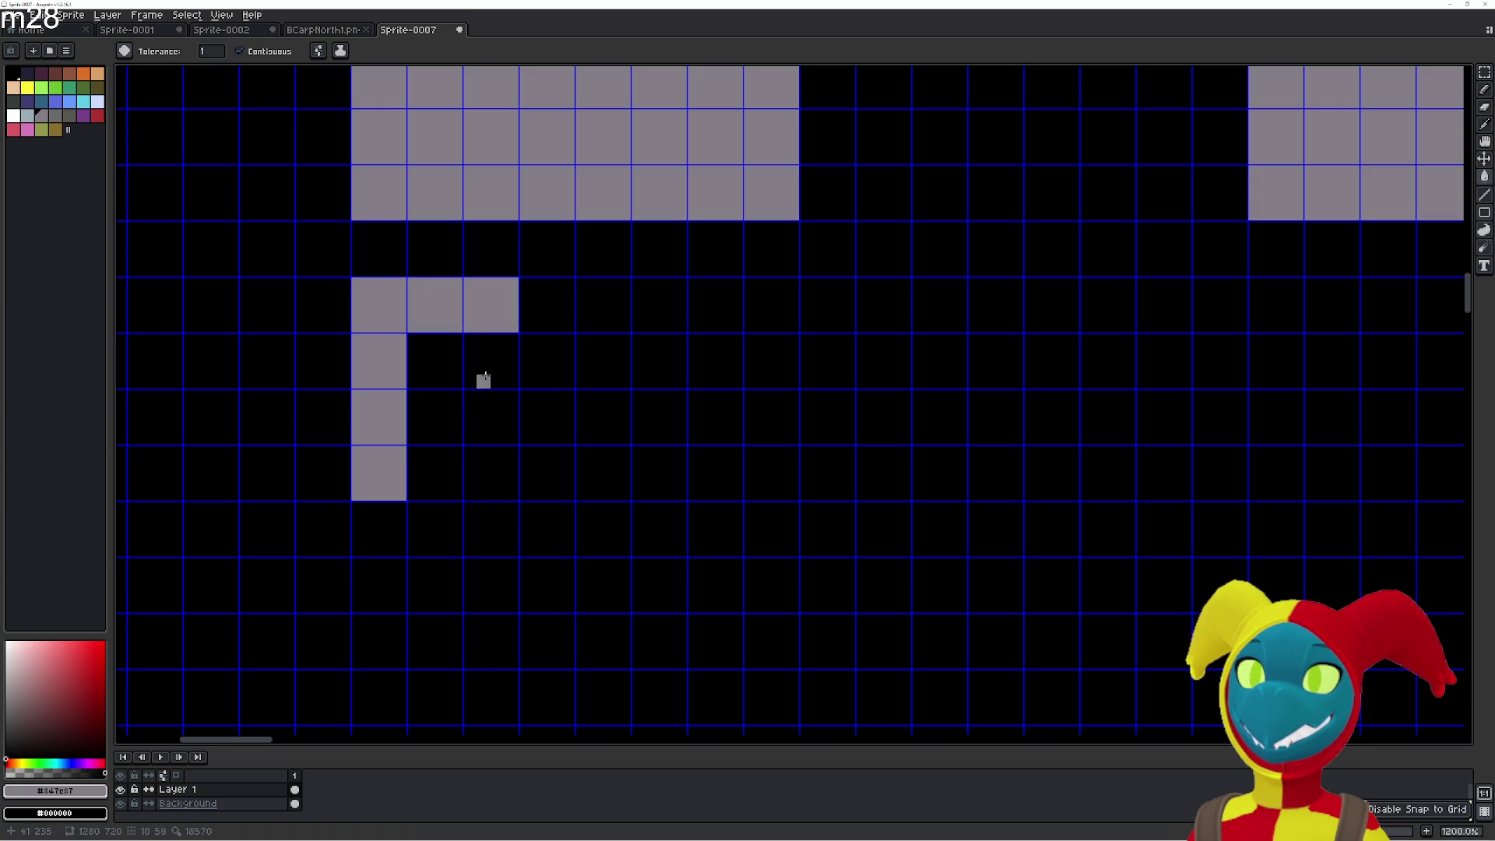
{"action": "right_click", "coordinate": [491, 320]}
{"action": "left_click", "coordinate": [493, 354]}
{"action": "left_click", "coordinate": [456, 427]}
{"action": "left_click", "coordinate": [469, 467]}
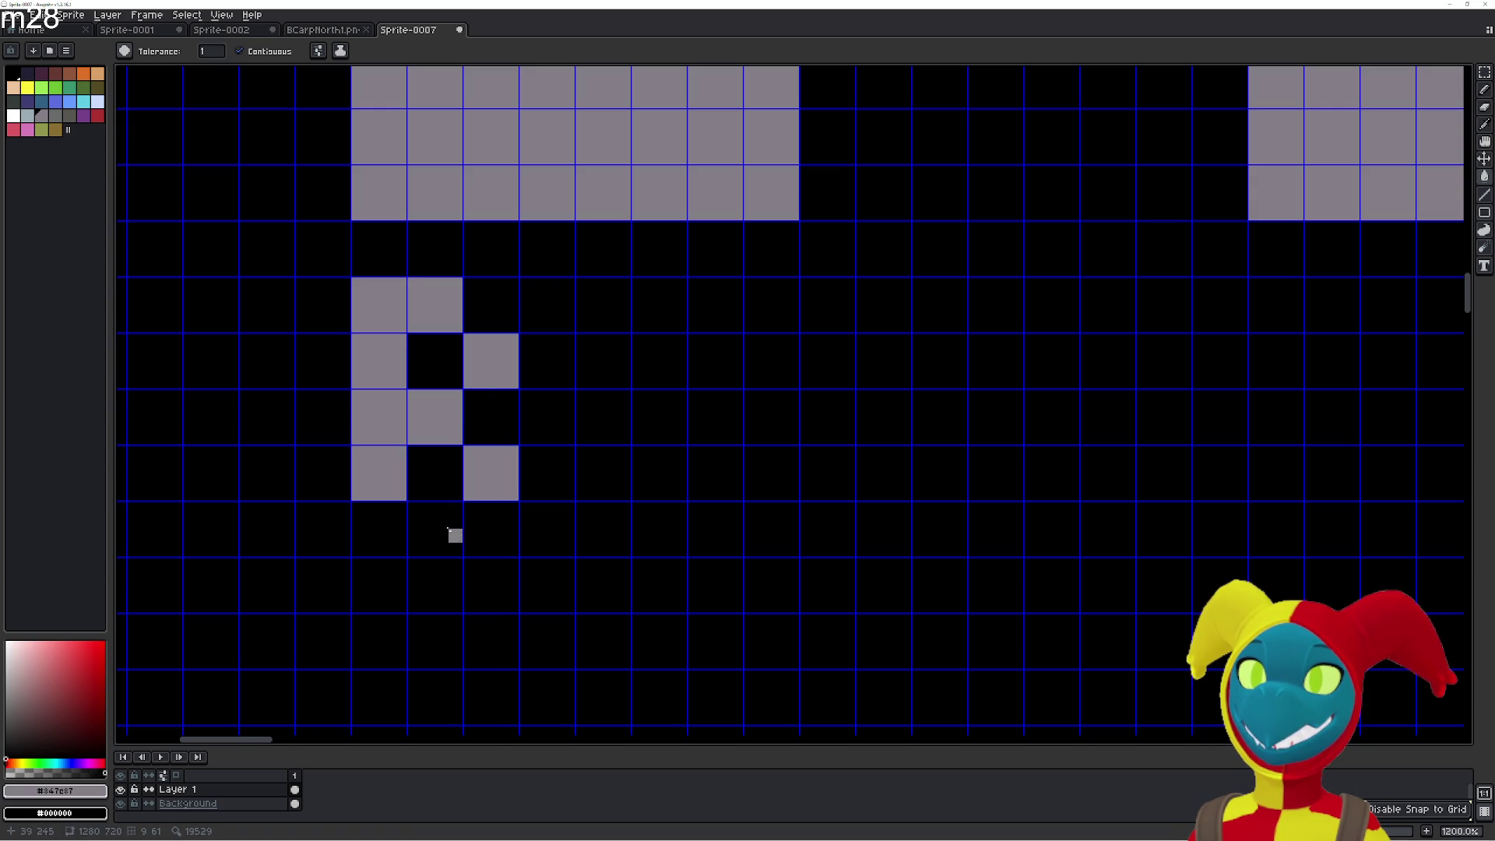
{"action": "left_click", "coordinate": [455, 522]}
{"action": "left_click", "coordinate": [384, 545]}
Paint the letter Y and the colon after the B.
{"action": "scroll", "coordinate": [457, 494], "scroll_direction": "right", "scroll_amount": 3}
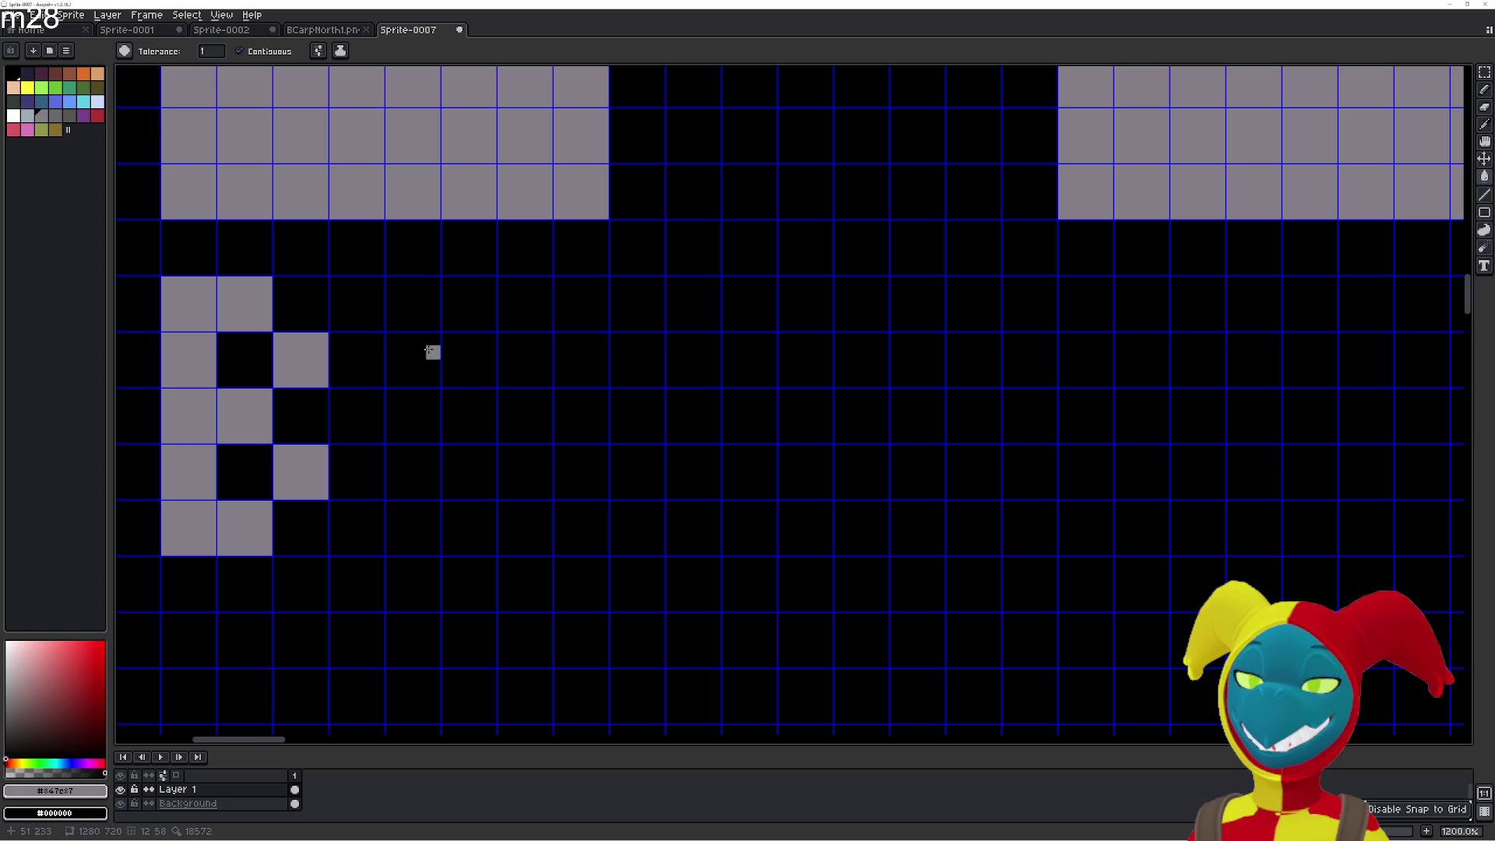
{"action": "left_click", "coordinate": [429, 318]}
{"action": "left_click", "coordinate": [434, 366]}
{"action": "left_click", "coordinate": [526, 303]}
{"action": "left_click", "coordinate": [526, 360]}
{"action": "left_click", "coordinate": [470, 416]}
{"action": "left_click", "coordinate": [470, 472]}
{"action": "left_click", "coordinate": [470, 528]}
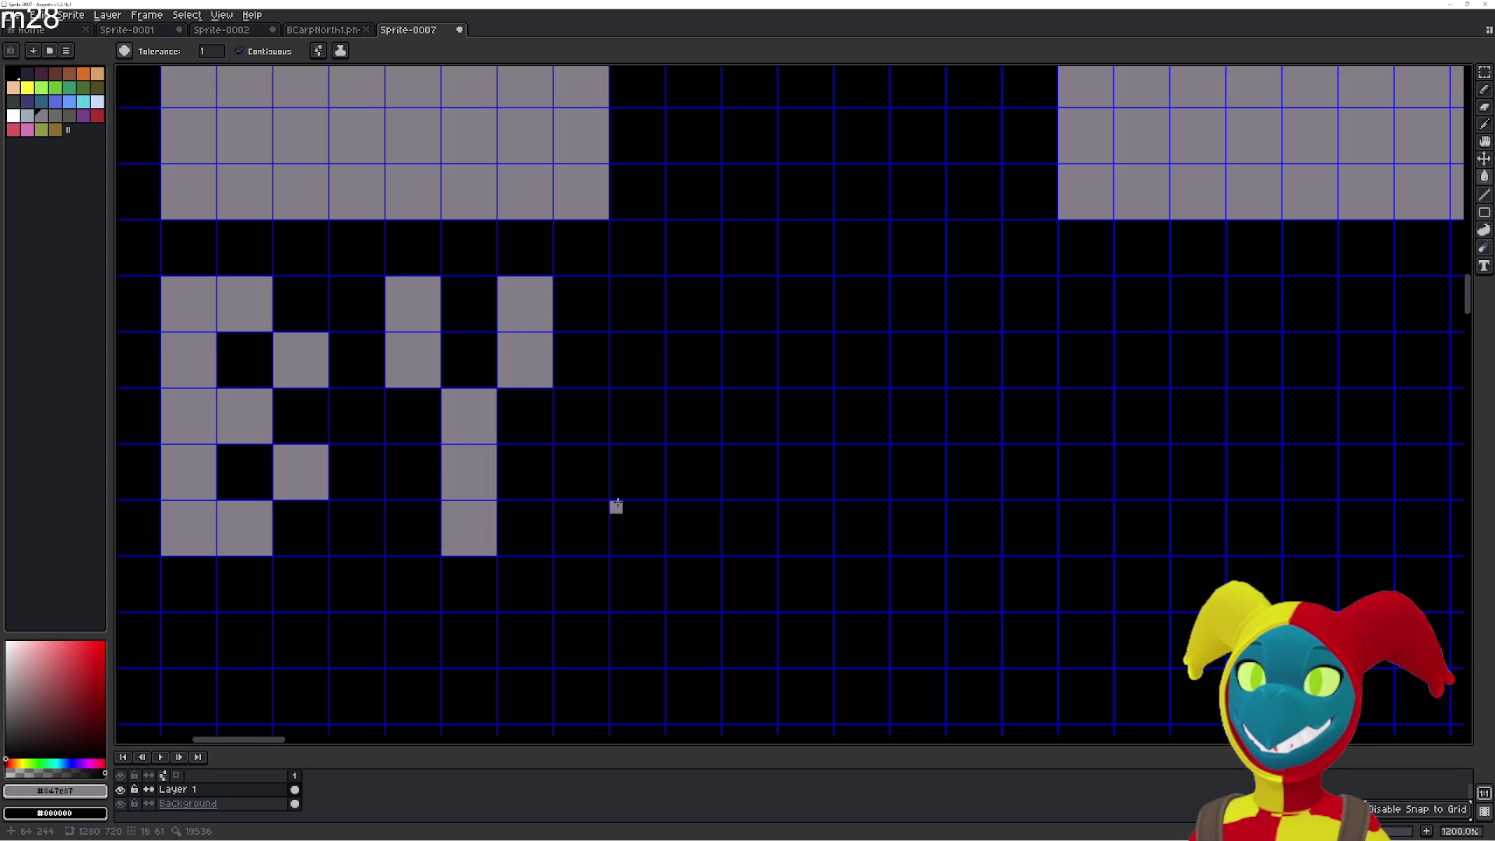
{"action": "left_click", "coordinate": [642, 478]}
{"action": "left_click", "coordinate": [643, 360]}
Paint the letter J with its top bar, stem and foot.
{"action": "scroll", "coordinate": [643, 366], "scroll_direction": "right", "scroll_amount": 2}
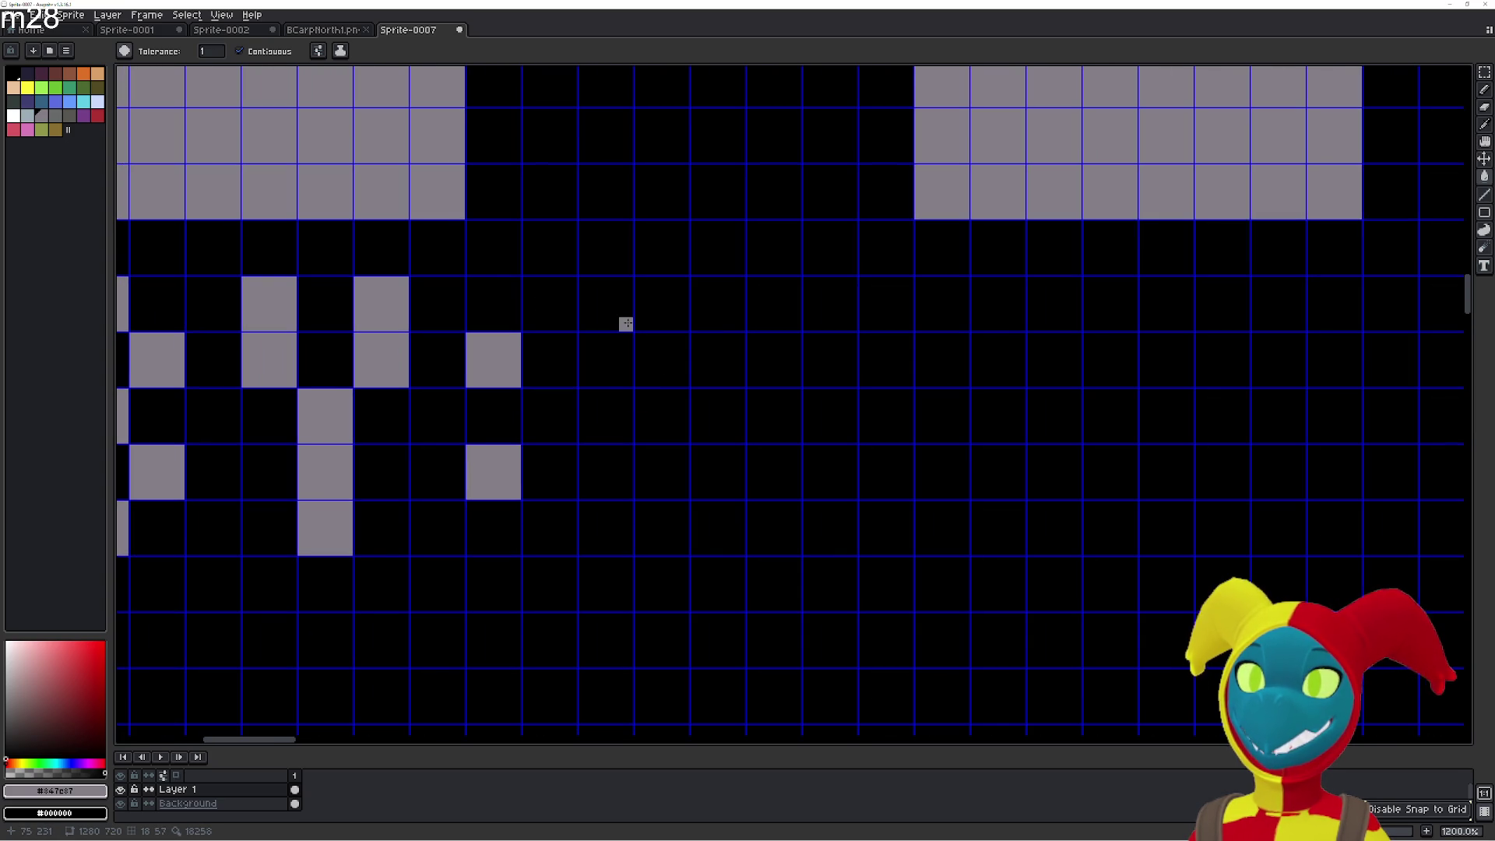
{"action": "left_click_drag", "start_coordinate": [625, 311], "coordinate": [717, 305]}
{"action": "left_click", "coordinate": [666, 362]}
{"action": "left_click", "coordinate": [682, 421]}
{"action": "left_click", "coordinate": [670, 475]}
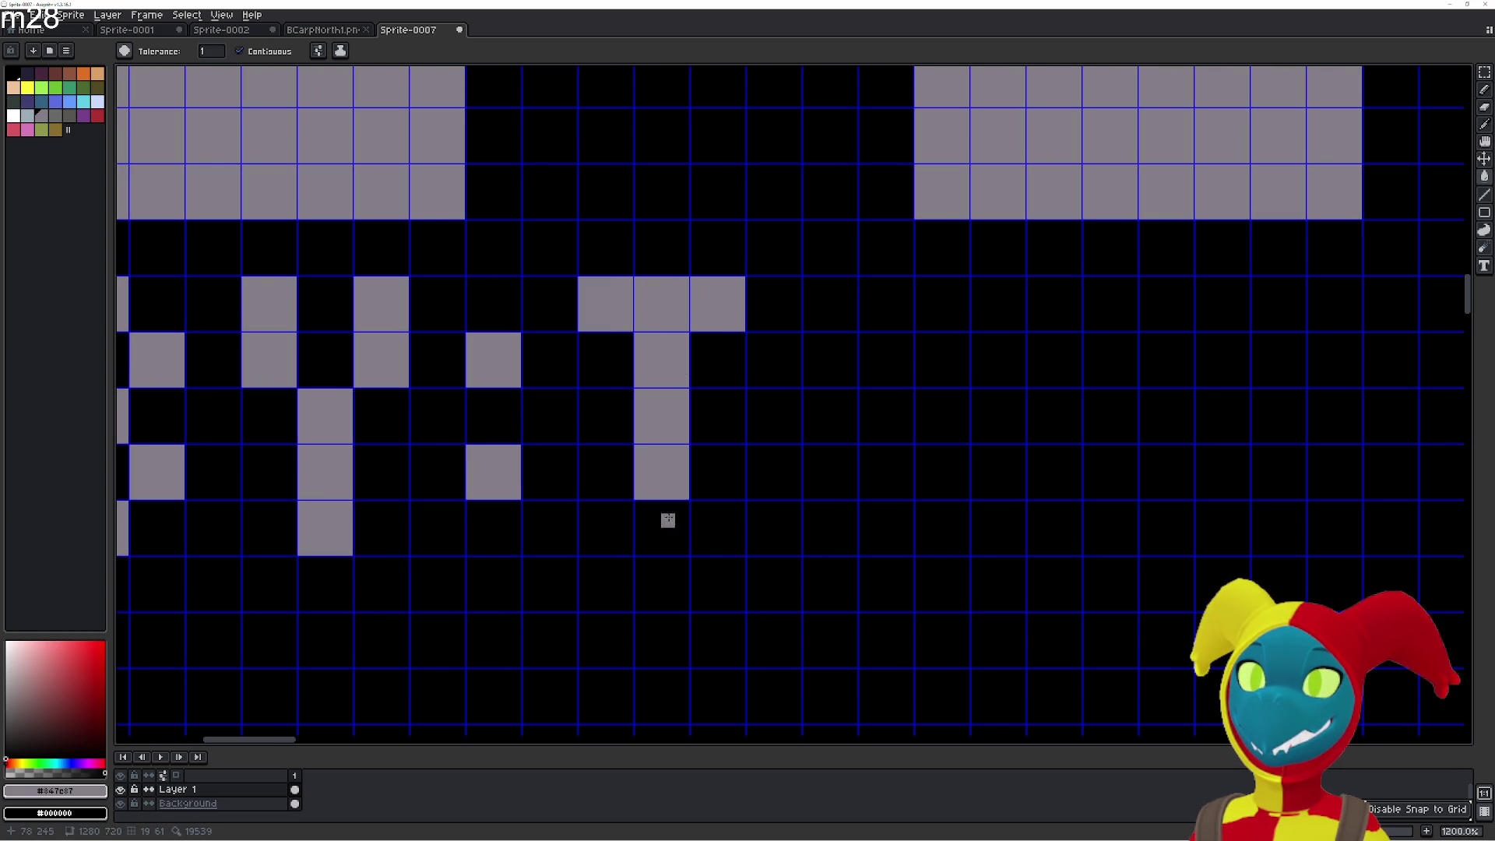
{"action": "left_click", "coordinate": [664, 517]}
{"action": "left_click", "coordinate": [610, 531]}
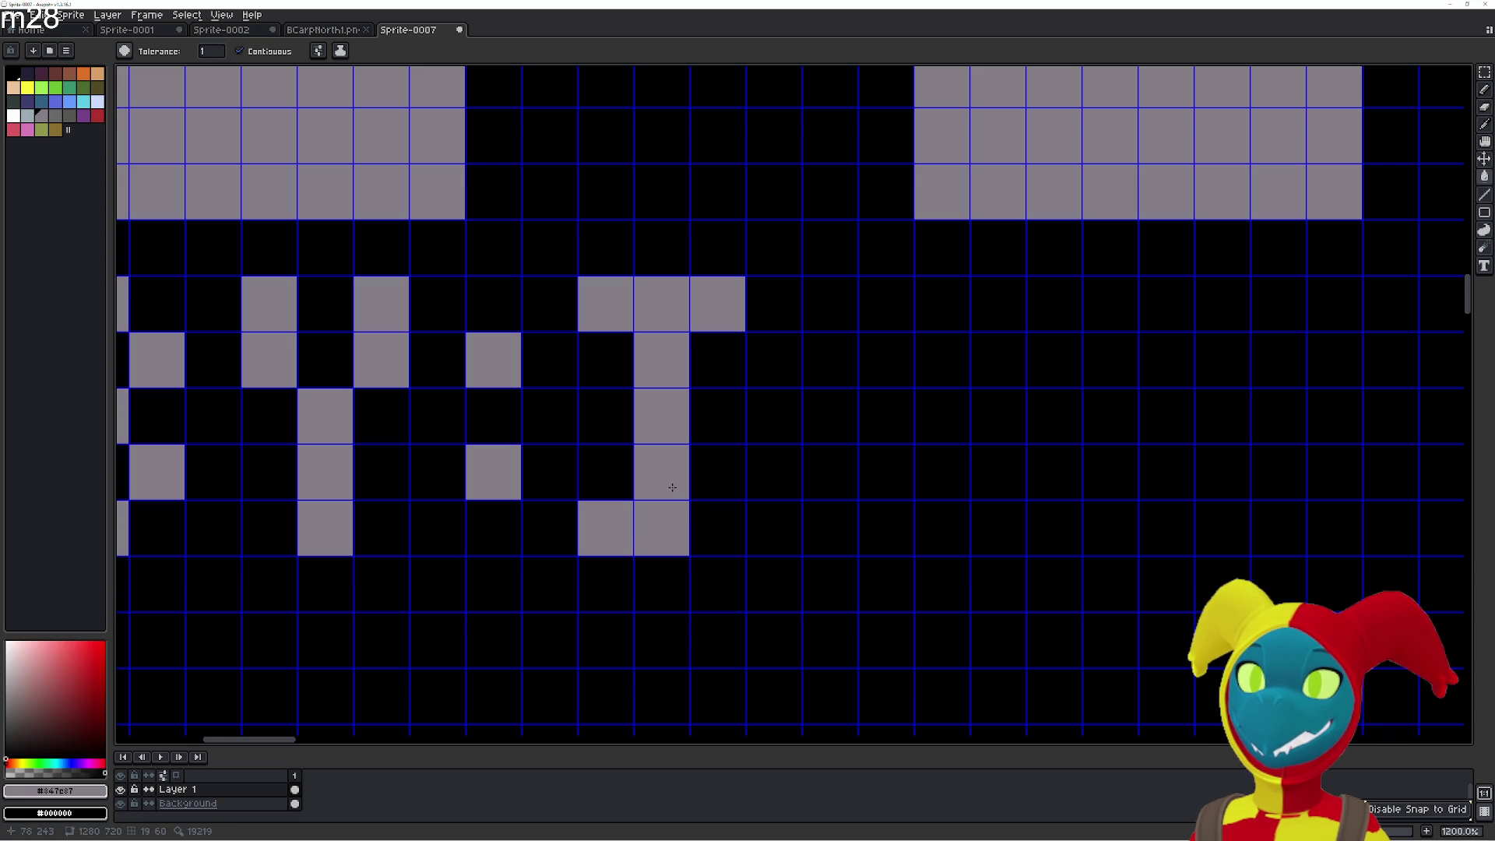
Paint the letter E, erasing its extra cell.
{"action": "scroll", "coordinate": [661, 487], "scroll_direction": "right", "scroll_amount": 3}
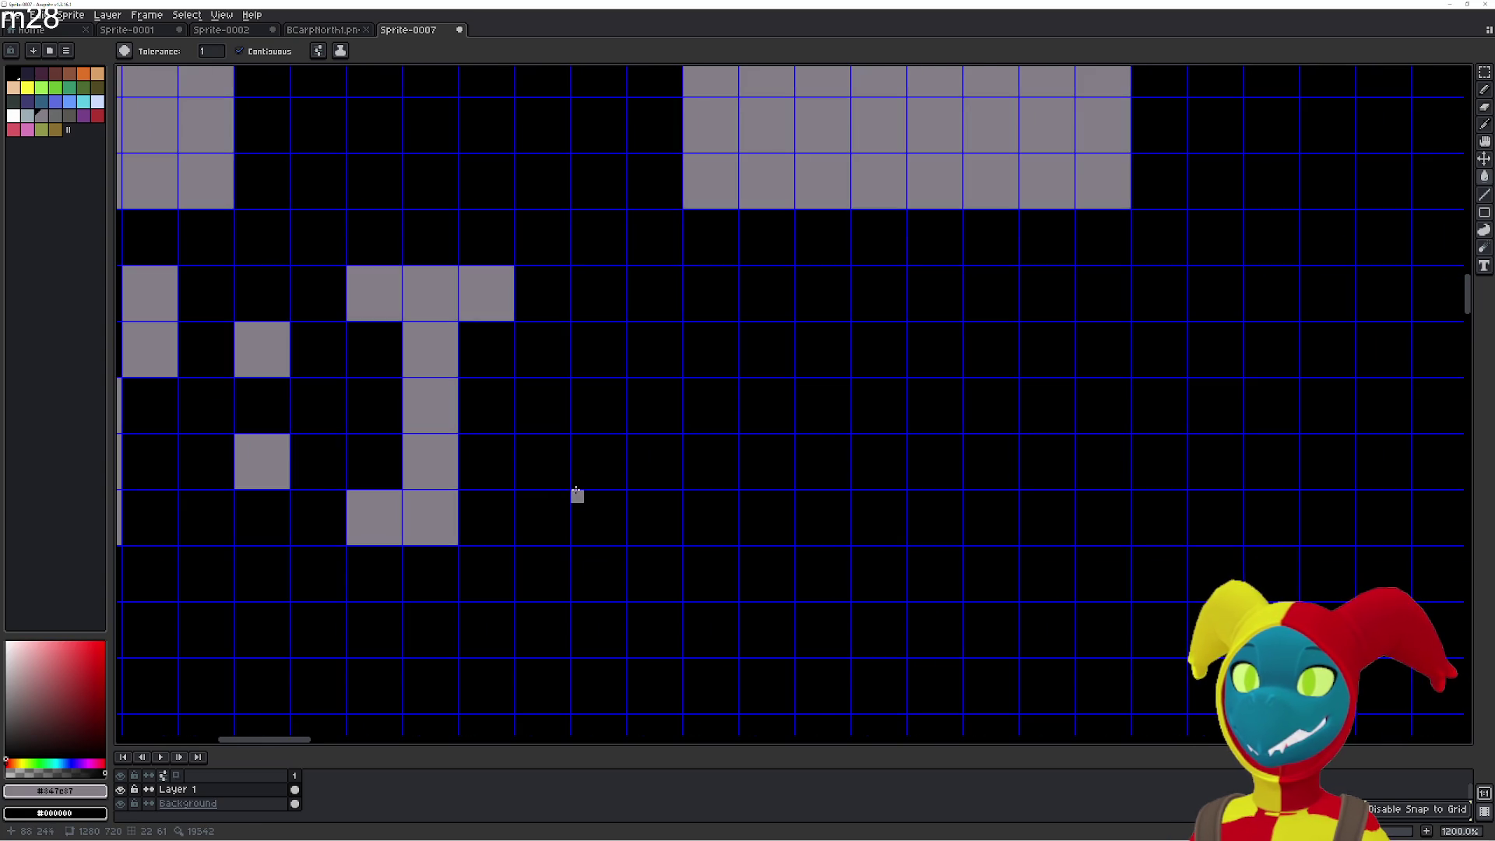
{"action": "mouse_move", "coordinate": [591, 511]}
{"action": "left_mouse_down"}
{"action": "mouse_move", "coordinate": [600, 332]}
{"action": "mouse_move", "coordinate": [708, 300]}
{"action": "left_mouse_up"}
{"action": "left_click_drag", "start_coordinate": [658, 438], "coordinate": [702, 409]}
{"action": "left_click_drag", "start_coordinate": [650, 518], "coordinate": [709, 518]}
{"action": "right_click", "coordinate": [654, 460]}
Paint the letter S and the second E.
{"action": "scroll", "coordinate": [811, 451], "scroll_direction": "right", "scroll_amount": 2}
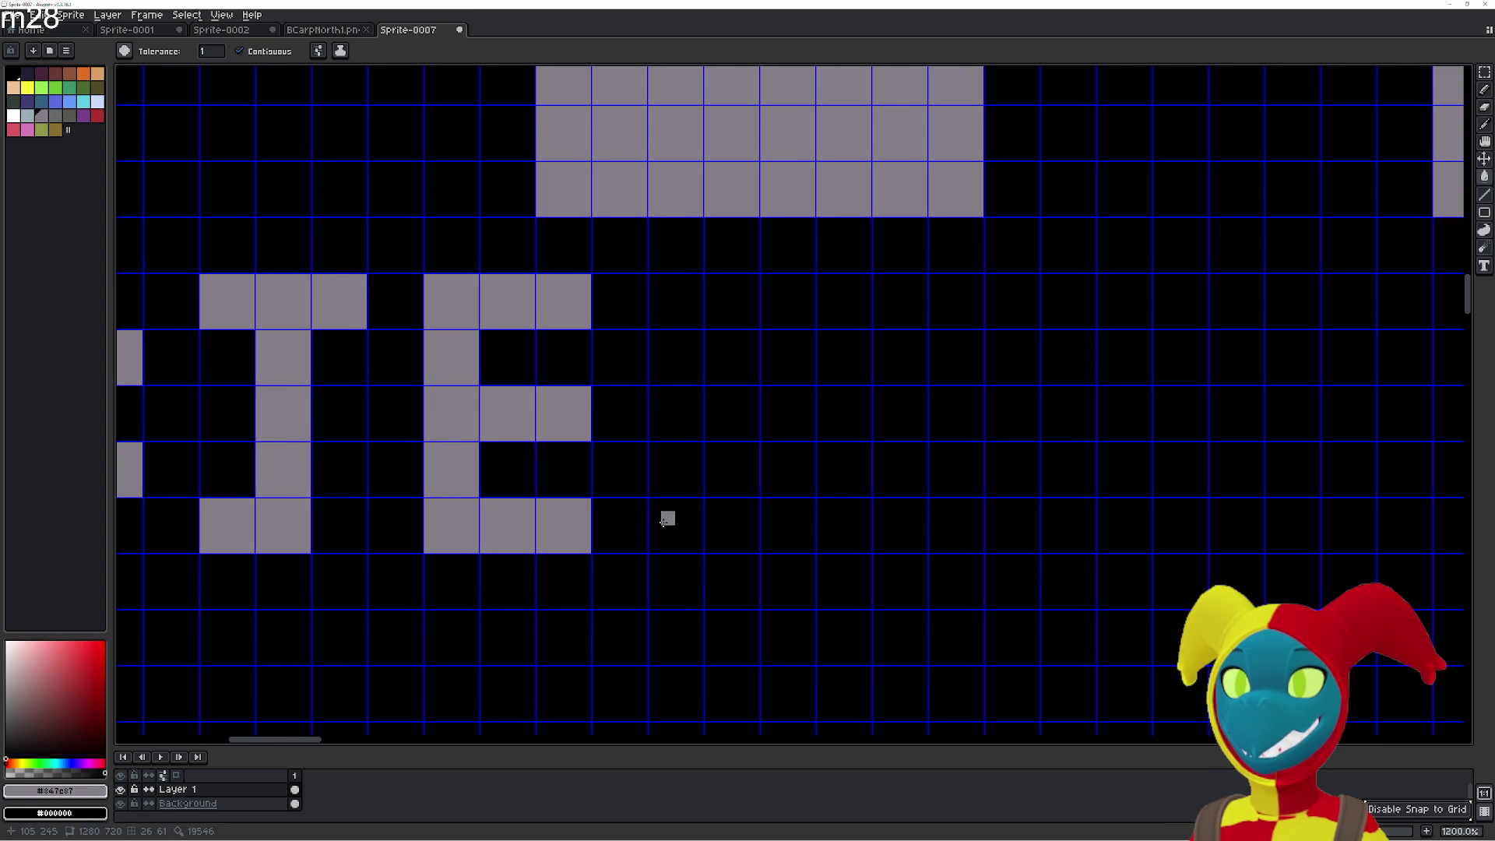
{"action": "mouse_move", "coordinate": [782, 305]}
{"action": "left_mouse_down"}
{"action": "mouse_move", "coordinate": [679, 334]}
{"action": "mouse_move", "coordinate": [674, 417]}
{"action": "mouse_move", "coordinate": [776, 423]}
{"action": "mouse_move", "coordinate": [779, 518]}
{"action": "mouse_move", "coordinate": [671, 523]}
{"action": "mouse_move", "coordinate": [657, 301]}
{"action": "mouse_move", "coordinate": [761, 301]}
{"action": "left_mouse_up"}
{"action": "scroll", "coordinate": [863, 518], "scroll_direction": "right", "scroll_amount": 3}
{"action": "left_click", "coordinate": [676, 515]}
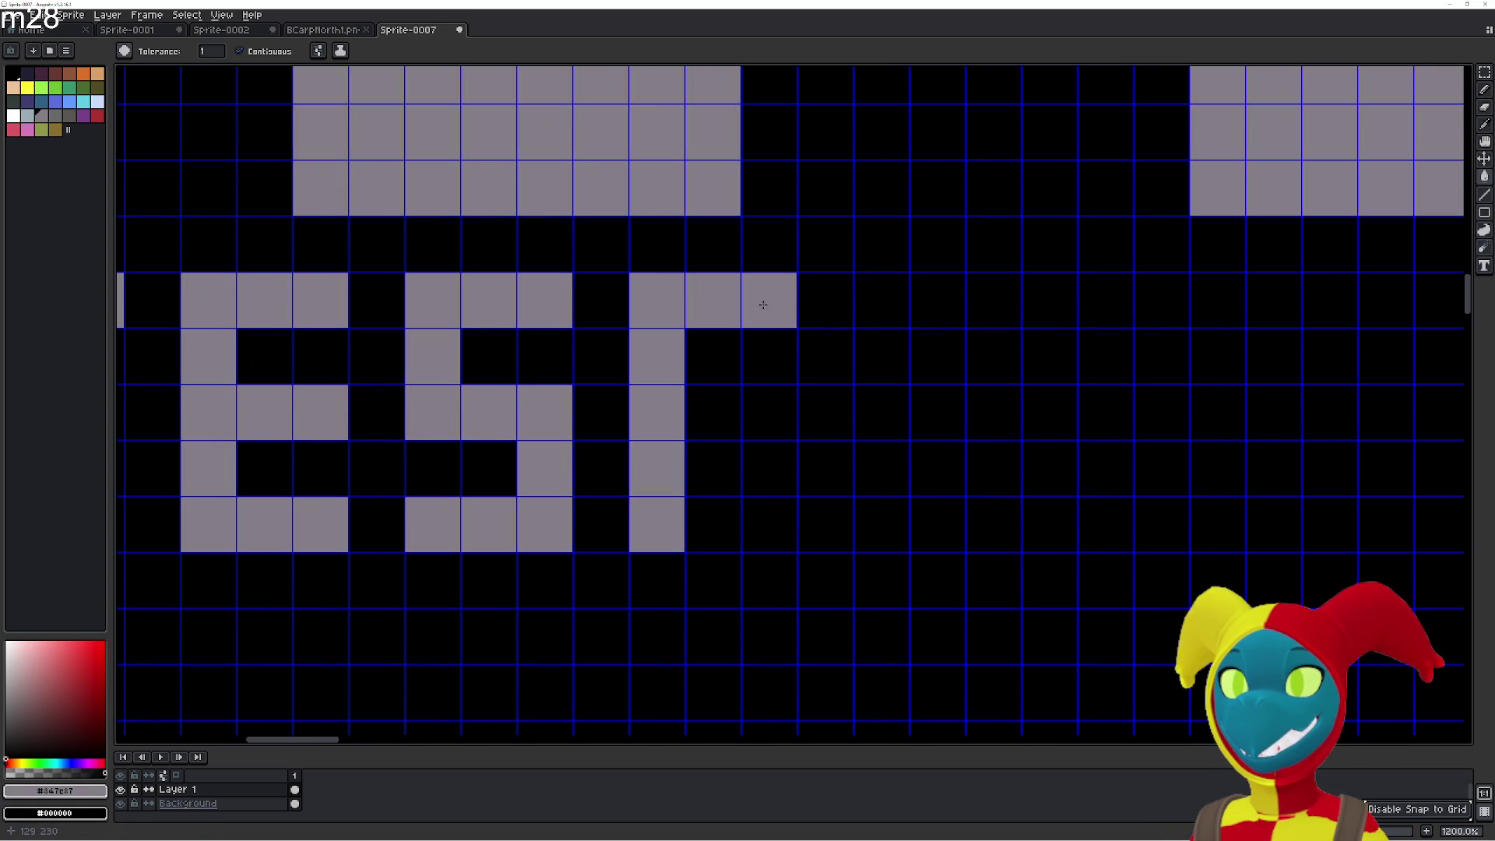
{"action": "left_click", "coordinate": [736, 419]}
{"action": "left_click_drag", "start_coordinate": [717, 514], "coordinate": [778, 521]}
Paint the final R and zoom out to check the BY:JESER credit.
{"action": "scroll", "coordinate": [831, 504], "scroll_direction": "right", "scroll_amount": 3}
{"action": "mouse_move", "coordinate": [638, 514]}
{"action": "left_mouse_down"}
{"action": "mouse_move", "coordinate": [663, 458]}
{"action": "mouse_move", "coordinate": [661, 347]}
{"action": "mouse_move", "coordinate": [691, 297]}
{"action": "mouse_move", "coordinate": [756, 303]}
{"action": "left_mouse_up"}
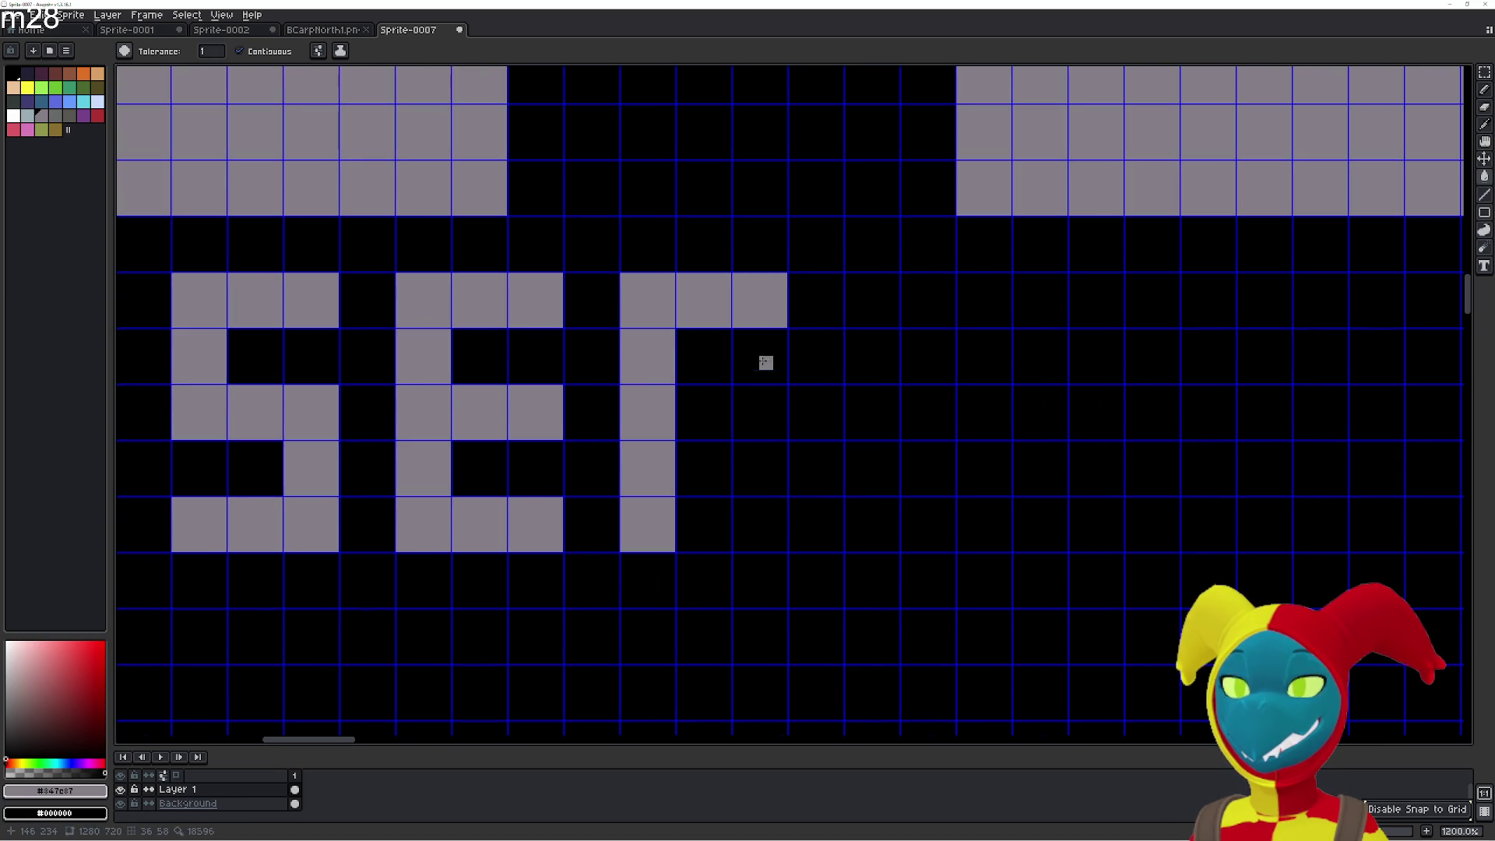
{"action": "mouse_move", "coordinate": [766, 376]}
{"action": "left_mouse_down"}
{"action": "mouse_move", "coordinate": [703, 413]}
{"action": "mouse_move", "coordinate": [764, 501]}
{"action": "mouse_move", "coordinate": [759, 526]}
{"action": "left_mouse_up"}
{"action": "scroll", "coordinate": [621, 524], "scroll_direction": "down", "scroll_amount": 4}
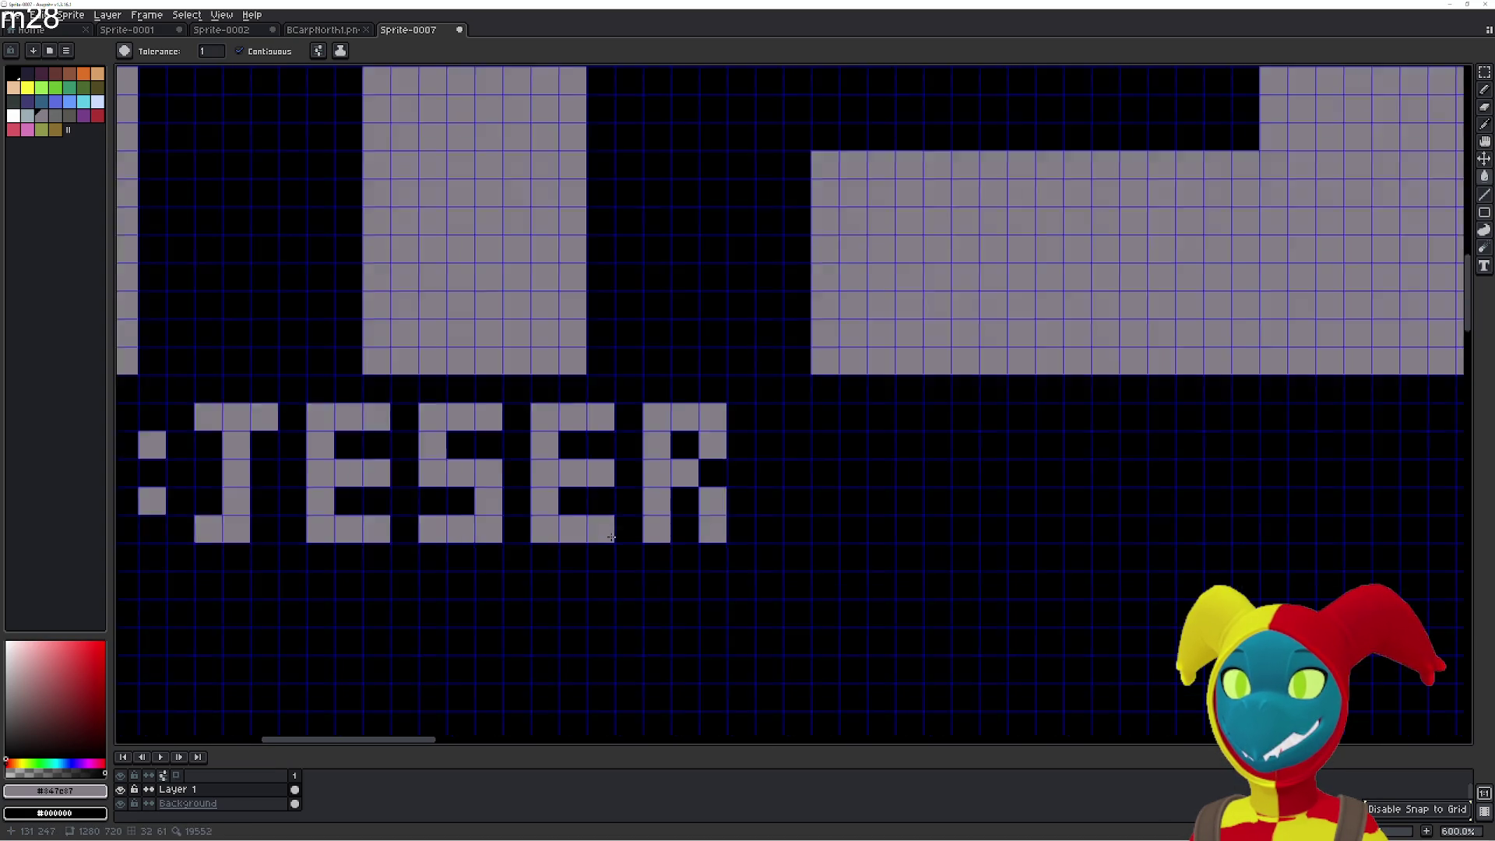
{"action": "scroll", "coordinate": [566, 537], "scroll_direction": "down", "scroll_amount": 4}
{"action": "mouse_move", "coordinate": [1003, 492]}
{"action": "left_mouse_down"}
{"action": "mouse_move", "coordinate": [388, 484]}
{"action": "mouse_move", "coordinate": [786, 427]}
{"action": "left_mouse_up"}
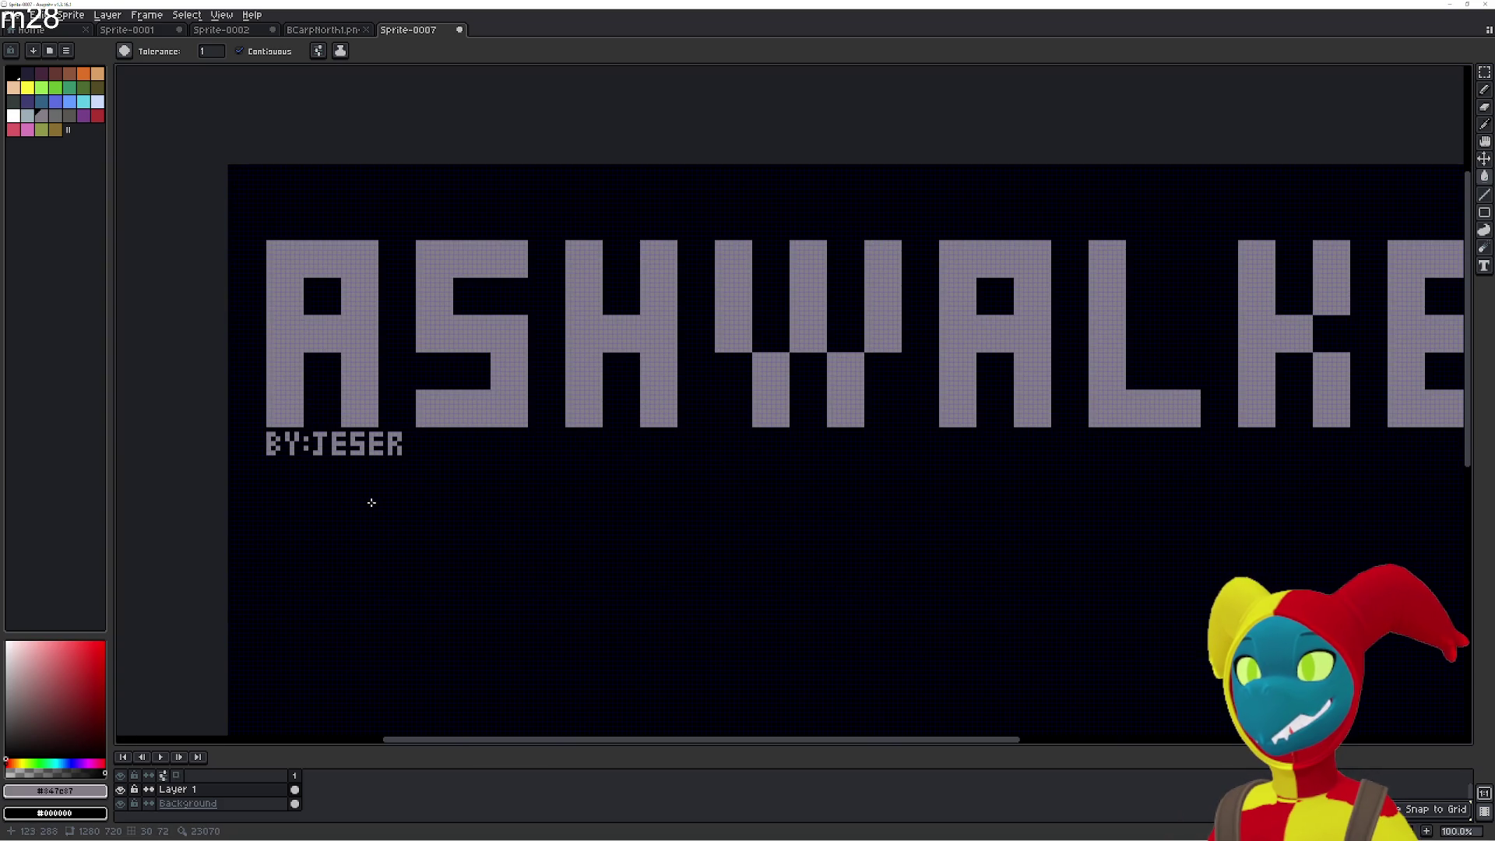
Undo the misspelled ending of the credit and paint a T after 'JES'.
{"action": "left_click_drag", "start_coordinate": [371, 503], "coordinate": [618, 474]}
{"action": "scroll", "coordinate": [568, 421], "scroll_direction": "up", "scroll_amount": 3}
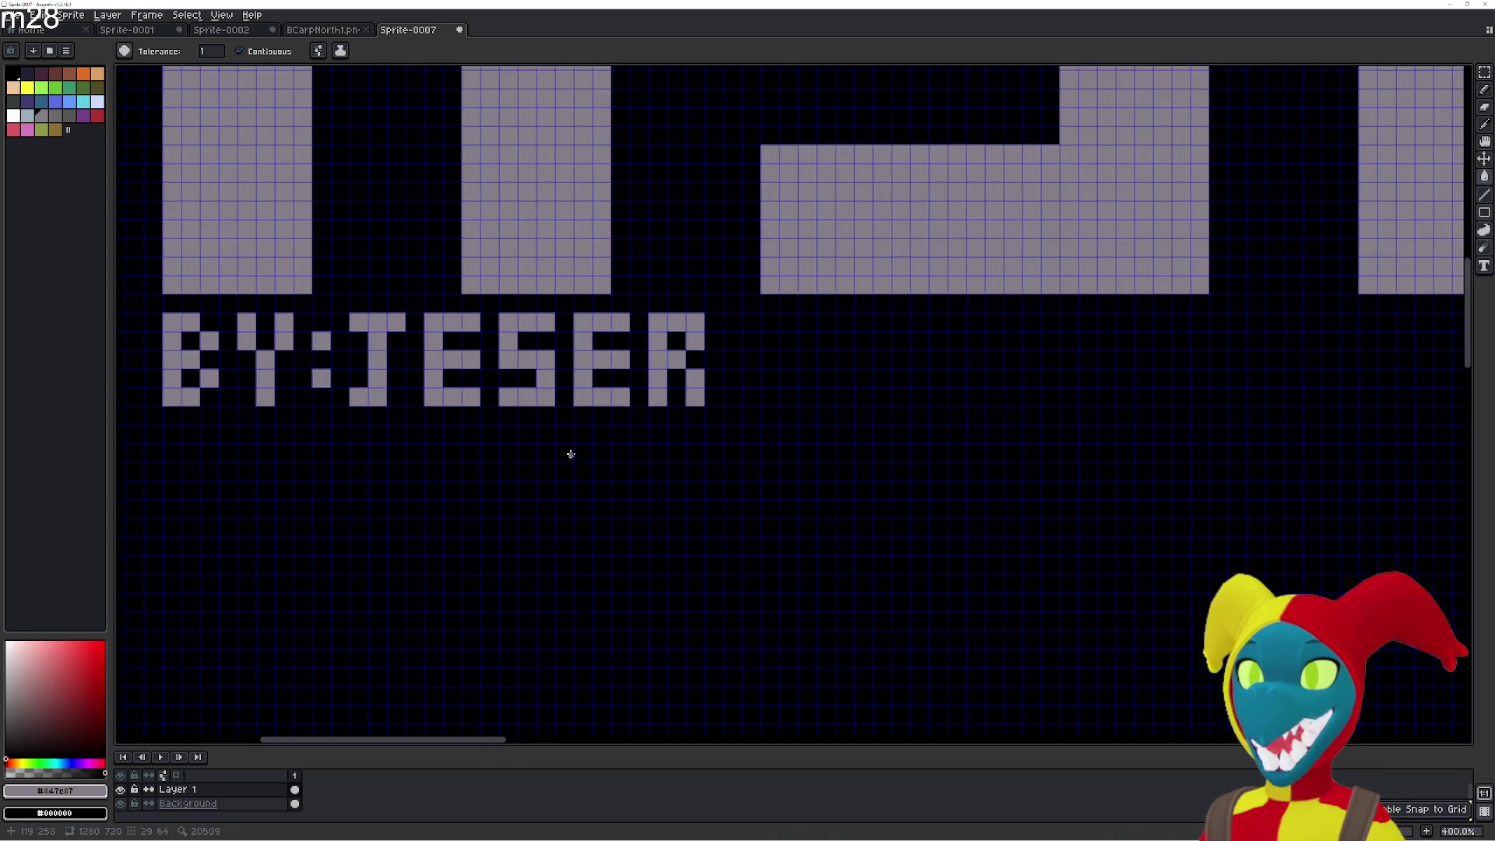
{"action": "scroll", "coordinate": [577, 458], "scroll_direction": "up", "scroll_amount": 2}
{"action": "key", "text": "ctrl+z"}
{"action": "key", "text": "ctrl+z"}
{"action": "key", "text": "ctrl+z"}
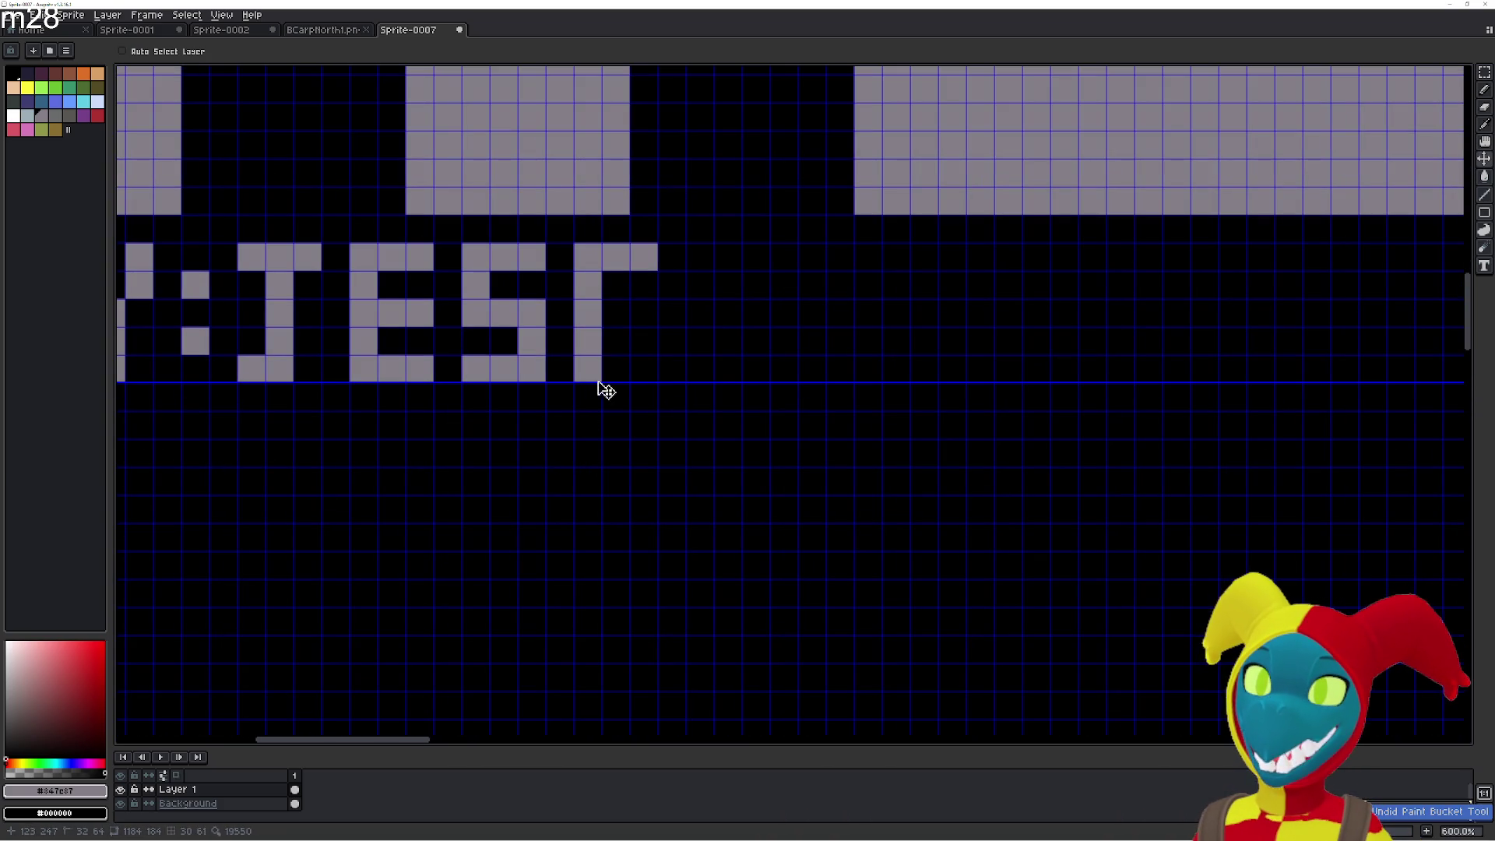
{"action": "key", "text": "ctrl+z"}
{"action": "key", "text": "ctrl+z"}
{"action": "key", "text": "ctrl+z"}
{"action": "key", "text": "g"}
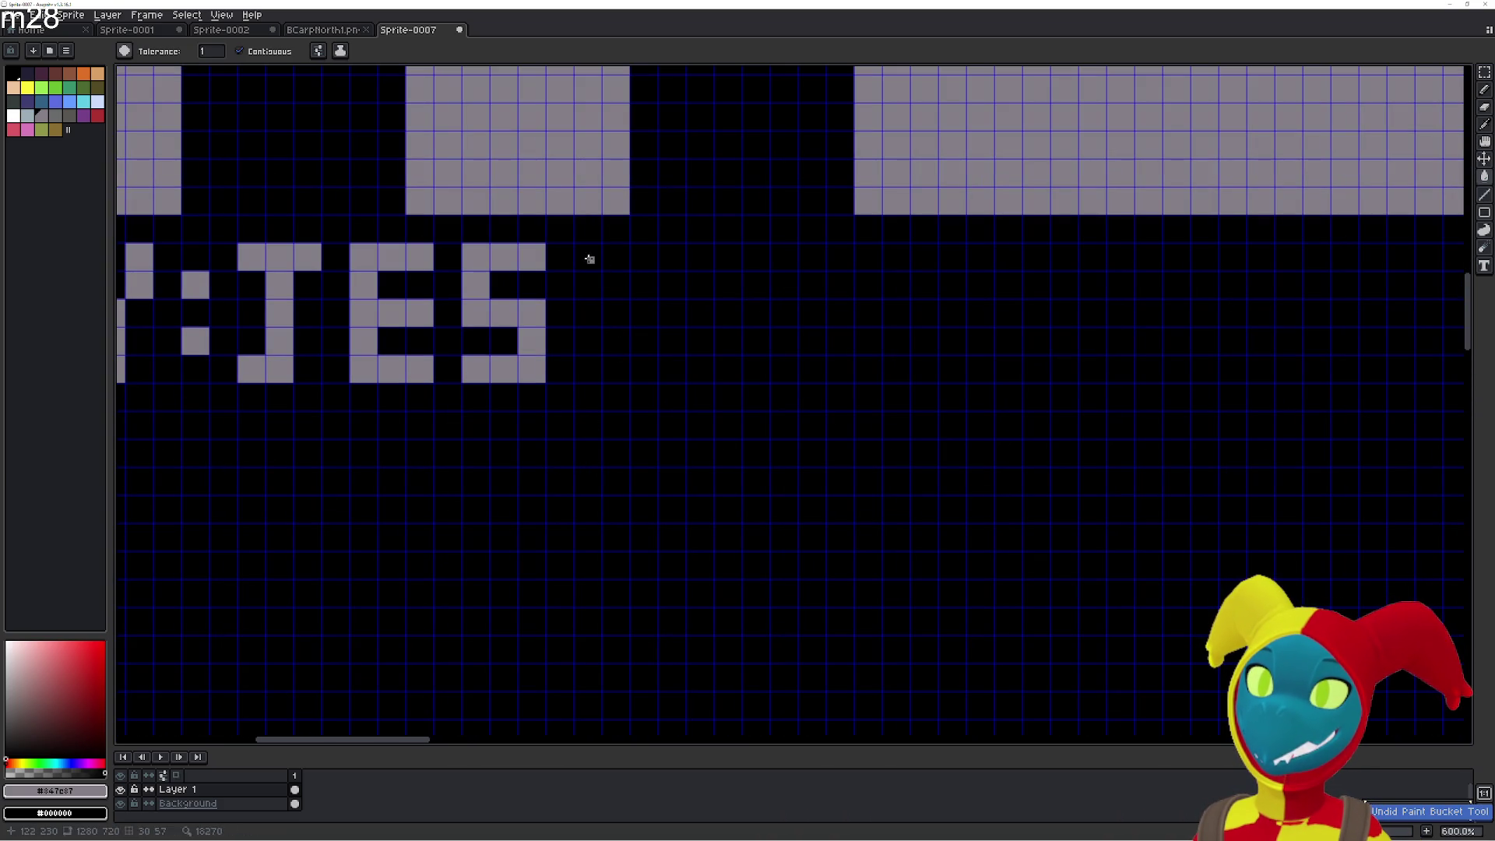
{"action": "left_click", "coordinate": [588, 254]}
{"action": "left_click", "coordinate": [620, 257]}
{"action": "left_click", "coordinate": [644, 256]}
{"action": "left_click", "coordinate": [617, 285]}
{"action": "left_click", "coordinate": [616, 313]}
{"action": "left_click", "coordinate": [616, 342]}
{"action": "left_click", "coordinate": [617, 369]}
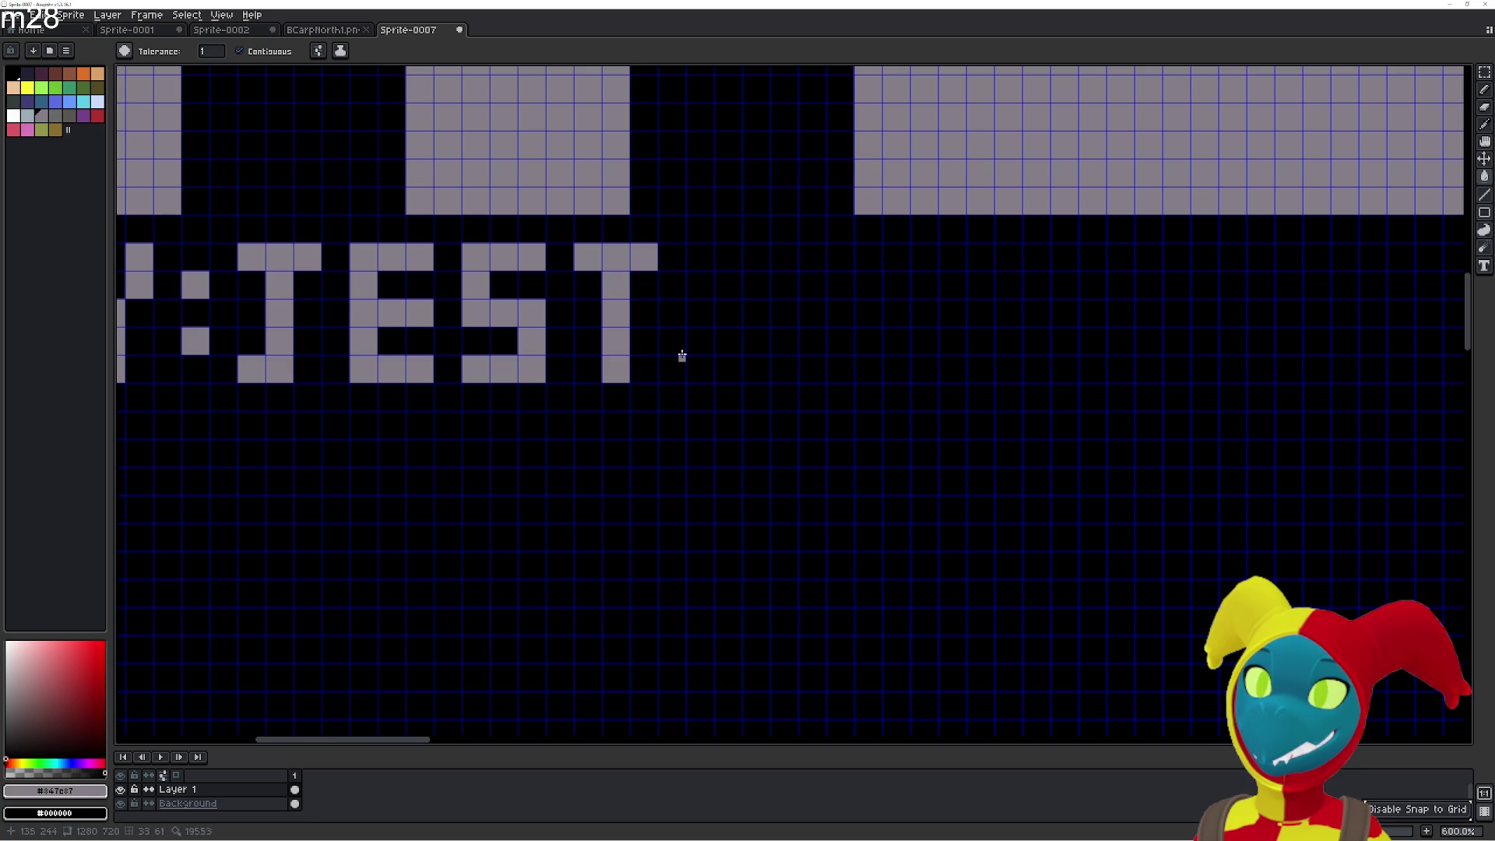
Paint an E after 'JEST', with a vertical stem and three arms.
{"action": "left_click", "coordinate": [700, 257]}
{"action": "left_click", "coordinate": [699, 285]}
{"action": "left_click", "coordinate": [700, 313]}
{"action": "left_click", "coordinate": [700, 341]}
{"action": "left_click", "coordinate": [699, 370]}
{"action": "left_click", "coordinate": [728, 257]}
{"action": "left_click", "coordinate": [756, 257]}
{"action": "left_click", "coordinate": [727, 313]}
{"action": "left_click", "coordinate": [756, 313]}
{"action": "left_click", "coordinate": [727, 369]}
{"action": "left_click", "coordinate": [756, 369]}
Paint the R so the credit spells 'JESTER'.
{"action": "mouse_move", "coordinate": [763, 370]}
{"action": "left_mouse_down"}
{"action": "mouse_move", "coordinate": [821, 367]}
{"action": "mouse_move", "coordinate": [732, 383]}
{"action": "left_mouse_up"}
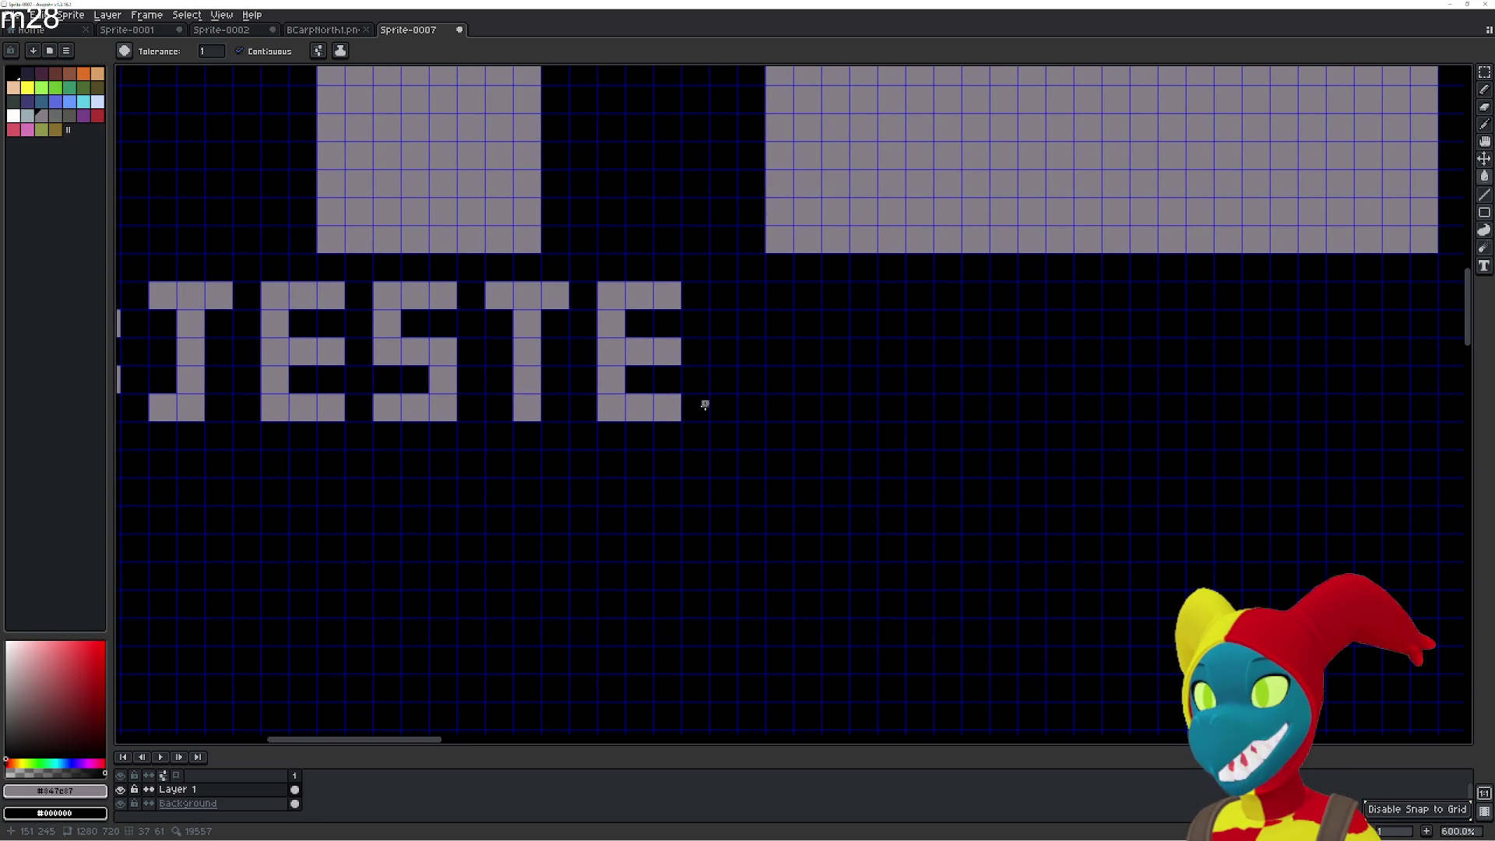
{"action": "left_click", "coordinate": [724, 407]}
{"action": "left_click", "coordinate": [724, 379]}
{"action": "left_click", "coordinate": [724, 351]}
{"action": "left_click", "coordinate": [724, 322]}
{"action": "left_click", "coordinate": [723, 295]}
{"action": "left_click", "coordinate": [751, 294]}
{"action": "left_click", "coordinate": [780, 295]}
{"action": "left_click", "coordinate": [780, 323]}
{"action": "left_click", "coordinate": [751, 351]}
{"action": "left_click", "coordinate": [780, 379]}
{"action": "left_click", "coordinate": [779, 407]}
Zoom out to review the corrected BY:JESTER credit, then pick red from the palette.
{"action": "scroll", "coordinate": [758, 407], "scroll_direction": "down", "scroll_amount": 6}
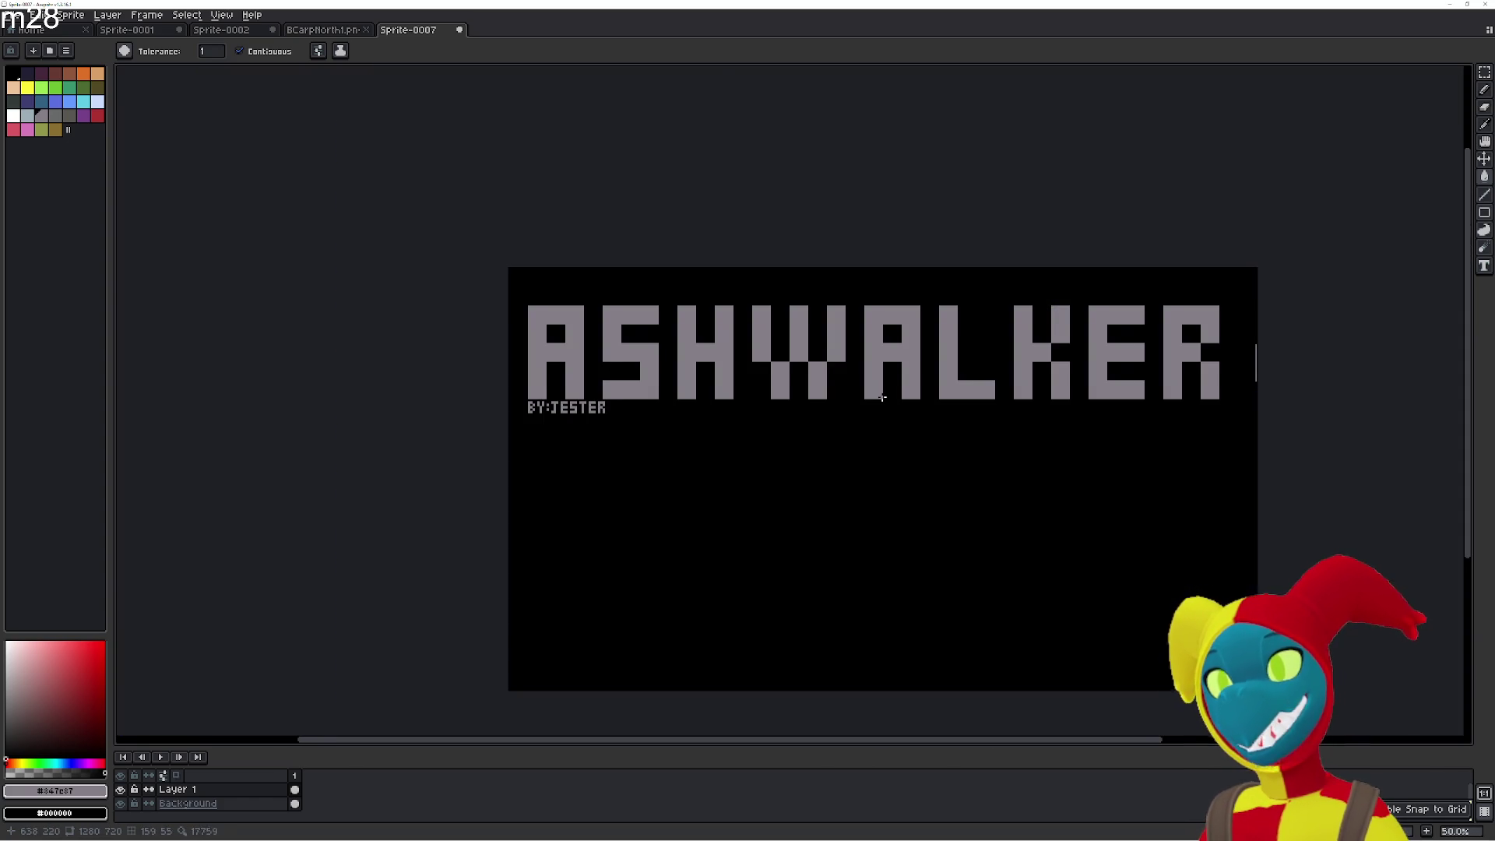
{"action": "mouse_move", "coordinate": [882, 398]}
{"action": "left_mouse_down"}
{"action": "mouse_move", "coordinate": [711, 400]}
{"action": "mouse_move", "coordinate": [741, 381]}
{"action": "mouse_move", "coordinate": [1018, 384]}
{"action": "left_mouse_up"}
{"action": "scroll", "coordinate": [775, 413], "scroll_direction": "up", "scroll_amount": 1}
{"action": "scroll", "coordinate": [978, 401], "scroll_direction": "down", "scroll_amount": 1}
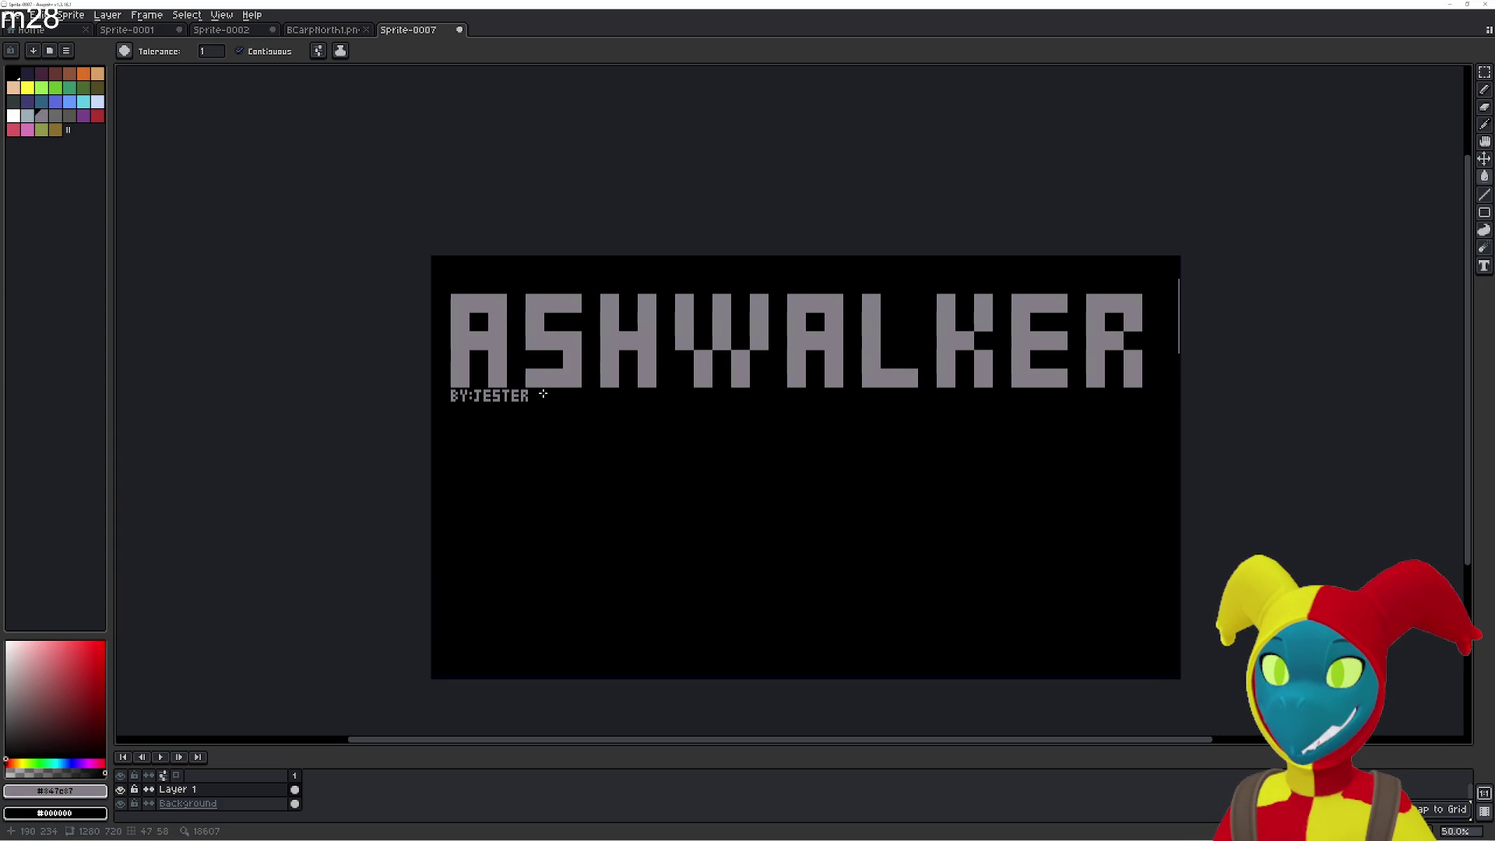
{"action": "scroll", "coordinate": [538, 418], "scroll_direction": "up", "scroll_amount": 5}
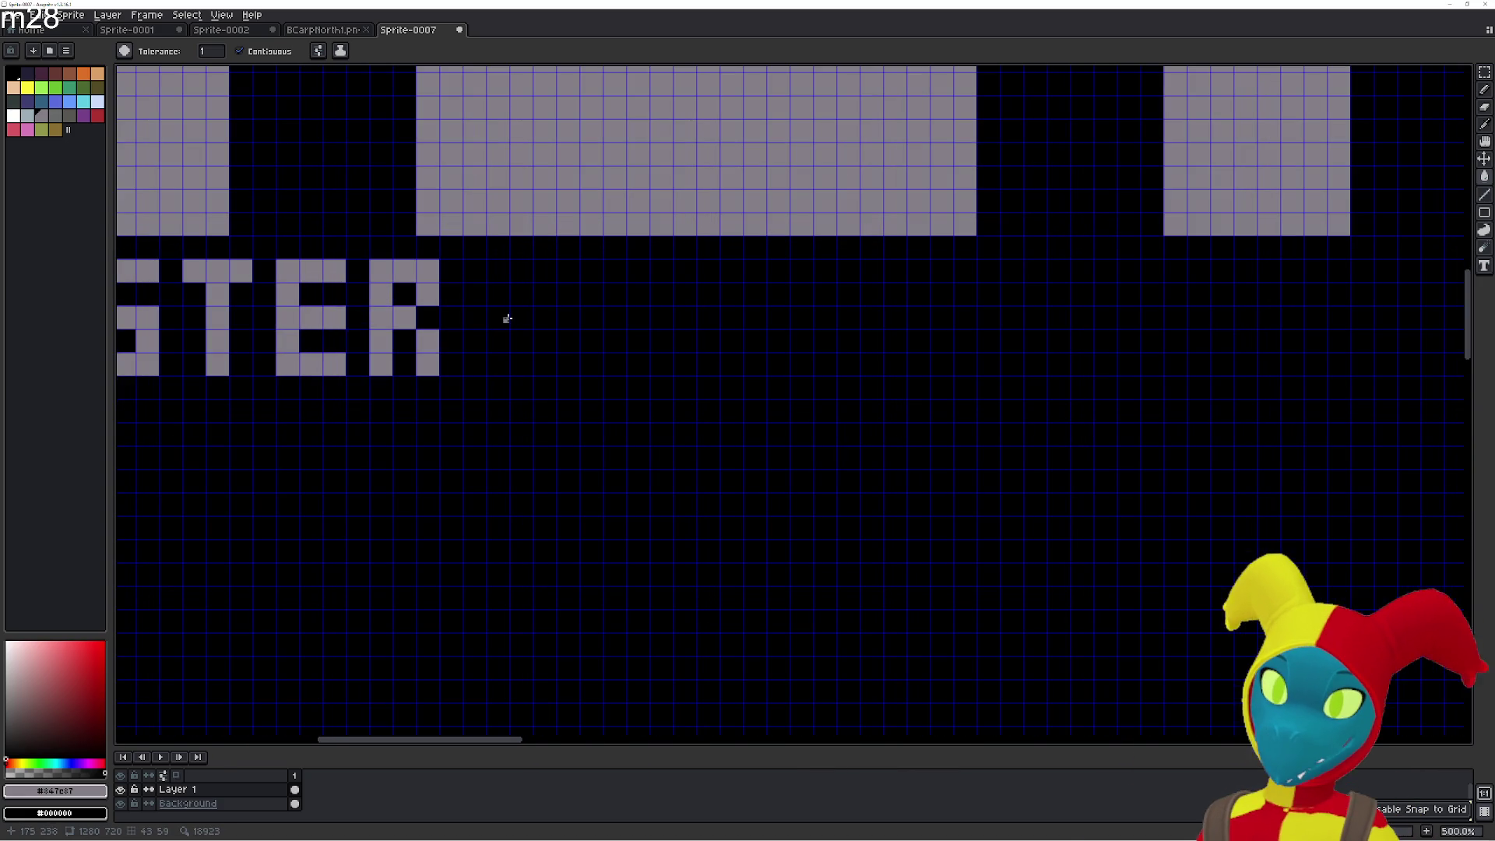
{"action": "scroll", "coordinate": [499, 315], "scroll_direction": "down", "scroll_amount": 4}
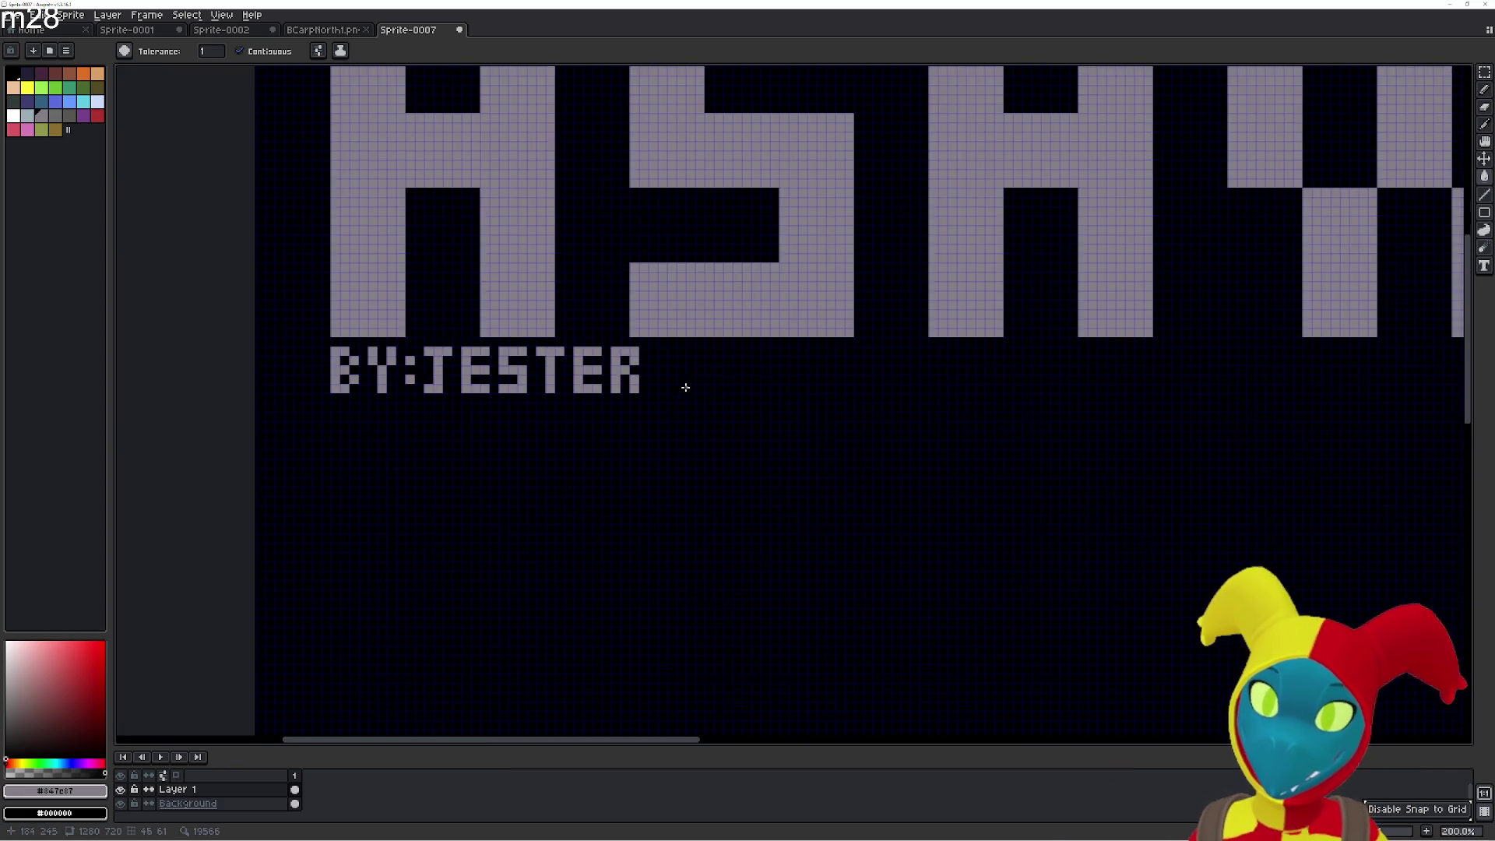
{"action": "scroll", "coordinate": [629, 404], "scroll_direction": "up", "scroll_amount": 4}
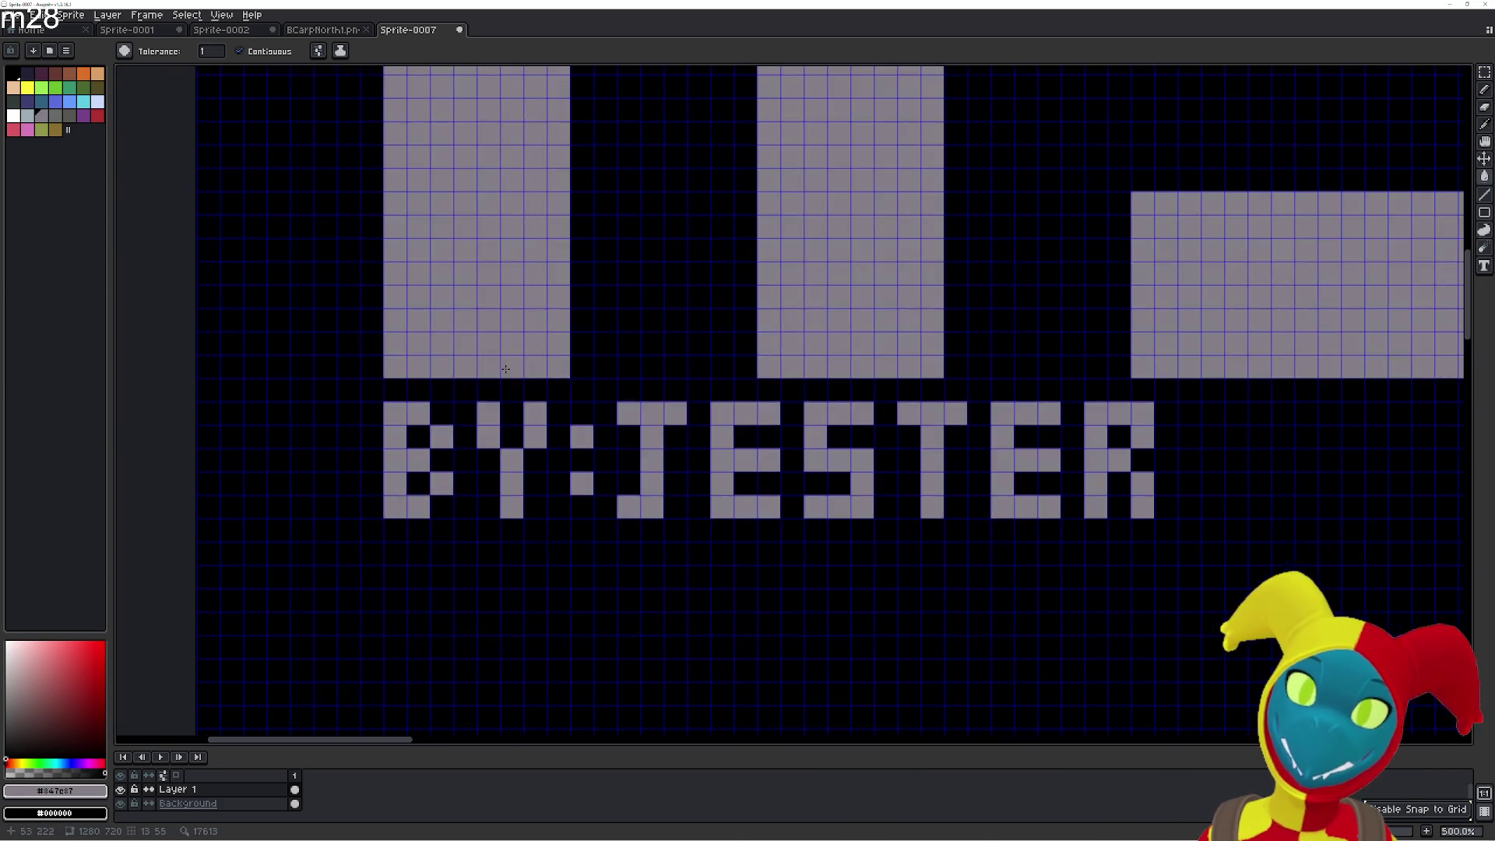
{"action": "scroll", "coordinate": [644, 397], "scroll_direction": "up", "scroll_amount": 1}
{"action": "left_click", "coordinate": [97, 115]}
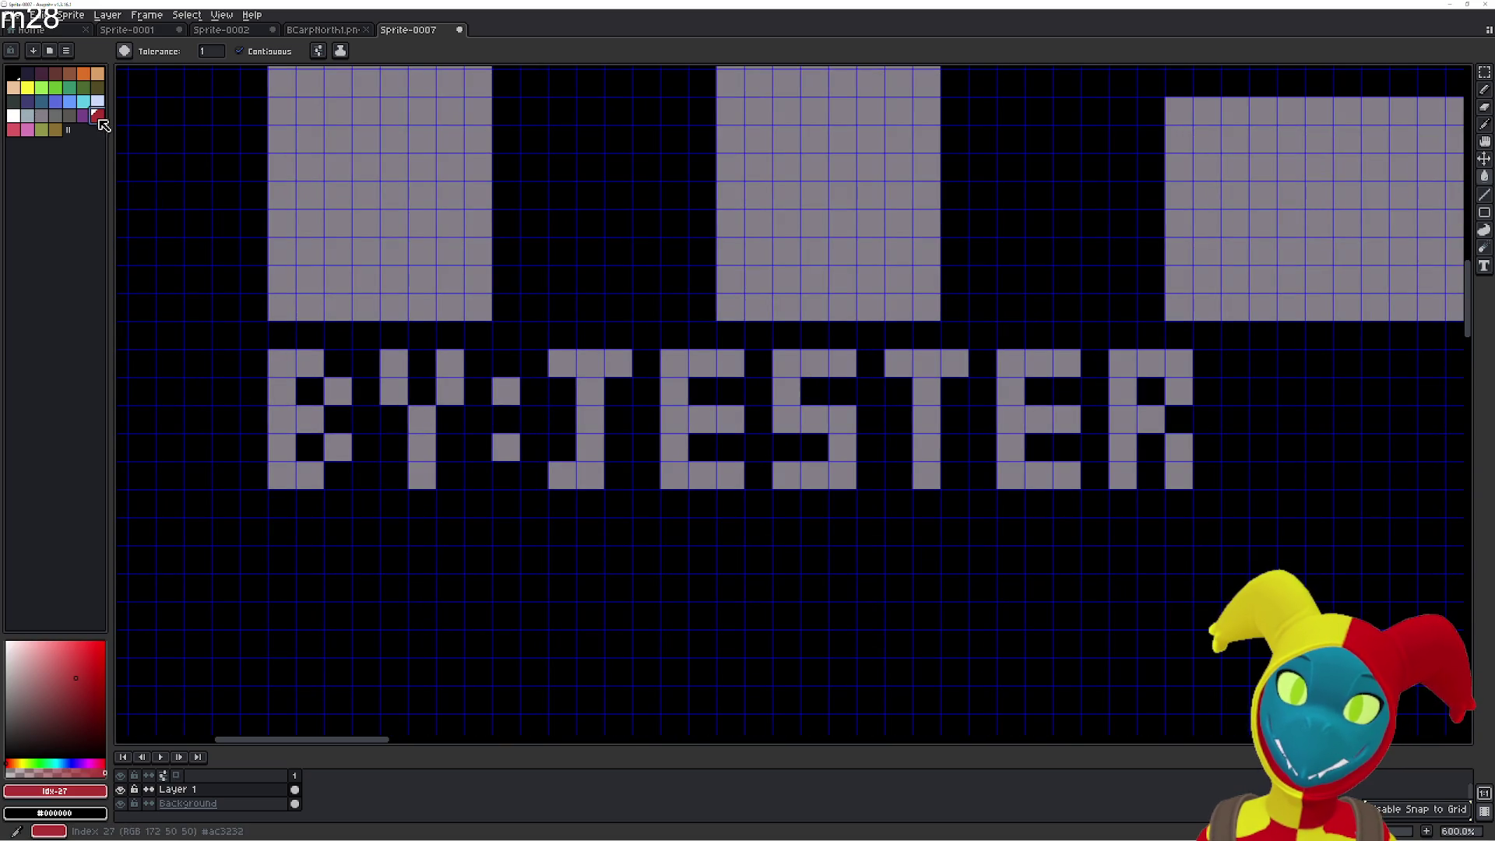
Paint the J, S and second E of JESTER red.
{"action": "scroll", "coordinate": [632, 477], "scroll_direction": "up", "scroll_amount": 1}
{"action": "mouse_move", "coordinate": [557, 330]}
{"action": "left_mouse_down"}
{"action": "mouse_move", "coordinate": [617, 326]}
{"action": "mouse_move", "coordinate": [579, 417]}
{"action": "mouse_move", "coordinate": [576, 478]}
{"action": "mouse_move", "coordinate": [543, 475]}
{"action": "left_mouse_up"}
{"action": "mouse_move", "coordinate": [834, 391]}
{"action": "left_mouse_down"}
{"action": "mouse_move", "coordinate": [916, 397]}
{"action": "mouse_move", "coordinate": [902, 485]}
{"action": "mouse_move", "coordinate": [842, 475]}
{"action": "mouse_move", "coordinate": [844, 328]}
{"action": "mouse_move", "coordinate": [918, 325]}
{"action": "left_mouse_up"}
{"action": "mouse_move", "coordinate": [1171, 328]}
{"action": "left_mouse_down"}
{"action": "mouse_move", "coordinate": [1147, 363]}
{"action": "mouse_move", "coordinate": [1215, 326]}
{"action": "mouse_move", "coordinate": [1141, 335]}
{"action": "mouse_move", "coordinate": [1140, 475]}
{"action": "mouse_move", "coordinate": [1201, 440]}
{"action": "mouse_move", "coordinate": [1173, 401]}
{"action": "mouse_move", "coordinate": [1008, 403]}
{"action": "left_mouse_up"}
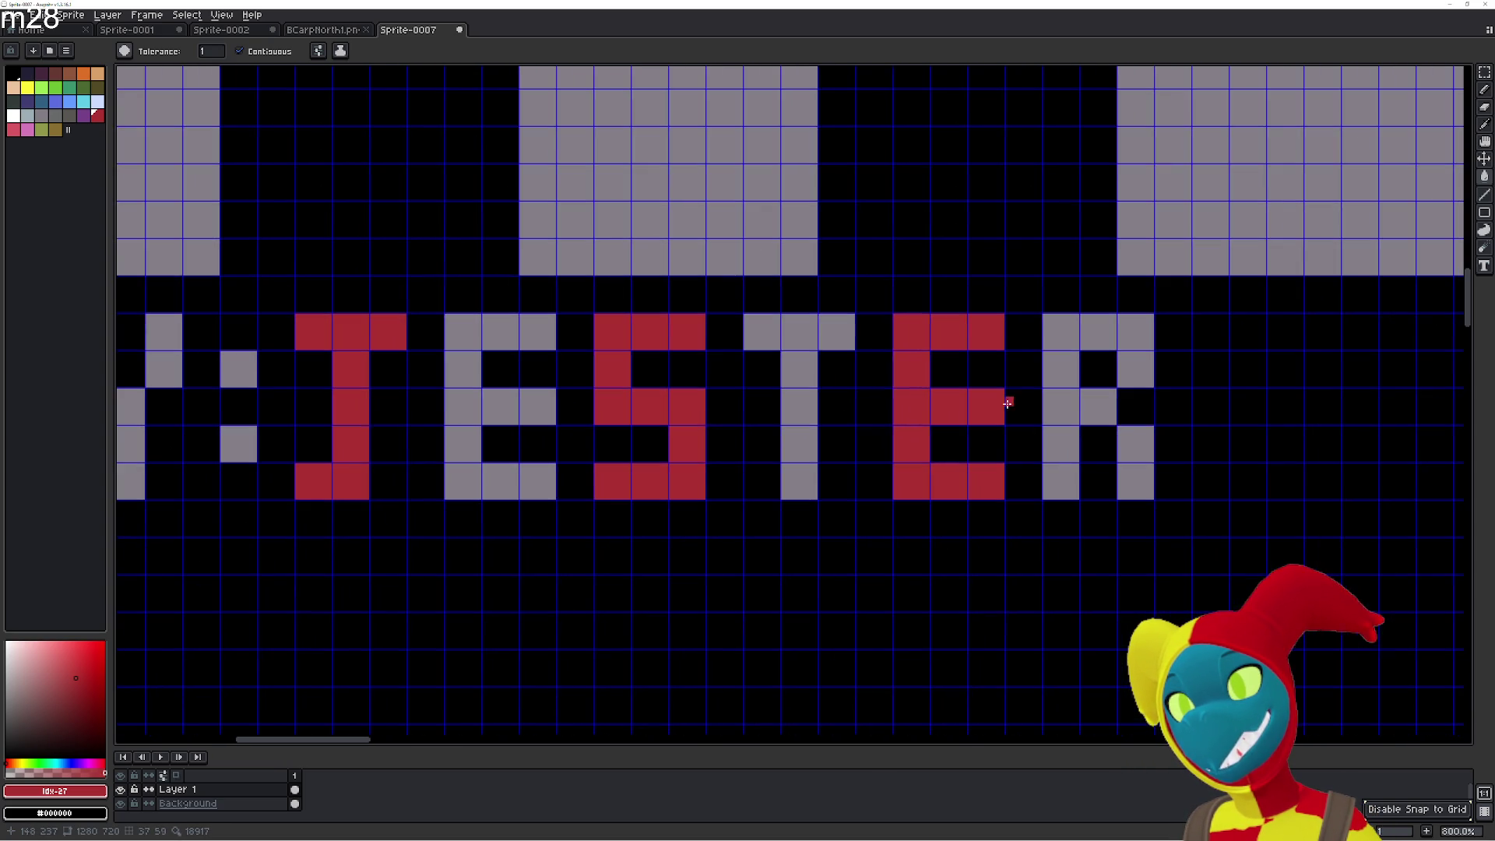
Switch to yellow and paint the first E, the T and the R of JESTER.
{"action": "left_click_drag", "start_coordinate": [692, 442], "coordinate": [790, 426]}
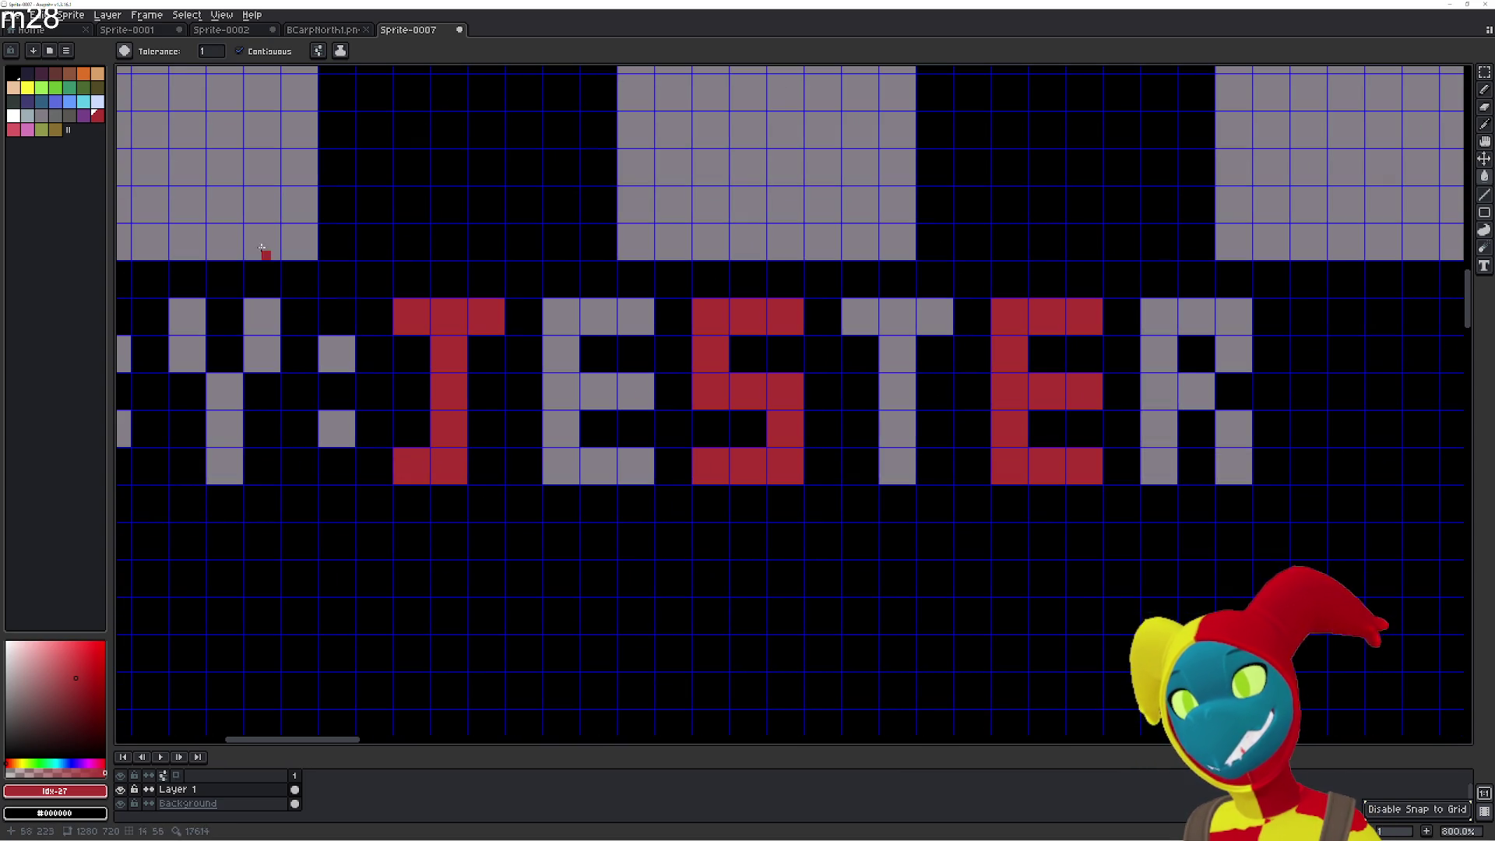
{"action": "left_click", "coordinate": [27, 89]}
{"action": "mouse_move", "coordinate": [573, 467]}
{"action": "left_mouse_down"}
{"action": "mouse_move", "coordinate": [561, 312]}
{"action": "mouse_move", "coordinate": [639, 316]}
{"action": "left_mouse_up"}
{"action": "left_click_drag", "start_coordinate": [606, 394], "coordinate": [644, 393]}
{"action": "left_click_drag", "start_coordinate": [596, 466], "coordinate": [642, 468]}
{"action": "mouse_move", "coordinate": [904, 467]}
{"action": "left_mouse_down"}
{"action": "mouse_move", "coordinate": [899, 355]}
{"action": "mouse_move", "coordinate": [861, 312]}
{"action": "mouse_move", "coordinate": [934, 315]}
{"action": "left_mouse_up"}
{"action": "scroll", "coordinate": [1002, 343], "scroll_direction": "right", "scroll_amount": 4}
{"action": "mouse_move", "coordinate": [849, 468]}
{"action": "left_mouse_down"}
{"action": "mouse_move", "coordinate": [848, 347]}
{"action": "mouse_move", "coordinate": [884, 316]}
{"action": "mouse_move", "coordinate": [919, 466]}
{"action": "left_mouse_up"}
Zoom out to check the alternating red and yellow JESTER credit.
{"action": "scroll", "coordinate": [911, 483], "scroll_direction": "down", "scroll_amount": 7}
{"action": "left_click_drag", "start_coordinate": [986, 529], "coordinate": [536, 391]}
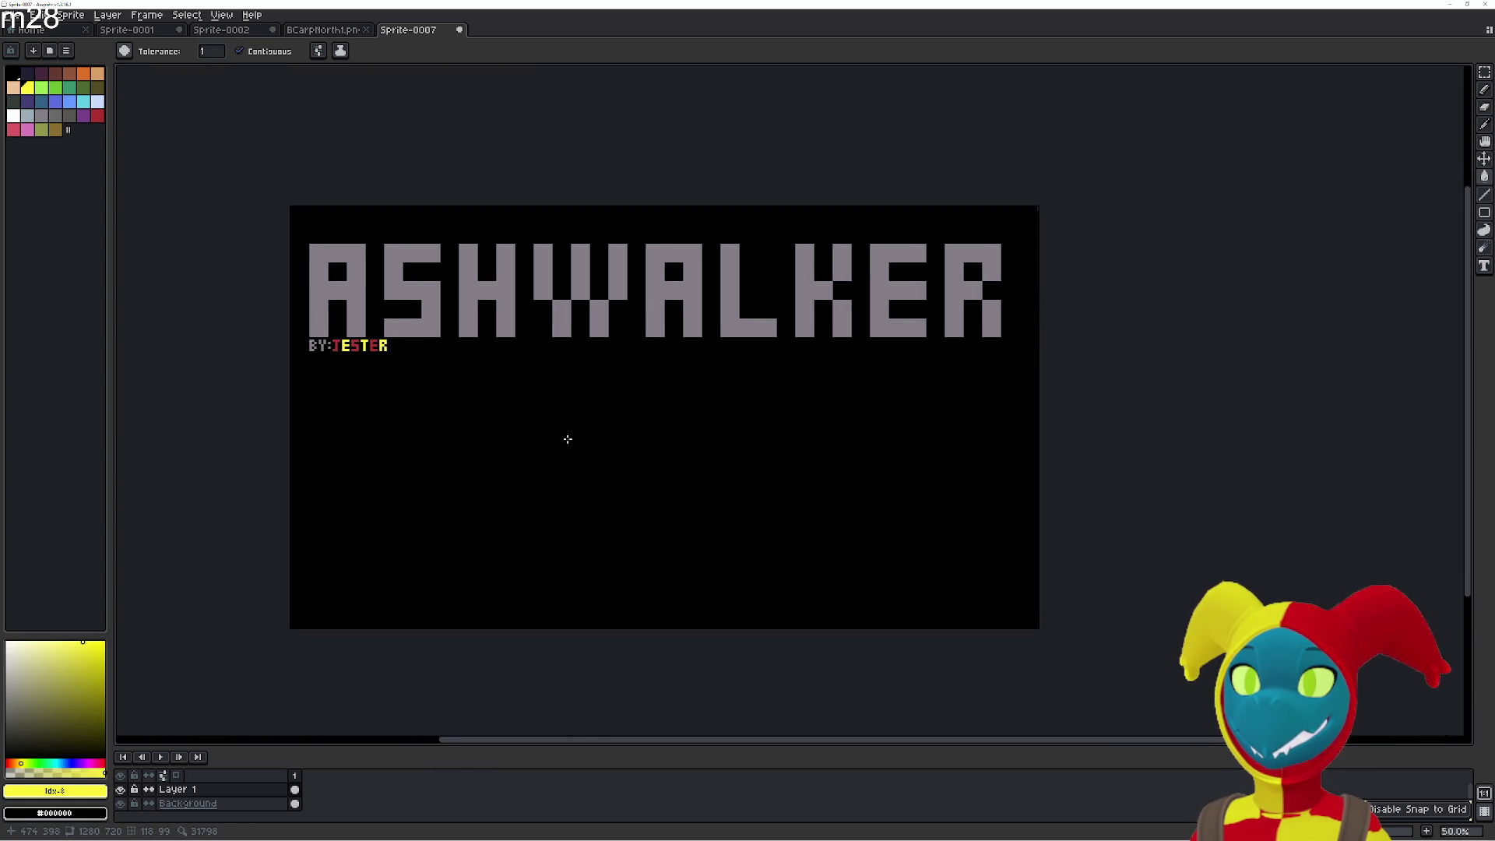
{"action": "scroll", "coordinate": [567, 439], "scroll_direction": "up", "scroll_amount": 1}
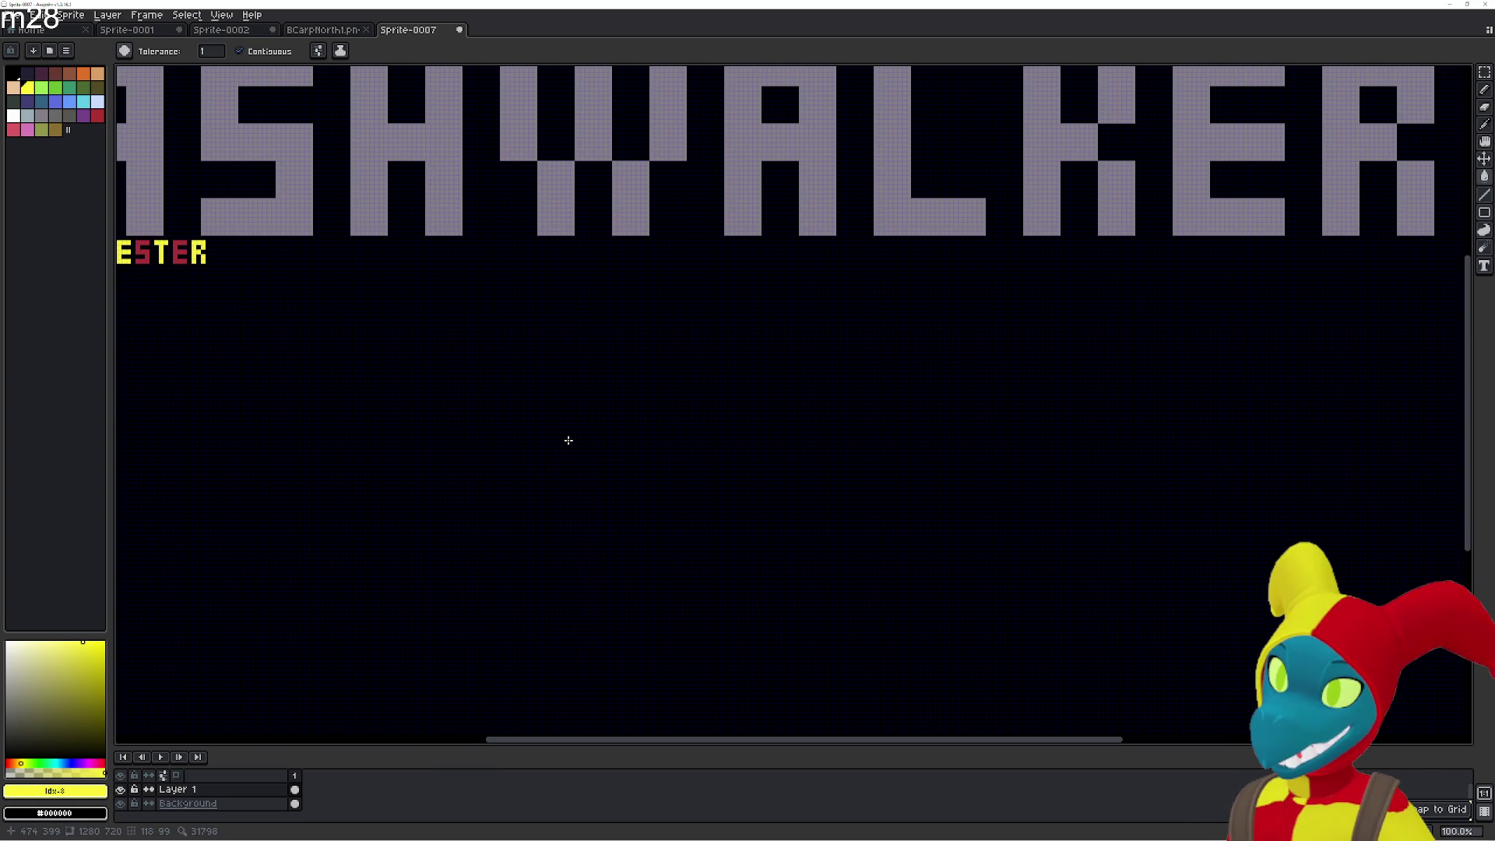
{"action": "scroll", "coordinate": [568, 440], "scroll_direction": "down", "scroll_amount": 1}
{"action": "mouse_move", "coordinate": [577, 437]}
{"action": "left_mouse_down"}
{"action": "mouse_move", "coordinate": [761, 490]}
{"action": "mouse_move", "coordinate": [665, 461]}
{"action": "left_mouse_up"}
{"action": "scroll", "coordinate": [561, 407], "scroll_direction": "up", "scroll_amount": 4}
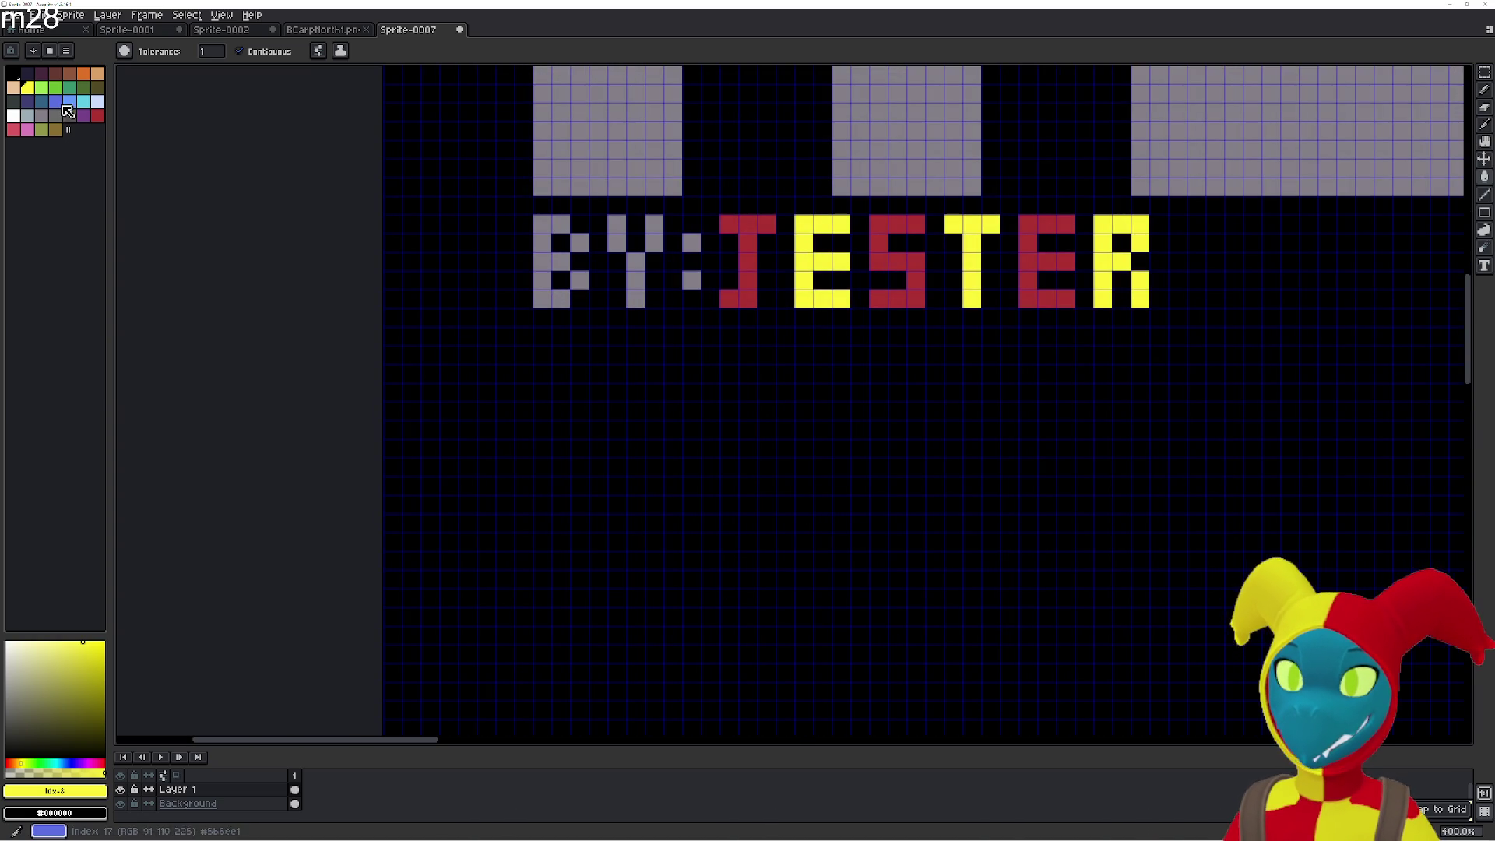
Pick light blue and colour the whole B of 'BY:'.
{"action": "left_click", "coordinate": [69, 101]}
{"action": "left_click_drag", "start_coordinate": [543, 287], "coordinate": [543, 237]}
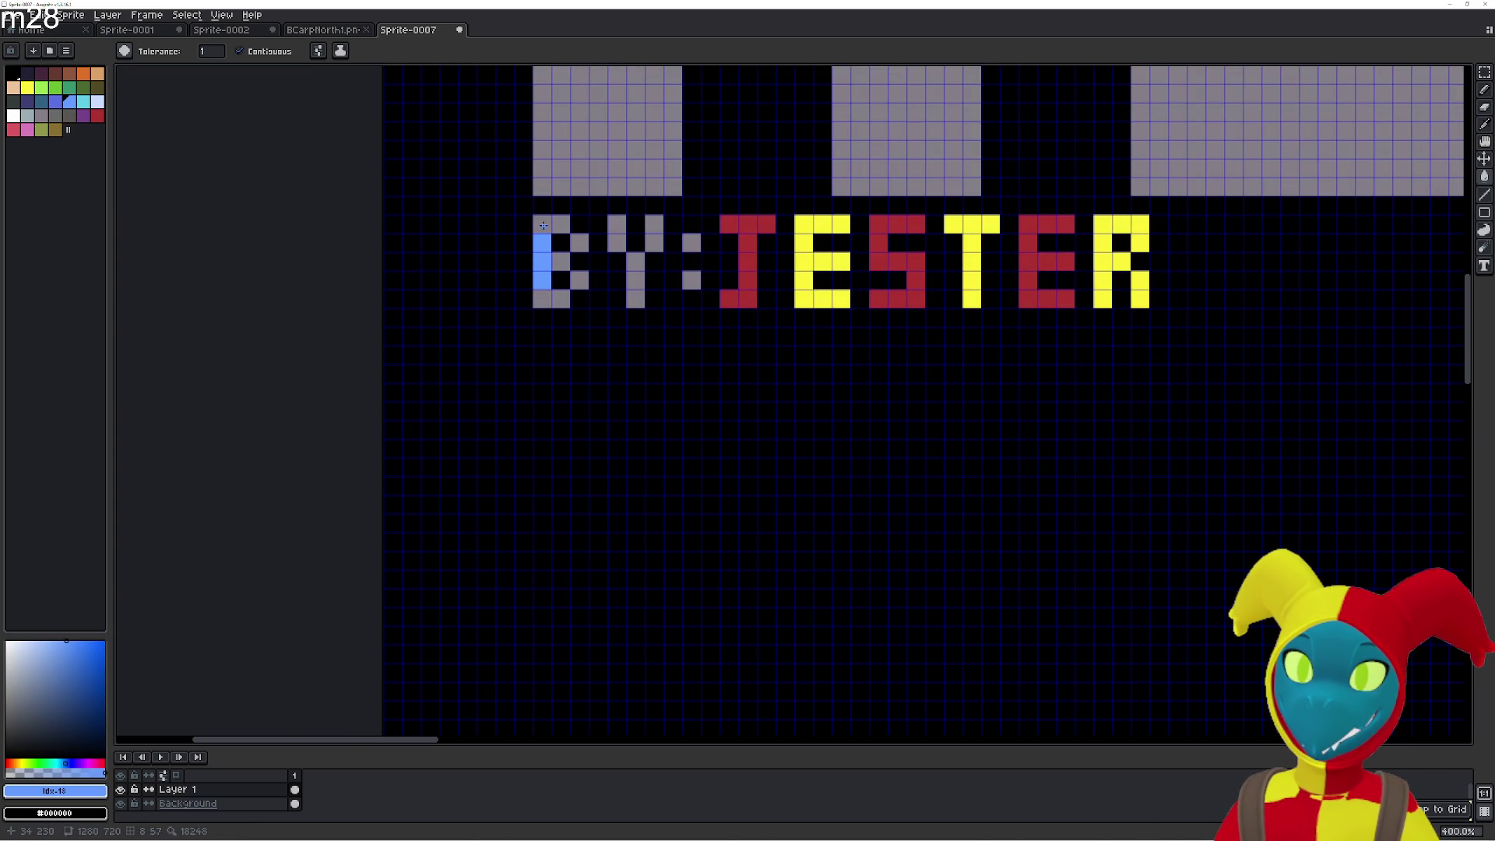
{"action": "left_click", "coordinate": [578, 243]}
{"action": "left_click", "coordinate": [563, 262]}
{"action": "left_click", "coordinate": [579, 280]}
{"action": "left_click", "coordinate": [547, 301]}
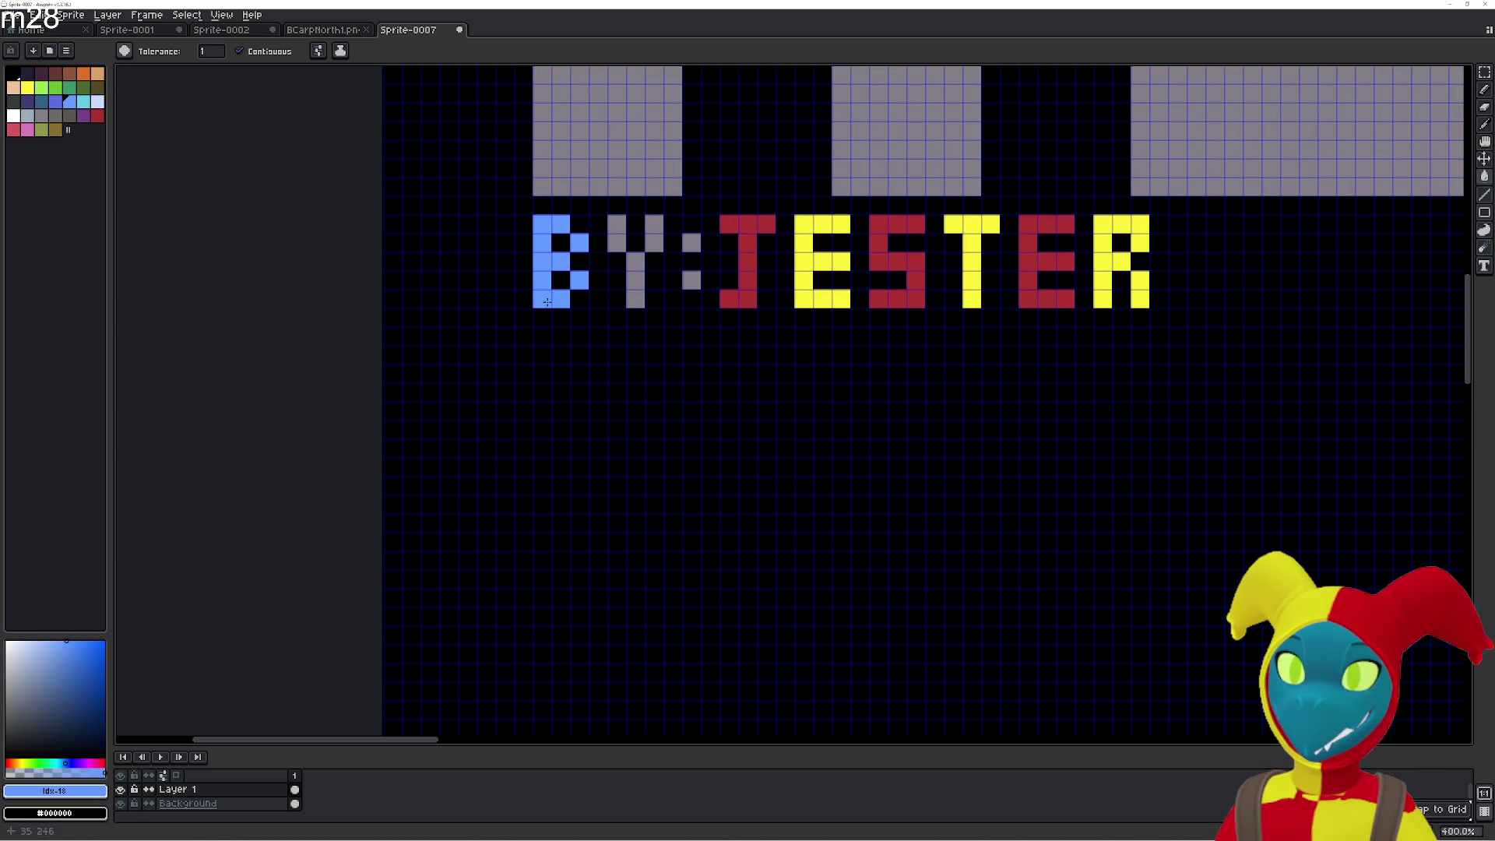
Colour the Y and the colon light blue.
{"action": "left_click", "coordinate": [642, 225]}
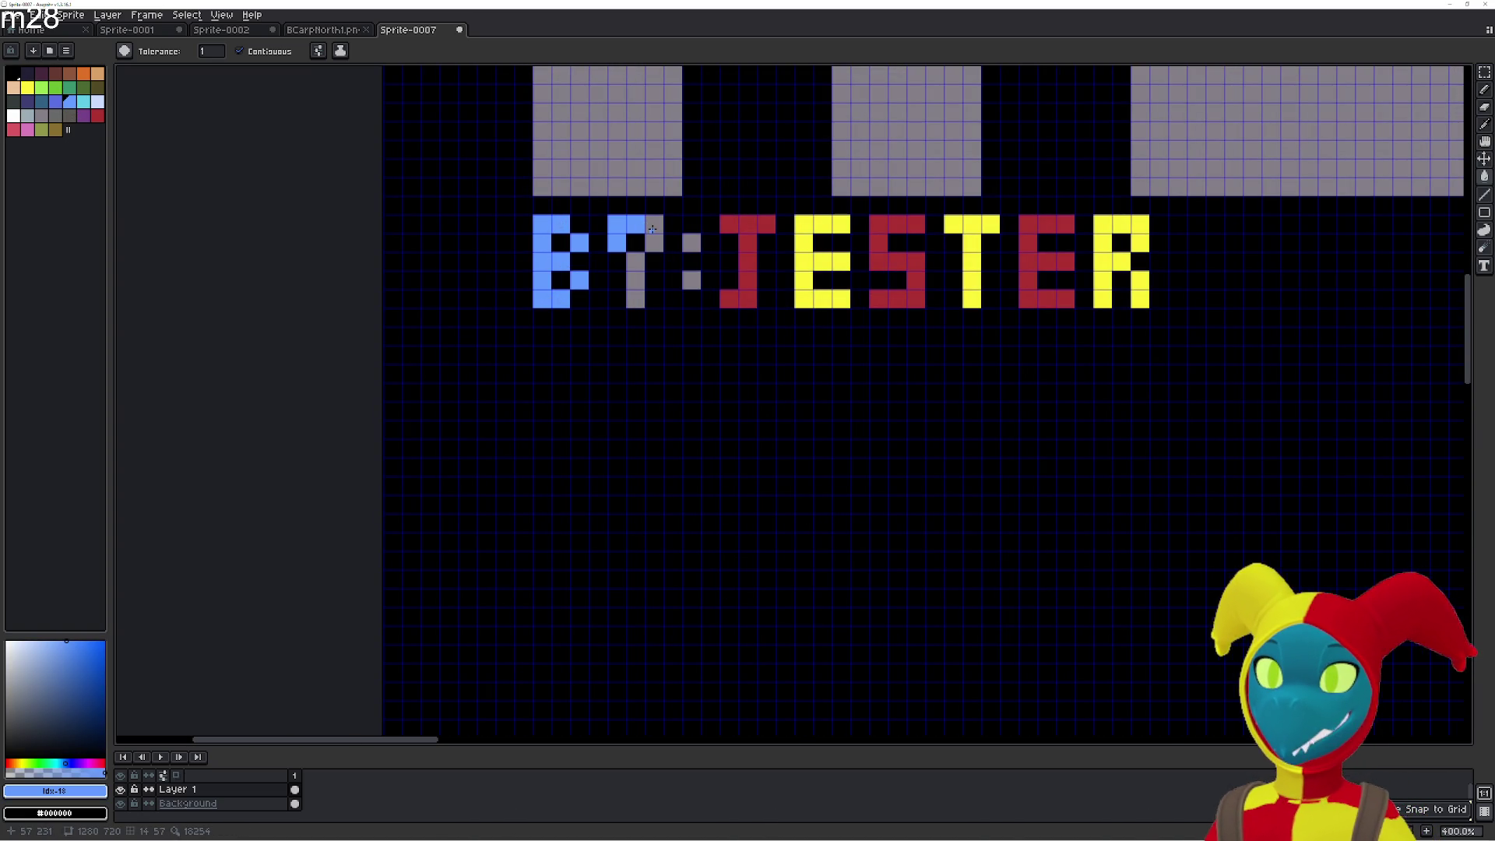
{"action": "left_click", "coordinate": [654, 224]}
{"action": "left_click", "coordinate": [654, 243]}
{"action": "left_click", "coordinate": [636, 262]}
{"action": "left_click", "coordinate": [635, 280]}
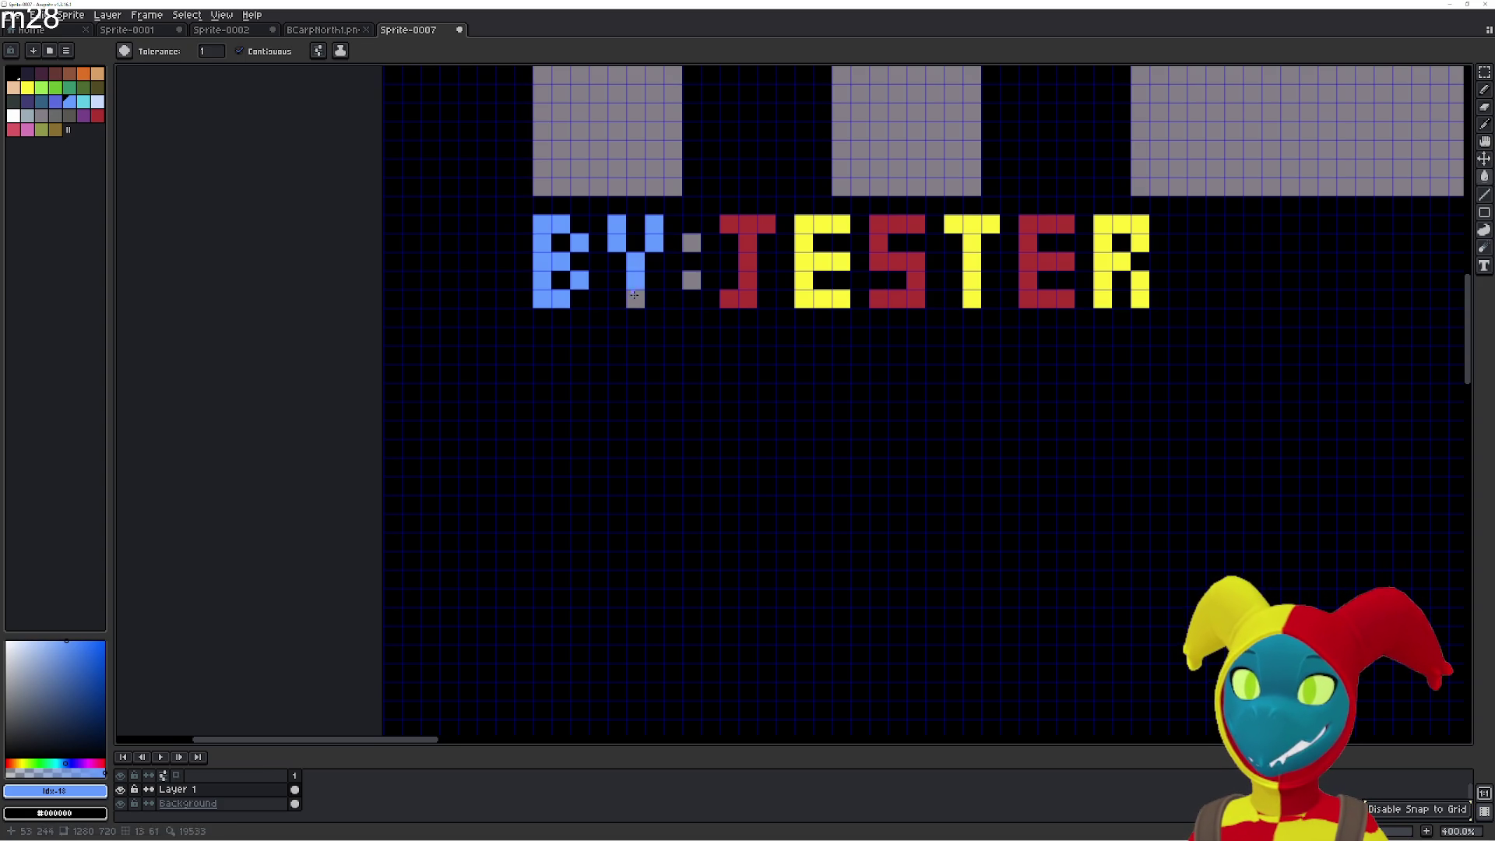
{"action": "left_click", "coordinate": [693, 246]}
Zoom and pan around the ASHWALKER sprite to check the light-blue 'BY:' credit.
{"action": "scroll", "coordinate": [851, 325], "scroll_direction": "down", "scroll_amount": 4}
{"action": "mouse_move", "coordinate": [991, 394]}
{"action": "left_mouse_down"}
{"action": "mouse_move", "coordinate": [709, 403]}
{"action": "mouse_move", "coordinate": [584, 376]}
{"action": "left_mouse_up"}
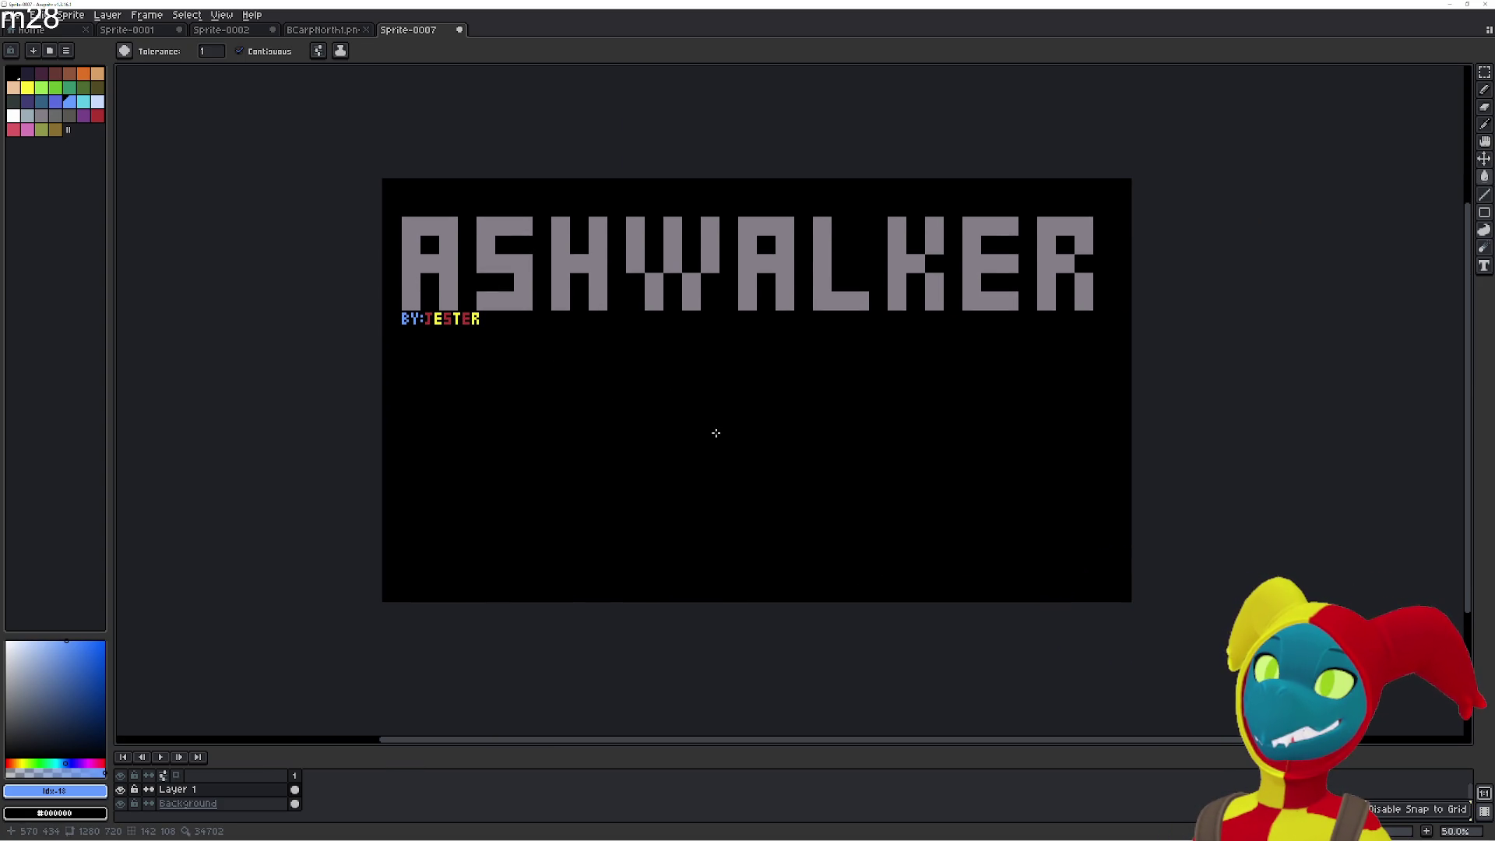
{"action": "scroll", "coordinate": [645, 402], "scroll_direction": "up", "scroll_amount": 4}
{"action": "scroll", "coordinate": [611, 400], "scroll_direction": "down", "scroll_amount": 3}
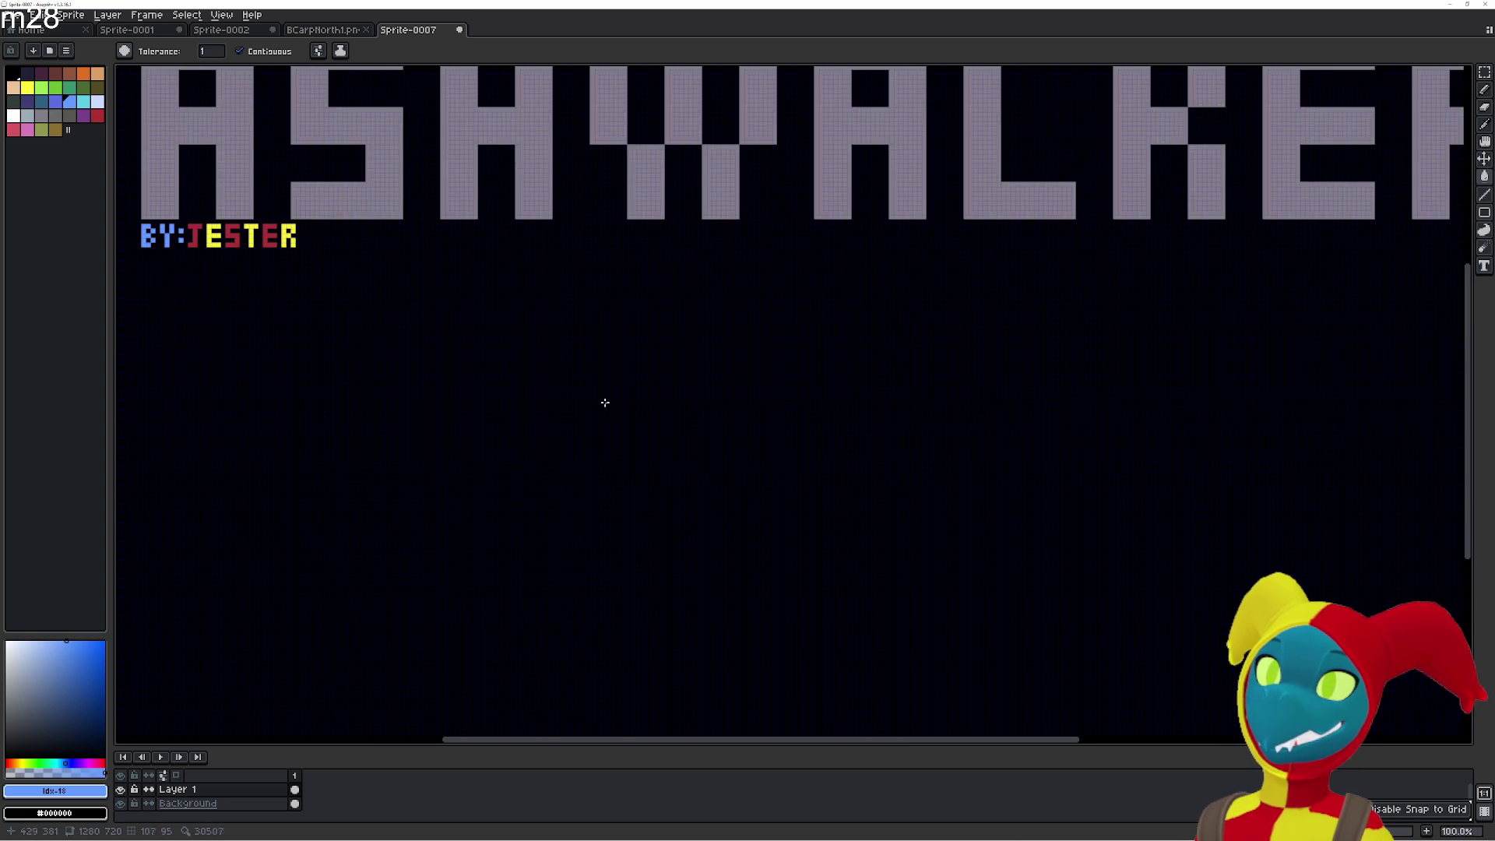
{"action": "left_click_drag", "start_coordinate": [564, 390], "coordinate": [730, 440]}
{"action": "scroll", "coordinate": [731, 440], "scroll_direction": "up", "scroll_amount": 1}
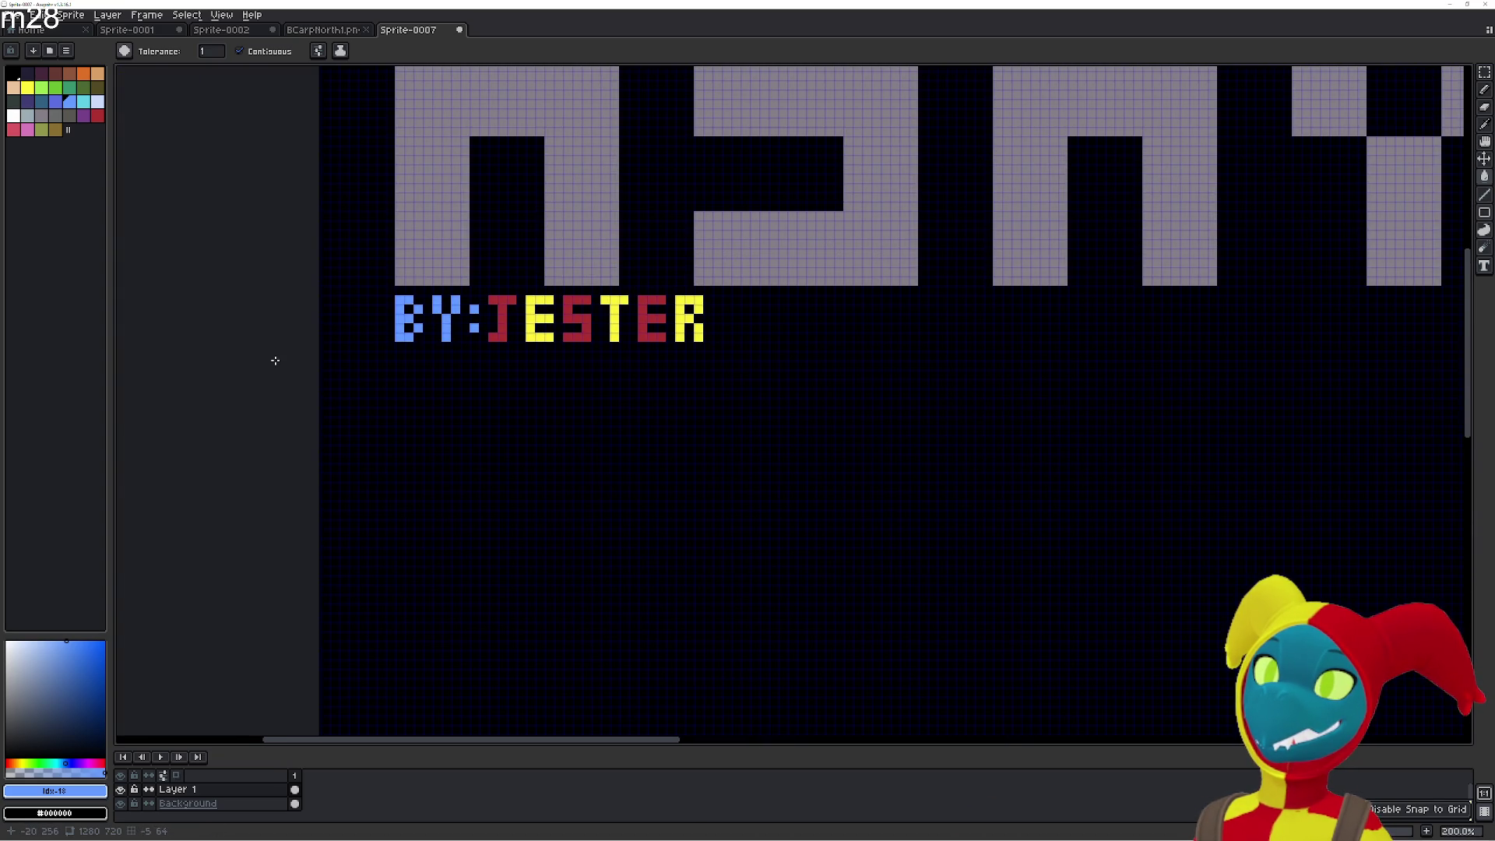
{"action": "scroll", "coordinate": [353, 374], "scroll_direction": "up", "scroll_amount": 1}
{"action": "scroll", "coordinate": [454, 370], "scroll_direction": "up", "scroll_amount": 2}
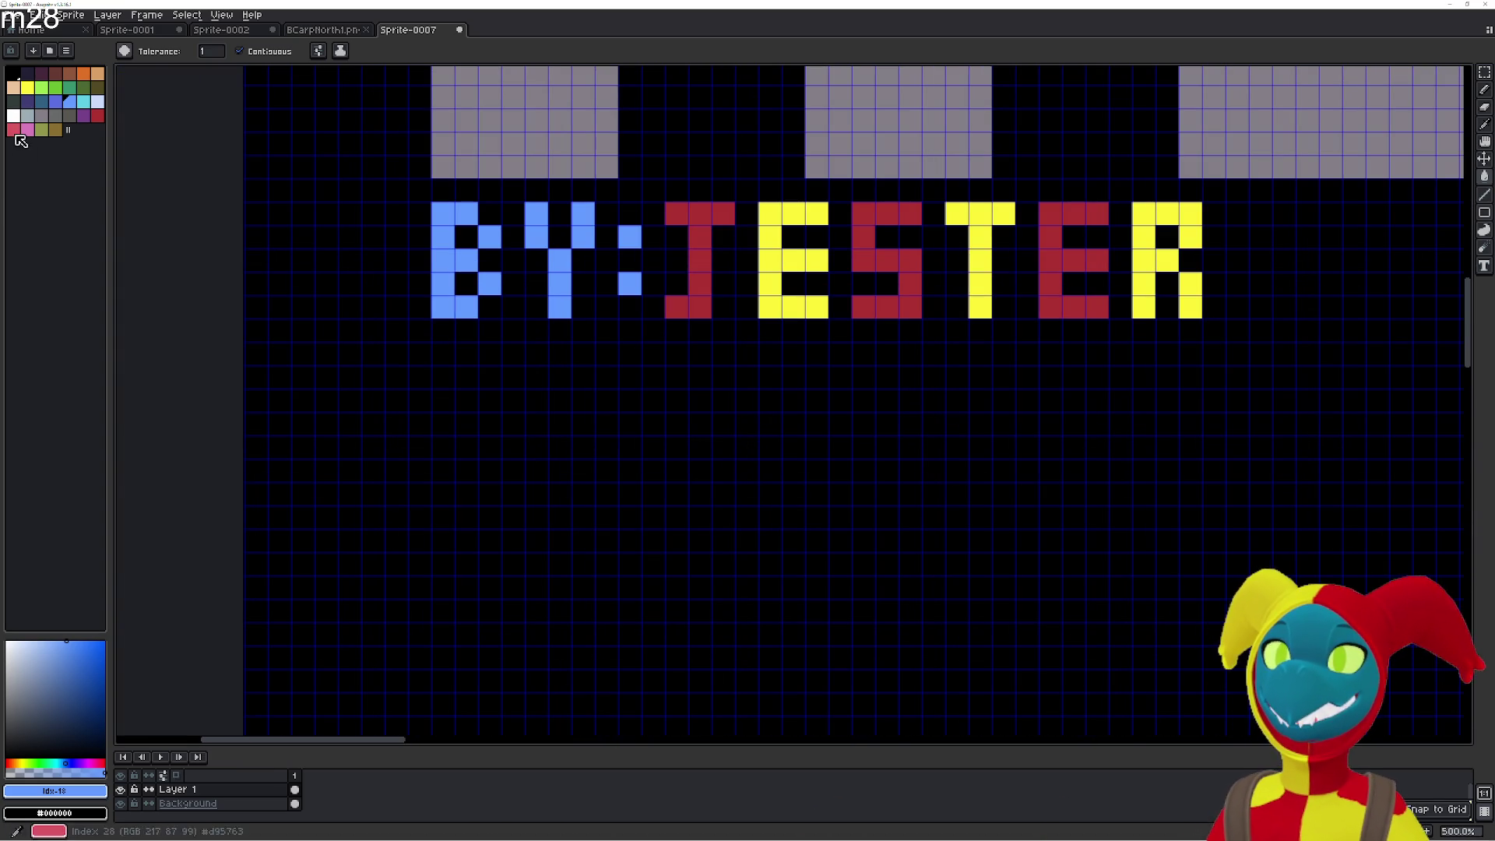
{"action": "scroll", "coordinate": [432, 356], "scroll_direction": "up", "scroll_amount": 1}
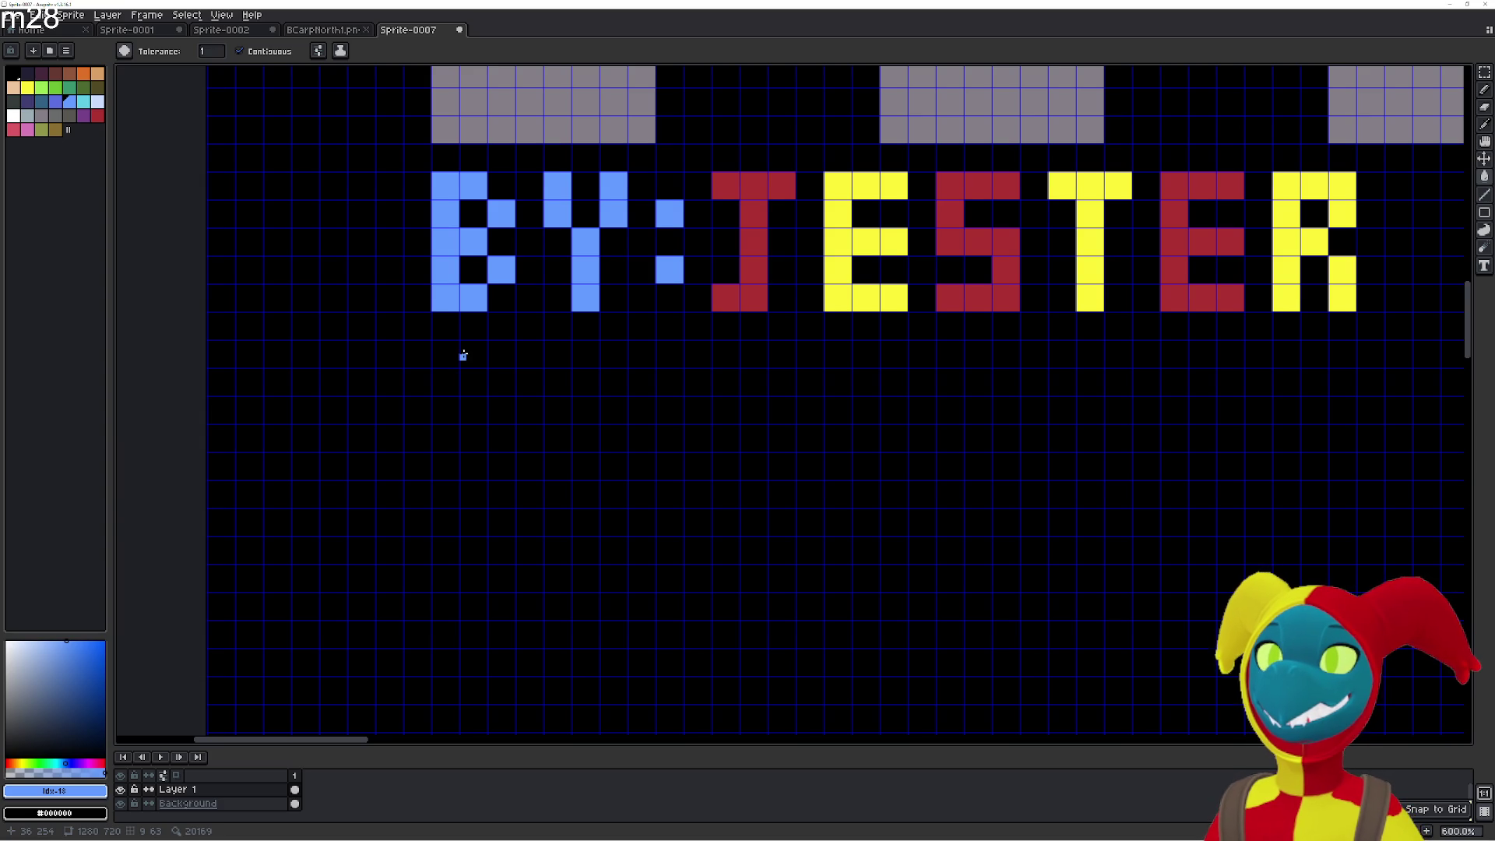
{"action": "scroll", "coordinate": [463, 355], "scroll_direction": "down", "scroll_amount": 1}
{"action": "scroll", "coordinate": [463, 356], "scroll_direction": "up", "scroll_amount": 1}
{"action": "mouse_move", "coordinate": [497, 353]}
{"action": "left_mouse_down"}
{"action": "mouse_move", "coordinate": [360, 394]}
{"action": "mouse_move", "coordinate": [339, 334]}
{"action": "left_mouse_up"}
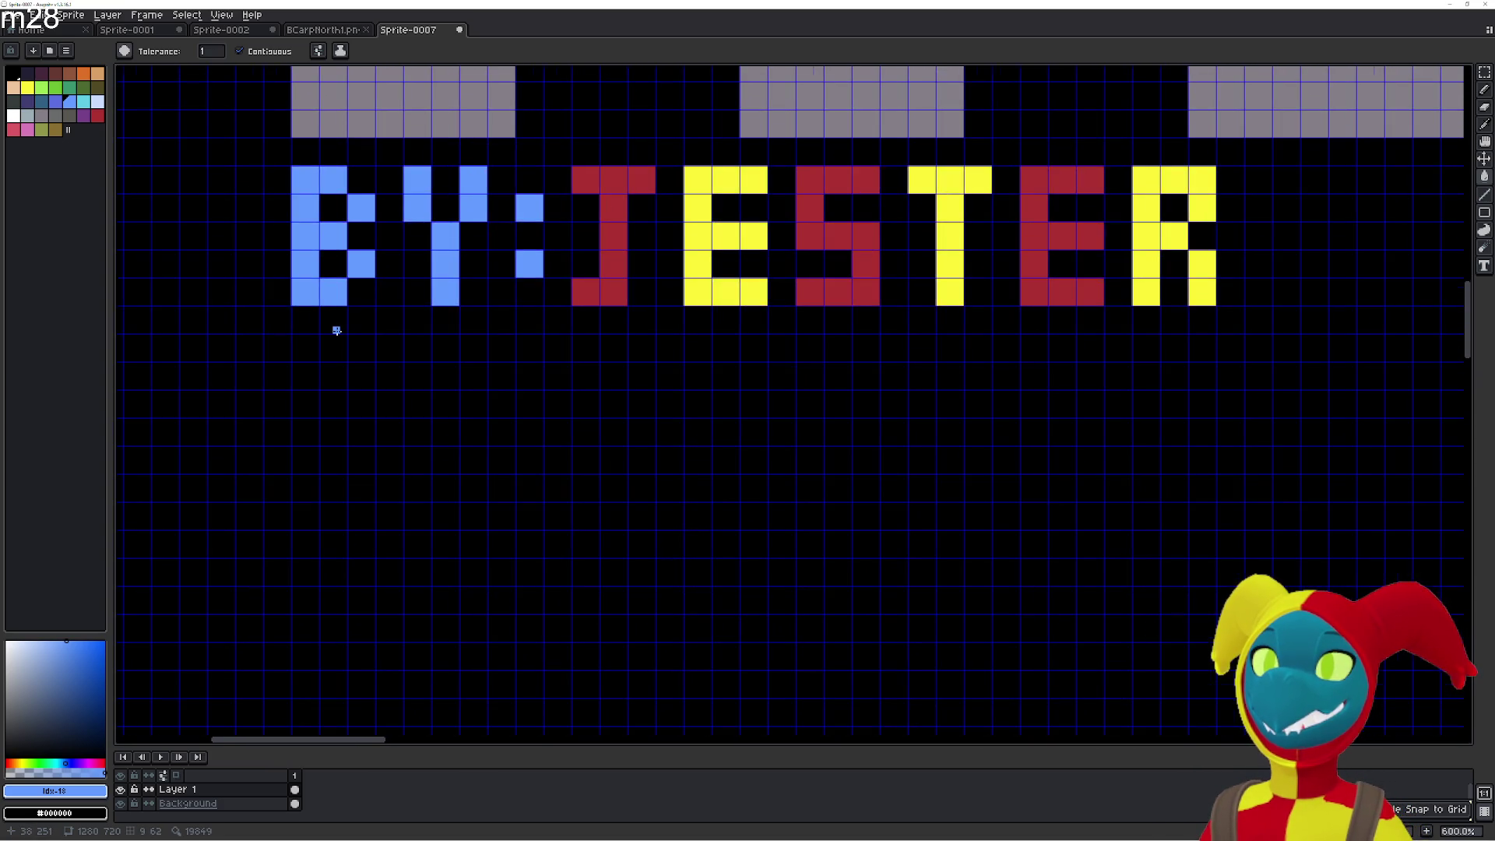
{"action": "scroll", "coordinate": [343, 335], "scroll_direction": "down", "scroll_amount": 2}
{"action": "scroll", "coordinate": [377, 357], "scroll_direction": "down", "scroll_amount": 3}
{"action": "mouse_move", "coordinate": [781, 424]}
{"action": "left_mouse_down"}
{"action": "mouse_move", "coordinate": [474, 351]}
{"action": "mouse_move", "coordinate": [581, 384]}
{"action": "mouse_move", "coordinate": [681, 480]}
{"action": "mouse_move", "coordinate": [634, 470]}
{"action": "mouse_move", "coordinate": [567, 405]}
{"action": "left_mouse_up"}
{"action": "scroll", "coordinate": [460, 351], "scroll_direction": "down", "scroll_amount": 1}
{"action": "scroll", "coordinate": [582, 384], "scroll_direction": "up", "scroll_amount": 1}
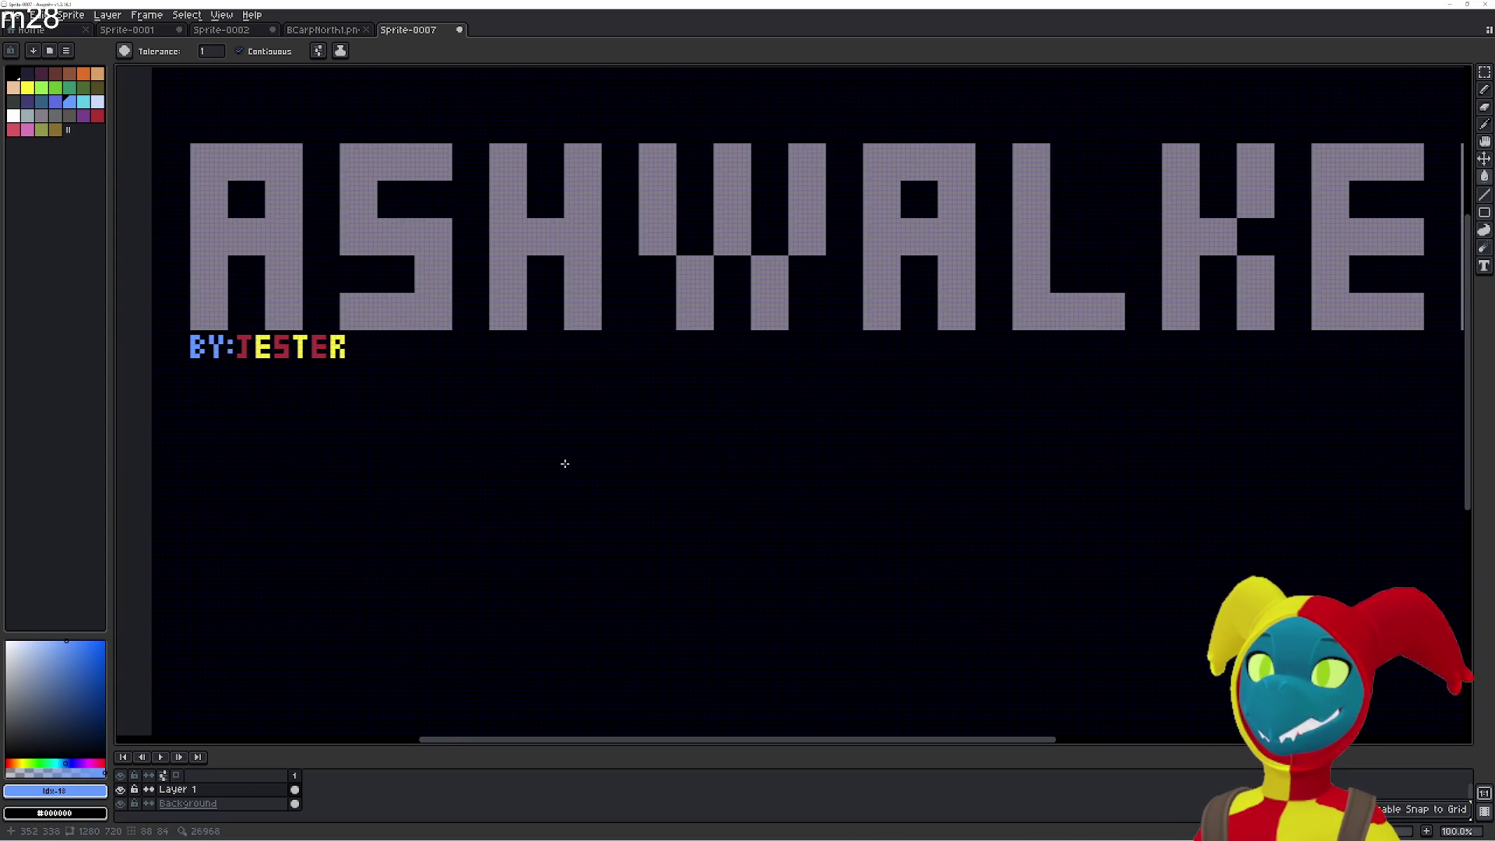
{"action": "left_click", "coordinate": [147, 16]}
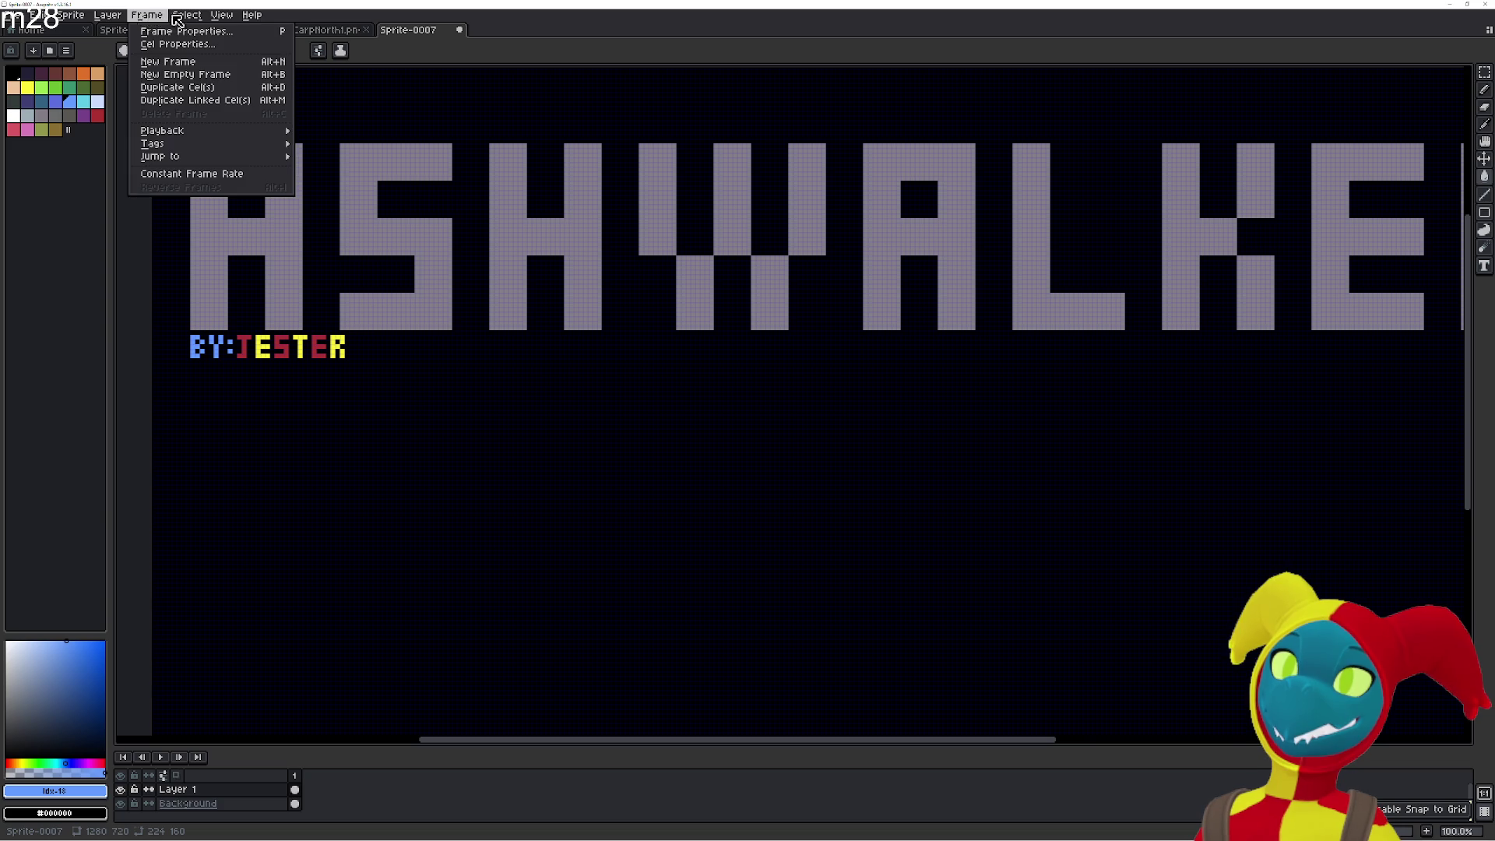
{"action": "left_click", "coordinate": [167, 44]}
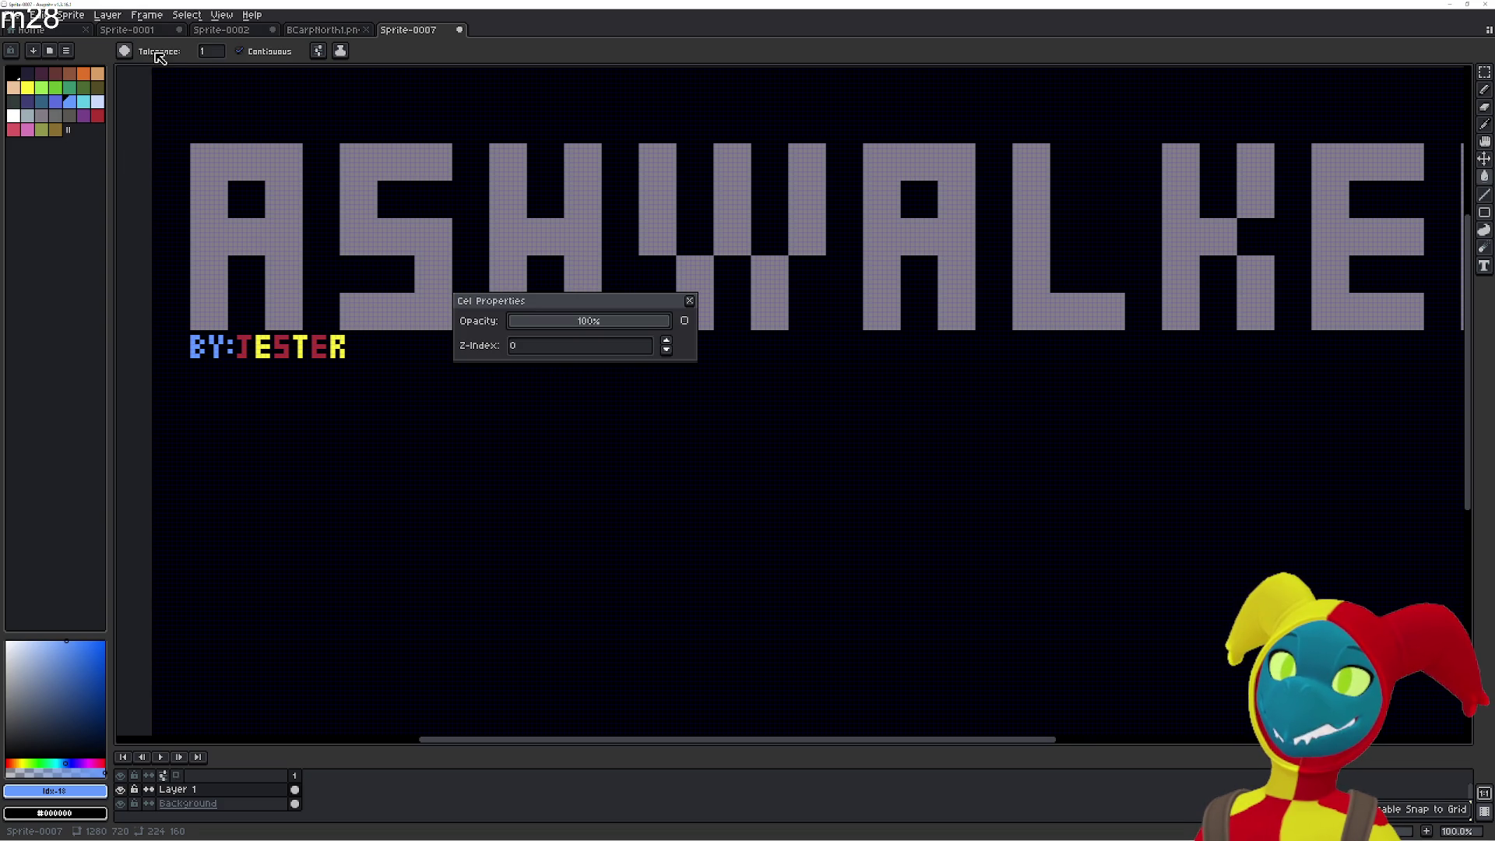
{"action": "left_click", "coordinate": [690, 301]}
{"action": "mouse_move", "coordinate": [672, 350]}
{"action": "left_mouse_down"}
{"action": "mouse_move", "coordinate": [611, 344]}
{"action": "mouse_move", "coordinate": [383, 222]}
{"action": "left_mouse_up"}
{"action": "left_click_drag", "start_coordinate": [671, 304], "coordinate": [964, 434]}
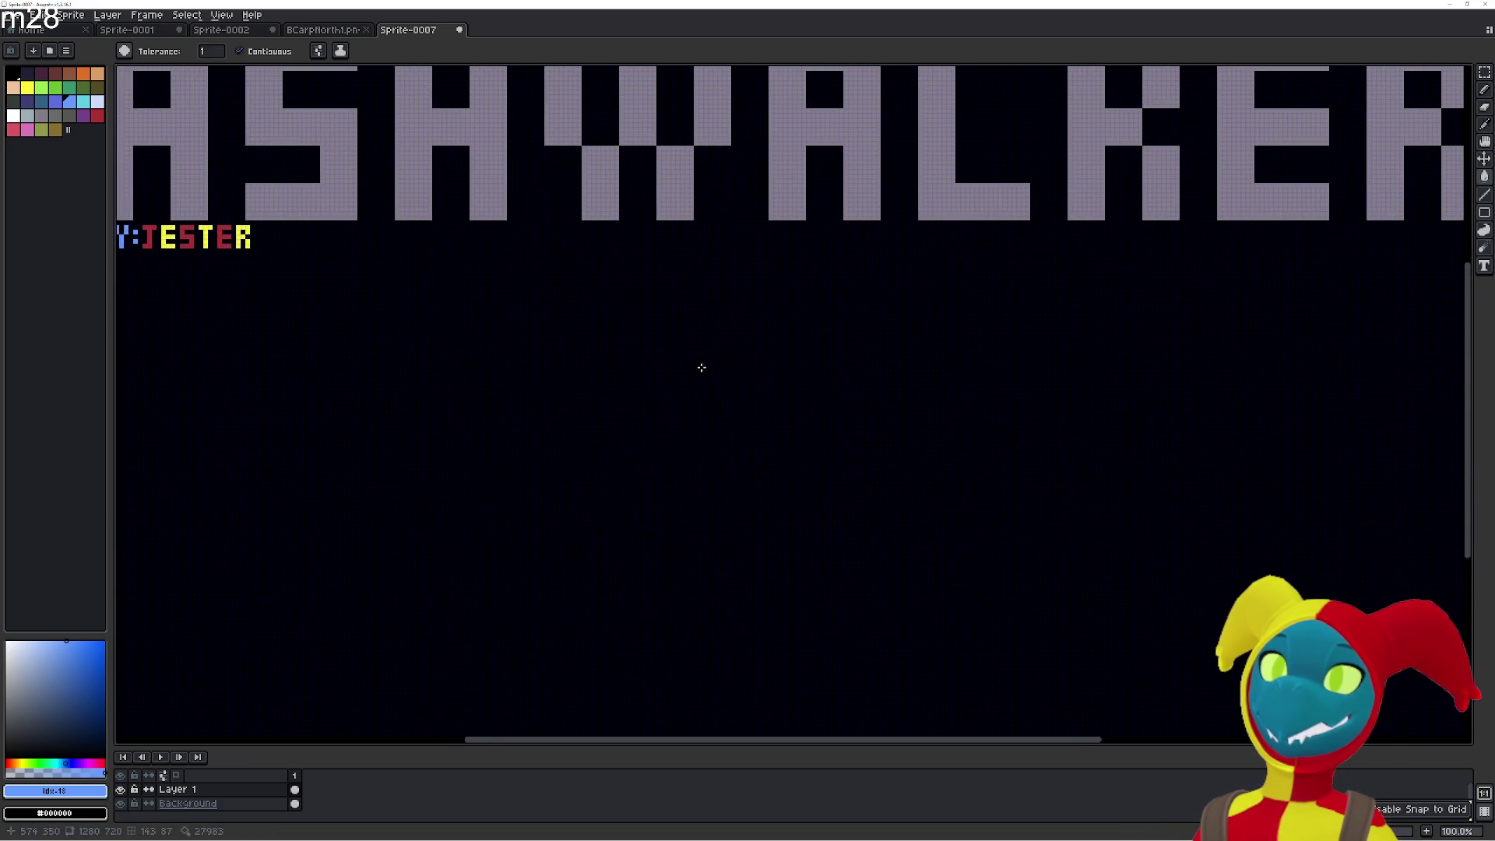
{"action": "scroll", "coordinate": [636, 294], "scroll_direction": "left", "scroll_amount": 2}
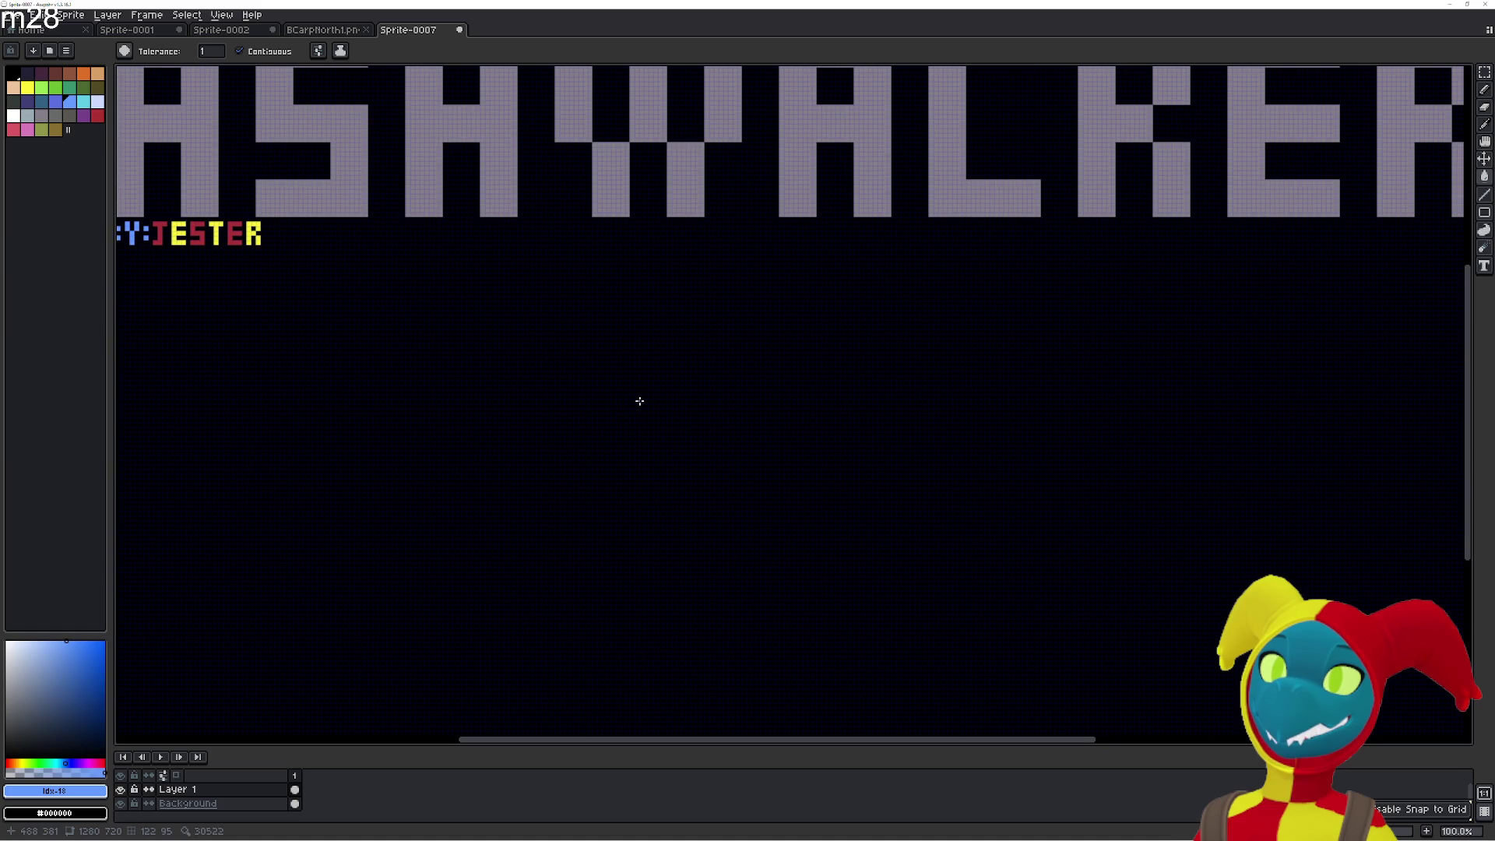
{"action": "scroll", "coordinate": [692, 438], "scroll_direction": "up", "scroll_amount": 4}
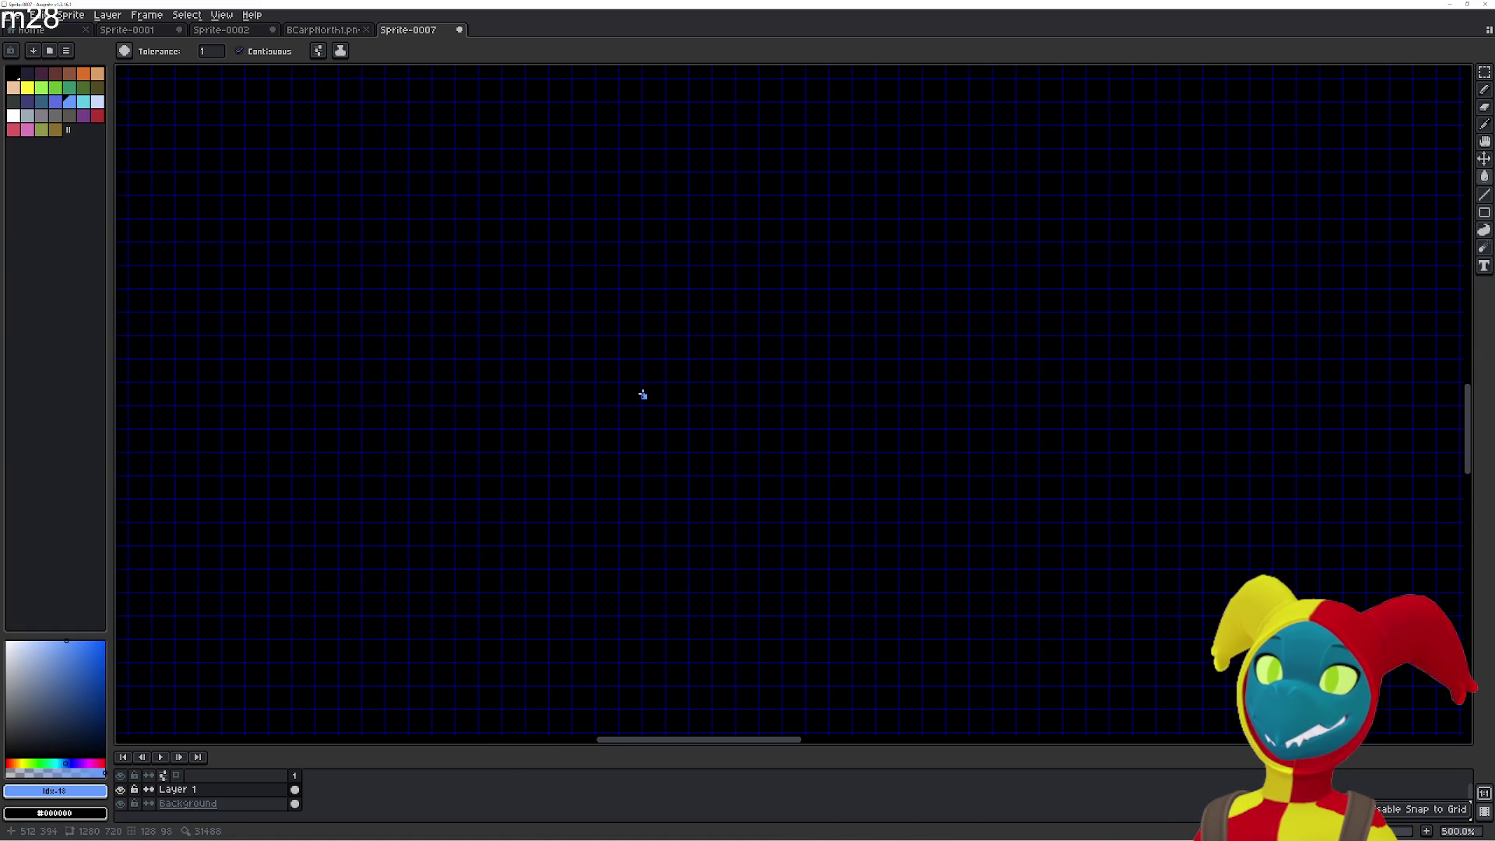
Draw a blue vertical bar on the empty canvas below the credit.
{"action": "left_click", "coordinate": [28, 115]}
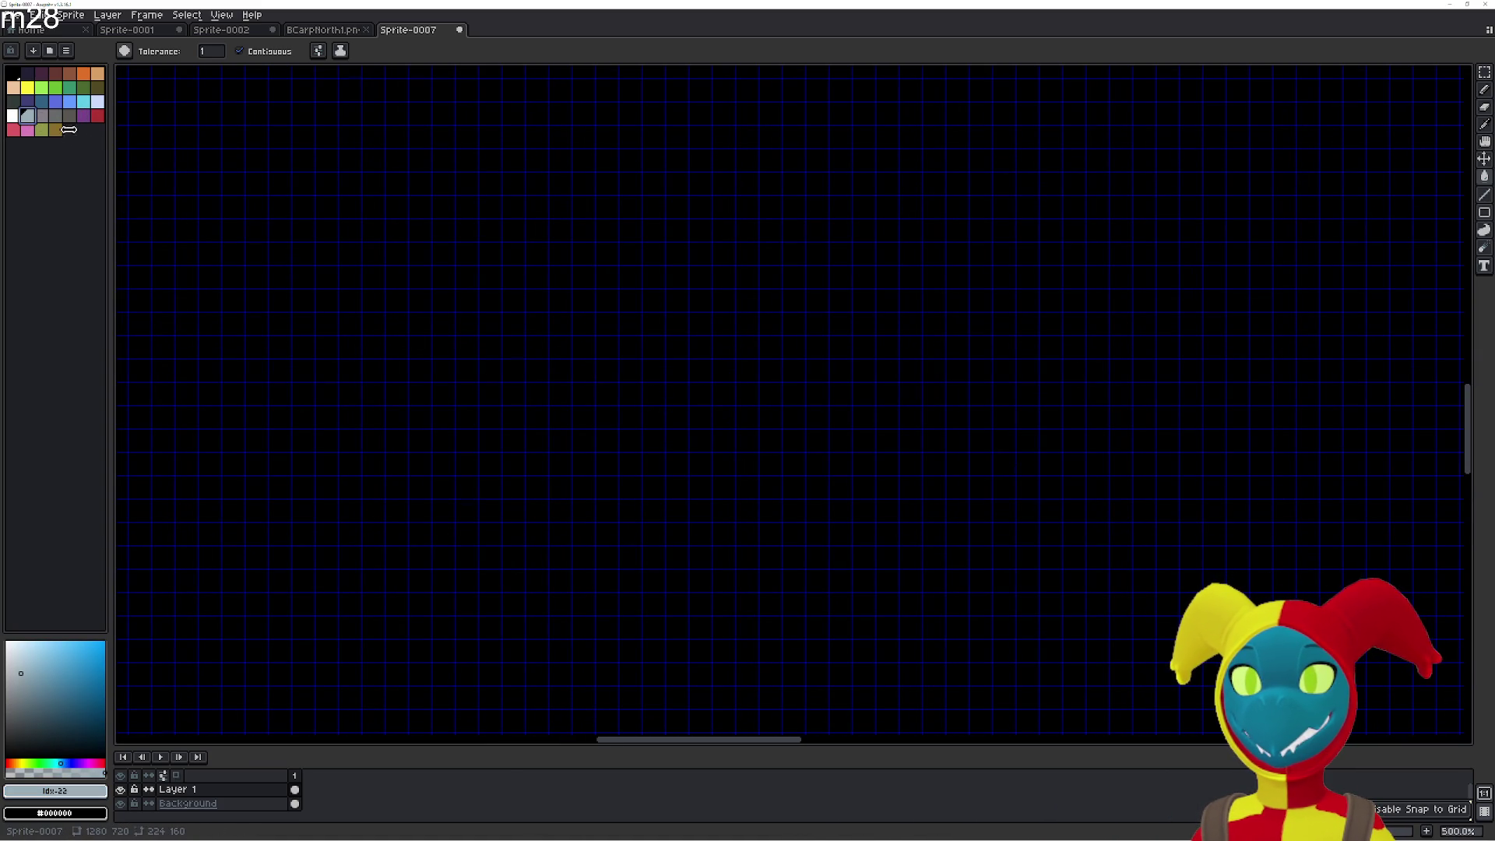
{"action": "left_click", "coordinate": [41, 103]}
{"action": "left_click", "coordinate": [472, 323]}
{"action": "left_click", "coordinate": [476, 293]}
{"action": "left_click_drag", "start_coordinate": [471, 345], "coordinate": [472, 435]}
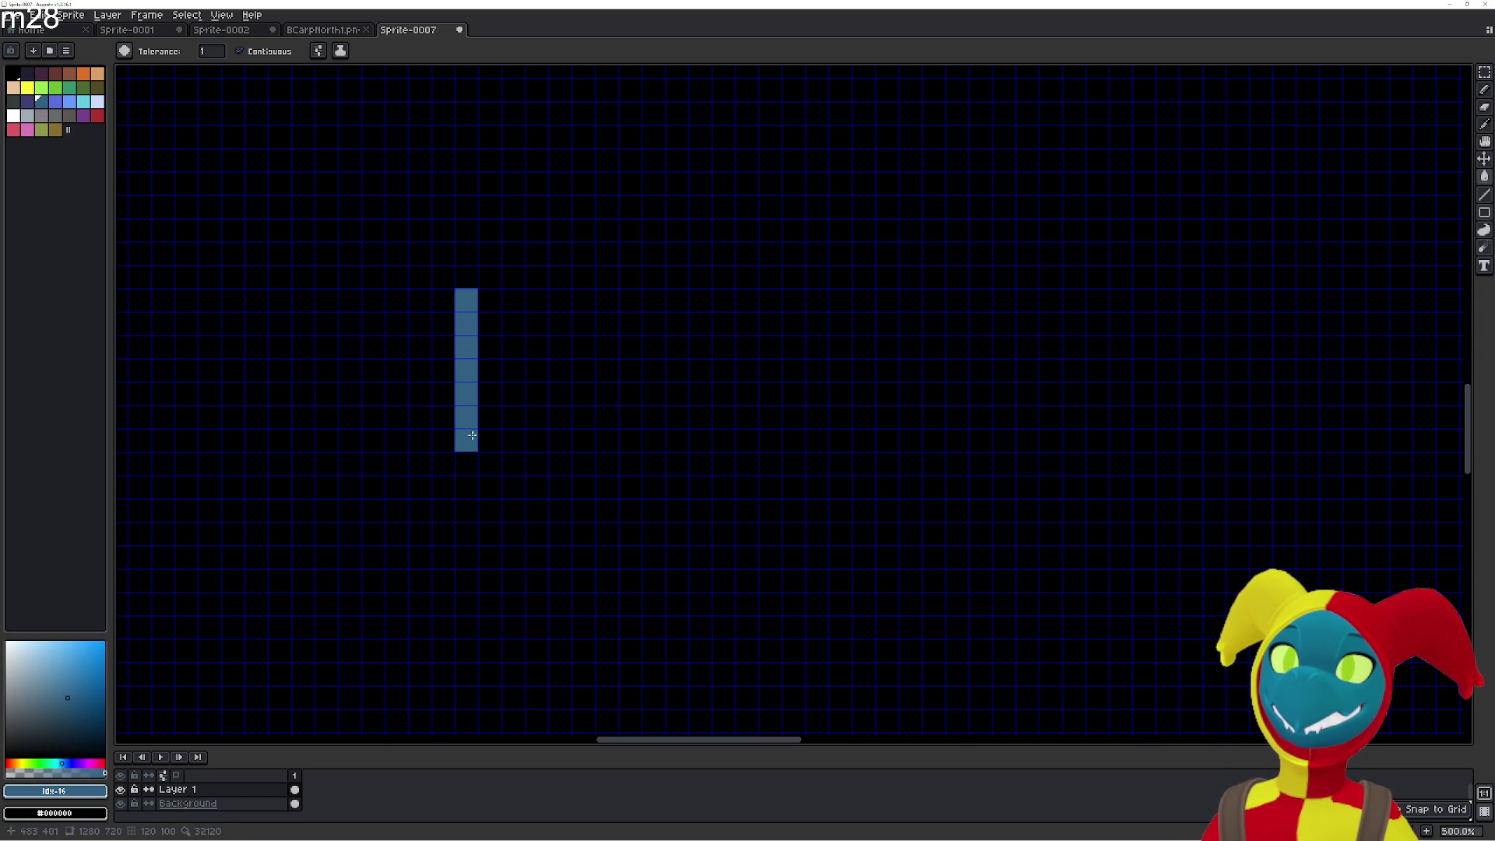
Pick grey-brown and paint the N's left column, matching the bar's height.
{"action": "left_click", "coordinate": [56, 102]}
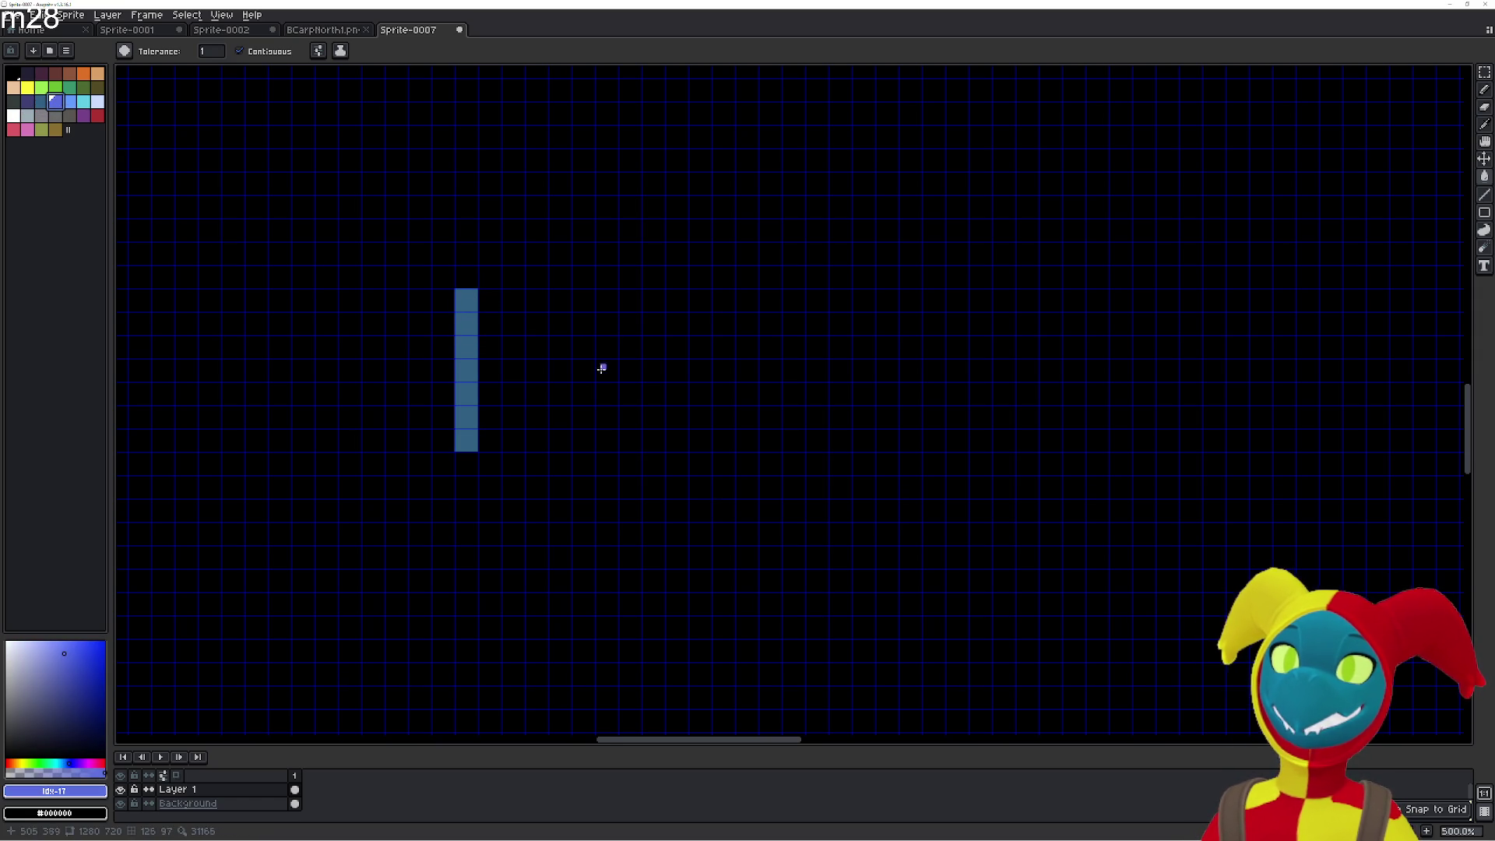
{"action": "left_click", "coordinate": [70, 115]}
{"action": "left_click_drag", "start_coordinate": [512, 398], "coordinate": [513, 363]}
{"action": "left_click", "coordinate": [515, 343]}
{"action": "left_click", "coordinate": [520, 318]}
{"action": "left_click", "coordinate": [514, 416]}
{"action": "left_click", "coordinate": [514, 440]}
{"action": "left_click", "coordinate": [515, 302]}
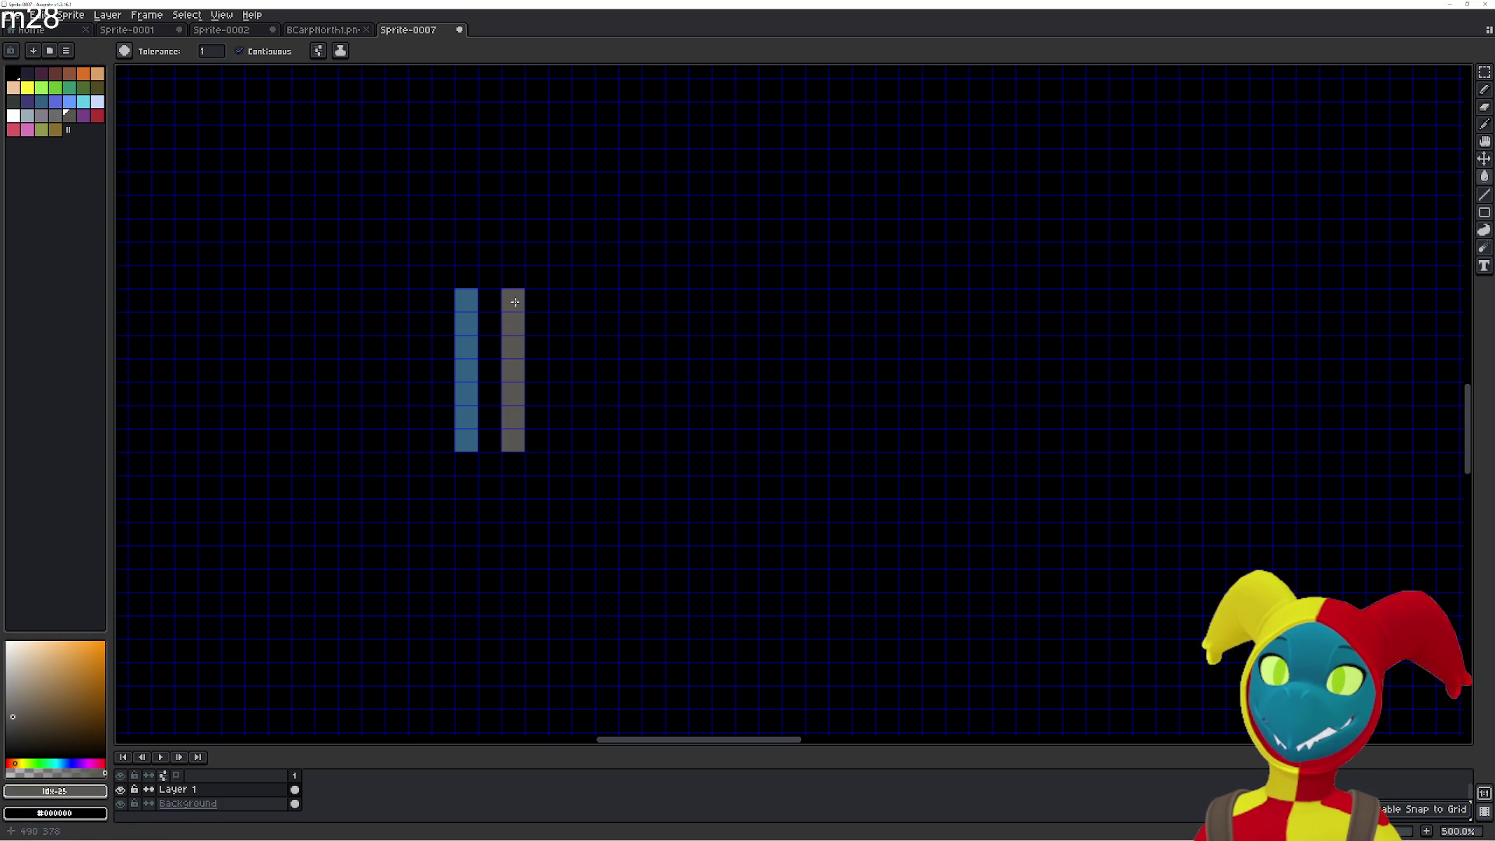
Finish the N with a top cell and right leg, undoing stray diagonal pixels.
{"action": "left_click", "coordinate": [540, 318]}
{"action": "left_click", "coordinate": [562, 351]}
{"action": "left_click", "coordinate": [584, 374]}
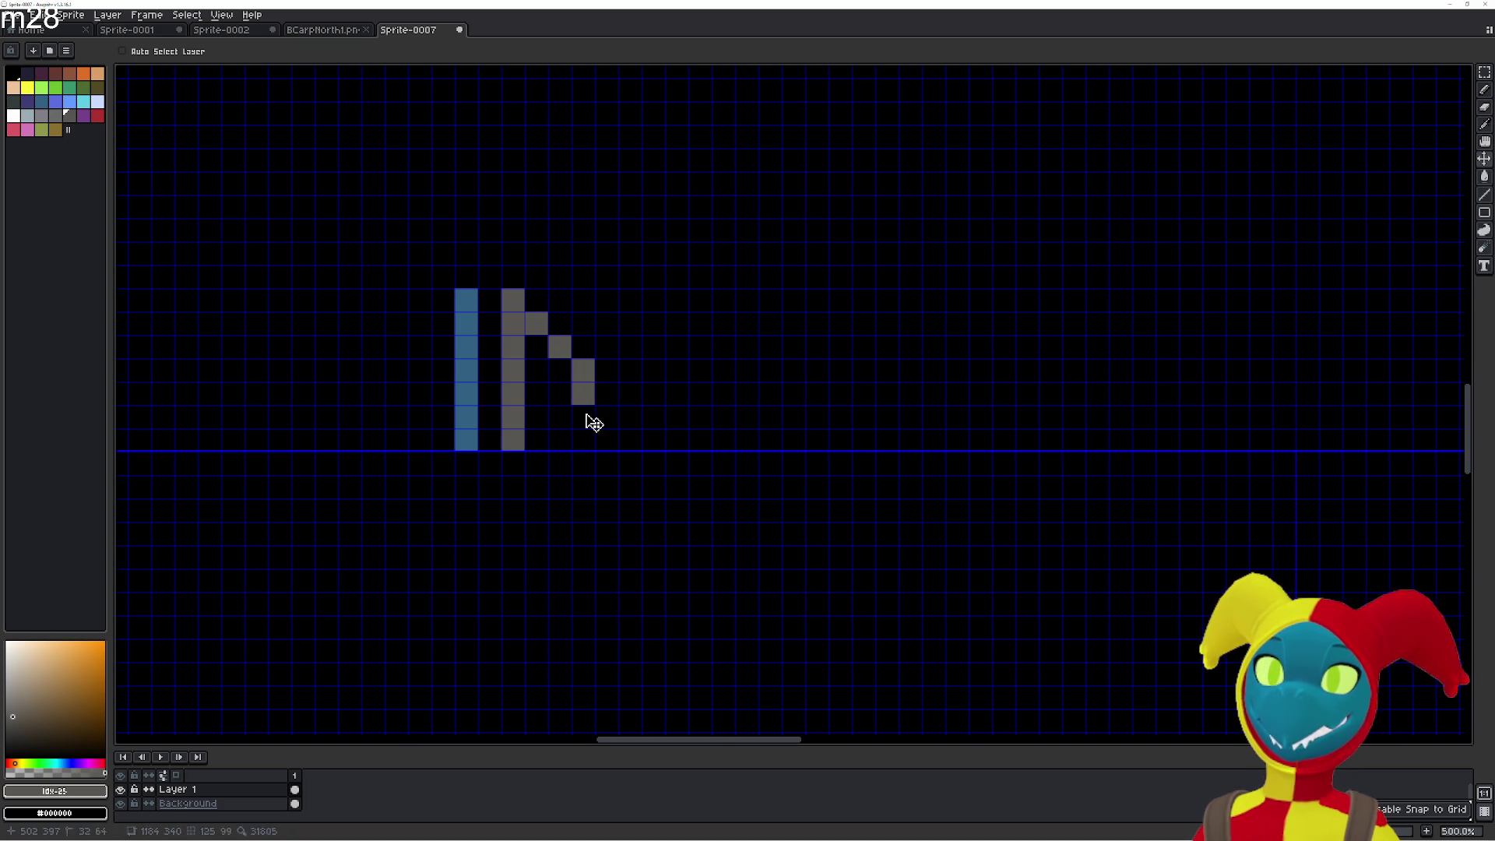
{"action": "key", "text": "ctrl+z"}
{"action": "key", "text": "ctrl+z"}
{"action": "key", "text": "ctrl+z"}
{"action": "key", "text": "ctrl+z"}
{"action": "key", "text": "ctrl+z"}
{"action": "key", "text": "shift+s"}
{"action": "key", "text": "ctrl+z"}
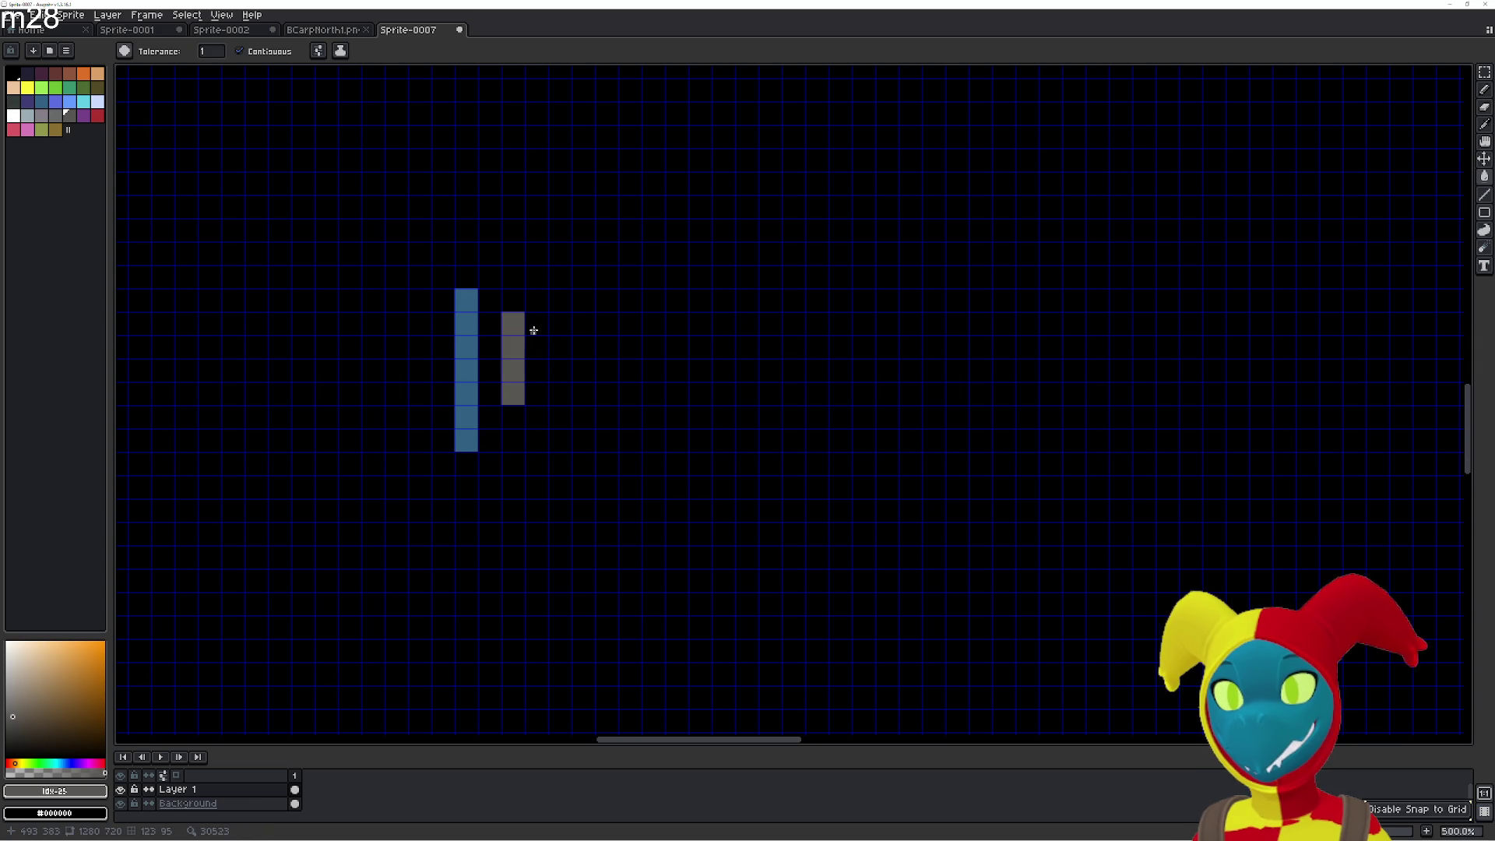
{"action": "left_click", "coordinate": [535, 335]}
{"action": "left_click", "coordinate": [558, 349]}
{"action": "left_click", "coordinate": [558, 372]}
{"action": "left_click", "coordinate": [560, 395]}
{"action": "left_click", "coordinate": [559, 325]}
{"action": "key", "text": "ctrl+z"}
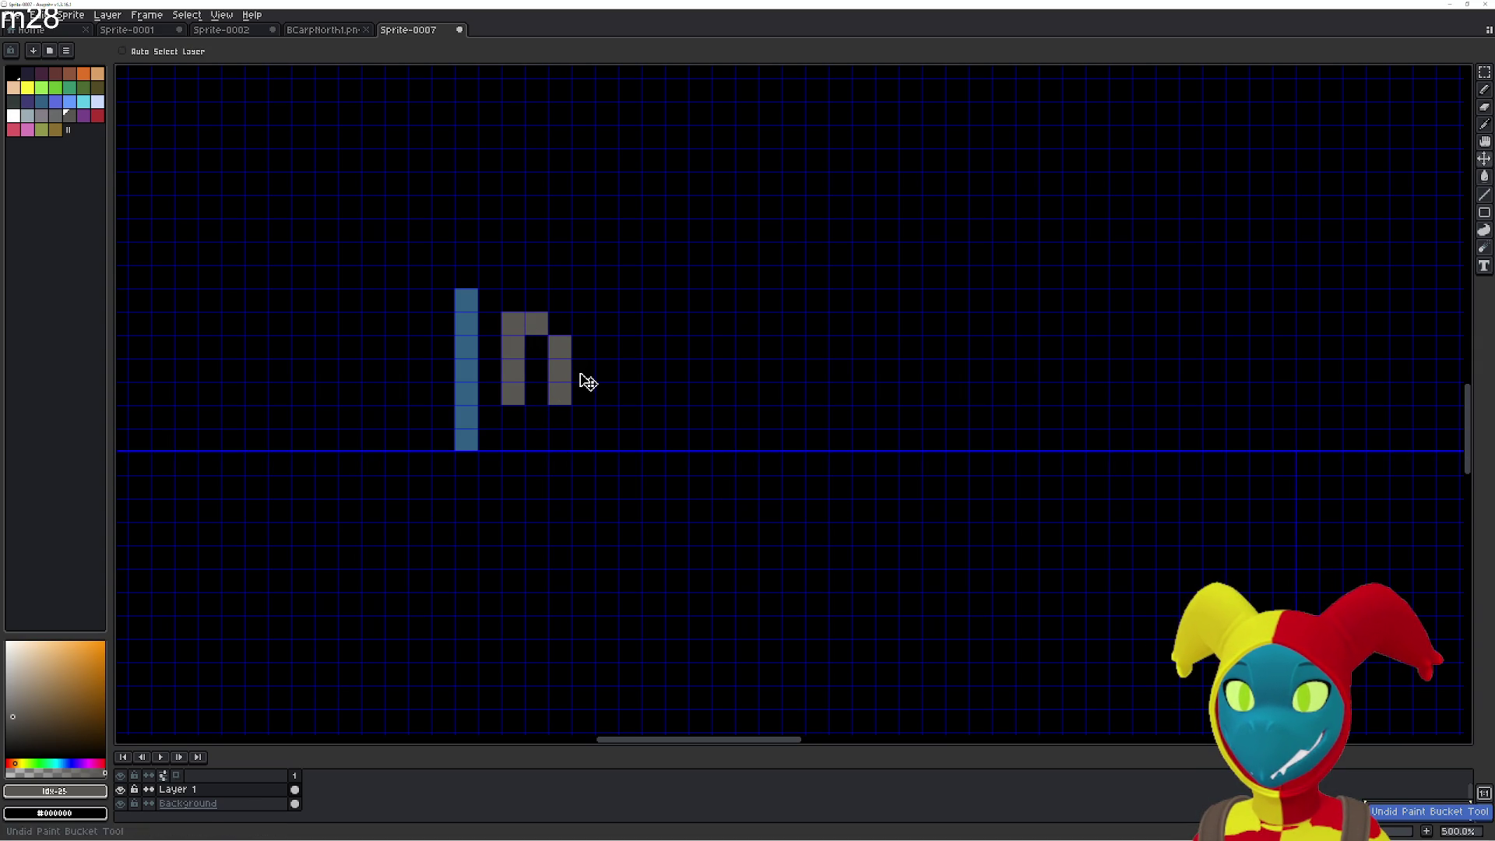
Paint a grey E beside the N and lengthen the N's legs by one cell.
{"action": "left_click", "coordinate": [607, 394]}
{"action": "left_click", "coordinate": [608, 371]}
{"action": "left_click", "coordinate": [609, 350]}
{"action": "left_click", "coordinate": [606, 324]}
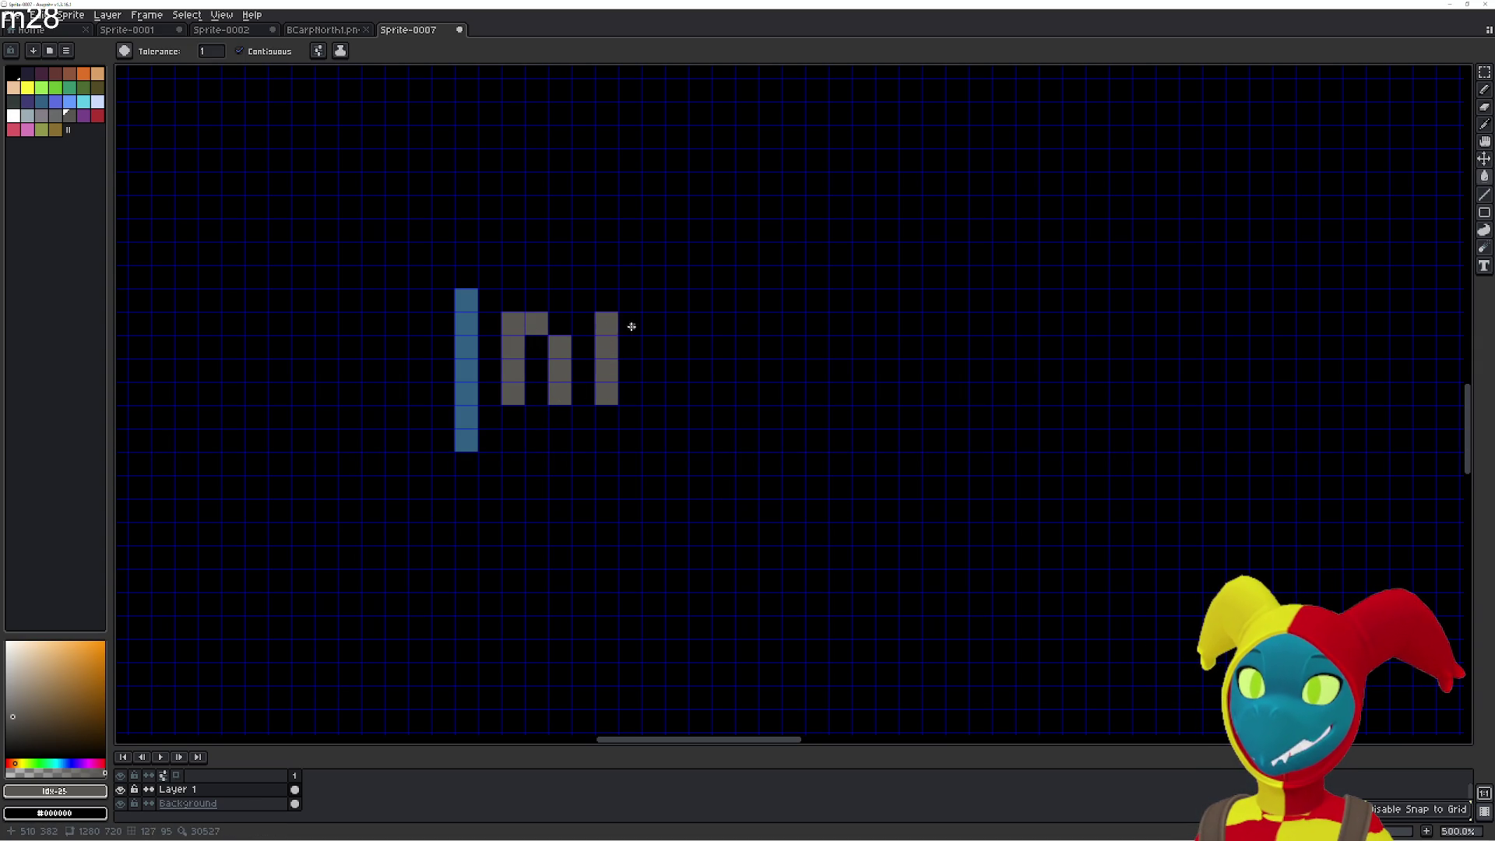
{"action": "left_click", "coordinate": [629, 324]}
{"action": "left_click", "coordinate": [652, 324]}
{"action": "left_click", "coordinate": [652, 371]}
{"action": "left_click", "coordinate": [631, 372]}
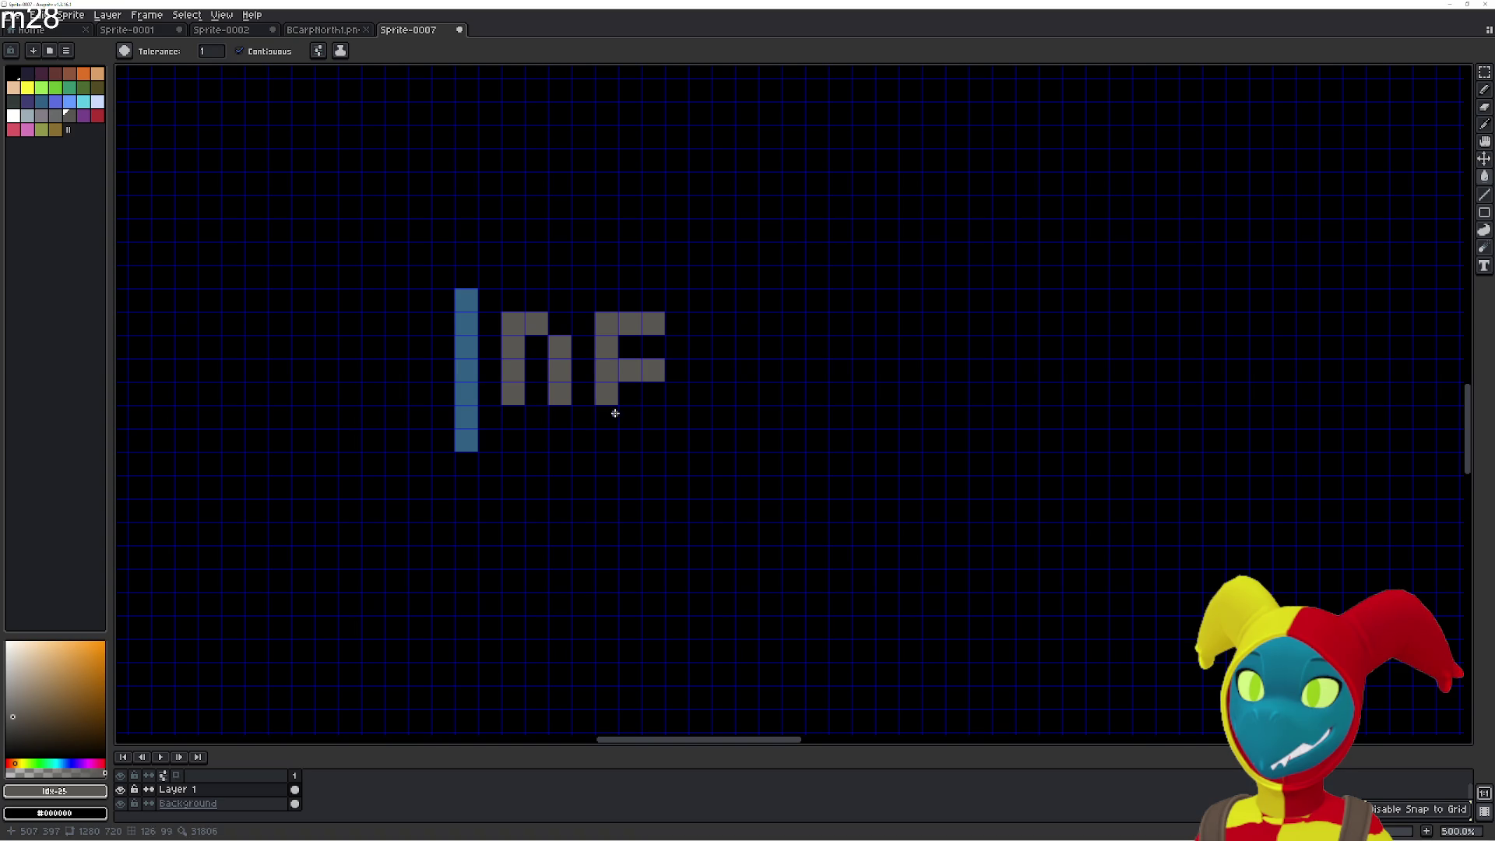
{"action": "left_click", "coordinate": [607, 416]}
{"action": "left_click", "coordinate": [629, 417]}
{"action": "left_click", "coordinate": [653, 417]}
{"action": "left_click", "coordinate": [561, 418]}
{"action": "left_click", "coordinate": [512, 418]}
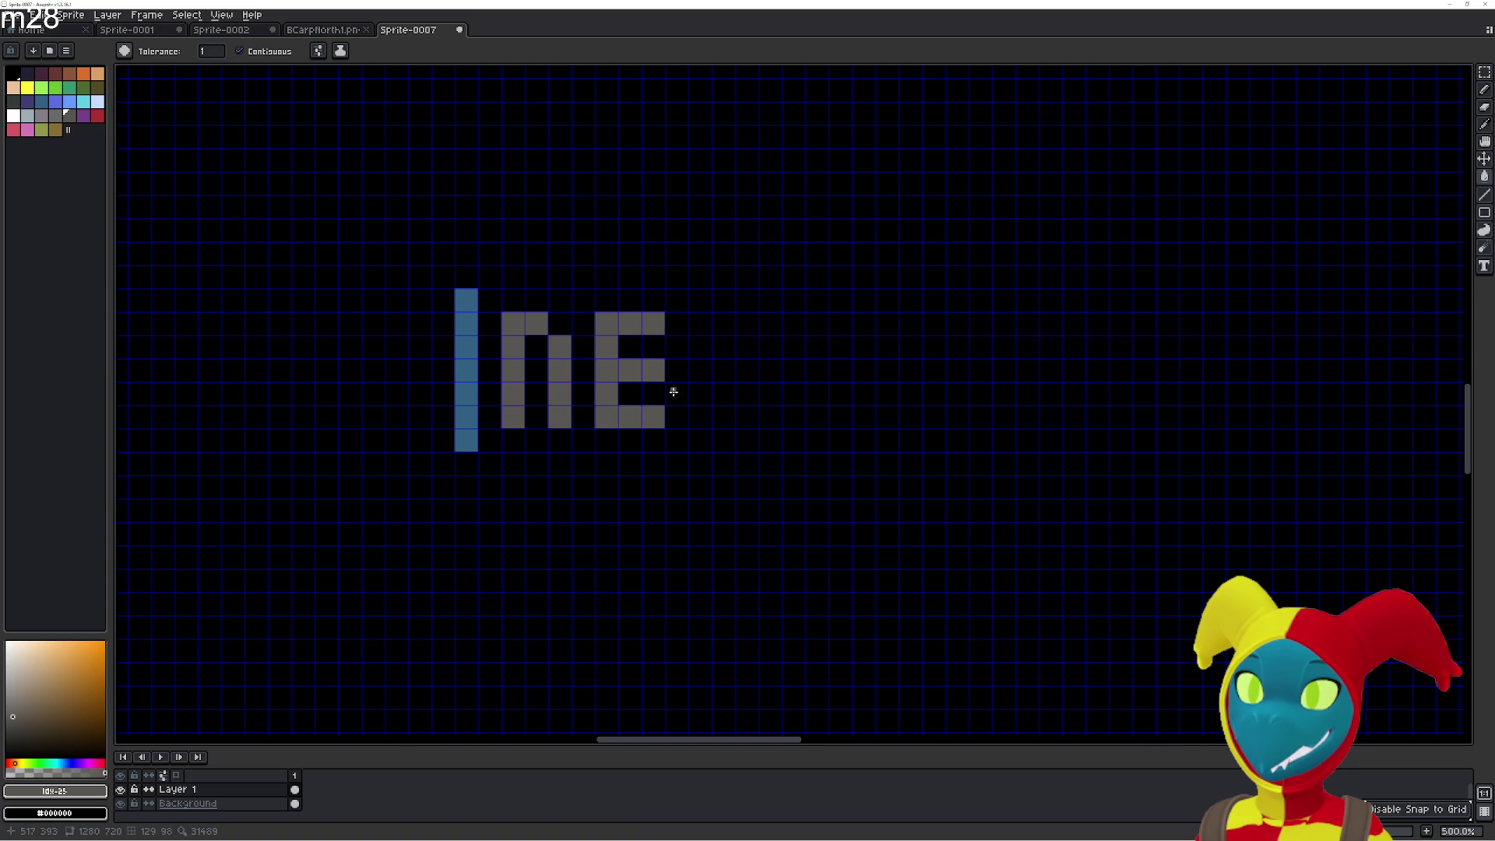
Draw the grey W after the E to complete 'NEW'.
{"action": "left_click_drag", "start_coordinate": [674, 392], "coordinate": [568, 401]}
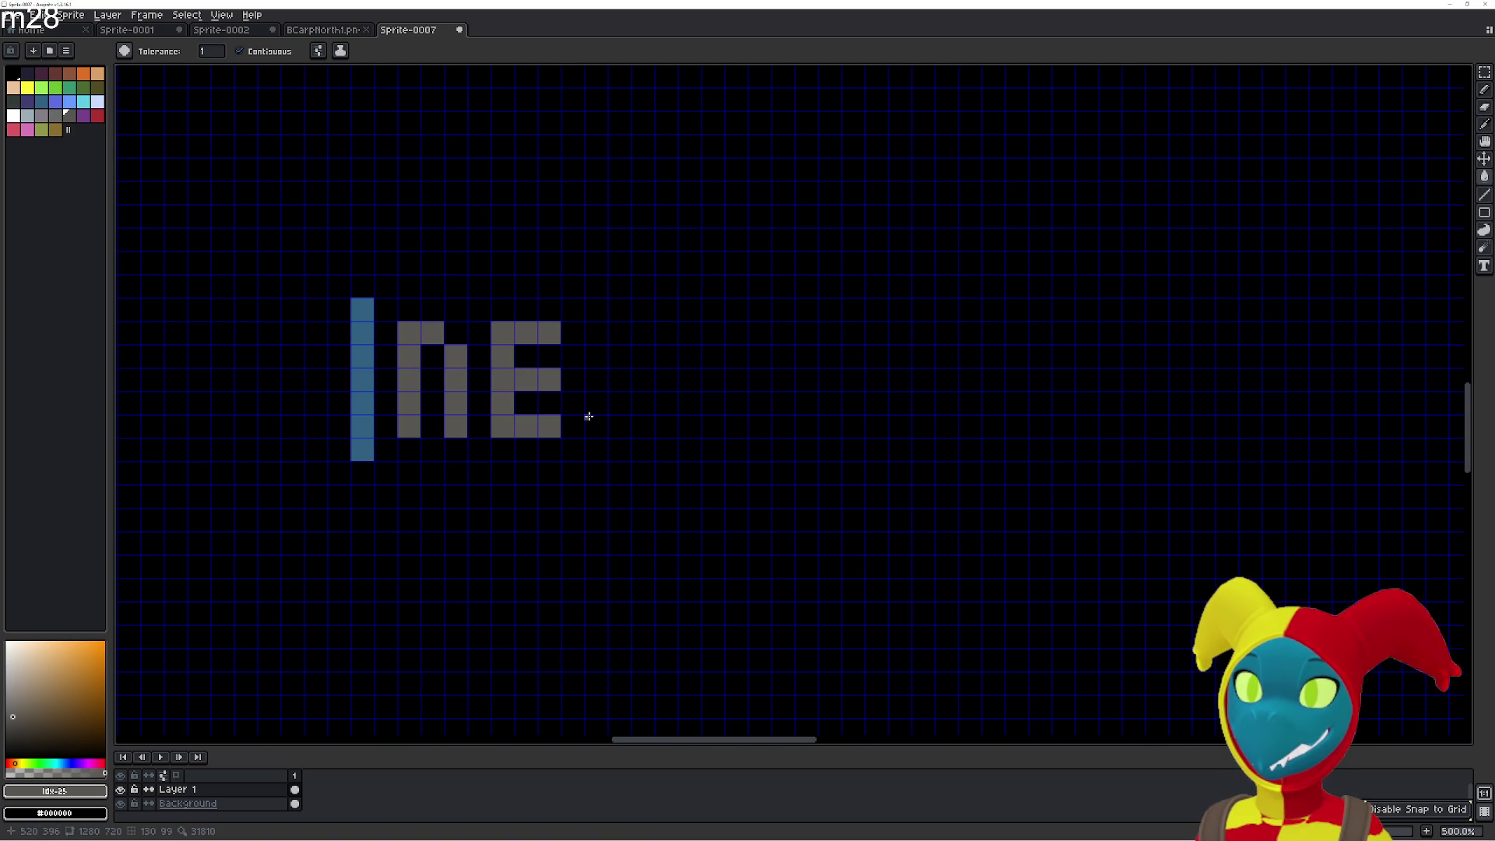
{"action": "left_click_drag", "start_coordinate": [596, 331], "coordinate": [602, 398]}
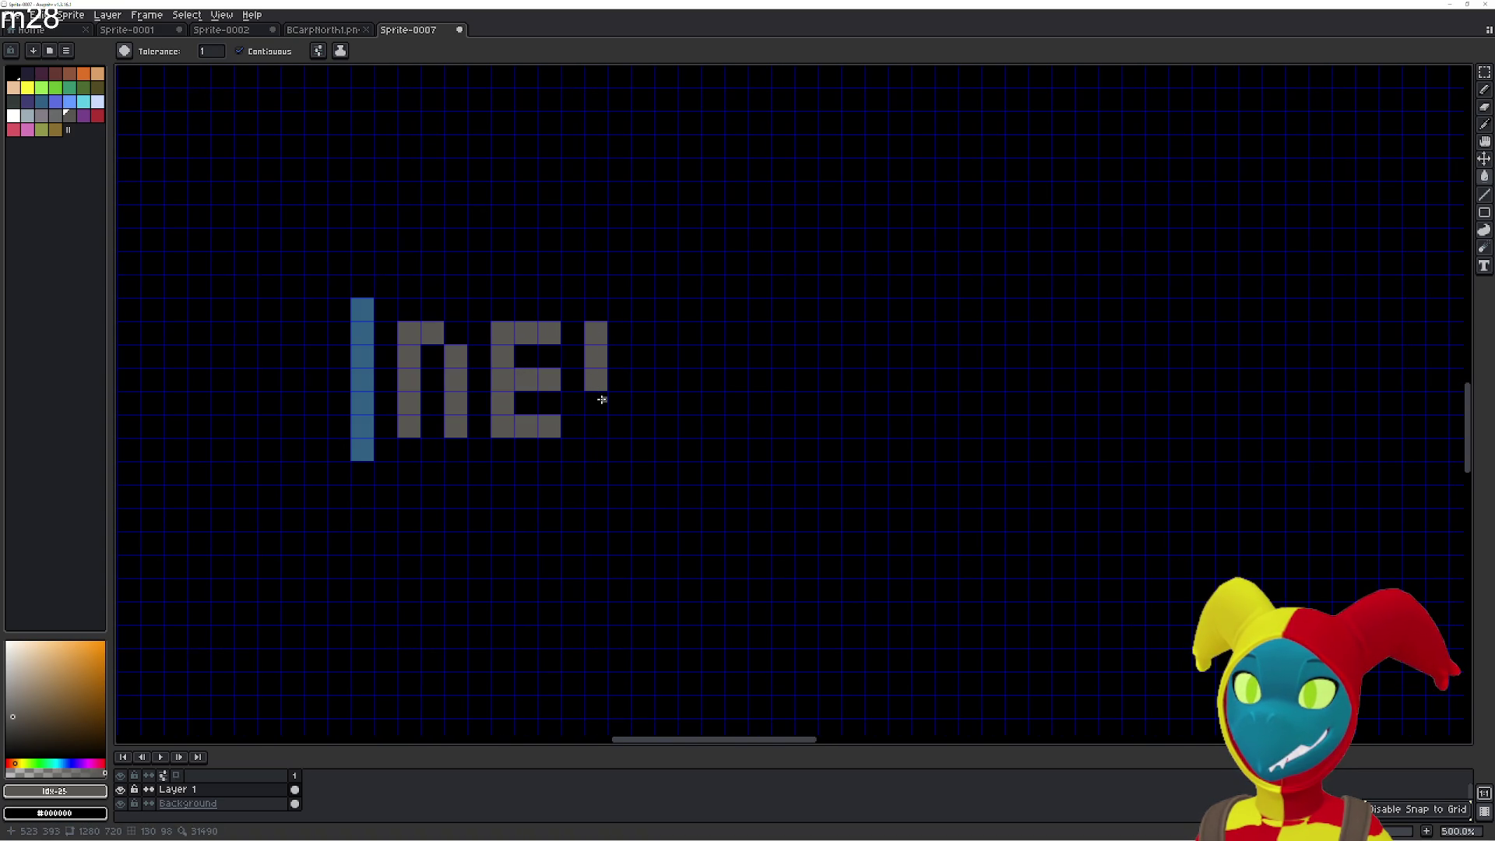
{"action": "left_click", "coordinate": [602, 404]}
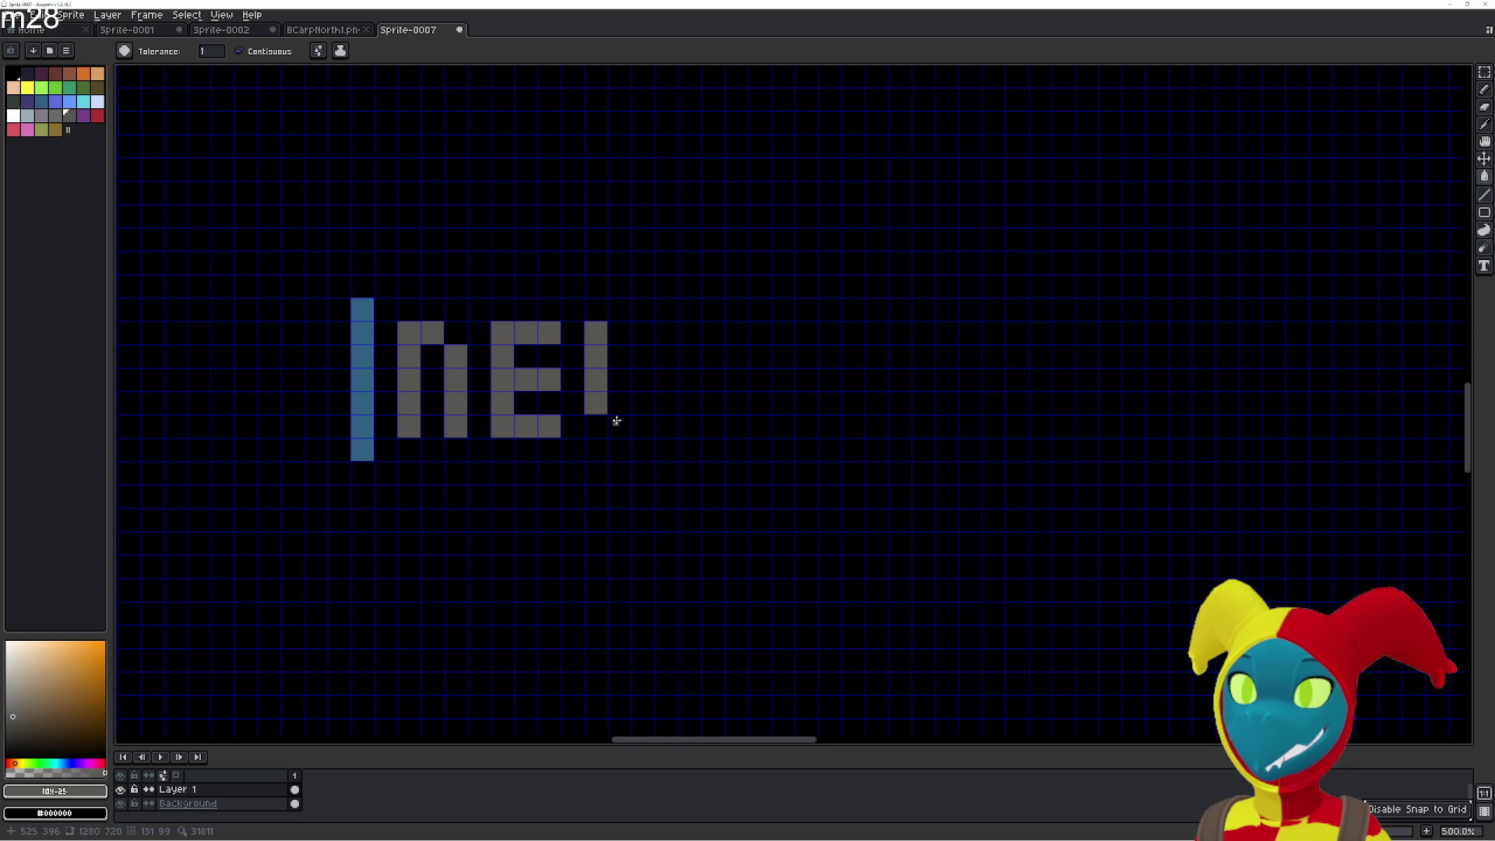
{"action": "left_click", "coordinate": [619, 421]}
{"action": "left_click", "coordinate": [642, 405]}
{"action": "mouse_move", "coordinate": [656, 421]}
{"action": "left_mouse_down"}
{"action": "mouse_move", "coordinate": [690, 401]}
{"action": "mouse_move", "coordinate": [688, 333]}
{"action": "mouse_move", "coordinate": [660, 500]}
{"action": "left_mouse_up"}
Undo the previous colour fill on the title art.
{"action": "scroll", "coordinate": [663, 382], "scroll_direction": "down", "scroll_amount": 3}
{"action": "scroll", "coordinate": [661, 500], "scroll_direction": "down", "scroll_amount": 2}
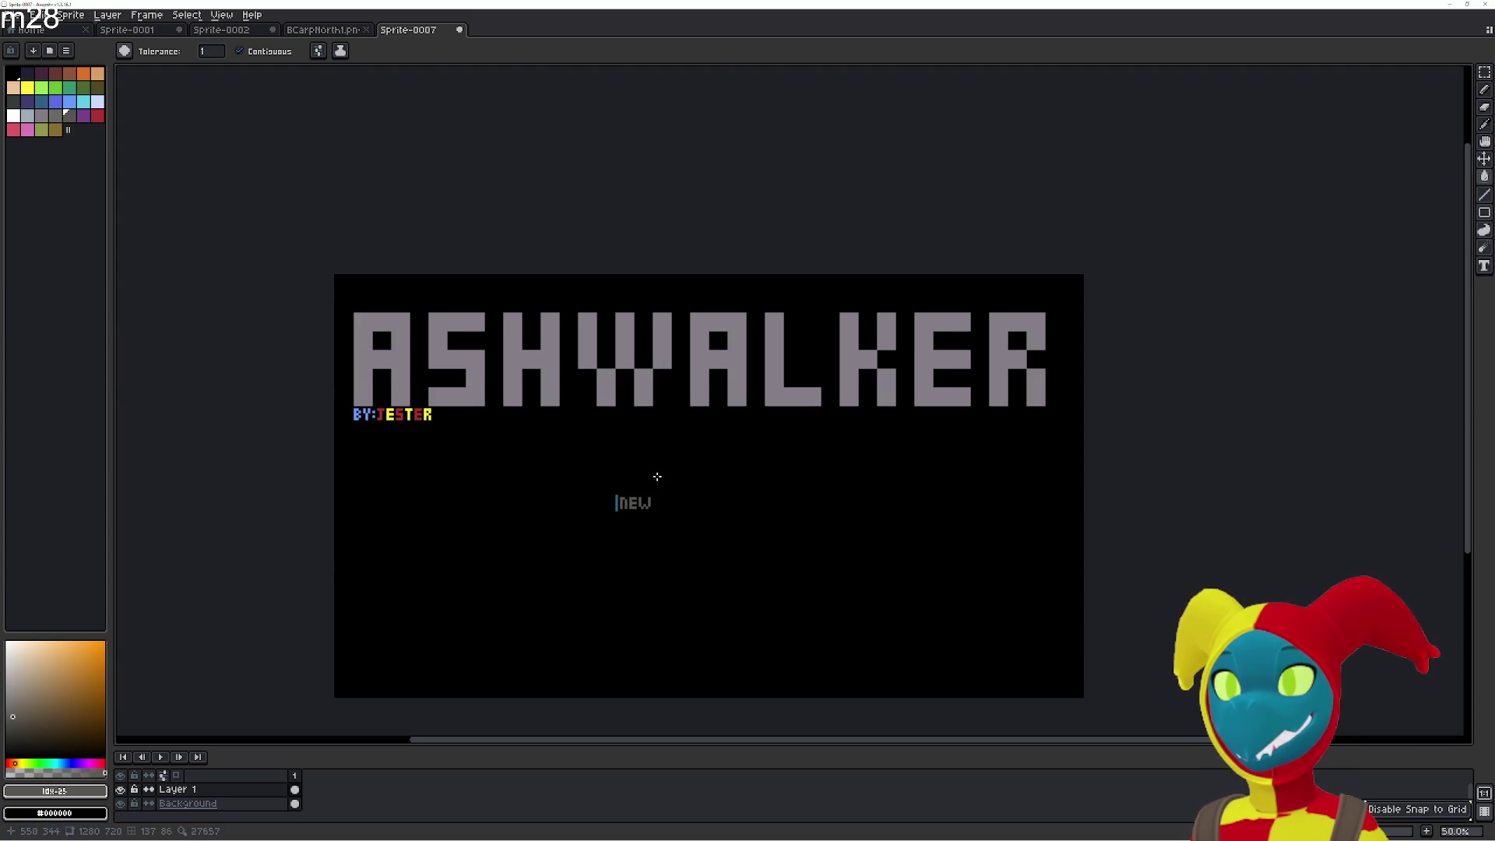
{"action": "scroll", "coordinate": [642, 534], "scroll_direction": "up", "scroll_amount": 2}
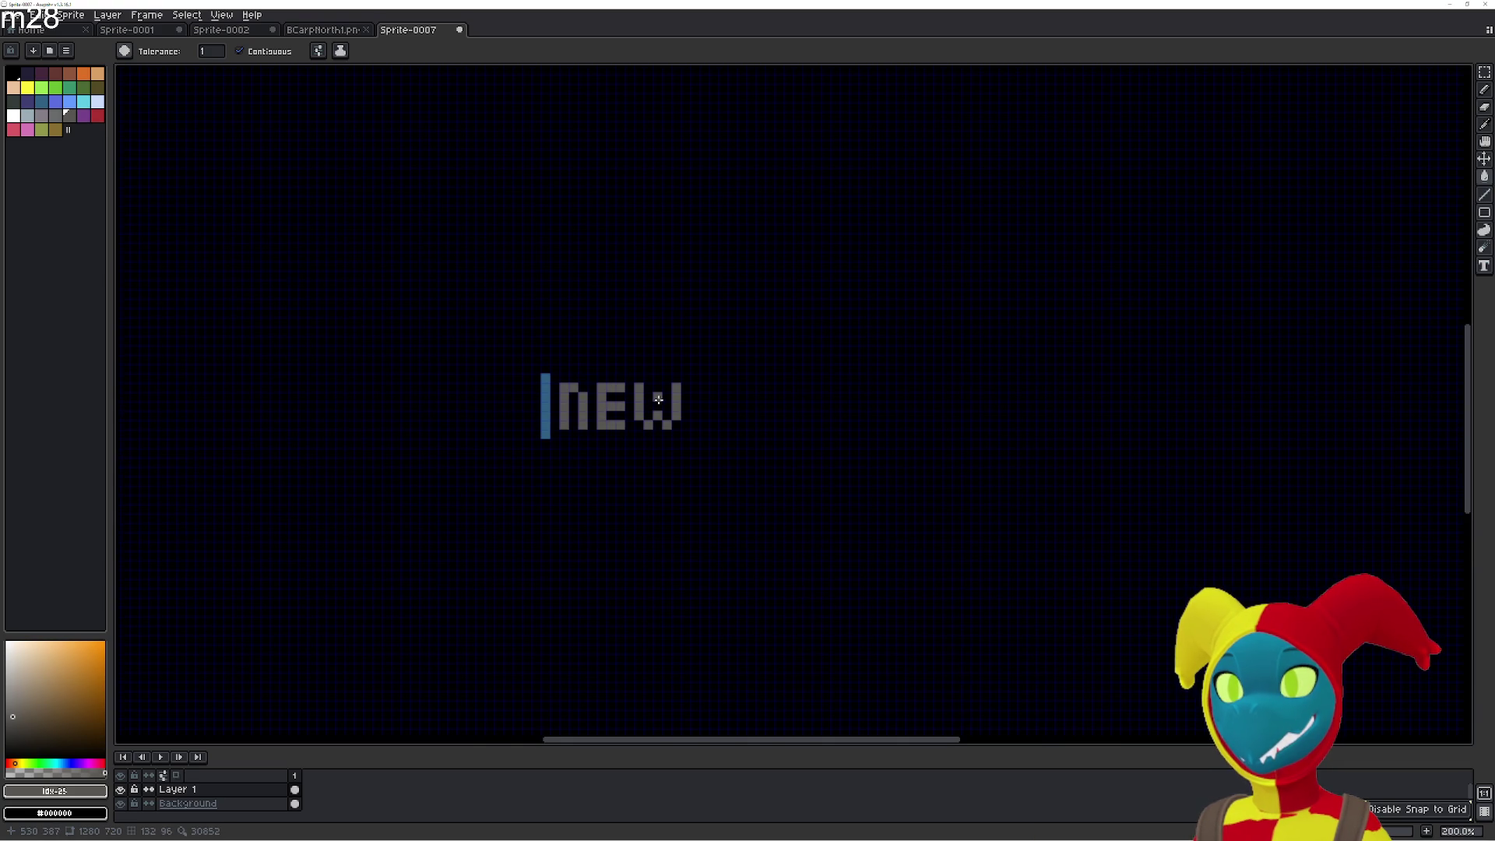
{"action": "key", "text": "ctrl+z"}
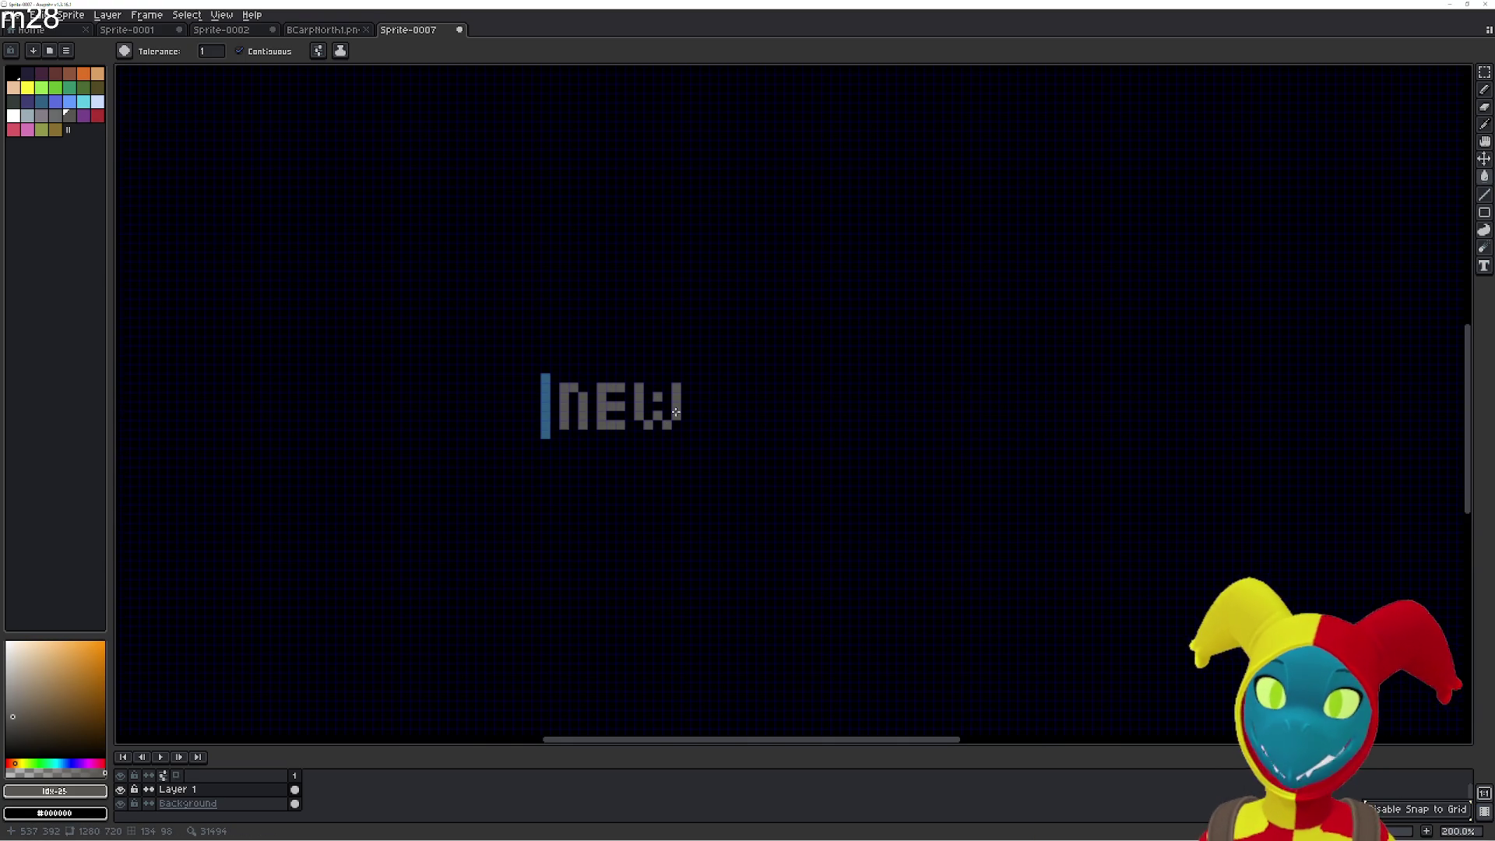
{"action": "key", "text": "v"}
{"action": "key", "text": "g"}
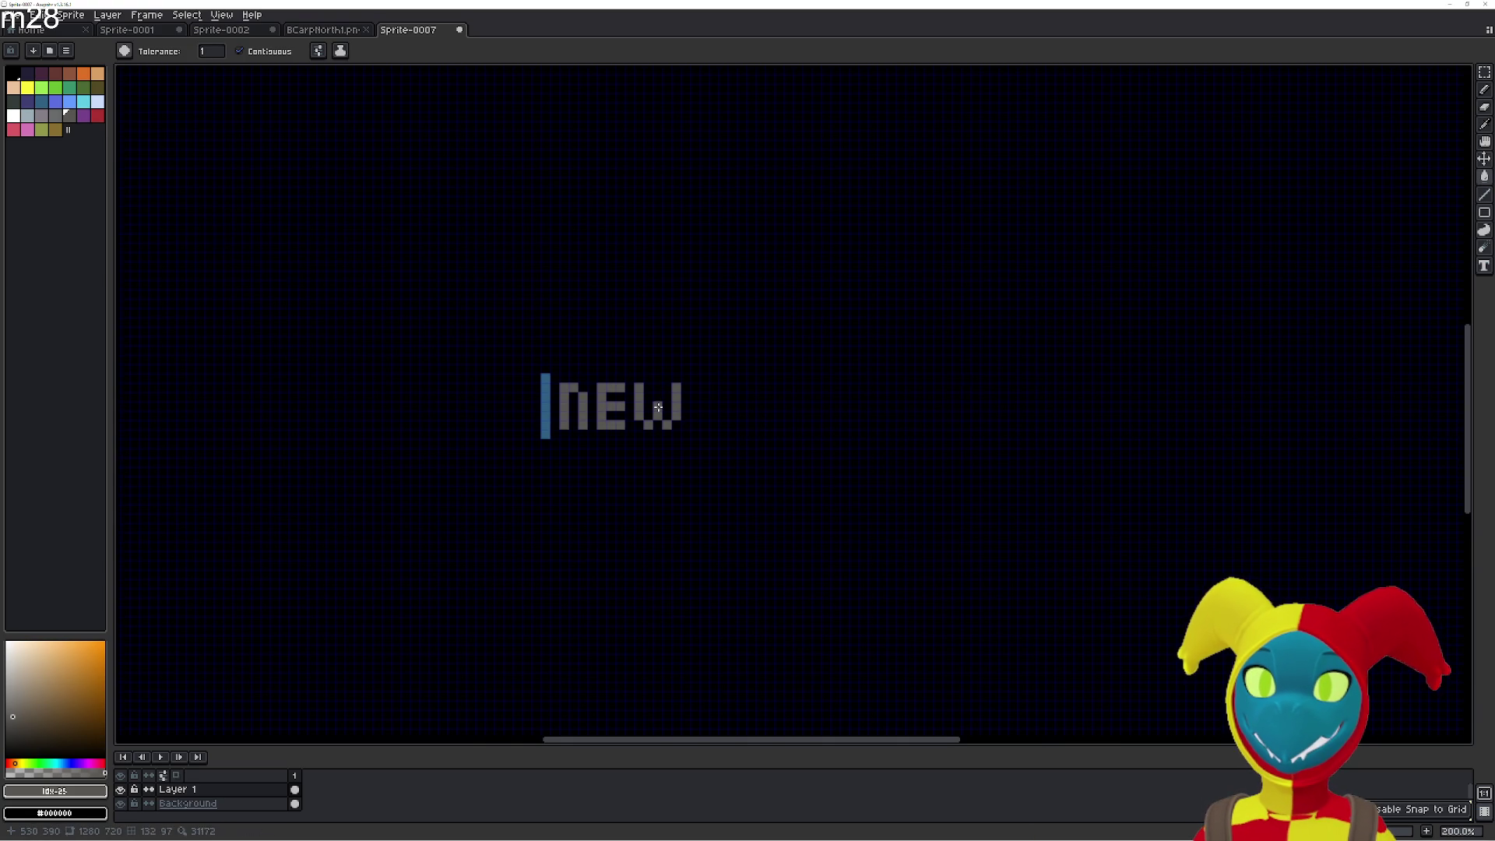
{"action": "scroll", "coordinate": [669, 430], "scroll_direction": "up", "scroll_amount": 2}
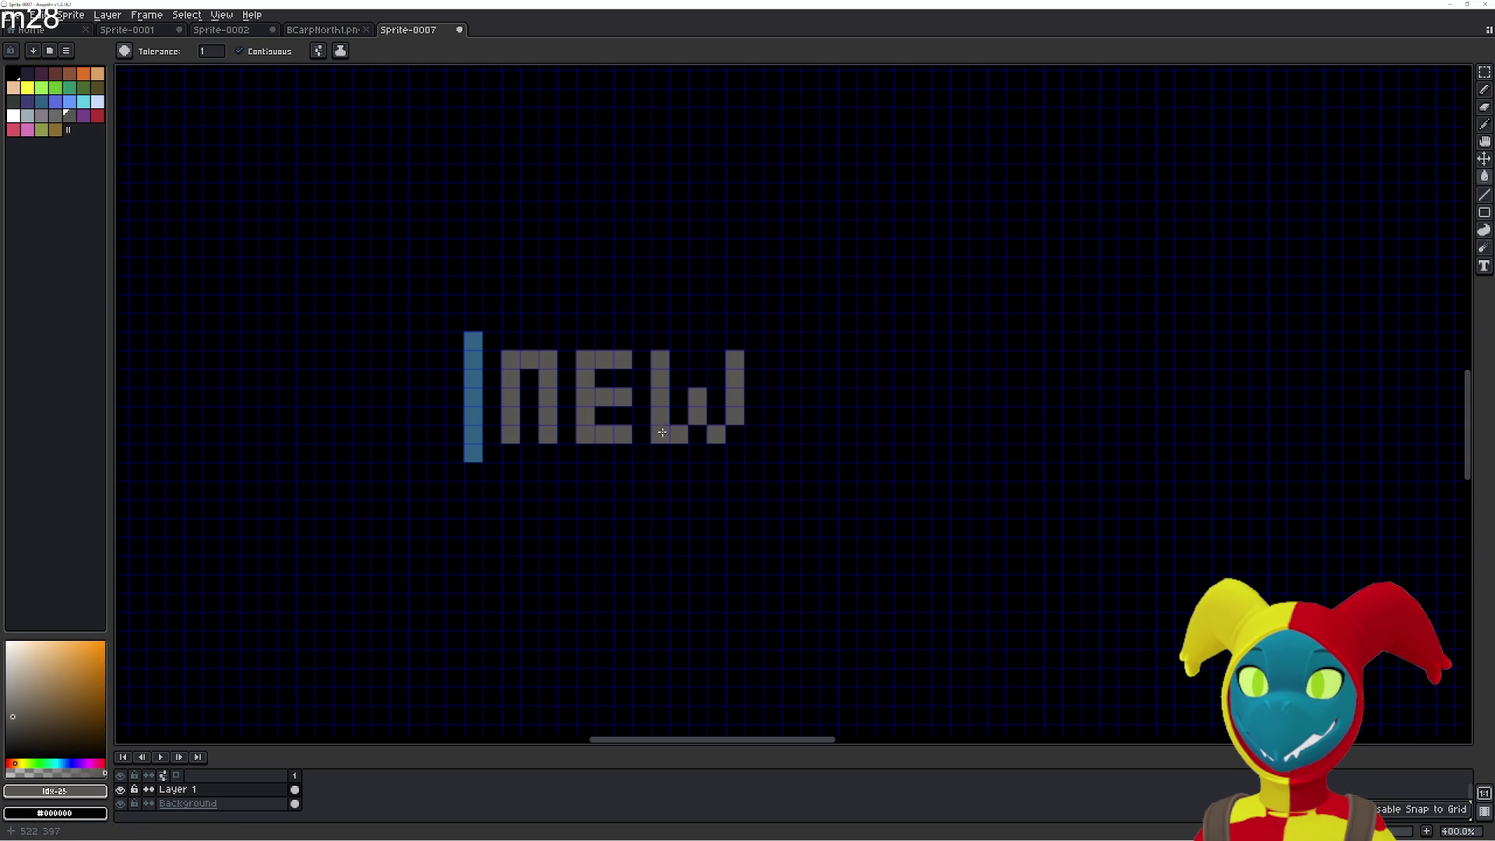
{"action": "key", "text": "v"}
{"action": "key", "text": "g"}
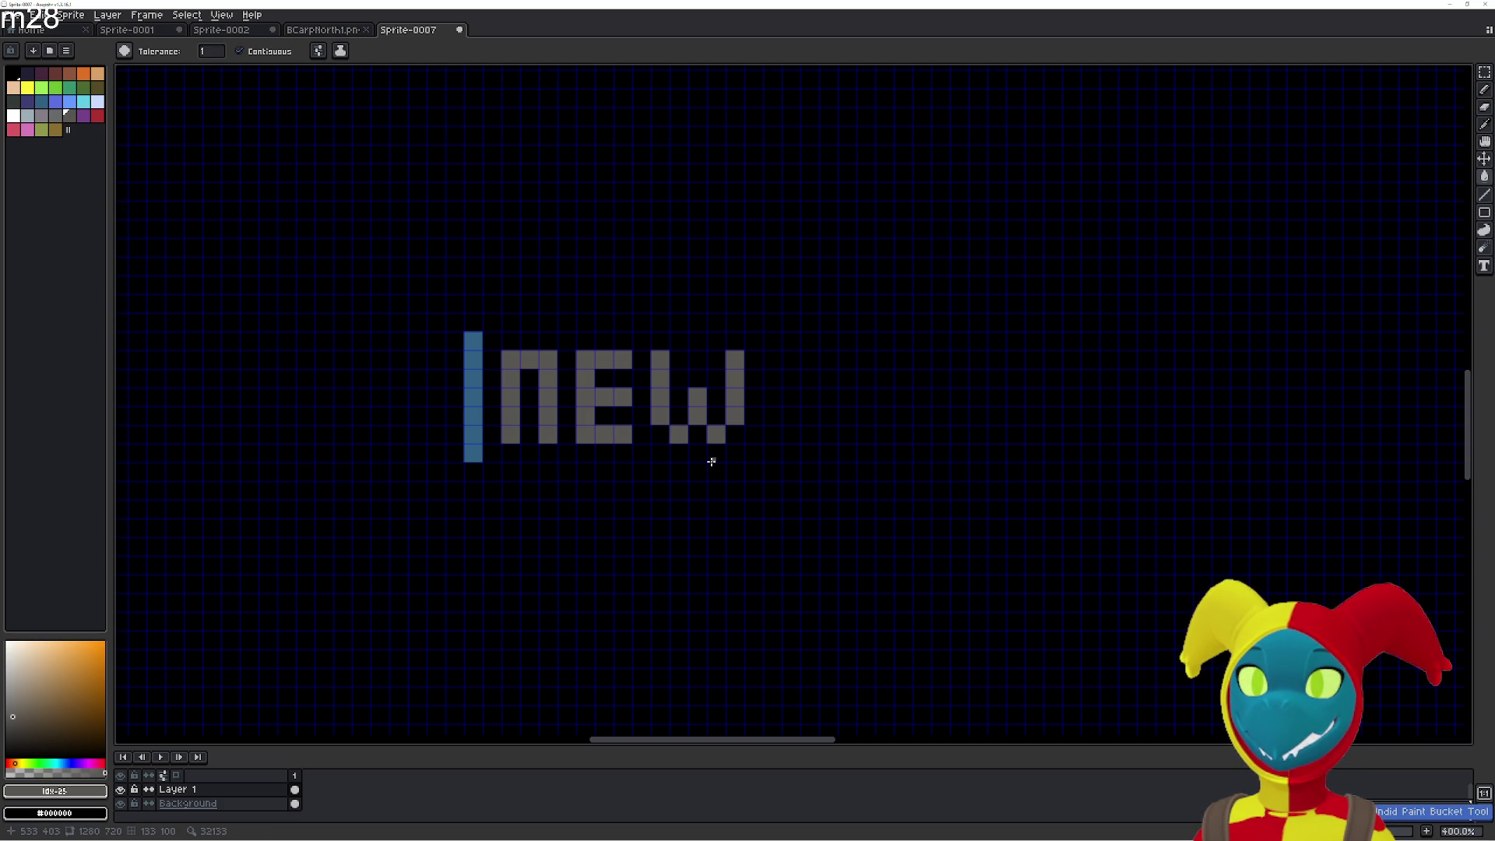
{"action": "key", "text": "shift+s"}
{"action": "scroll", "coordinate": [626, 463], "scroll_direction": "right", "scroll_amount": 3}
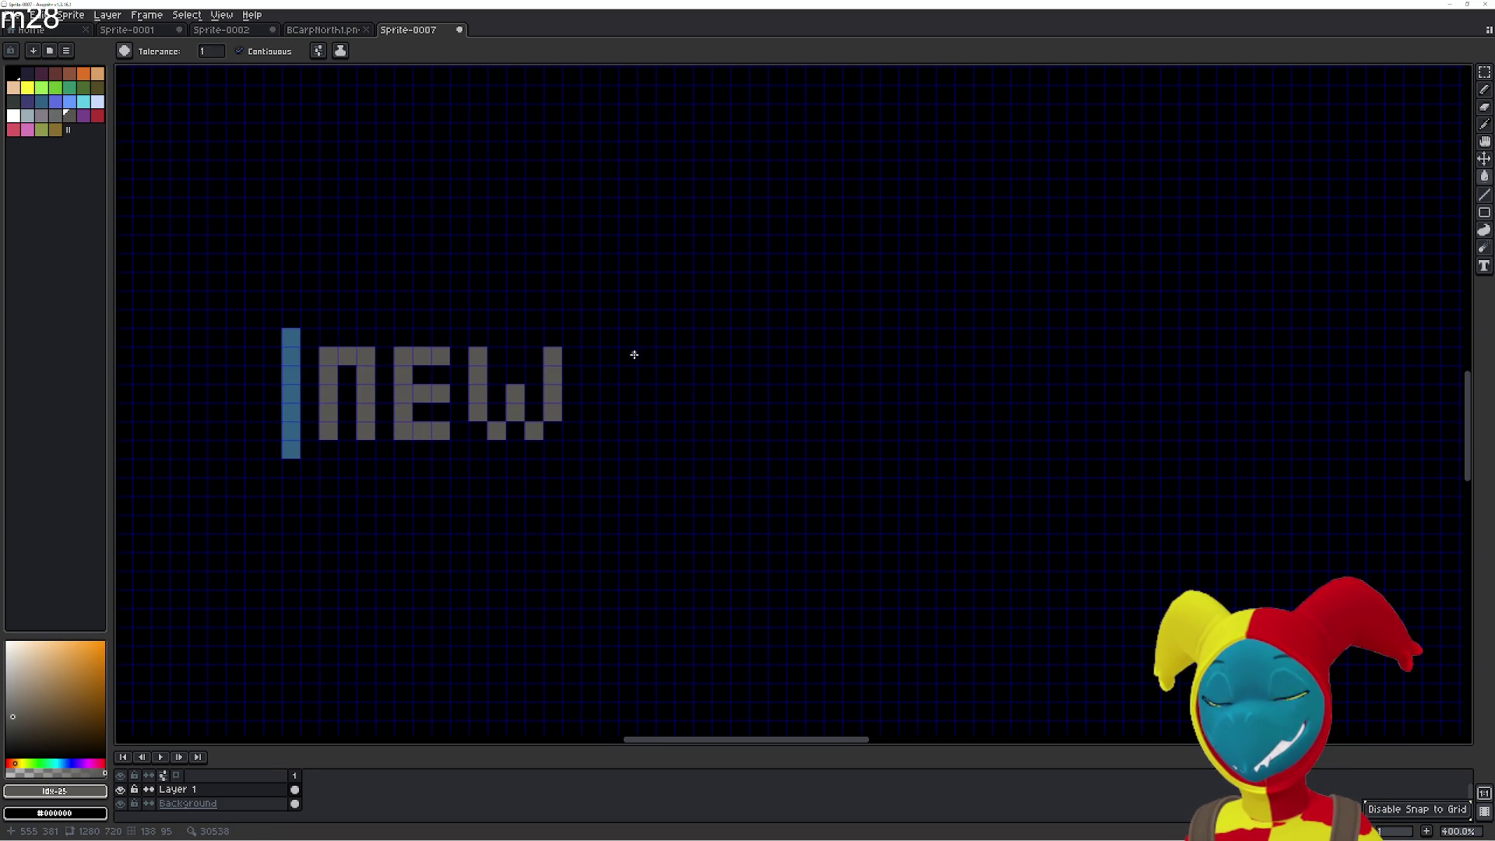
Draw a trial letter G to the right of NEW, then undo it.
{"action": "mouse_move", "coordinate": [632, 355]}
{"action": "left_mouse_down"}
{"action": "mouse_move", "coordinate": [609, 357]}
{"action": "mouse_move", "coordinate": [616, 428]}
{"action": "mouse_move", "coordinate": [656, 432]}
{"action": "mouse_move", "coordinate": [666, 389]}
{"action": "mouse_move", "coordinate": [647, 392]}
{"action": "left_mouse_up"}
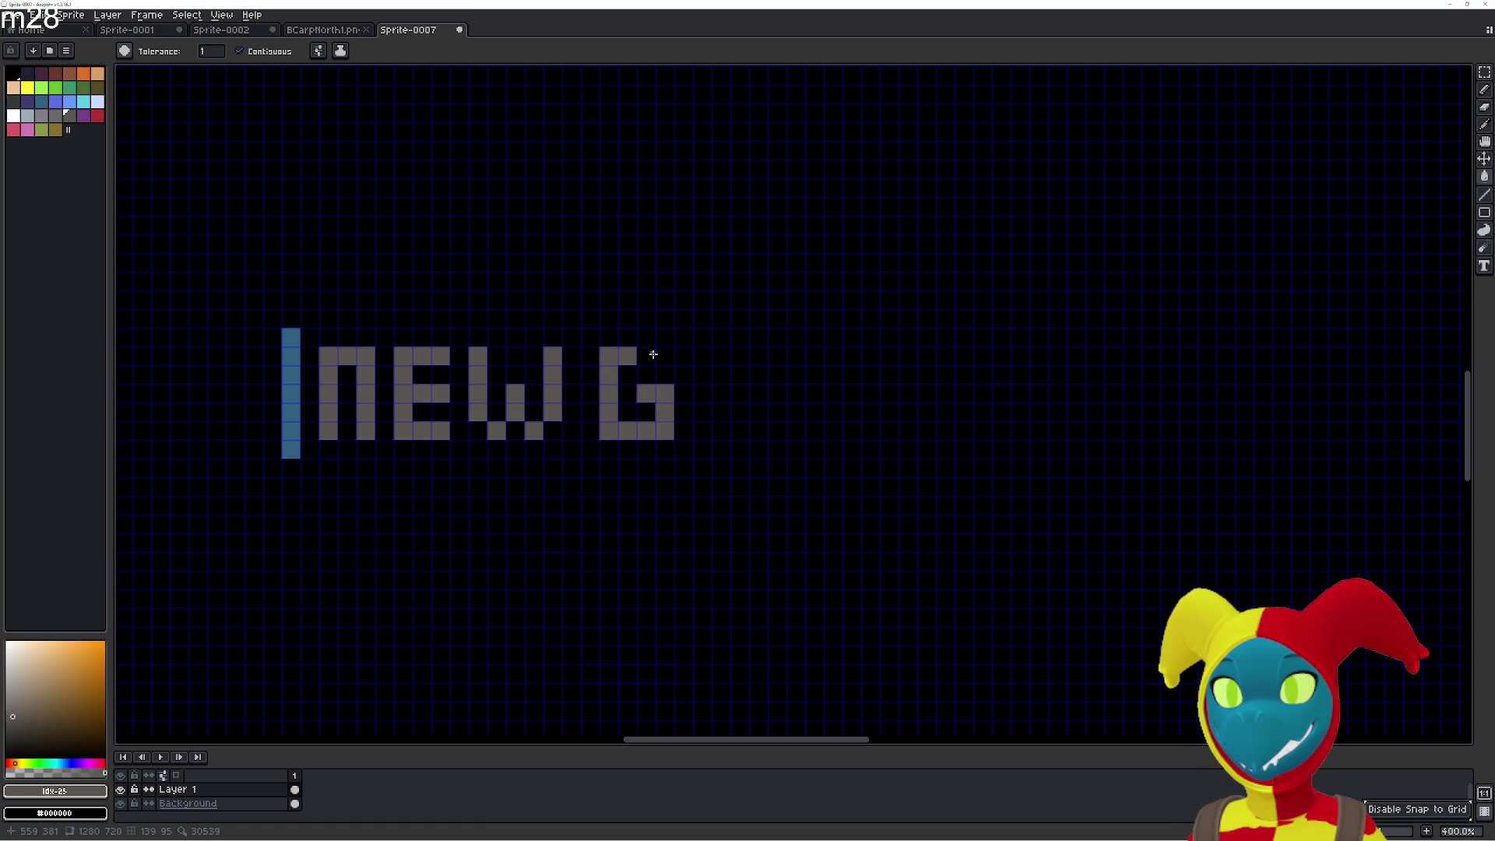
{"action": "left_click", "coordinate": [652, 354]}
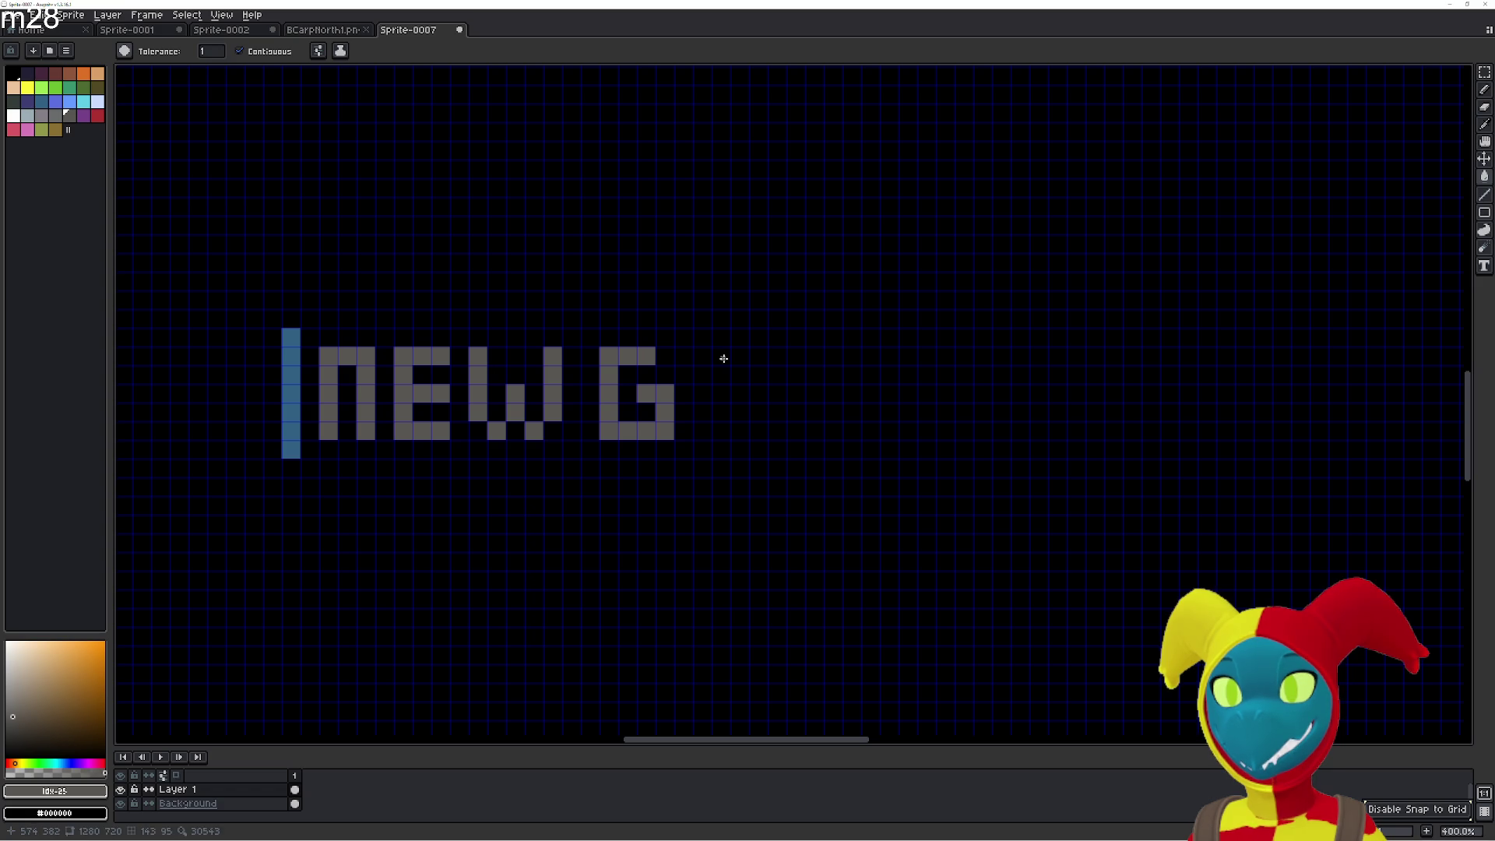
{"action": "scroll", "coordinate": [724, 358], "scroll_direction": "down", "scroll_amount": 2}
{"action": "scroll", "coordinate": [739, 384], "scroll_direction": "up", "scroll_amount": 2}
{"action": "key", "text": "ctrl+z"}
{"action": "key", "text": "ctrl+z"}
{"action": "key", "text": "ctrl+z"}
{"action": "key", "text": "ctrl+z"}
{"action": "key", "text": "ctrl+z"}
{"action": "key", "text": "ctrl+z"}
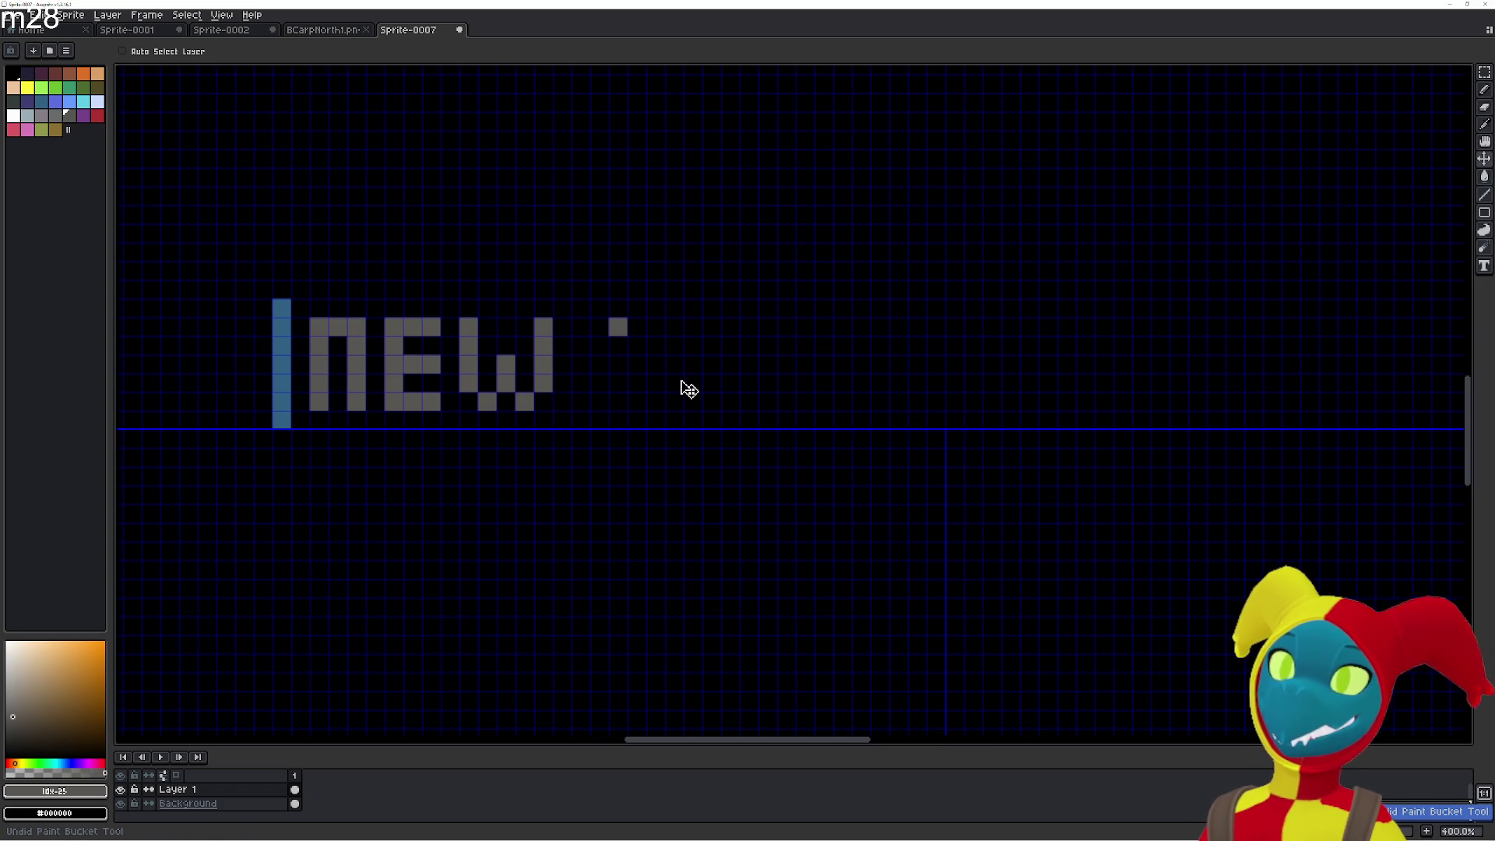
{"action": "key", "text": "g"}
{"action": "scroll", "coordinate": [547, 387], "scroll_direction": "up", "scroll_amount": 1}
Eyedrop the left bar's blue and paint blue border lines around the NEW lettering.
{"action": "key", "text": "i"}
{"action": "left_click", "coordinate": [519, 349]}
{"action": "key", "text": "g"}
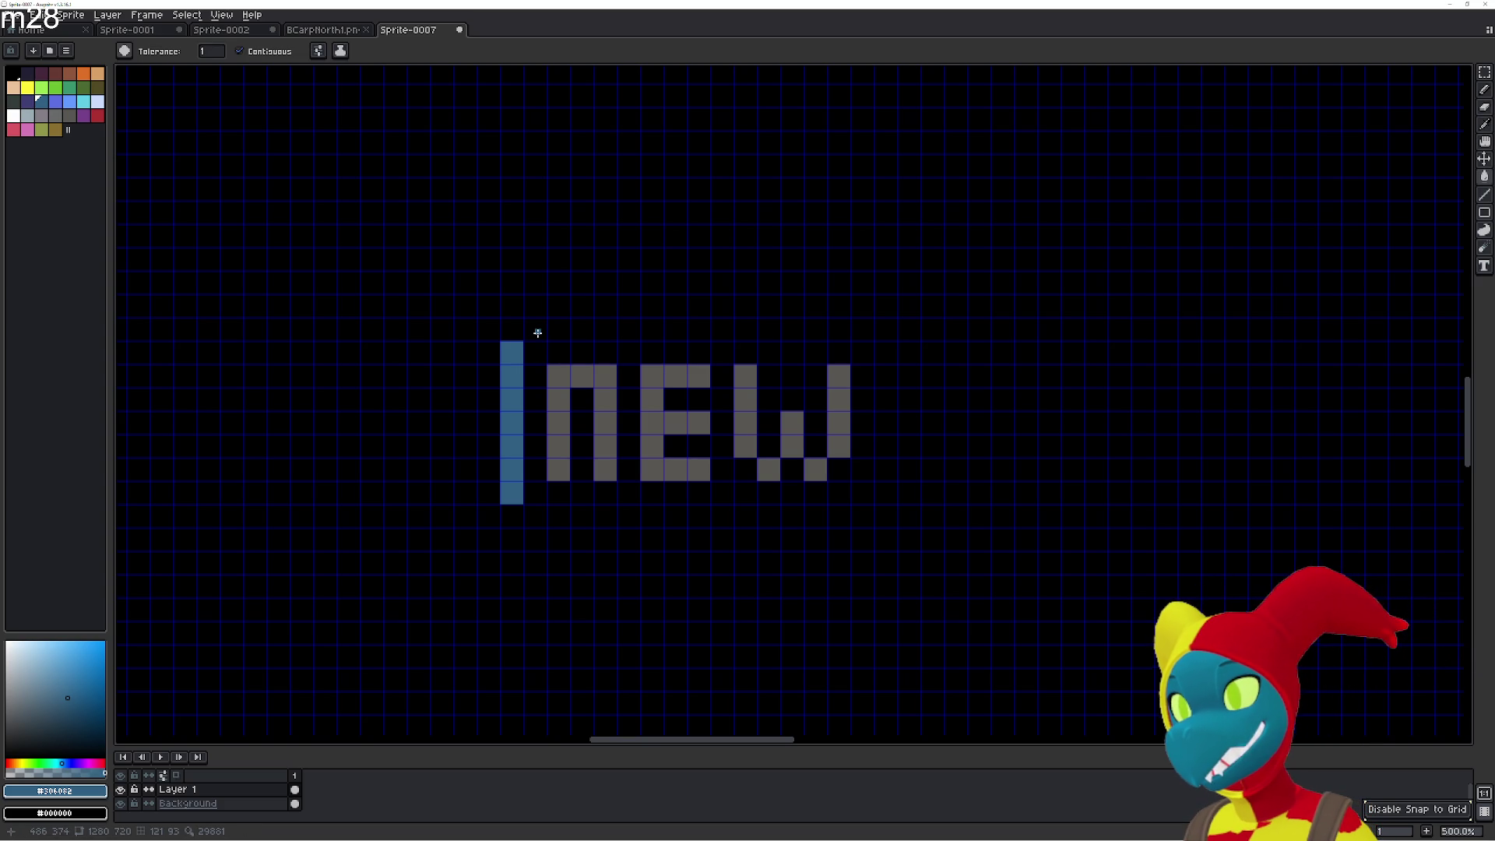
{"action": "mouse_move", "coordinate": [537, 334]}
{"action": "left_mouse_down"}
{"action": "mouse_move", "coordinate": [842, 330]}
{"action": "mouse_move", "coordinate": [885, 378]}
{"action": "mouse_move", "coordinate": [885, 355]}
{"action": "mouse_move", "coordinate": [894, 471]}
{"action": "mouse_move", "coordinate": [893, 487]}
{"action": "mouse_move", "coordinate": [824, 515]}
{"action": "mouse_move", "coordinate": [533, 513]}
{"action": "left_mouse_up"}
{"action": "scroll", "coordinate": [901, 500], "scroll_direction": "down", "scroll_amount": 4}
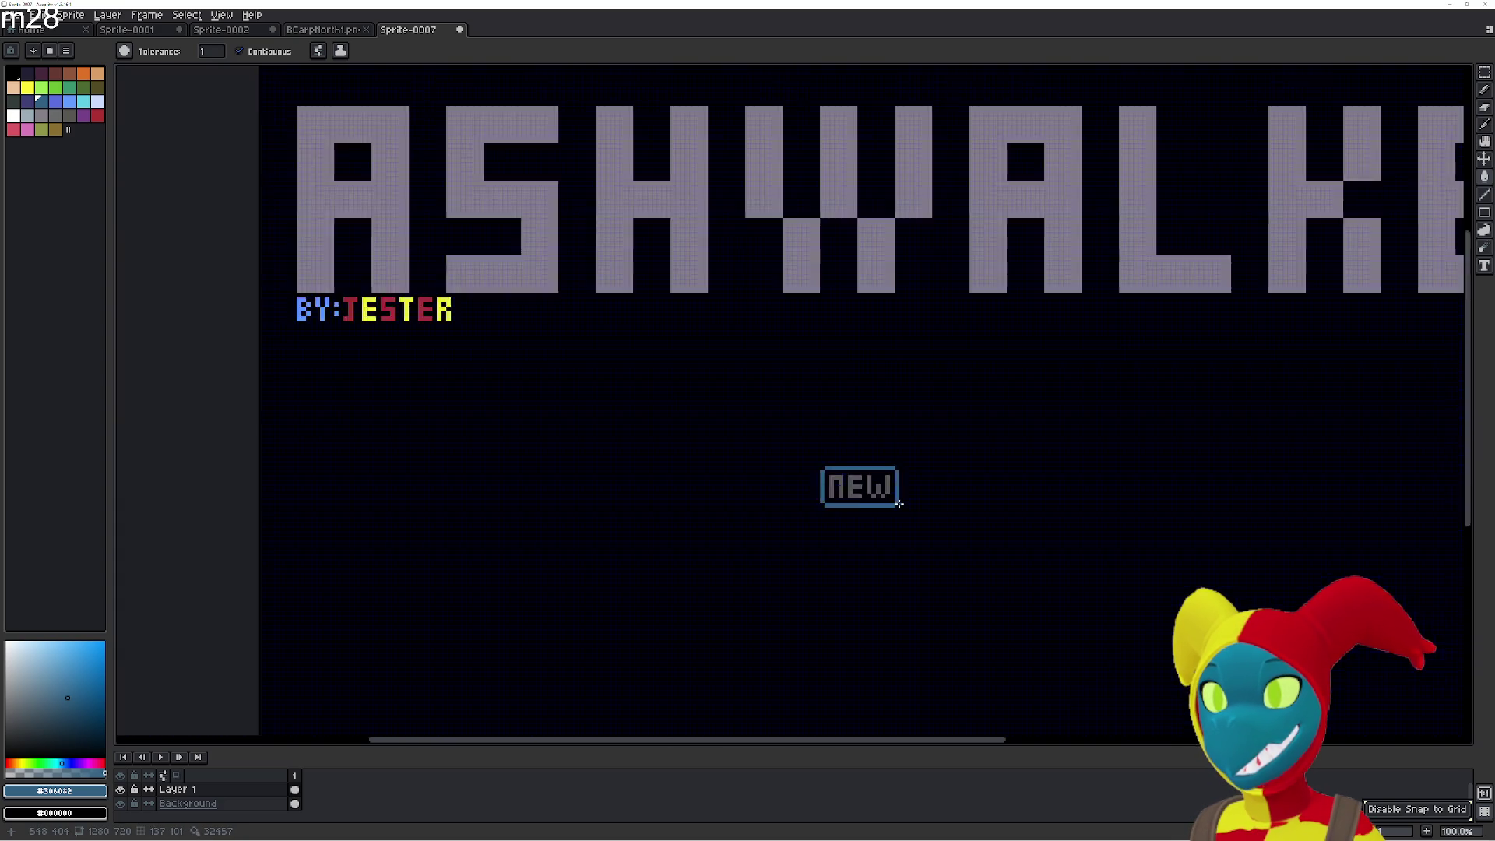
{"action": "scroll", "coordinate": [872, 502], "scroll_direction": "up", "scroll_amount": 3}
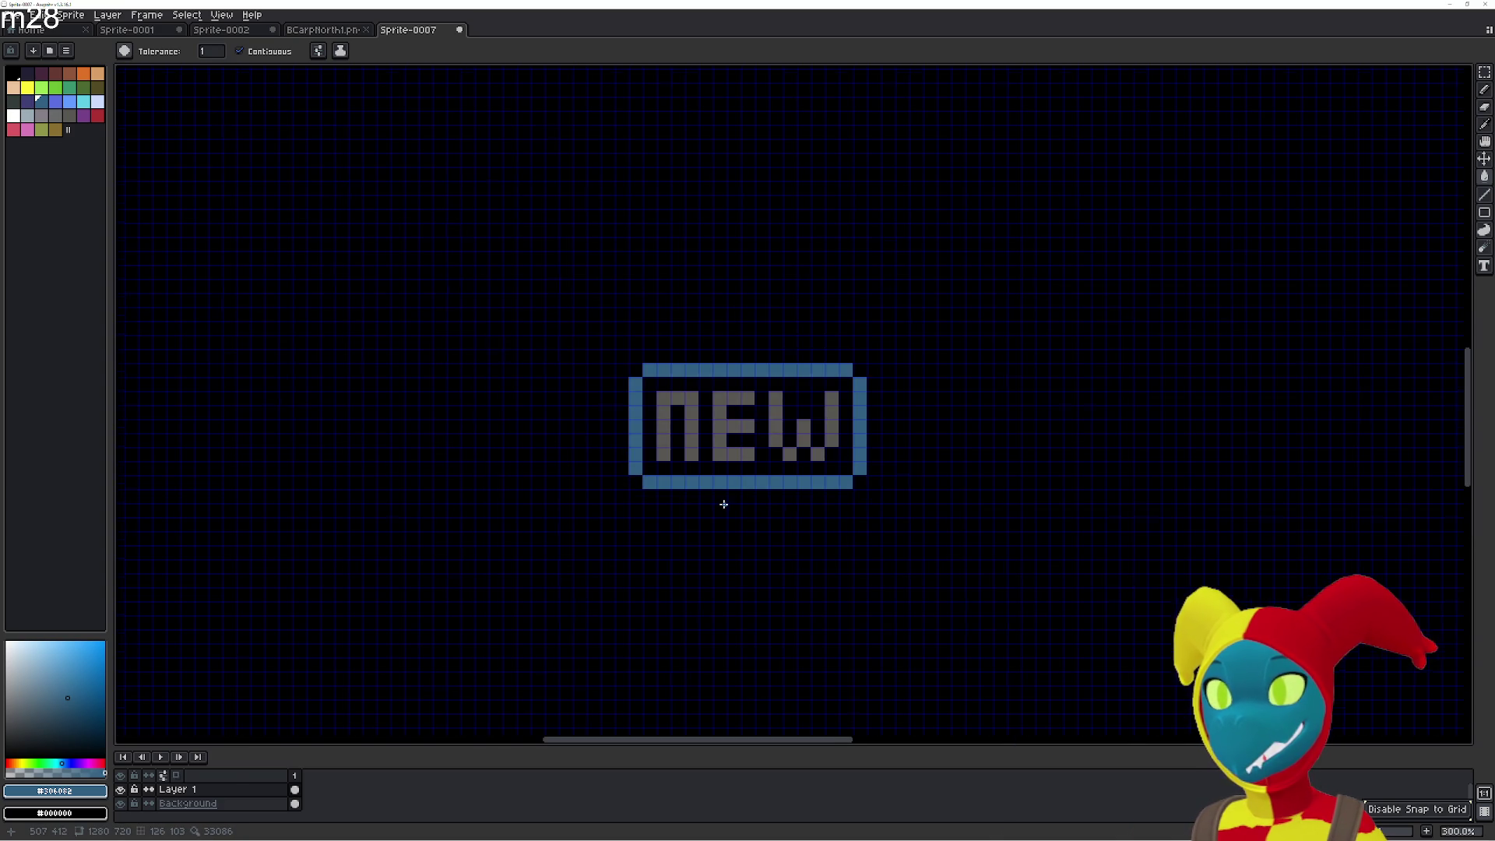
{"action": "scroll", "coordinate": [688, 454], "scroll_direction": "up", "scroll_amount": 1}
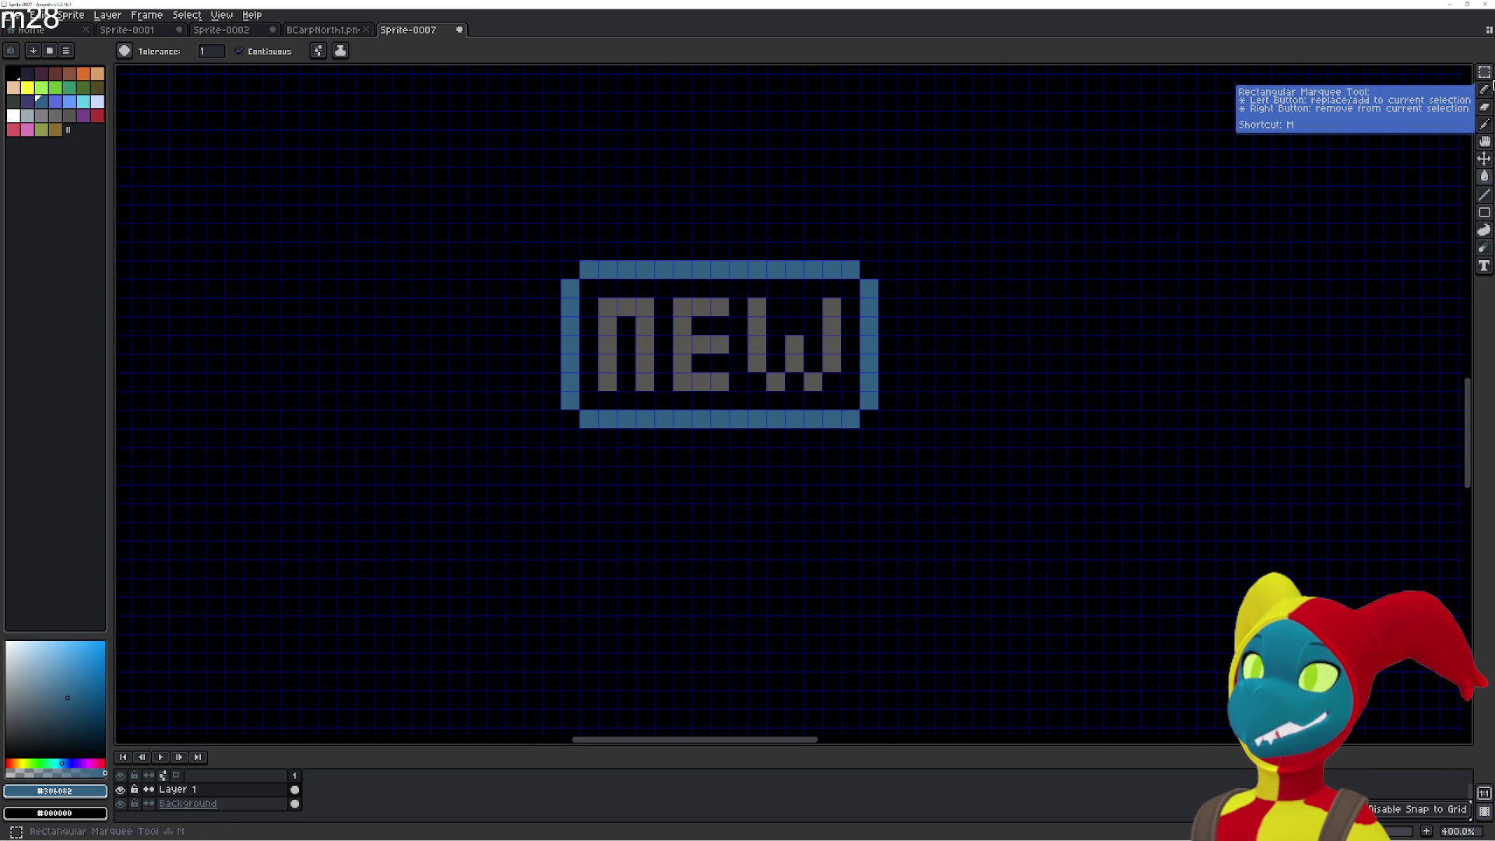
{"action": "left_click", "coordinate": [1484, 72]}
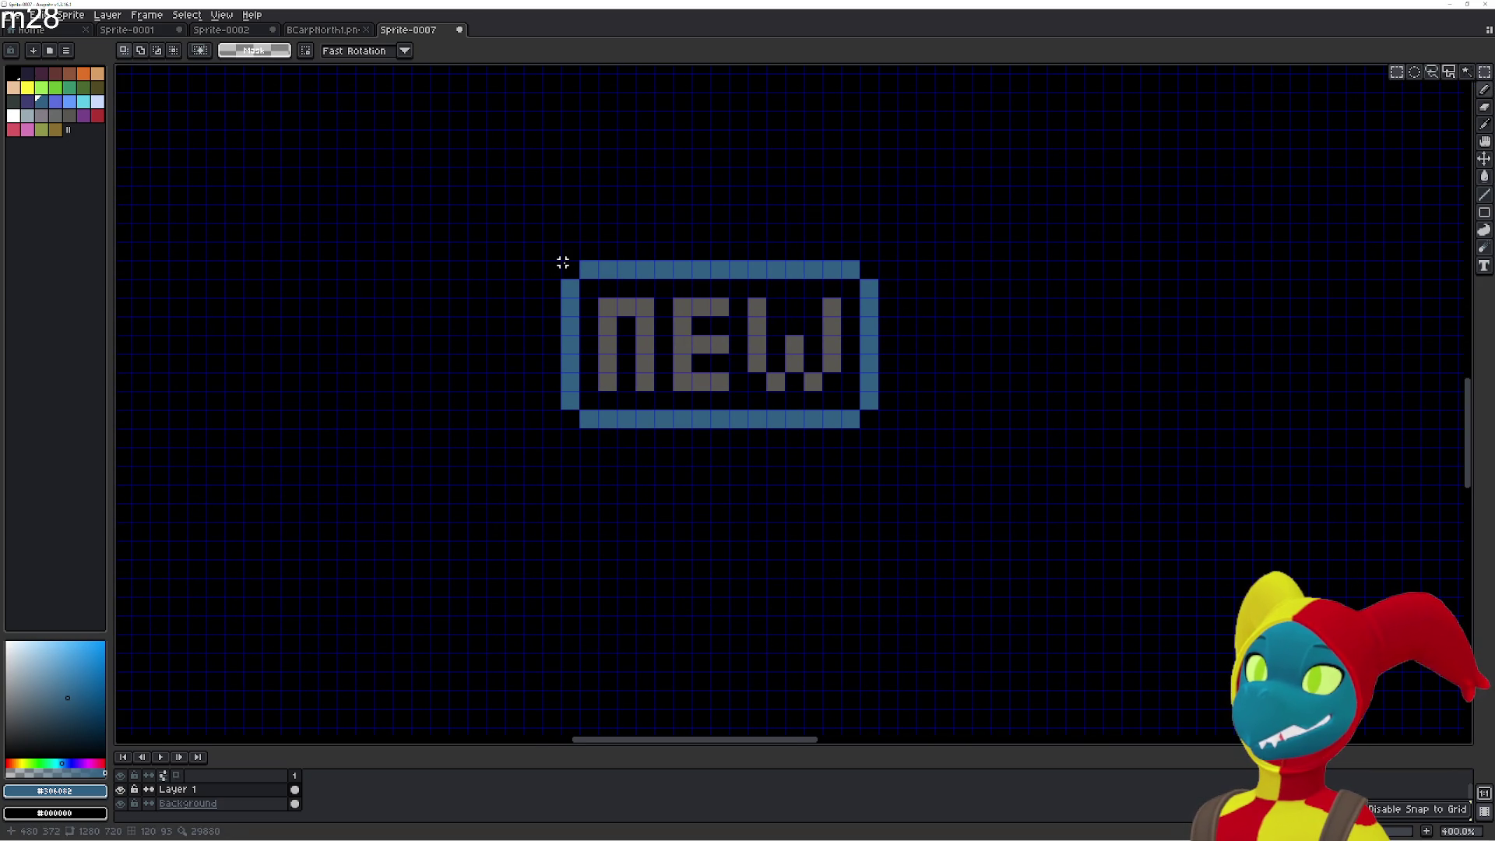
Select the boxed NEW button, drag a copy directly beneath it, and deselect.
{"action": "left_click_drag", "start_coordinate": [562, 263], "coordinate": [881, 430]}
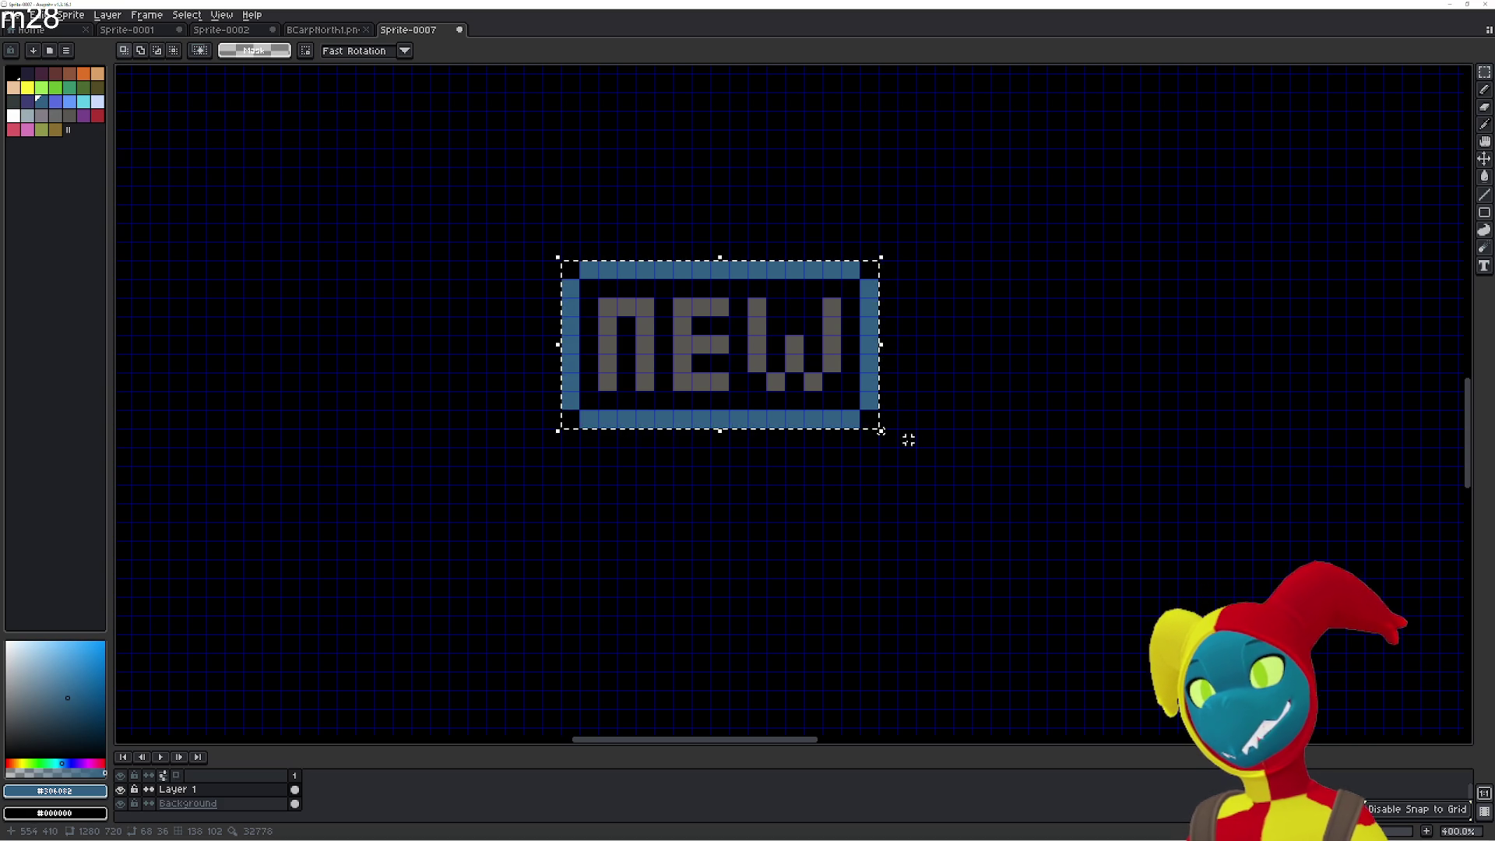
{"action": "left_click", "coordinate": [867, 459]}
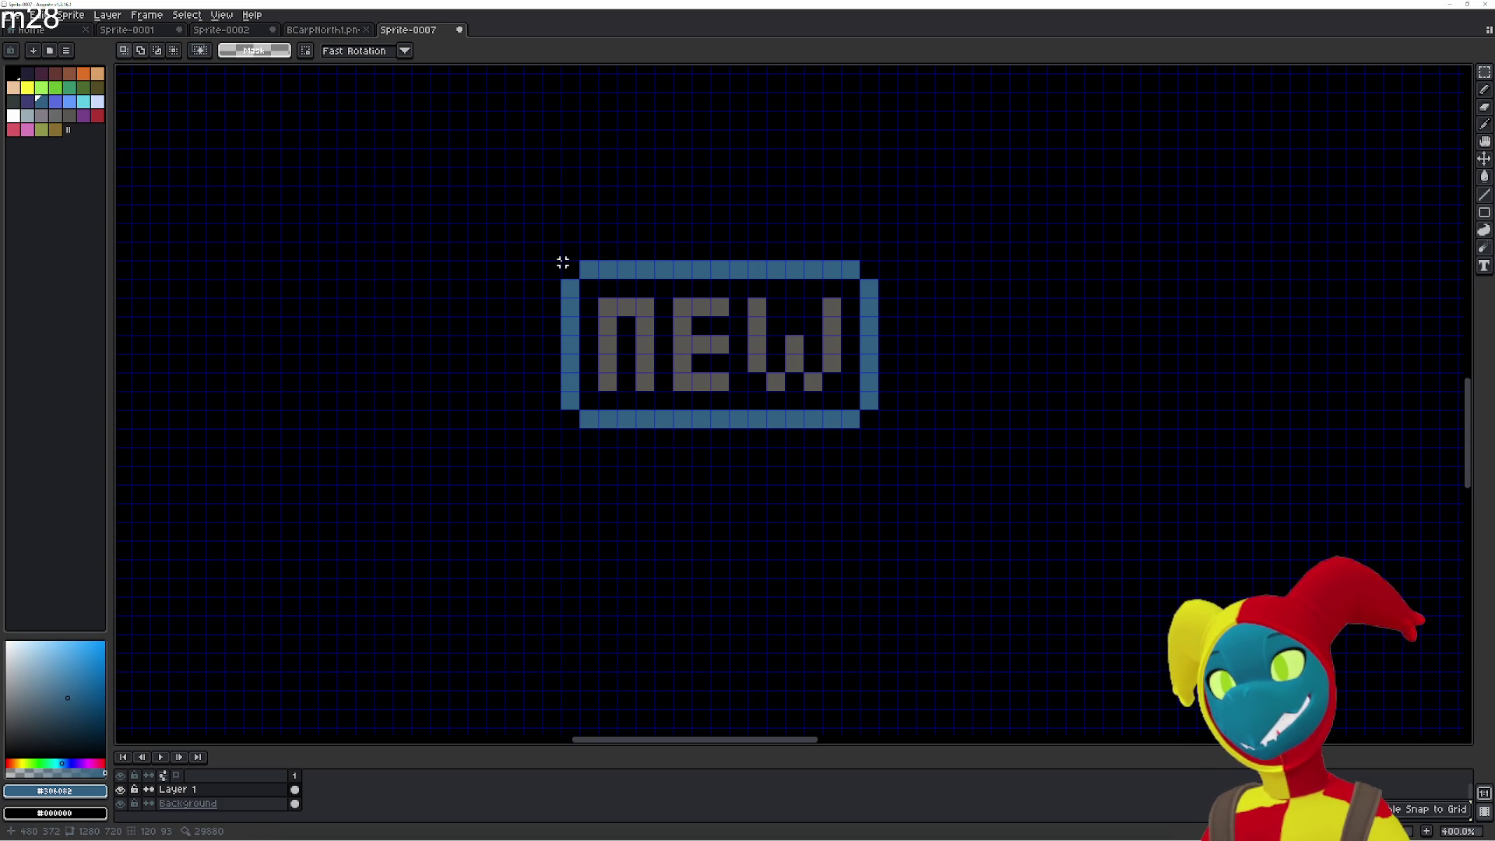
{"action": "left_click_drag", "start_coordinate": [562, 263], "coordinate": [881, 430]}
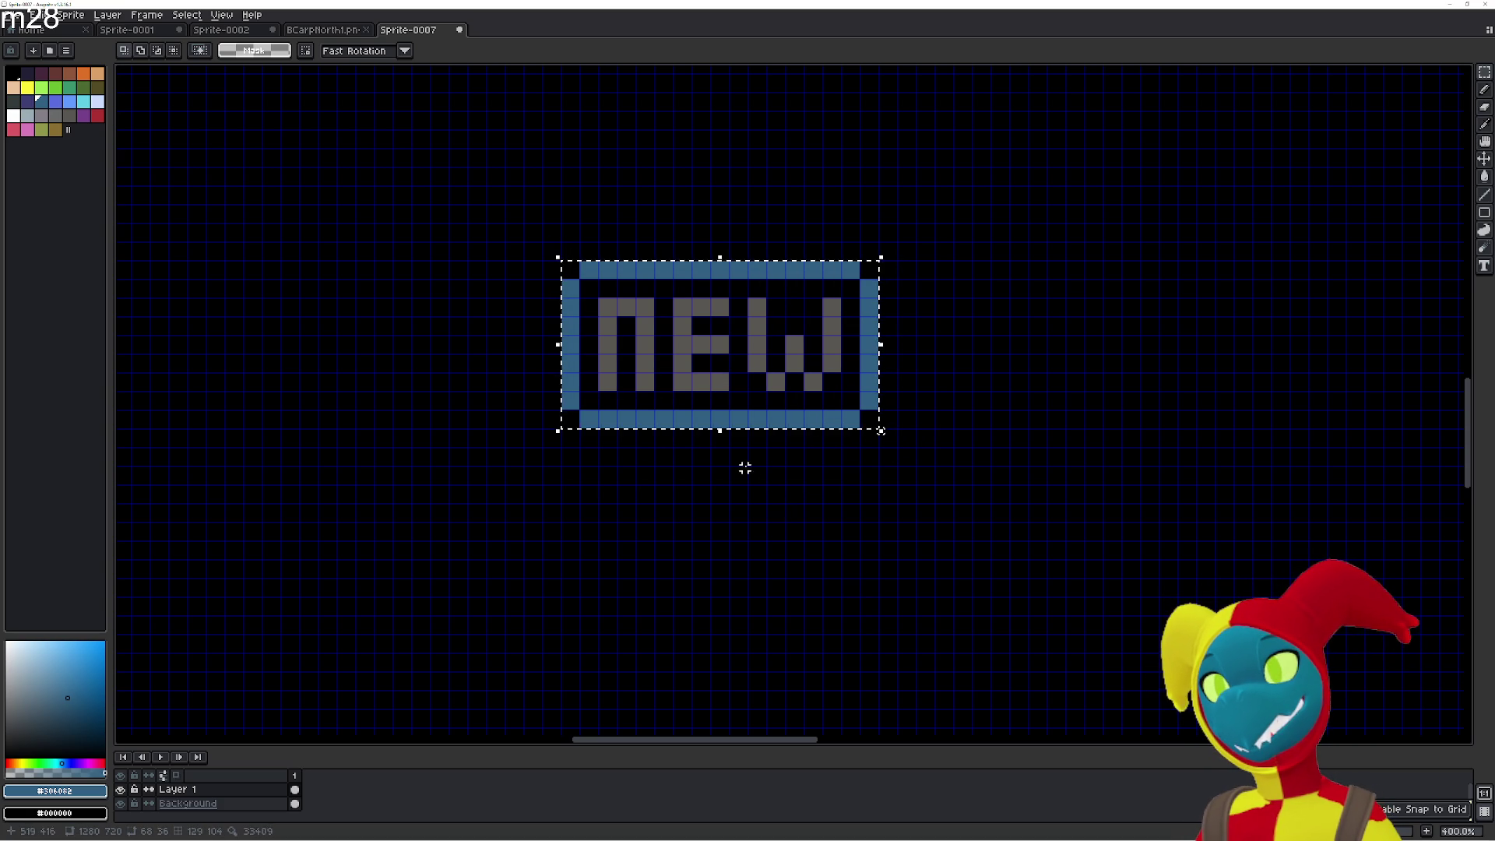
{"action": "key", "text": "ctrl+t"}
{"action": "left_click_drag", "start_coordinate": [670, 389], "coordinate": [670, 574]}
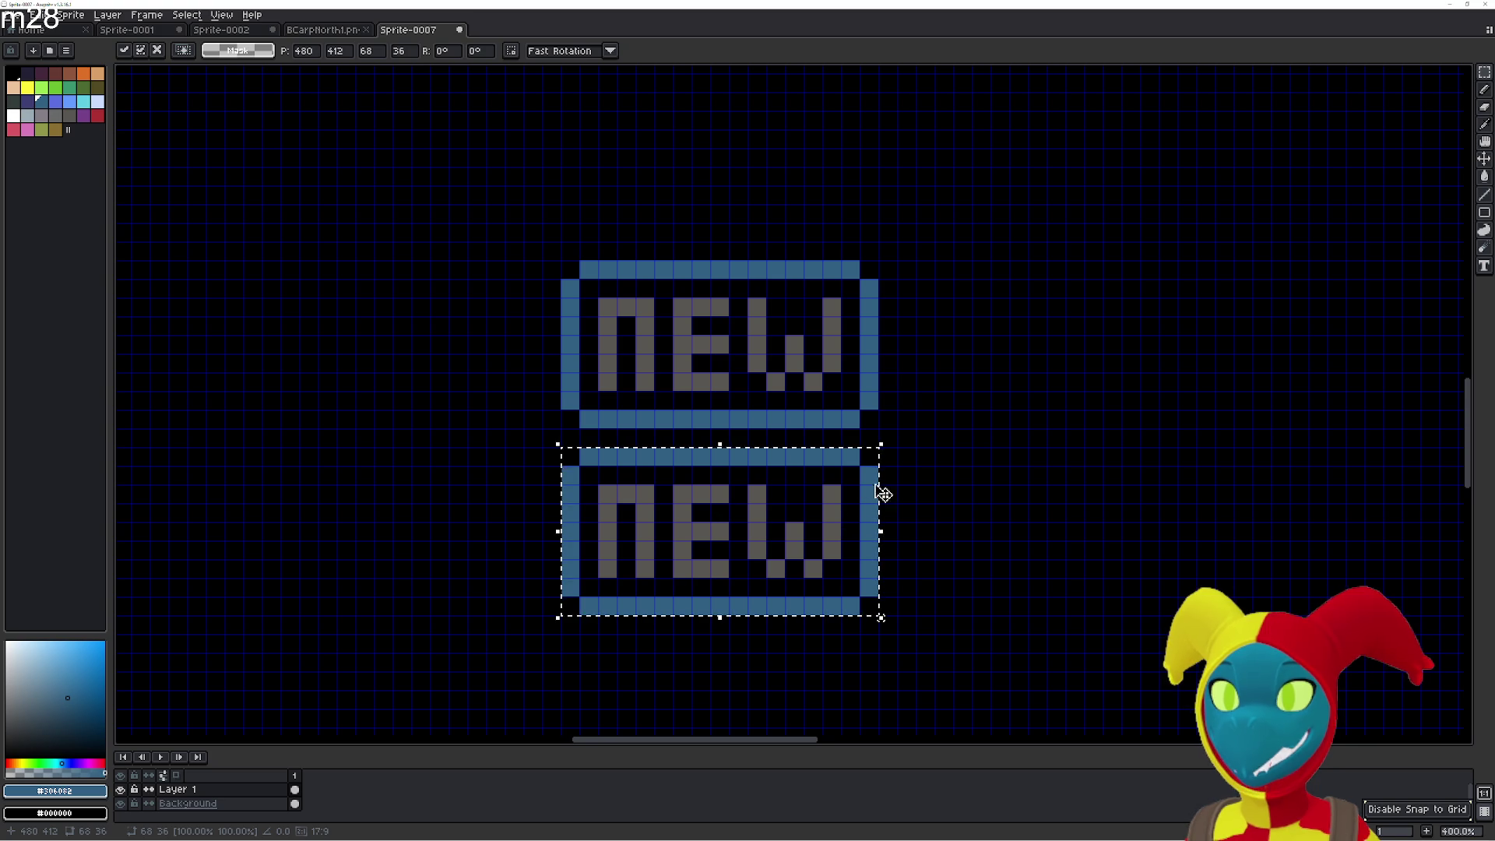
{"action": "scroll", "coordinate": [888, 460], "scroll_direction": "up", "scroll_amount": 1}
{"action": "key", "text": "ctrl+d"}
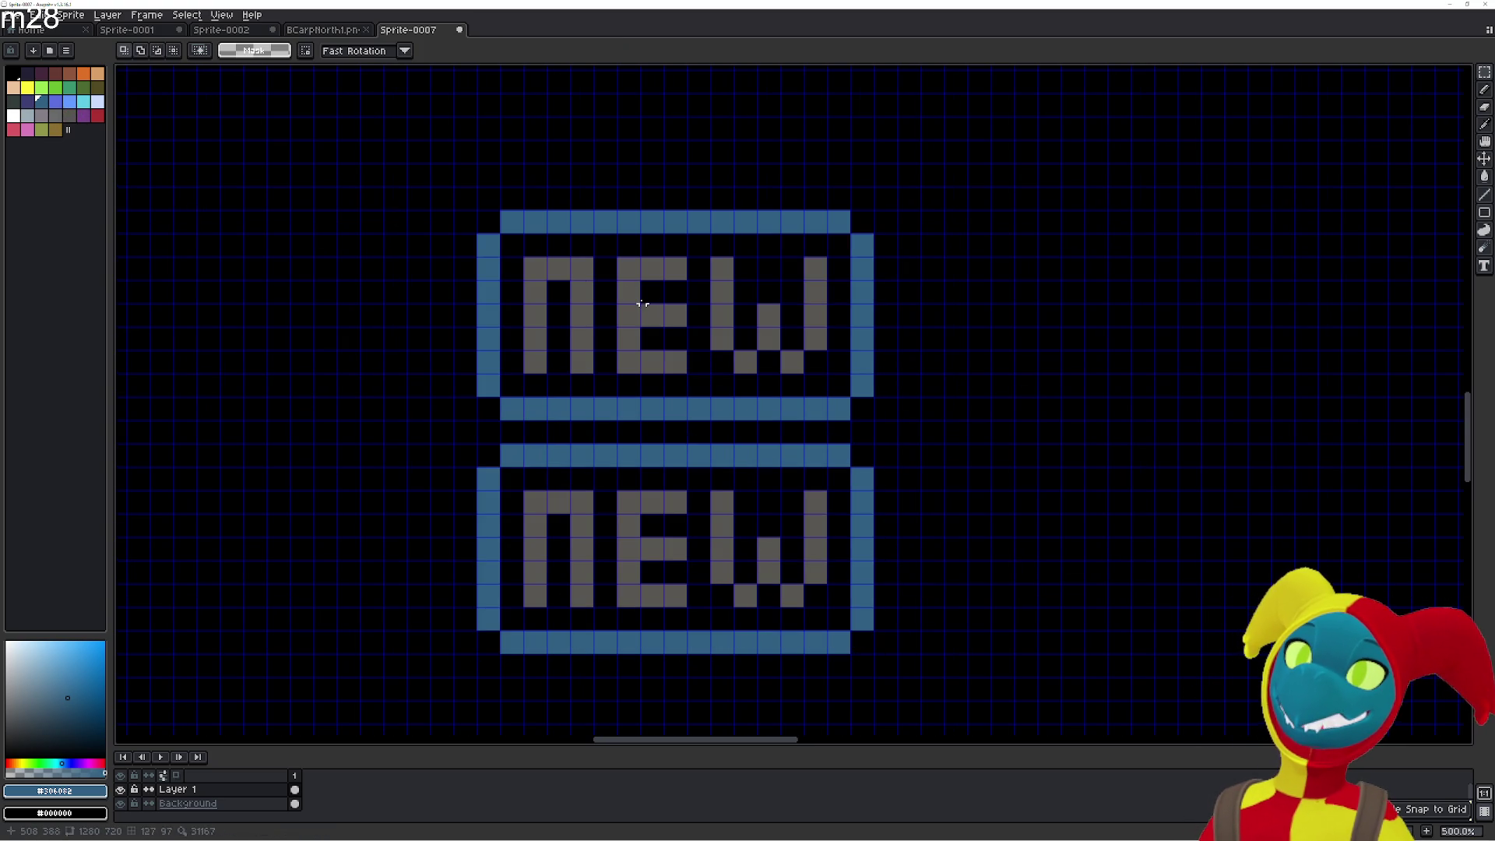
Lighten parts of the grey NEW letters with a lighter palette grey.
{"action": "key", "text": "i"}
{"action": "left_click", "coordinate": [591, 259]}
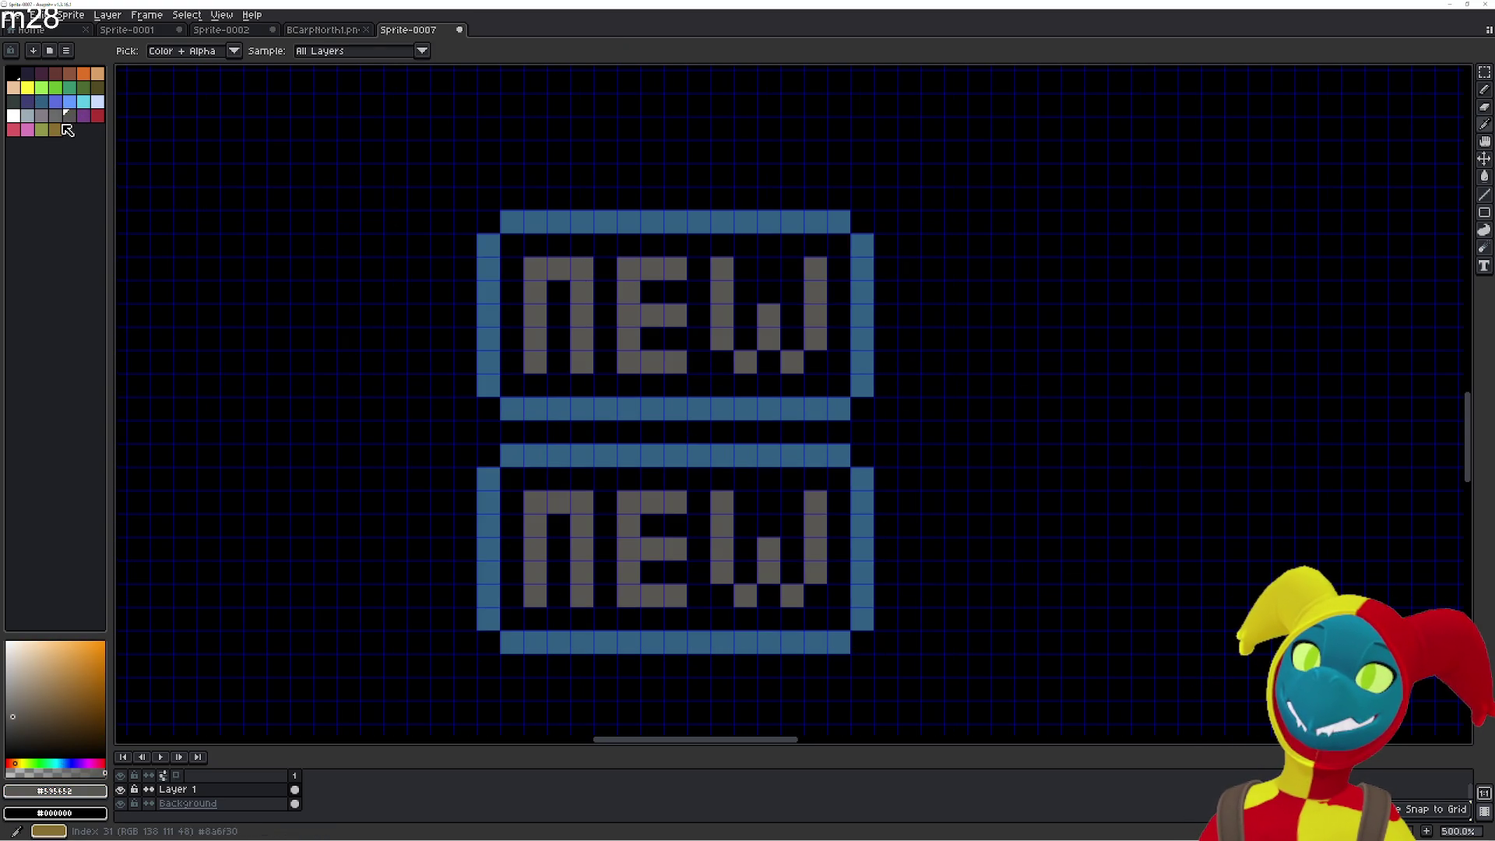
{"action": "key", "text": "g"}
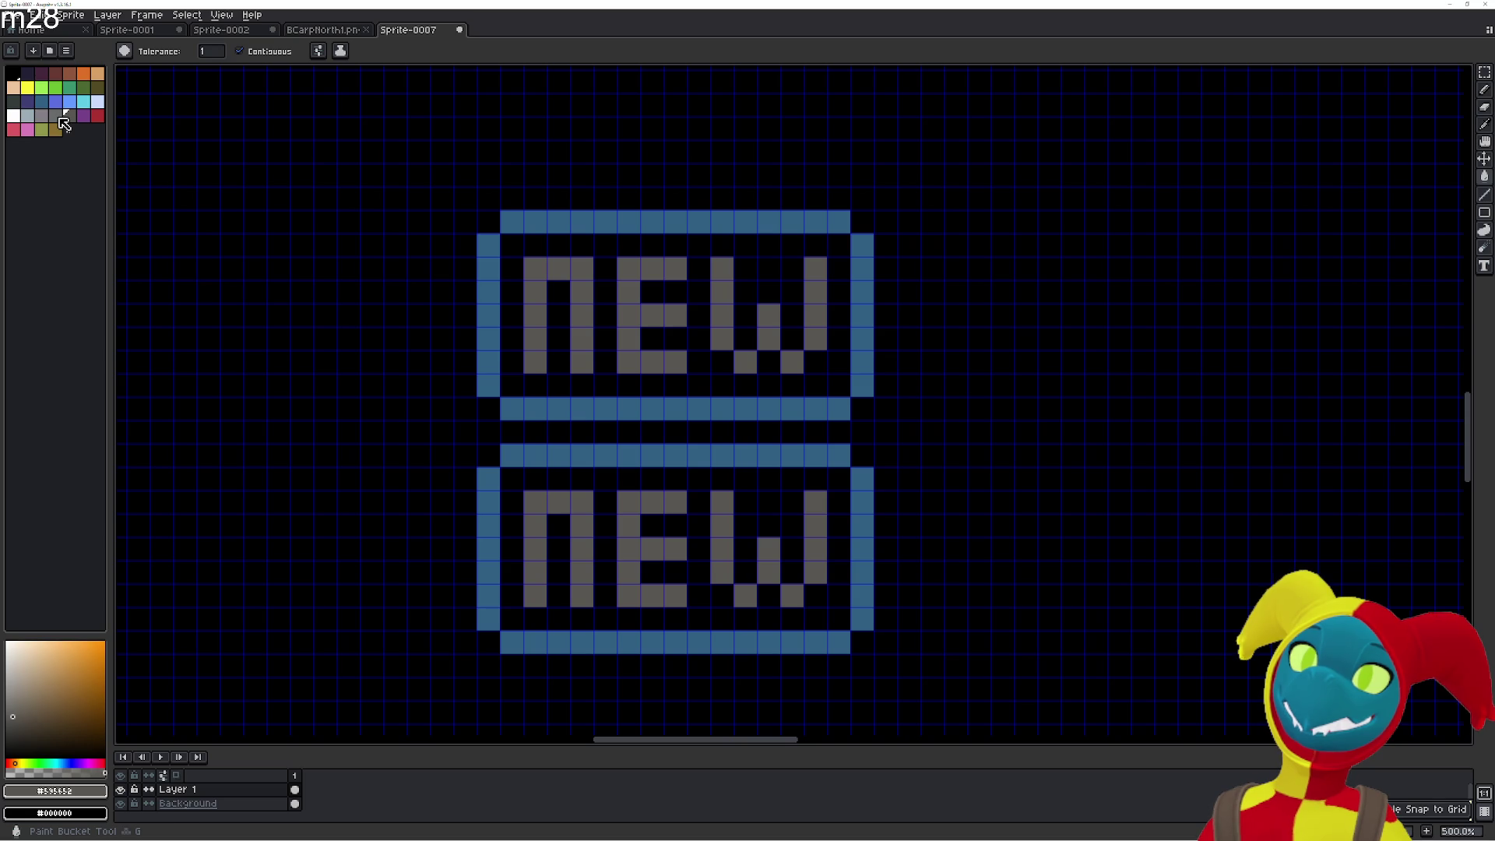
{"action": "left_click", "coordinate": [59, 117]}
{"action": "mouse_move", "coordinate": [582, 336]}
{"action": "left_mouse_down"}
{"action": "mouse_move", "coordinate": [582, 364]}
{"action": "mouse_move", "coordinate": [535, 327]}
{"action": "mouse_move", "coordinate": [535, 285]}
{"action": "mouse_move", "coordinate": [584, 269]}
{"action": "mouse_move", "coordinate": [627, 312]}
{"action": "mouse_move", "coordinate": [627, 360]}
{"action": "mouse_move", "coordinate": [663, 363]}
{"action": "mouse_move", "coordinate": [685, 316]}
{"action": "mouse_move", "coordinate": [769, 334]}
{"action": "mouse_move", "coordinate": [788, 355]}
{"action": "mouse_move", "coordinate": [815, 326]}
{"action": "mouse_move", "coordinate": [817, 265]}
{"action": "left_mouse_up"}
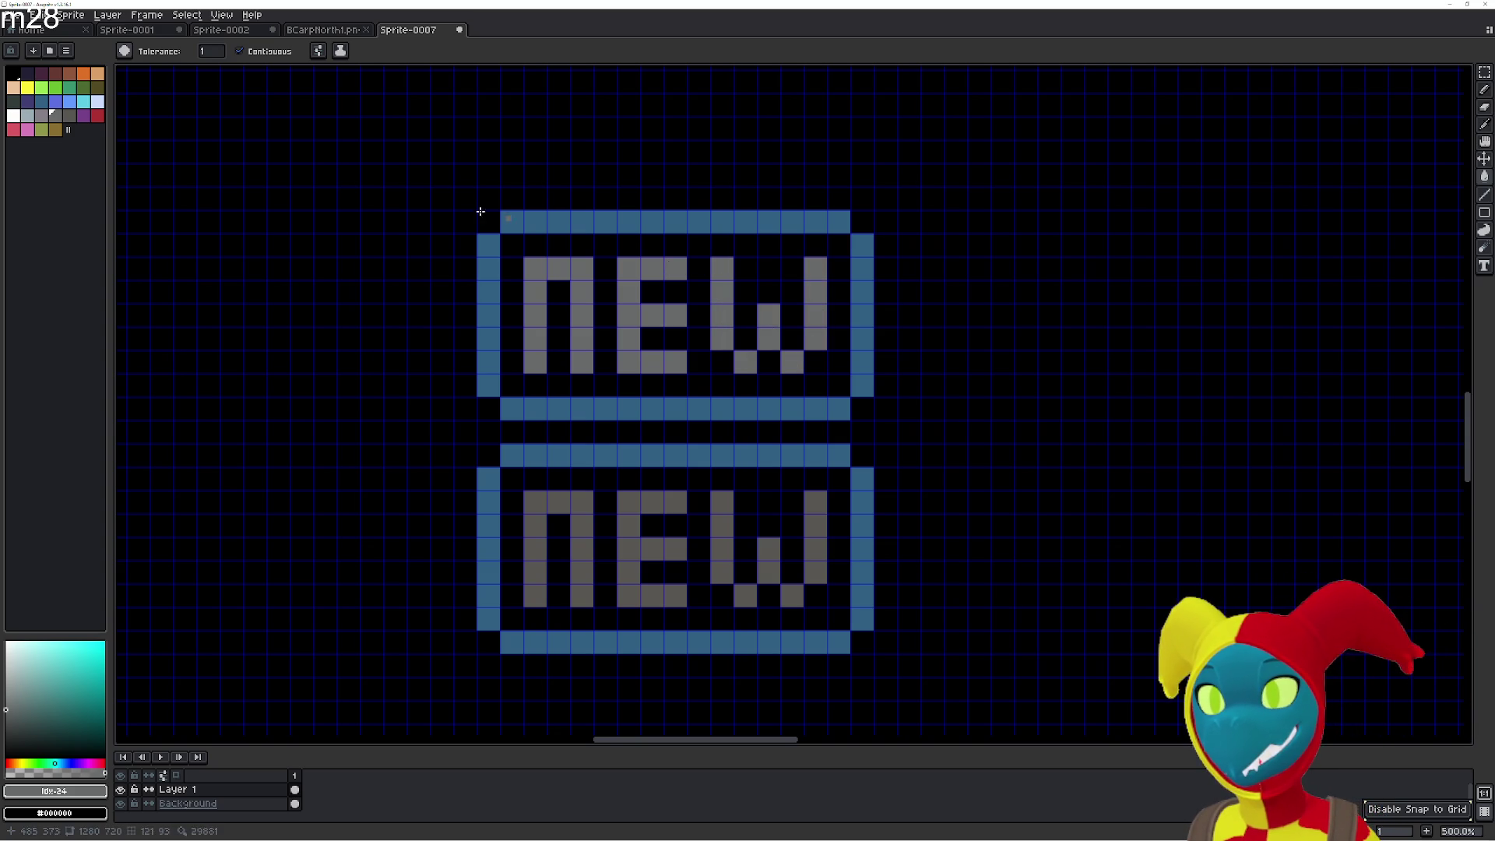
{"action": "left_click", "coordinate": [69, 115]}
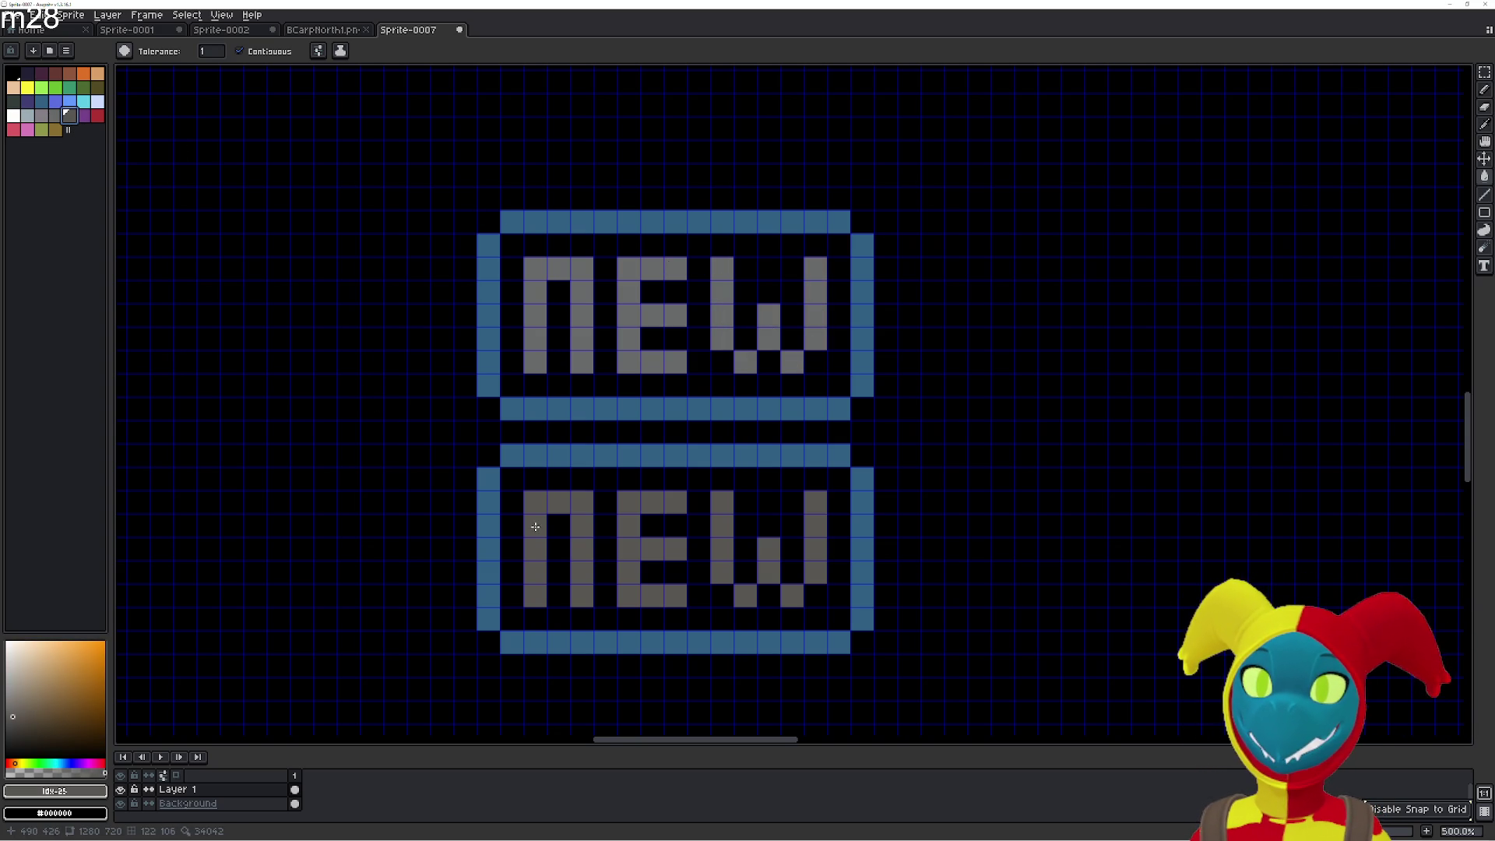
Restore the lower box's left bar to dark blue and test other palette blues.
{"action": "left_click", "coordinate": [59, 103]}
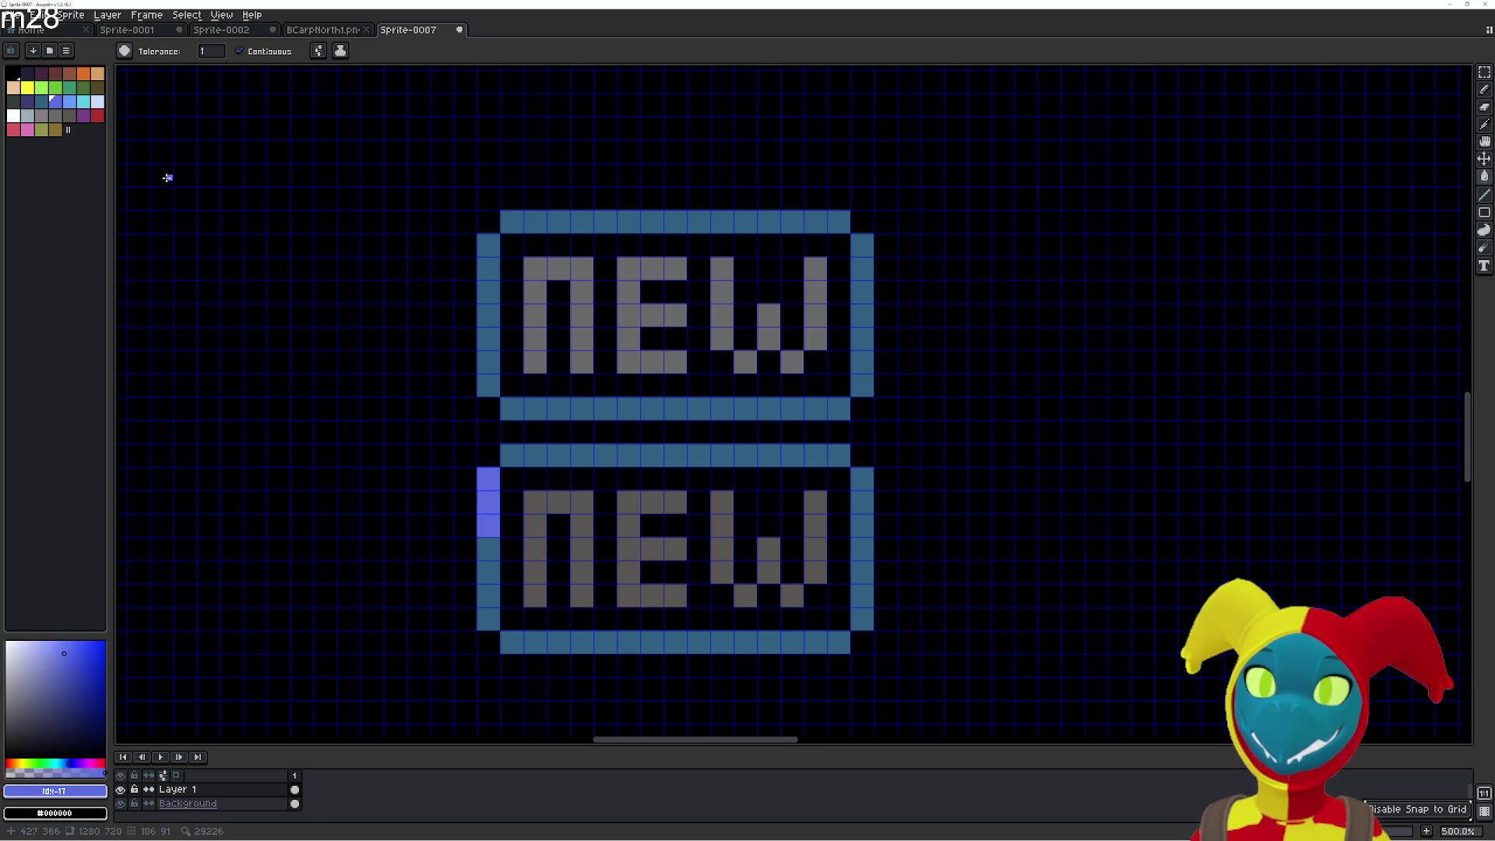
{"action": "key", "text": "i"}
{"action": "left_click", "coordinate": [524, 452]}
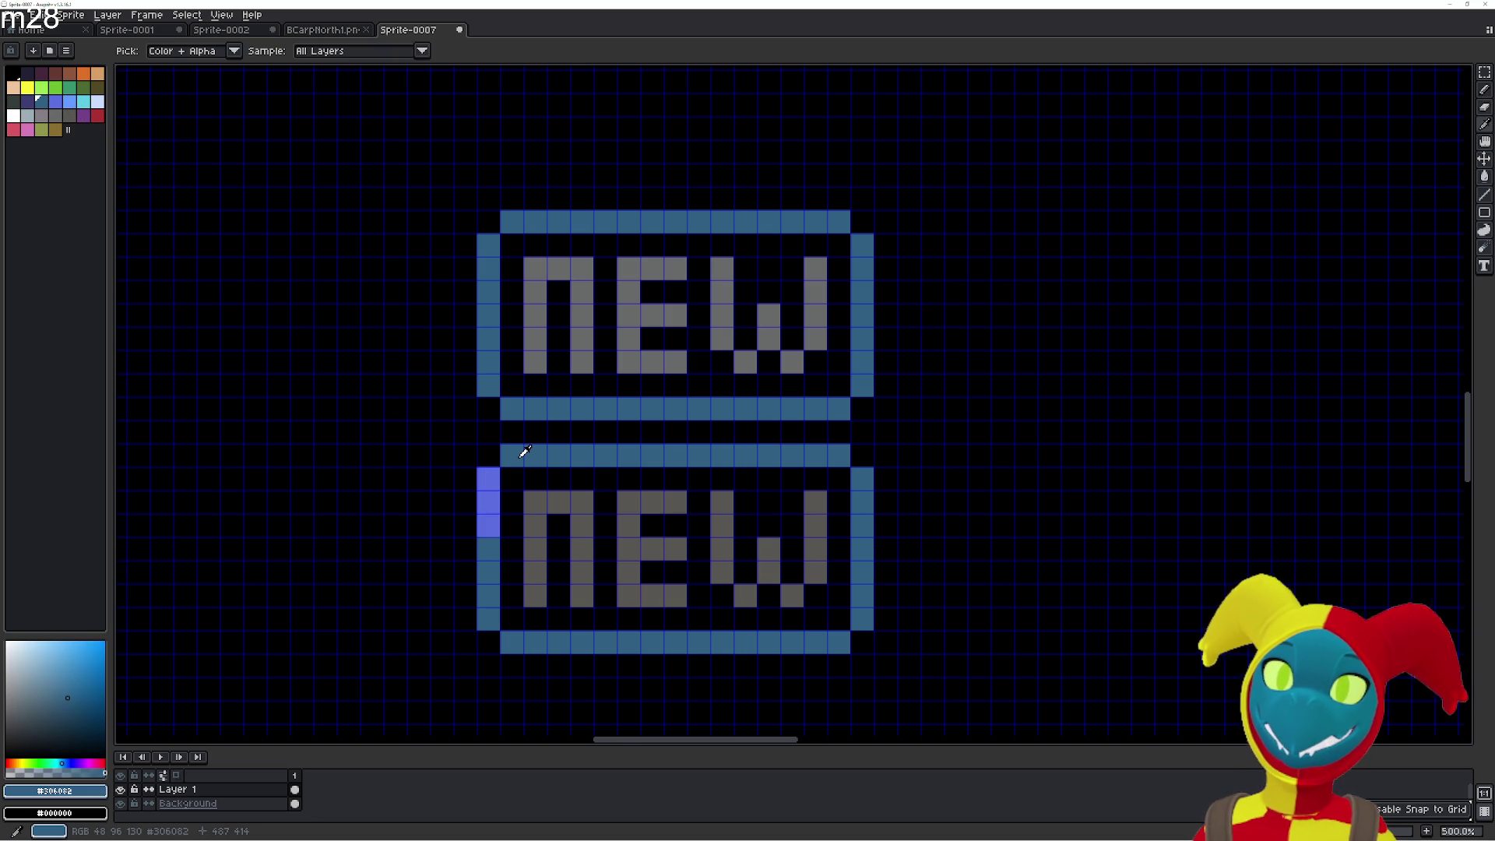
{"action": "left_click", "coordinate": [41, 103]}
{"action": "key", "text": "g"}
{"action": "left_click", "coordinate": [494, 472]}
{"action": "left_click", "coordinate": [491, 522]}
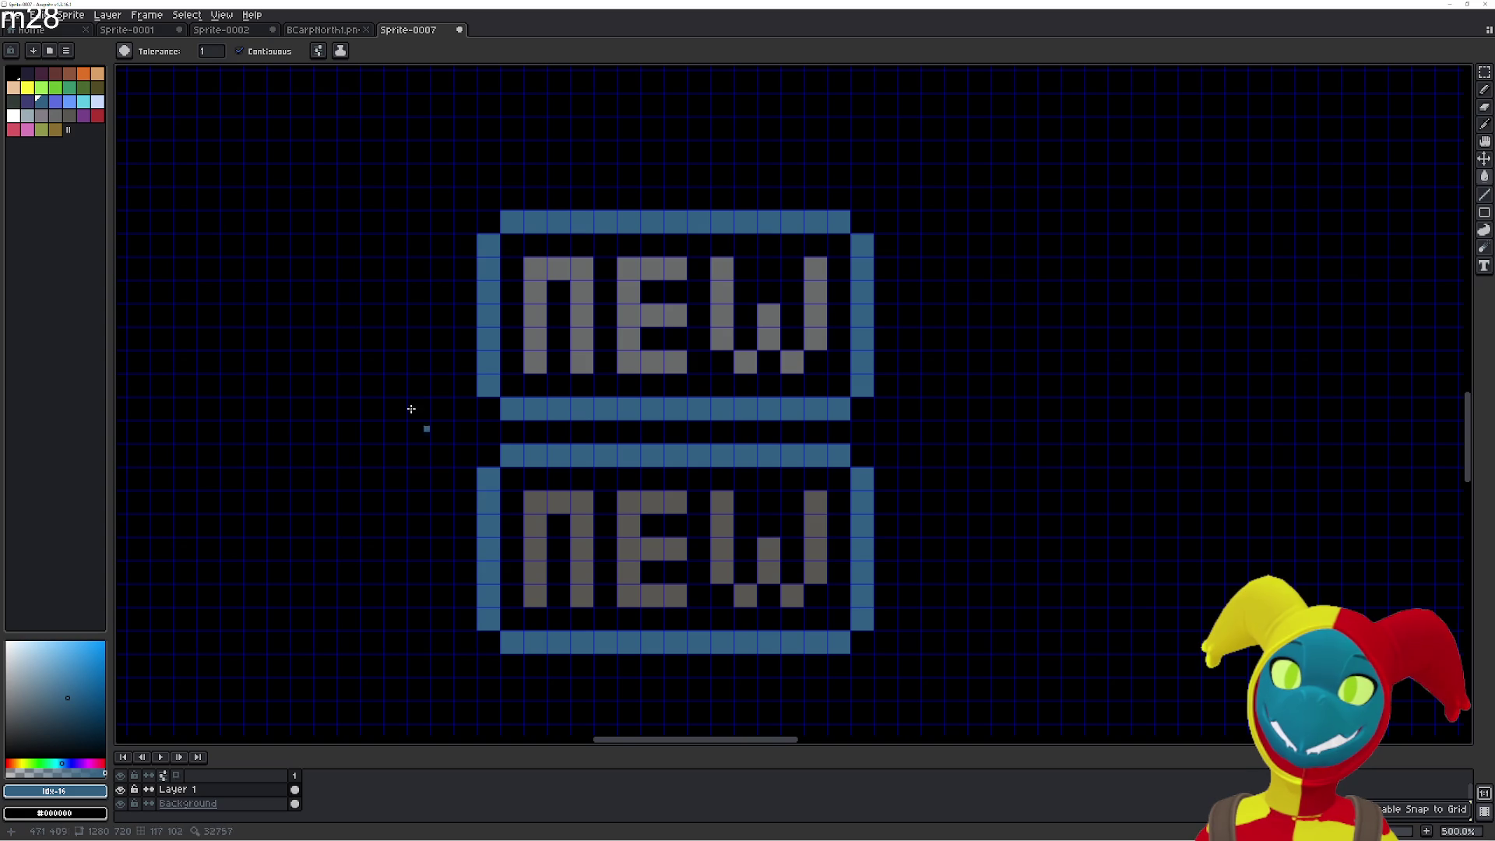
{"action": "left_click", "coordinate": [54, 102]}
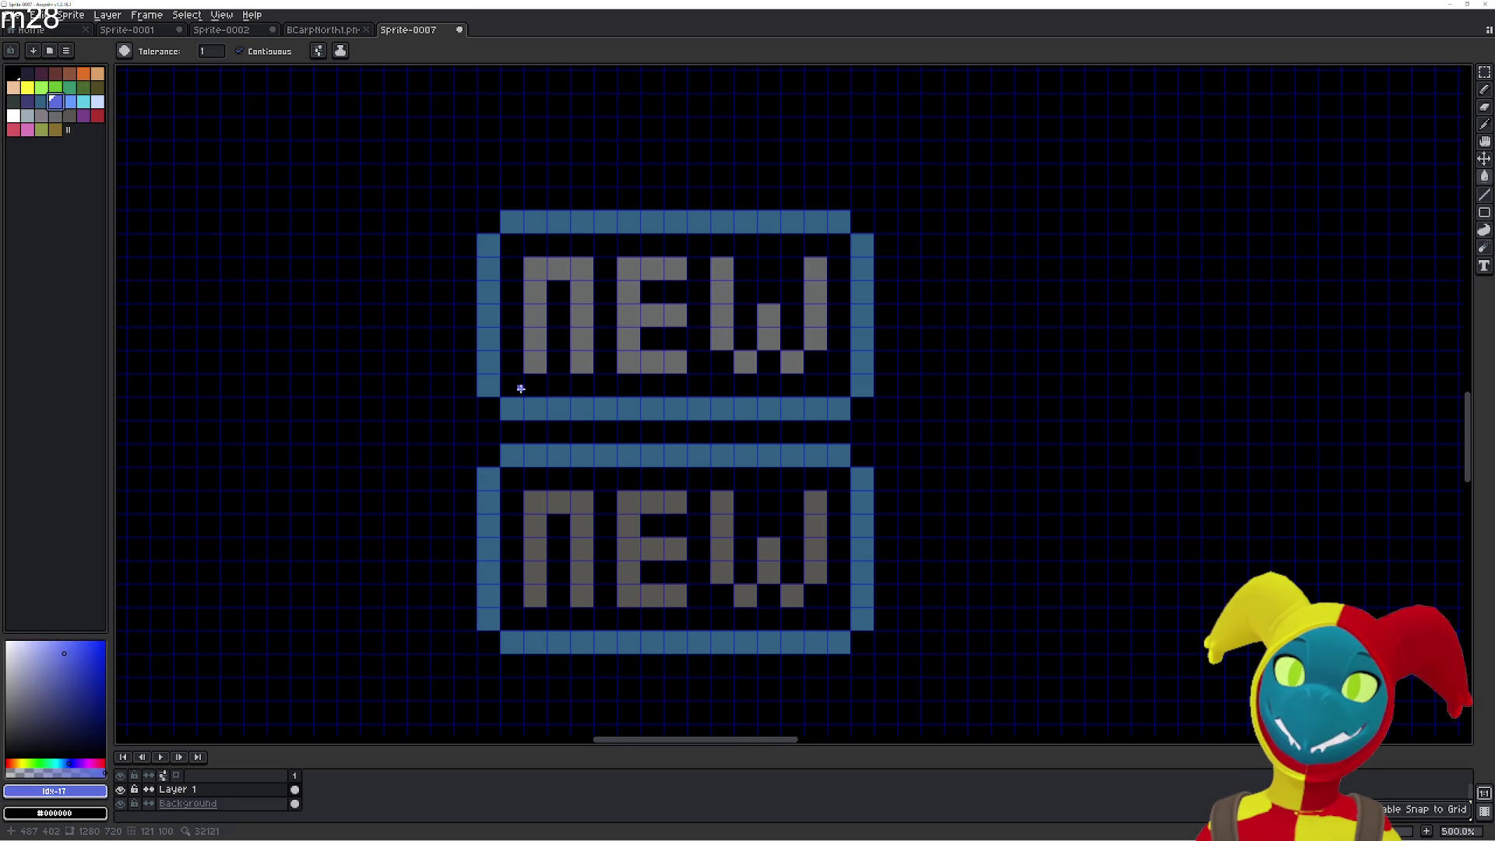
{"action": "left_click", "coordinate": [537, 455]}
{"action": "left_click", "coordinate": [70, 102]}
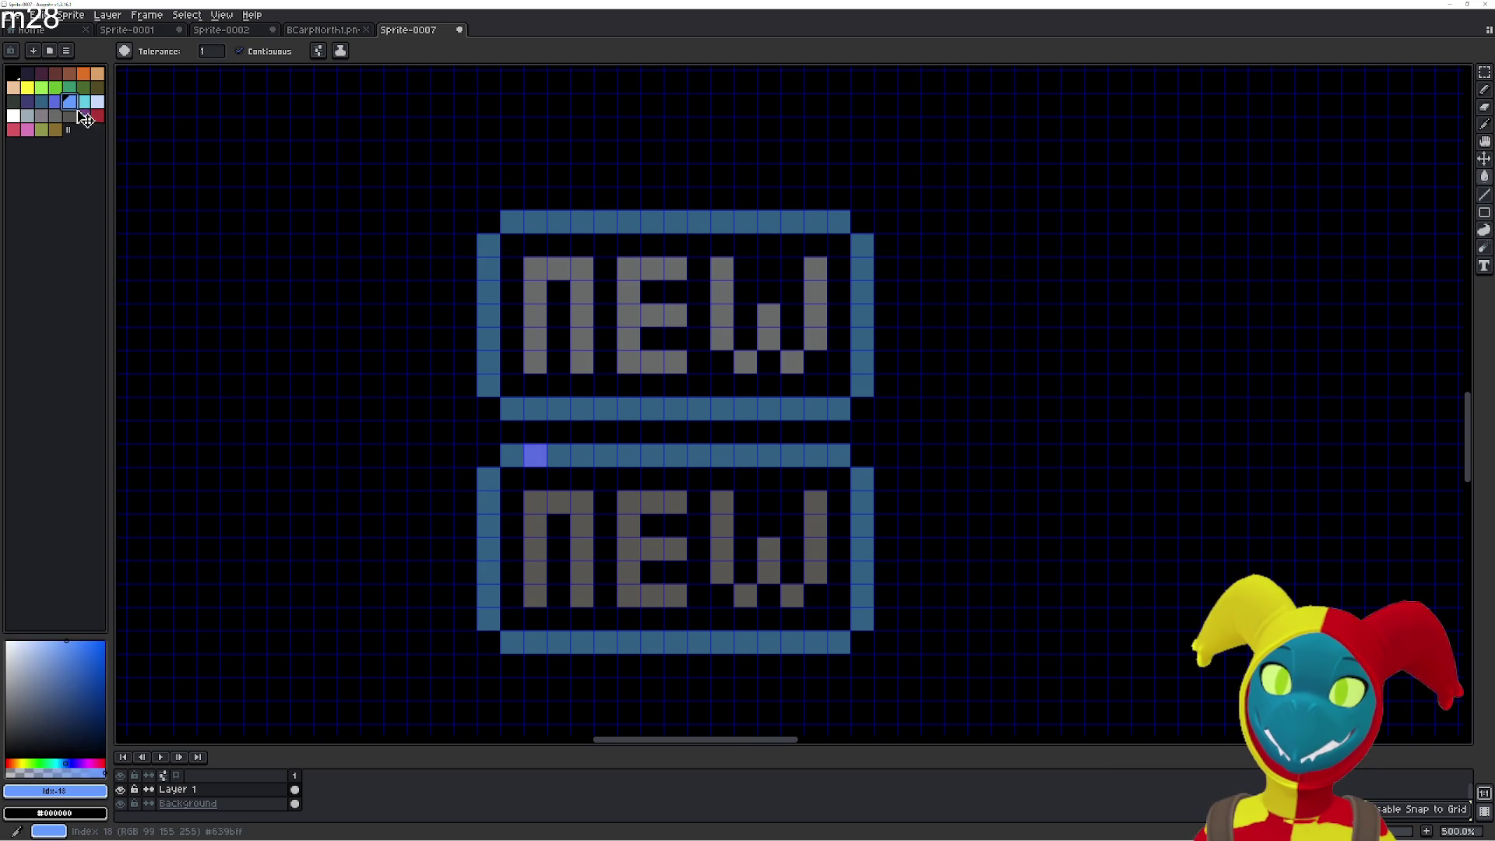
{"action": "left_click", "coordinate": [532, 457]}
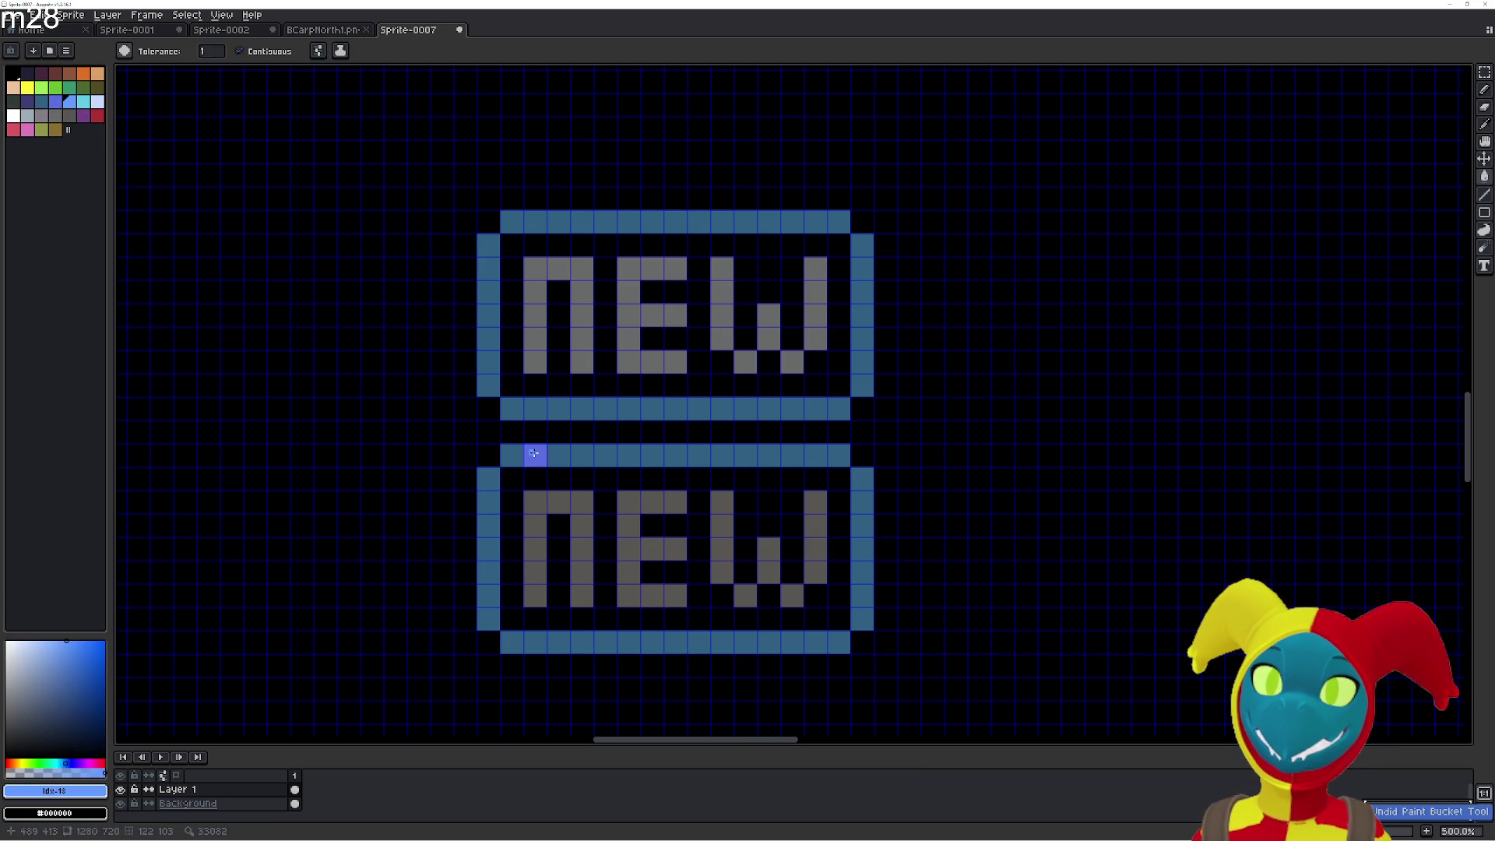
{"action": "key", "text": "ctrl+z"}
Paint the upper box's bottom bar and top-bar cells light blue.
{"action": "mouse_move", "coordinate": [512, 409]}
{"action": "left_mouse_down"}
{"action": "mouse_move", "coordinate": [832, 409]}
{"action": "mouse_move", "coordinate": [853, 399]}
{"action": "mouse_move", "coordinate": [867, 350]}
{"action": "mouse_move", "coordinate": [863, 237]}
{"action": "mouse_move", "coordinate": [830, 221]}
{"action": "mouse_move", "coordinate": [514, 220]}
{"action": "mouse_move", "coordinate": [489, 282]}
{"action": "mouse_move", "coordinate": [488, 385]}
{"action": "mouse_move", "coordinate": [557, 236]}
{"action": "left_mouse_up"}
{"action": "left_click", "coordinate": [581, 222]}
{"action": "left_click", "coordinate": [652, 222]}
{"action": "left_click", "coordinate": [605, 222]}
{"action": "left_click", "coordinate": [723, 223]}
{"action": "left_click", "coordinate": [698, 222]}
{"action": "left_click", "coordinate": [816, 222]}
{"action": "left_click", "coordinate": [796, 222]}
Cut the lower dark-blue NEW box out and paste it into a new sprite.
{"action": "scroll", "coordinate": [883, 349], "scroll_direction": "down", "scroll_amount": 4}
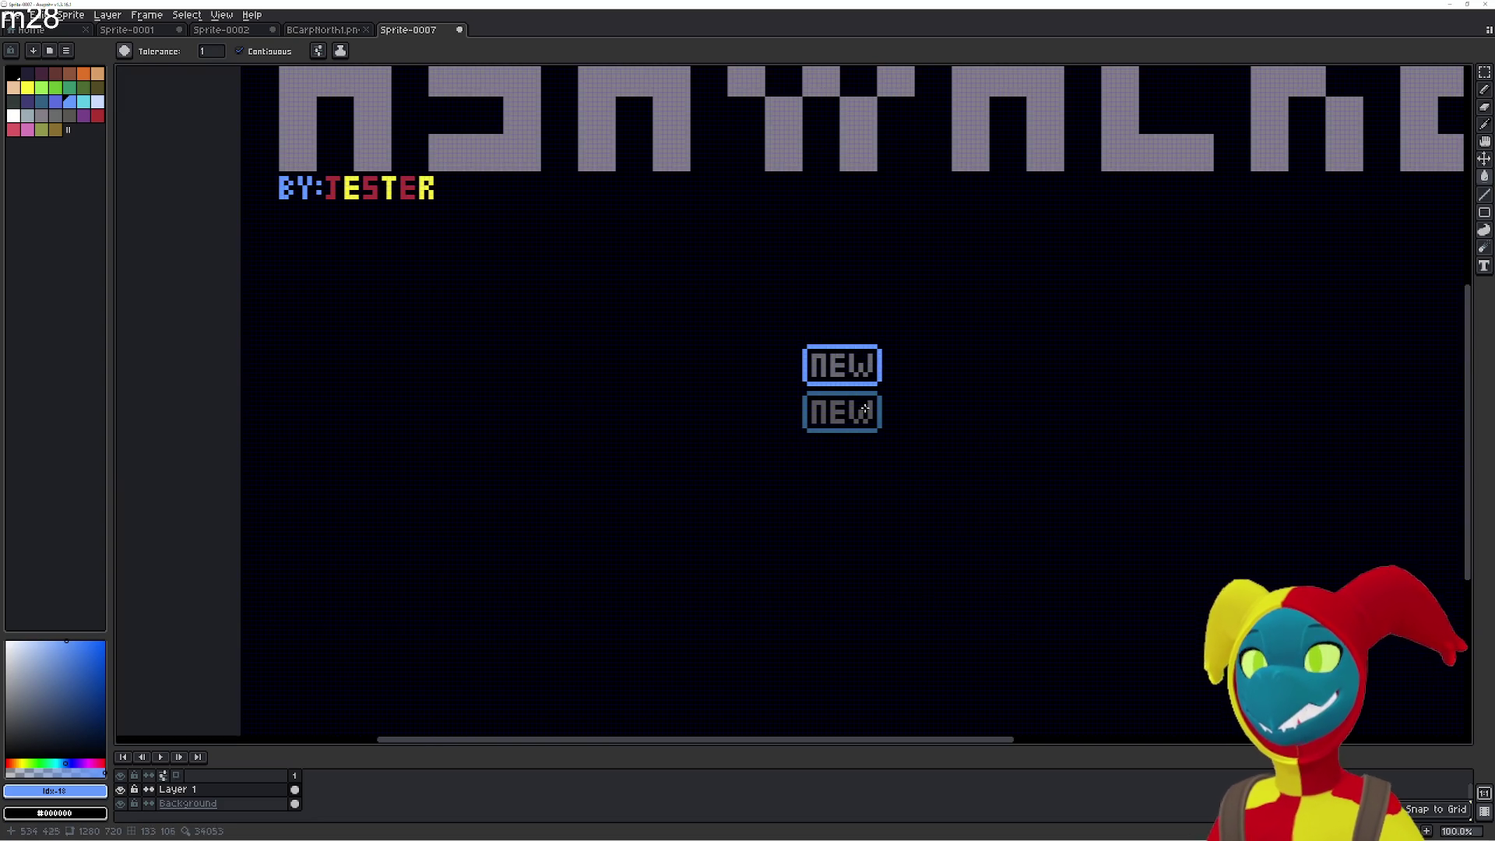
{"action": "scroll", "coordinate": [704, 496], "scroll_direction": "up", "scroll_amount": 3}
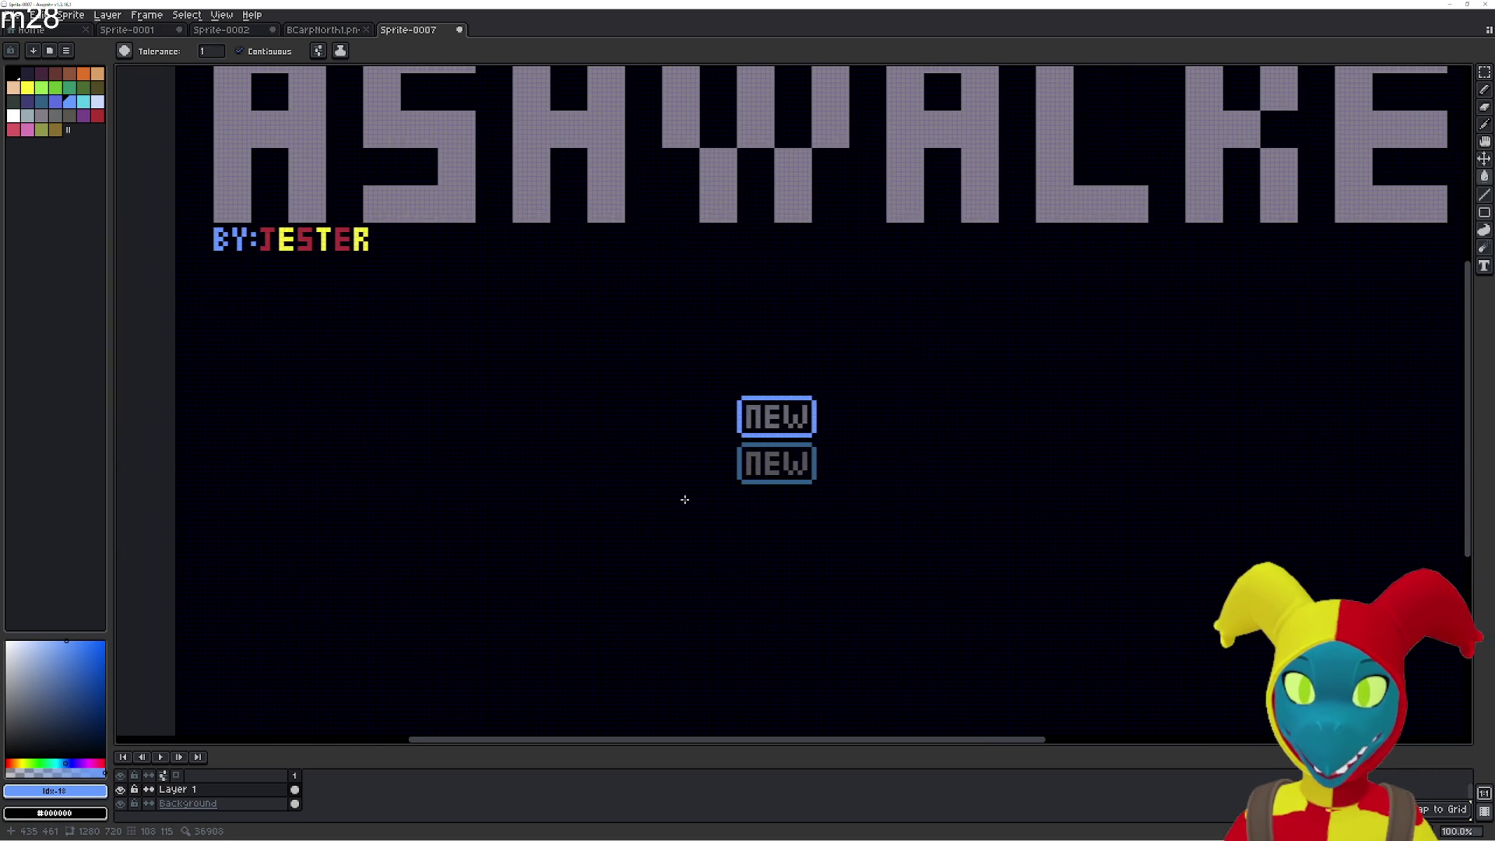
{"action": "scroll", "coordinate": [654, 524], "scroll_direction": "right", "scroll_amount": 3}
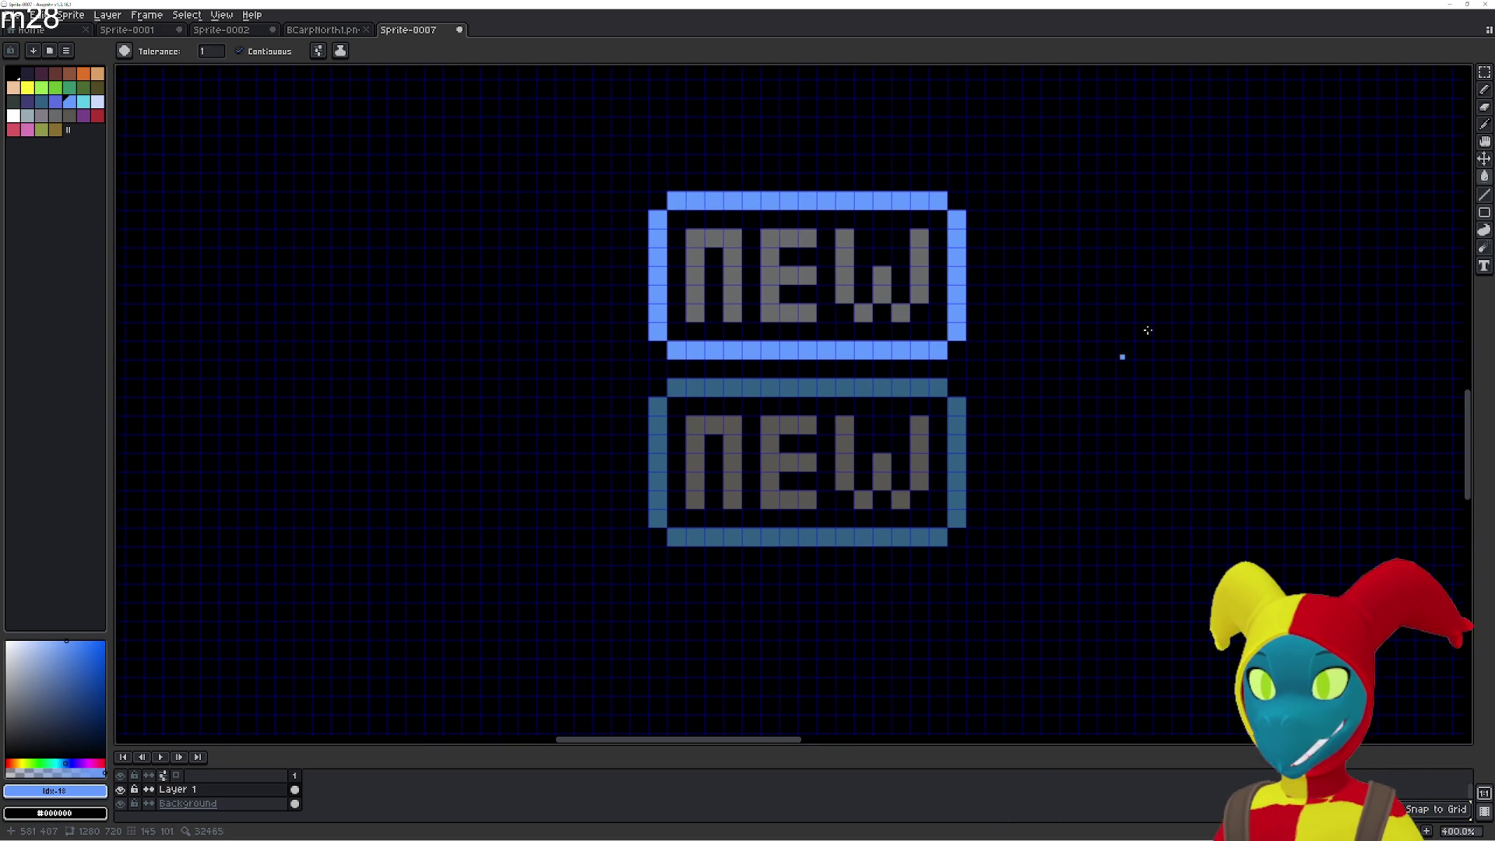
{"action": "left_click", "coordinate": [1486, 68]}
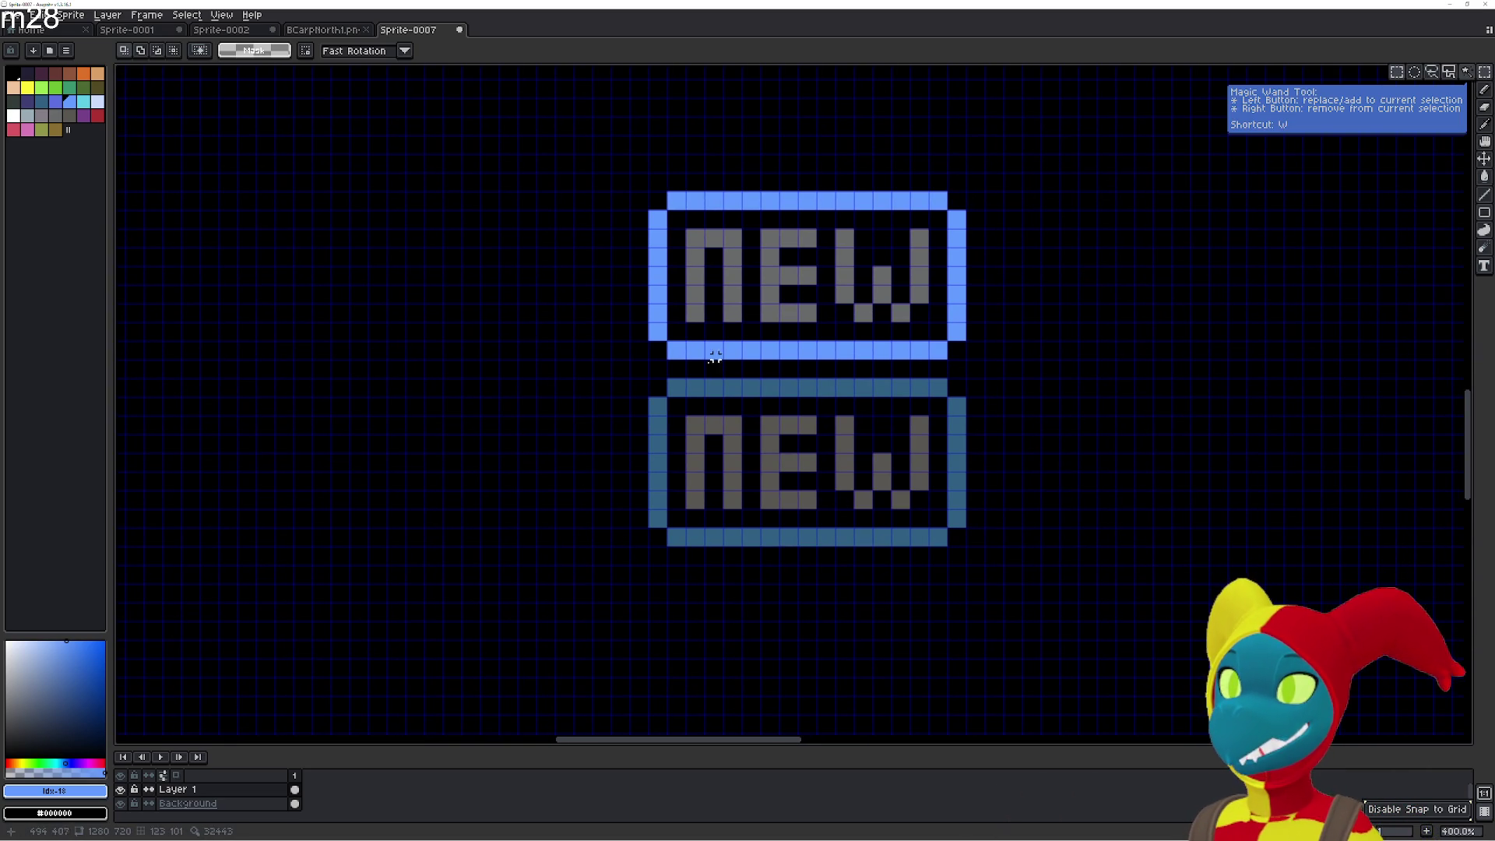
{"action": "left_click_drag", "start_coordinate": [651, 380], "coordinate": [967, 550]}
{"action": "key", "text": "Delete"}
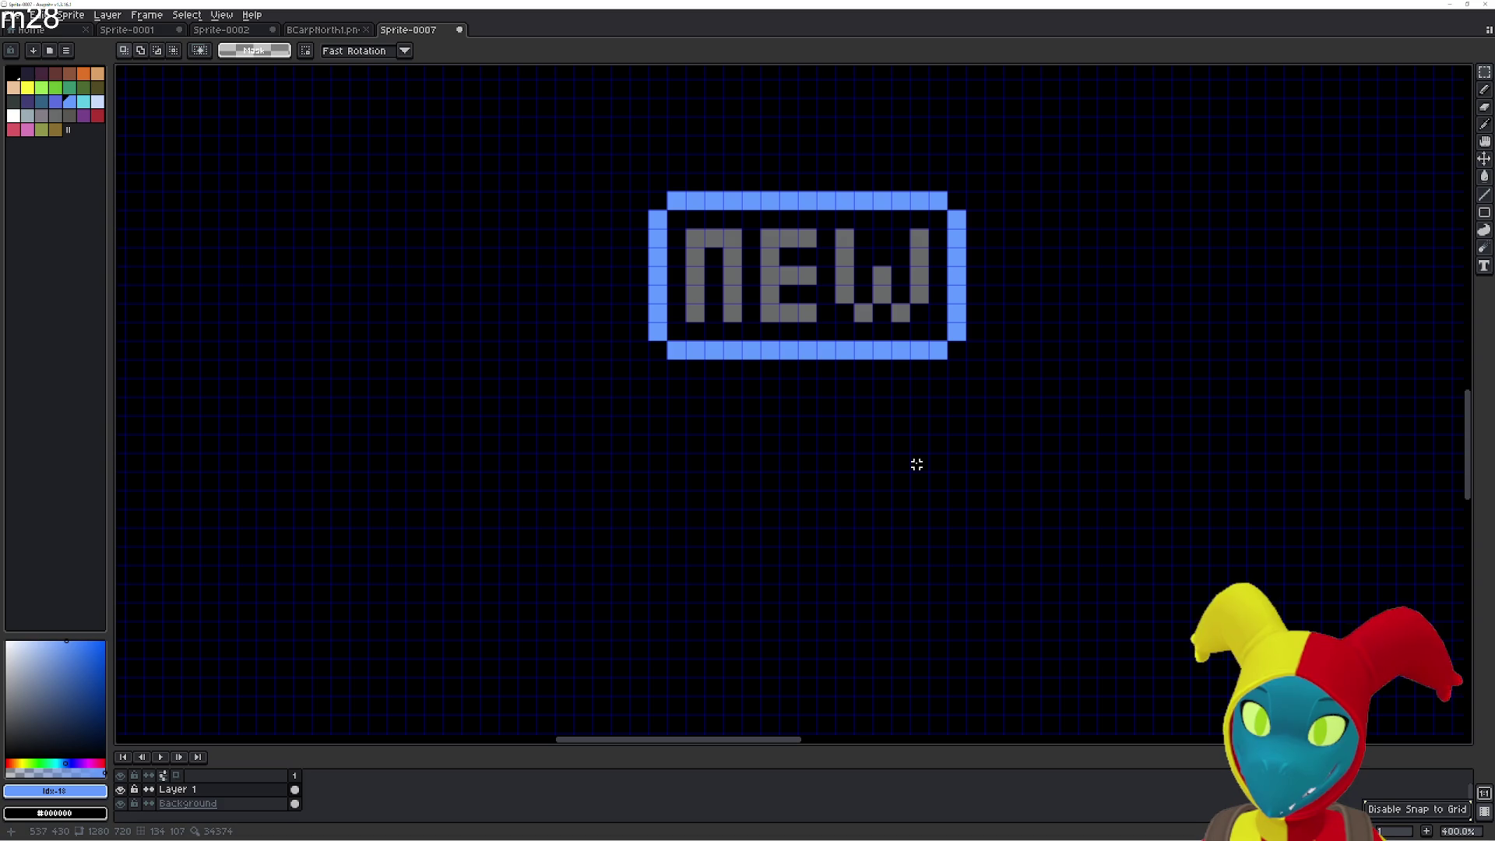
{"action": "key", "text": "ctrl+n"}
{"action": "left_click", "coordinate": [726, 530]}
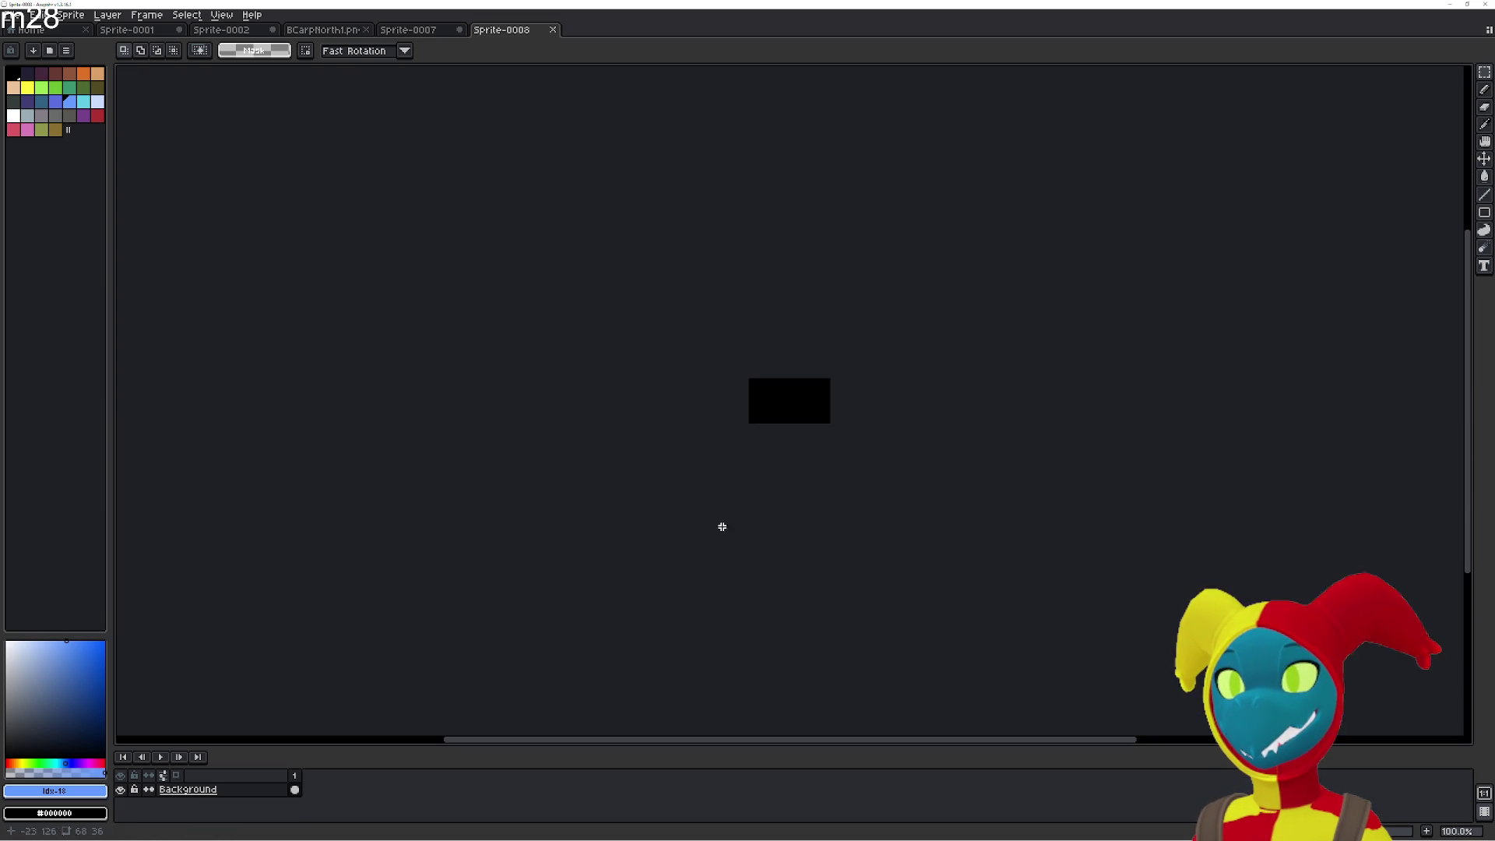
{"action": "key", "text": "ctrl+v"}
{"action": "scroll", "coordinate": [771, 467], "scroll_direction": "up", "scroll_amount": 3}
{"action": "left_click", "coordinate": [581, 575]}
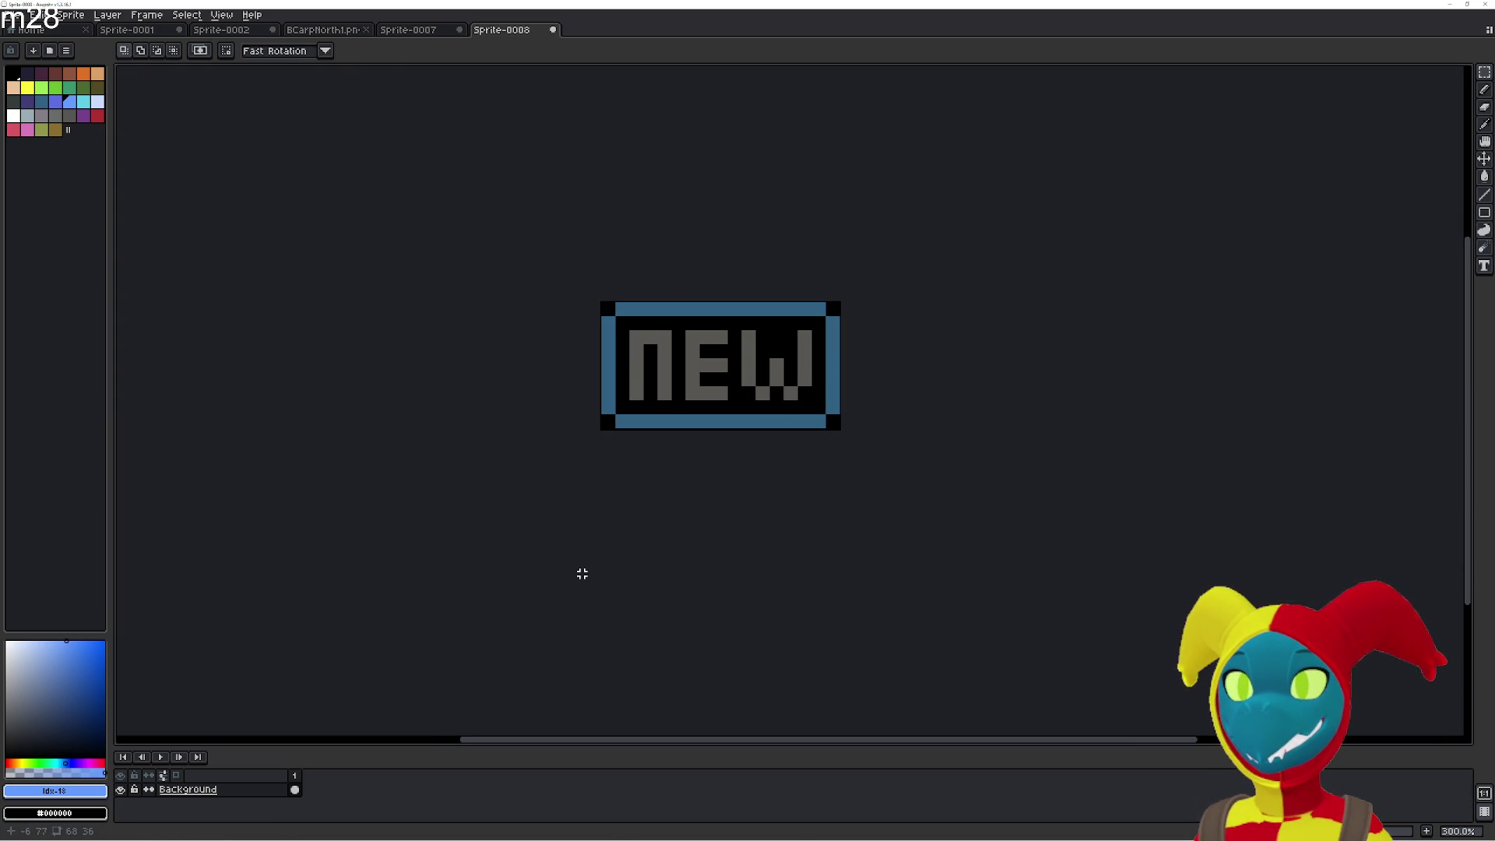
Add a second frame to the new sprite and cut the bright-blue NEW box from the title art.
{"action": "key", "text": "alt+n"}
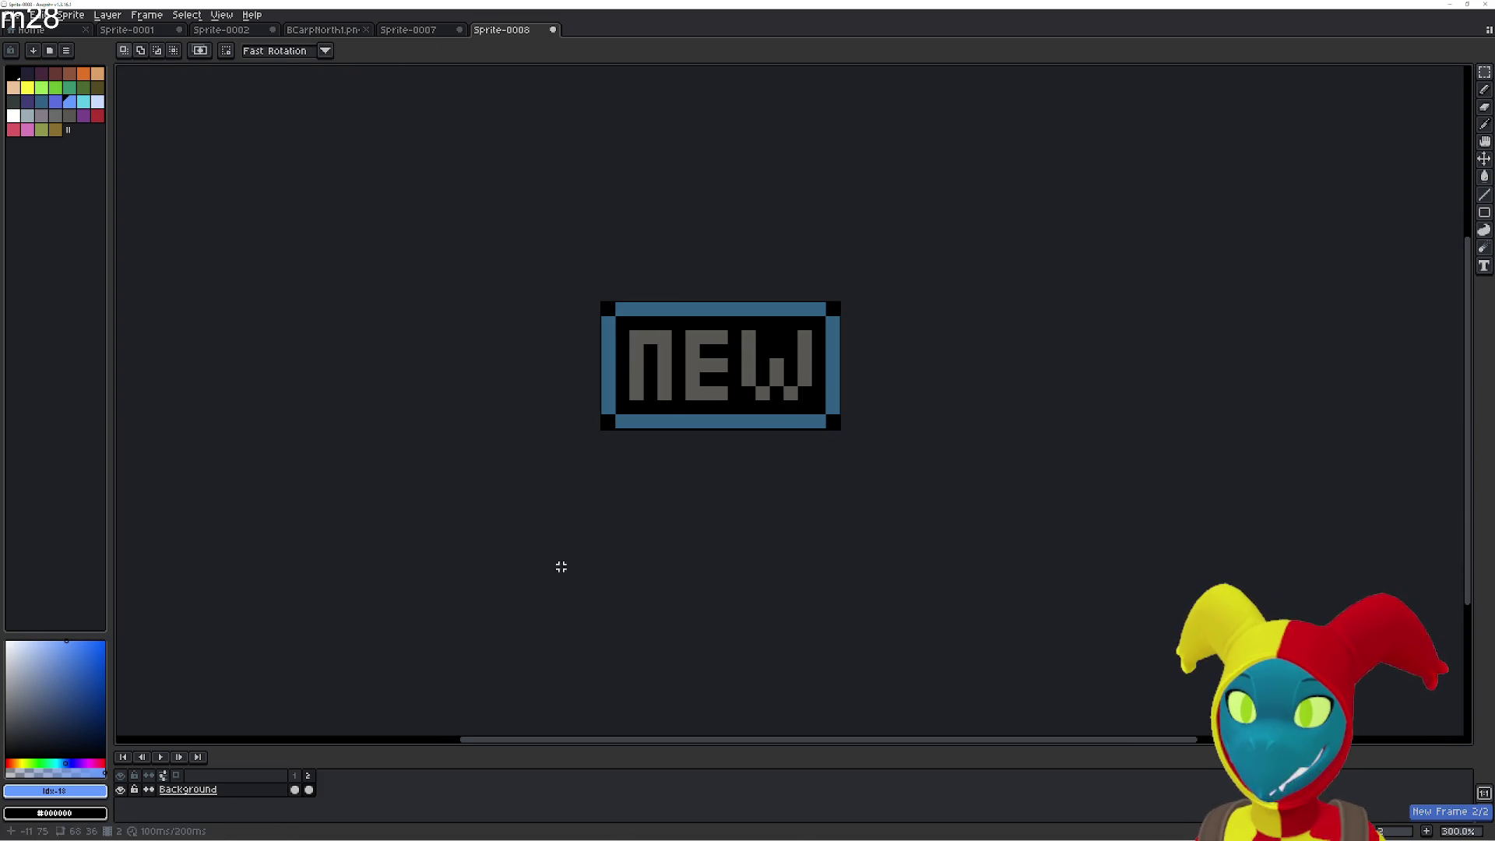
{"action": "left_click", "coordinate": [297, 791]}
{"action": "key", "text": "Delete"}
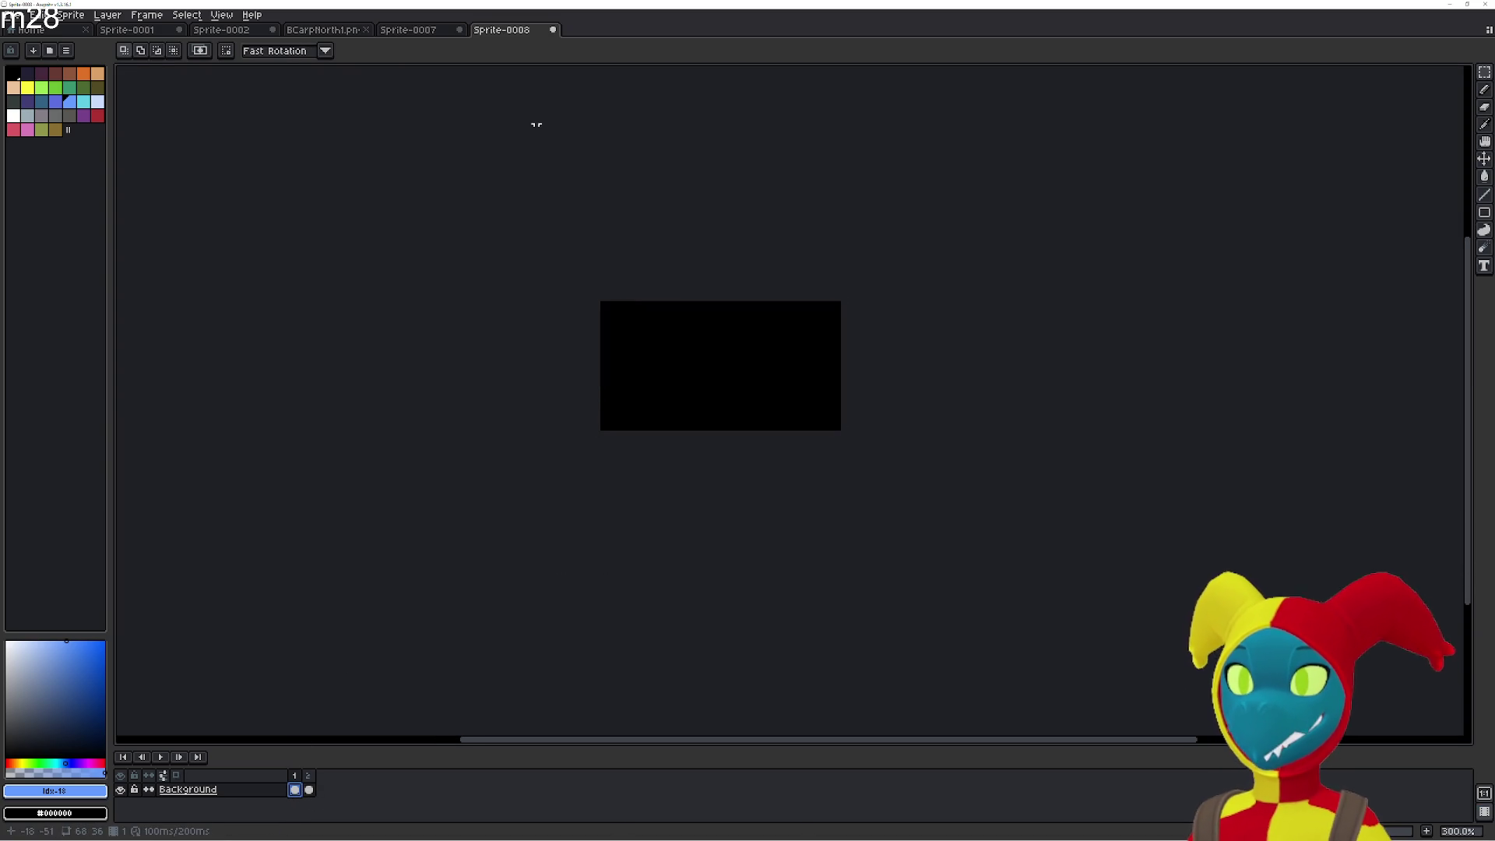
{"action": "left_click", "coordinate": [415, 31]}
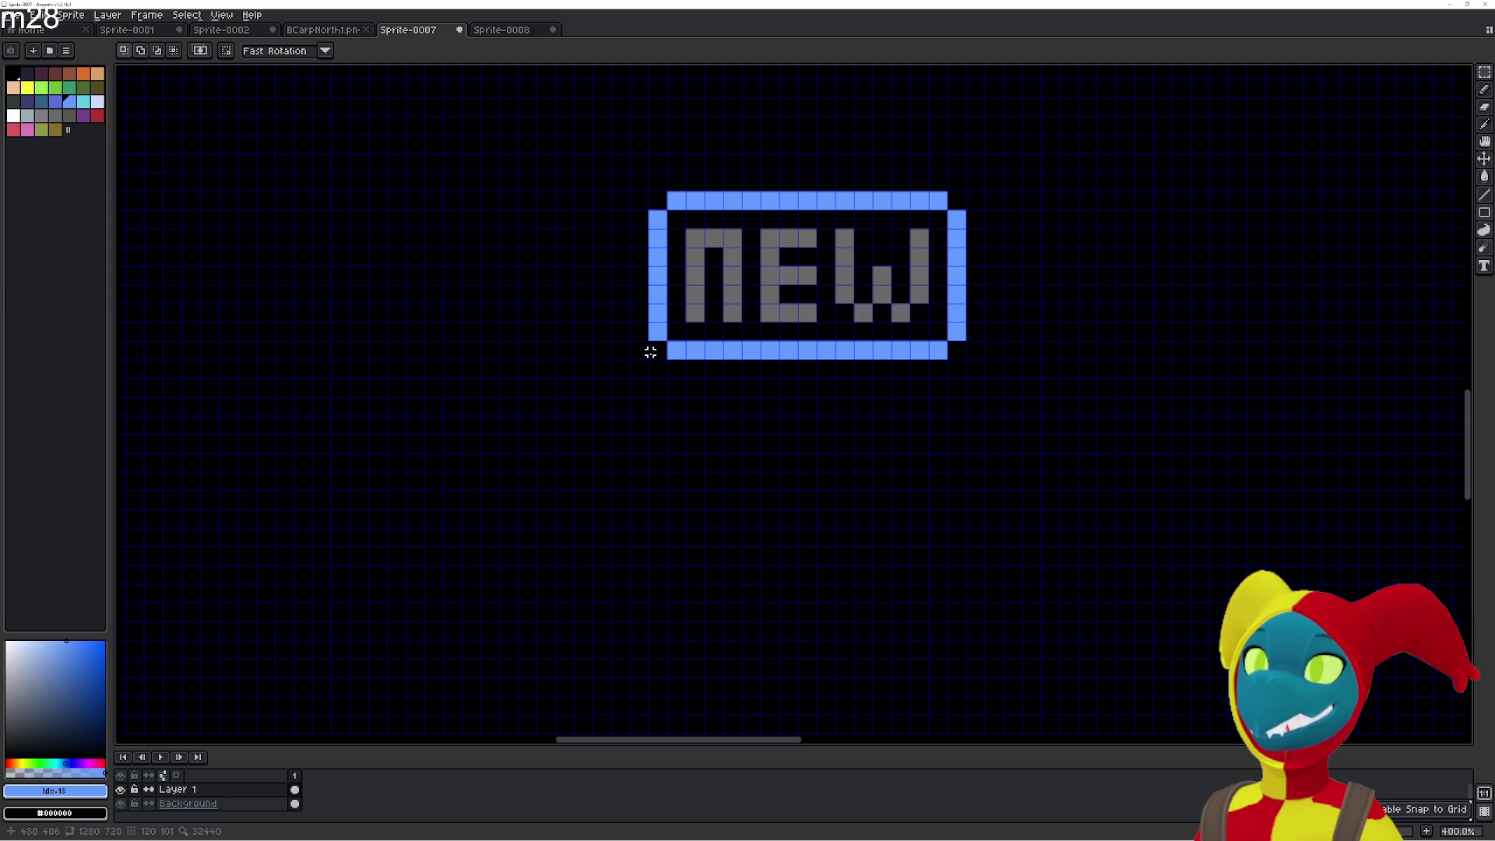
{"action": "left_click_drag", "start_coordinate": [647, 356], "coordinate": [964, 190]}
{"action": "key", "text": "Delete"}
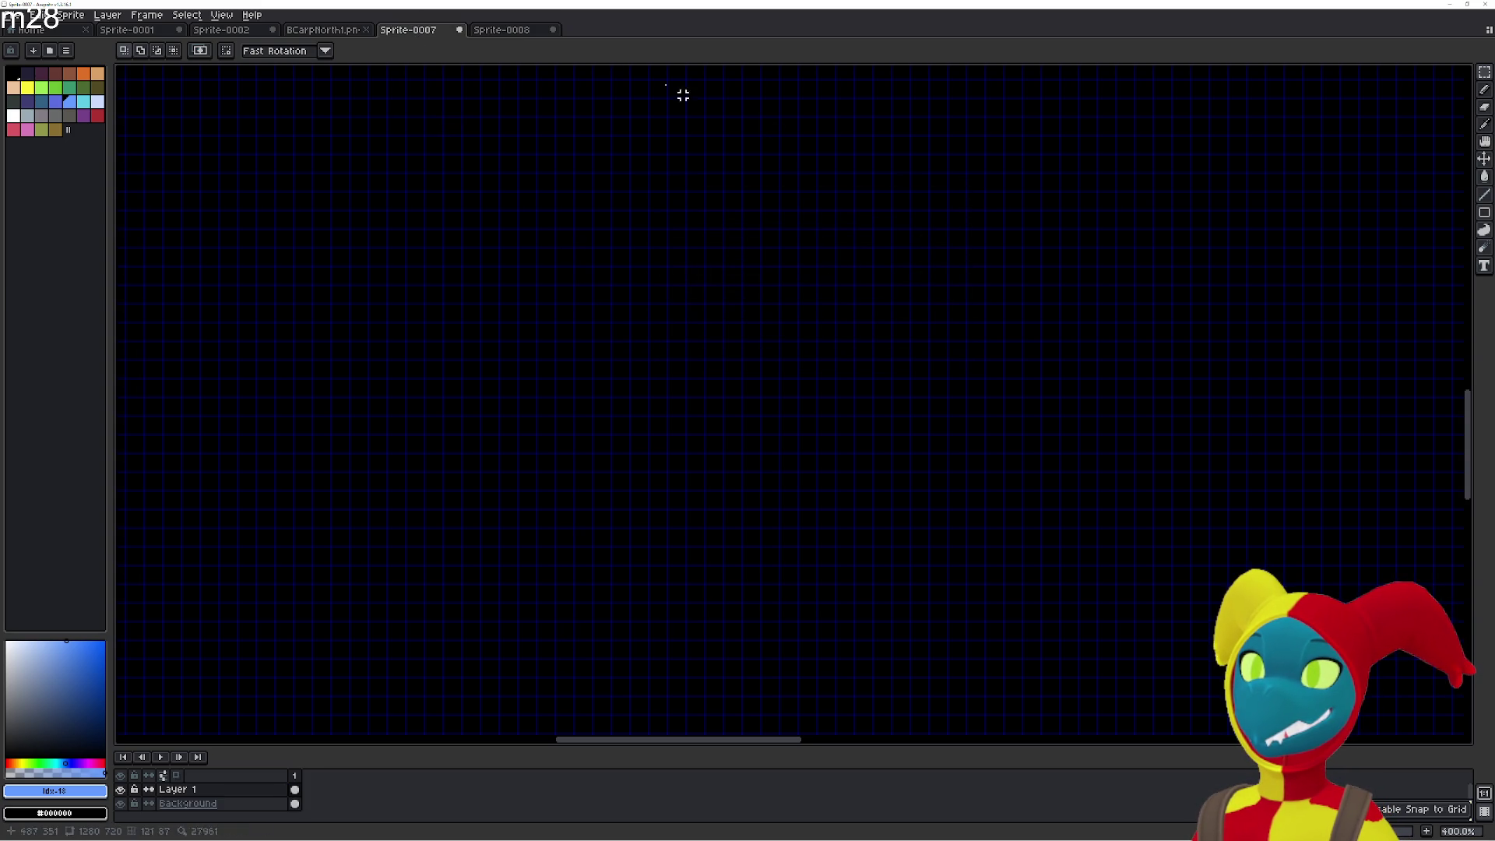
{"action": "left_click", "coordinate": [501, 29]}
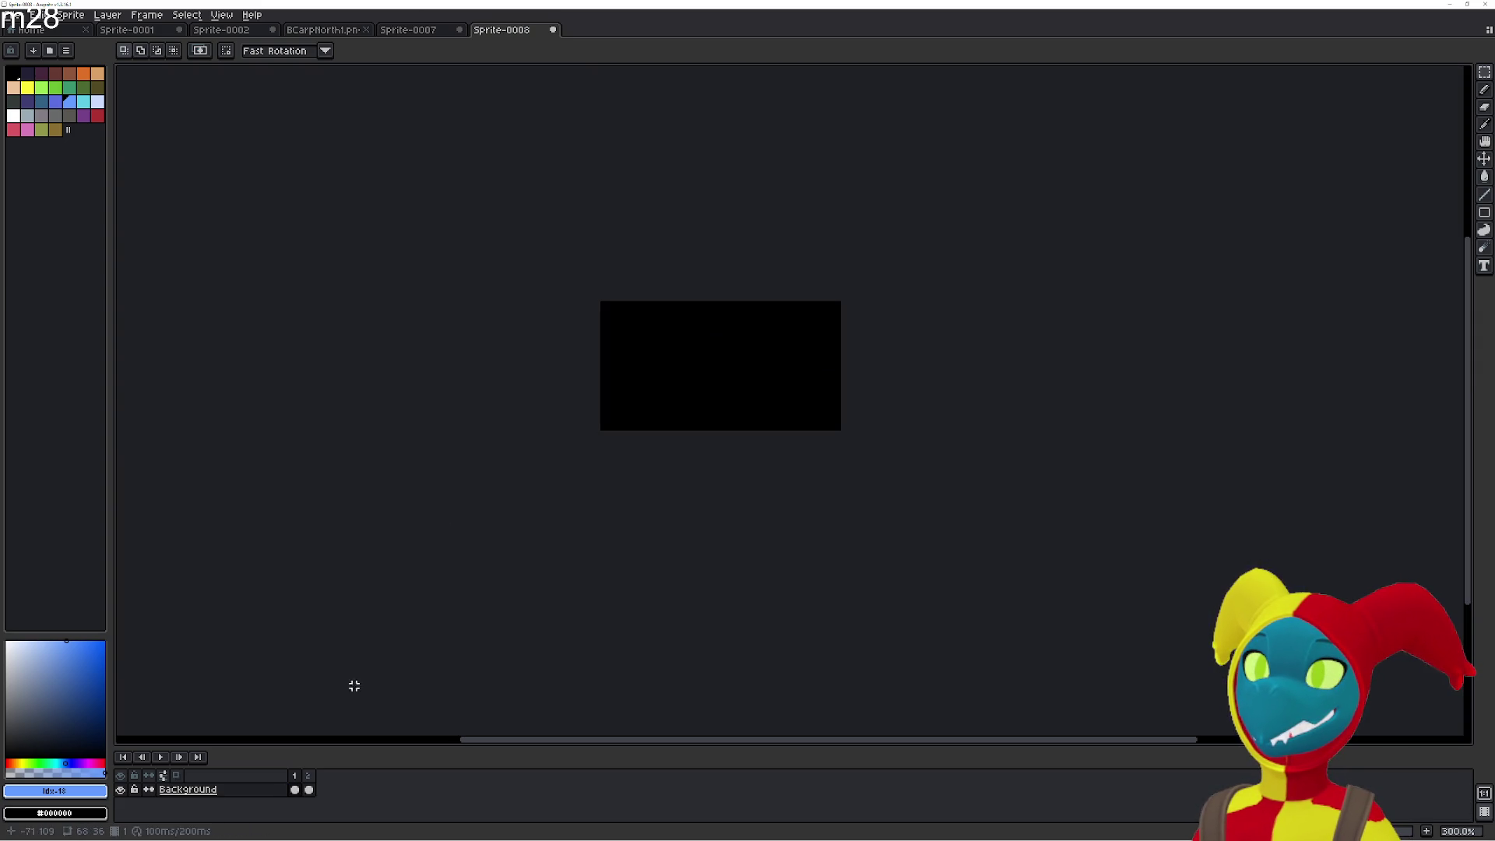
{"action": "left_click", "coordinate": [296, 790]}
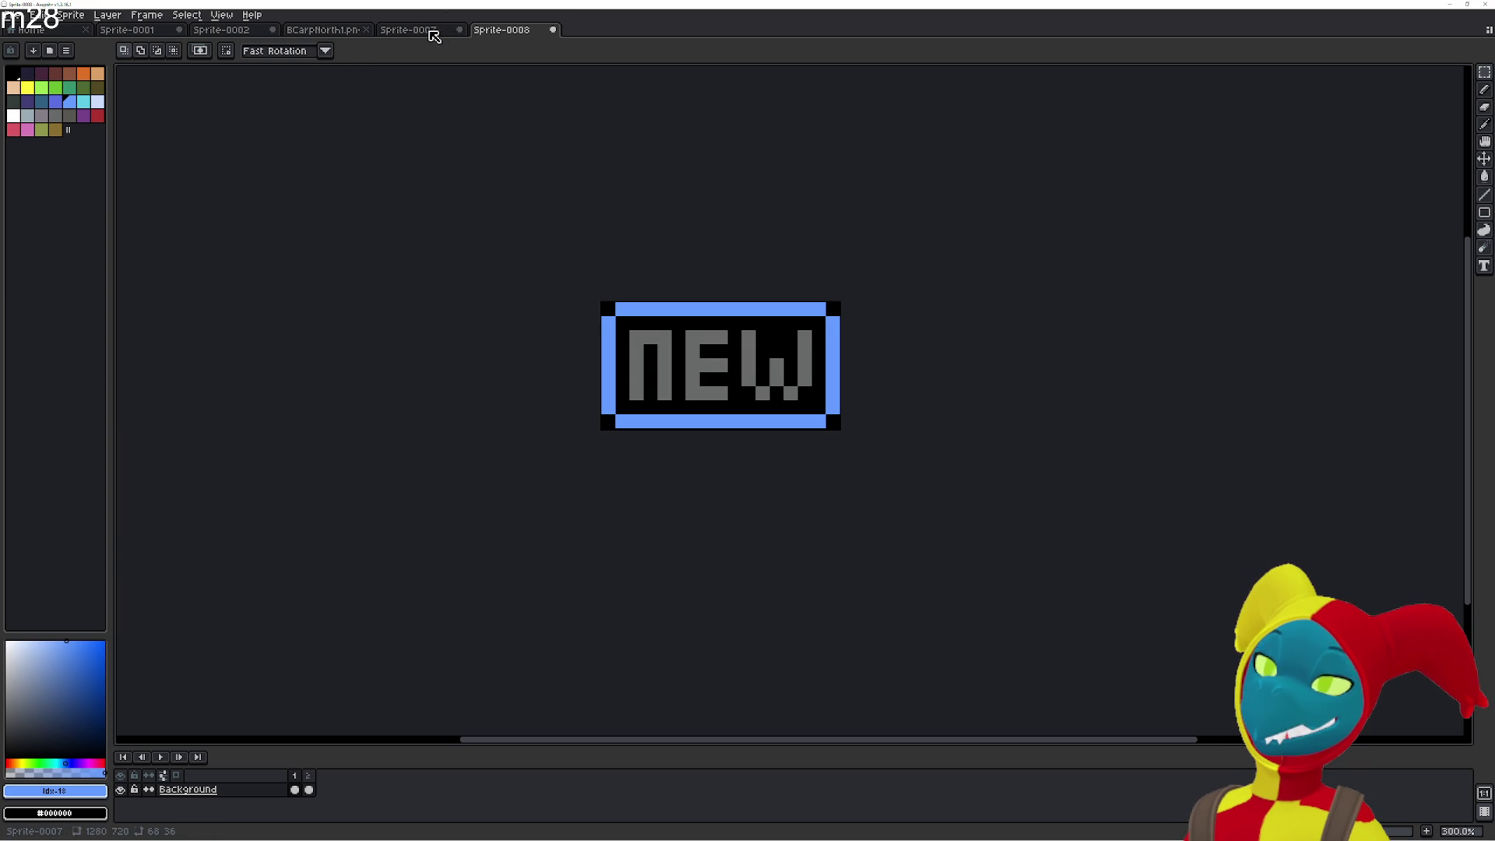
Save the ASHWALKER art as Title.PNG in the Ashwalker folder, then switch to GDevelop.
{"action": "left_click", "coordinate": [433, 31]}
{"action": "scroll", "coordinate": [497, 243], "scroll_direction": "down", "scroll_amount": 5}
{"action": "scroll", "coordinate": [711, 324], "scroll_direction": "up", "scroll_amount": 1}
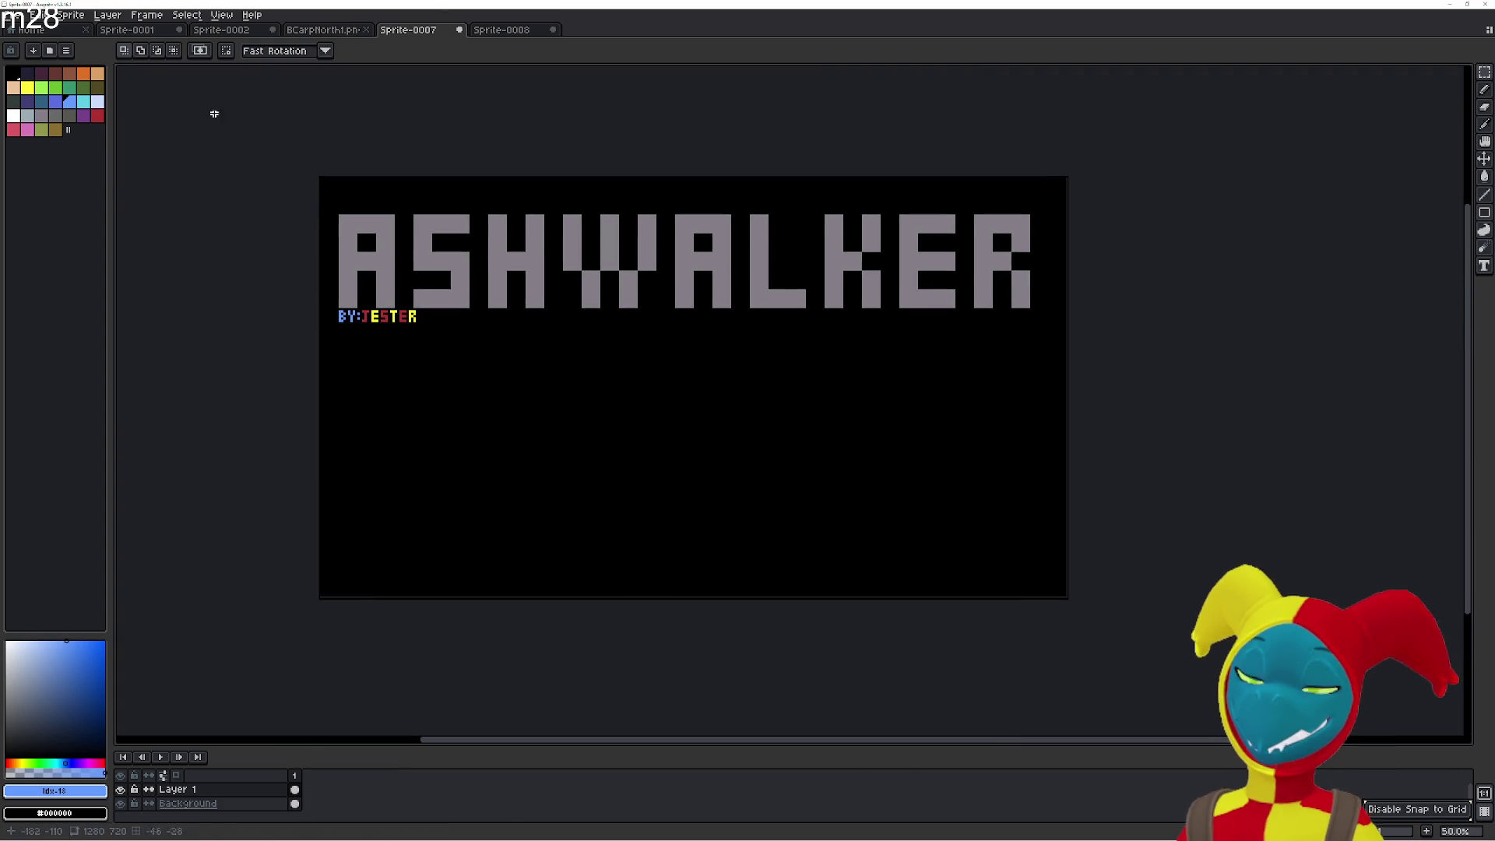
{"action": "left_click", "coordinate": [22, 15]}
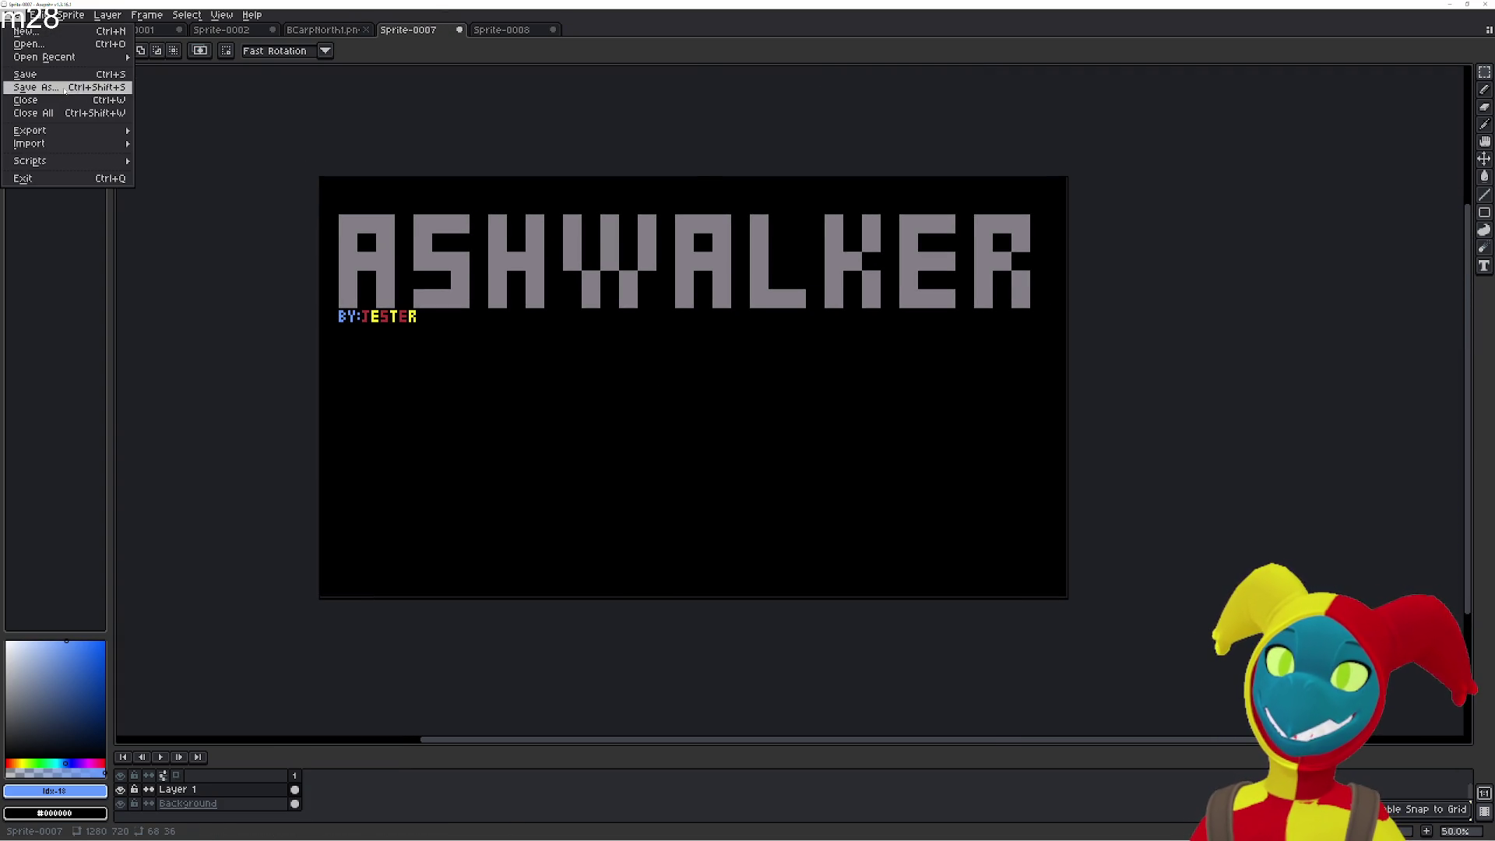
{"action": "left_click", "coordinate": [66, 92]}
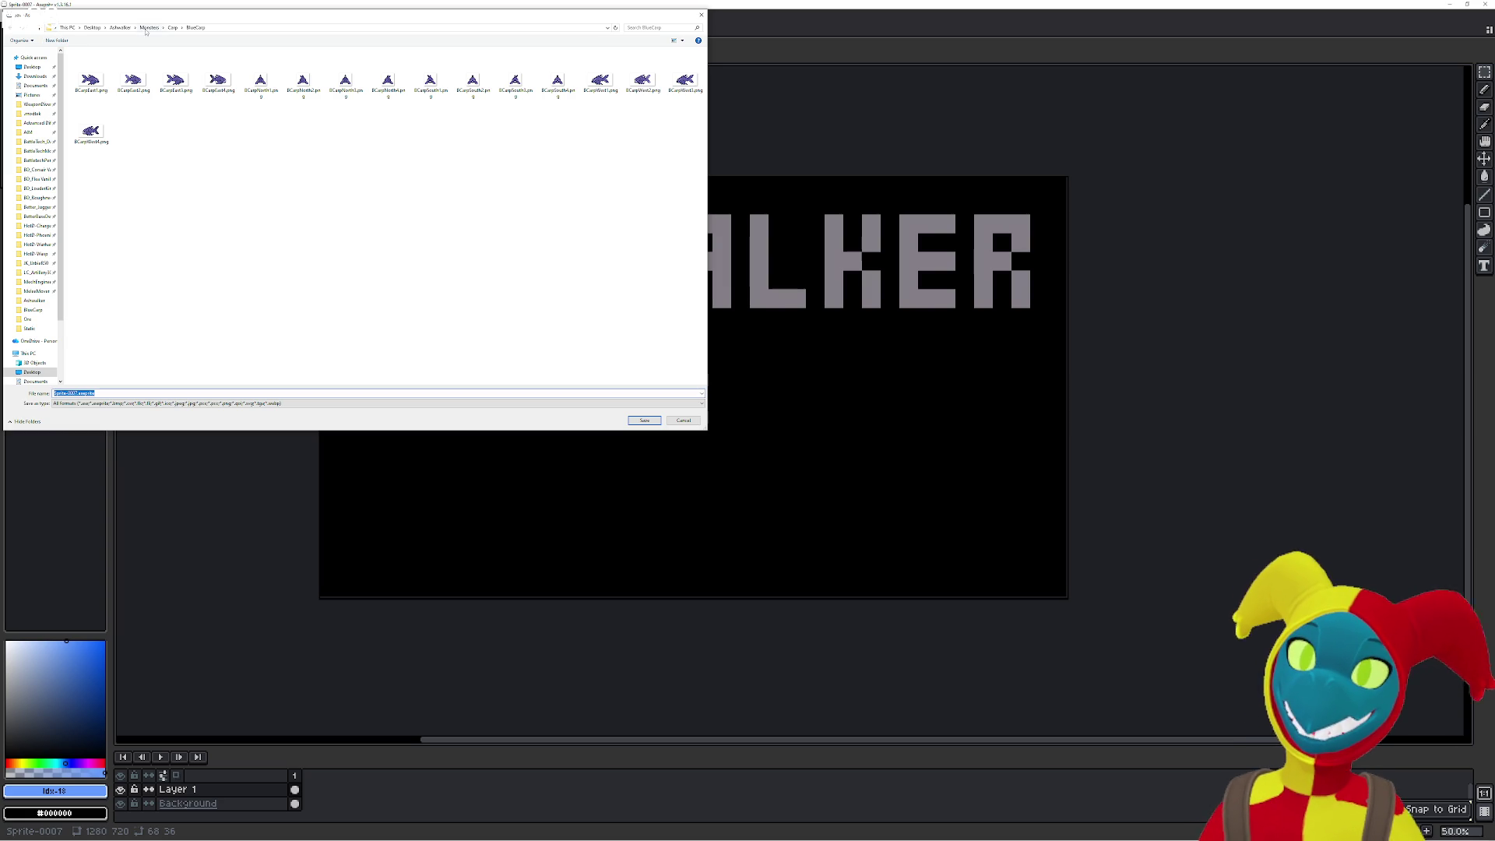
{"action": "left_click", "coordinate": [121, 28]}
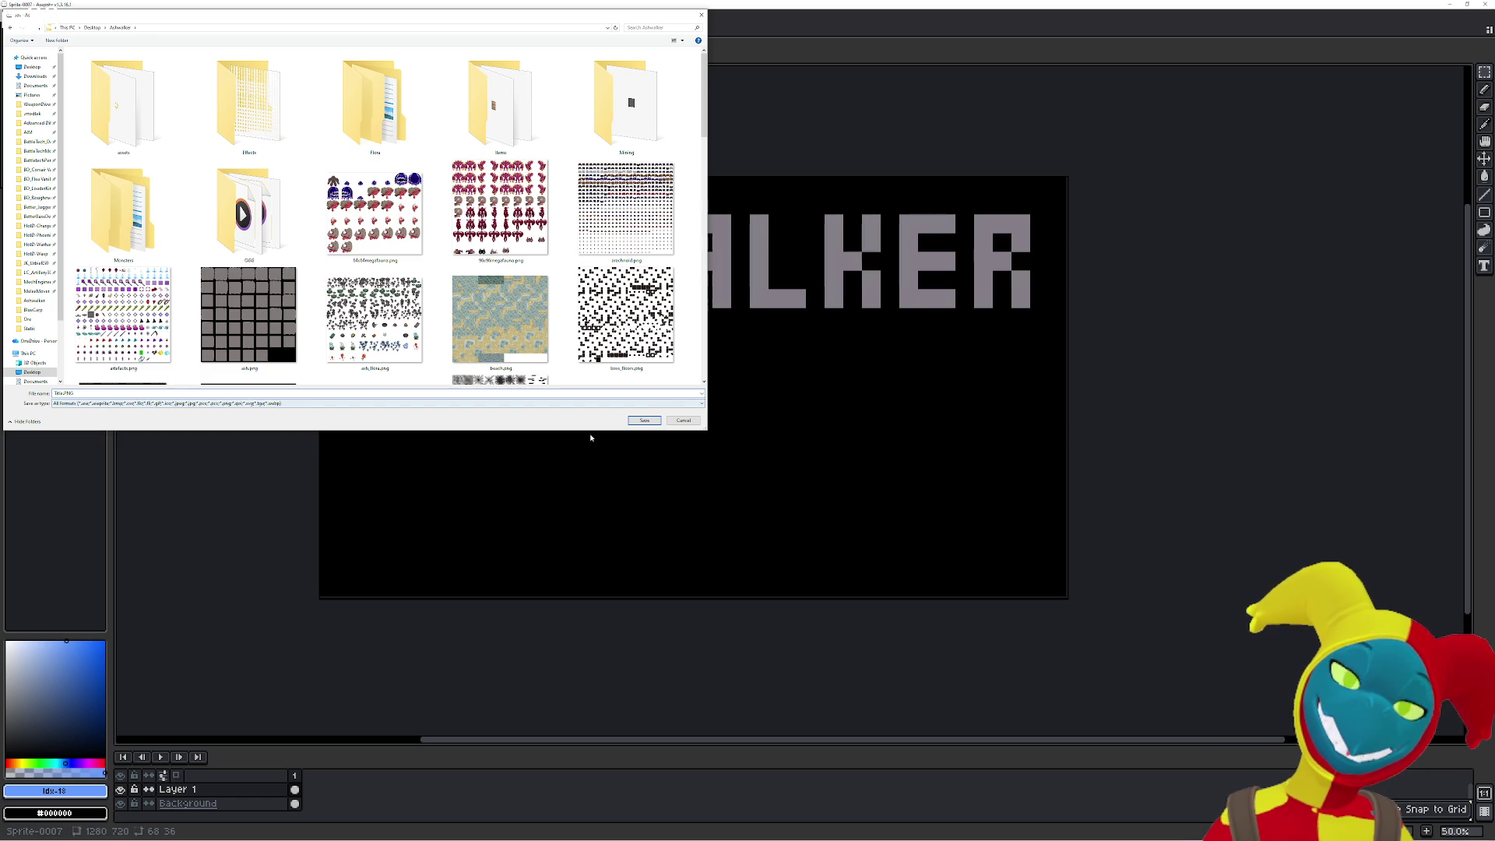
{"action": "left_click", "coordinate": [645, 420]}
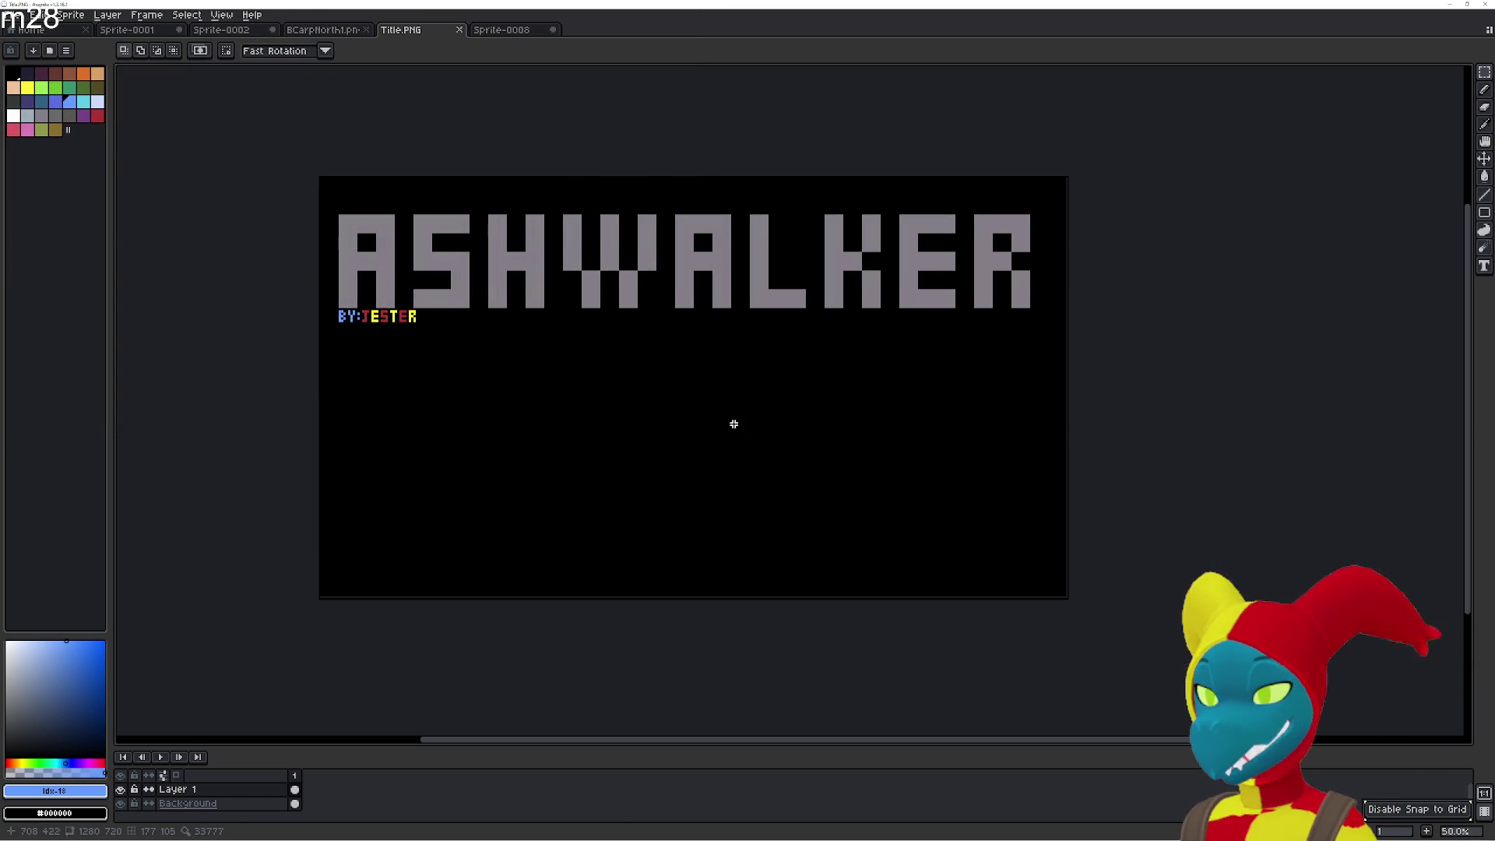
{"action": "key", "text": "alt+Tab"}
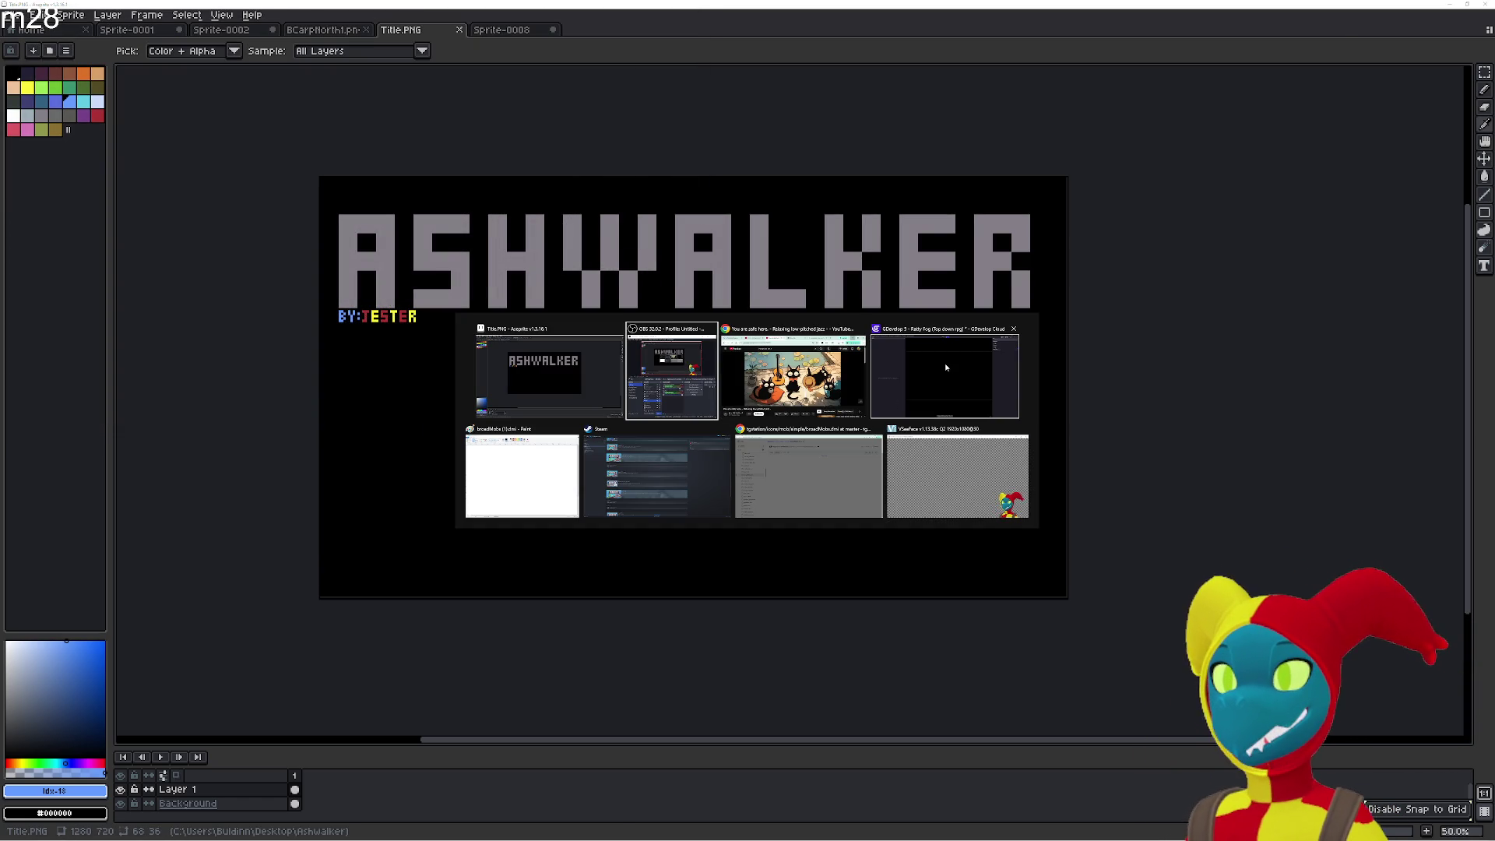
{"action": "key", "text": "alt+Tab"}
{"action": "key", "text": "alt+Tab"}
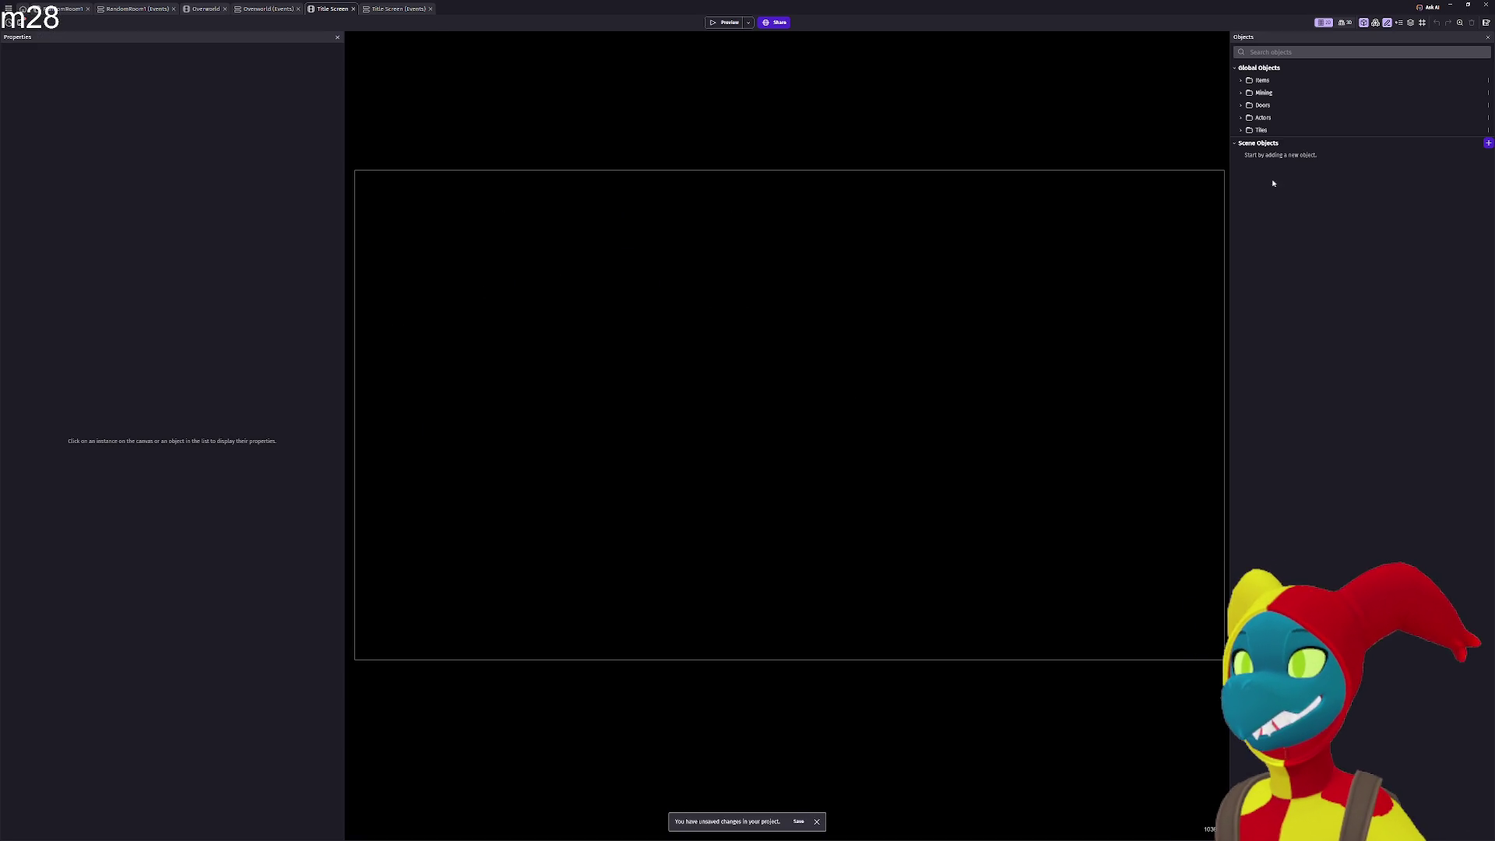
Create a sprite object using Title.PNG from the Ashwalker folder and apply it.
{"action": "left_click", "coordinate": [1488, 143]}
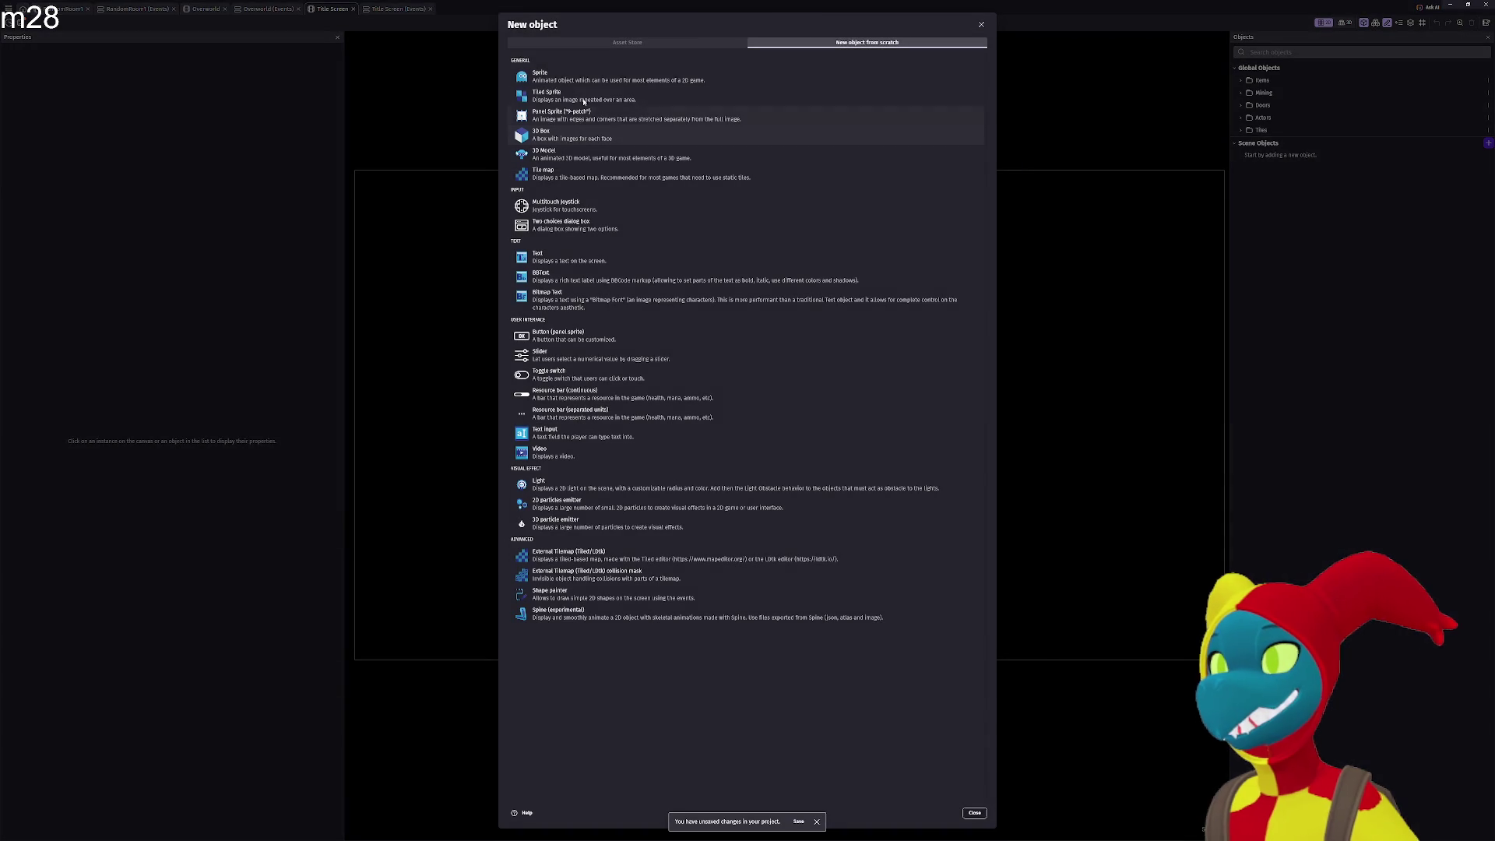
{"action": "left_click", "coordinate": [542, 72]}
{"action": "left_click", "coordinate": [984, 25]}
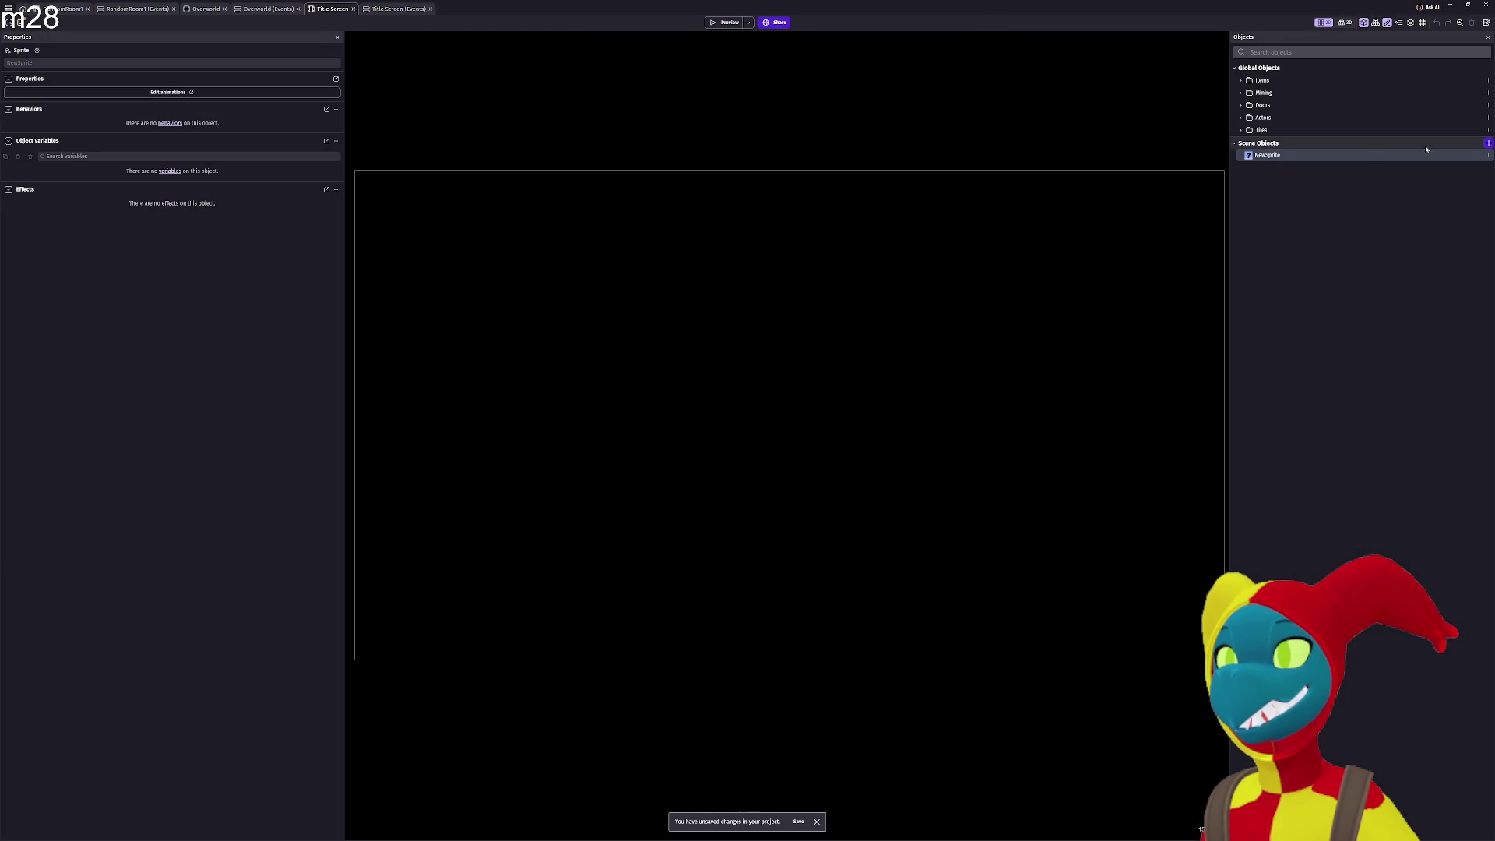
{"action": "double_click", "coordinate": [1465, 159]}
{"action": "type", "text": "Title"}
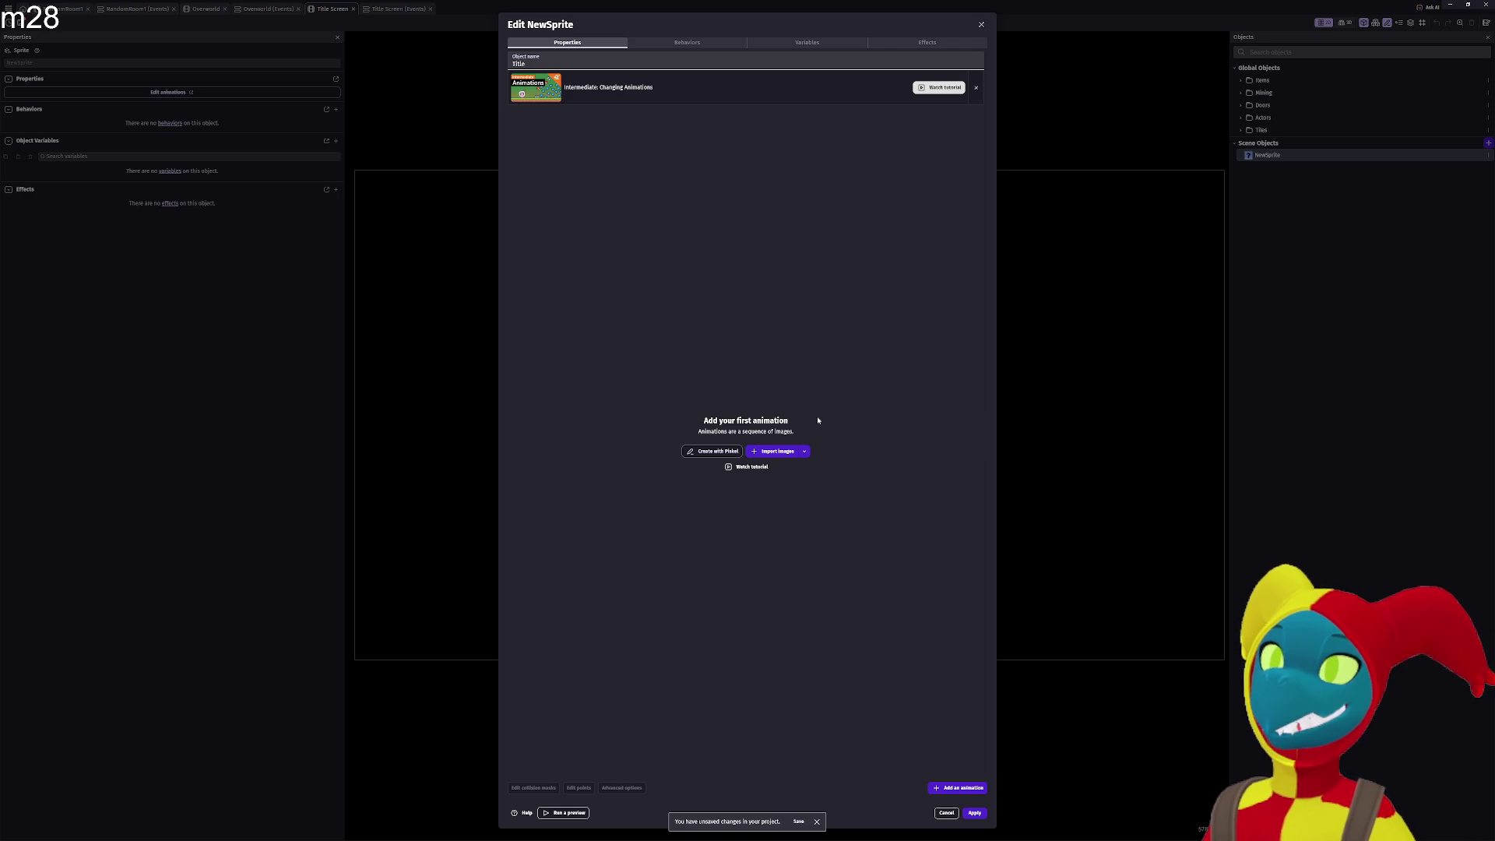
{"action": "left_click", "coordinate": [772, 454]}
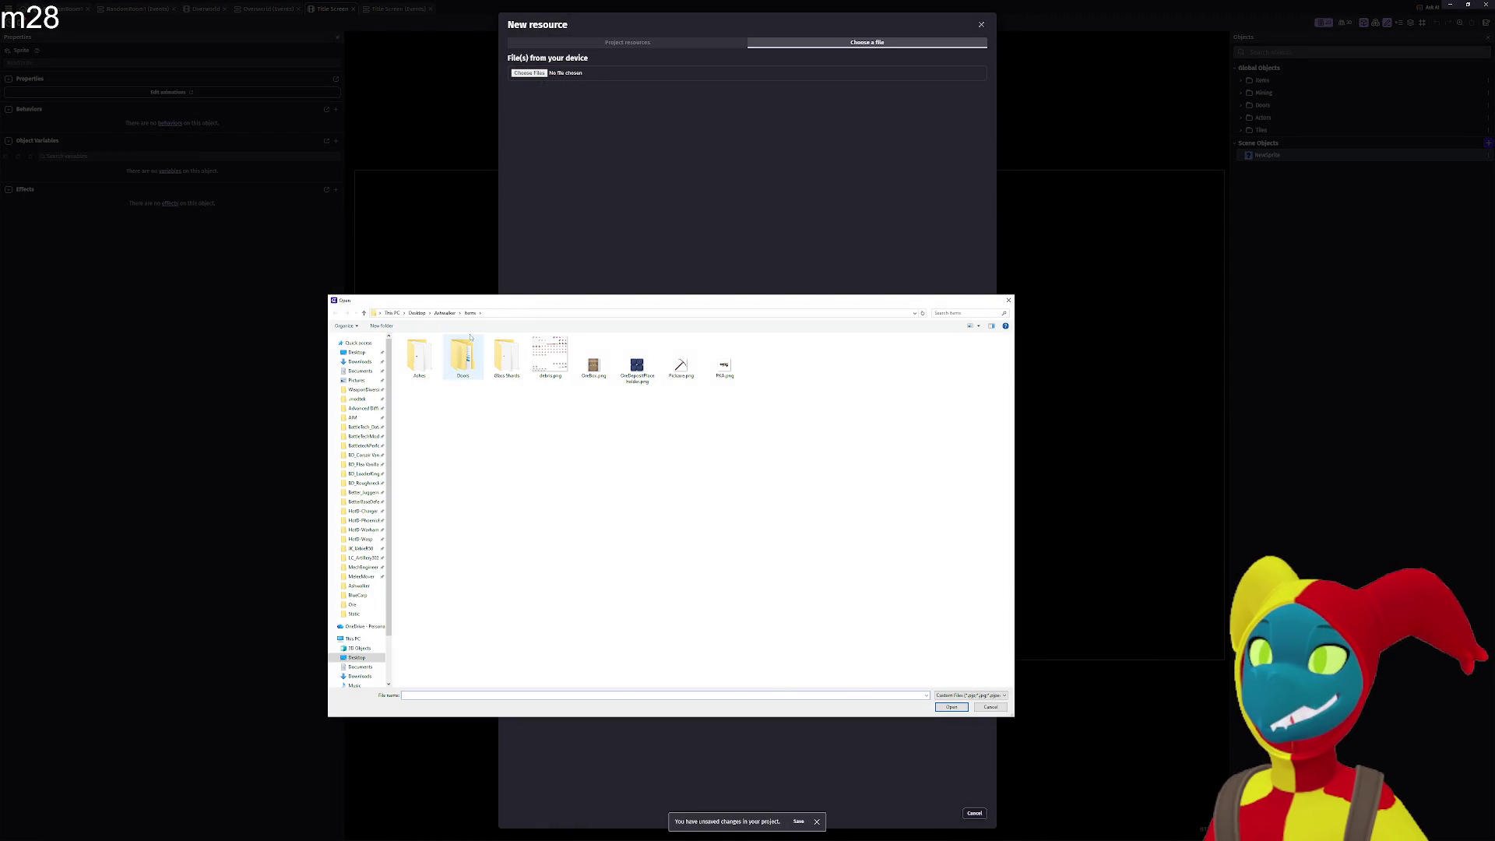
{"action": "left_click", "coordinate": [444, 313]}
{"action": "scroll", "coordinate": [701, 507], "scroll_direction": "down", "scroll_amount": 10}
{"action": "left_click", "coordinate": [775, 530]}
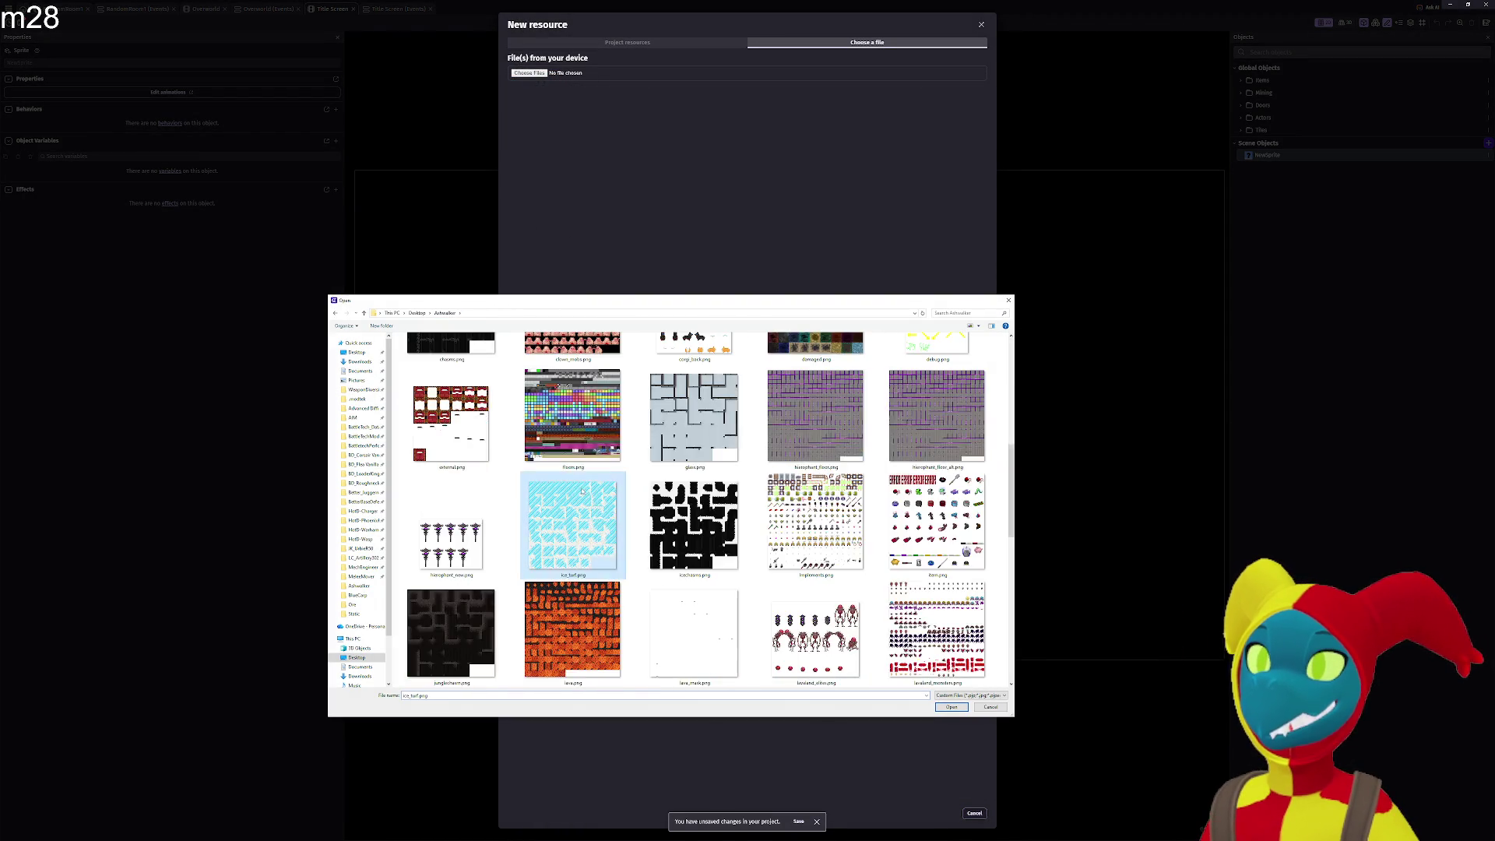
{"action": "double_click", "coordinate": [860, 527]}
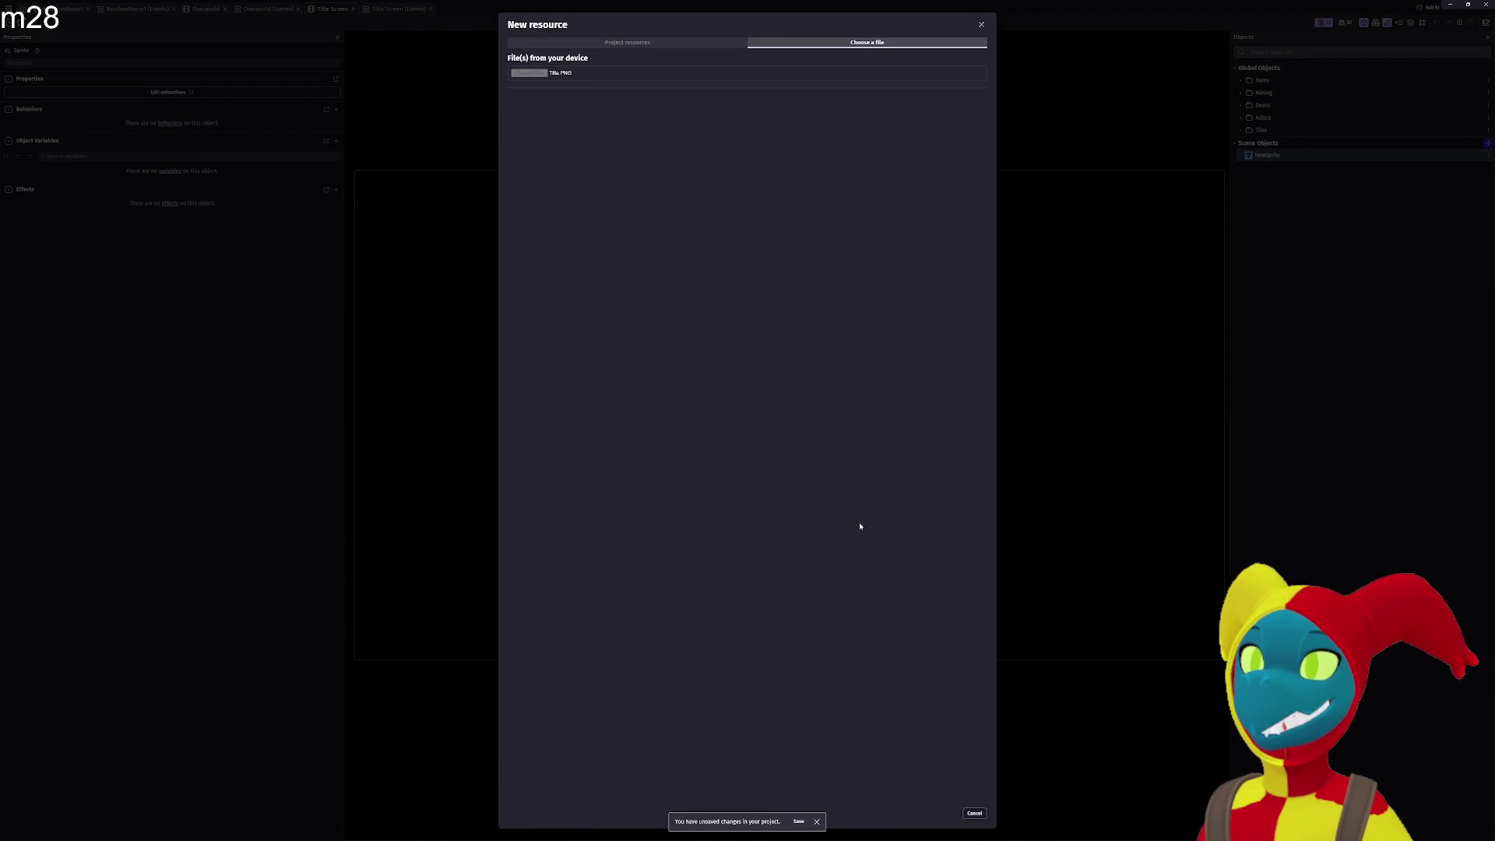
{"action": "left_click", "coordinate": [974, 813]}
Place the Title image at the scene's top-left corner.
{"action": "scroll", "coordinate": [711, 469], "scroll_direction": "down", "scroll_amount": 5}
{"action": "scroll", "coordinate": [717, 460], "scroll_direction": "down", "scroll_amount": 8}
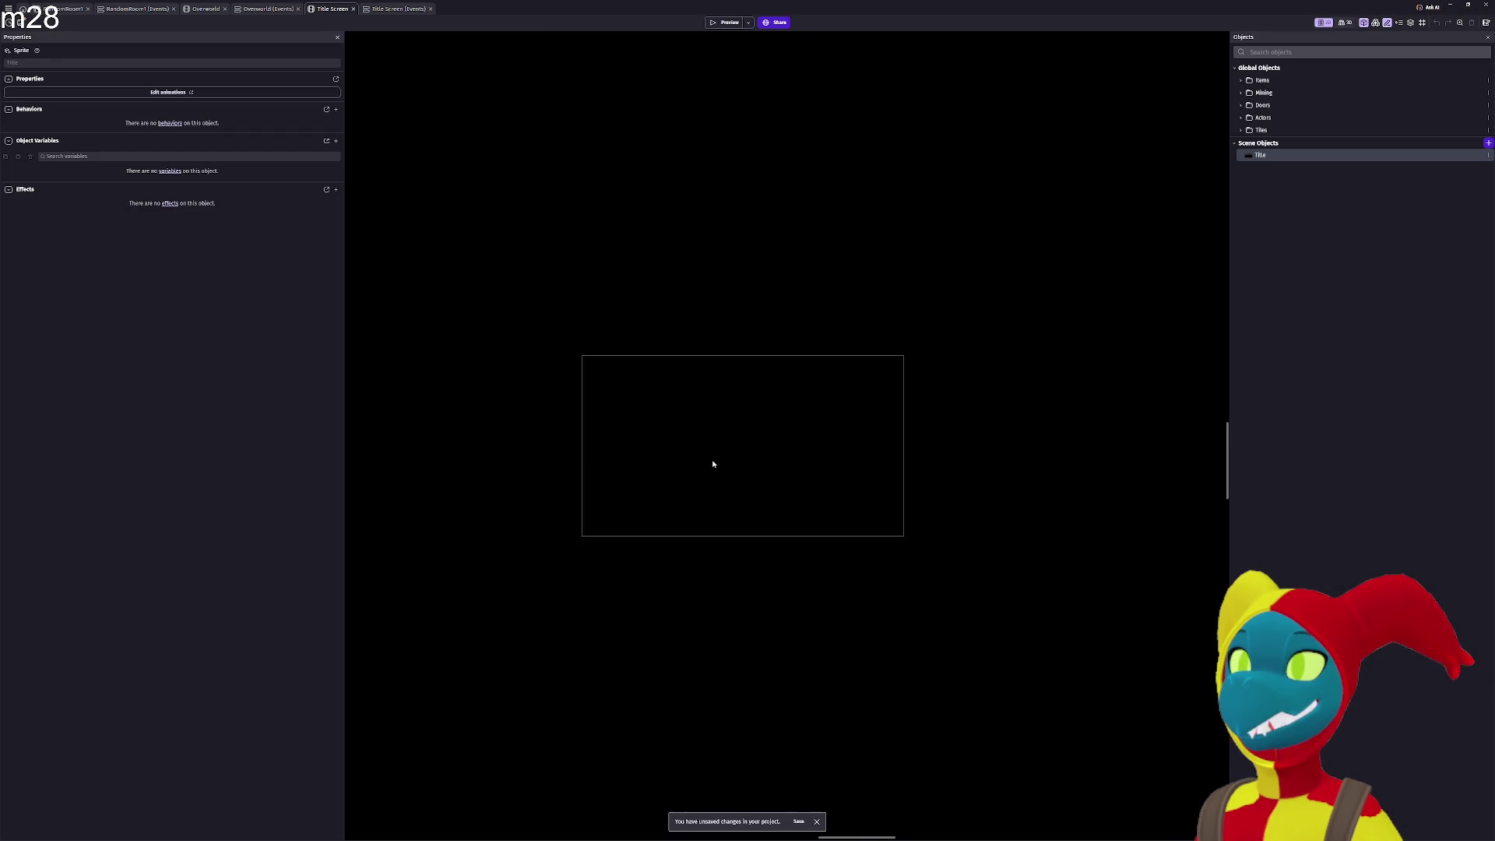
{"action": "scroll", "coordinate": [714, 444], "scroll_direction": "up", "scroll_amount": 10}
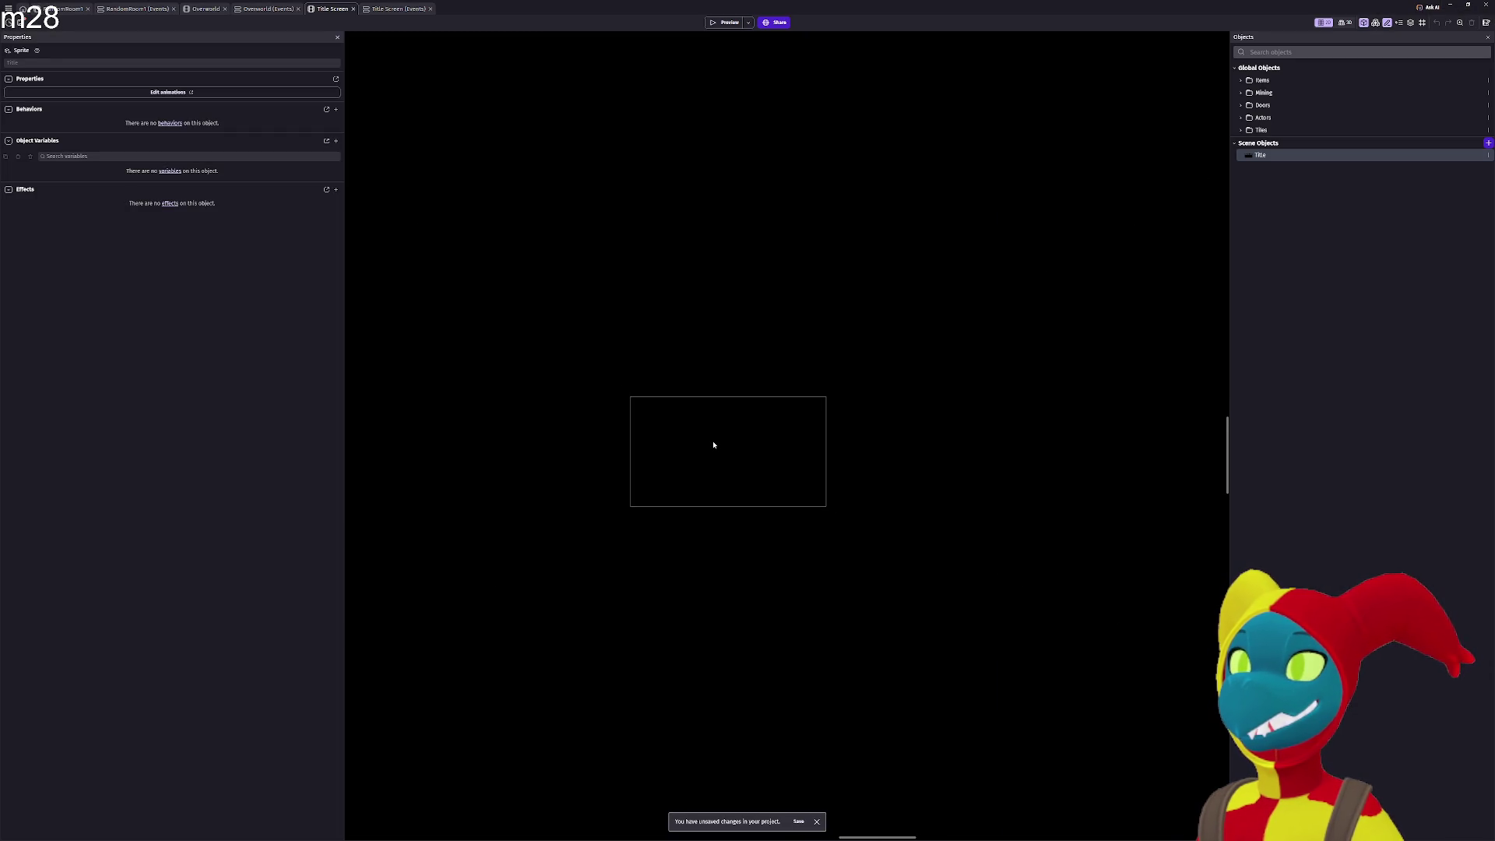
{"action": "scroll", "coordinate": [714, 445], "scroll_direction": "up", "scroll_amount": 1}
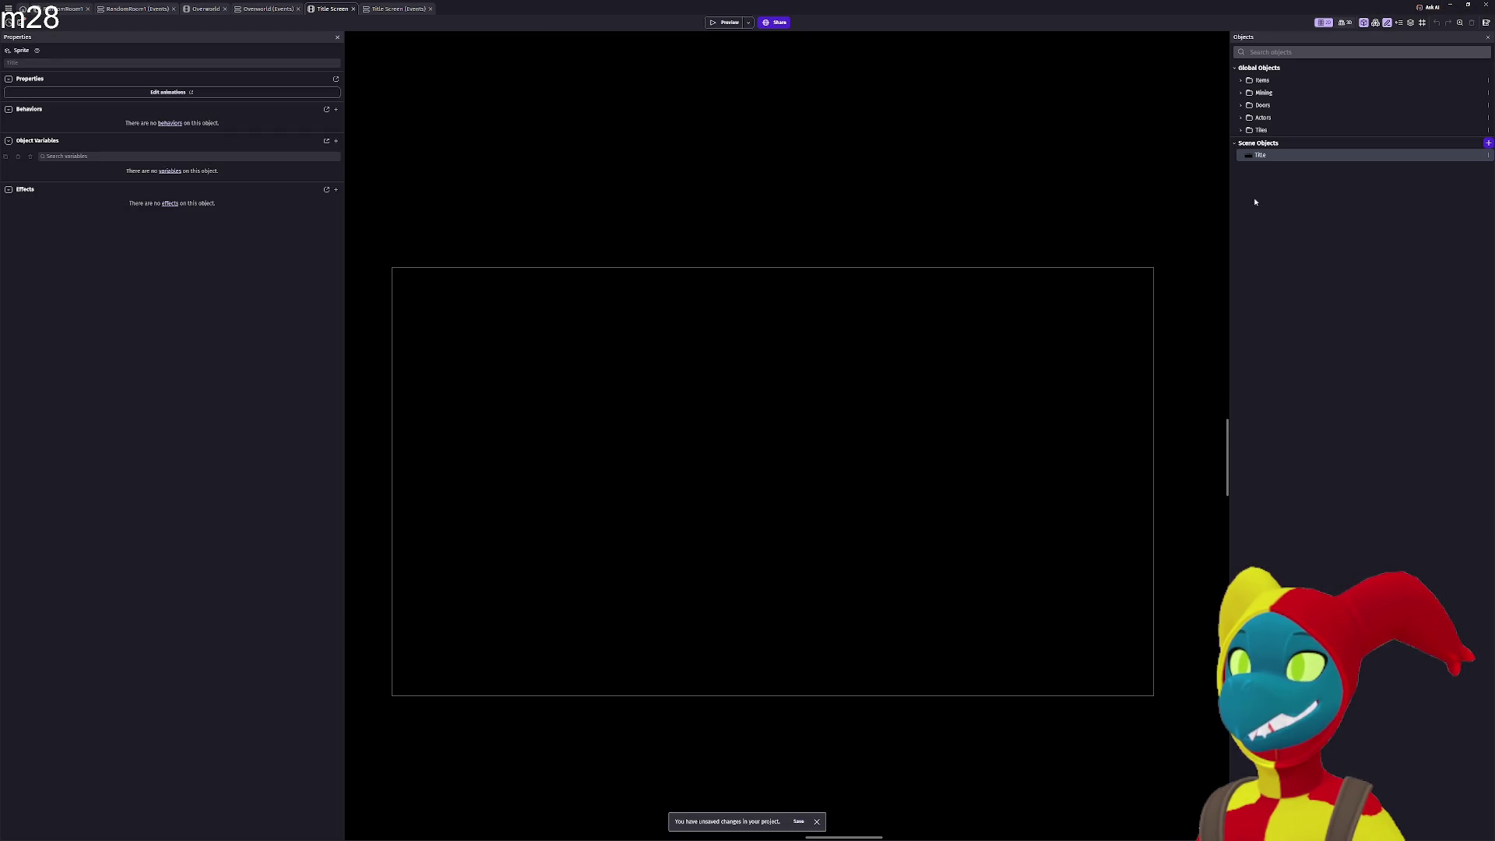
{"action": "mouse_move", "coordinate": [812, 342]}
{"action": "left_mouse_down"}
{"action": "mouse_move", "coordinate": [501, 307]}
{"action": "mouse_move", "coordinate": [384, 247]}
{"action": "mouse_move", "coordinate": [401, 243]}
{"action": "mouse_move", "coordinate": [401, 265]}
{"action": "left_mouse_up"}
{"action": "left_click", "coordinate": [730, 23]}
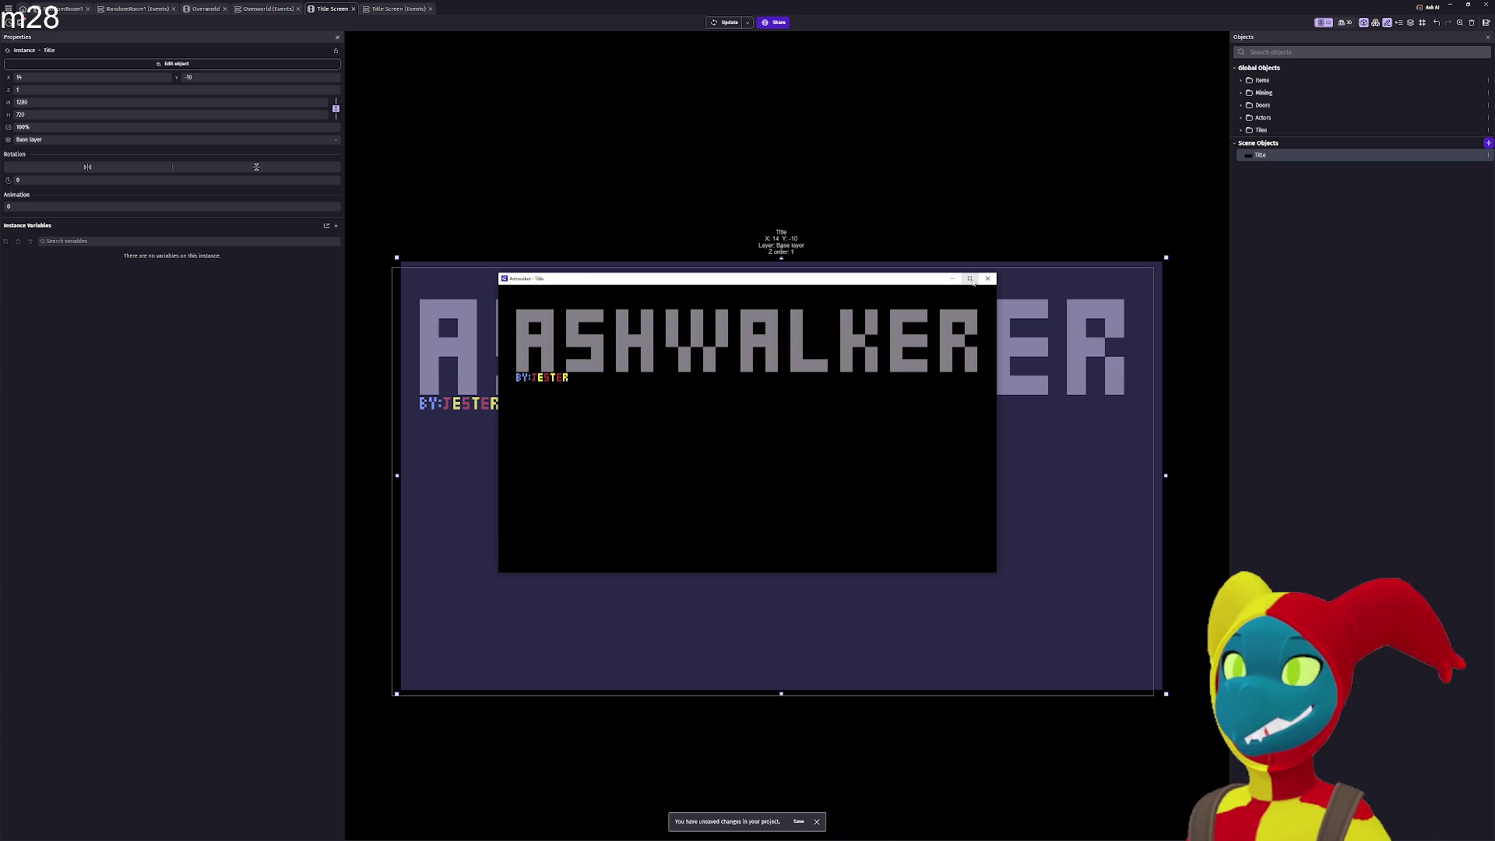
{"action": "left_click", "coordinate": [970, 279]}
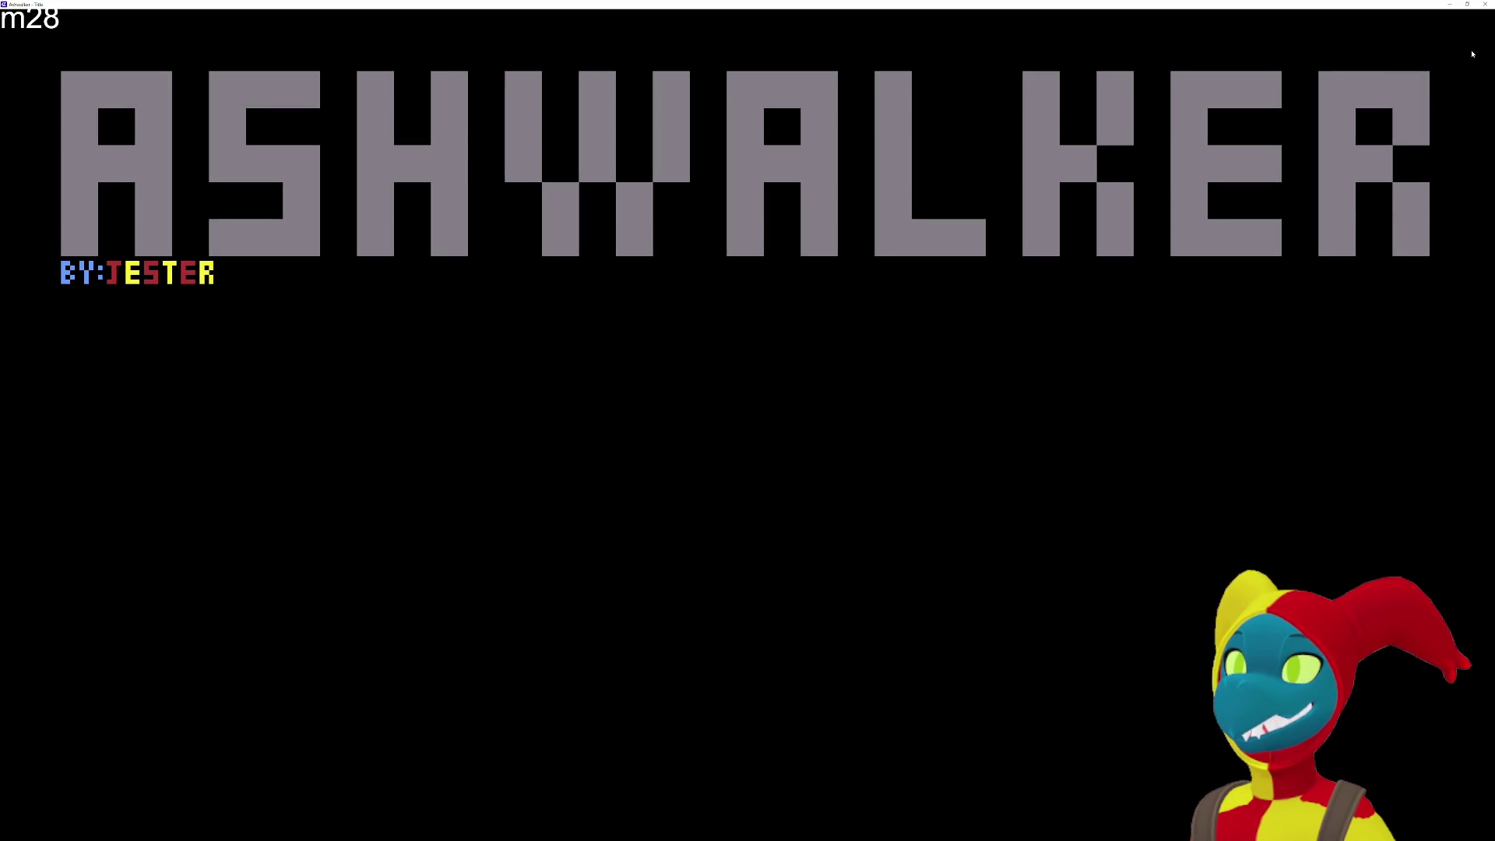
{"action": "left_click", "coordinate": [1468, 4]}
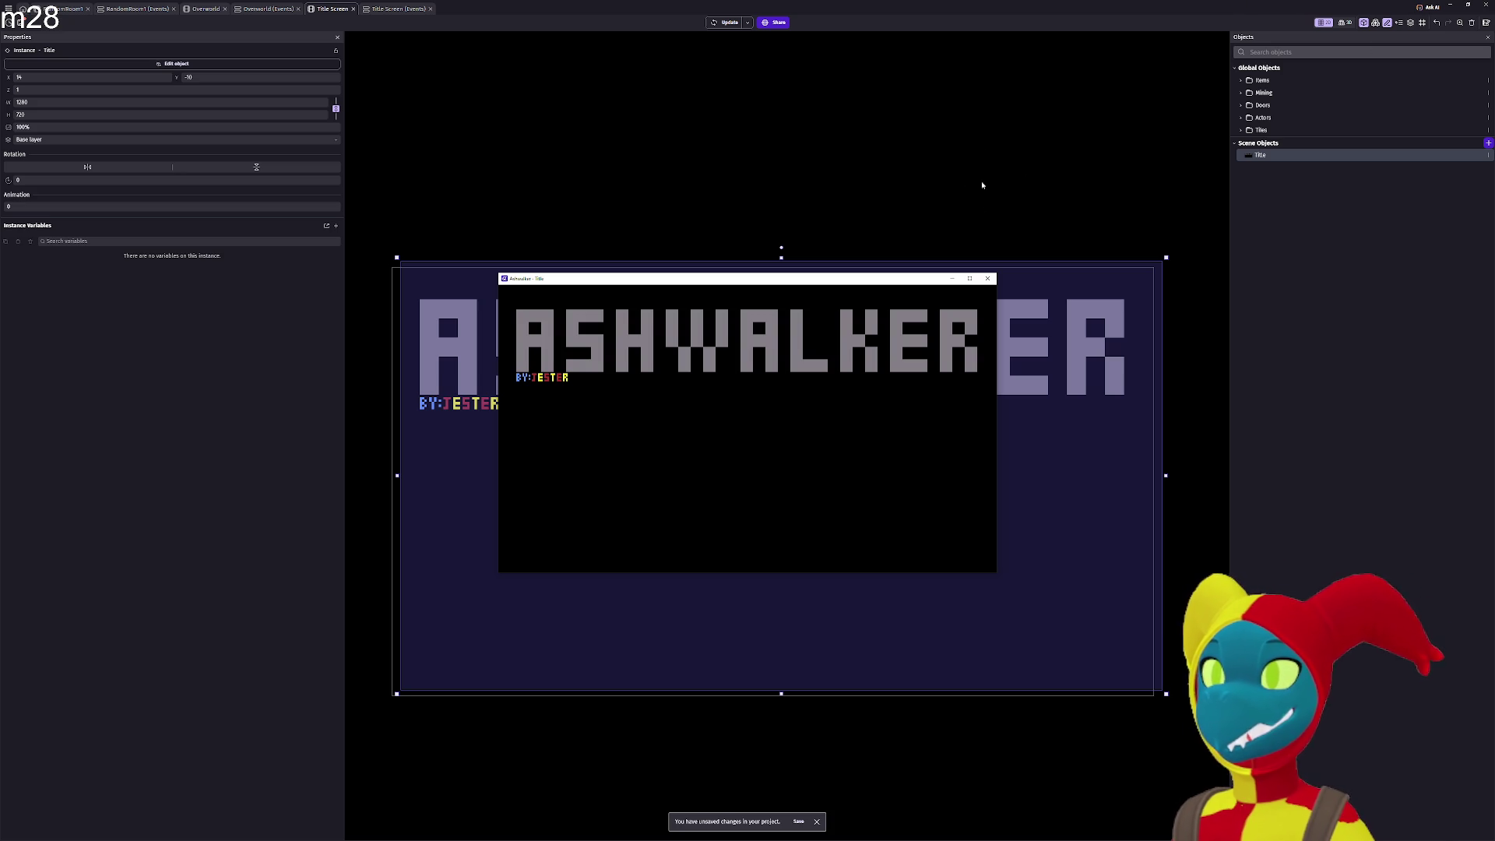
{"action": "left_click", "coordinate": [987, 278]}
{"action": "left_click_drag", "start_coordinate": [883, 415], "coordinate": [881, 395]}
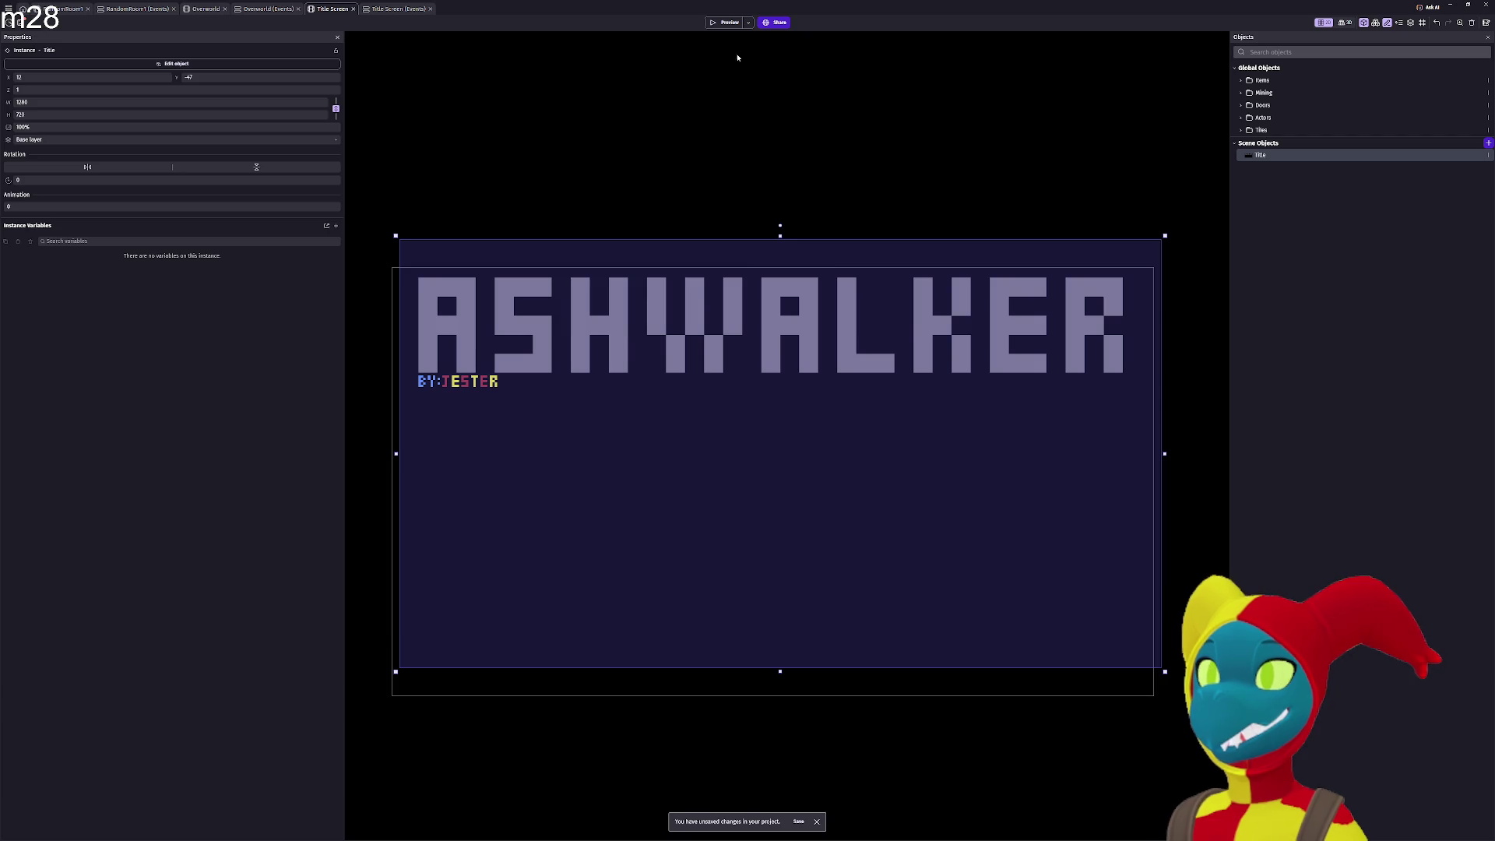
{"action": "left_click", "coordinate": [725, 24]}
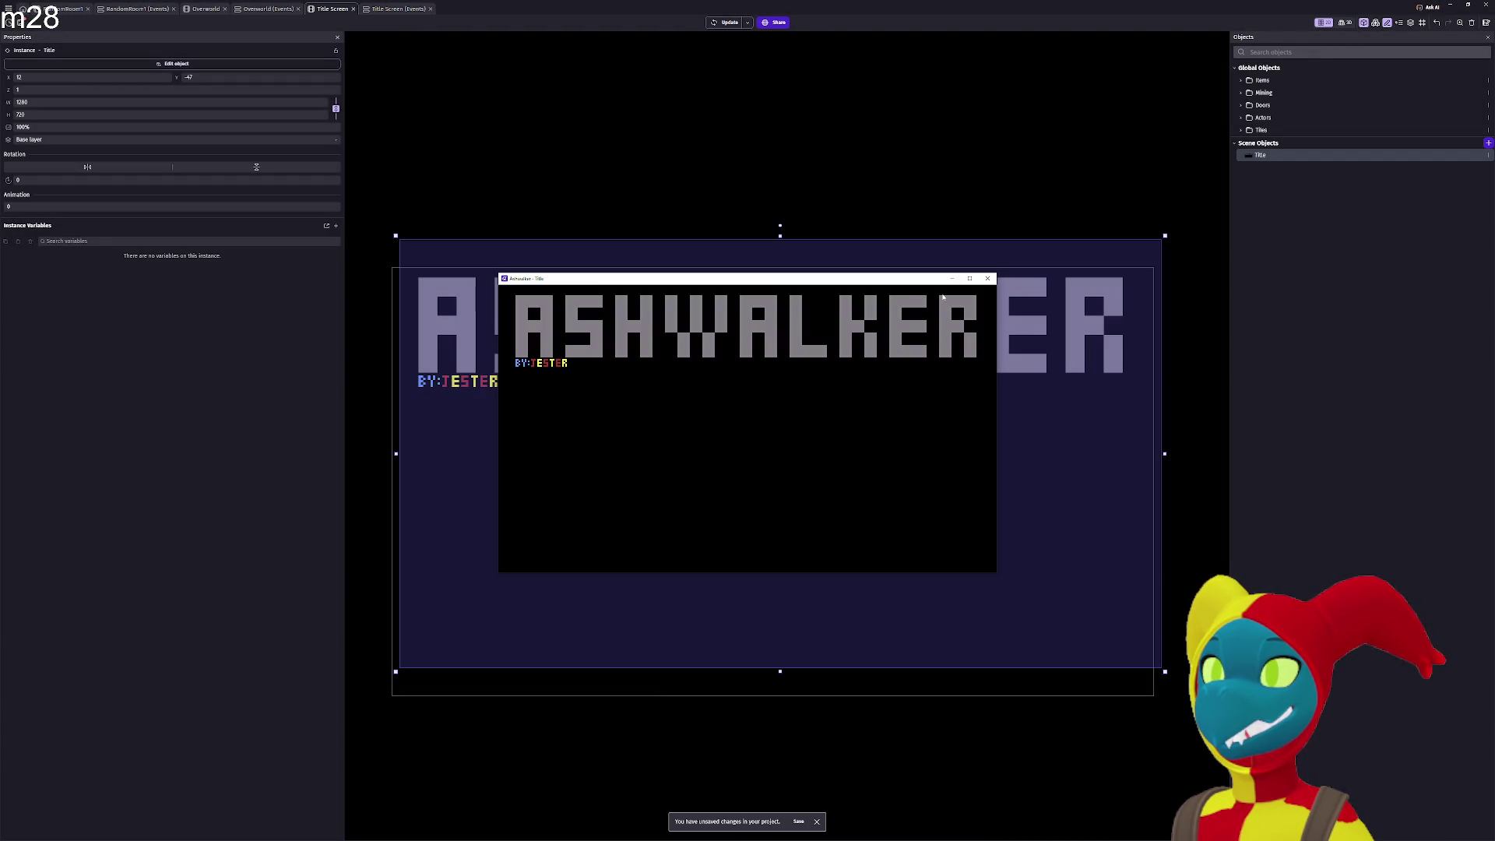
{"action": "left_click", "coordinate": [970, 279]}
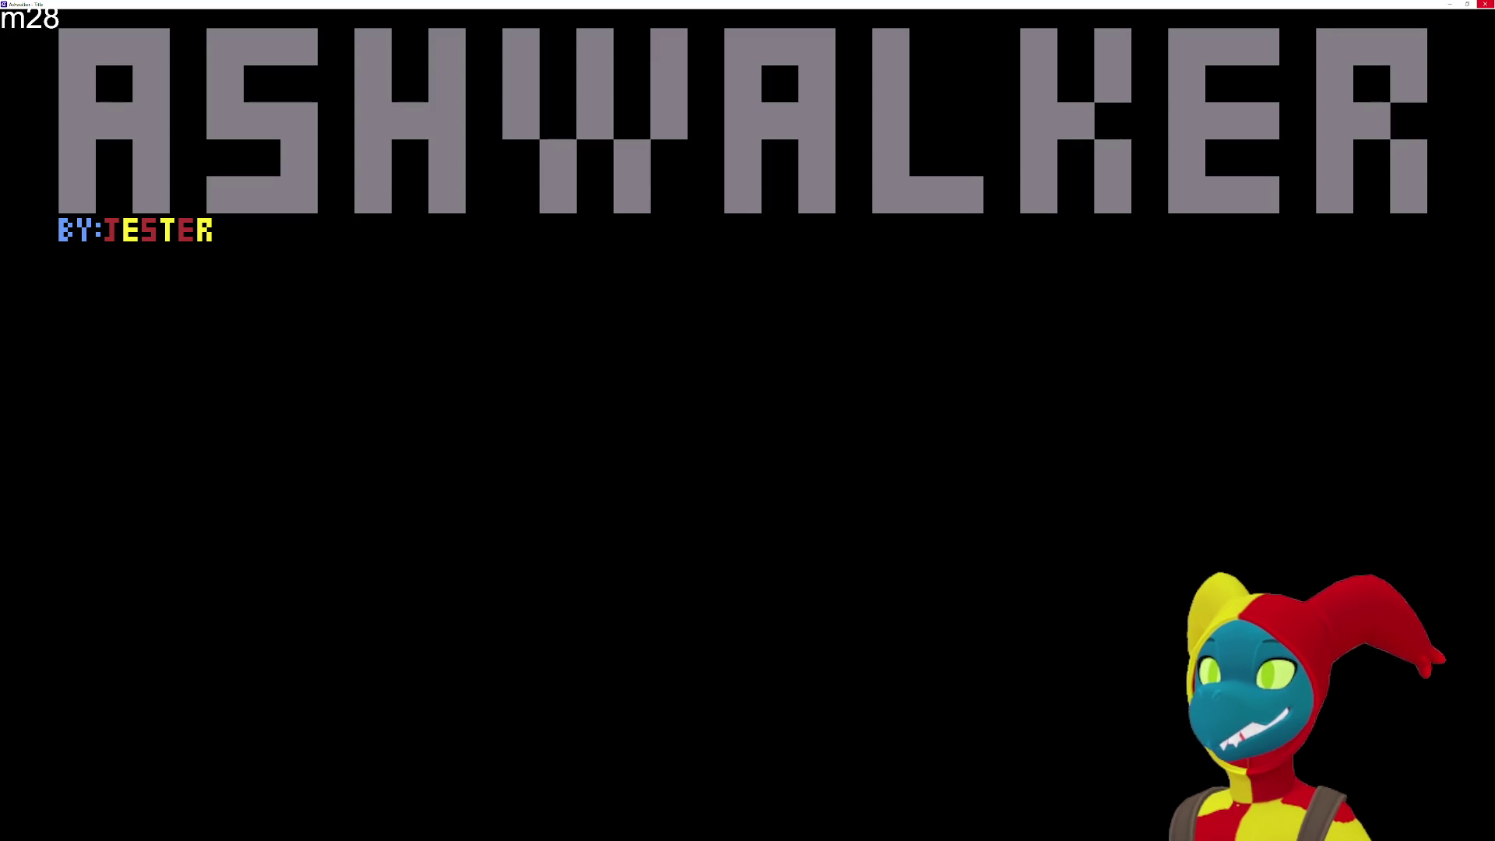
{"action": "left_click", "coordinate": [1486, 4]}
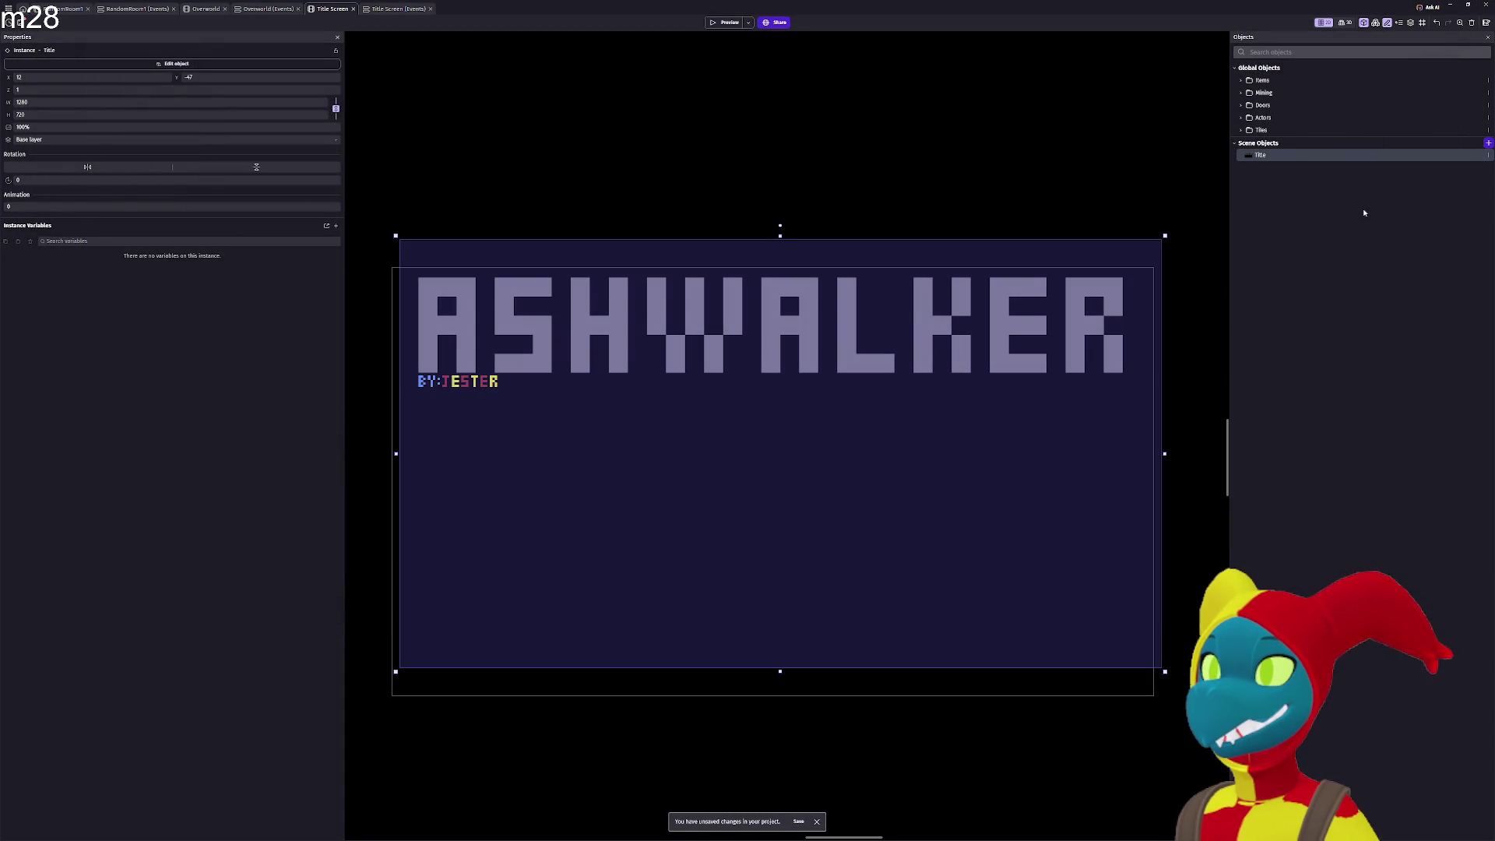
Add a NewSprite object, browse its image import, then bring up Aseprite's Sprite-0008.
{"action": "left_click", "coordinate": [1488, 143]}
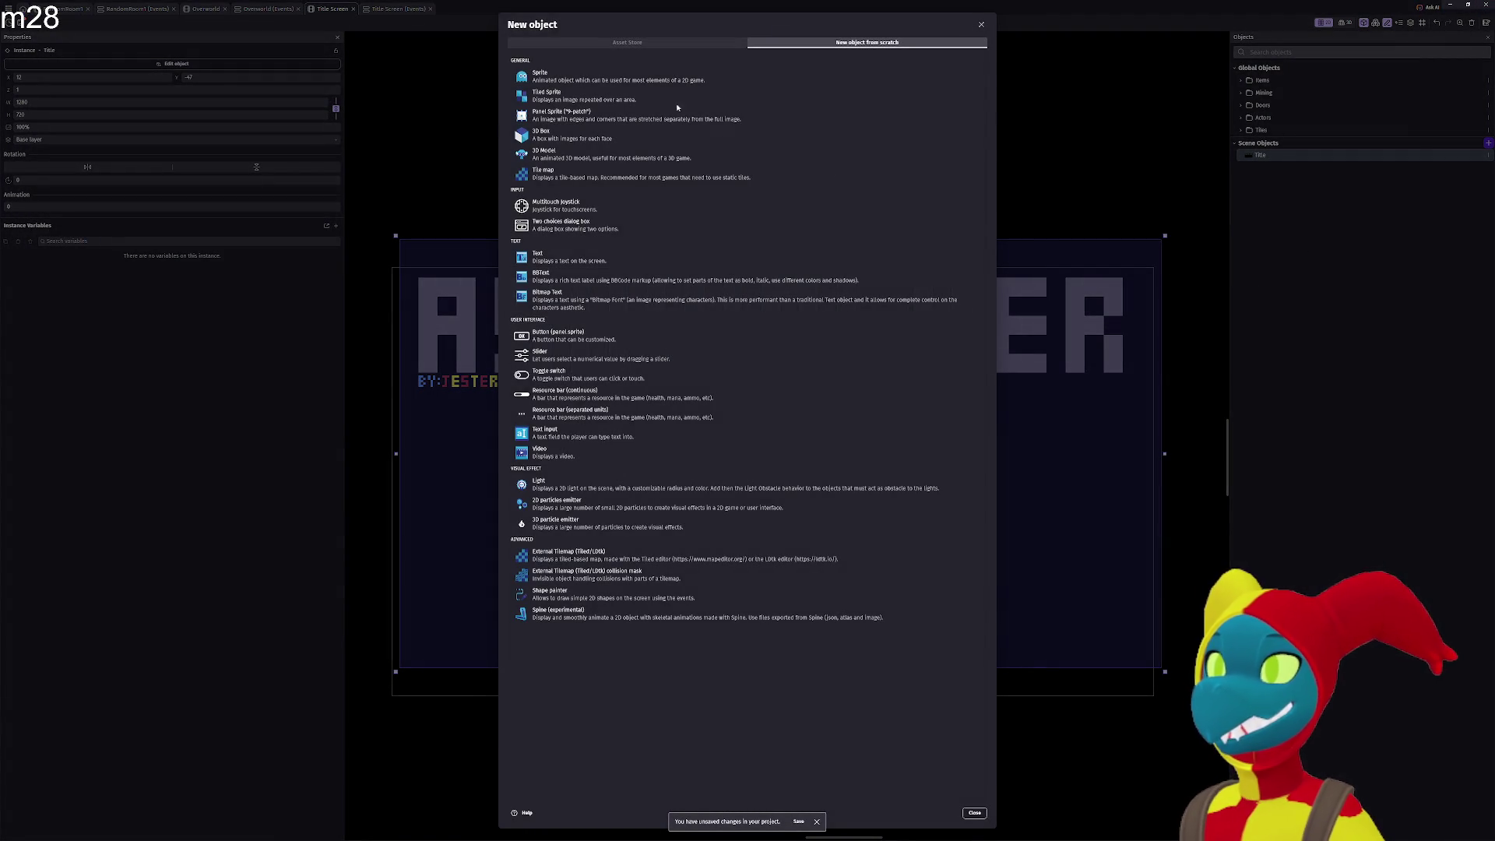
{"action": "left_click", "coordinate": [701, 76]}
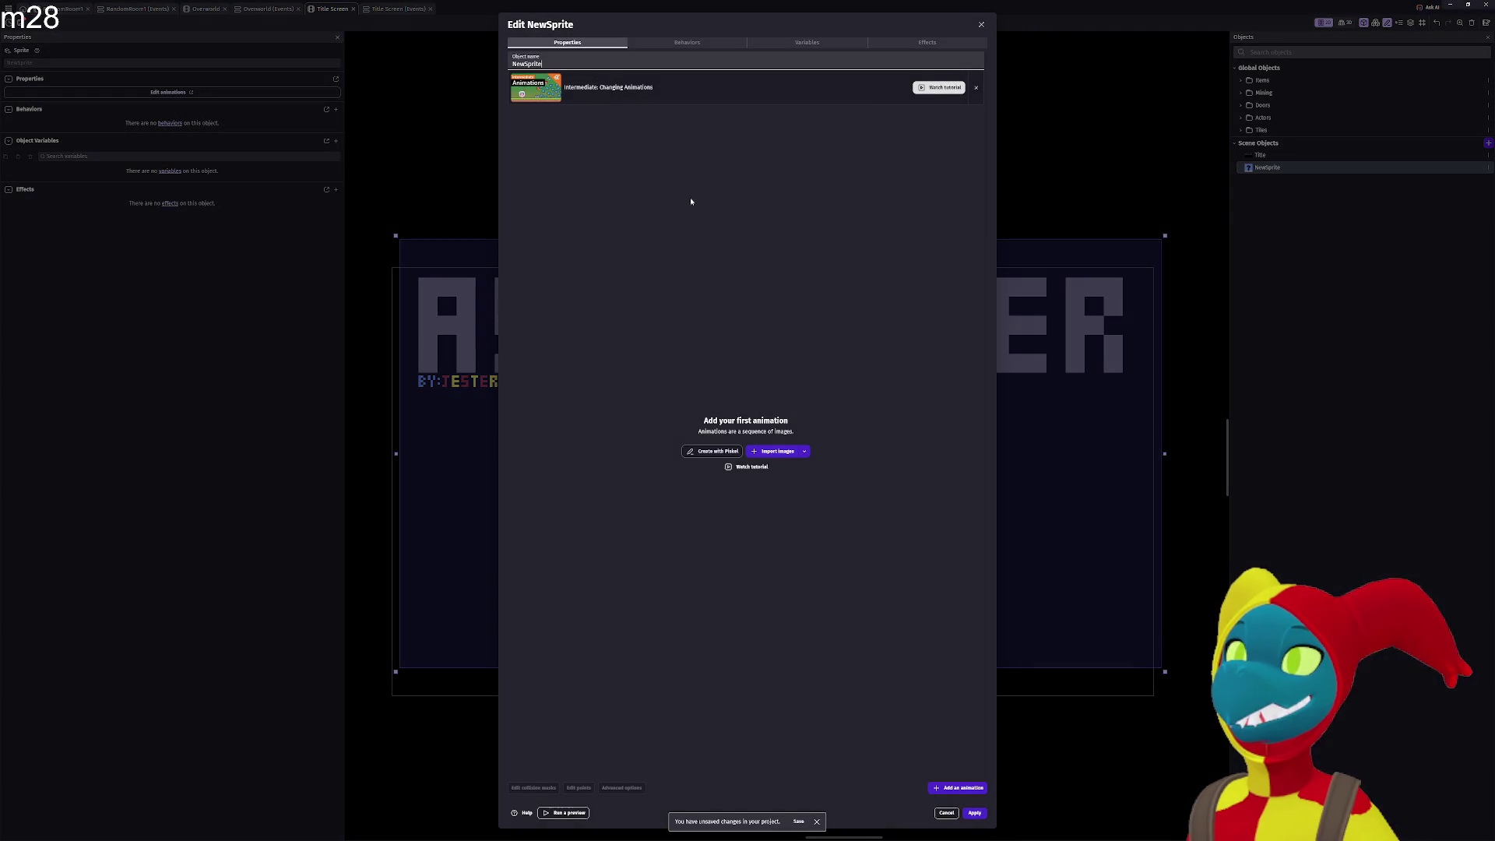
{"action": "left_click", "coordinate": [777, 451]}
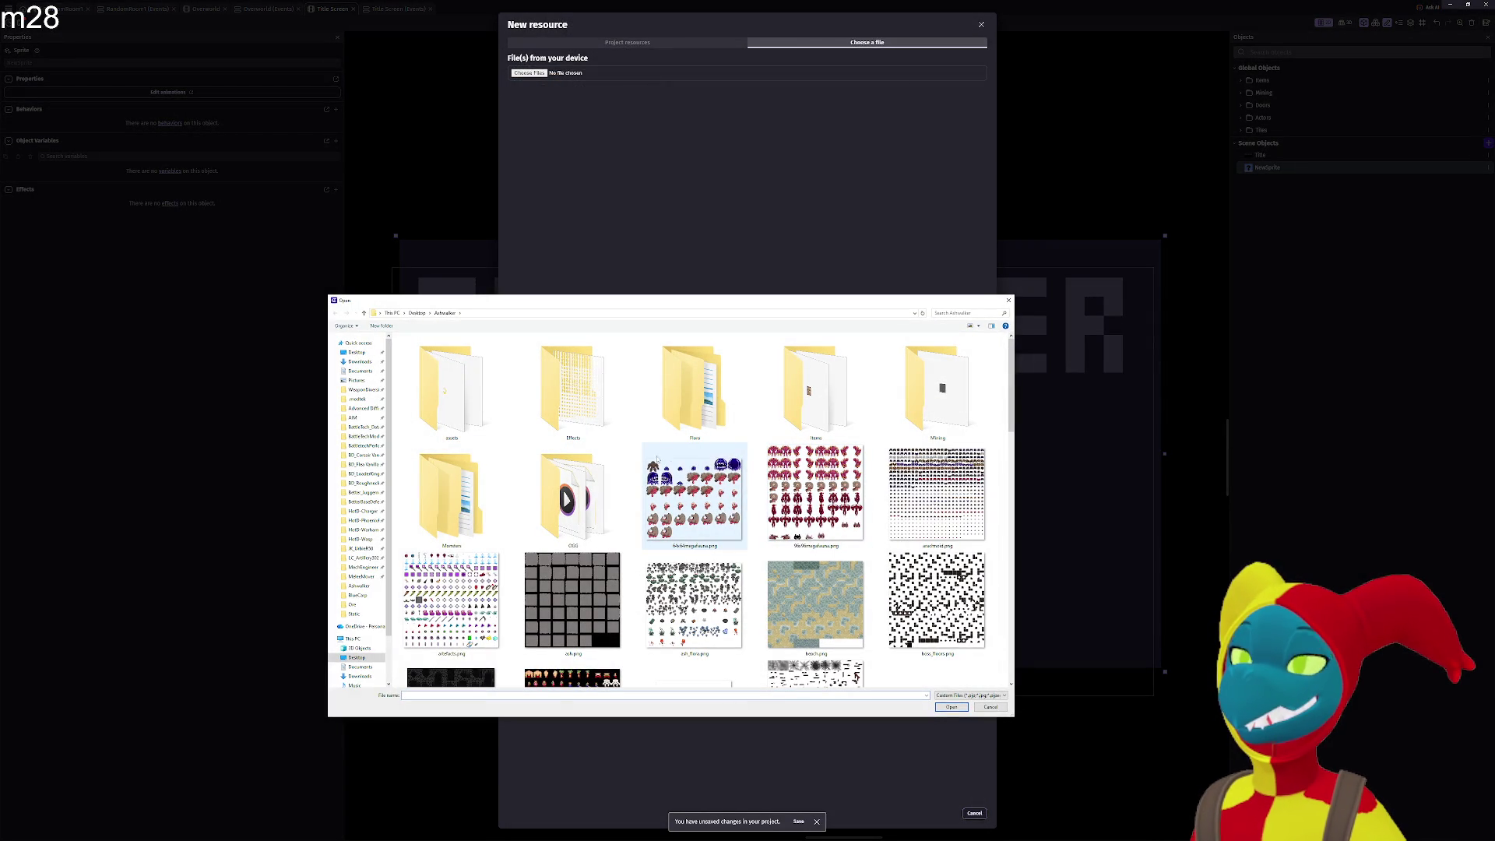
{"action": "double_click", "coordinate": [960, 361]}
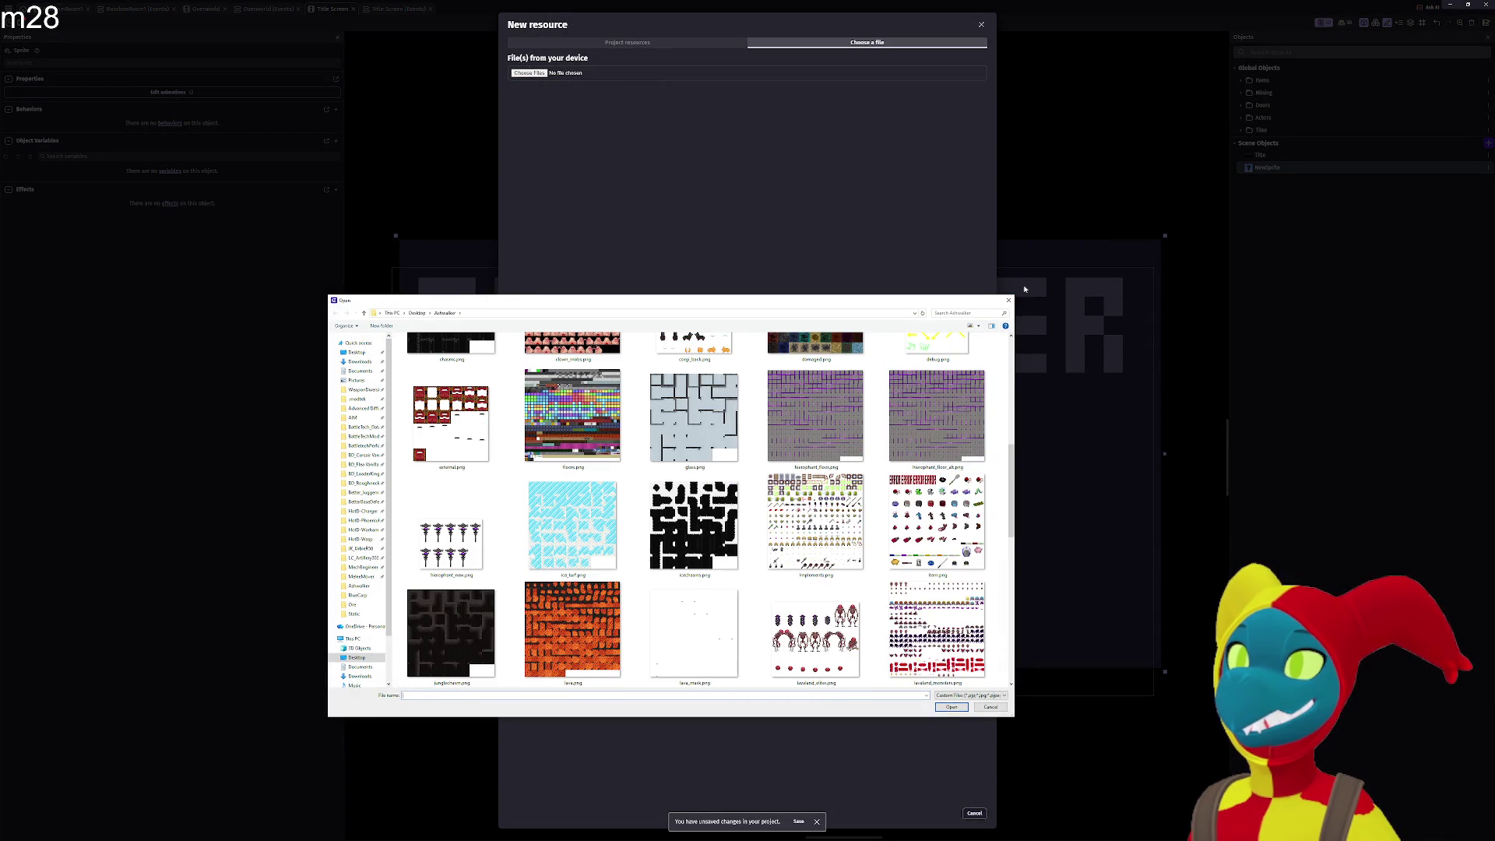
{"action": "key", "text": "alt+Tab"}
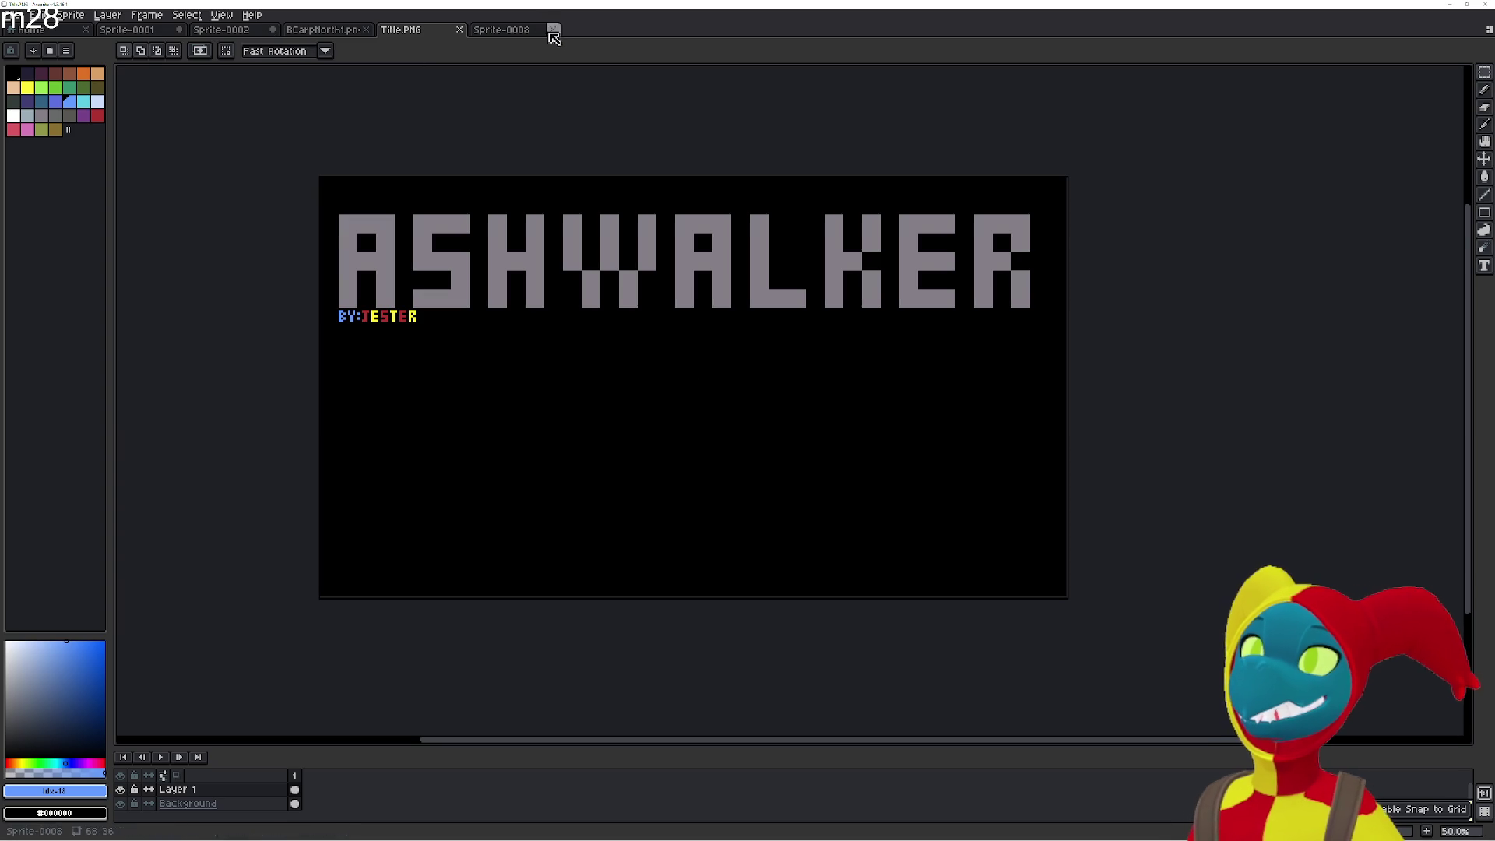
{"action": "left_click", "coordinate": [517, 33]}
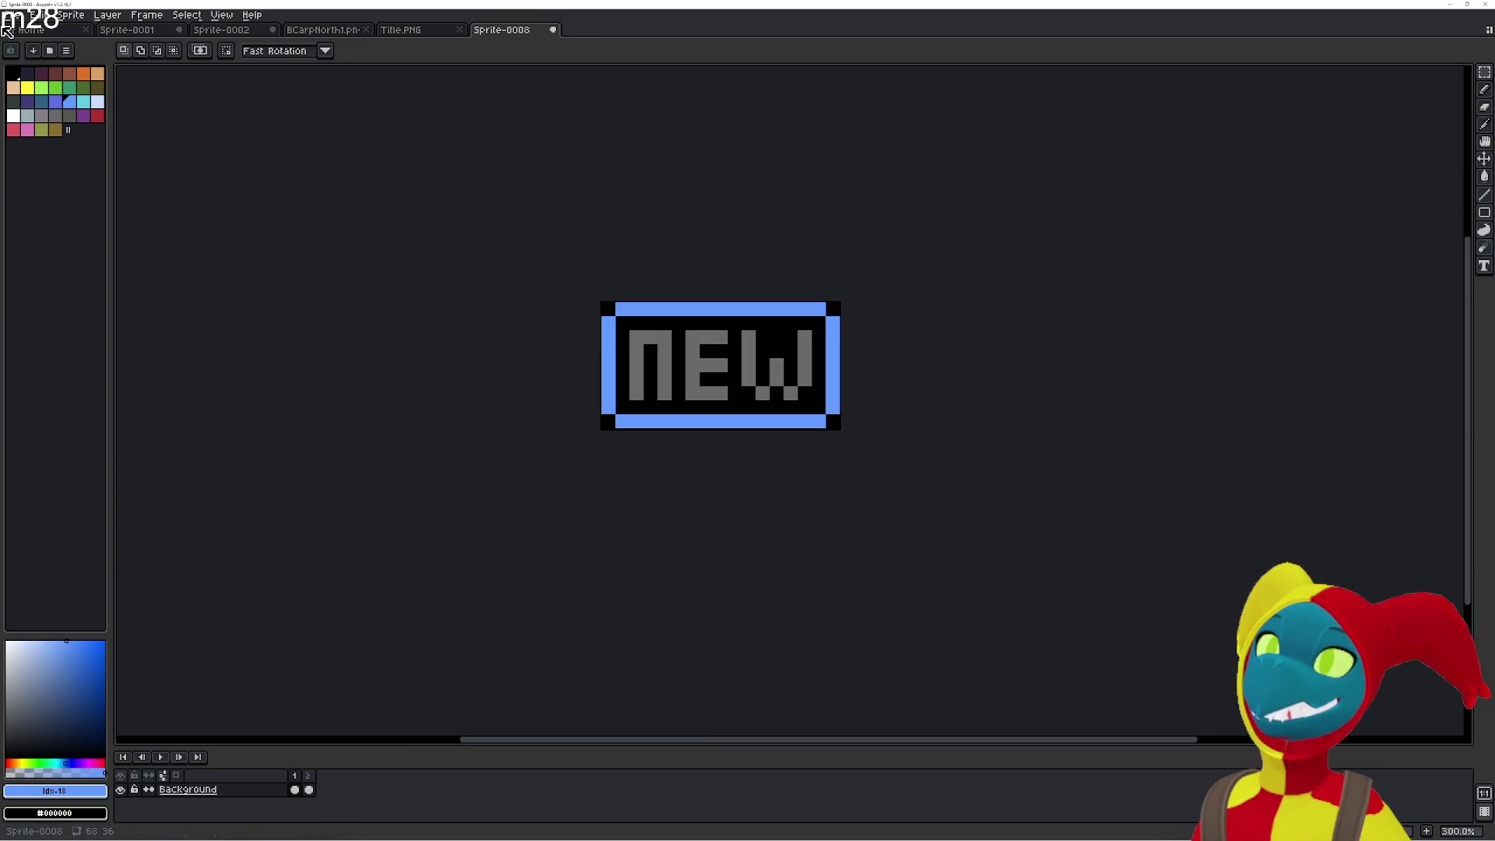
Start Save As for the NEW sprite and create a folder named GUI.
{"action": "left_click", "coordinate": [12, 15]}
{"action": "left_click", "coordinate": [36, 87]}
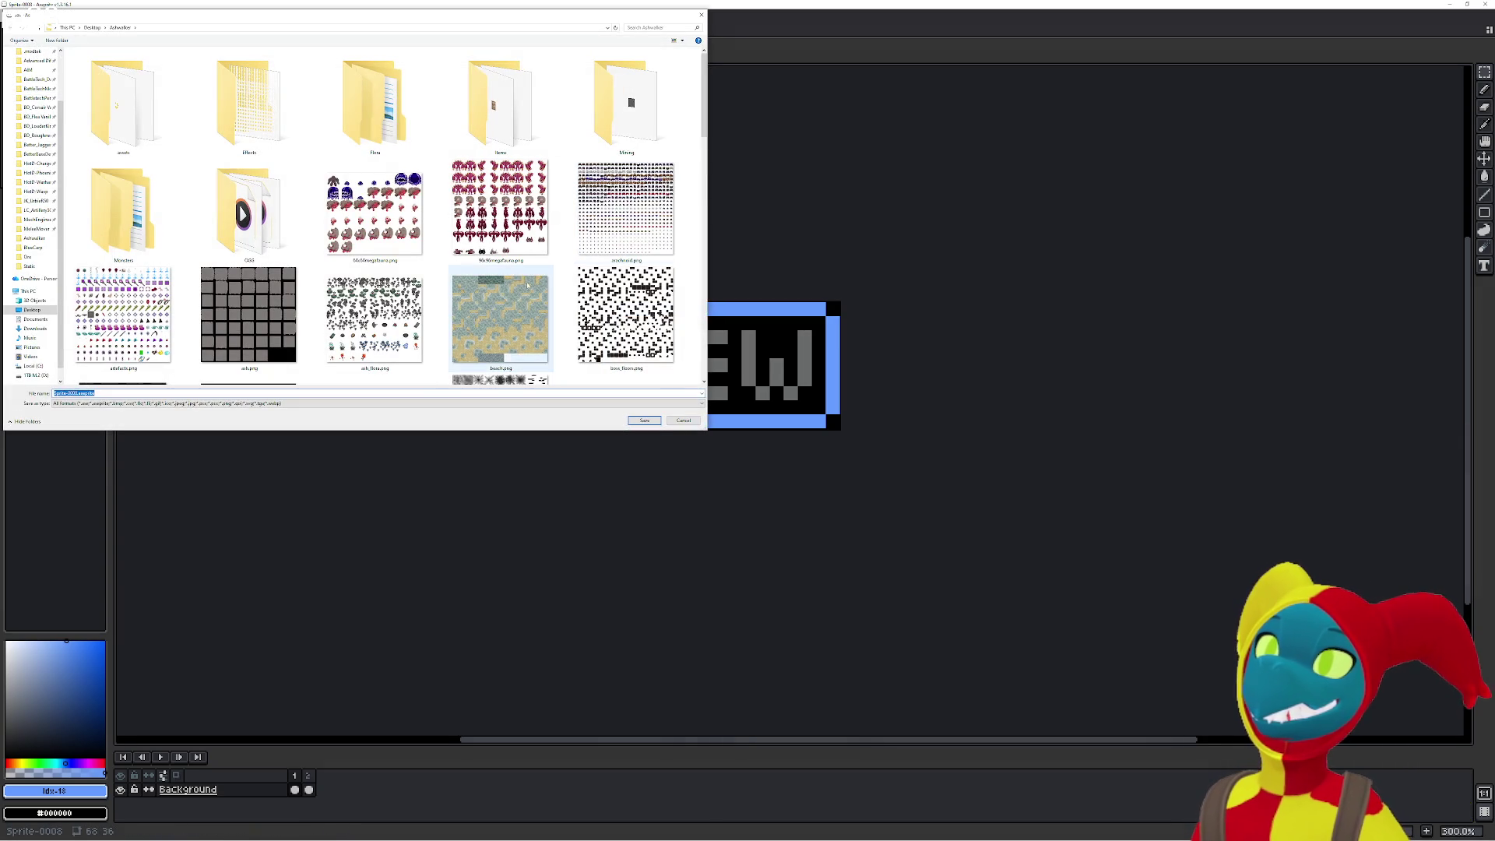
{"action": "scroll", "coordinate": [198, 177], "scroll_direction": "down", "scroll_amount": 10}
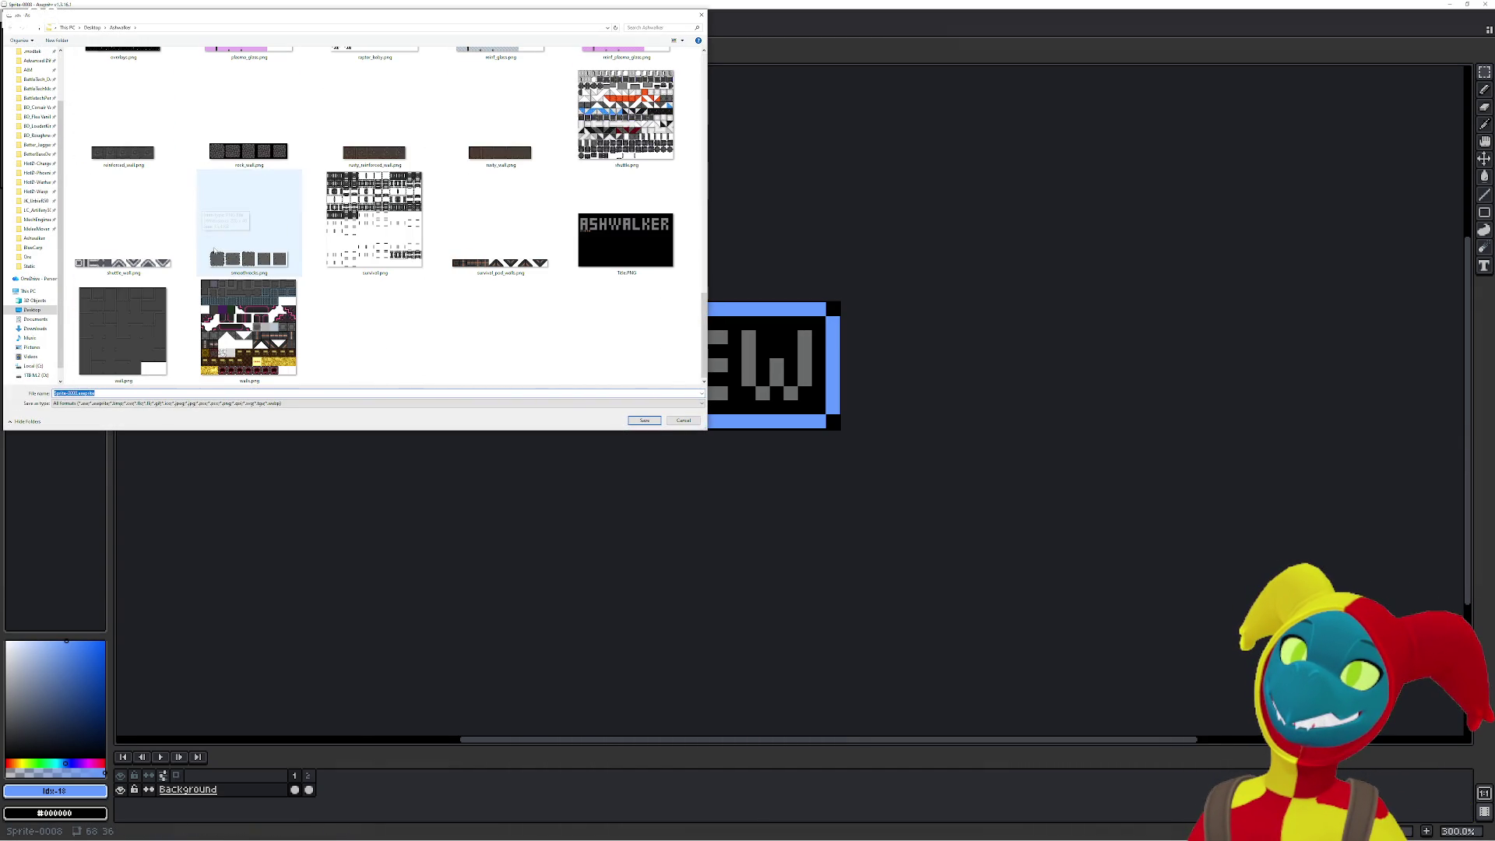
{"action": "right_click", "coordinate": [459, 316]}
{"action": "mouse_move", "coordinate": [514, 433]}
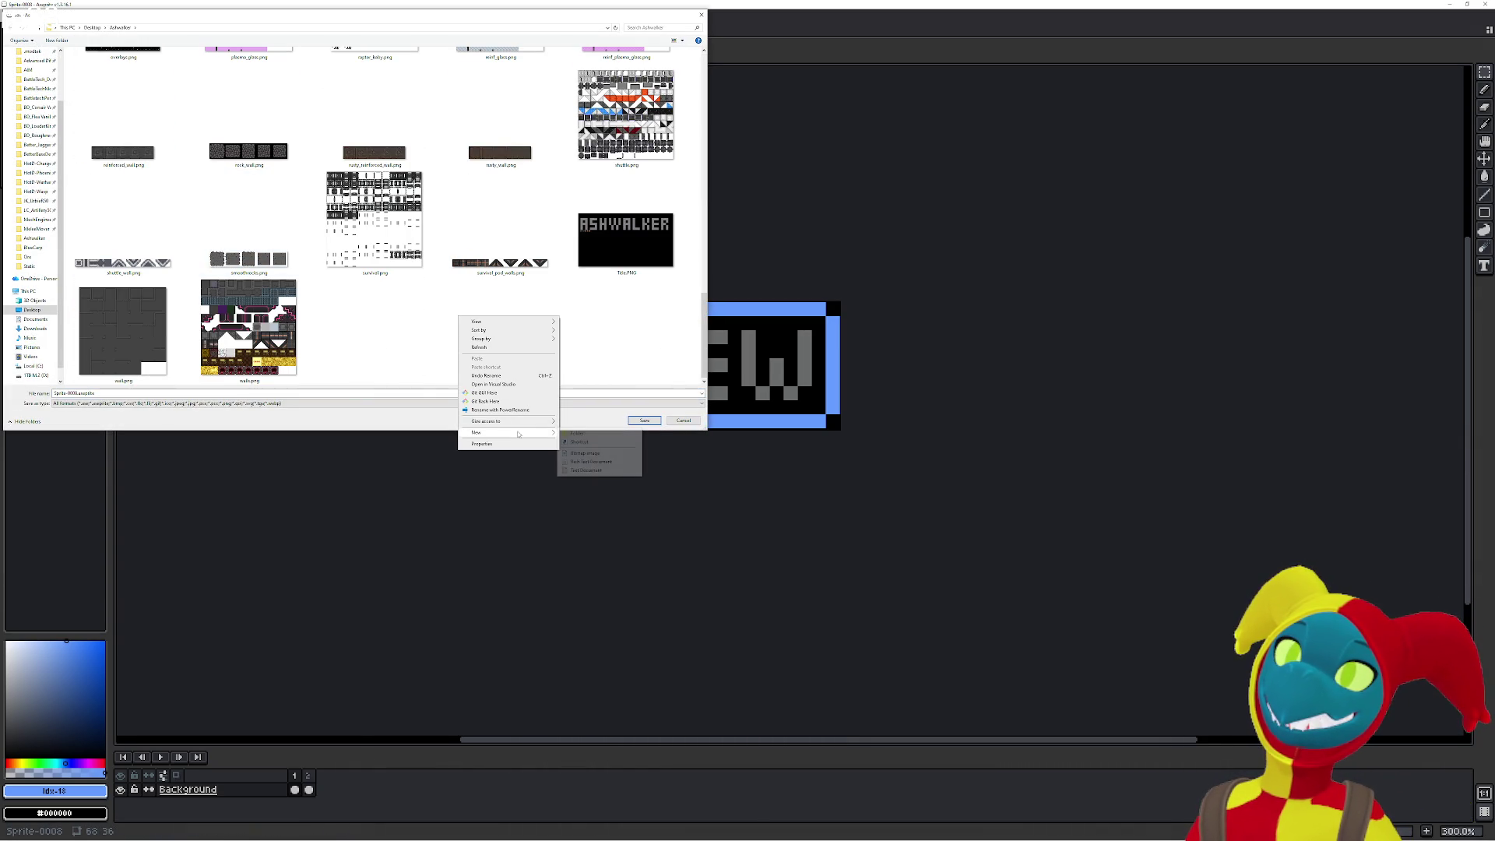
{"action": "left_click", "coordinate": [576, 433]}
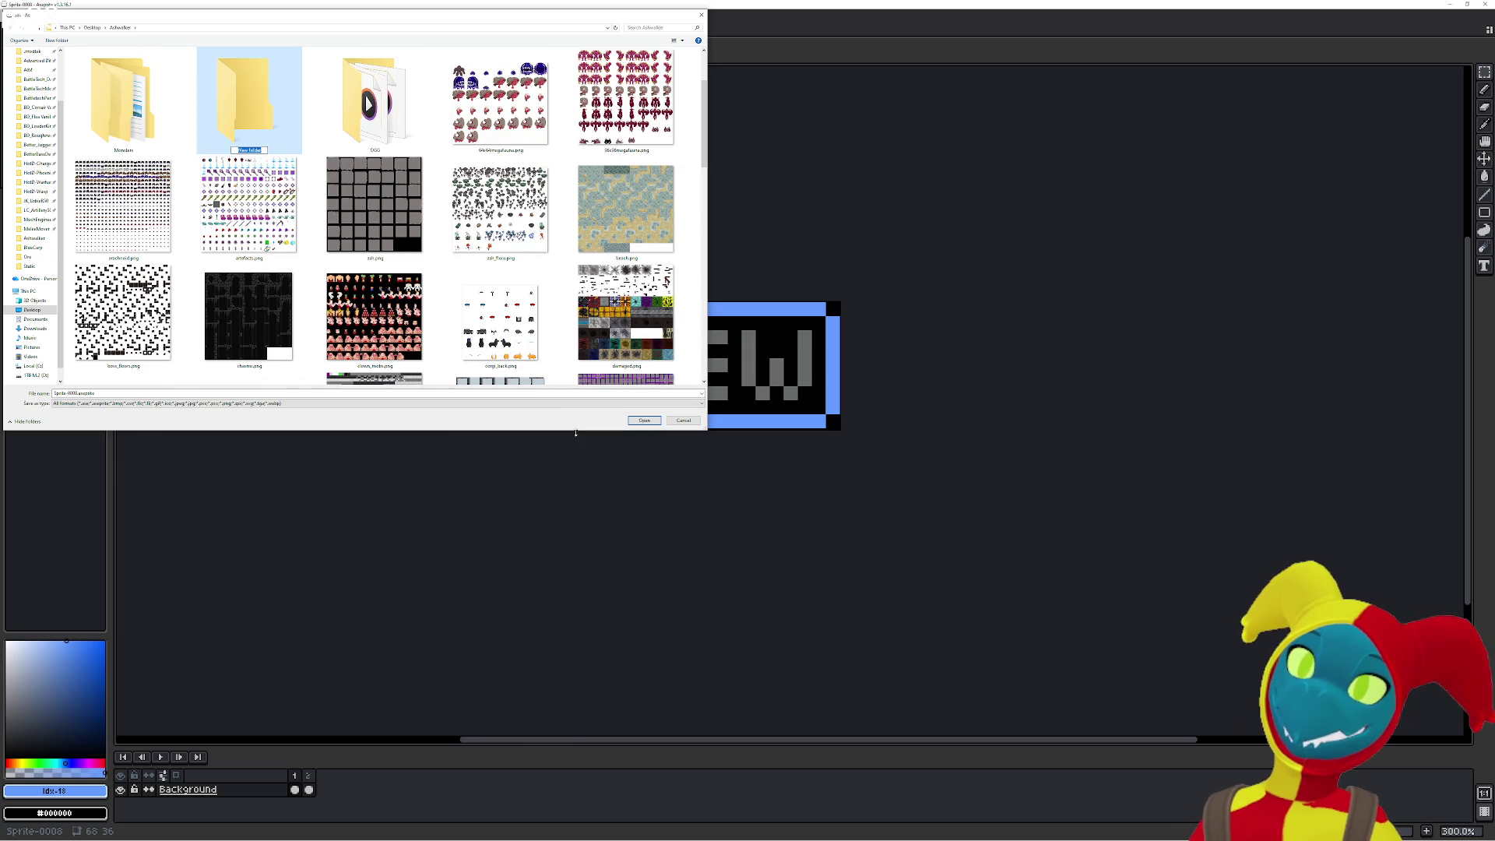
{"action": "type", "text": "GUI"}
{"action": "key", "text": "Return"}
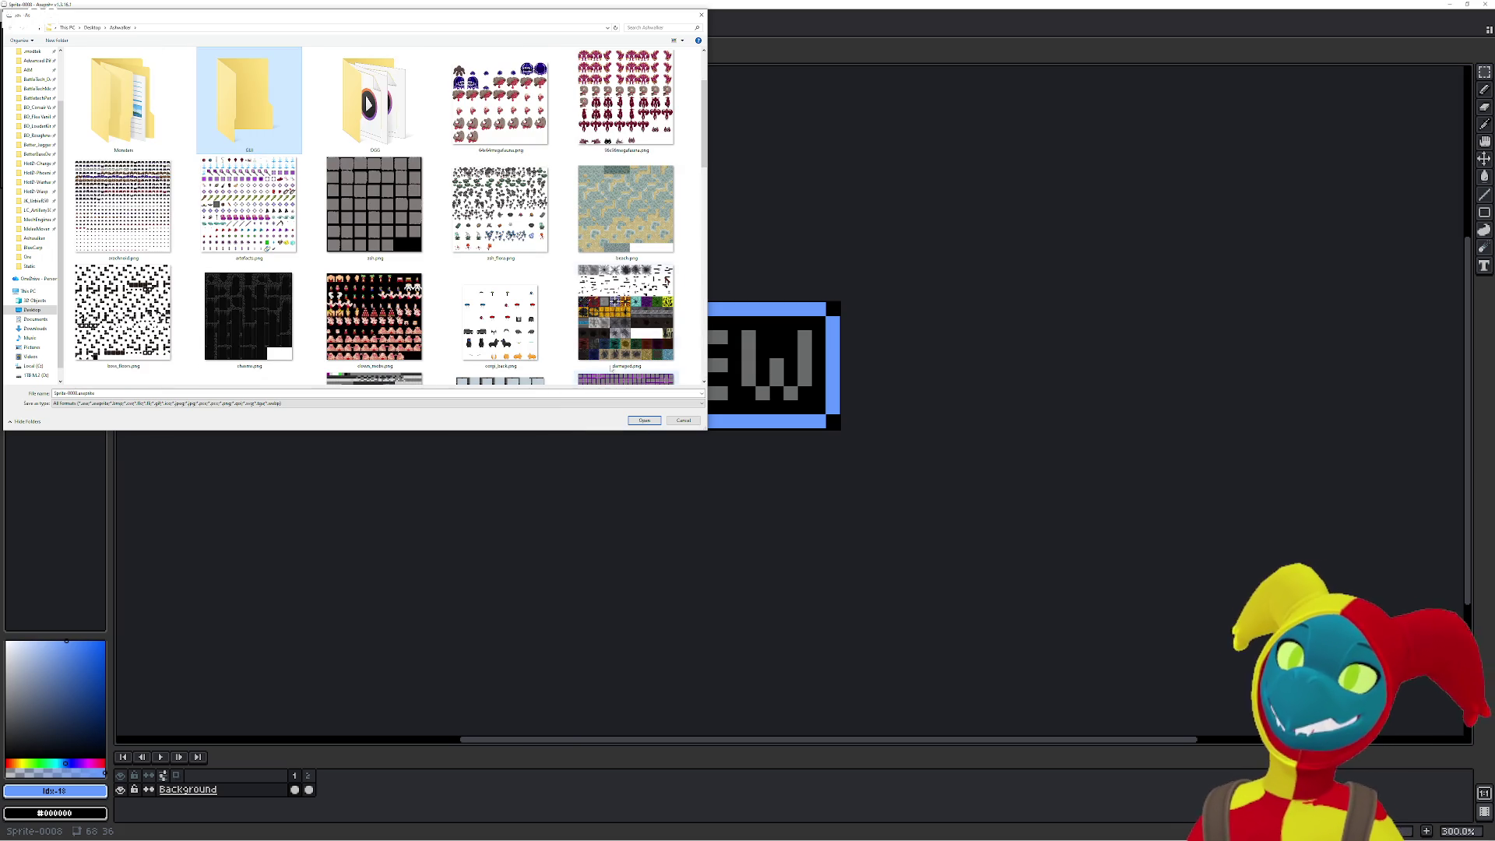
Move Title.PNG into the GUI folder and open that folder.
{"action": "scroll", "coordinate": [600, 337], "scroll_direction": "down", "scroll_amount": 15}
{"action": "left_click", "coordinate": [124, 343]}
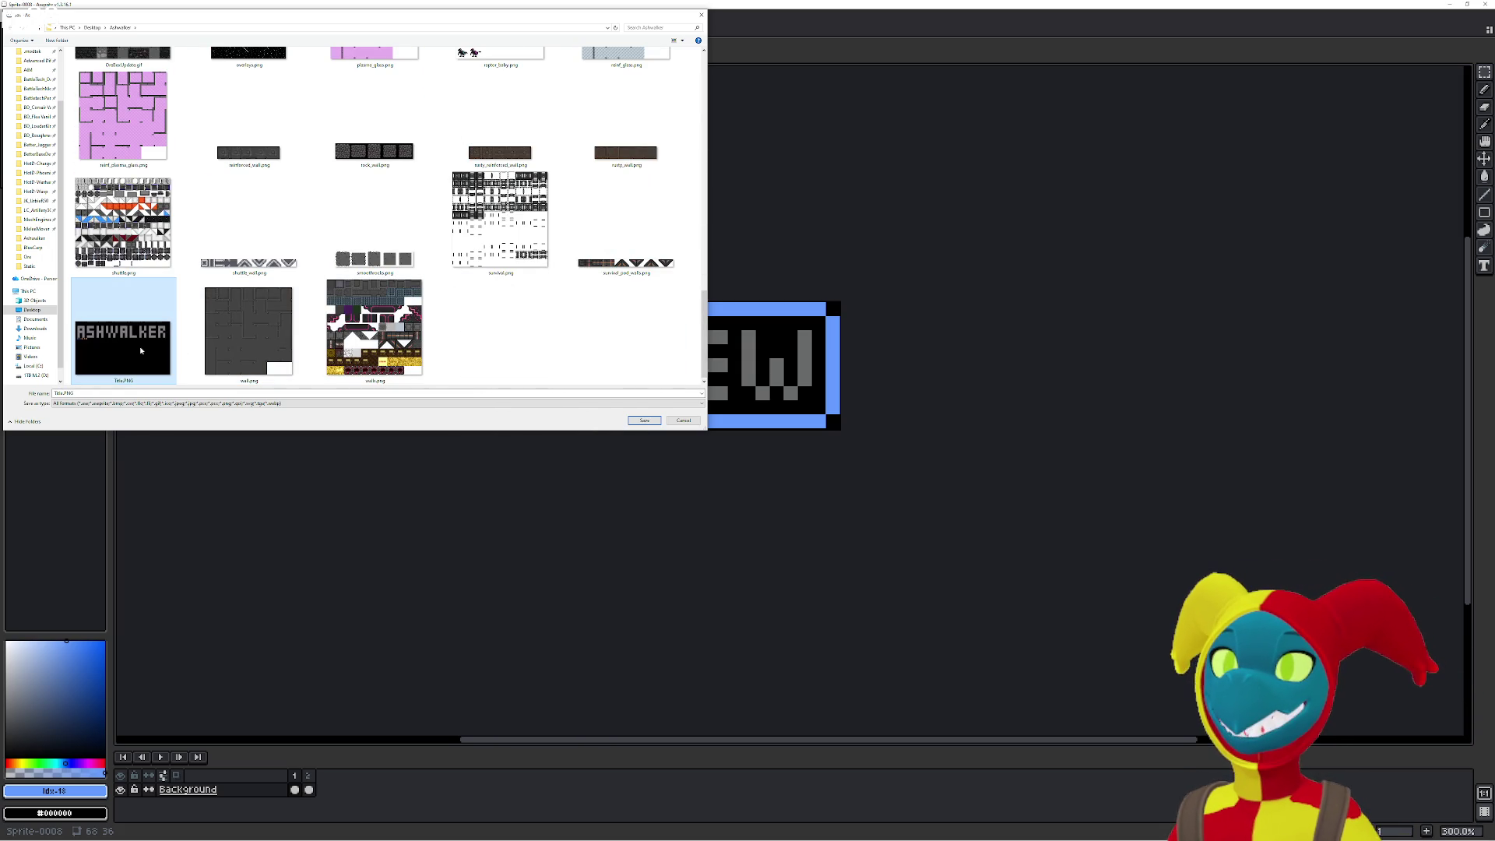
{"action": "mouse_move", "coordinate": [178, 272]}
{"action": "left_mouse_down"}
{"action": "mouse_move", "coordinate": [190, 42]}
{"action": "mouse_move", "coordinate": [133, 338]}
{"action": "left_mouse_up"}
{"action": "scroll", "coordinate": [132, 338], "scroll_direction": "up", "scroll_amount": 15}
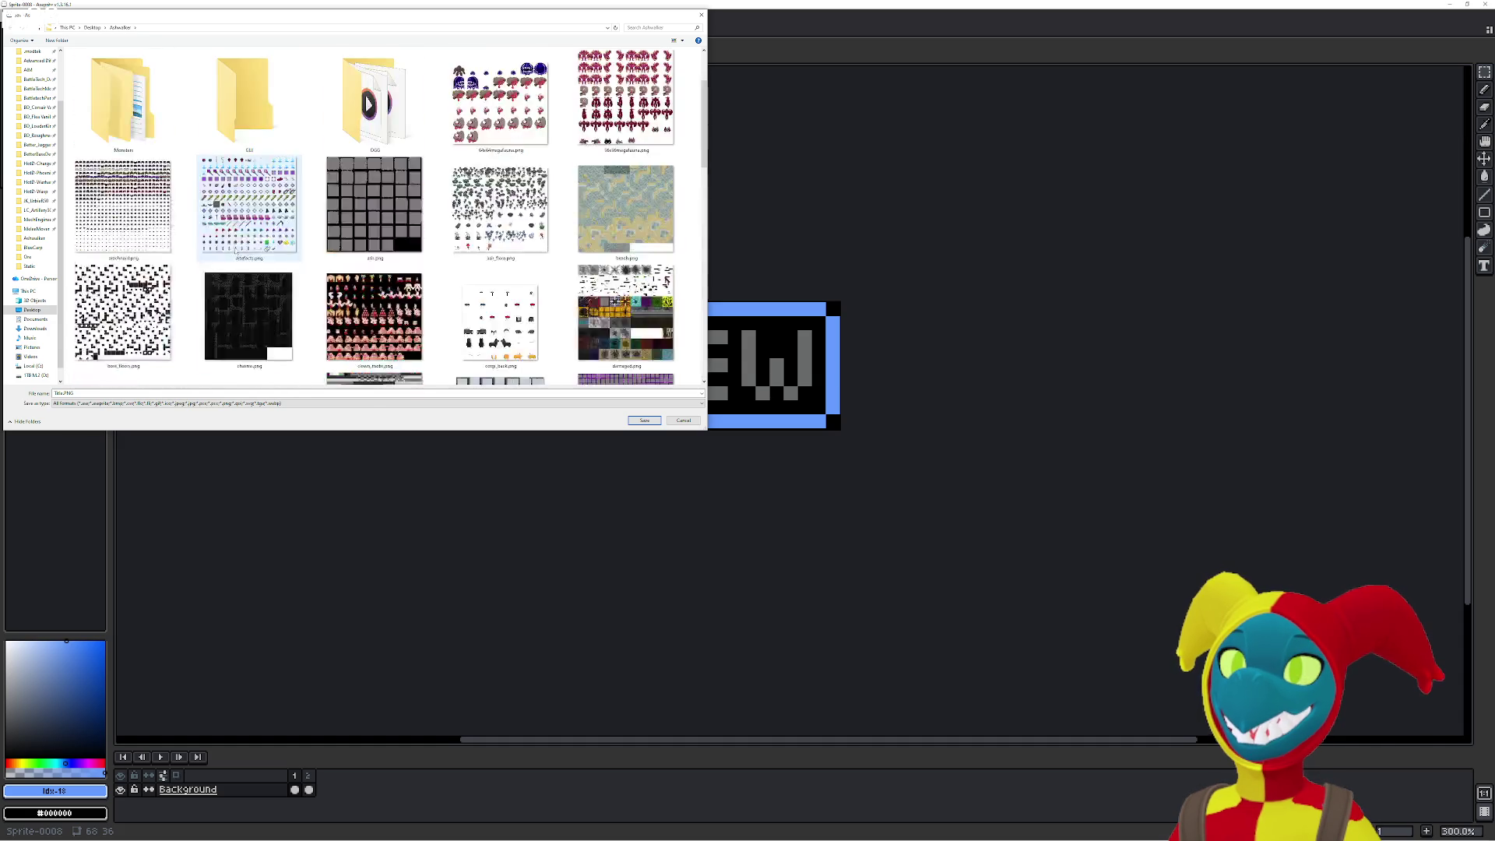
{"action": "left_click", "coordinate": [250, 208]}
{"action": "double_click", "coordinate": [251, 209]}
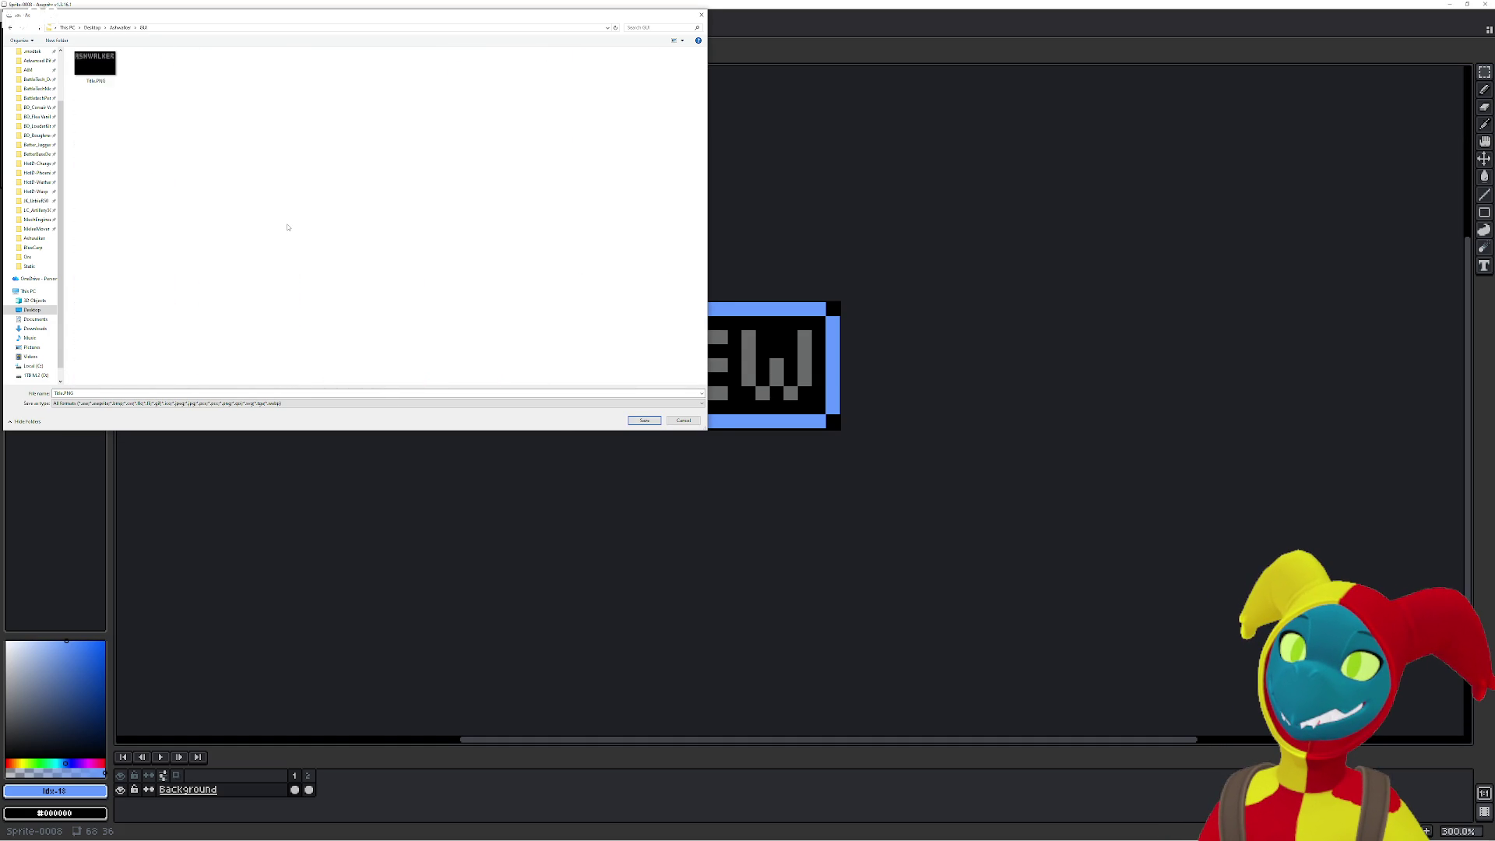
Save the sprite as NewGame1.png and return to GDevelop's image file picker.
{"action": "double_click", "coordinate": [85, 392]}
{"action": "type", "text": "N"}
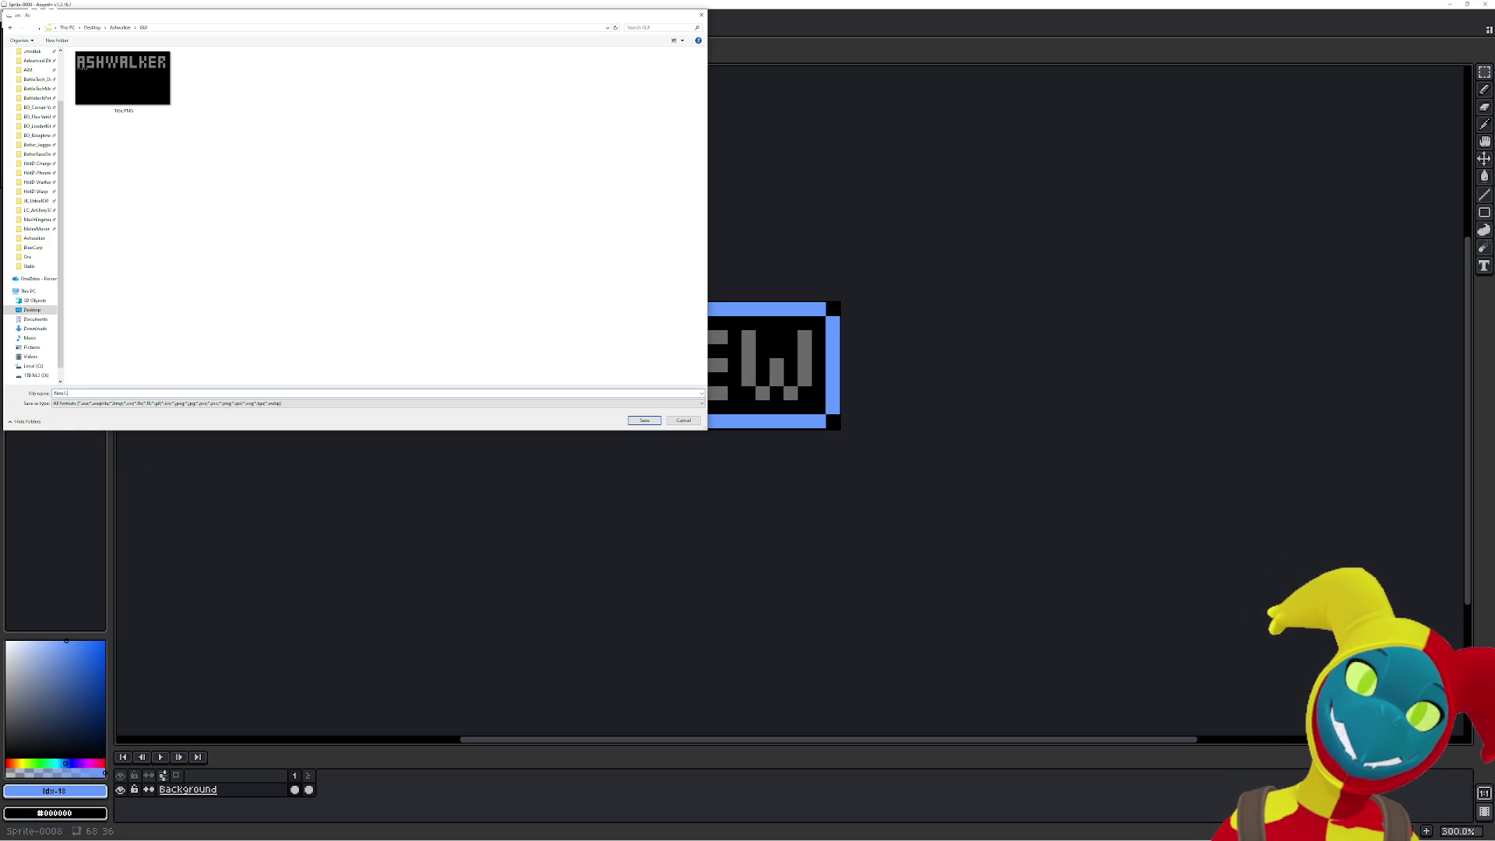
{"action": "type", "text": "e1.png"}
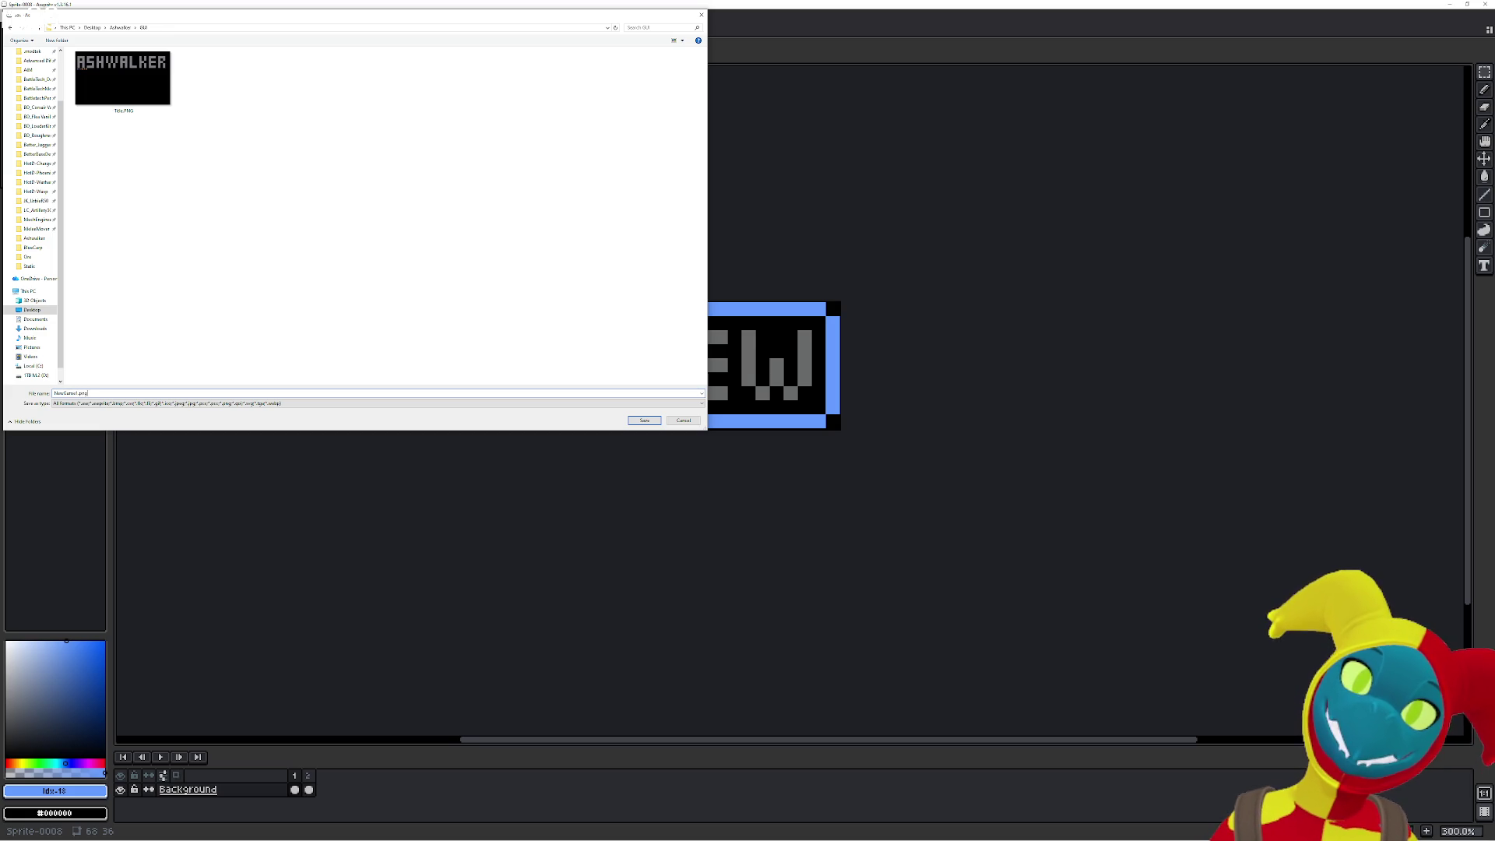
{"action": "key", "text": "Return"}
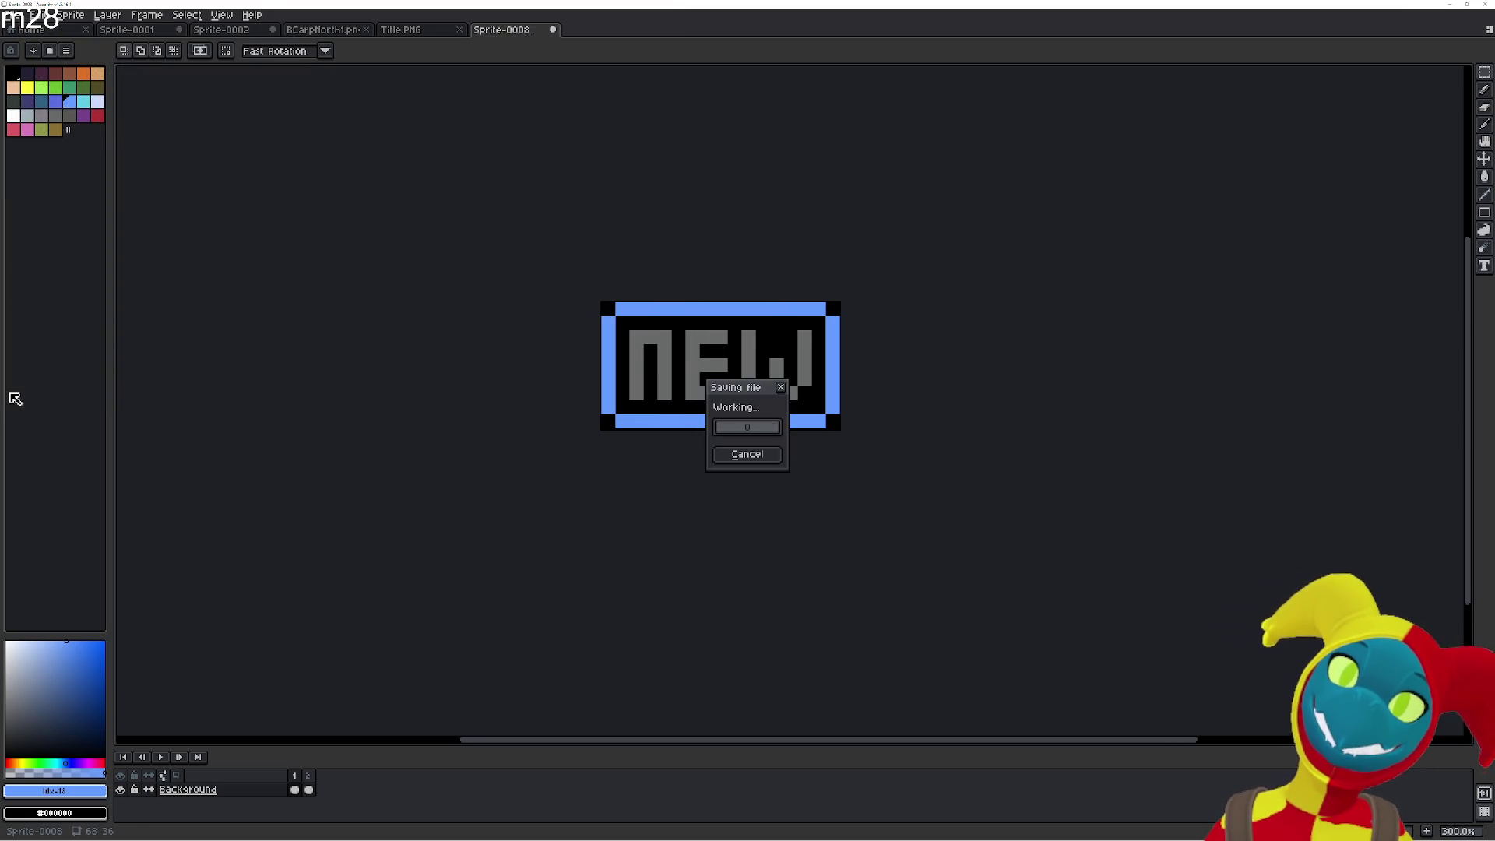
{"action": "key", "text": "alt+Tab"}
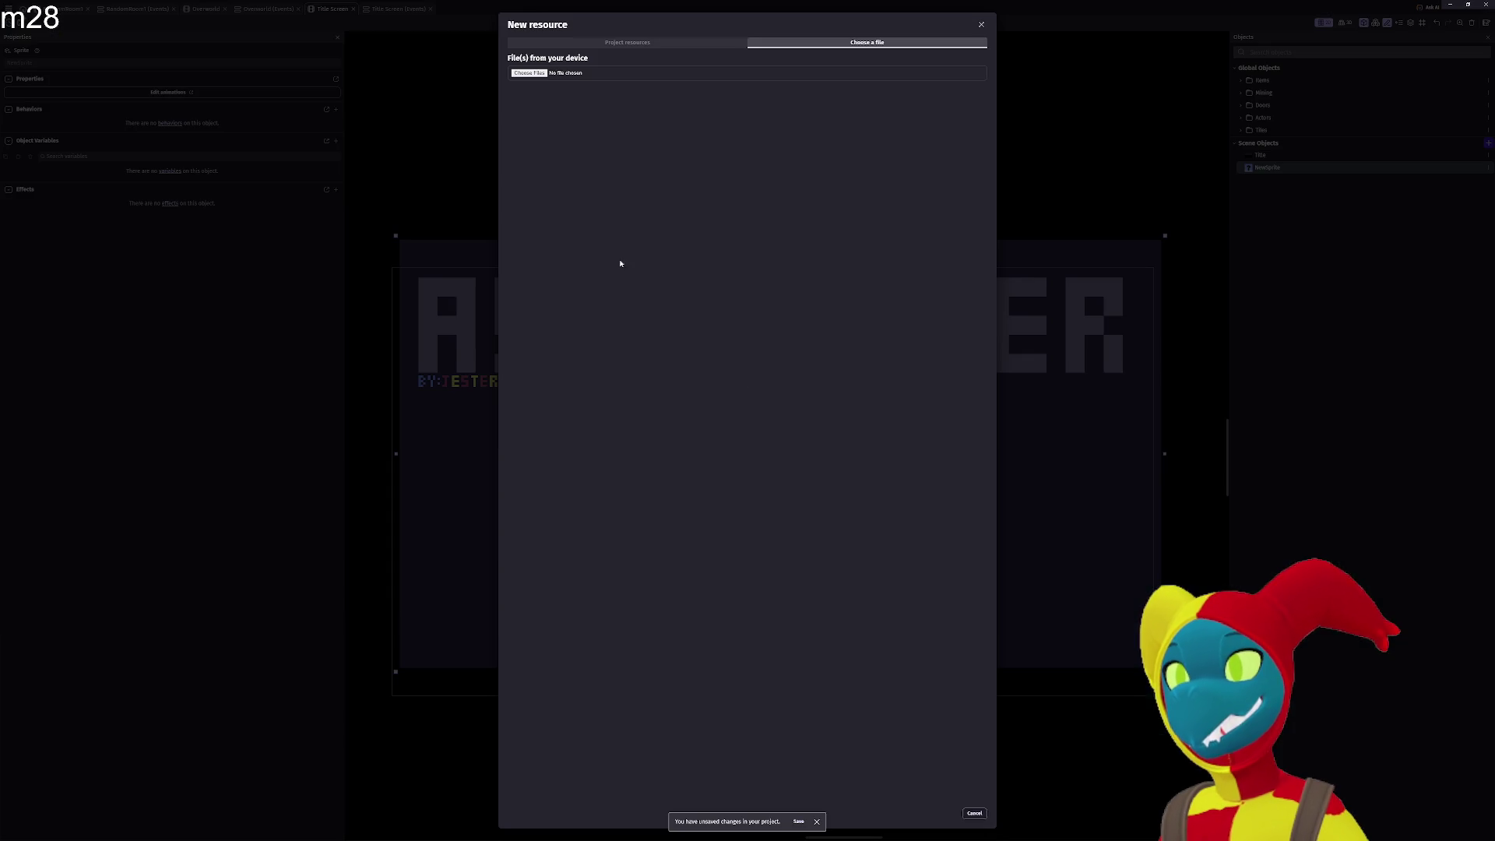
{"action": "left_click", "coordinate": [529, 73]}
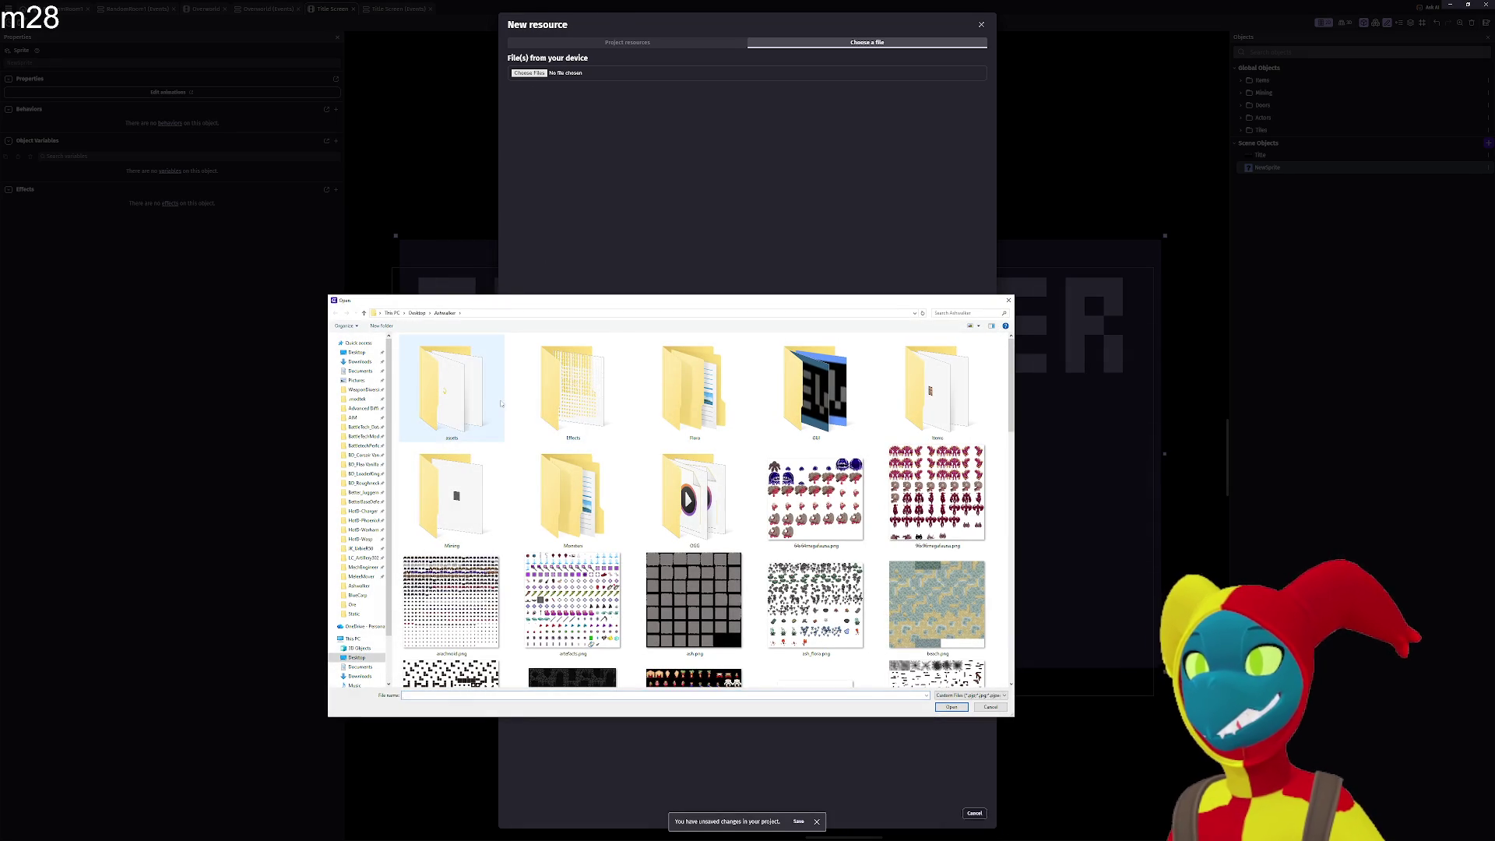
Import NewGame1.png and NewGame2.png from the GUI folder, keeping only one frame in Animation #0.
{"action": "double_click", "coordinate": [816, 389]}
{"action": "left_click", "coordinate": [420, 363]}
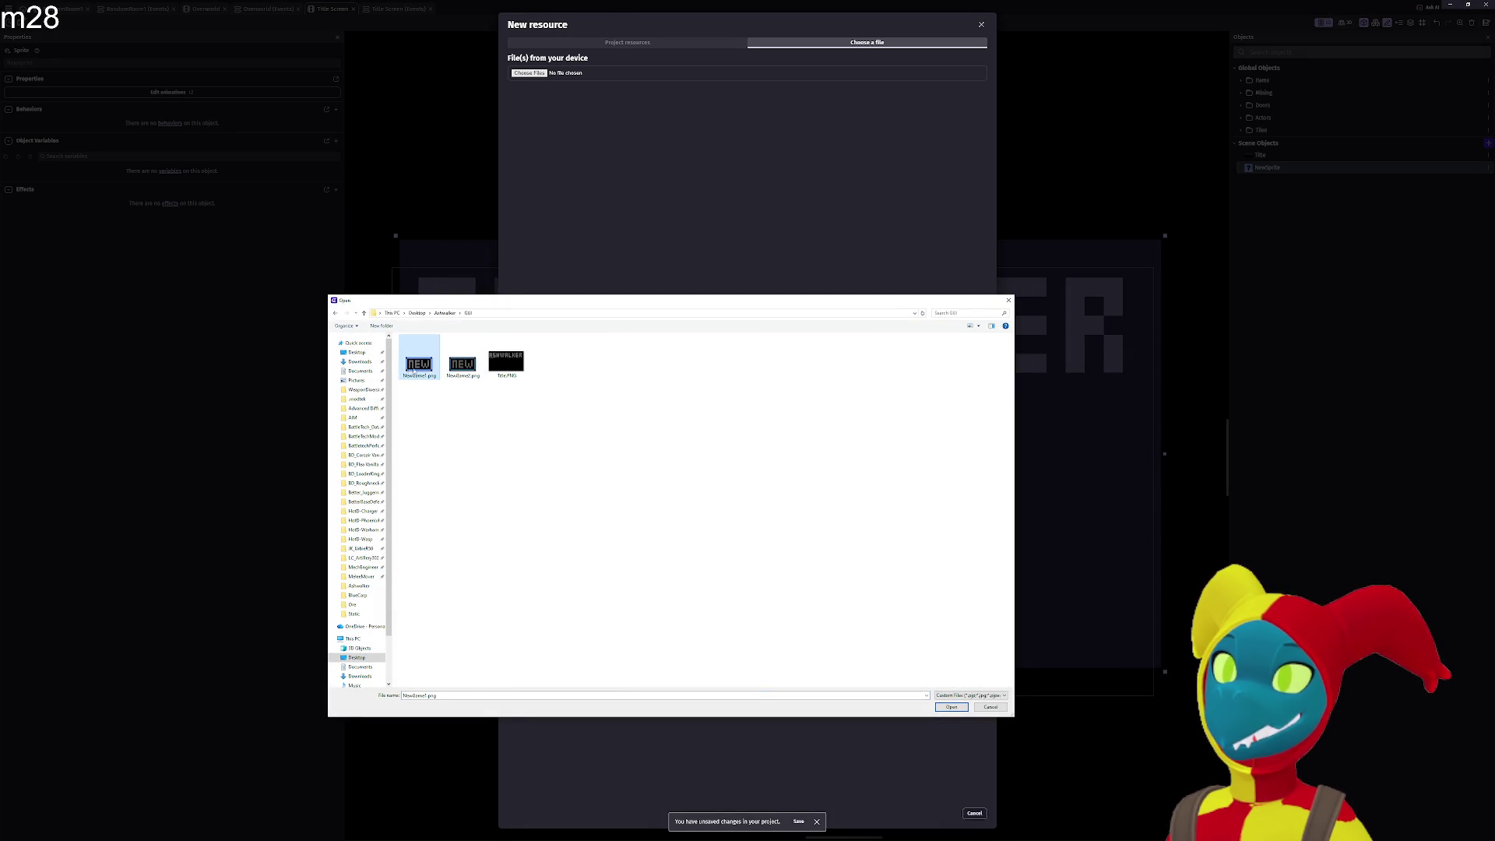
{"action": "left_click", "coordinate": [462, 363], "text": "ctrl"}
{"action": "left_click", "coordinate": [952, 708]}
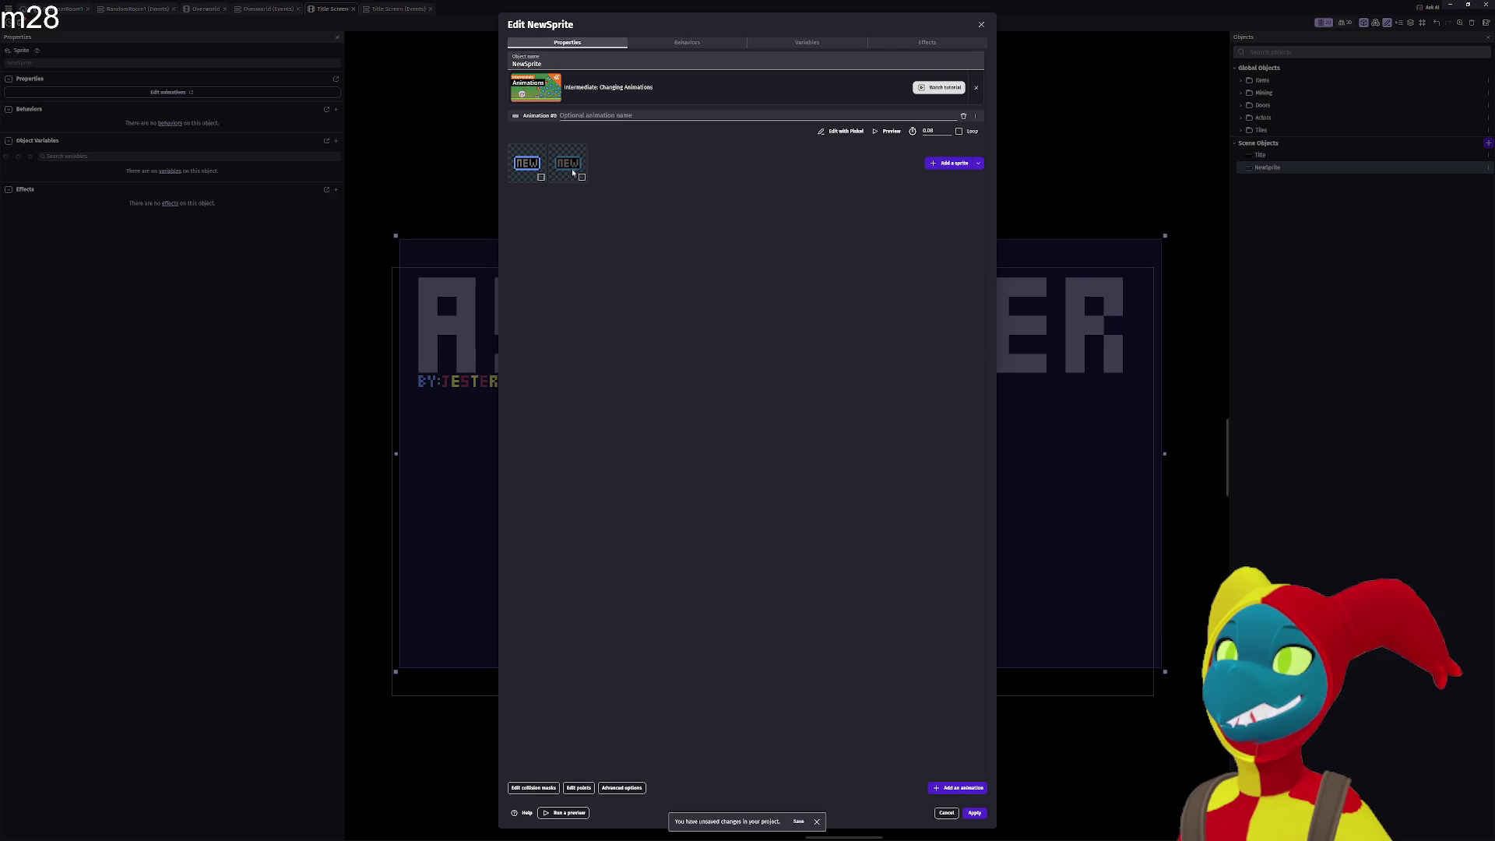
{"action": "left_click", "coordinate": [582, 177]}
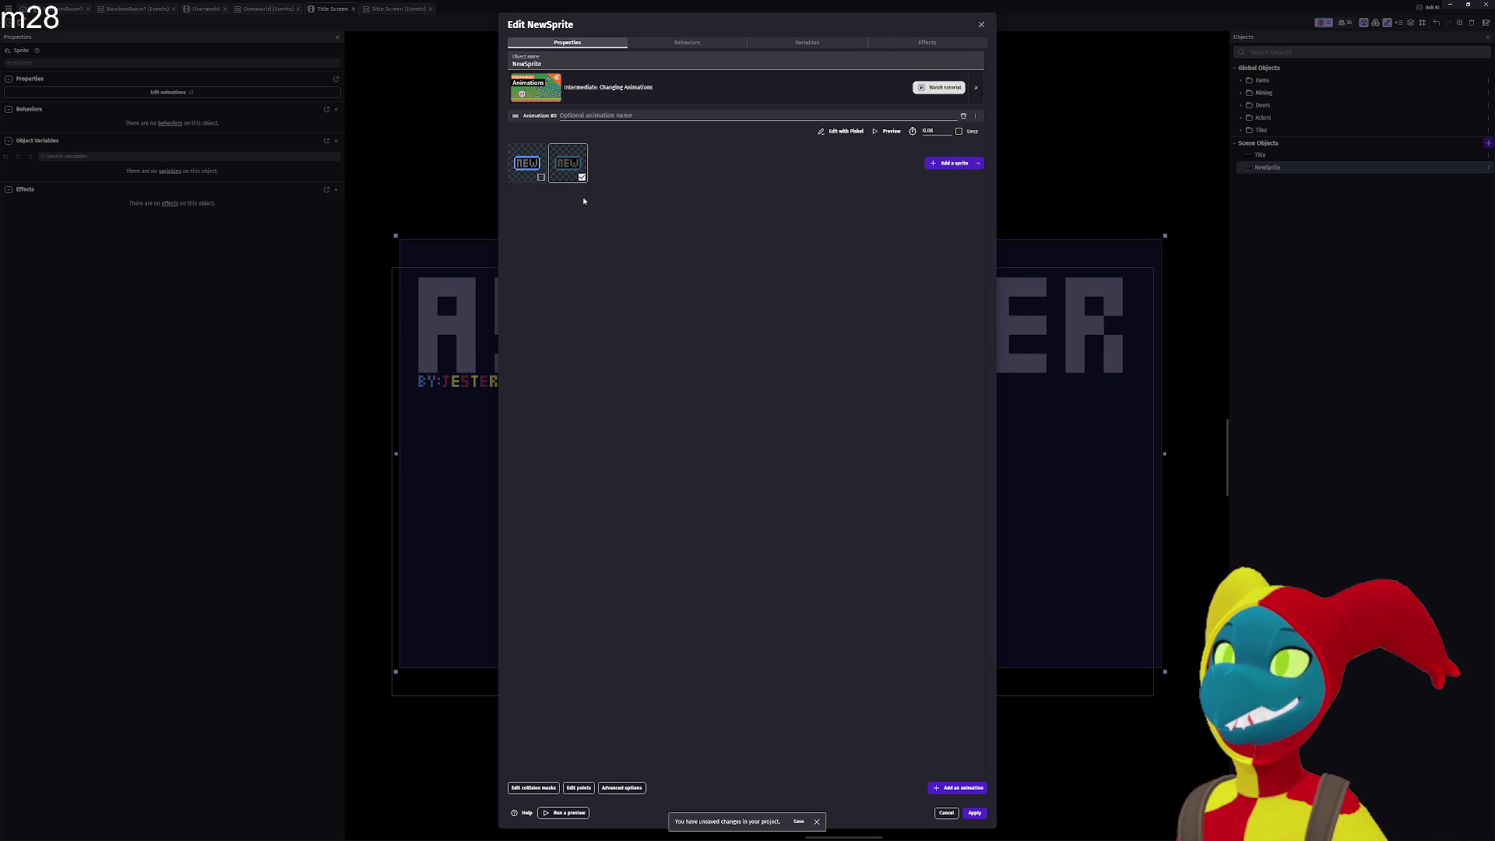
{"action": "right_click", "coordinate": [574, 162]}
{"action": "left_click", "coordinate": [627, 165]}
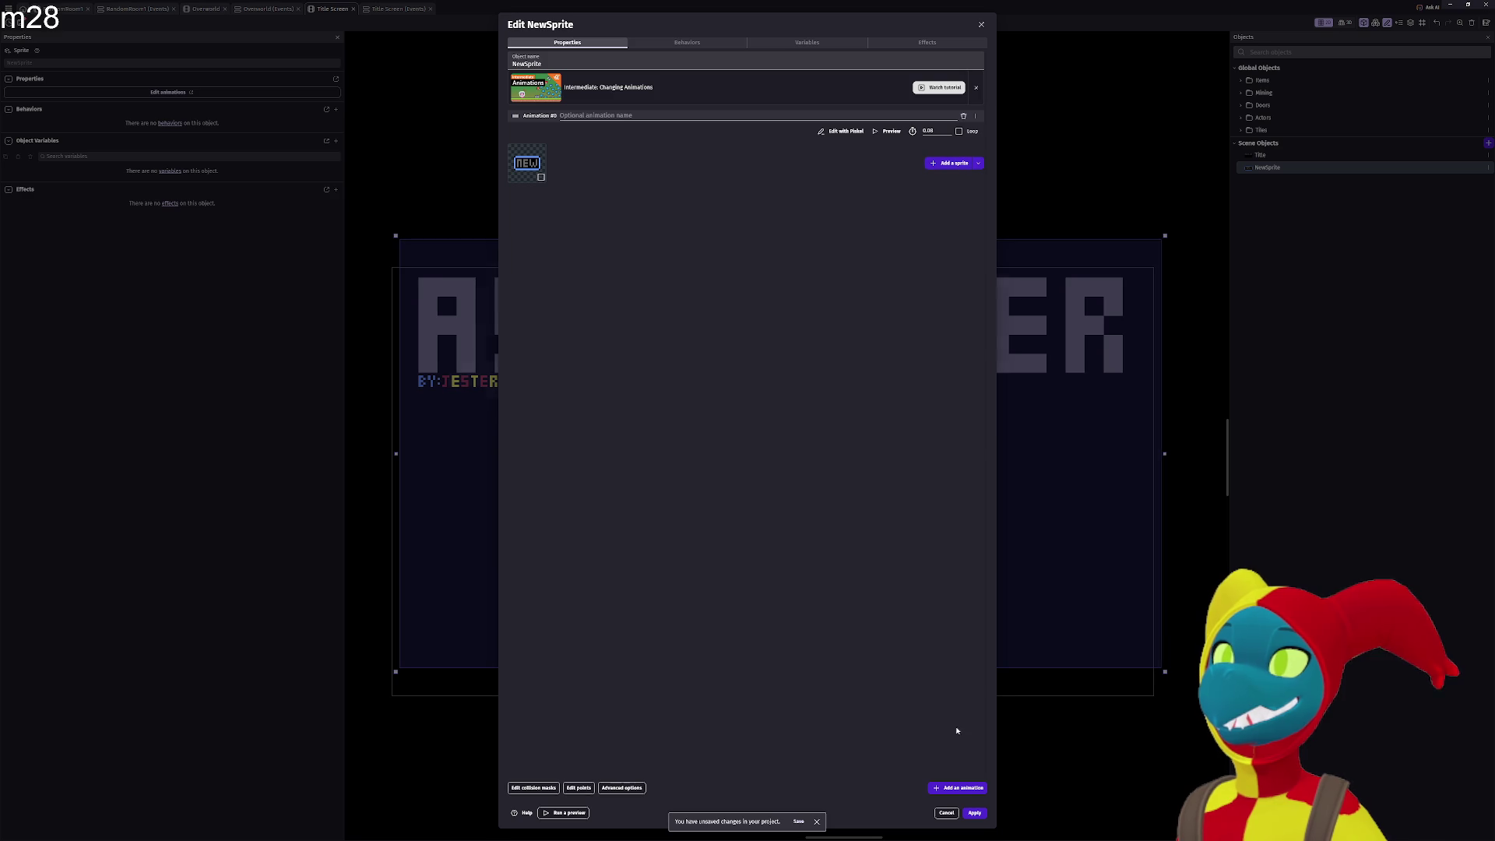
Add a second animation with a NEW image, name the two Default and Clicked, and apply.
{"action": "left_click", "coordinate": [949, 787]}
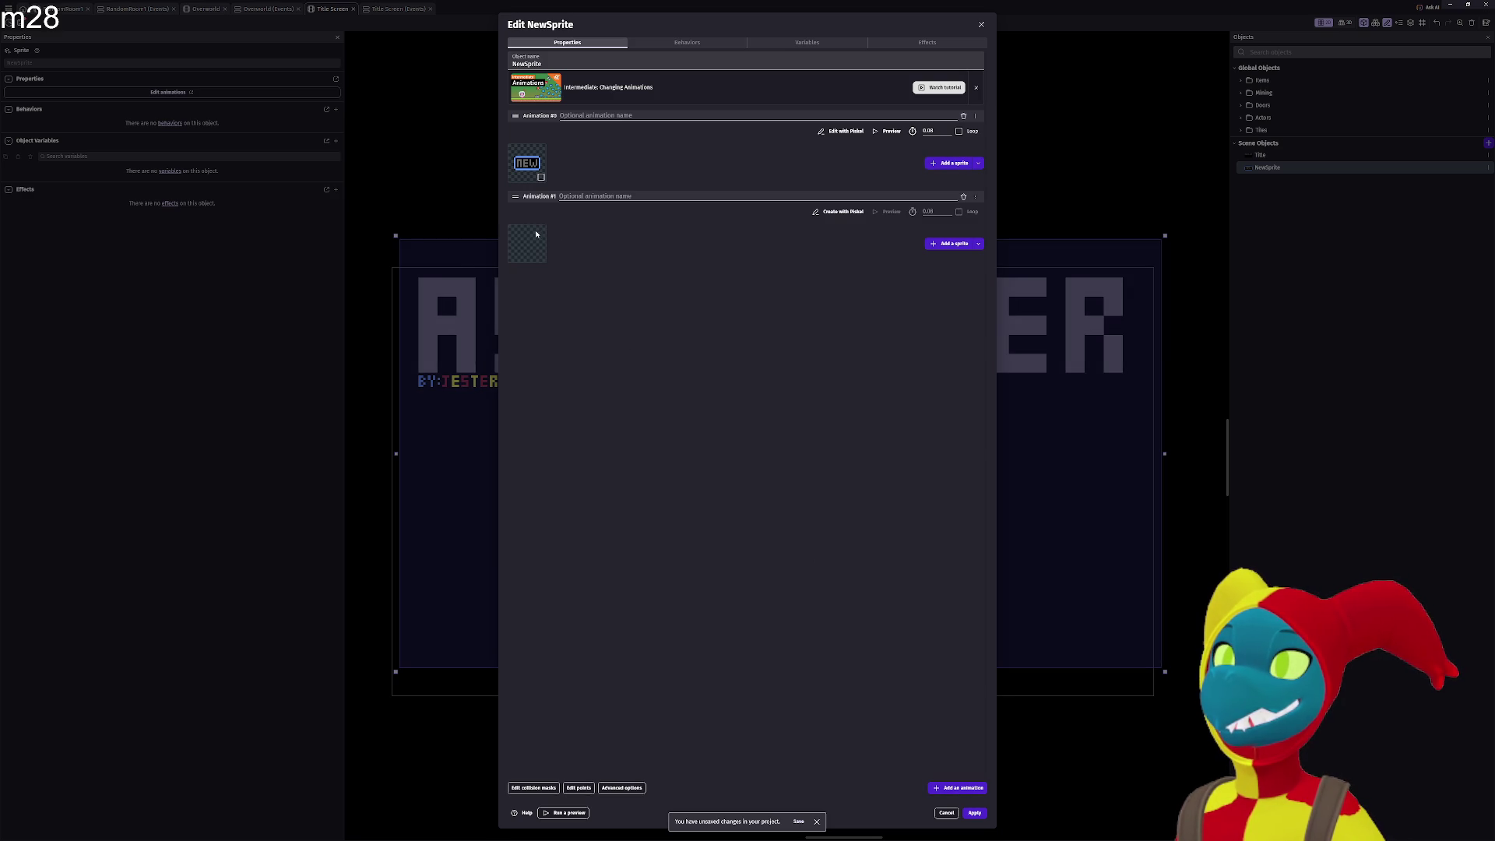
{"action": "left_click", "coordinate": [946, 244]}
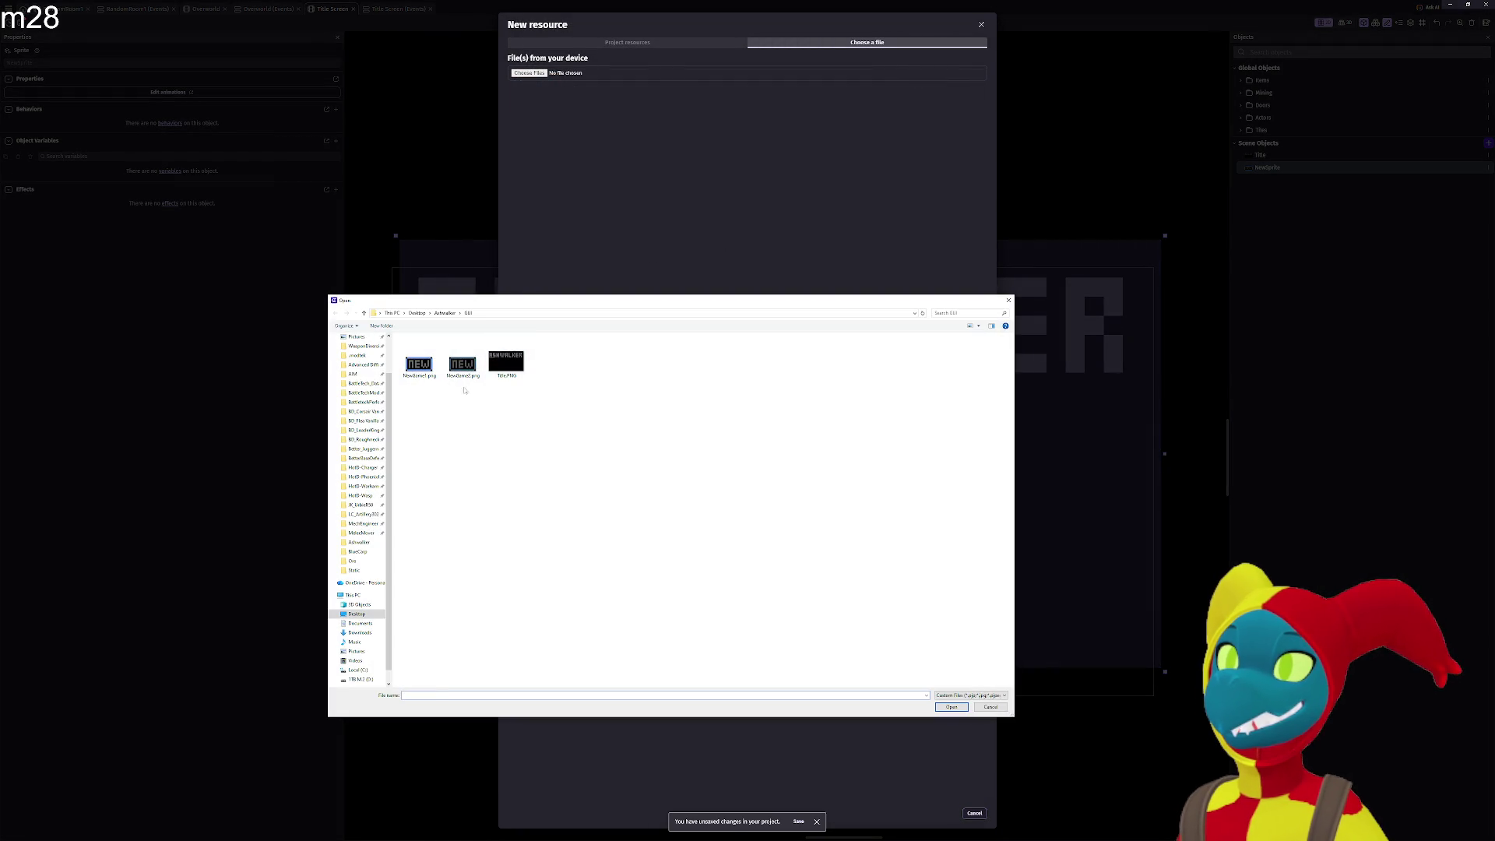
{"action": "double_click", "coordinate": [467, 362]}
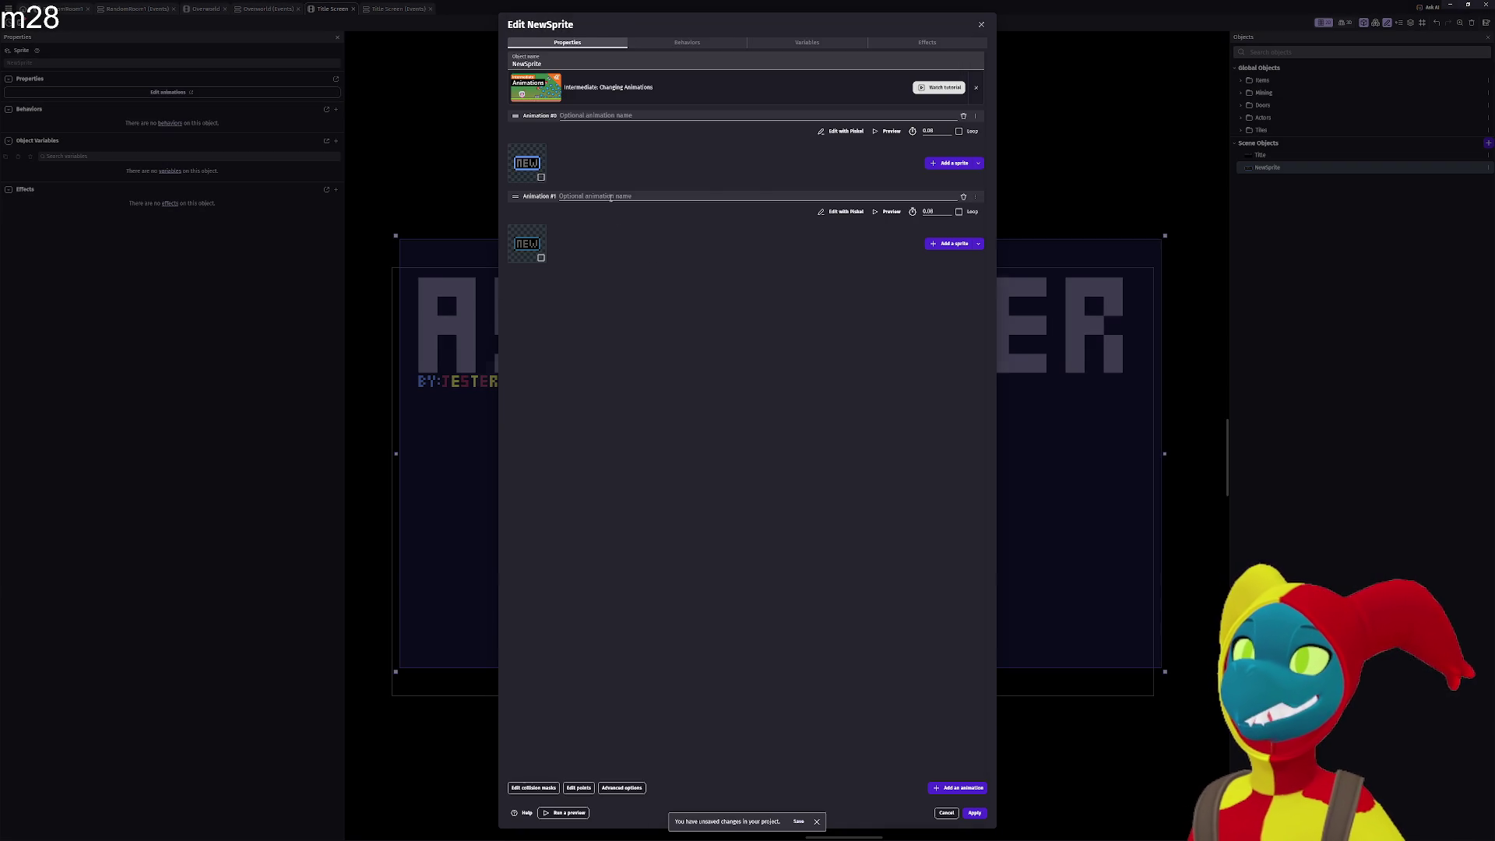
{"action": "left_click", "coordinate": [607, 115]}
{"action": "type", "text": "De"}
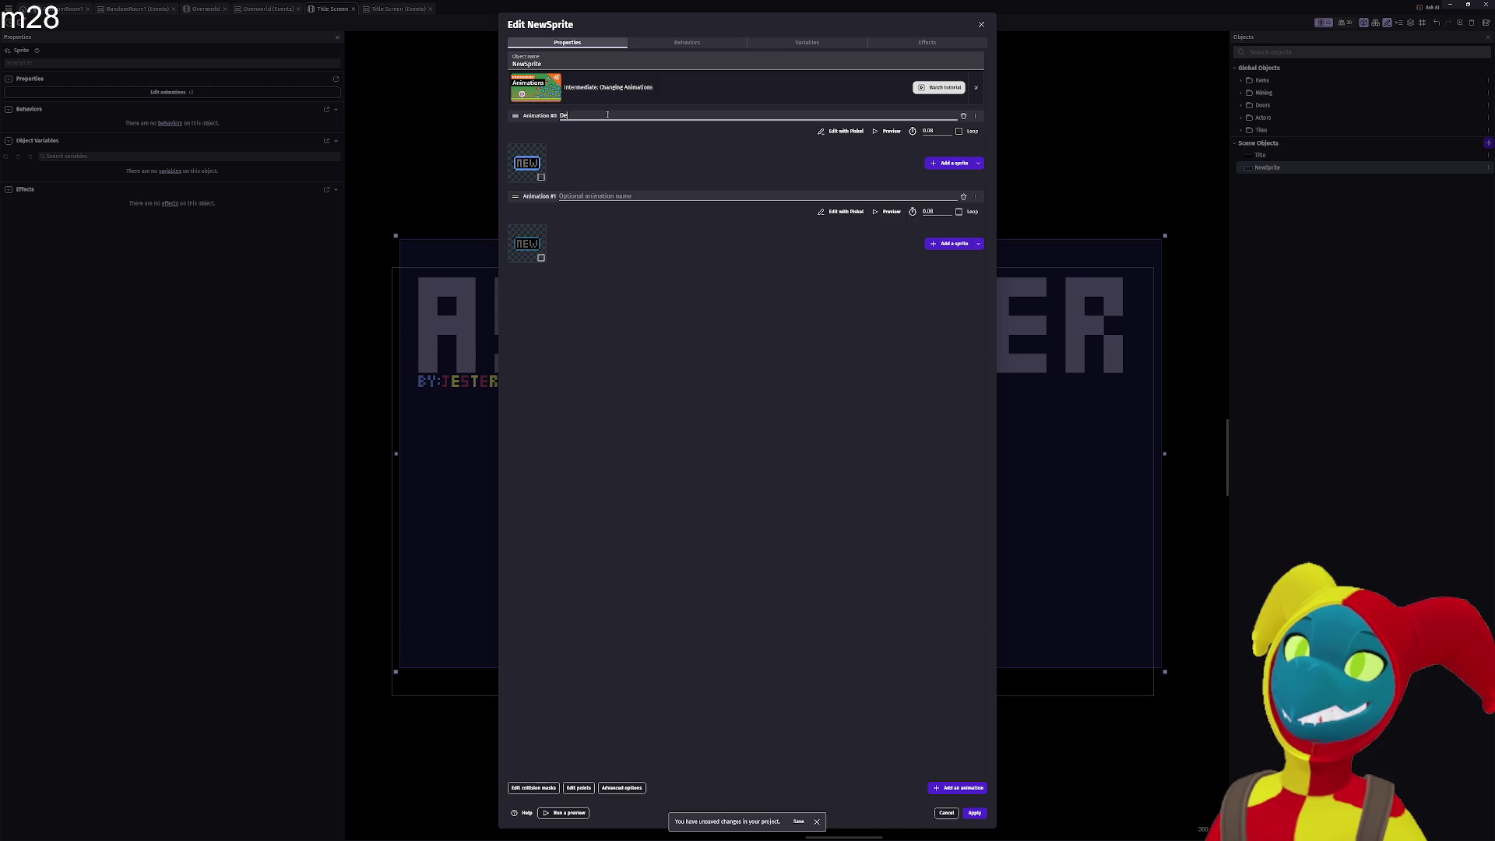
{"action": "left_click", "coordinate": [624, 196]}
{"action": "type", "text": "Clicked"}
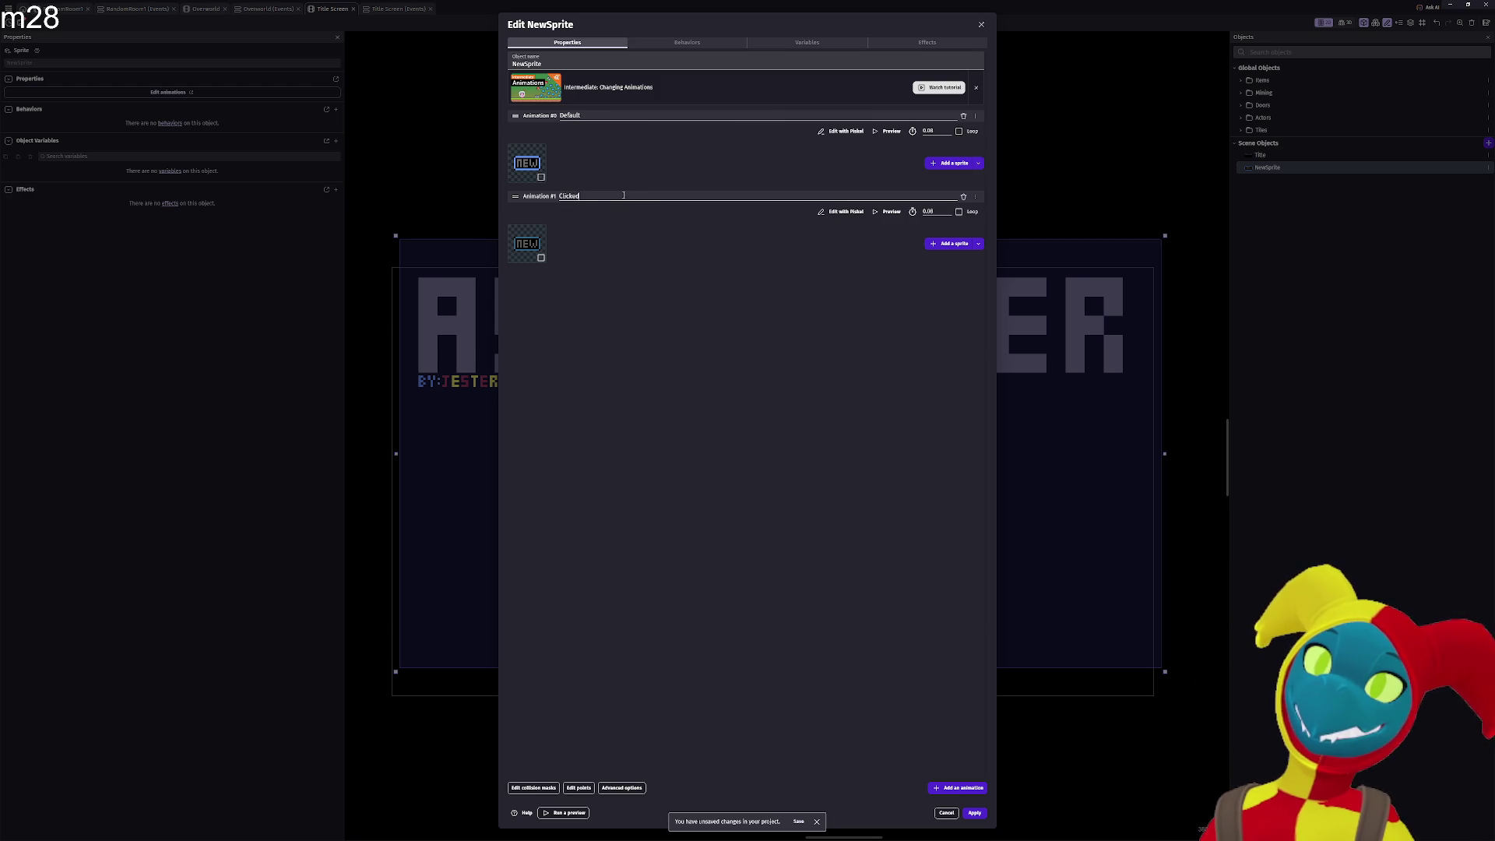
{"action": "left_click", "coordinate": [974, 813]}
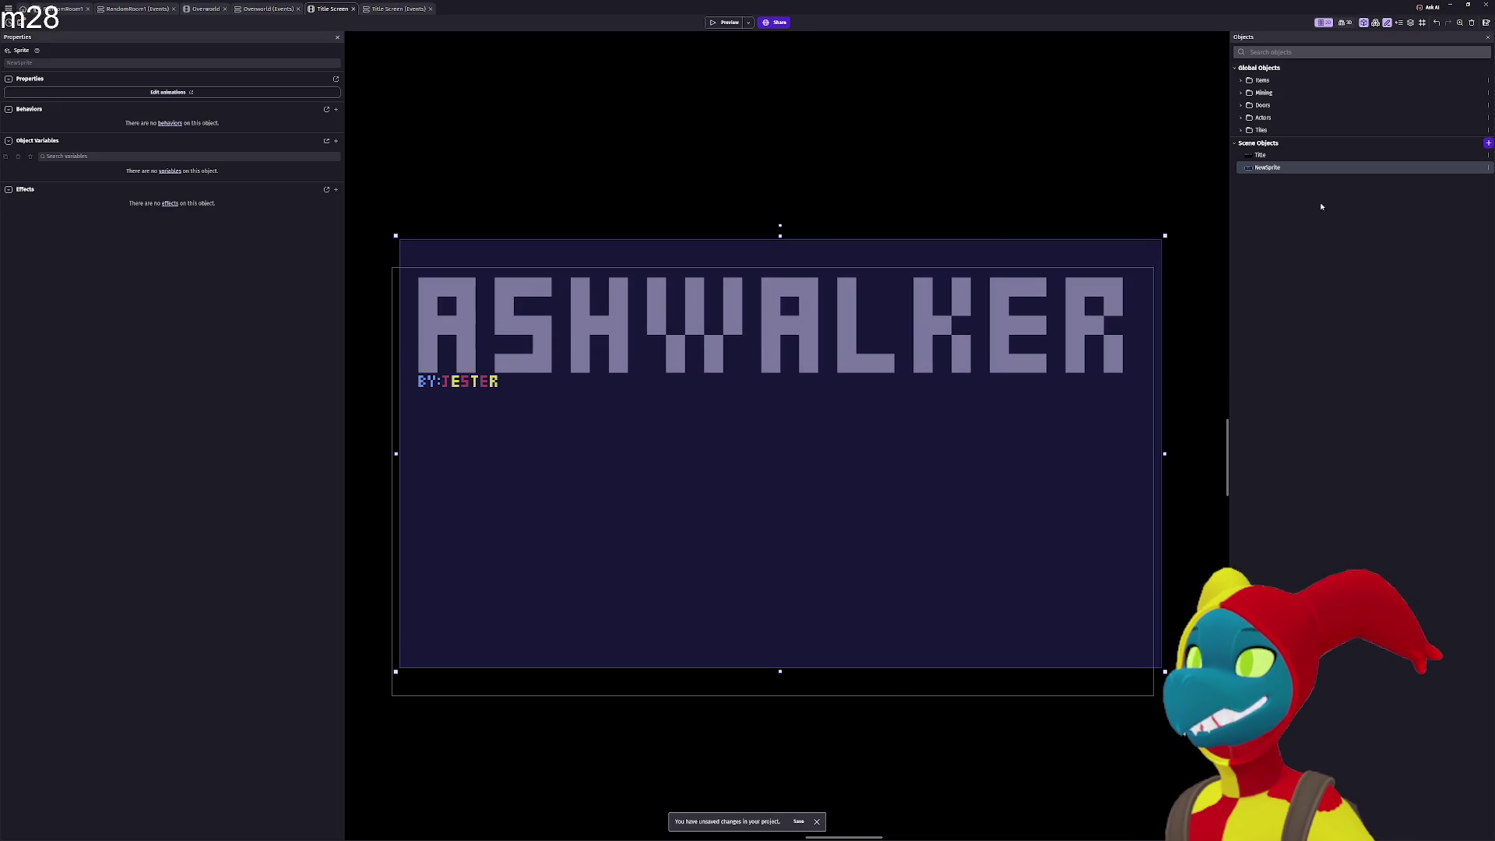
Drop a NewSprite instance in the middle of the scene and rename the object to NewGame.
{"action": "mouse_move", "coordinate": [1267, 167]}
{"action": "left_mouse_down"}
{"action": "mouse_move", "coordinate": [838, 468]}
{"action": "mouse_move", "coordinate": [763, 472]}
{"action": "left_mouse_up"}
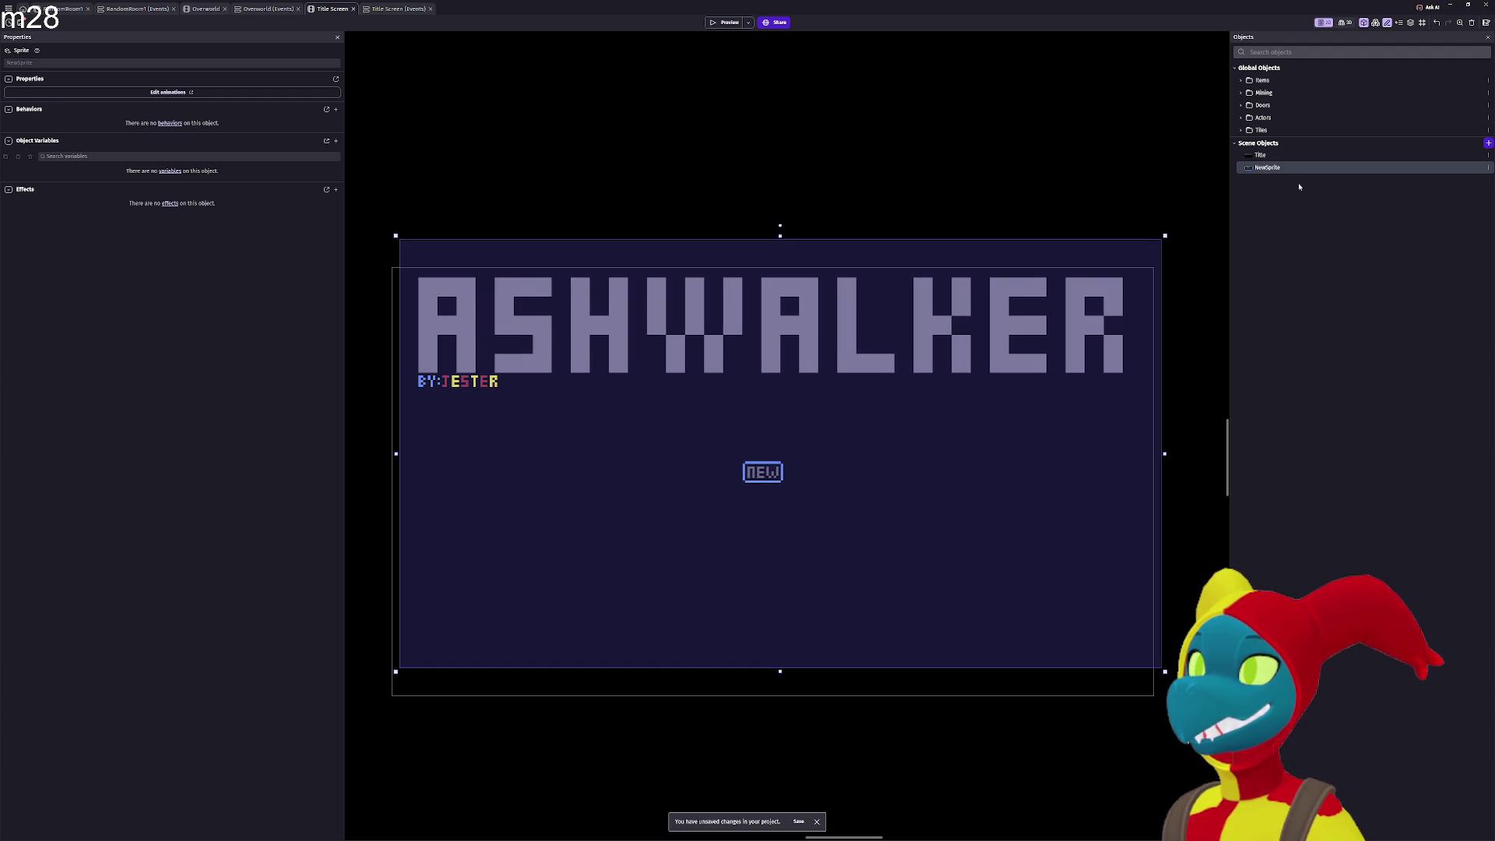
{"action": "double_click", "coordinate": [1278, 167]}
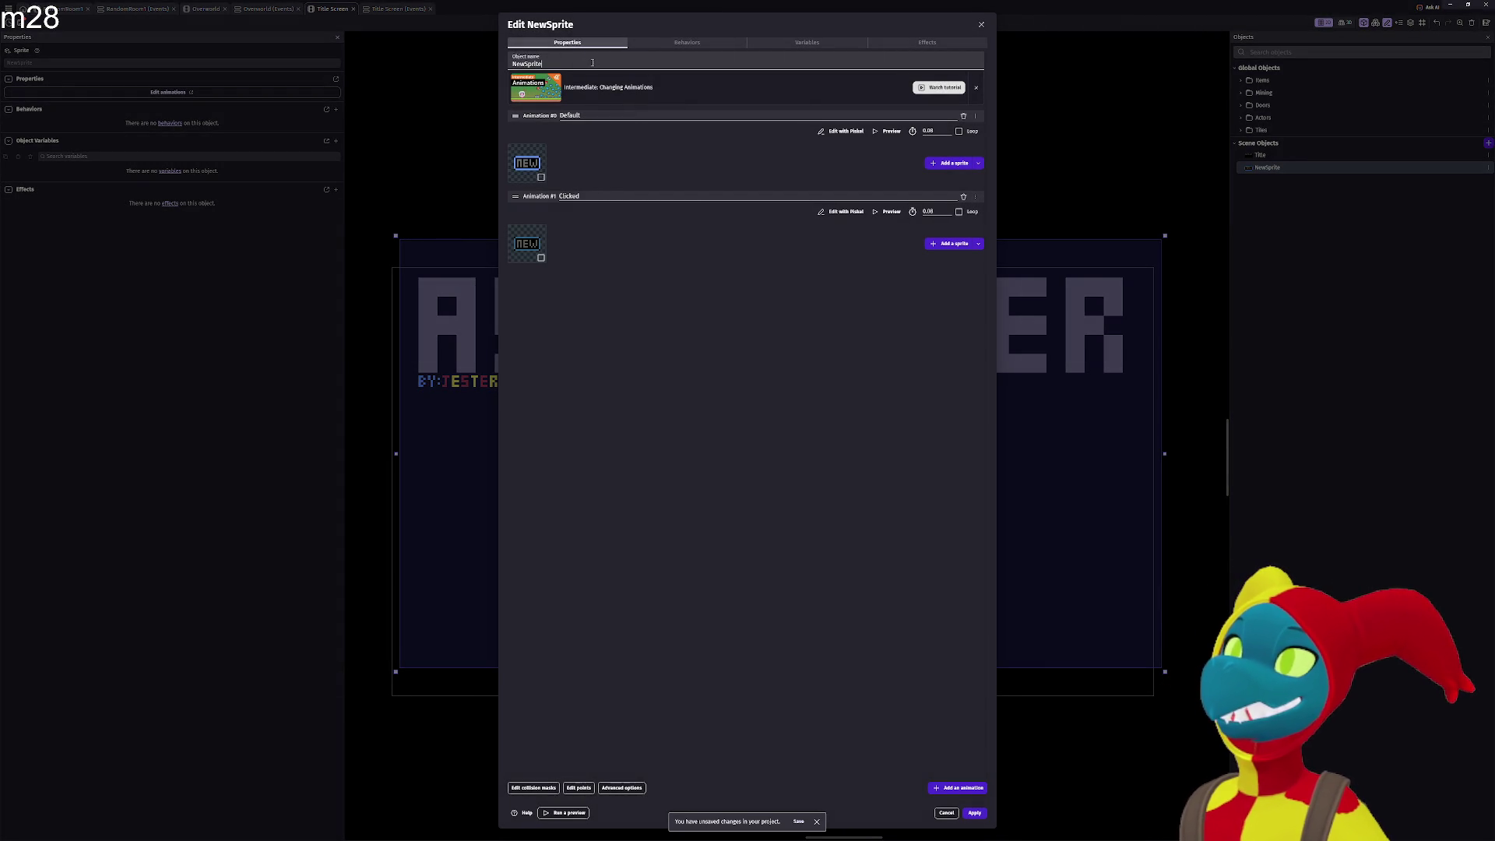
{"action": "key", "text": "ctrl+a"}
{"action": "type", "text": "N"}
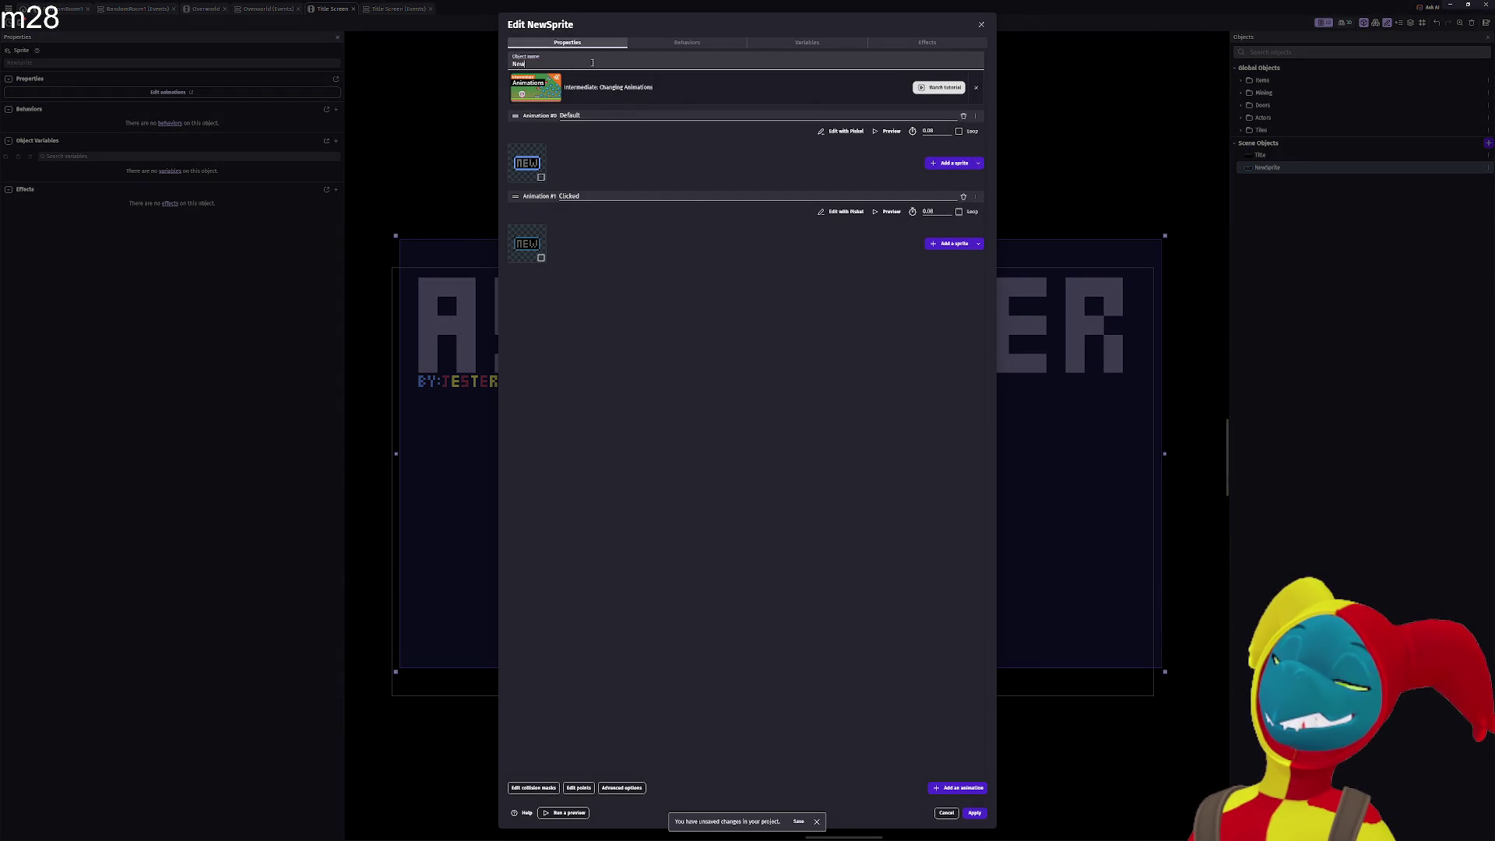
{"action": "left_click", "coordinate": [972, 818]}
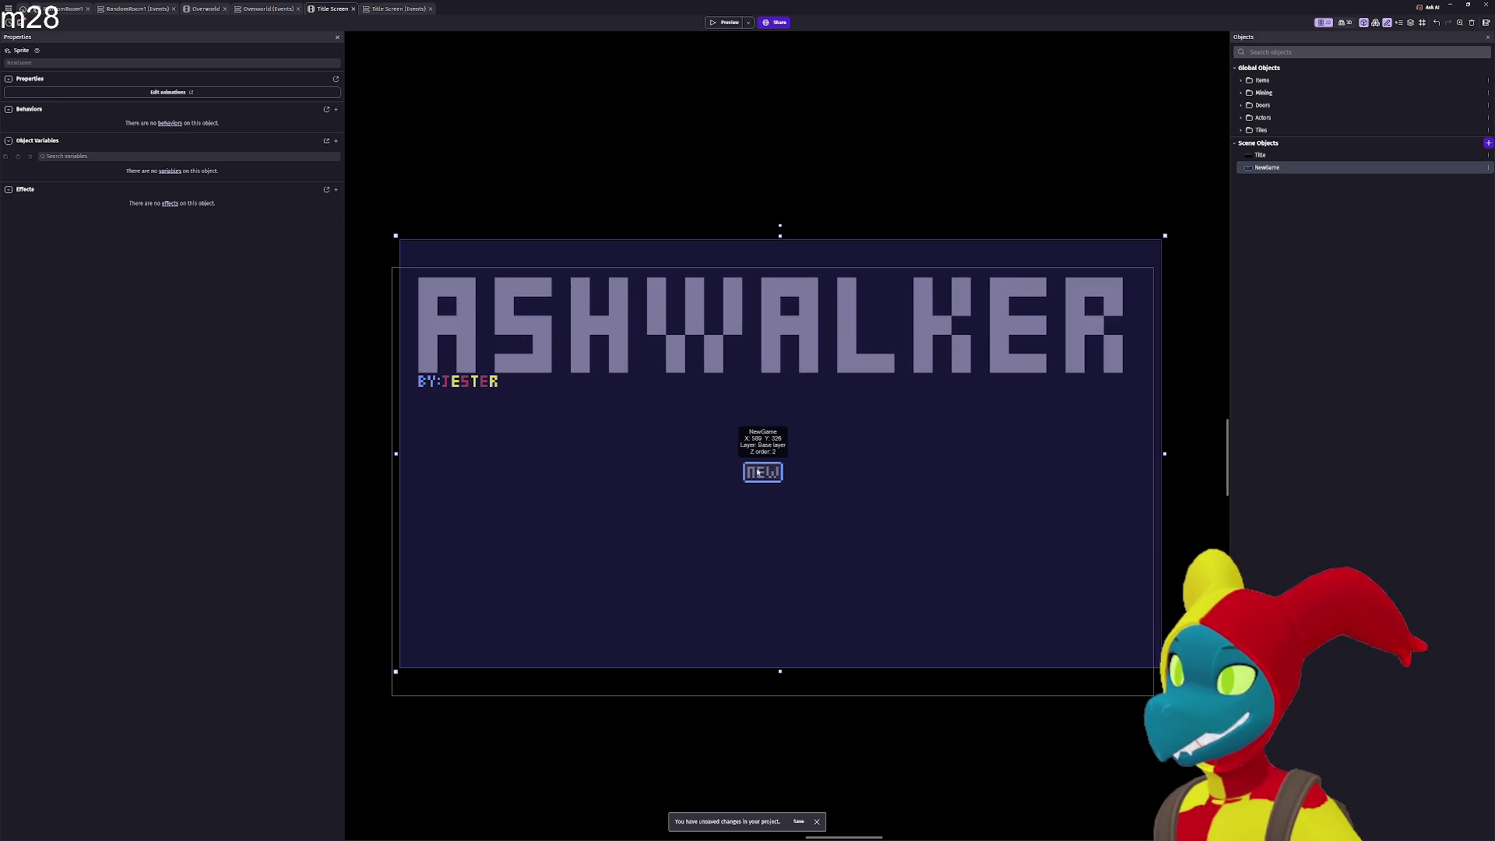
Nudge the NEW button slightly down-left, then go to the Title Screen events sheet.
{"action": "left_click", "coordinate": [752, 490]}
{"action": "left_click_drag", "start_coordinate": [750, 492], "coordinate": [747, 500]}
{"action": "left_click", "coordinate": [835, 207]}
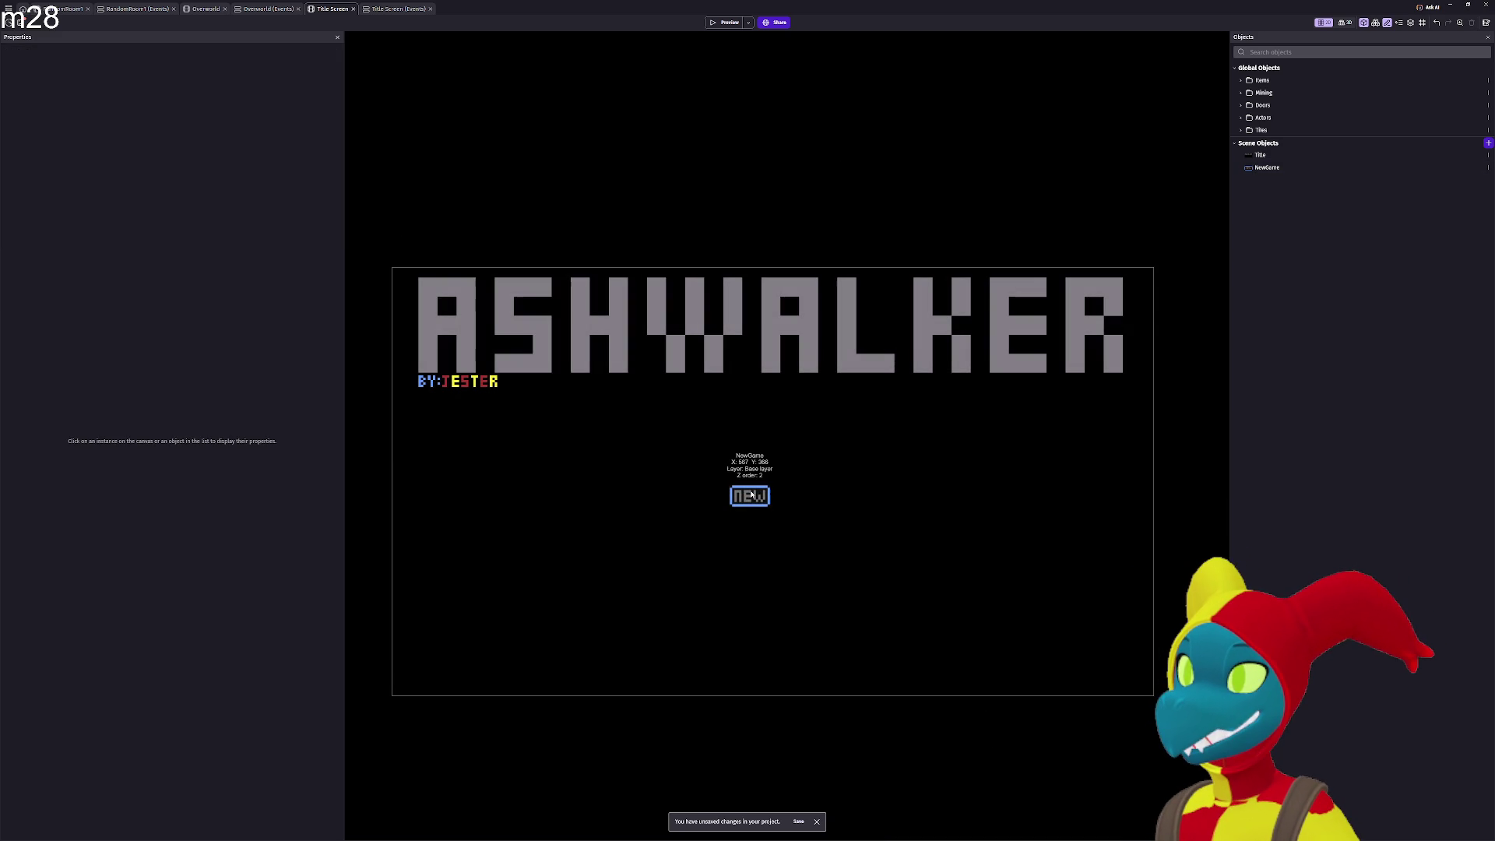
{"action": "left_click", "coordinate": [381, 10]}
Add an event with the 'At the beginning of the scene' condition.
{"action": "left_click", "coordinate": [749, 82]}
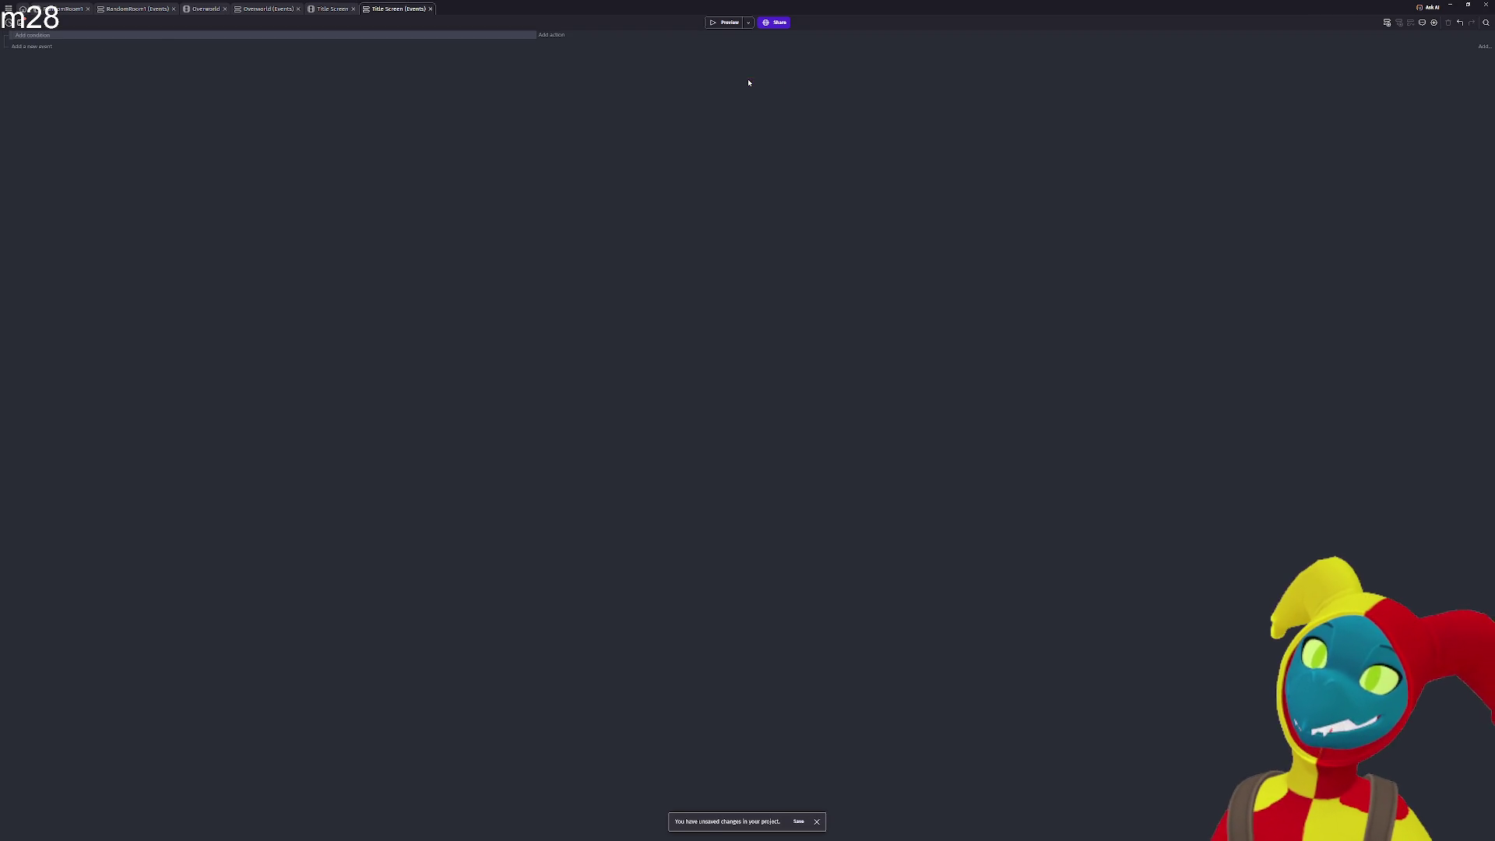
{"action": "left_click", "coordinate": [32, 37]}
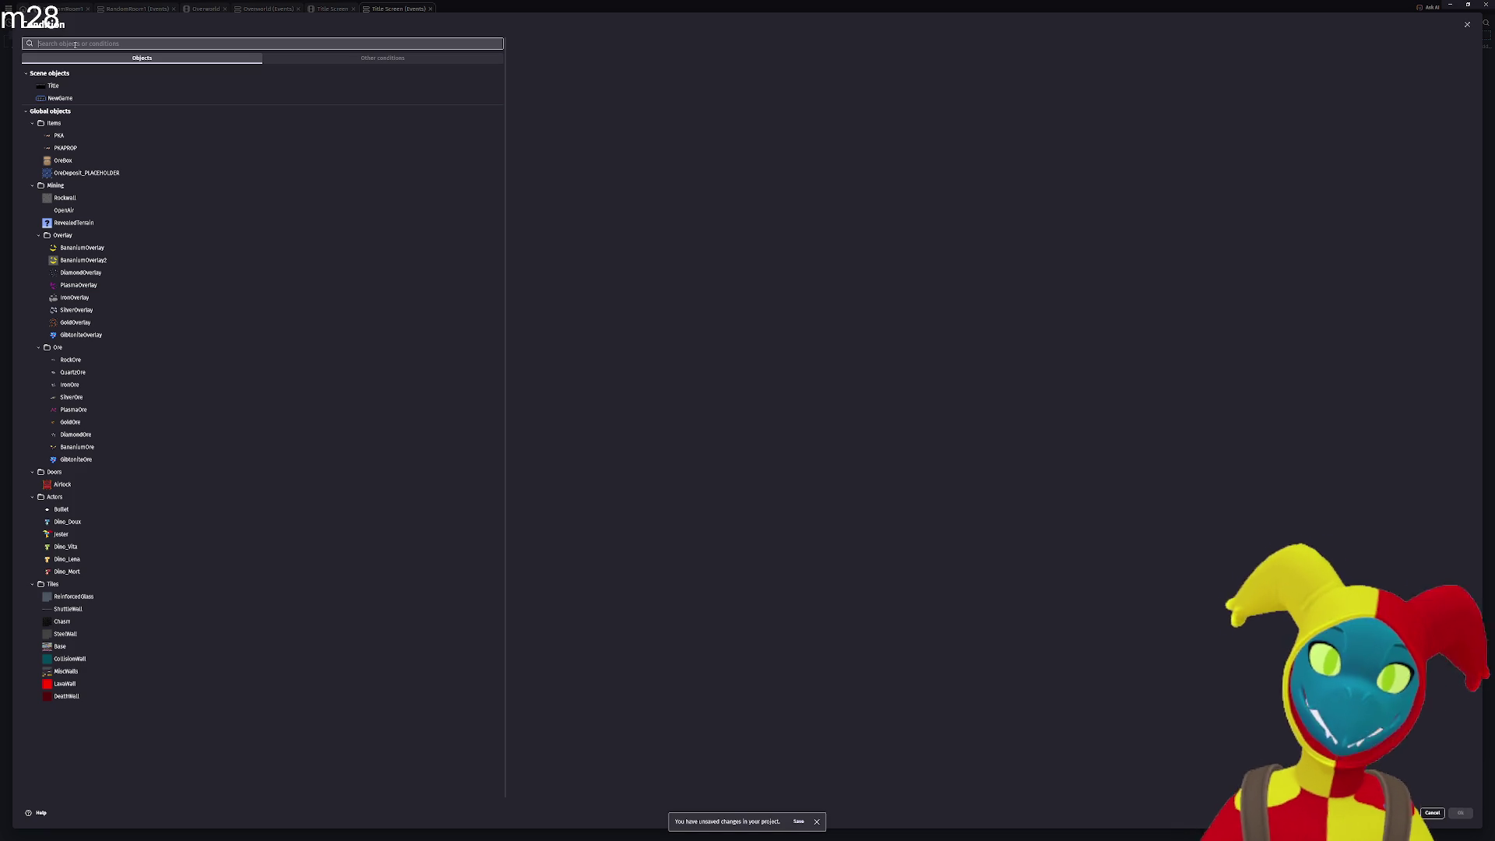
{"action": "type", "text": "beginn"}
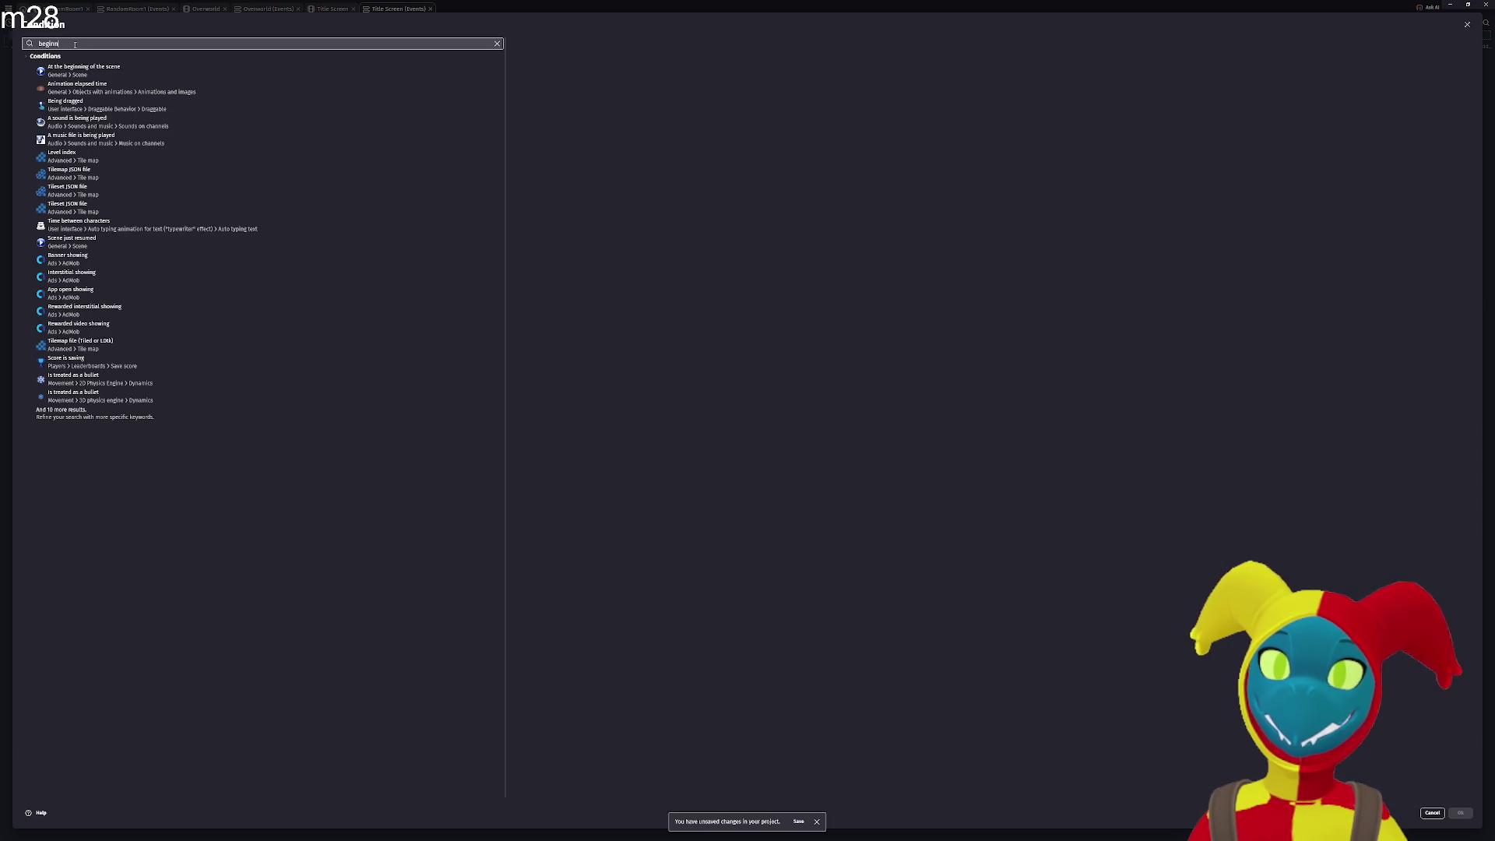
{"action": "left_click", "coordinate": [187, 72]}
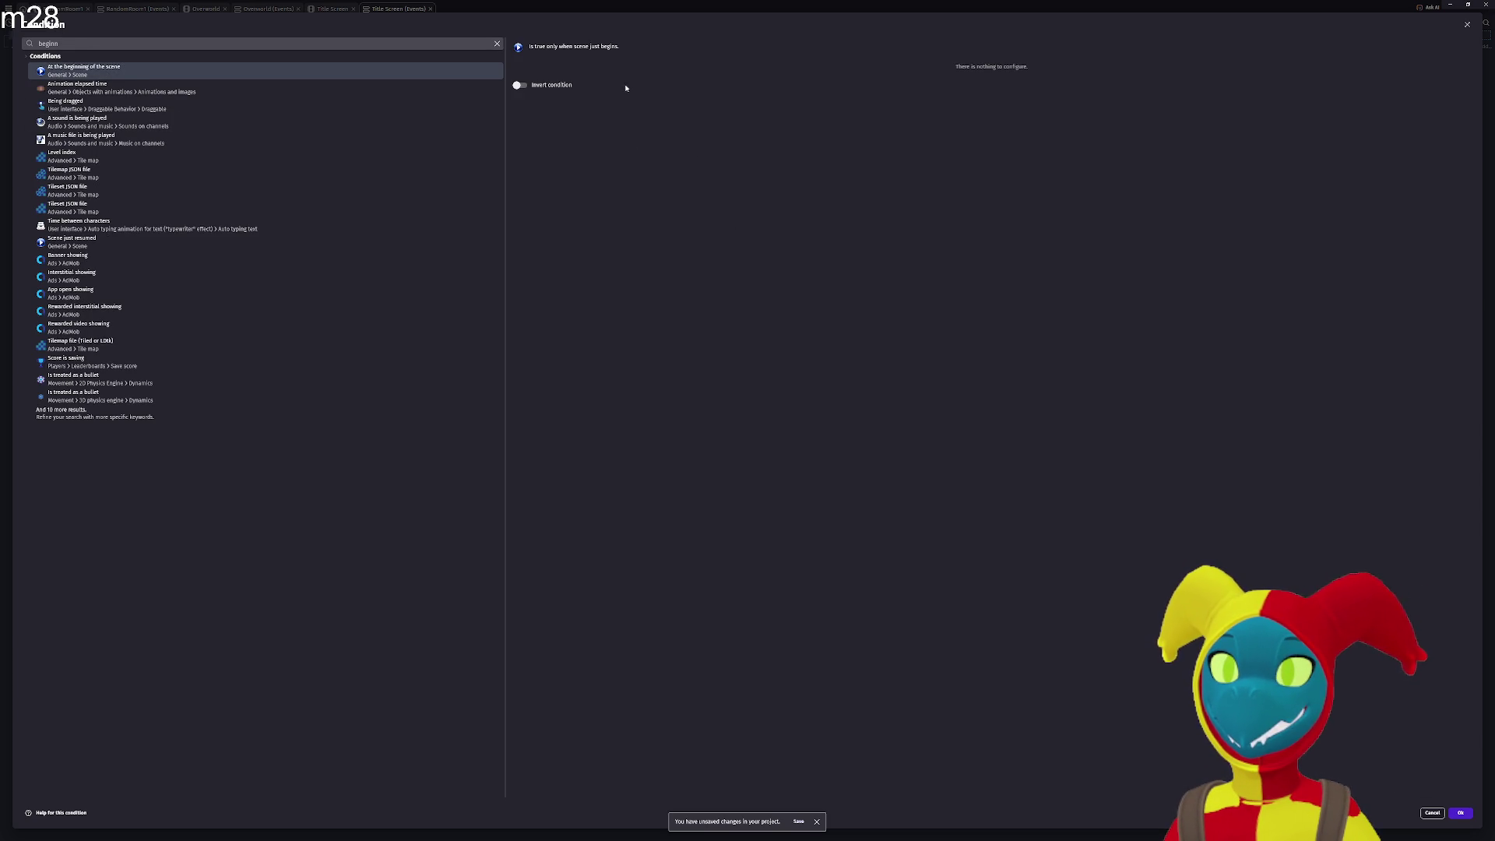
{"action": "left_click", "coordinate": [1461, 813]}
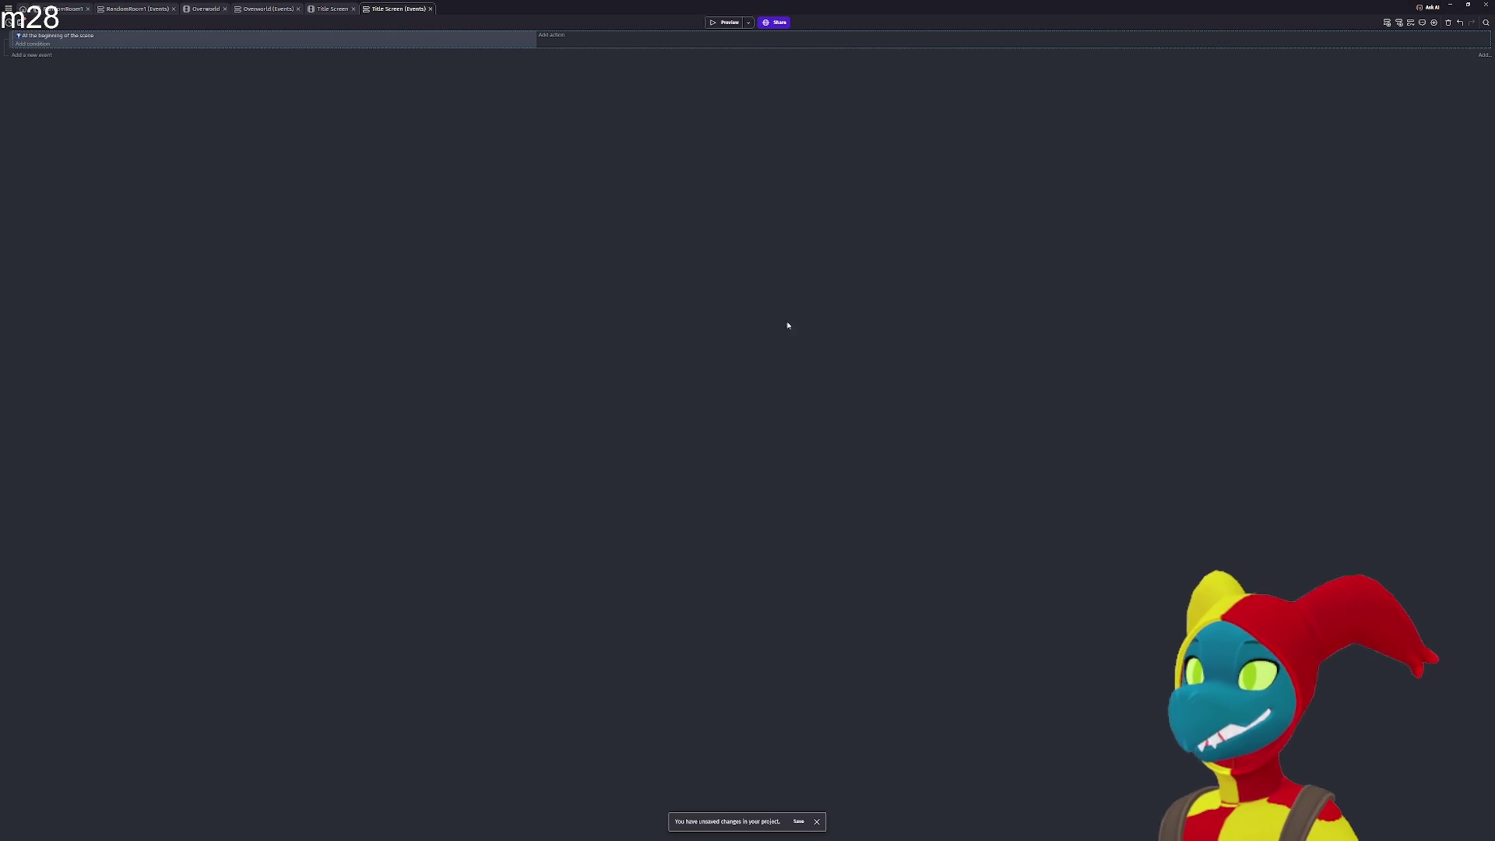
Add a second event and search its conditions for 'mouse'.
{"action": "left_click", "coordinate": [44, 56]}
{"action": "left_click", "coordinate": [58, 56]}
{"action": "type", "text": "mouse"}
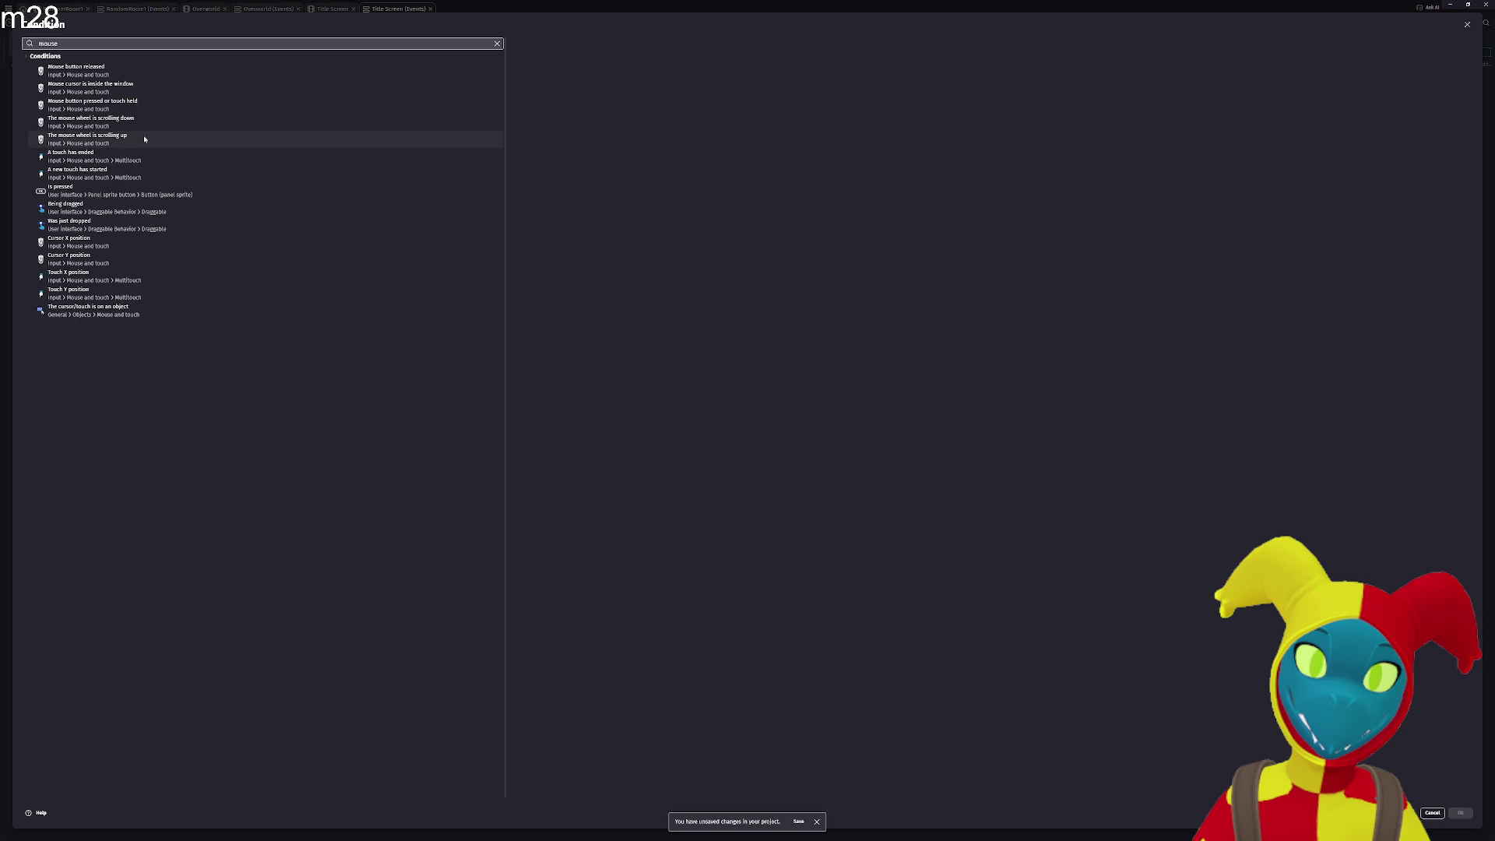
Give the second event a 'cursor/touch is on NewGame' condition and an empty sub-event.
{"action": "left_click", "coordinate": [139, 309]}
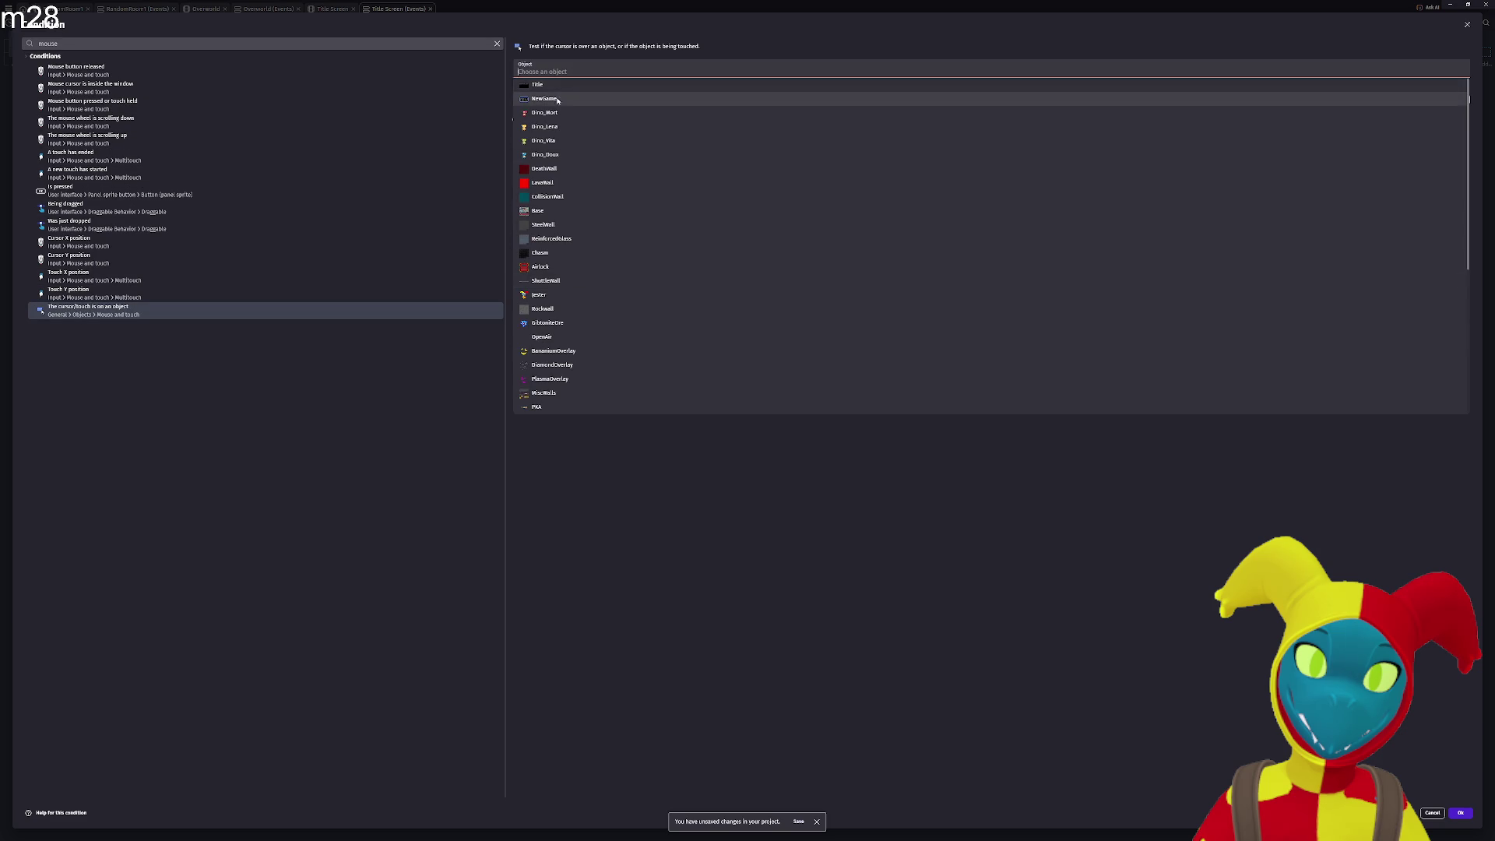
{"action": "left_click", "coordinate": [770, 144]}
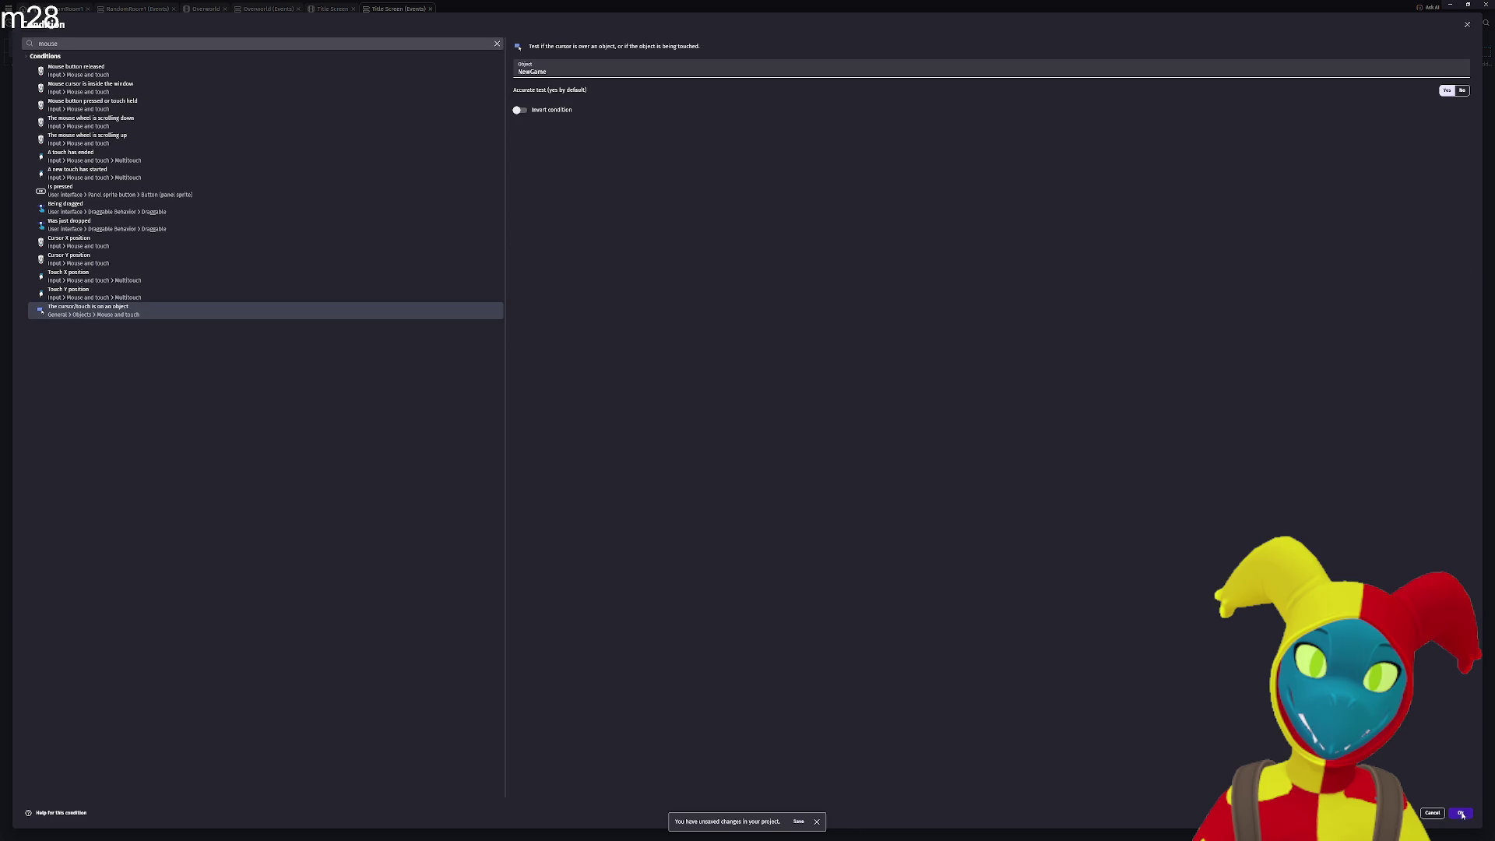
{"action": "left_click", "coordinate": [1462, 814]}
{"action": "left_click", "coordinate": [553, 53]}
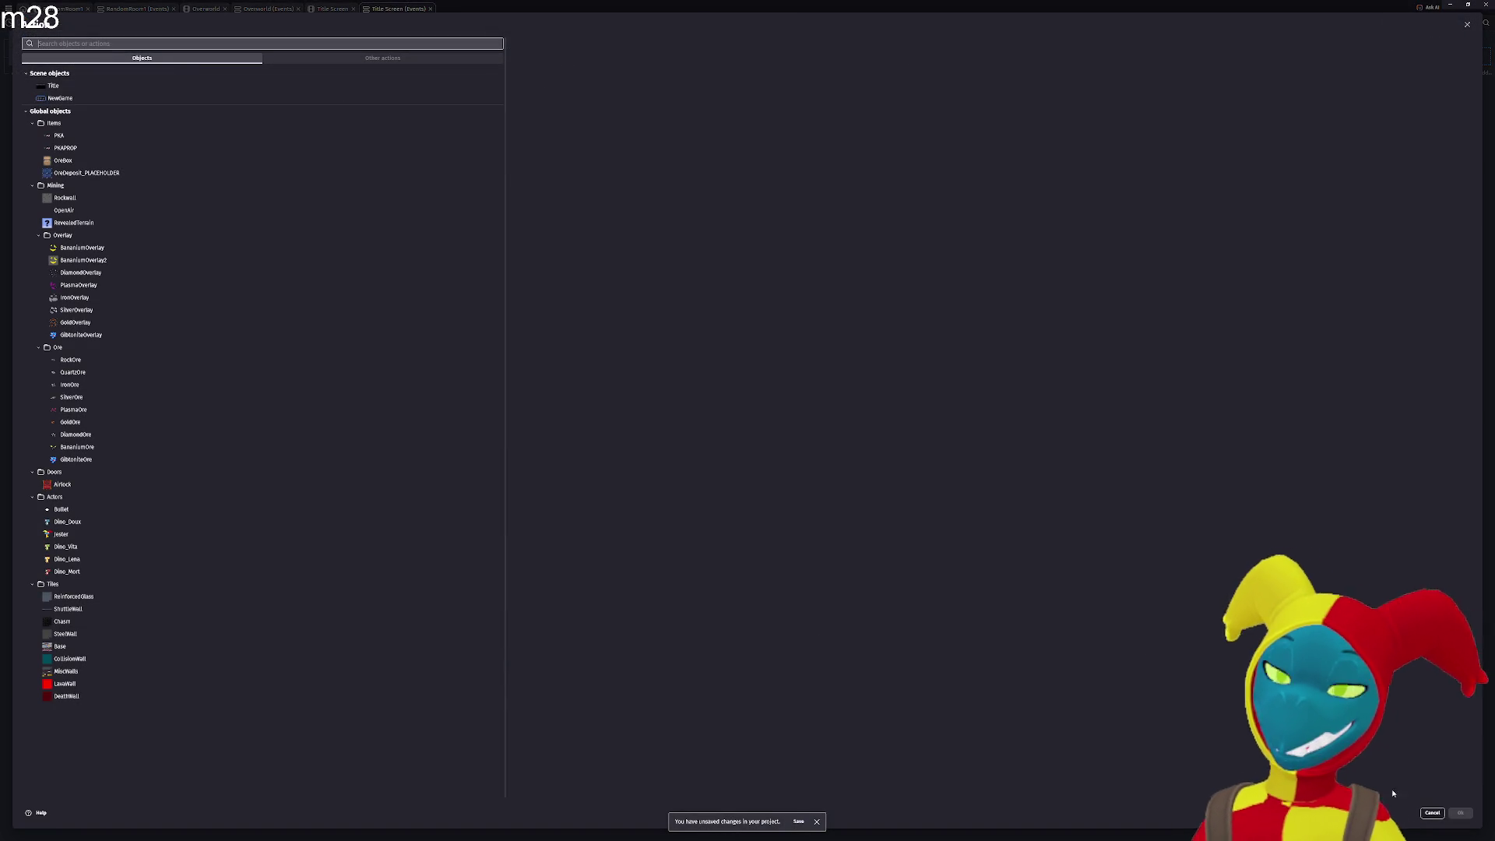
{"action": "left_click", "coordinate": [1431, 814]}
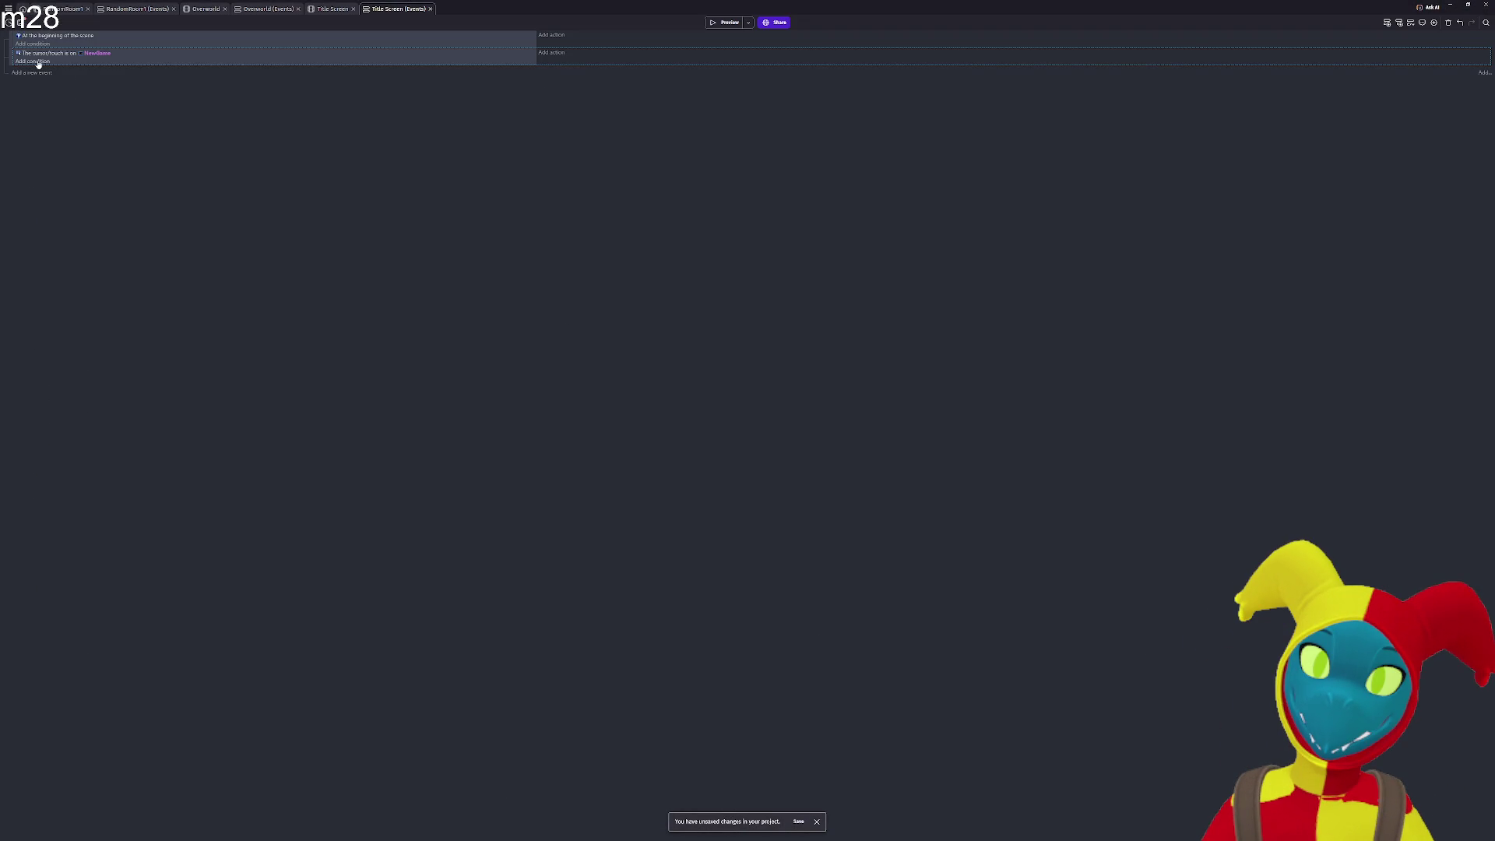
{"action": "left_click", "coordinate": [41, 61]}
{"action": "key", "text": "Escape"}
{"action": "left_click", "coordinate": [25, 73]}
{"action": "left_click", "coordinate": [15, 71]}
{"action": "left_click_drag", "start_coordinate": [10, 70], "coordinate": [38, 66]}
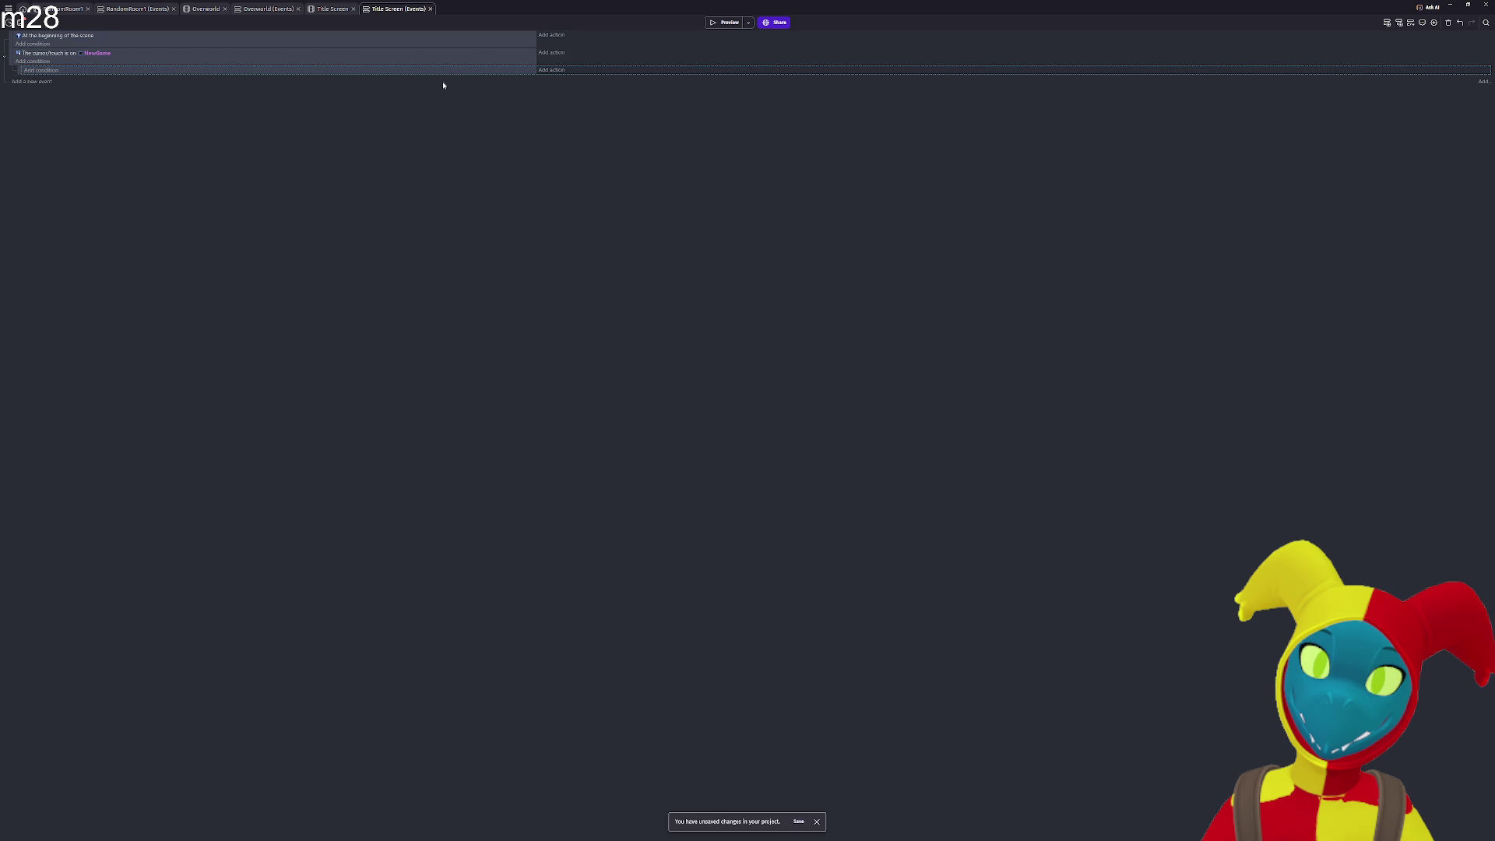
Add an action setting NewGame's animation (by name) to Clicked.
{"action": "left_click", "coordinate": [552, 53]}
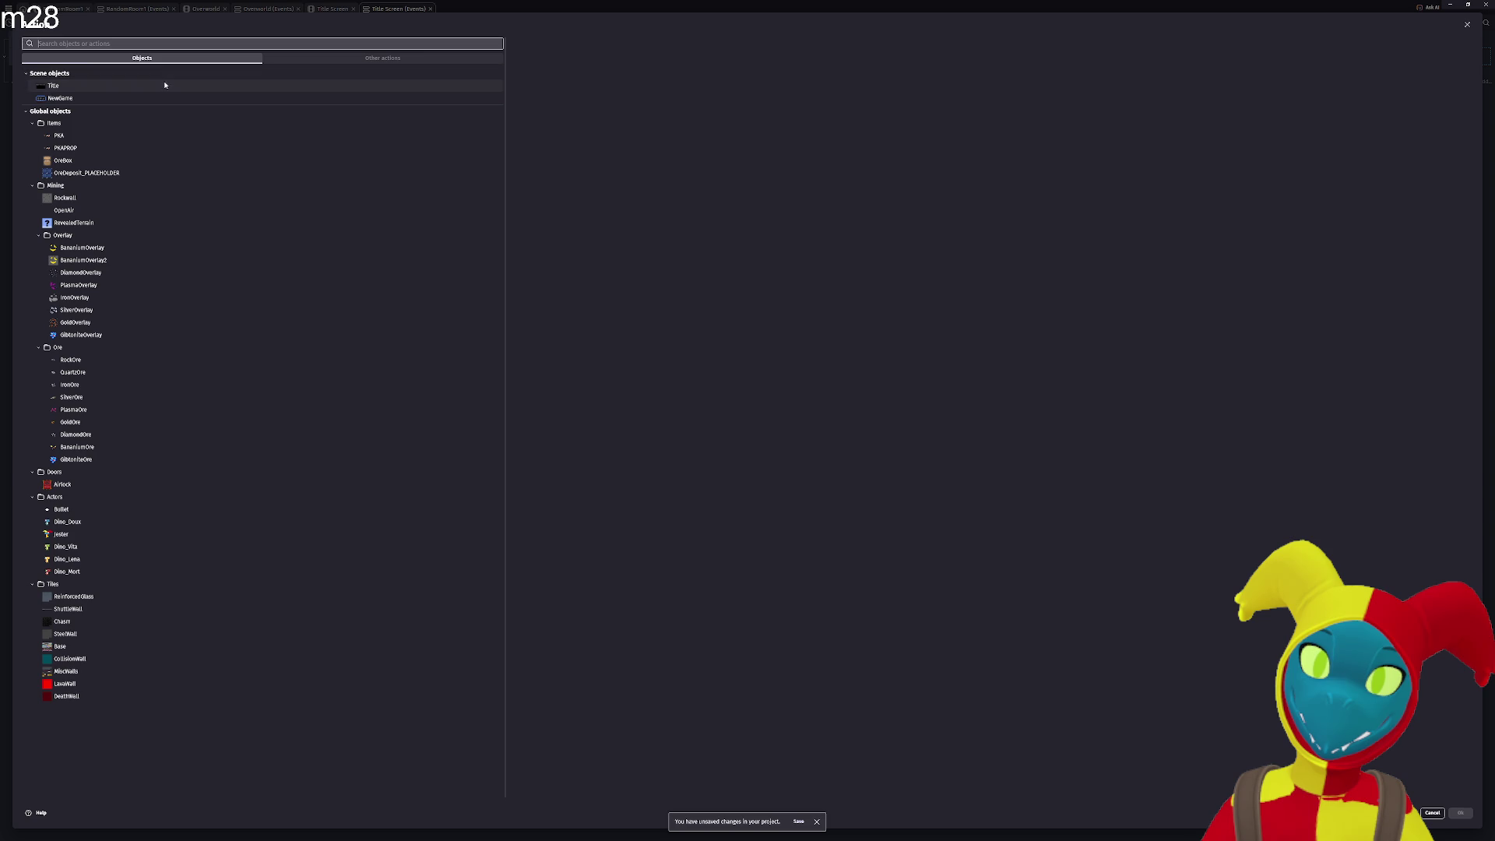
{"action": "left_click", "coordinate": [80, 99]}
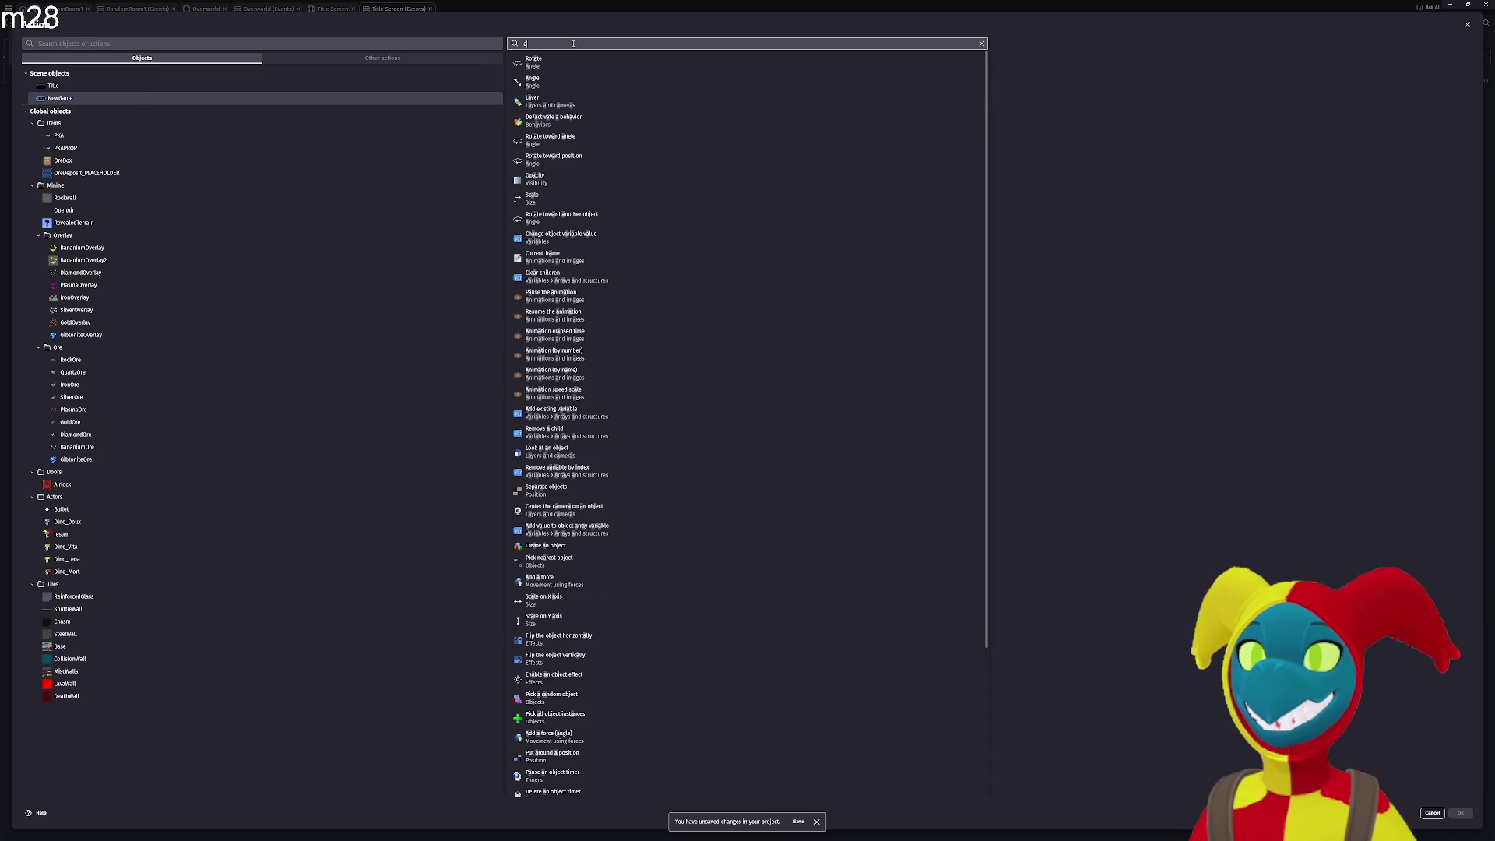
{"action": "type", "text": "animb"}
{"action": "key", "text": "BackSpace"}
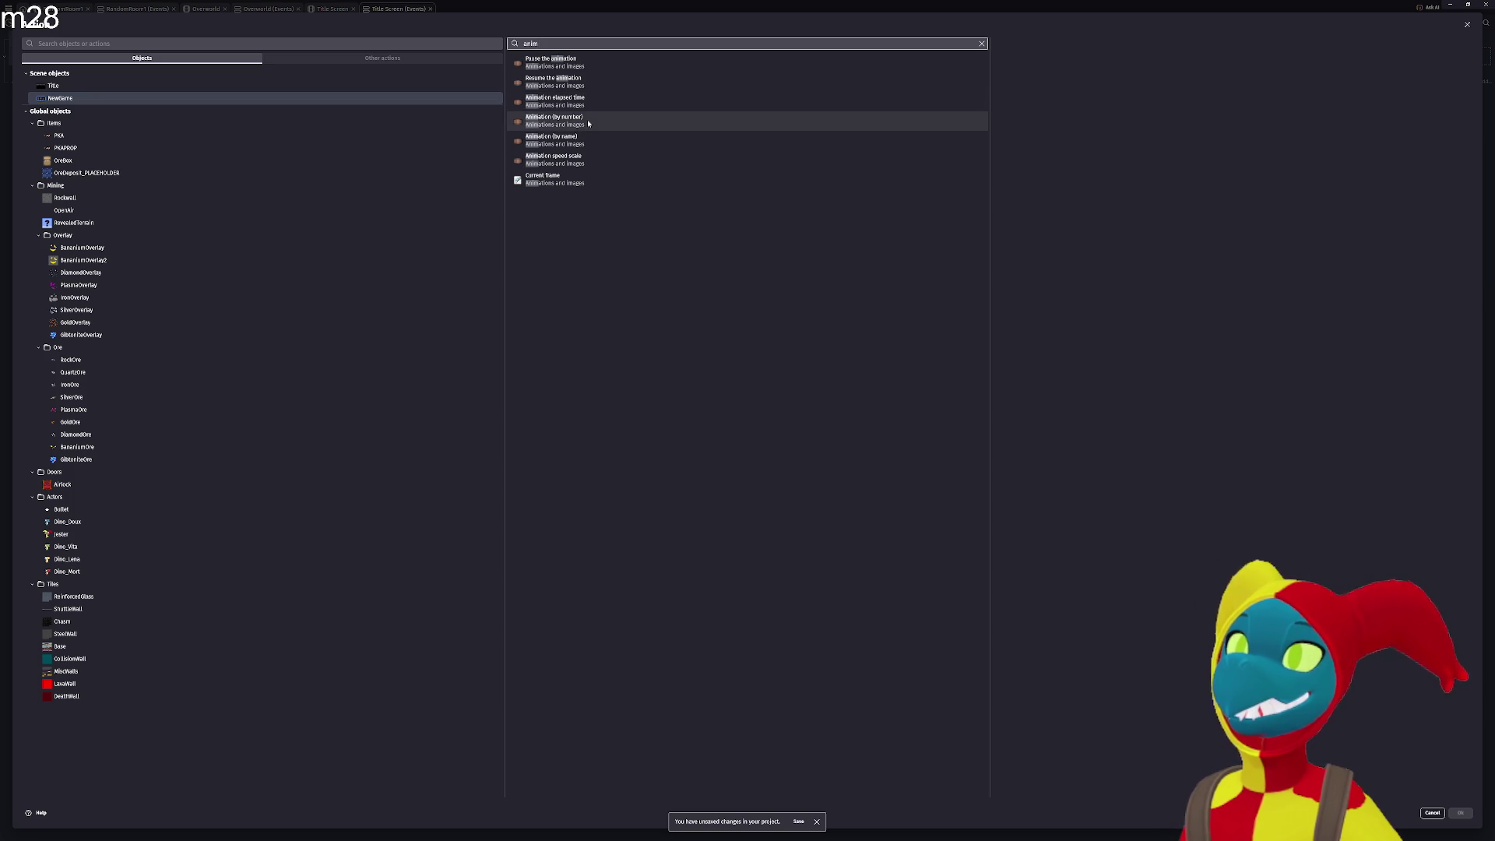
{"action": "left_click", "coordinate": [586, 141]}
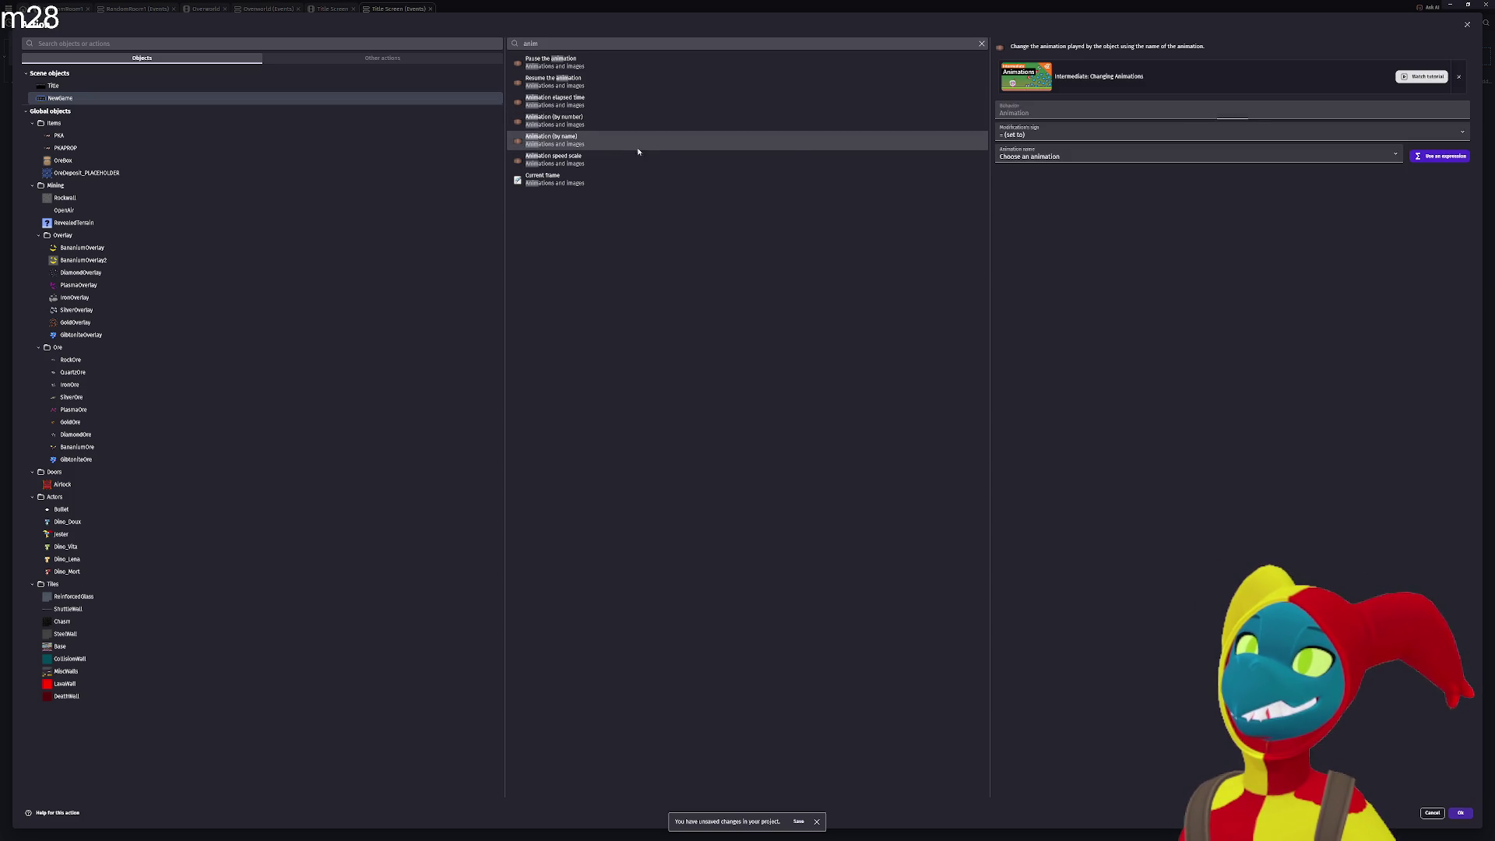
{"action": "left_click", "coordinate": [1028, 156]}
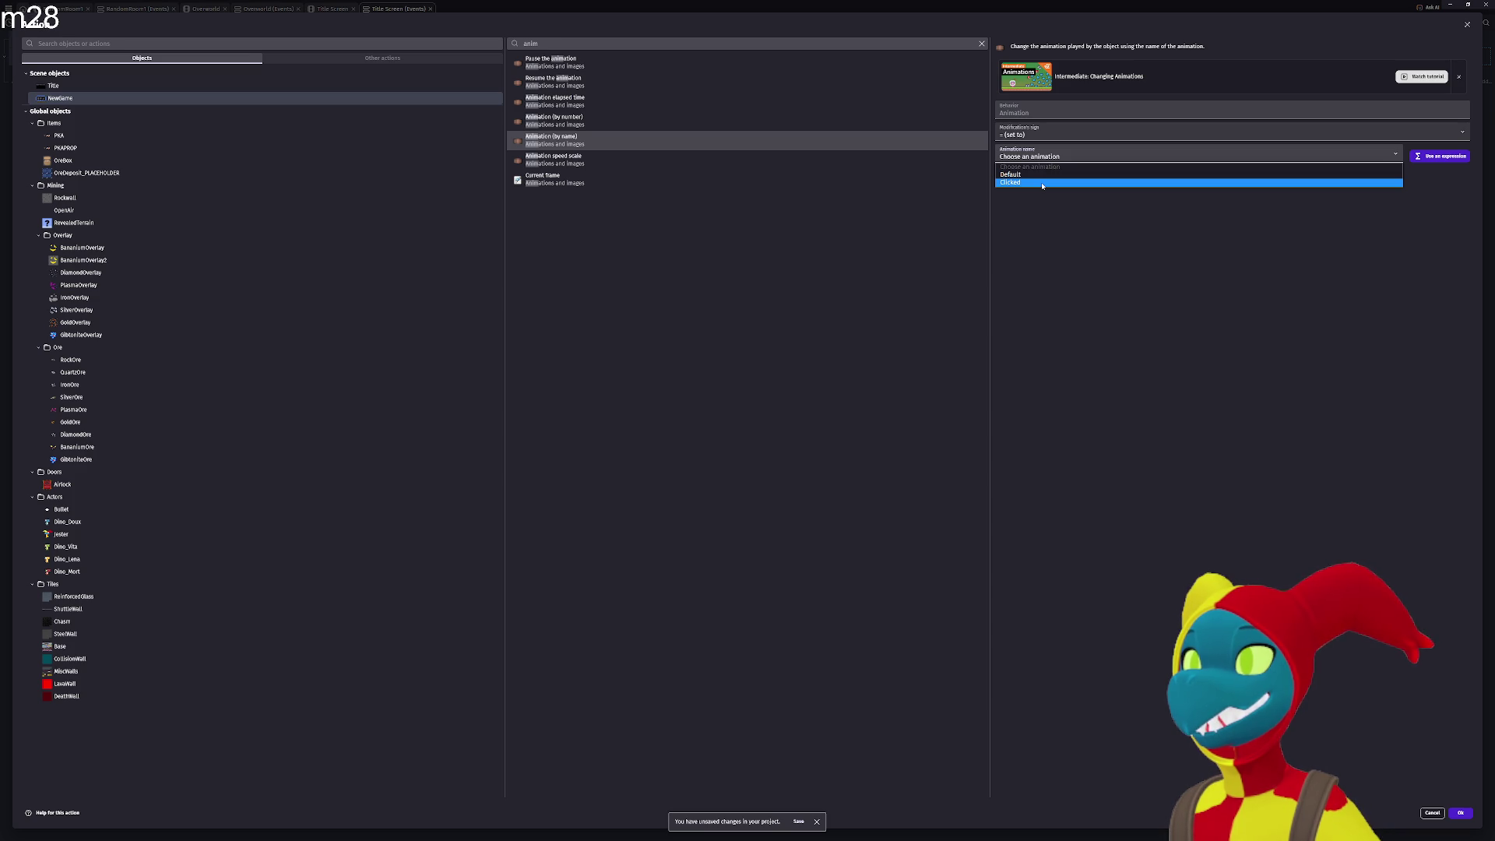
{"action": "left_click", "coordinate": [1043, 183]}
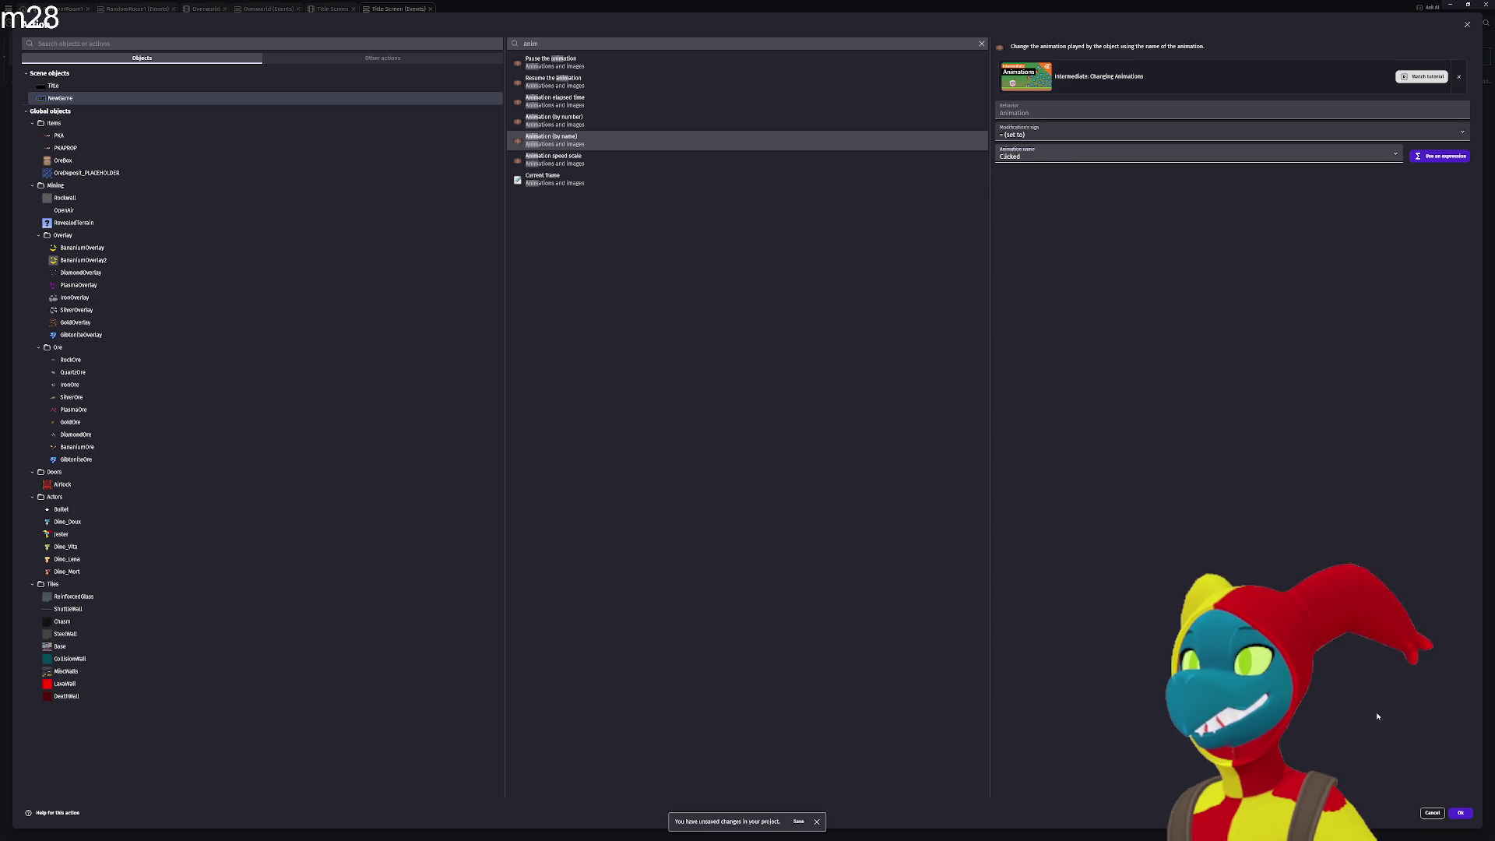
{"action": "left_click", "coordinate": [1462, 814]}
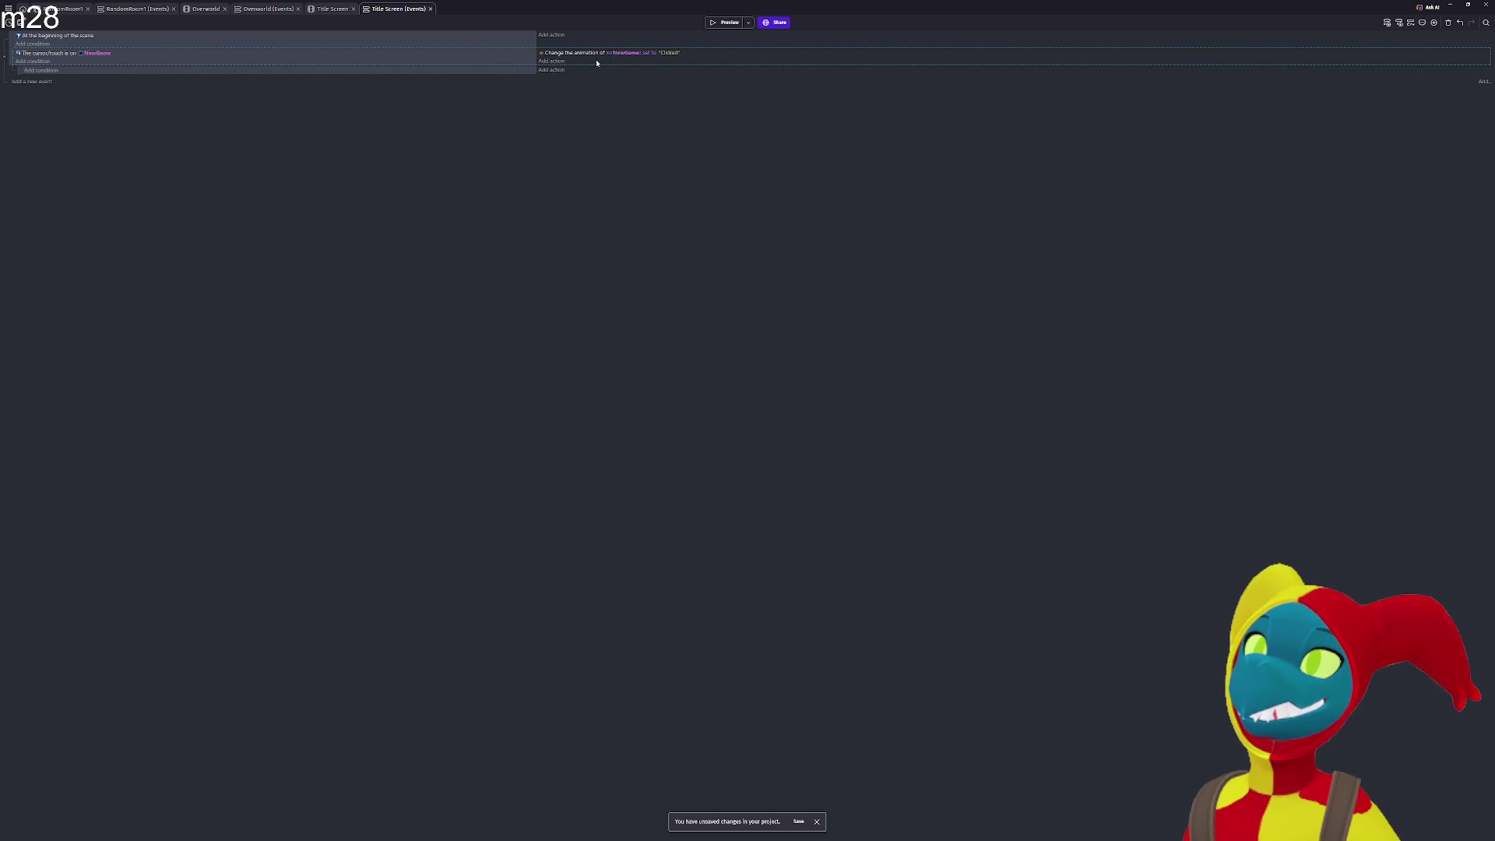
Add an 'Is clicked' condition on NewGame to the sub-event, then reopen its condition editor.
{"action": "left_click", "coordinate": [47, 70]}
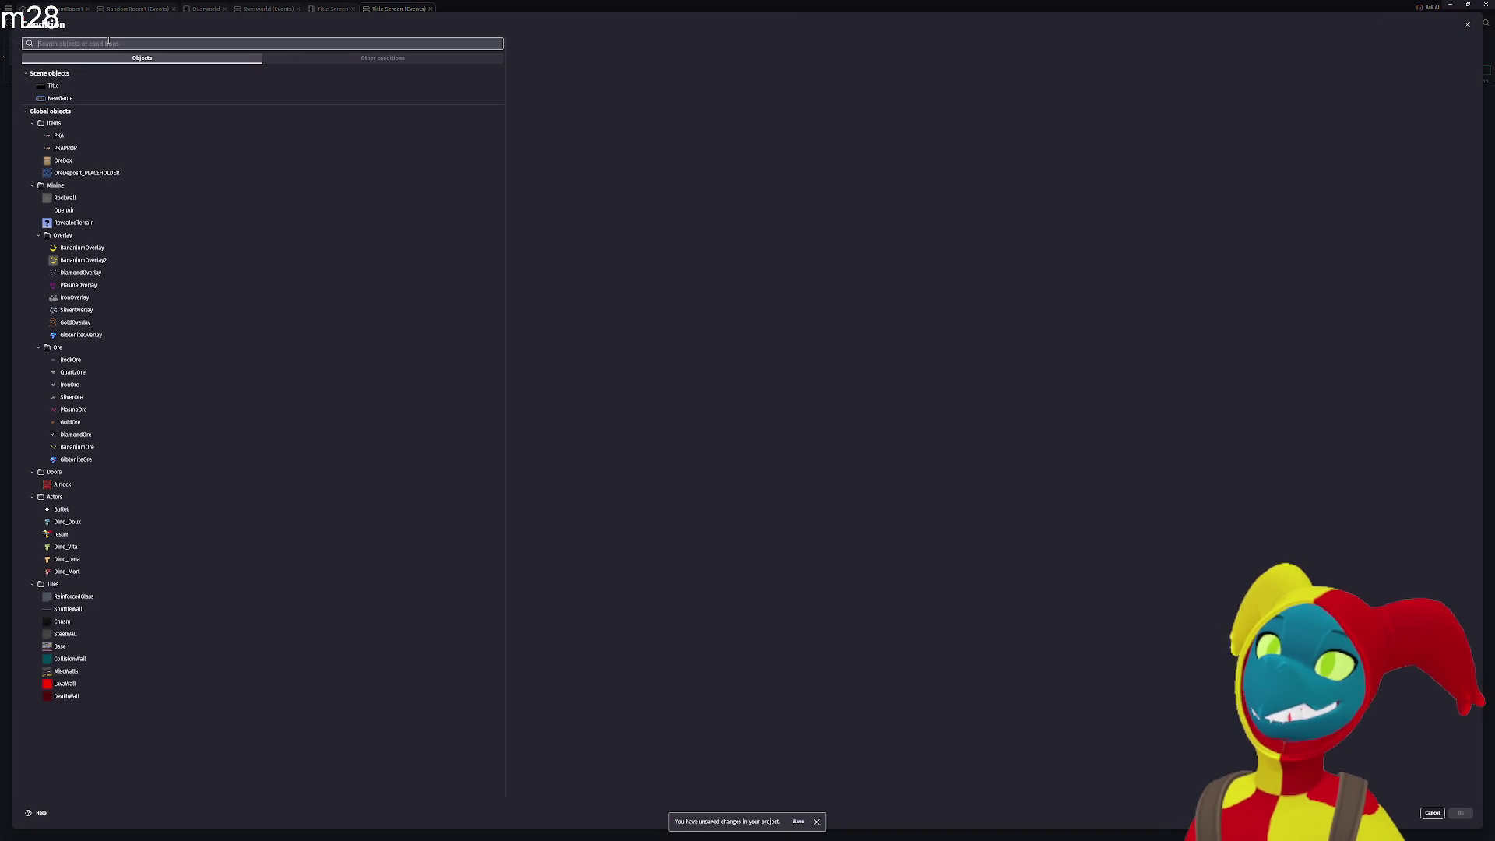
{"action": "type", "text": "click"}
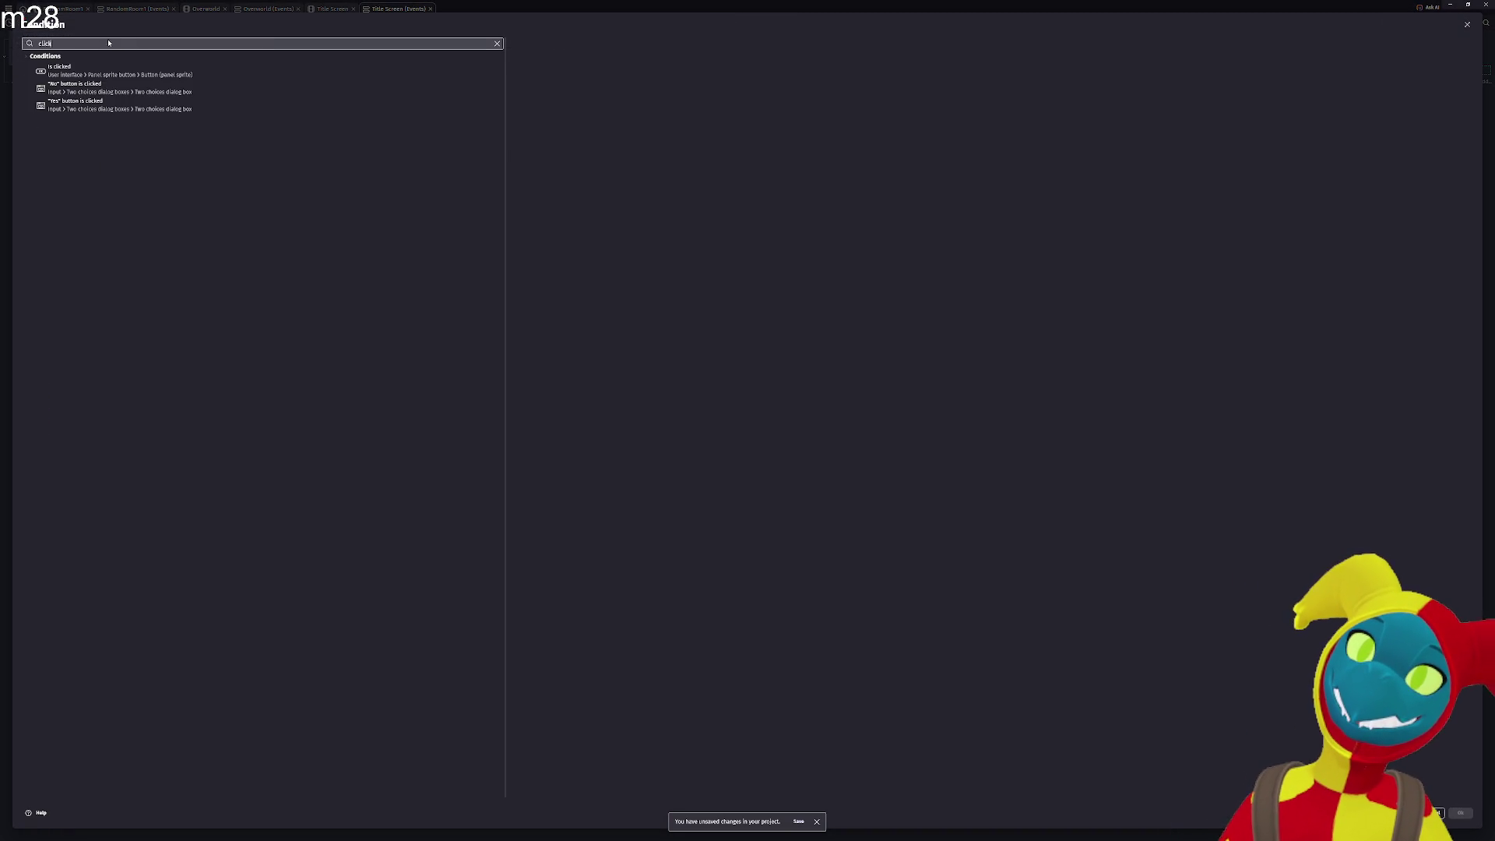
{"action": "left_click", "coordinate": [204, 72]}
{"action": "type", "text": "\"NewGame\""}
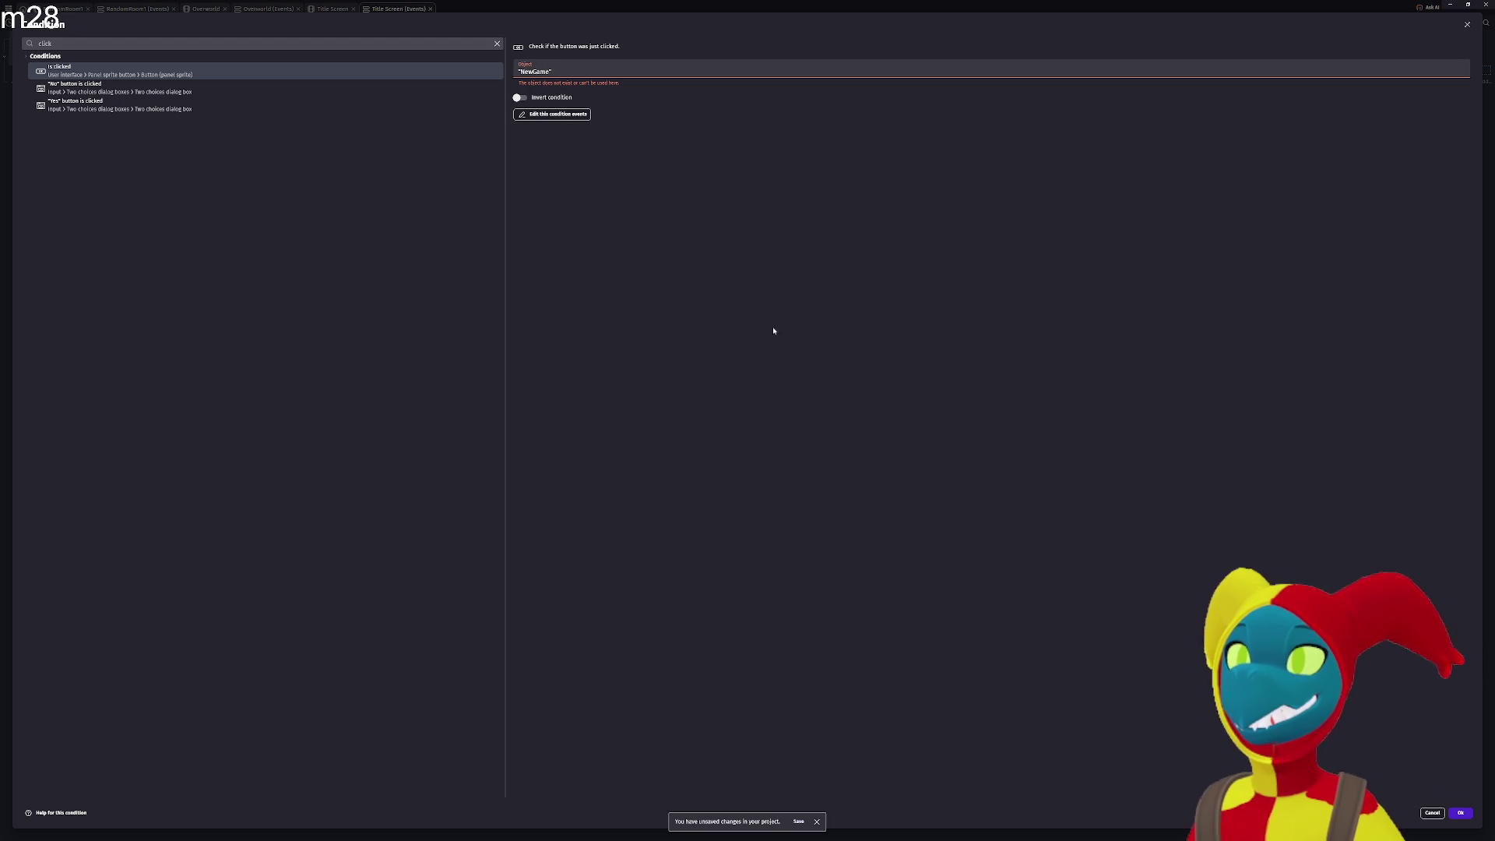
{"action": "key", "text": "Return"}
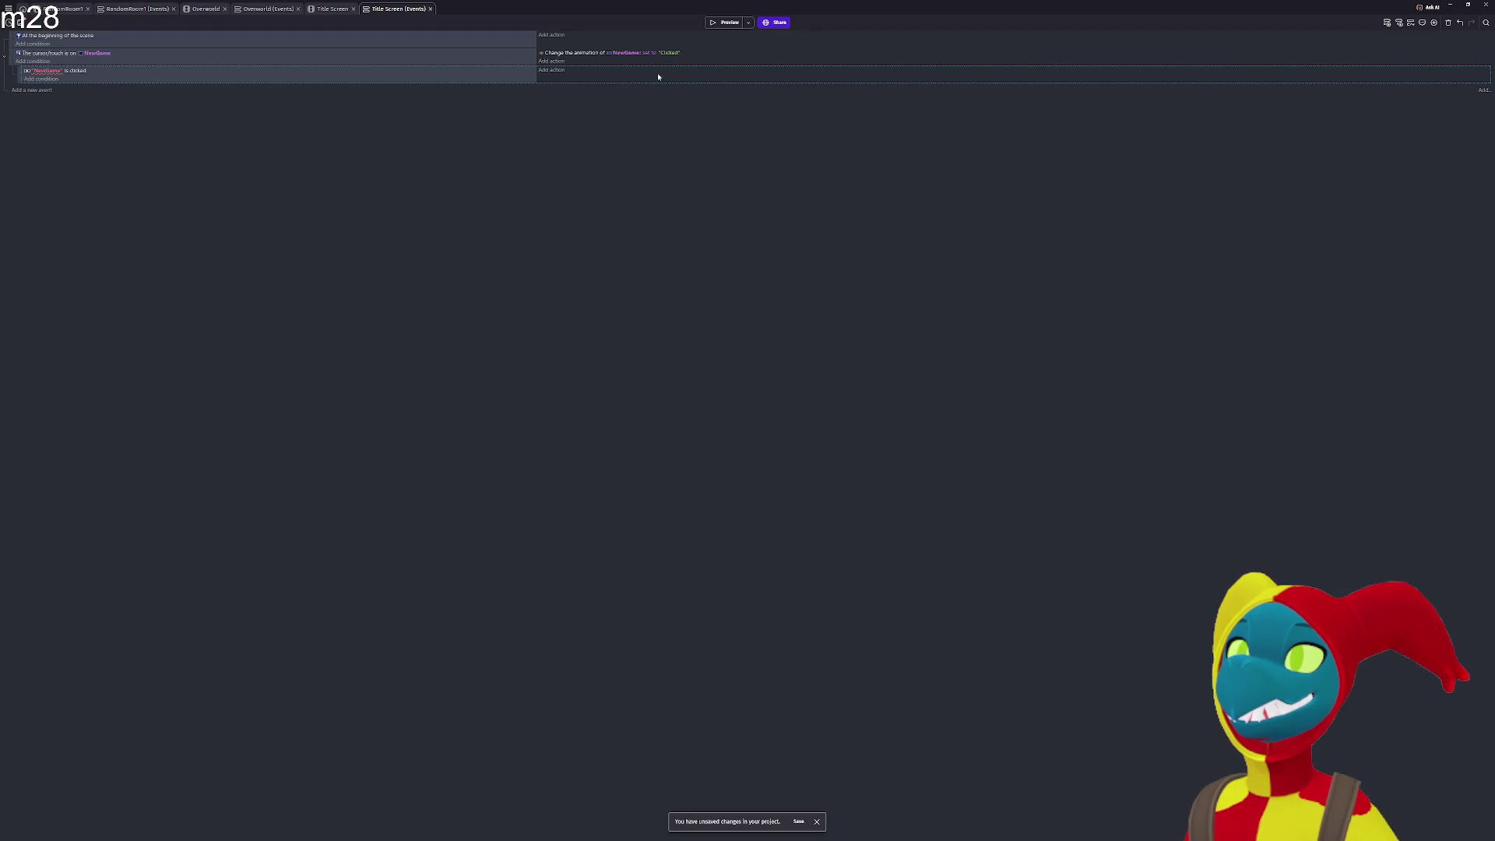
{"action": "left_click", "coordinate": [41, 72]}
{"action": "key", "text": "Escape"}
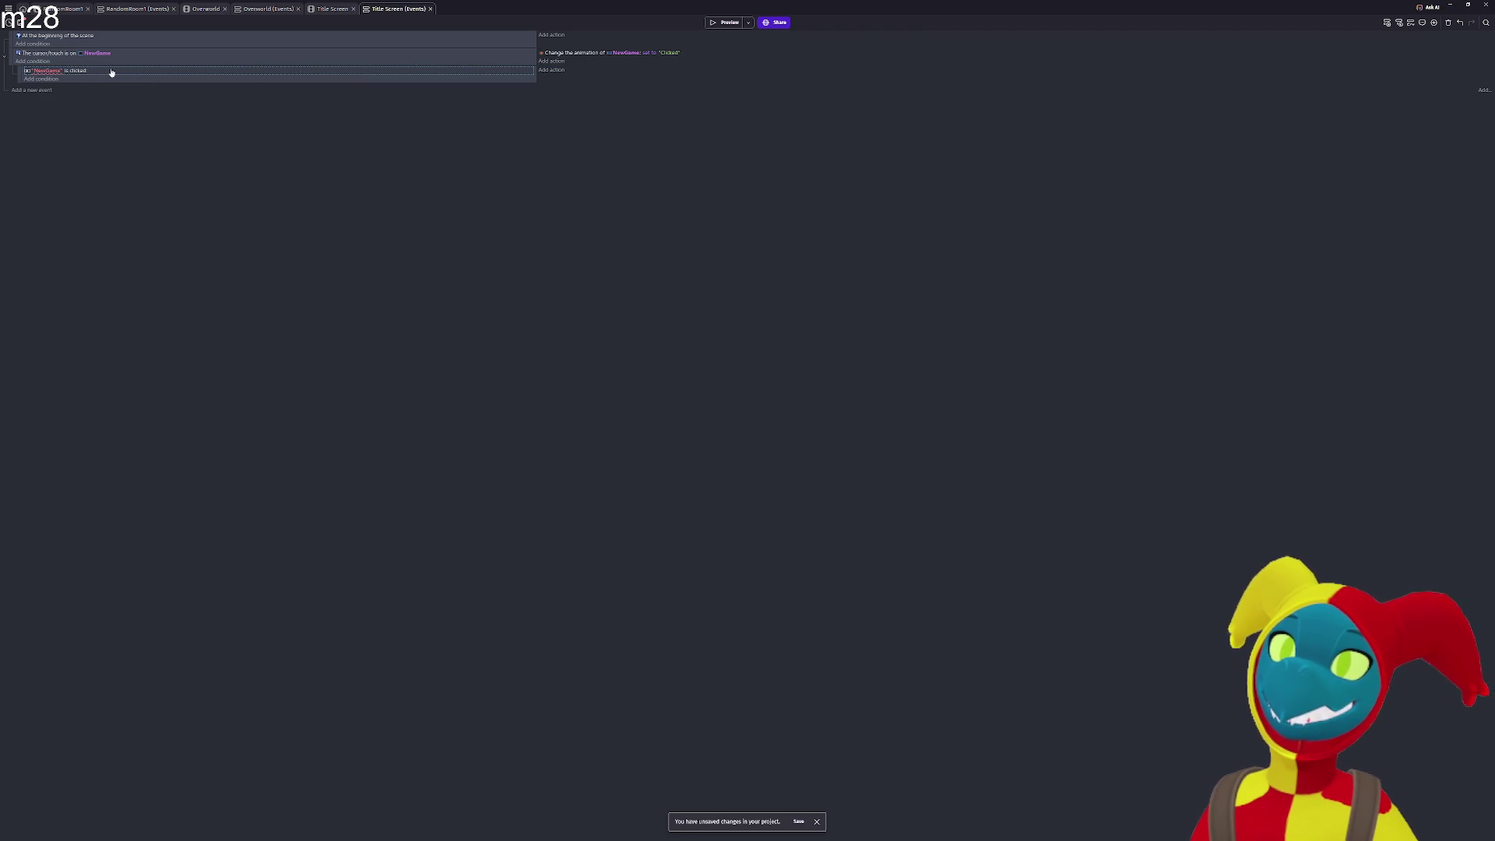
{"action": "double_click", "coordinate": [44, 74]}
Pick the NewGame object and search its conditions for 'clic' and 'mouse'.
{"action": "type", "text": "n"}
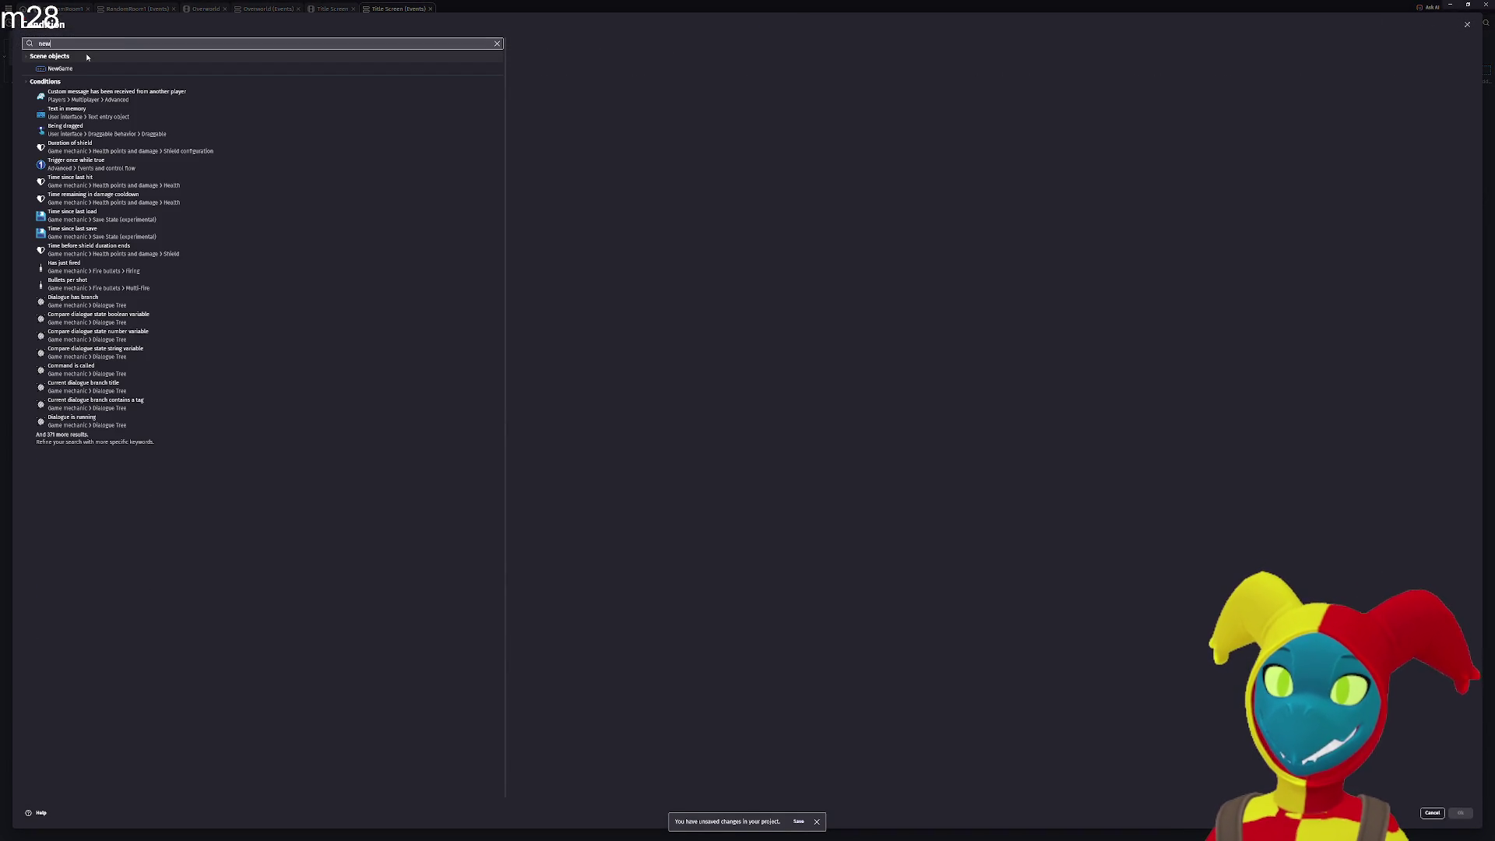
{"action": "type", "text": "ew"}
{"action": "left_click", "coordinate": [88, 68]}
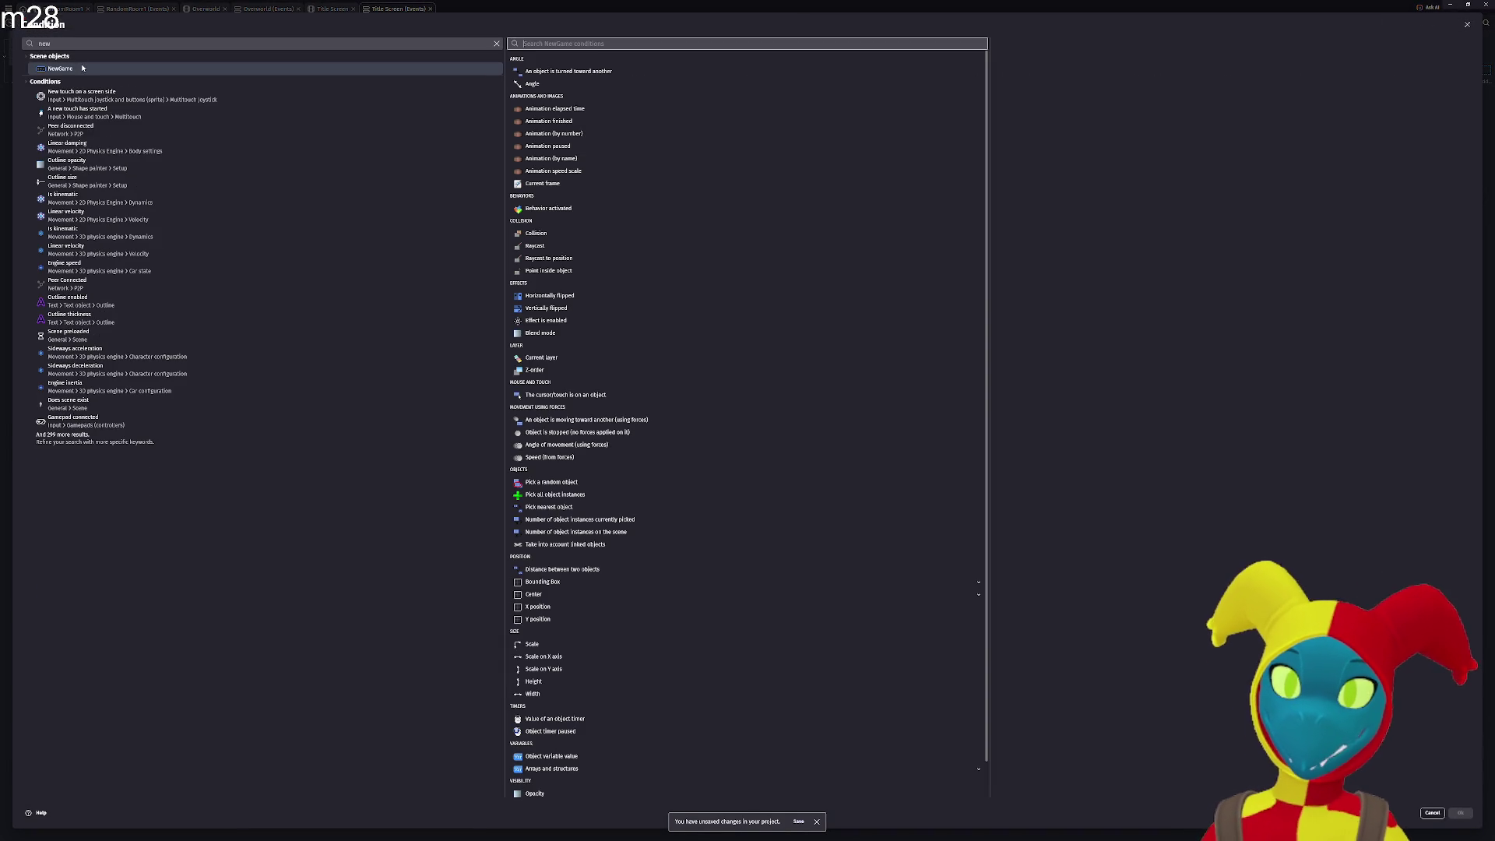
{"action": "left_click", "coordinate": [598, 45]}
{"action": "type", "text": "click"}
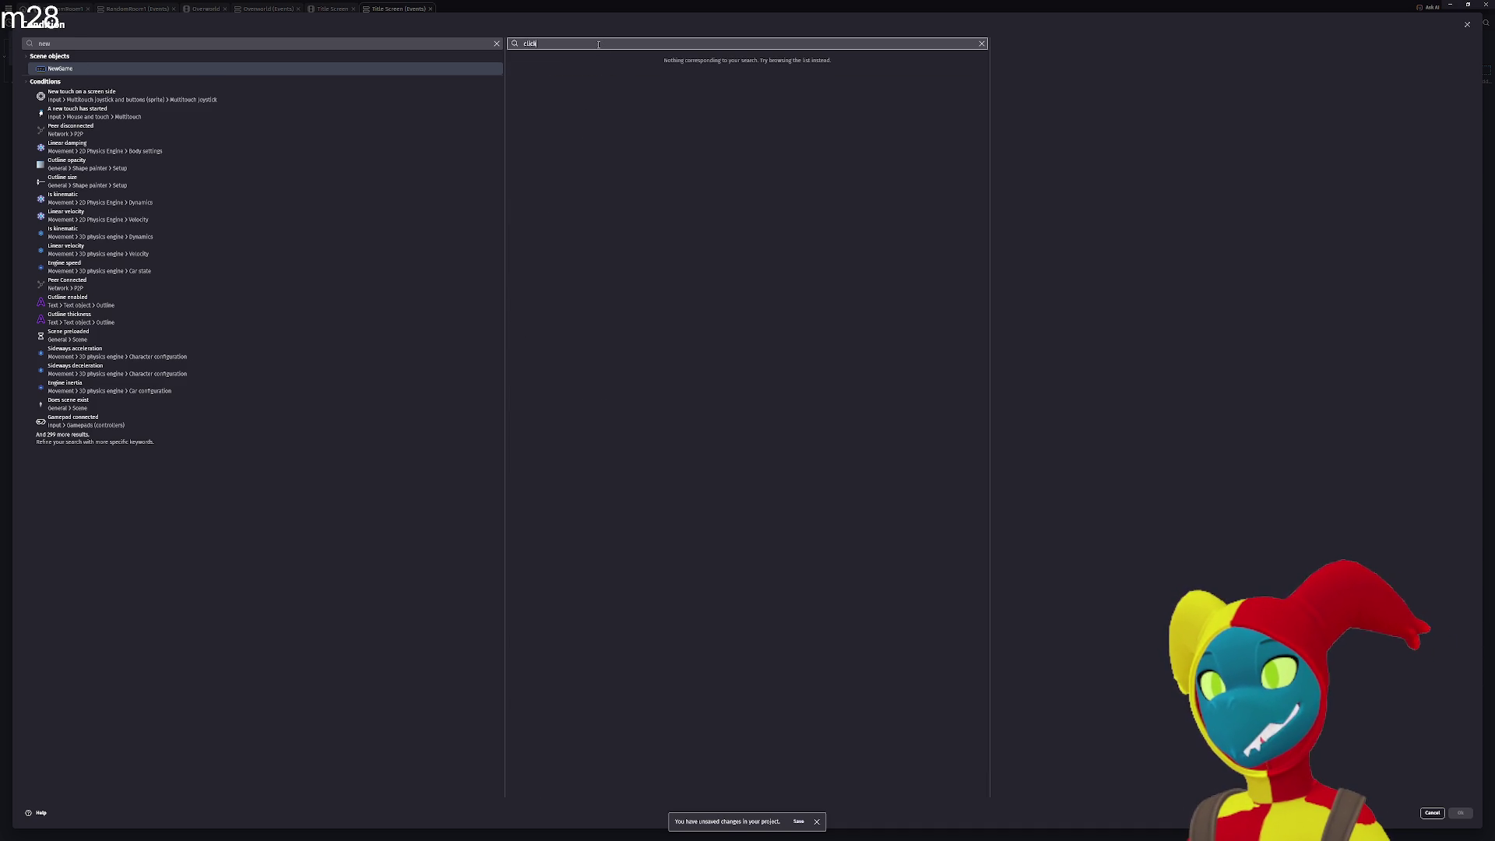
{"action": "key", "text": "BackSpace"}
{"action": "type", "text": "mouse"}
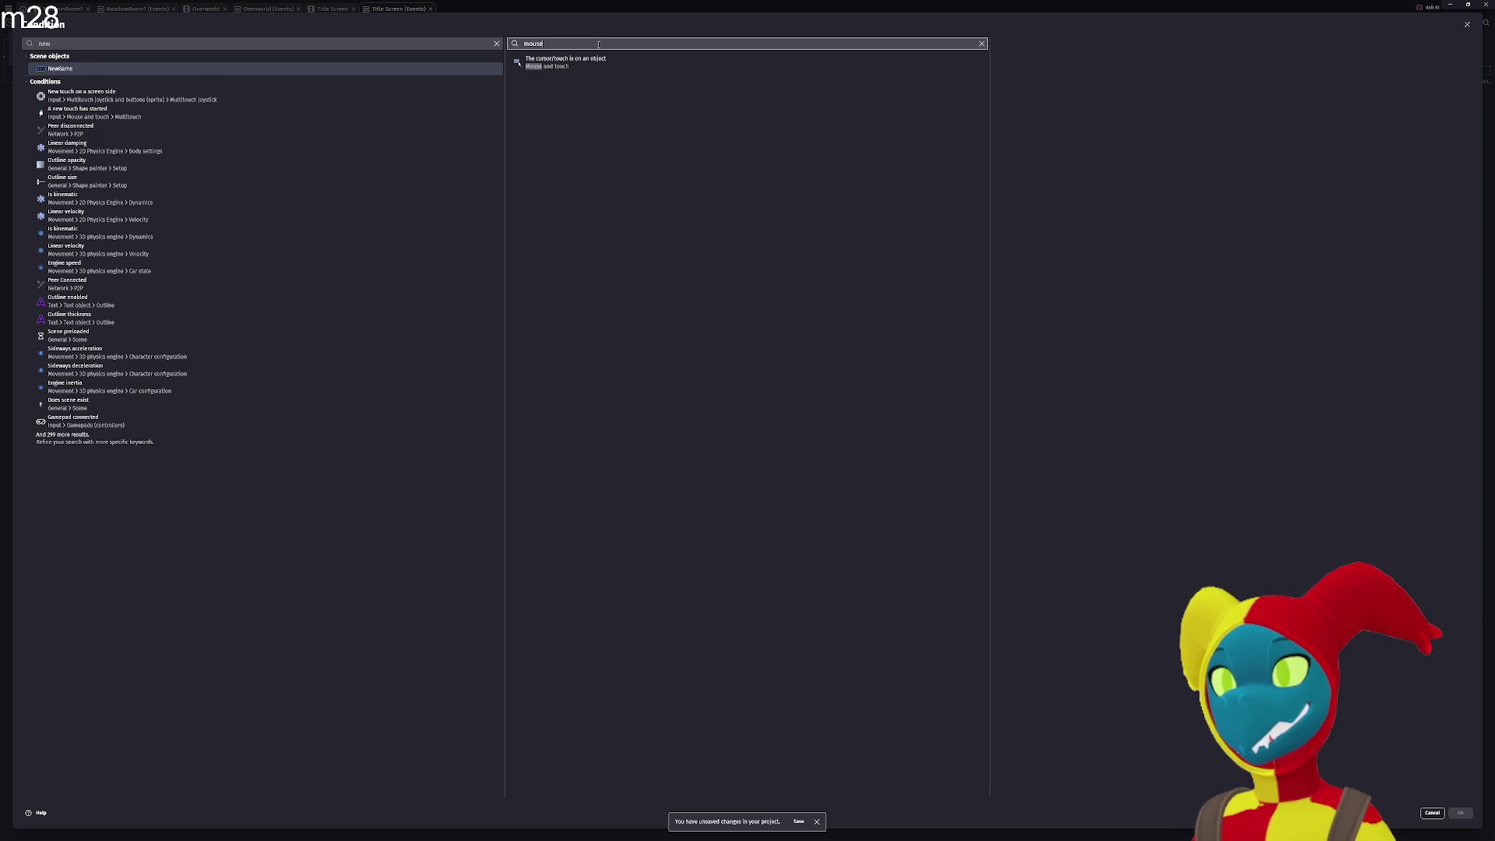
{"action": "key", "text": "ctrl+a"}
{"action": "key", "text": "BackSpace"}
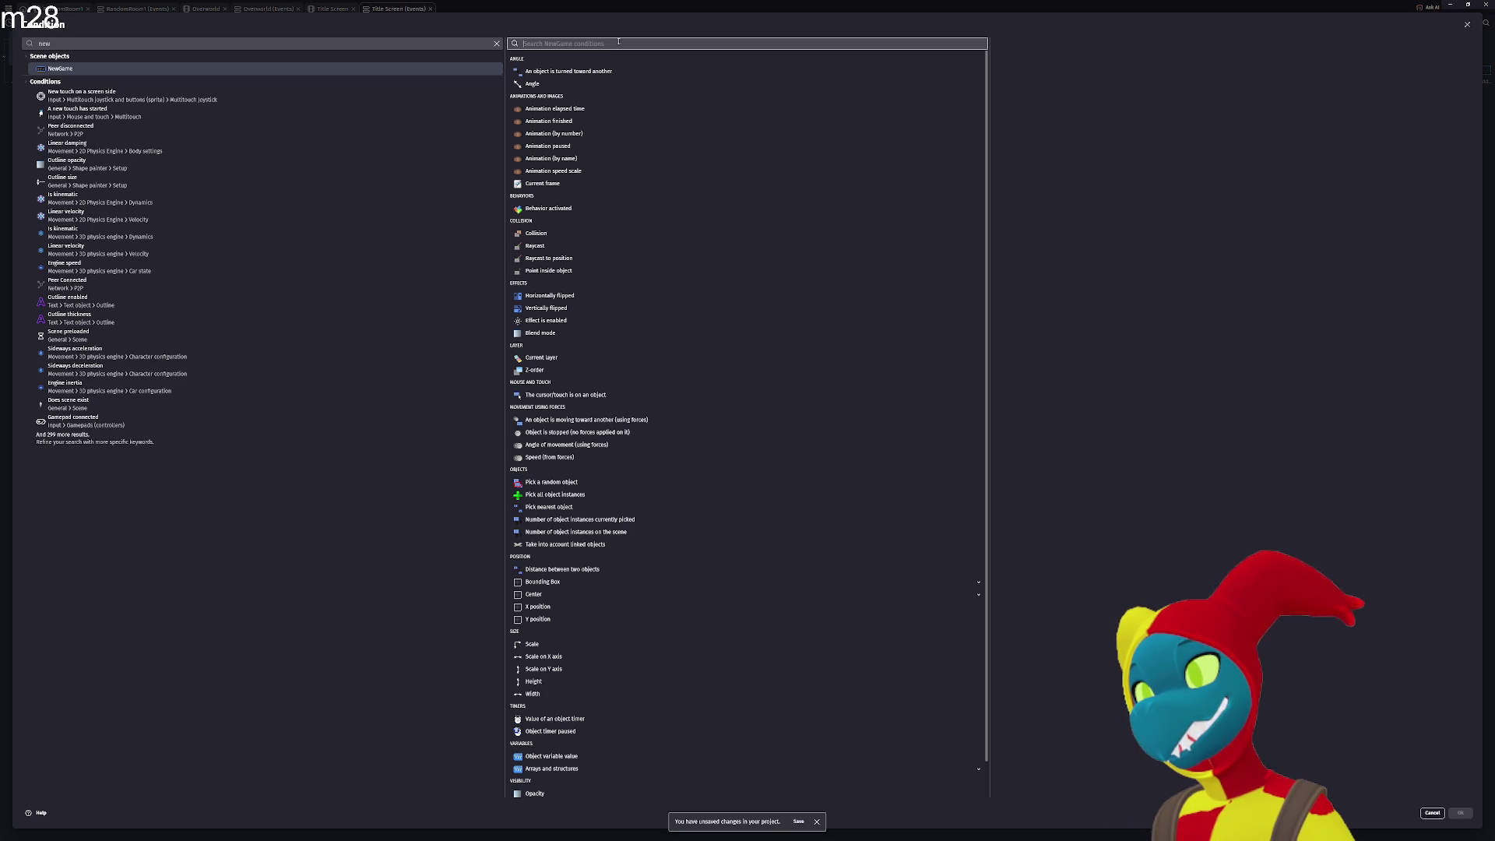
Choose the Mouse button released condition with Left (primary) as the button.
{"action": "left_click", "coordinate": [239, 43]}
{"action": "key", "text": "ctrl+a"}
{"action": "type", "text": "click"}
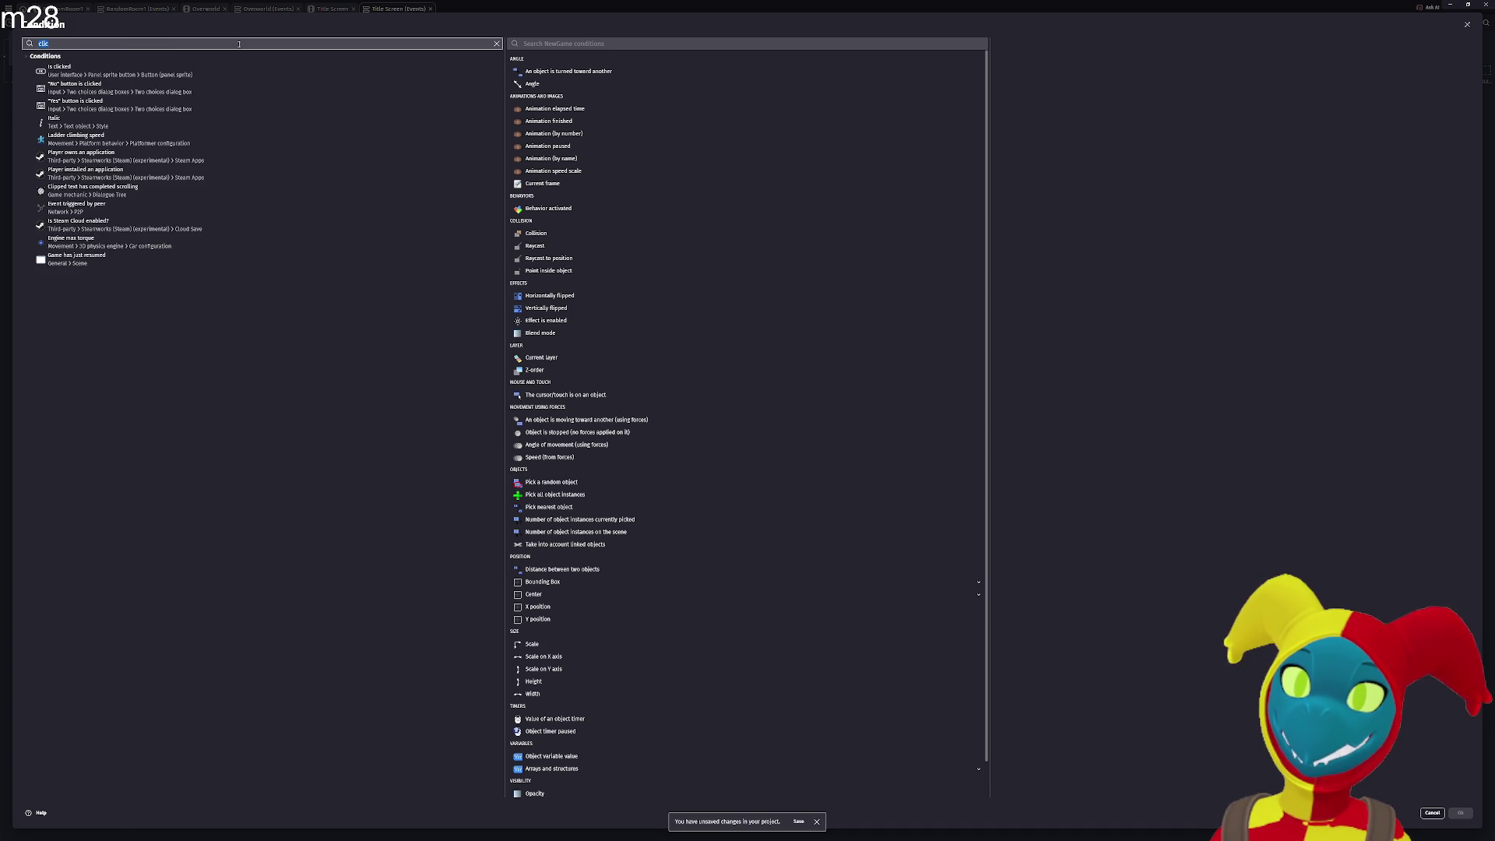
{"action": "key", "text": "ctrl+a"}
{"action": "type", "text": "mouse"}
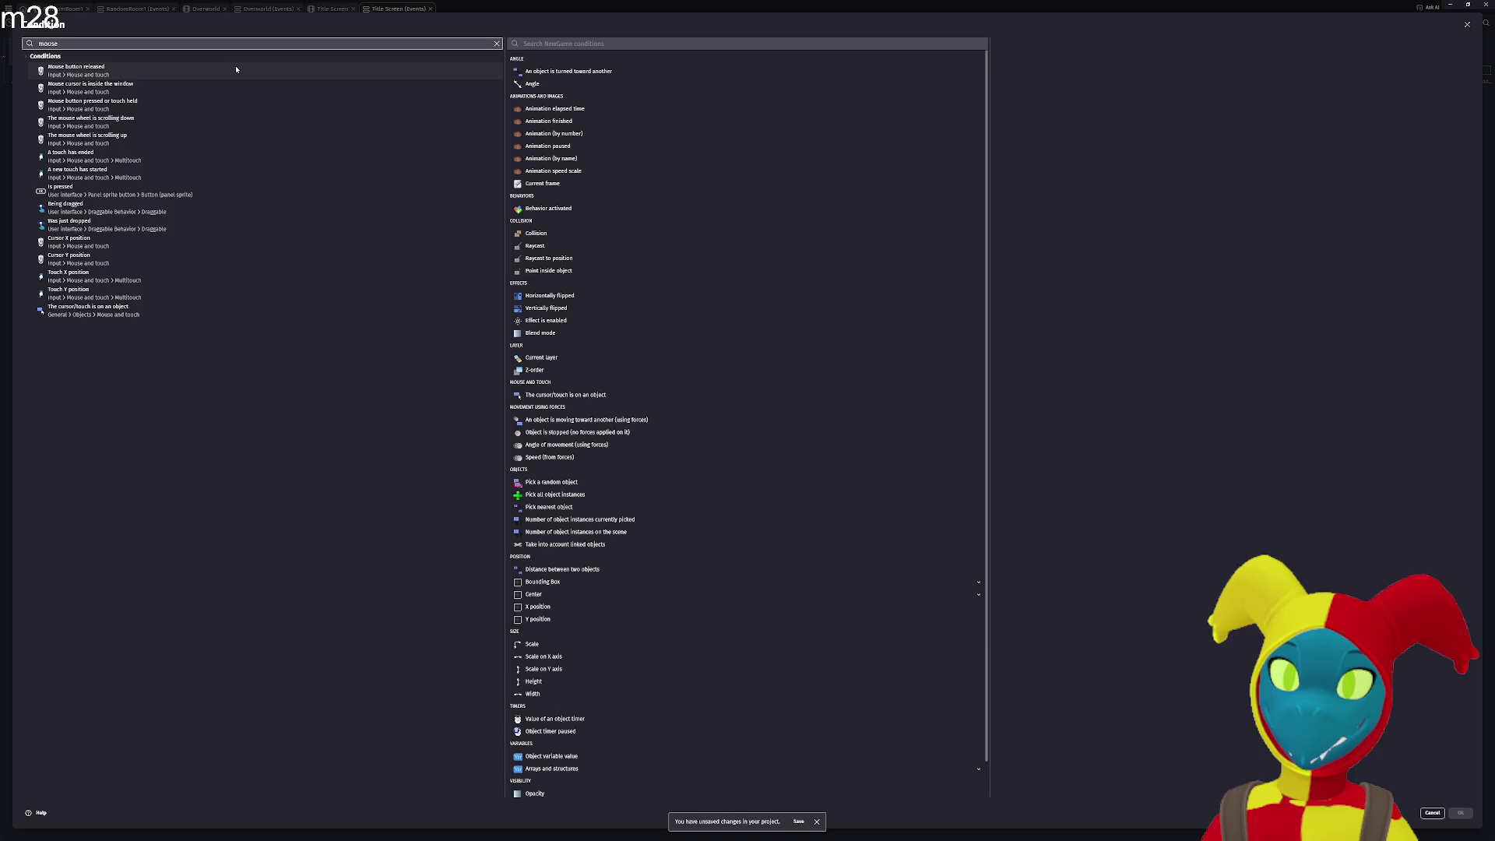
{"action": "left_click", "coordinate": [236, 70]}
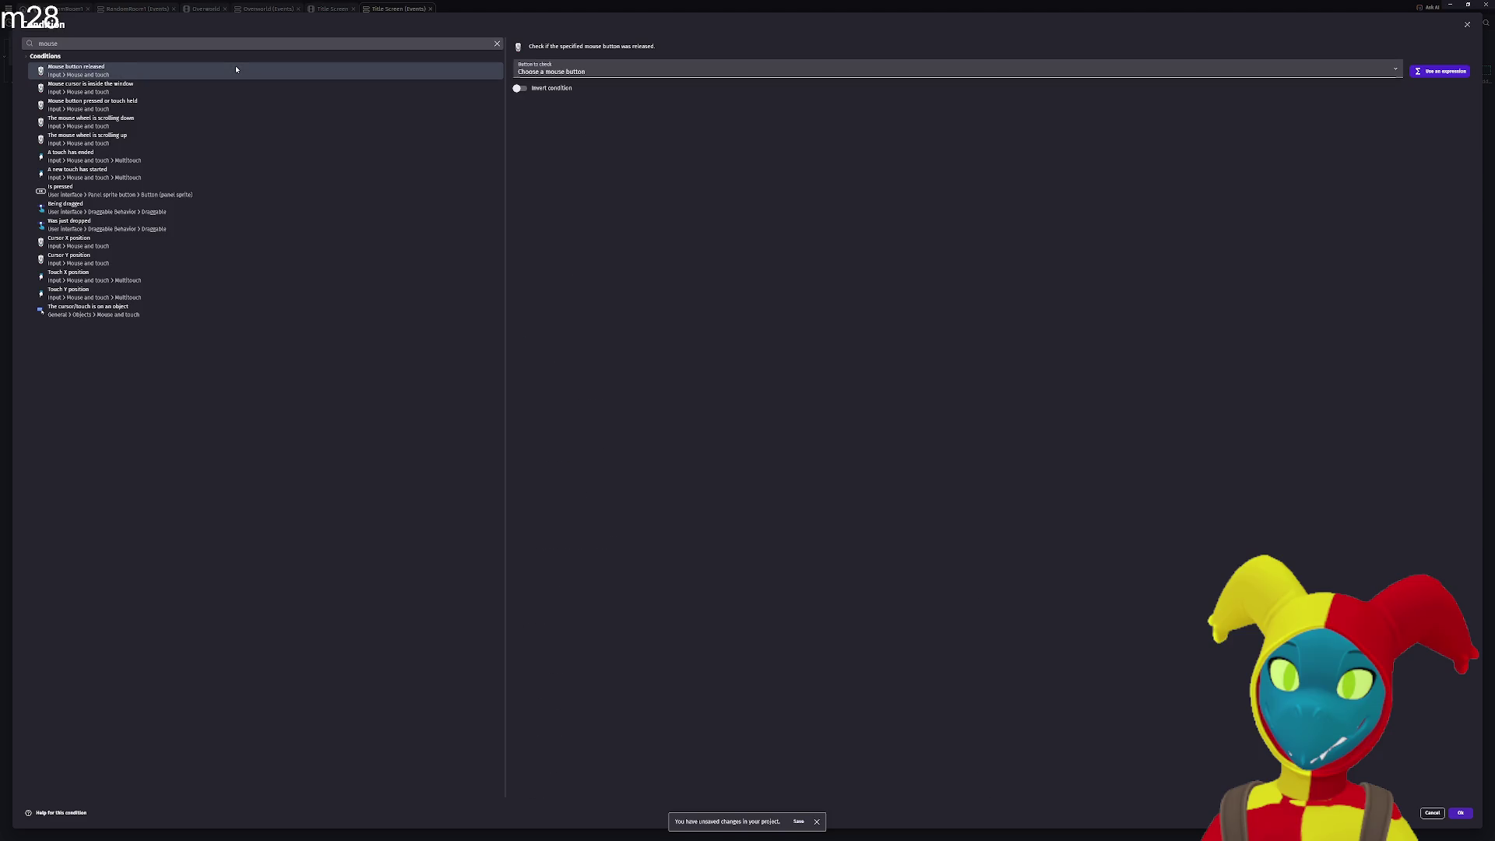
{"action": "left_click", "coordinate": [689, 71]}
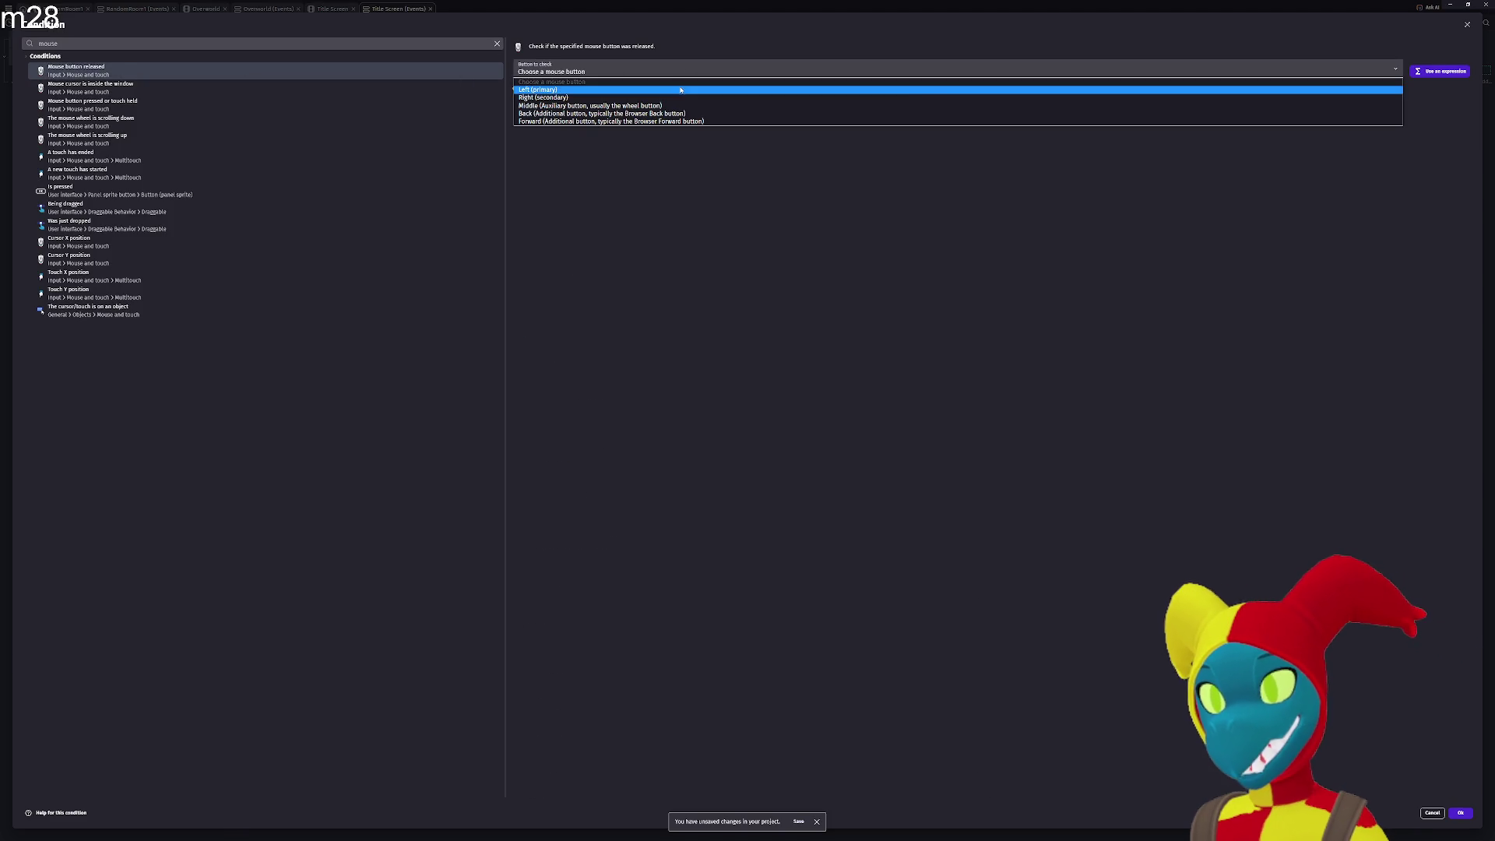
{"action": "left_click", "coordinate": [689, 91]}
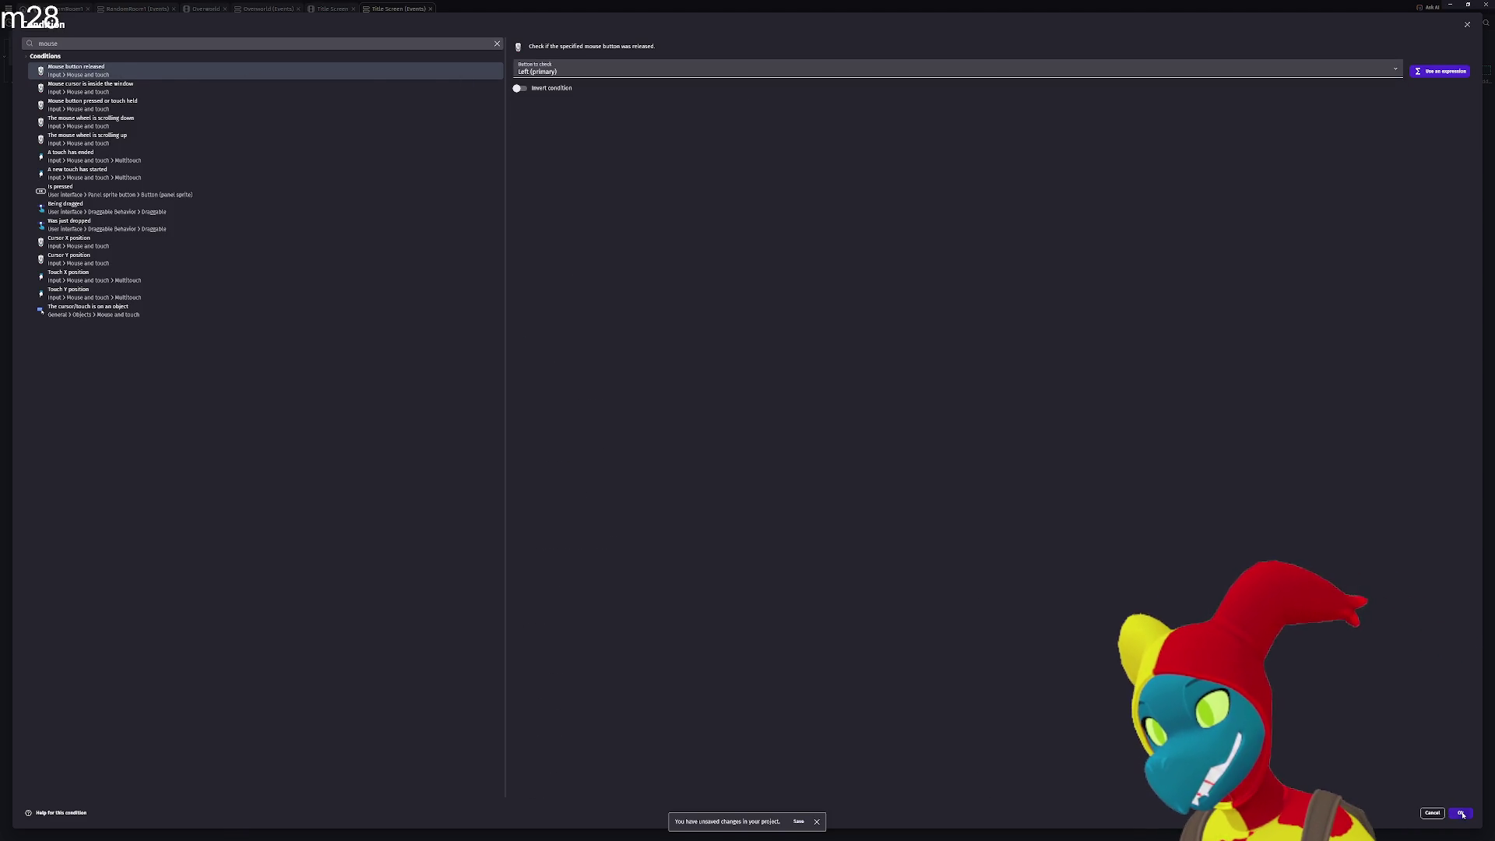
{"action": "key", "text": "Return"}
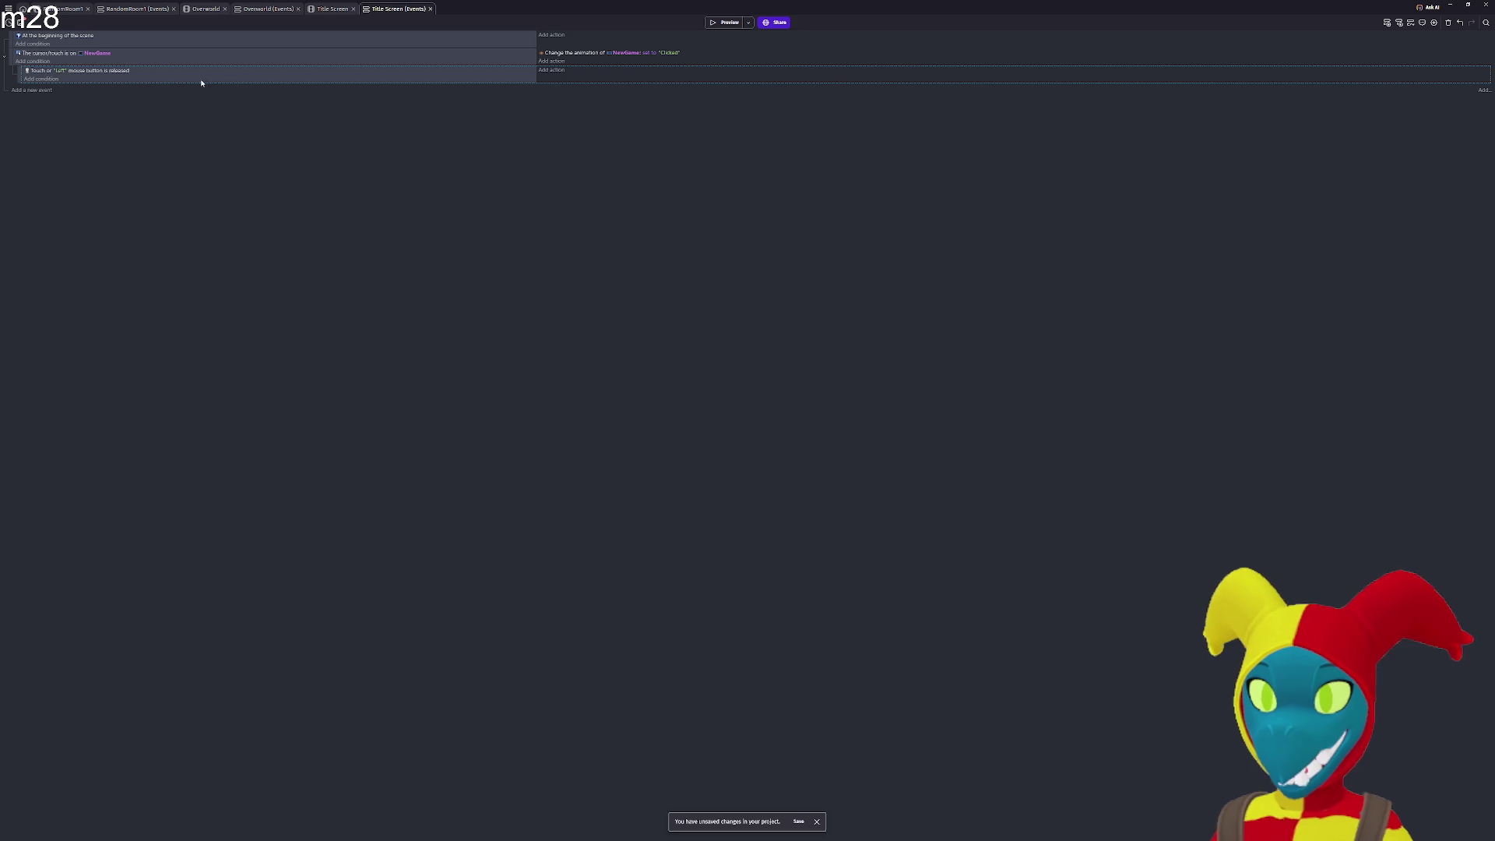
Add a 'Change the scene' action to the sub-event that loads RandomRoom1.
{"action": "left_click", "coordinate": [550, 71]}
{"action": "type", "text": "scene"}
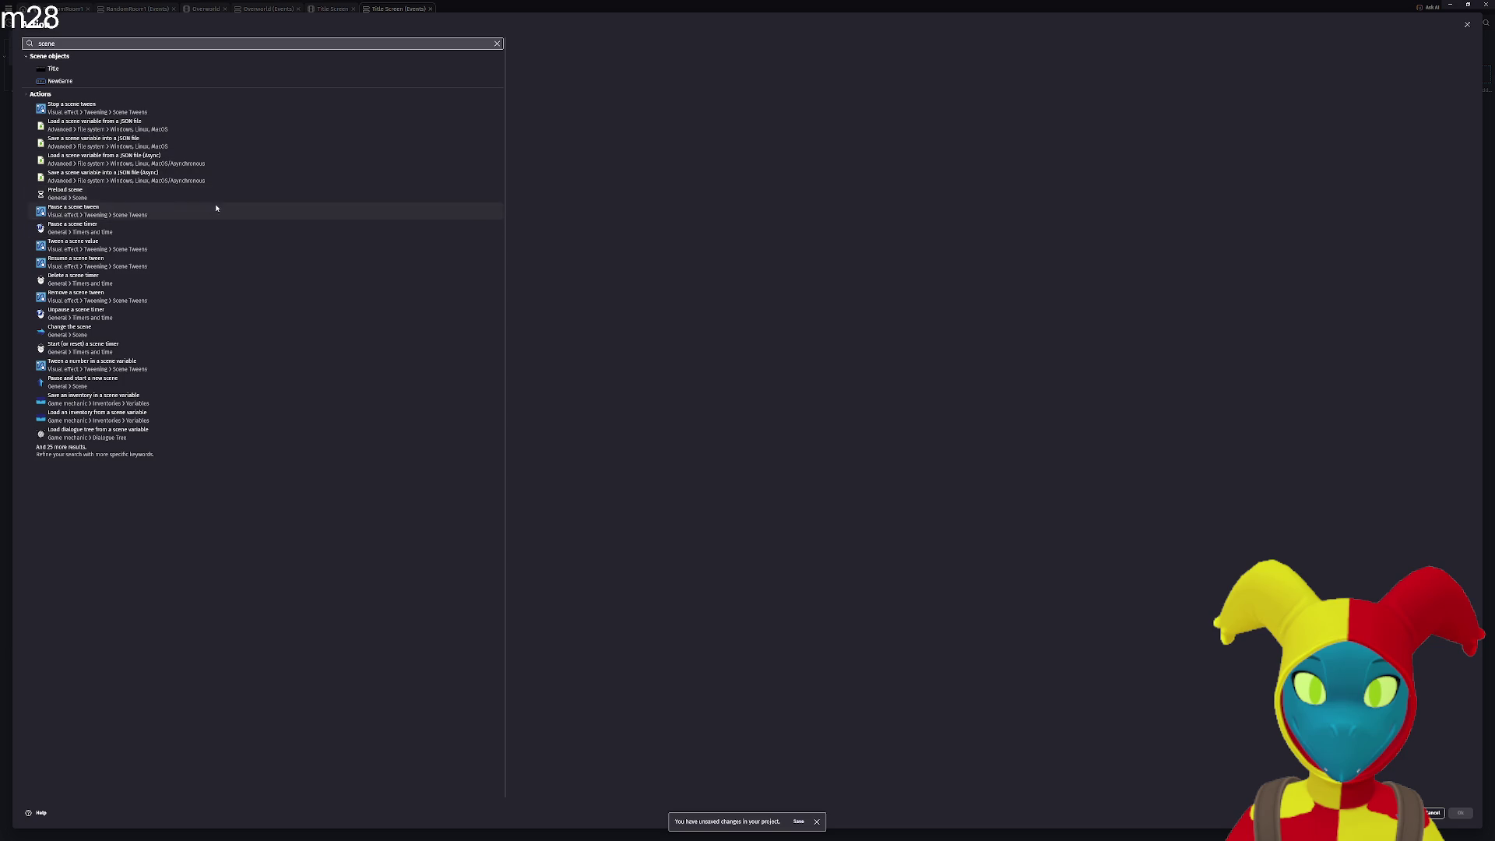
{"action": "left_click", "coordinate": [216, 330]}
{"action": "left_click", "coordinate": [578, 76]}
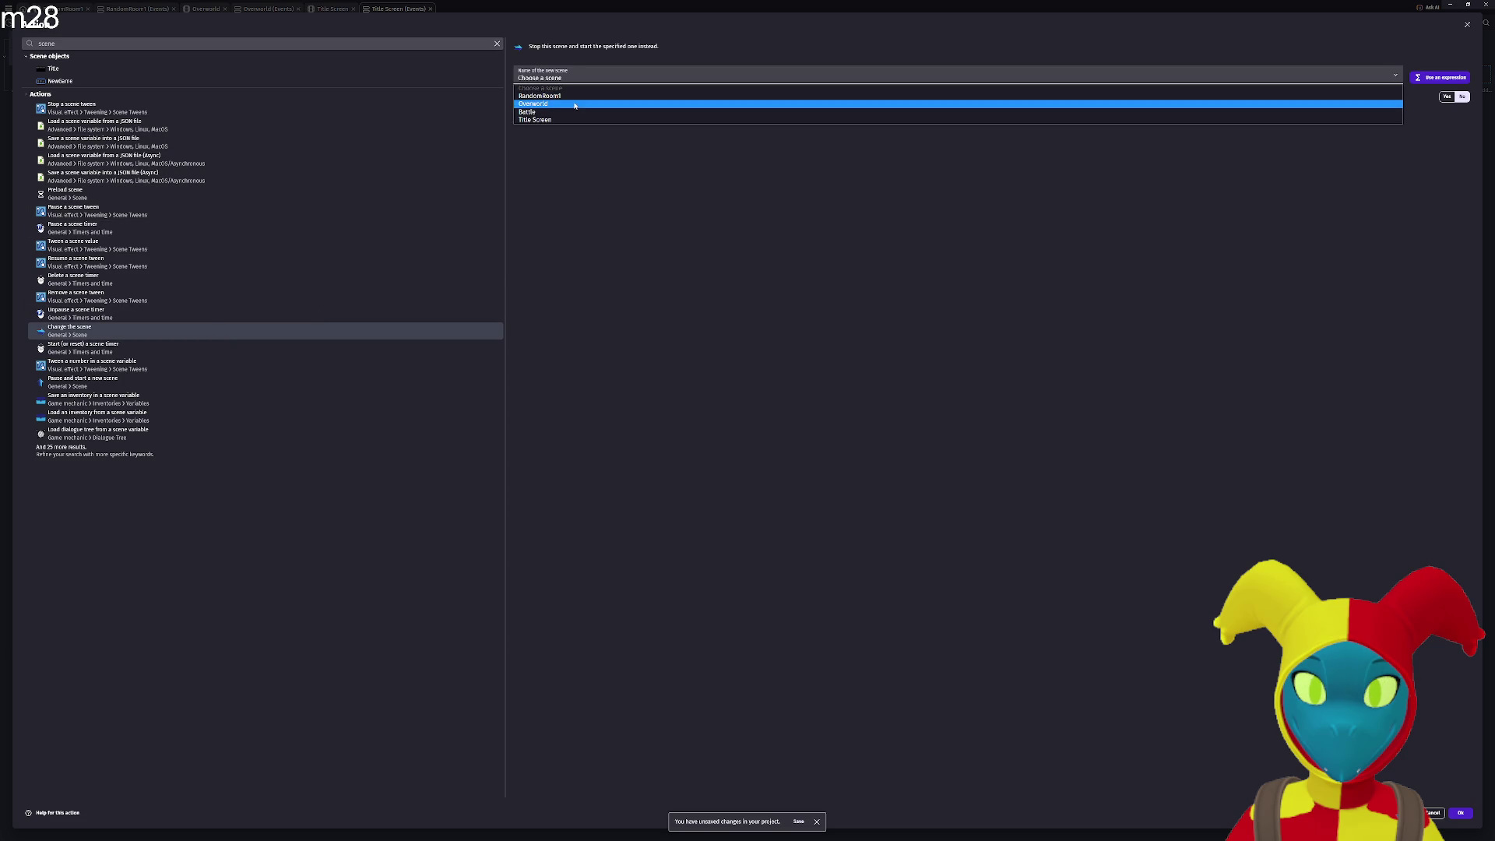
{"action": "left_click", "coordinate": [577, 97]}
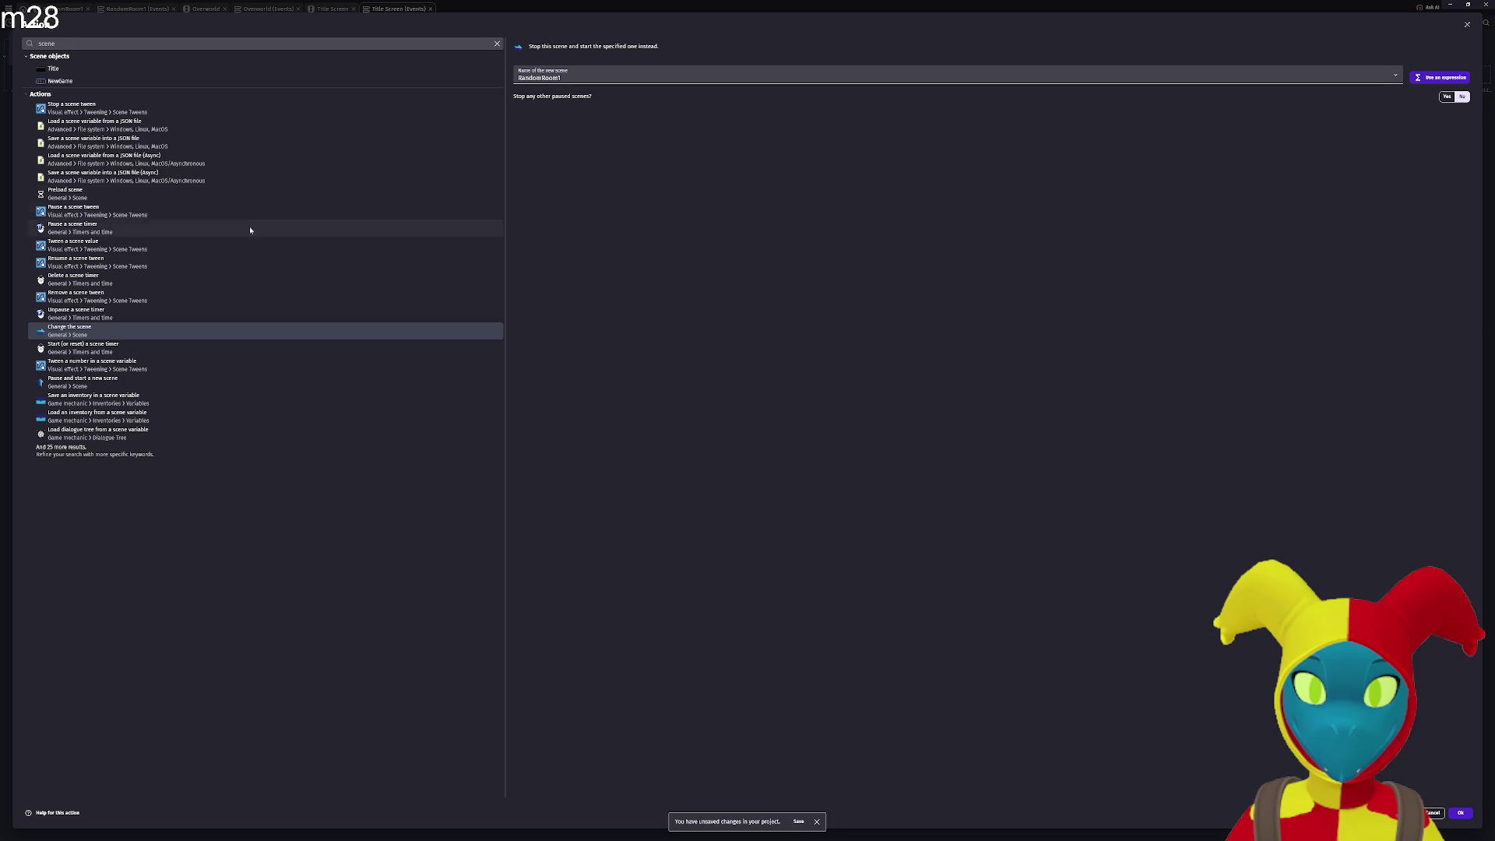
{"action": "left_click", "coordinate": [1462, 813]}
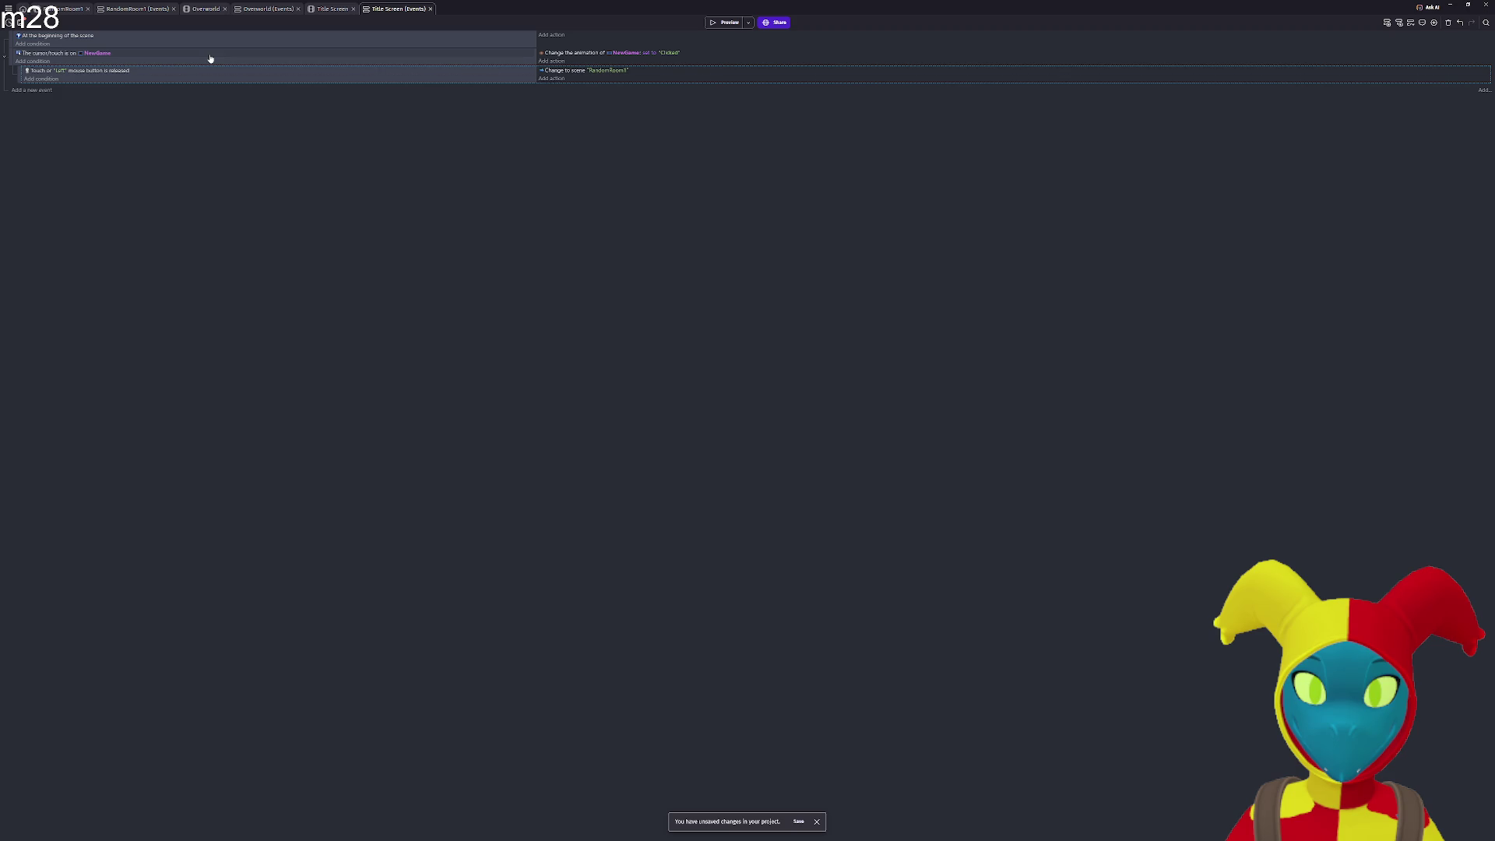
Preview the game full screen, press NEW to start, then close the preview.
{"action": "left_click", "coordinate": [712, 25]}
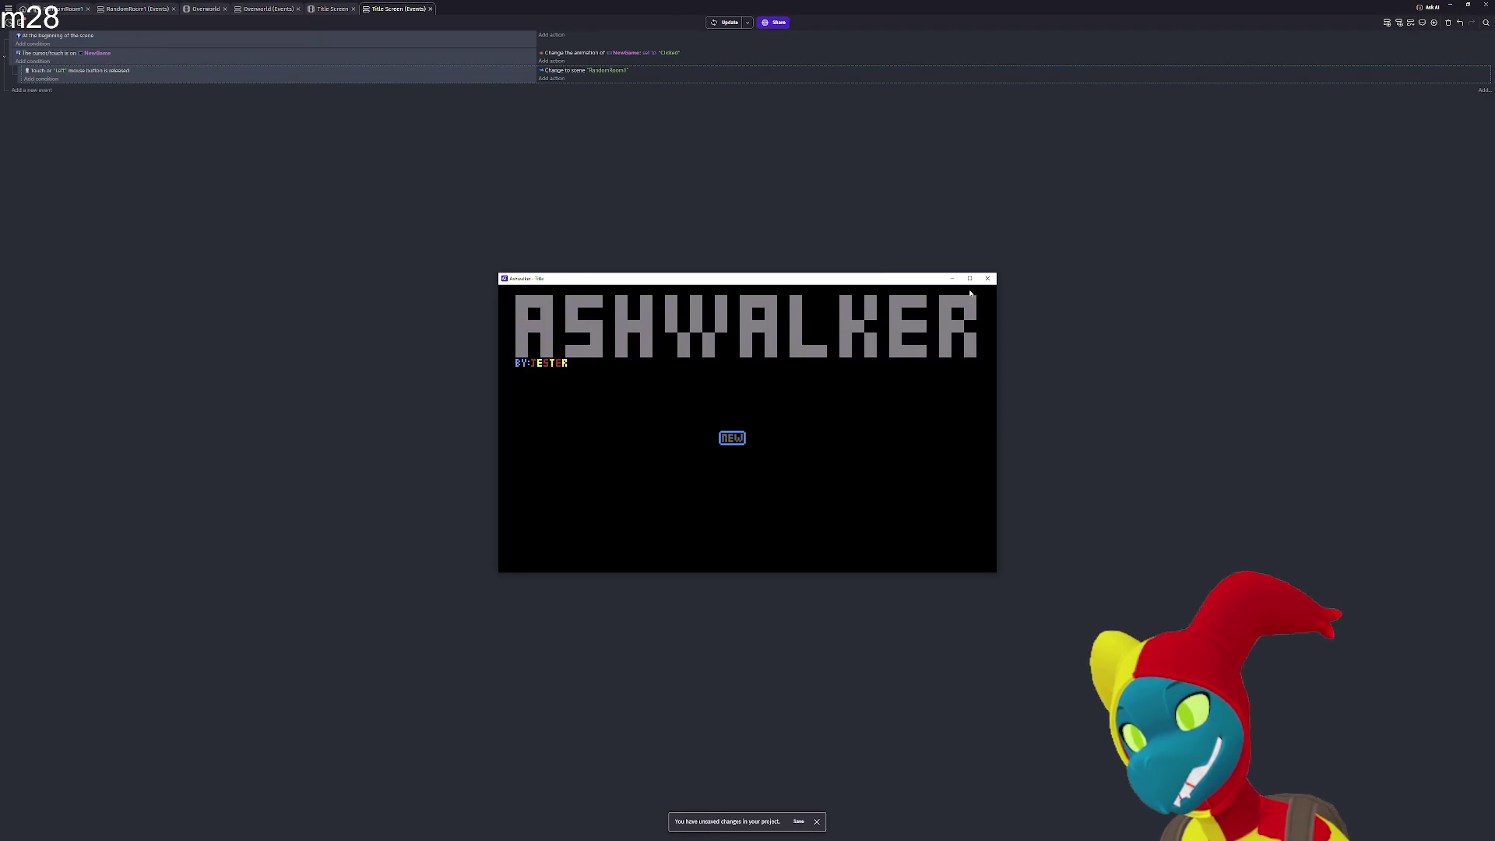
{"action": "left_click", "coordinate": [970, 278]}
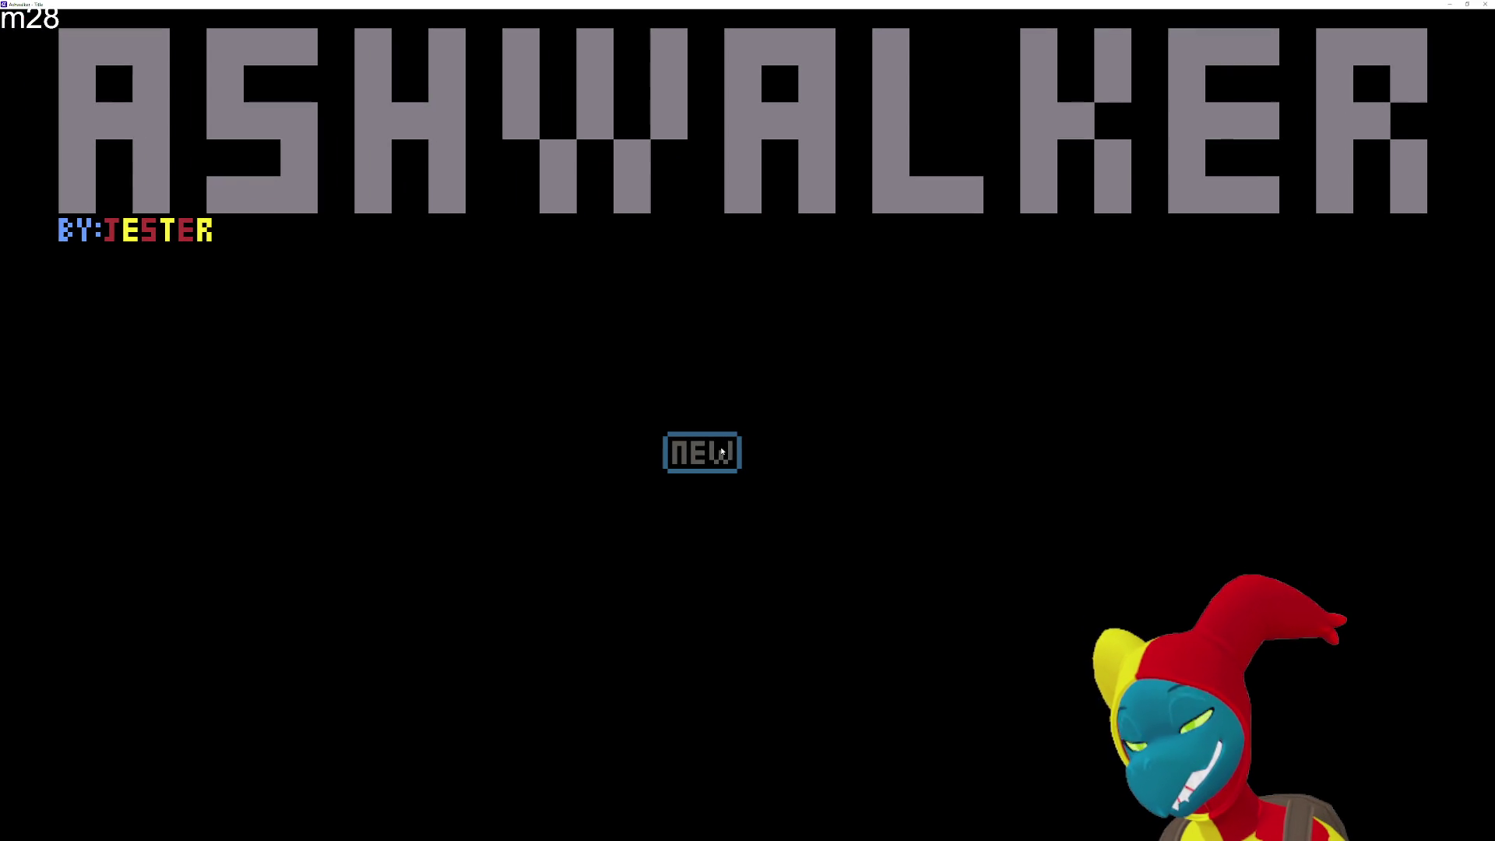
{"action": "left_click", "coordinate": [689, 449]}
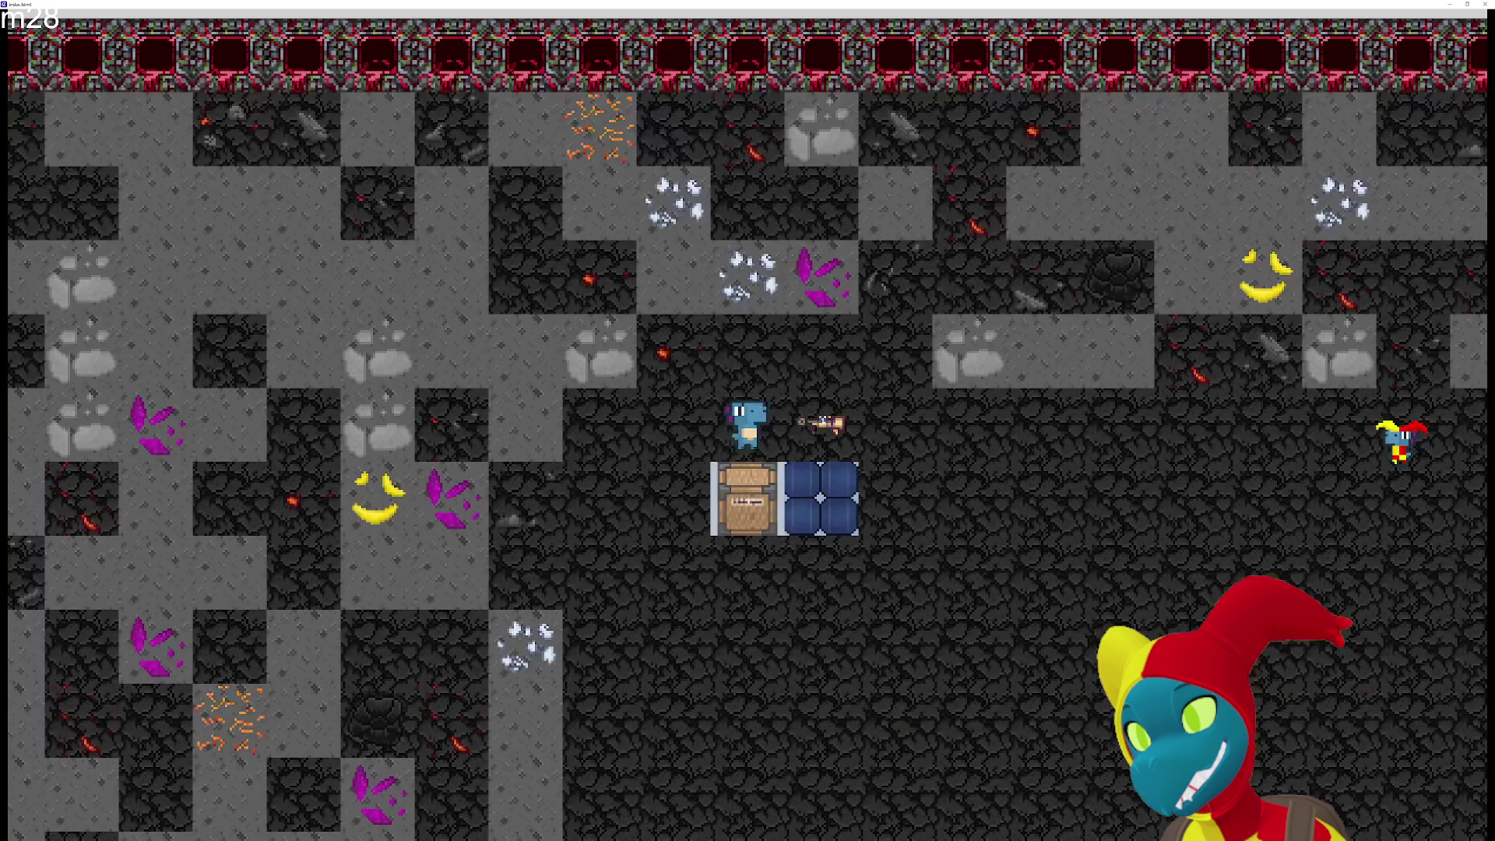
{"action": "key", "text": "alt+F4"}
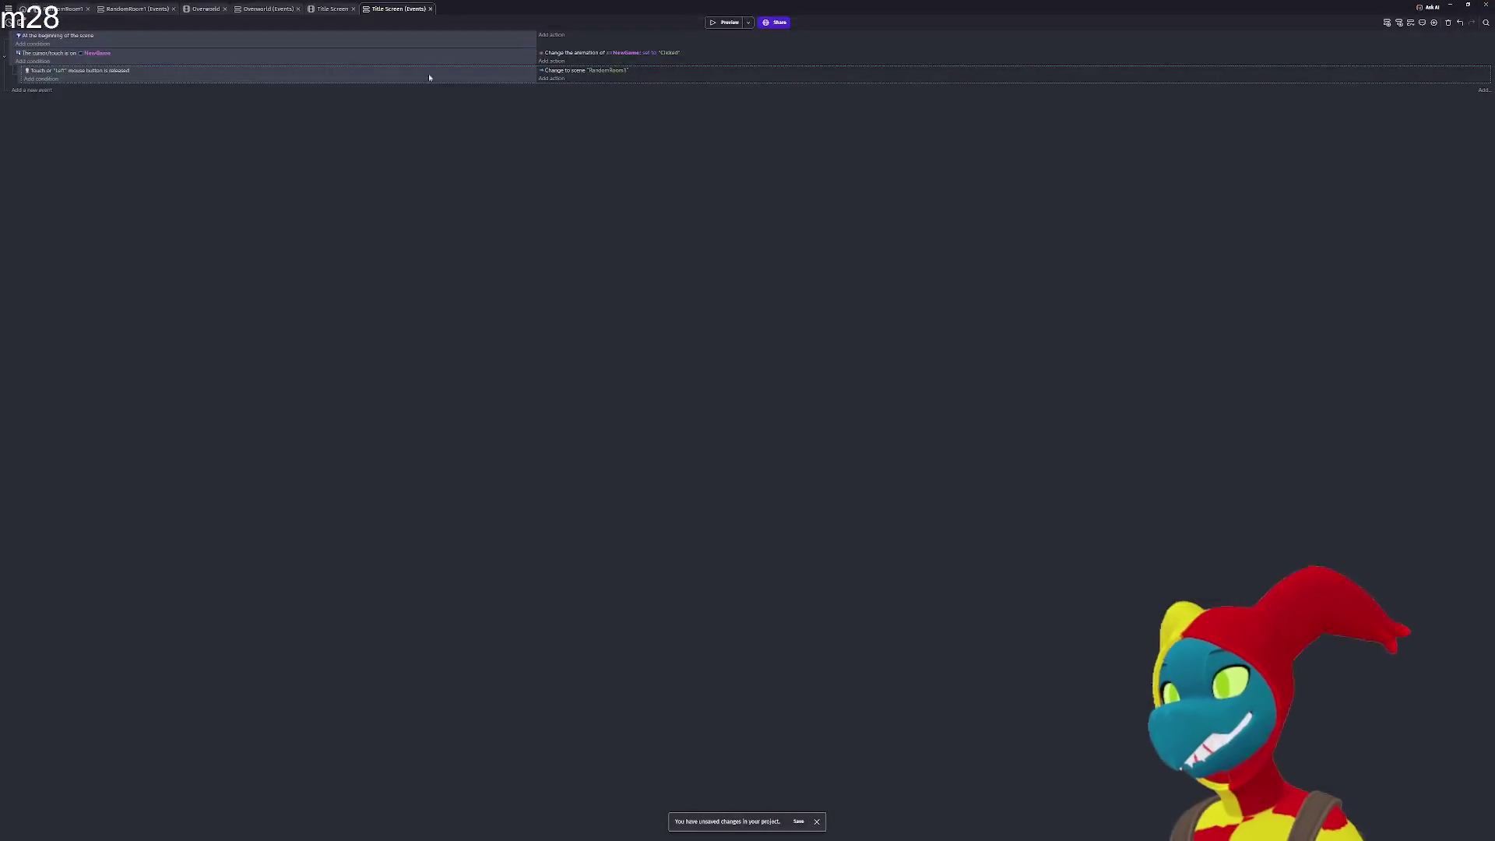
Paste a copy of the NewGame hover event and move the scene-start event to the top.
{"action": "left_click", "coordinate": [8, 60]}
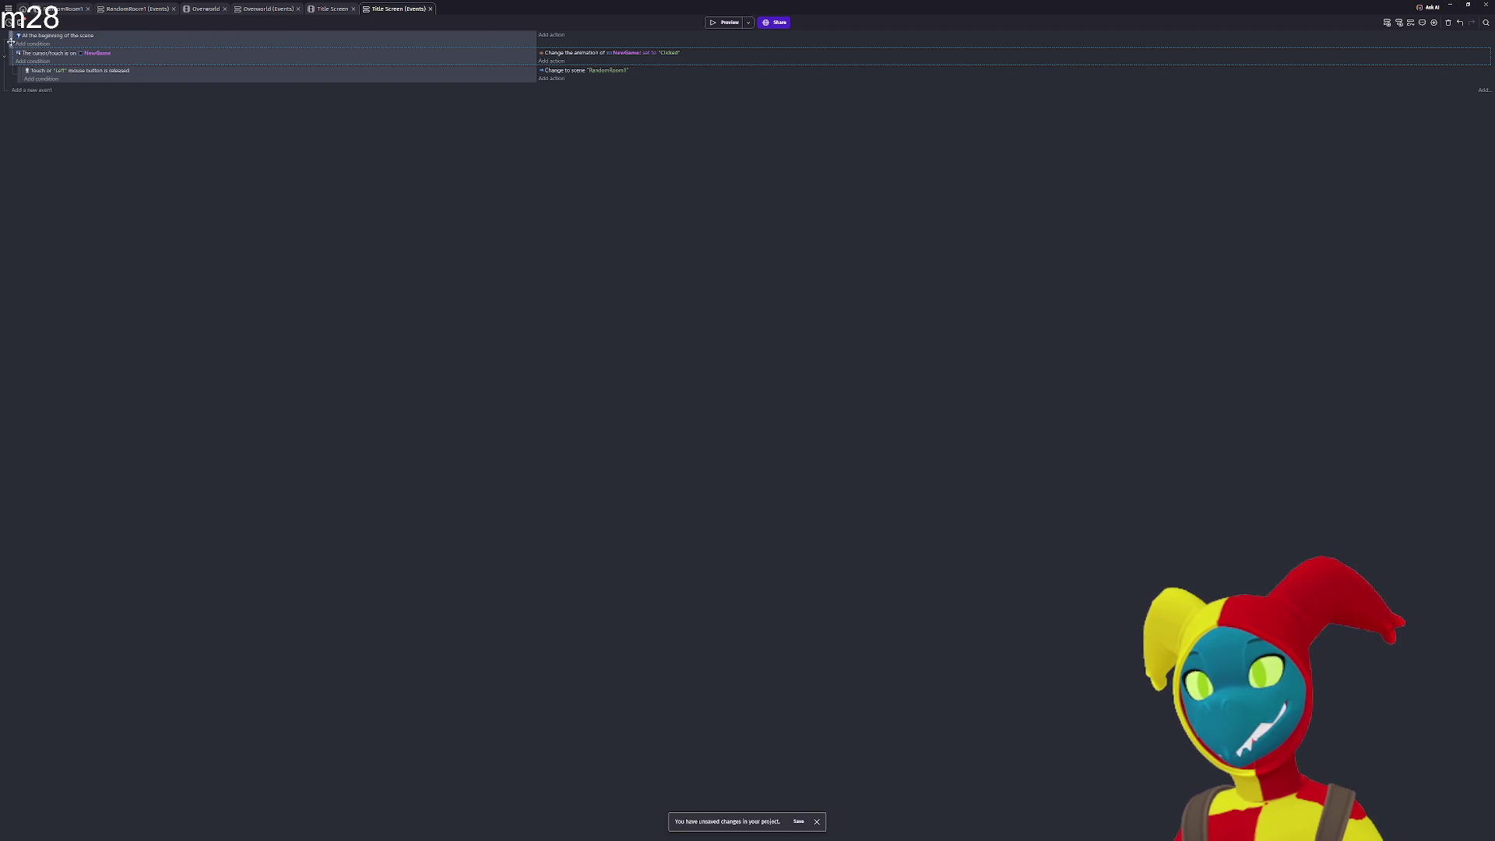
{"action": "key", "text": "ctrl+v"}
{"action": "key", "text": "ctrl+z"}
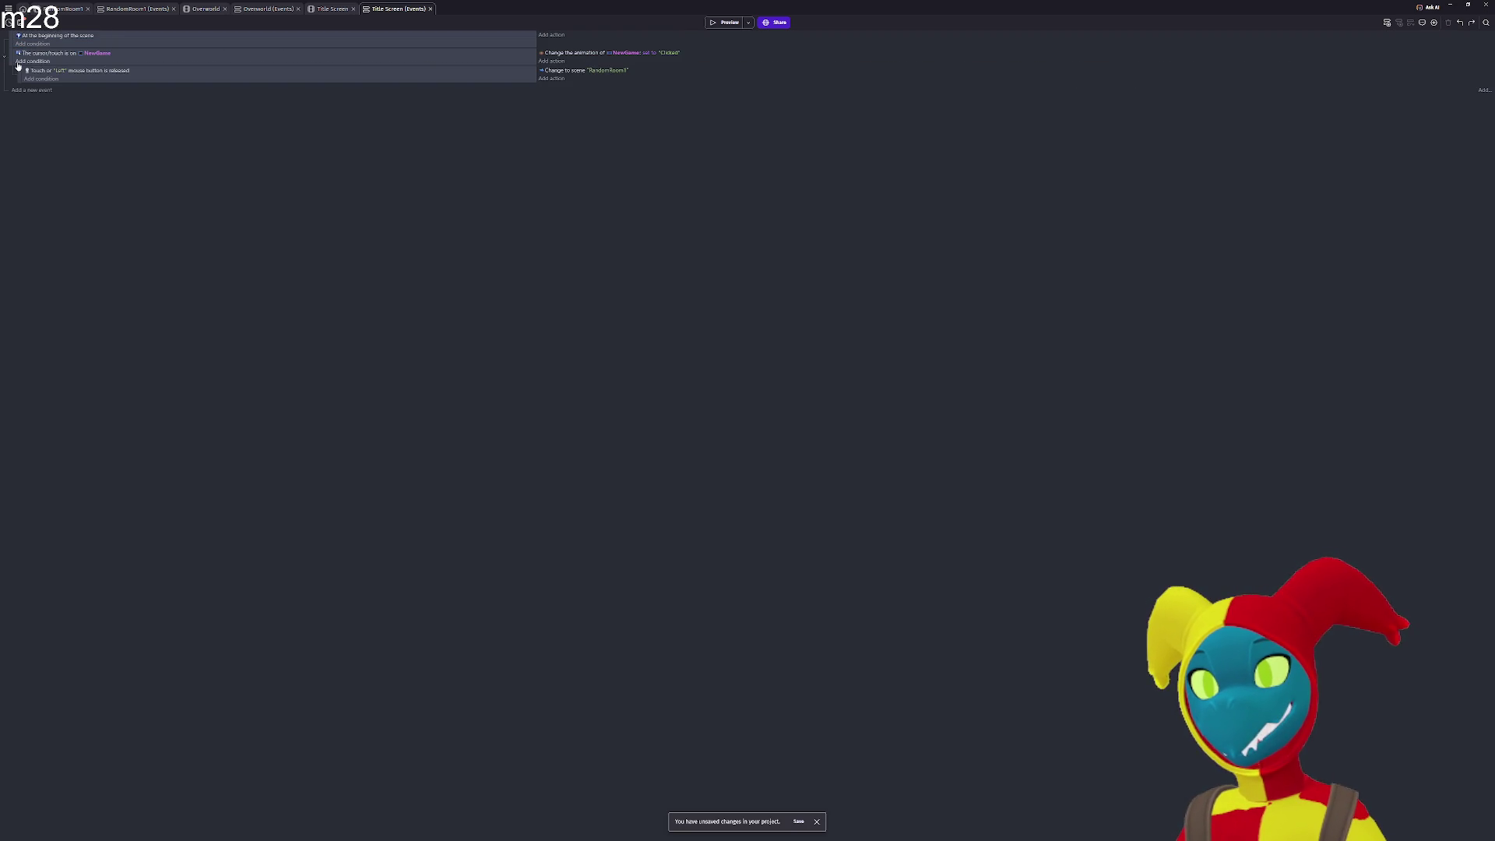
{"action": "left_click", "coordinate": [9, 54]}
{"action": "left_click", "coordinate": [12, 43]}
{"action": "key", "text": "ctrl+y"}
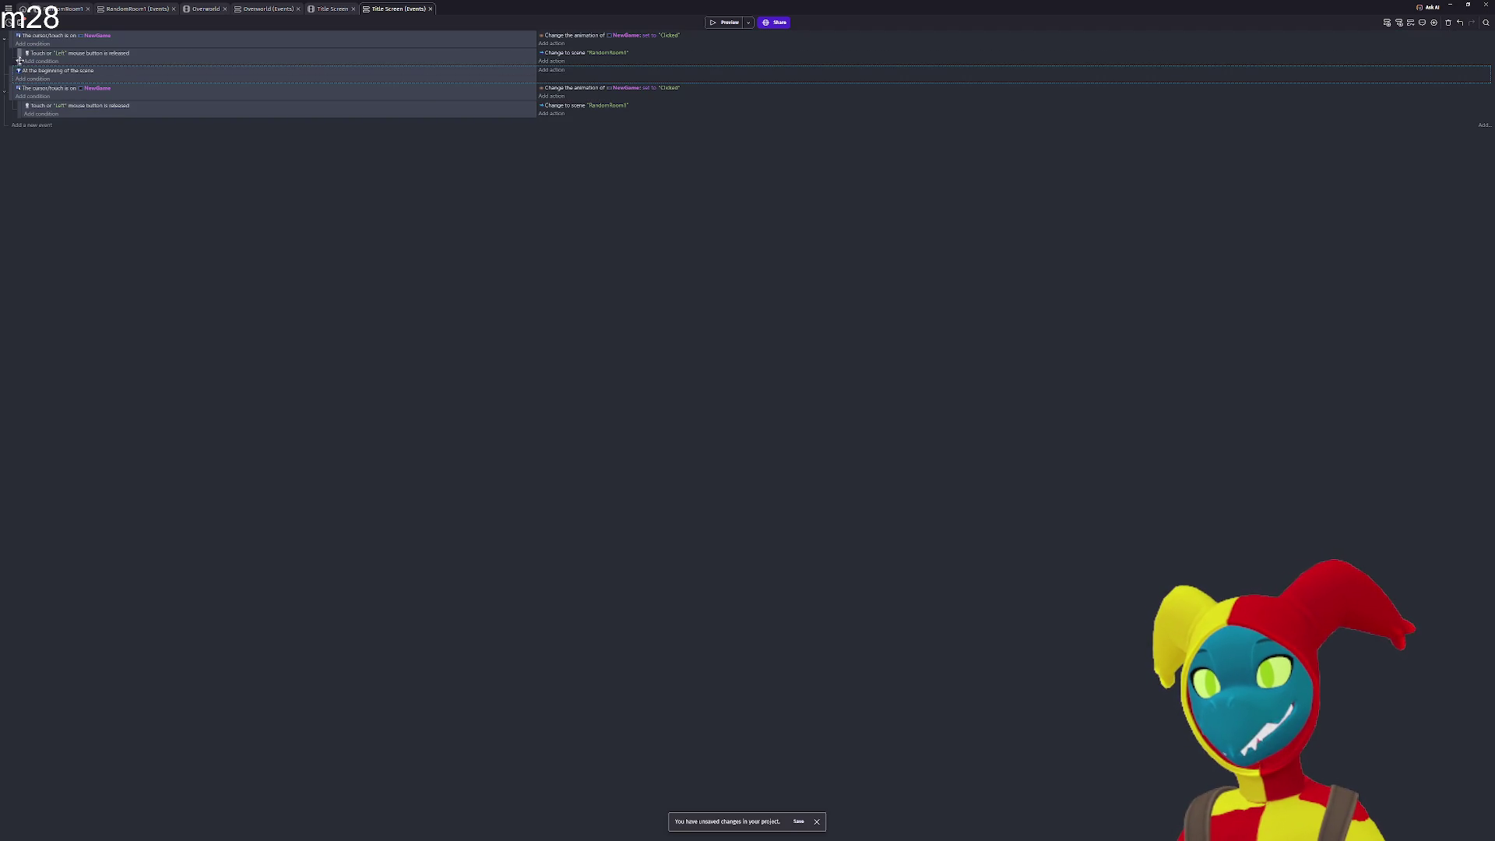
{"action": "mouse_move", "coordinate": [10, 74]}
{"action": "left_mouse_down"}
{"action": "mouse_move", "coordinate": [9, 39]}
{"action": "mouse_move", "coordinate": [8, 58]}
{"action": "left_mouse_up"}
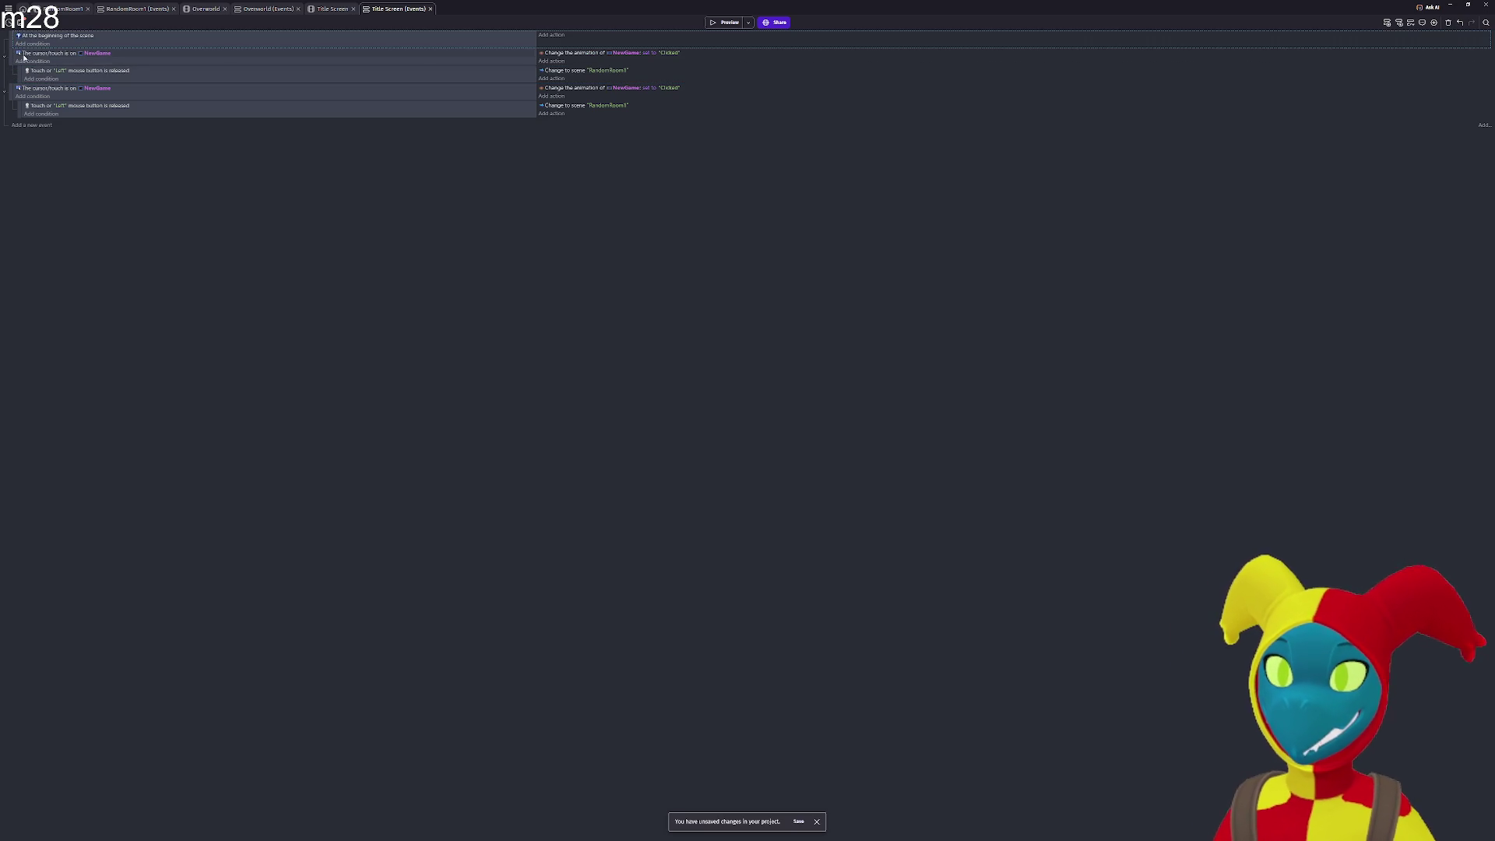
Nest the copy under scene start, removing its release condition and scene-change sub-event.
{"action": "left_click_drag", "start_coordinate": [10, 53], "coordinate": [62, 72]}
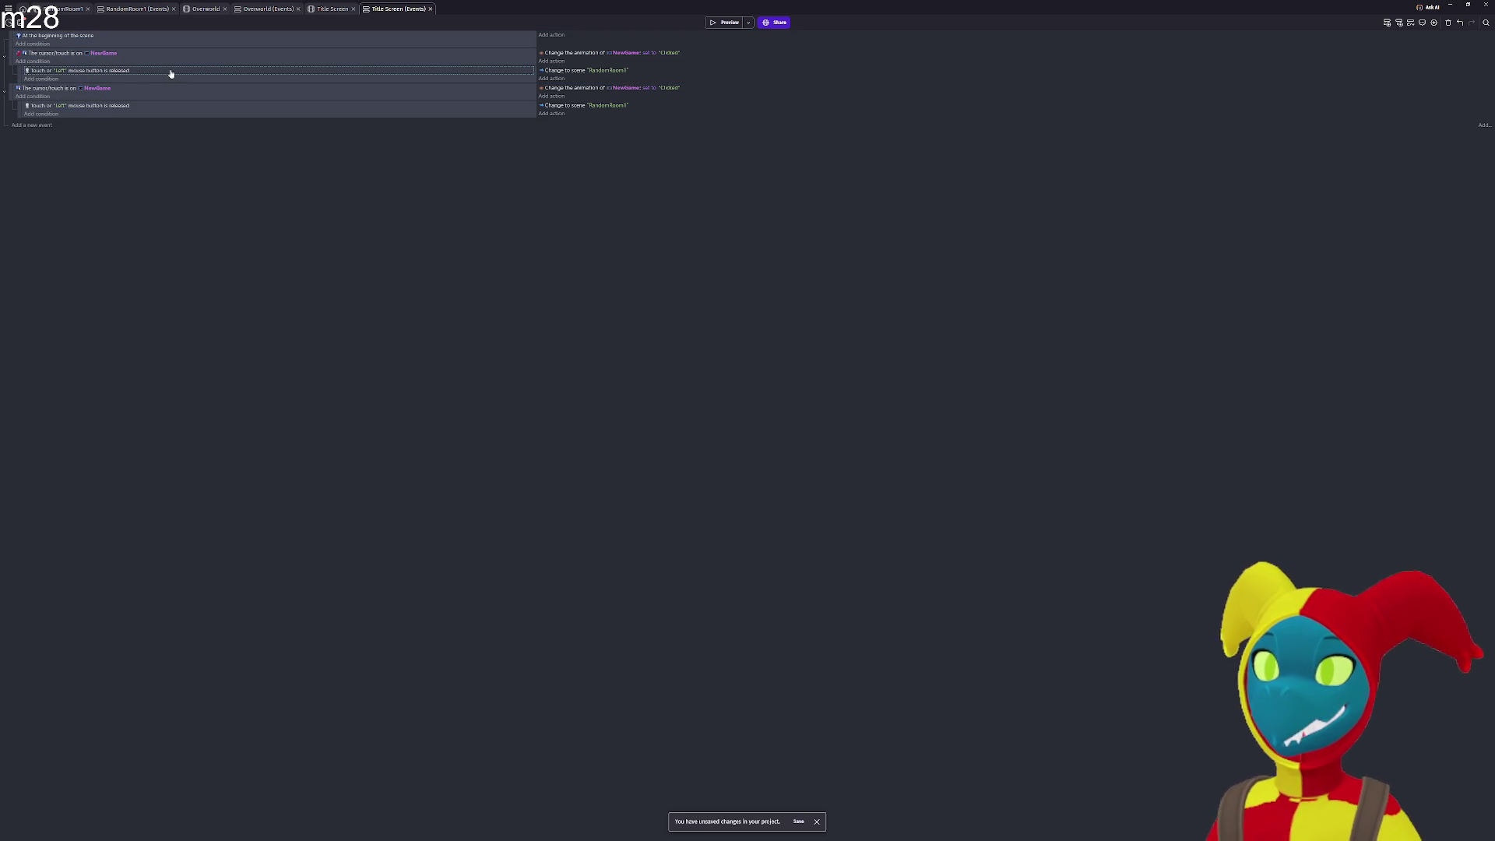
{"action": "left_click_drag", "start_coordinate": [171, 73], "coordinate": [119, 78]}
{"action": "left_click", "coordinate": [28, 71]}
{"action": "key", "text": "Delete"}
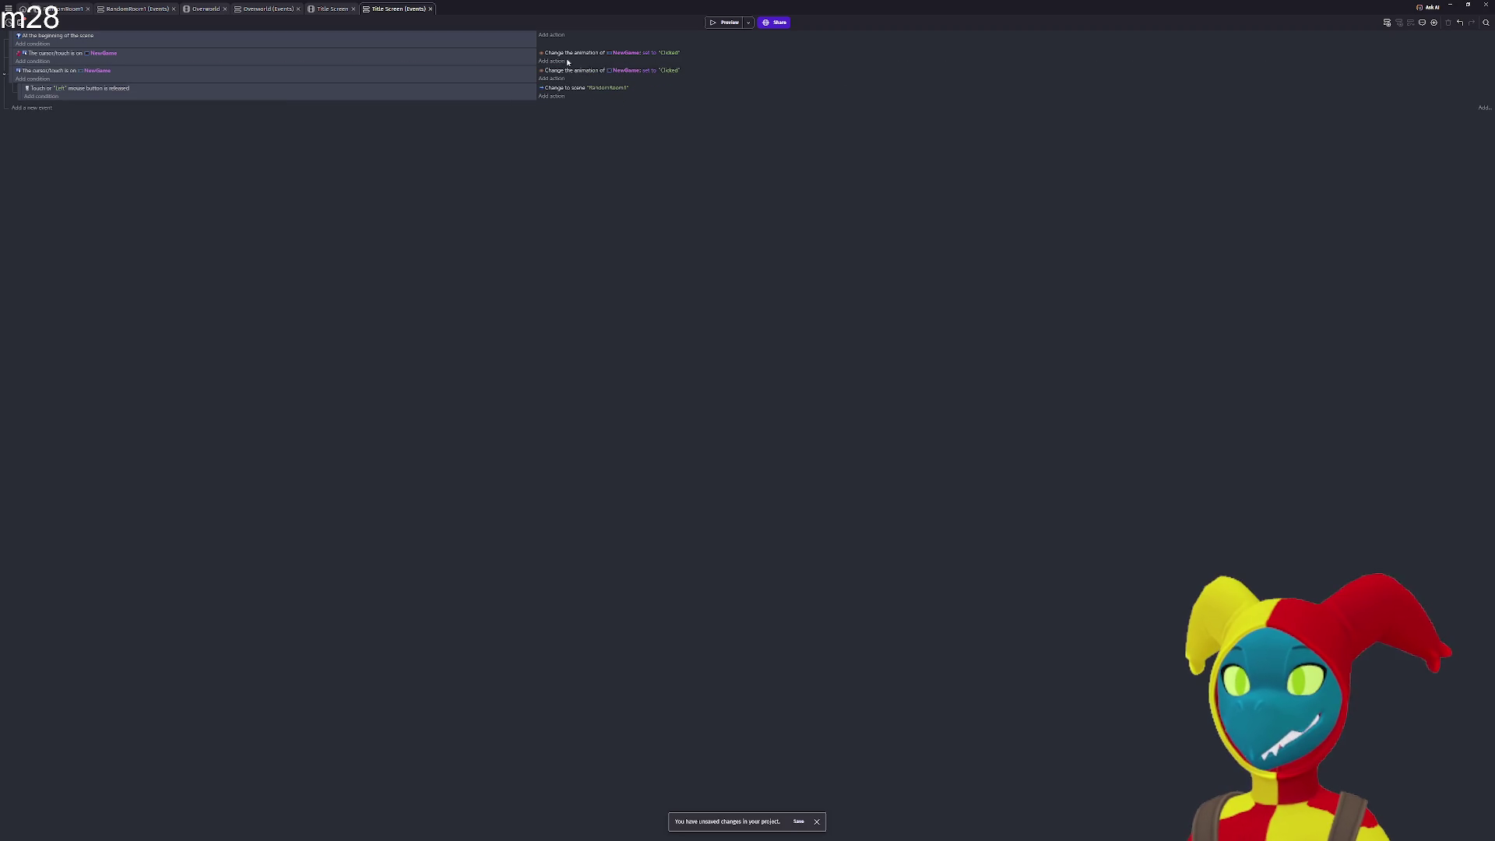
Switch the copied action's animation to Default and launch a preview with F5.
{"action": "left_click", "coordinate": [671, 54]}
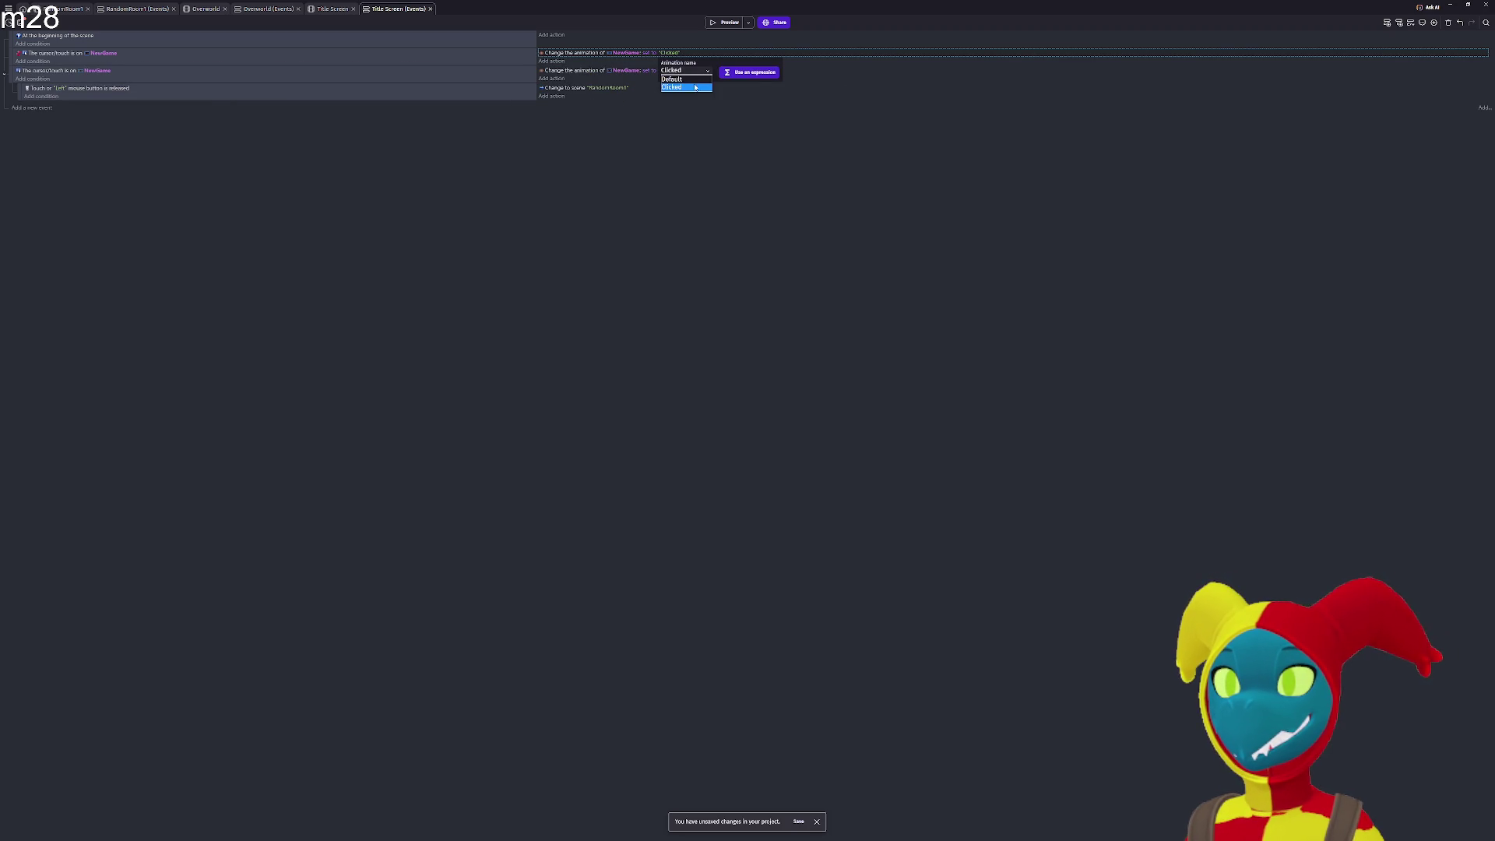
{"action": "left_click", "coordinate": [690, 77]}
{"action": "key", "text": "F5"}
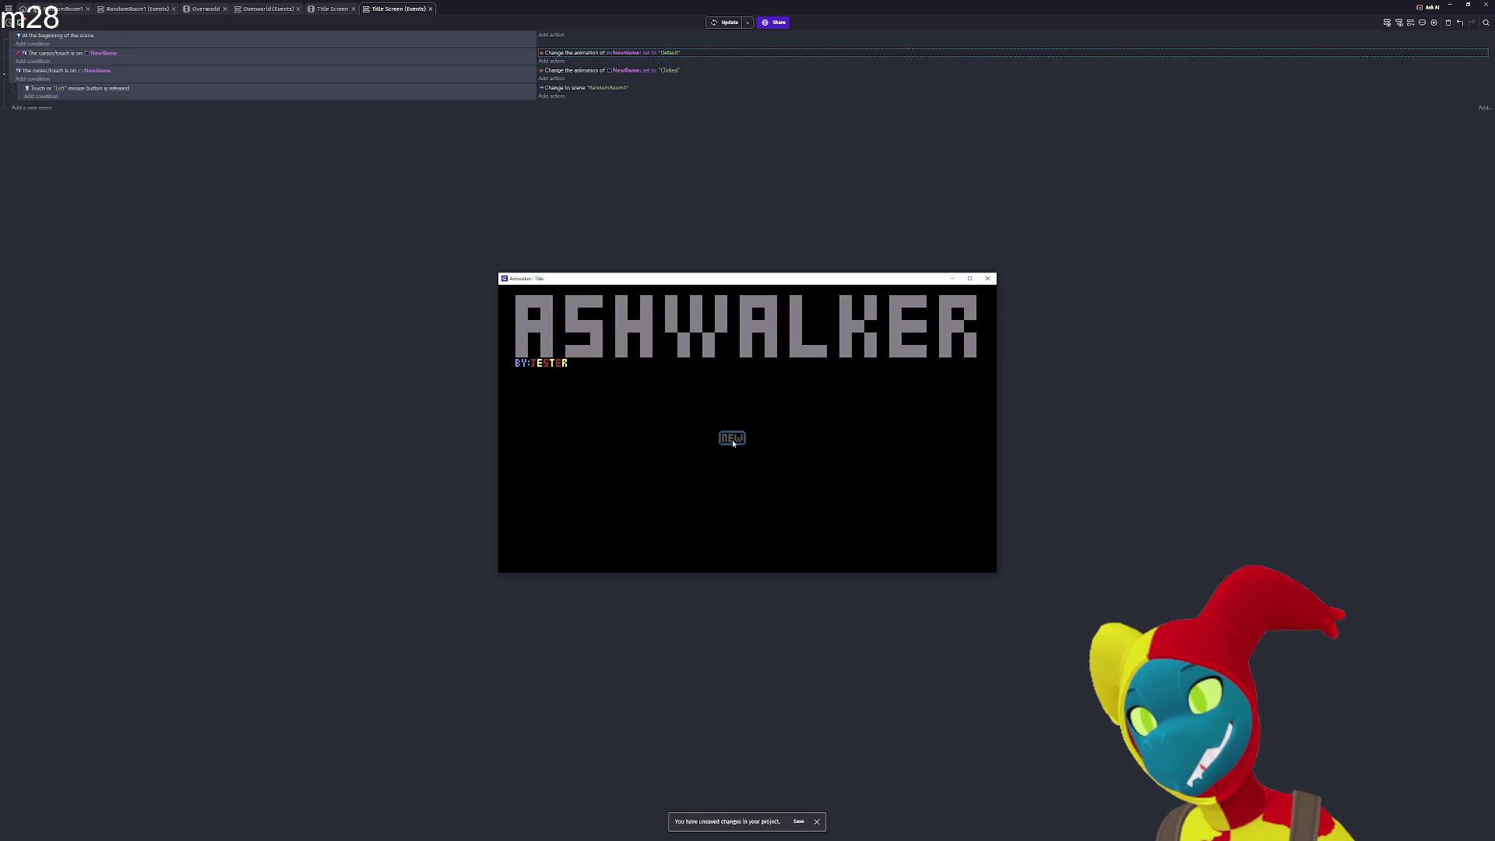
Start a new game with NEW, walk the player around the dungeon with arrow keys, and close the preview.
{"action": "left_click", "coordinate": [733, 443]}
{"action": "key", "text": "Right"}
{"action": "key", "text": "Down"}
{"action": "key", "text": "Left"}
{"action": "key", "text": "Down"}
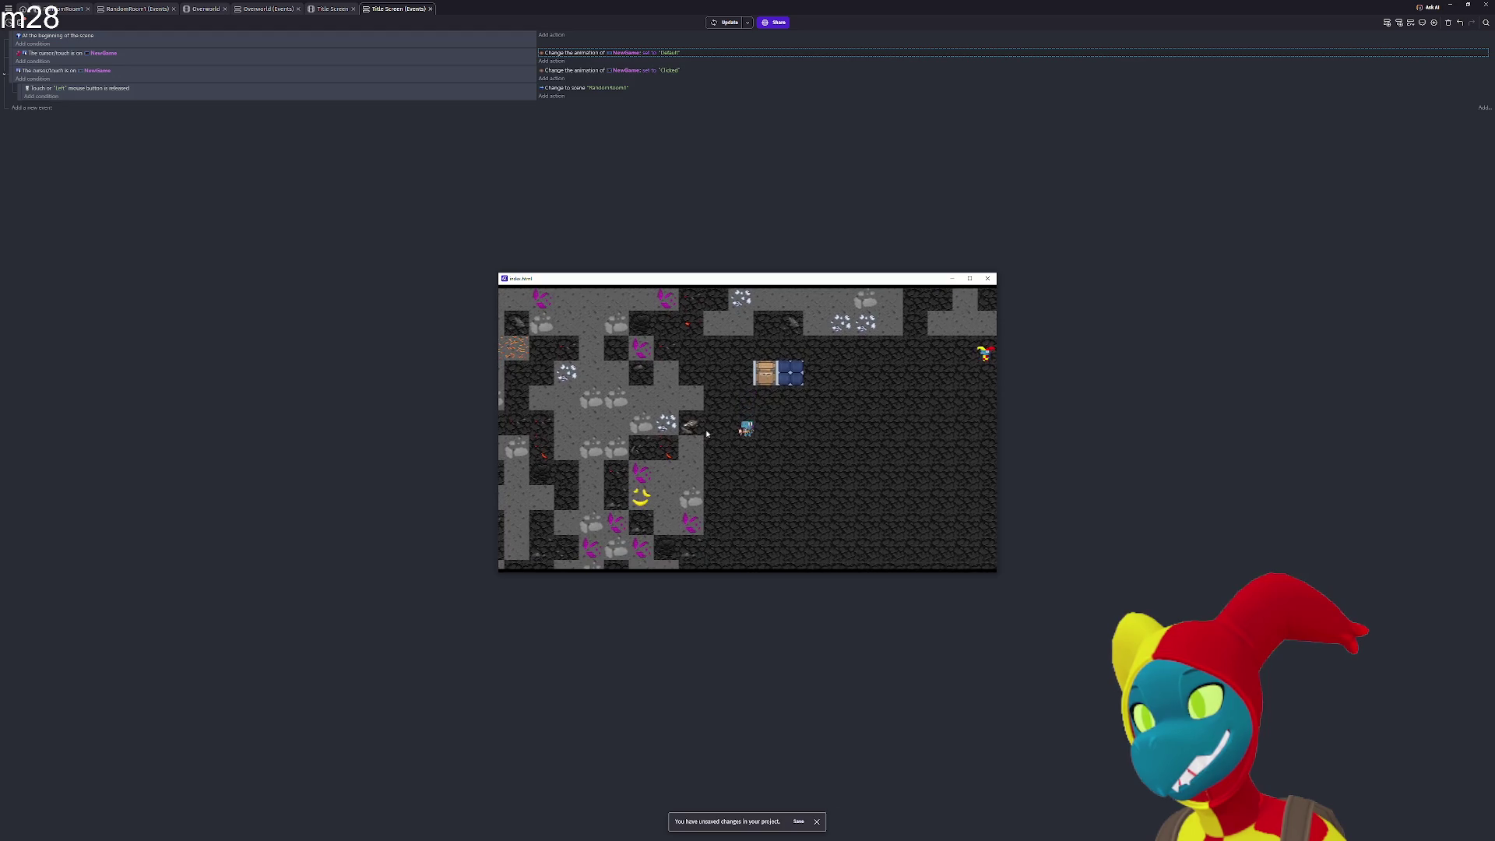
{"action": "key", "text": "Left"}
{"action": "key", "text": "Right"}
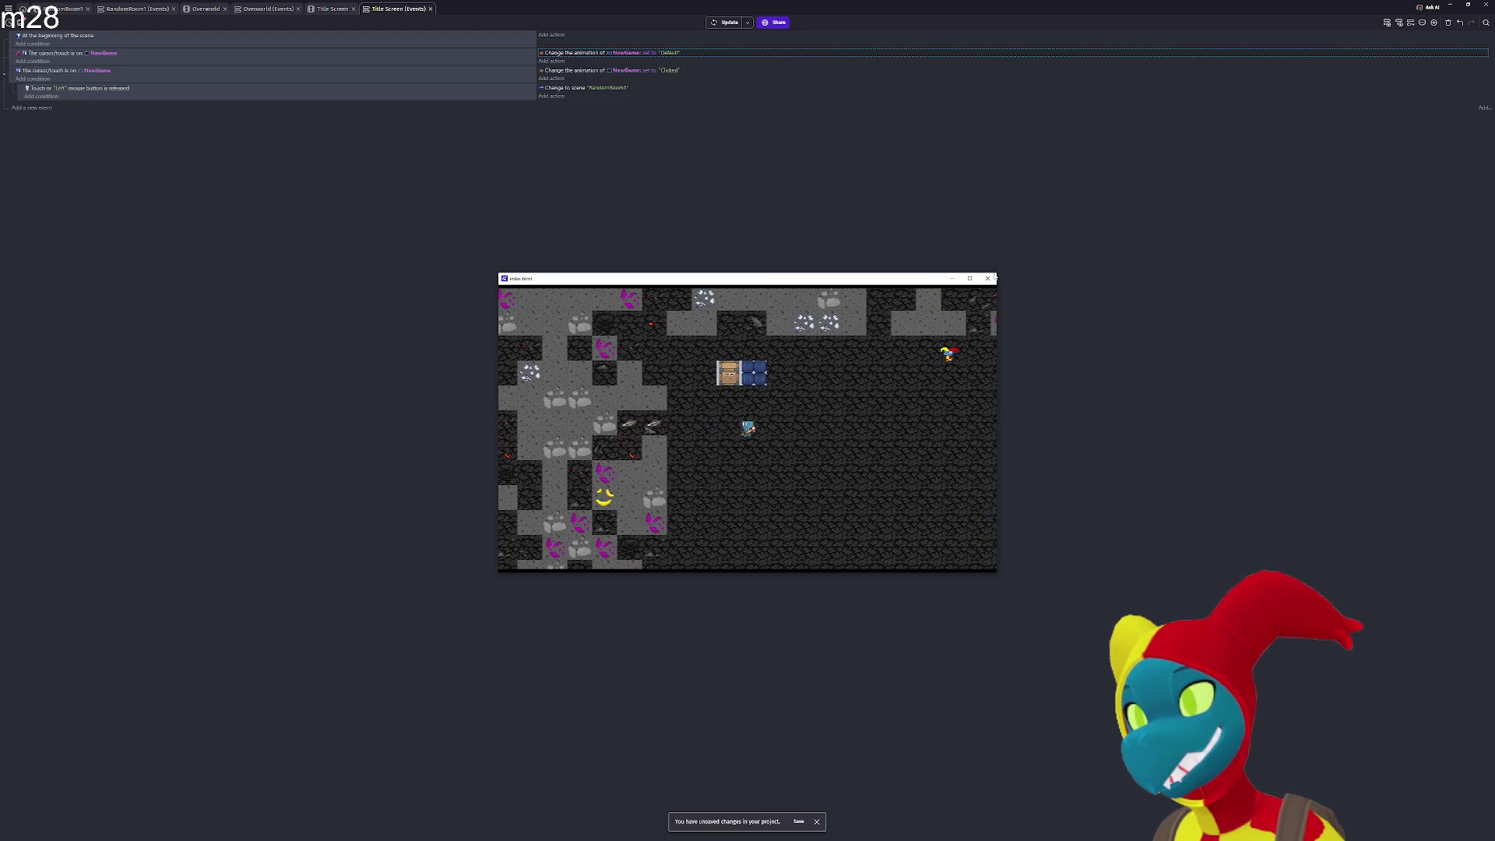
{"action": "left_click", "coordinate": [989, 279]}
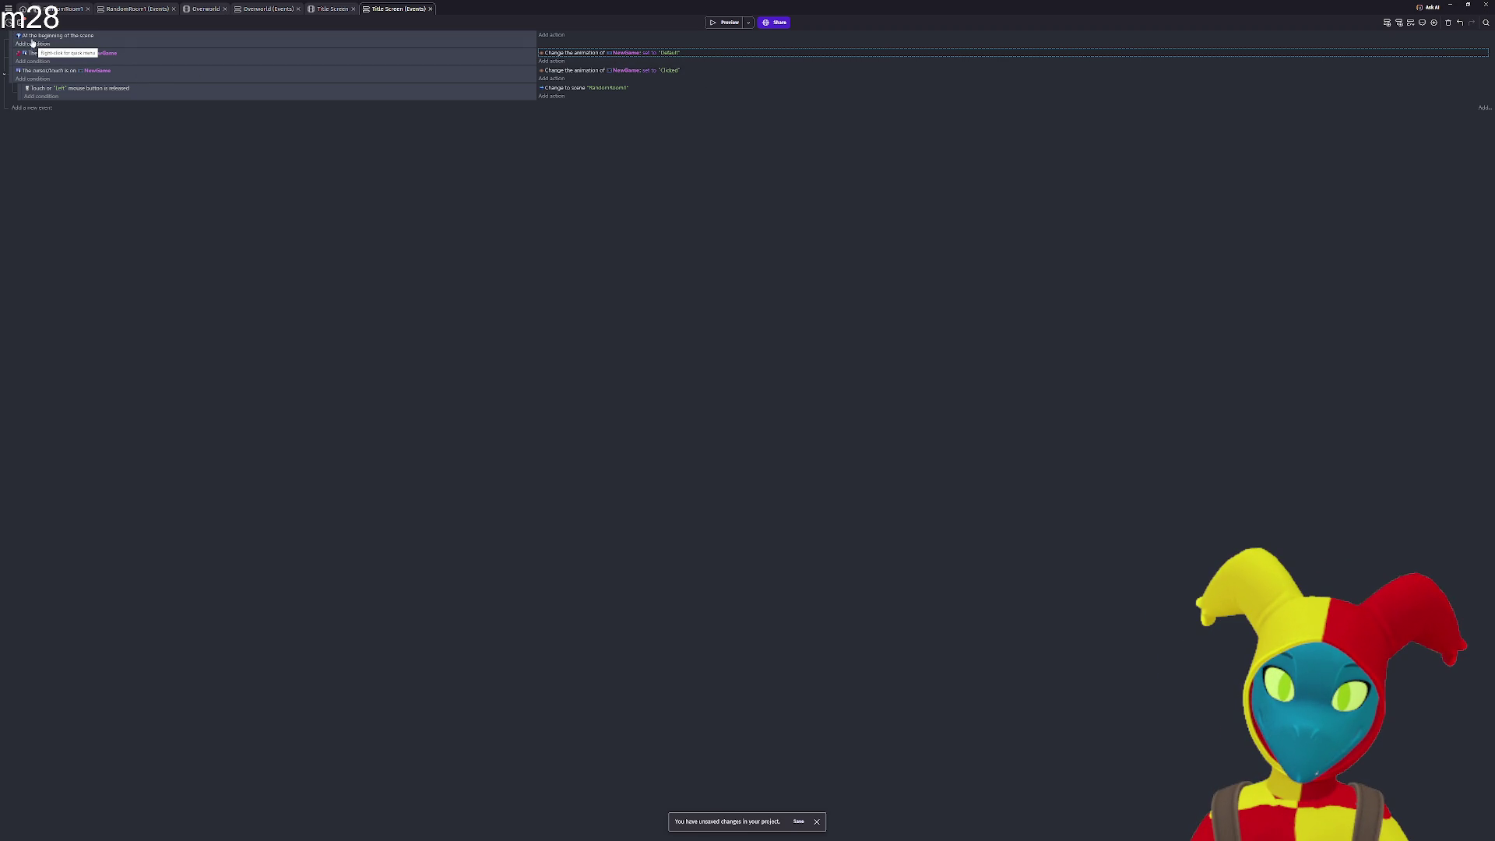
Add a new empty event at the end of the Title Screen events and begin adding its action.
{"action": "left_click", "coordinate": [333, 9]}
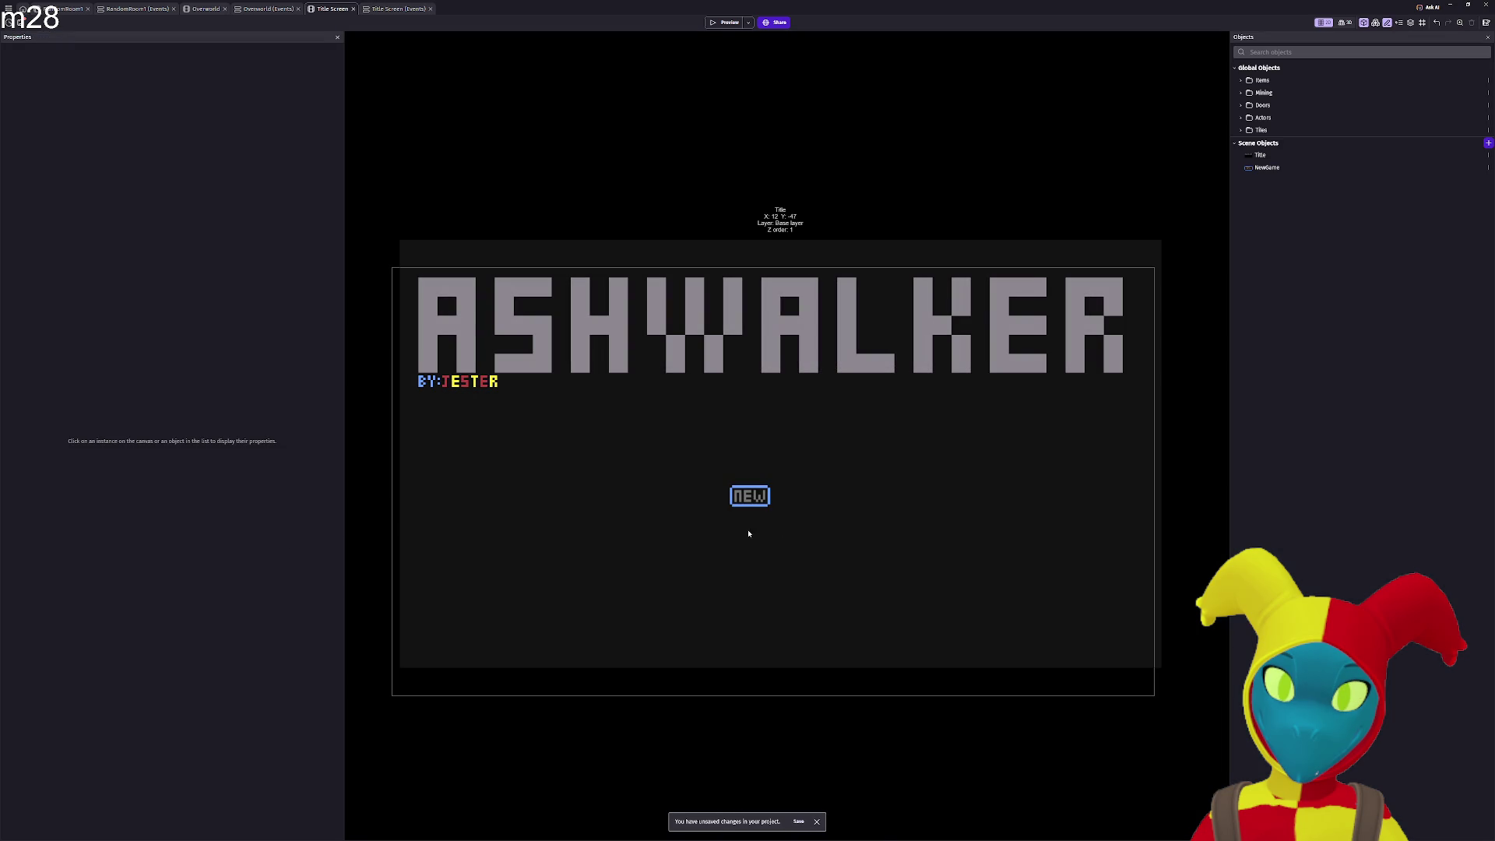
{"action": "mouse_move", "coordinate": [826, 521]}
{"action": "left_mouse_down"}
{"action": "mouse_move", "coordinate": [751, 521]}
{"action": "mouse_move", "coordinate": [793, 509]}
{"action": "left_mouse_up"}
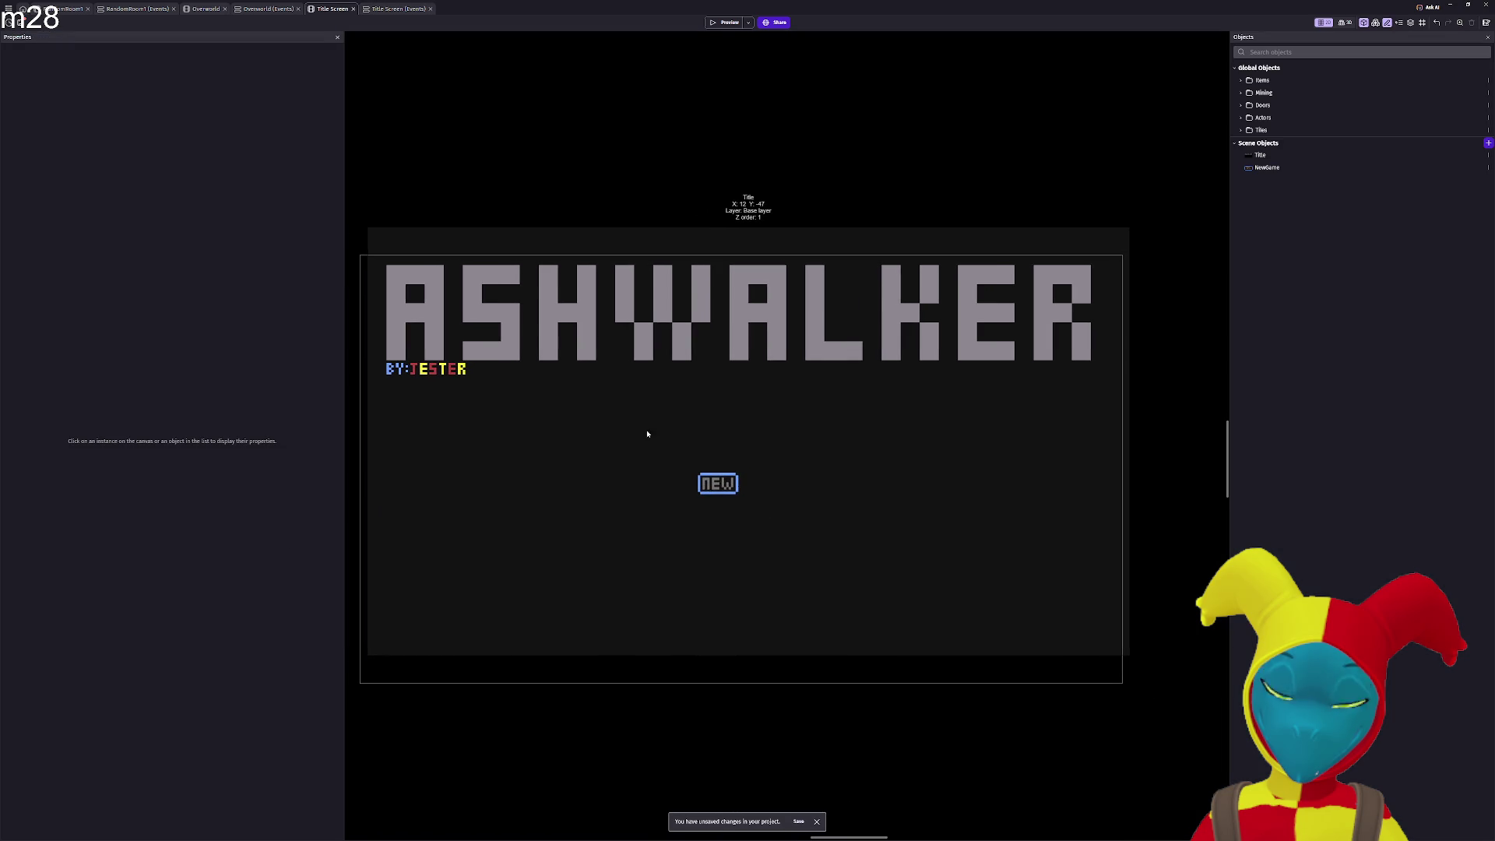
{"action": "left_click", "coordinate": [383, 9]}
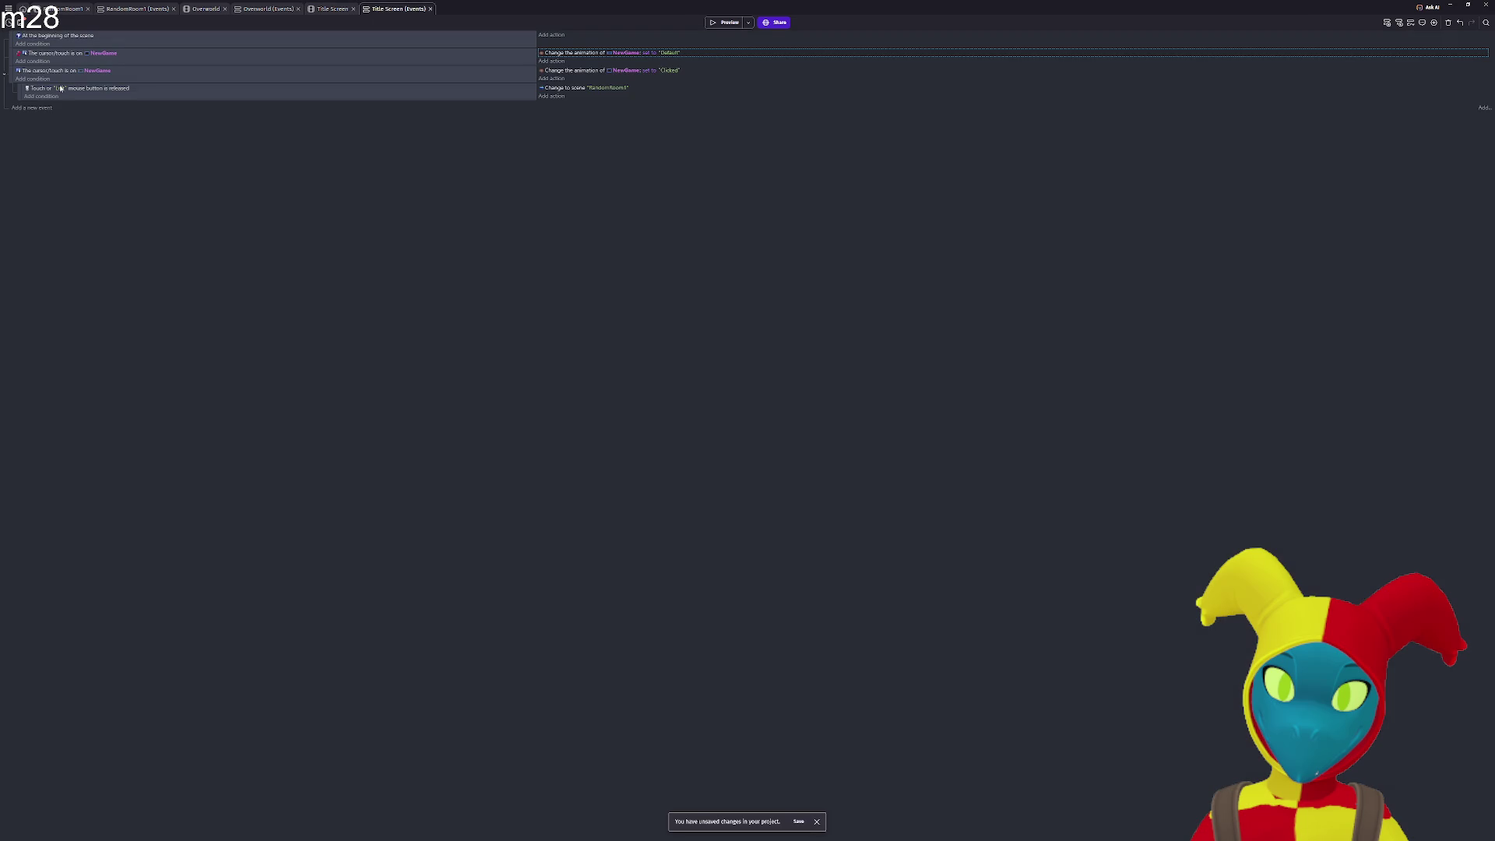
{"action": "left_click", "coordinate": [34, 112]}
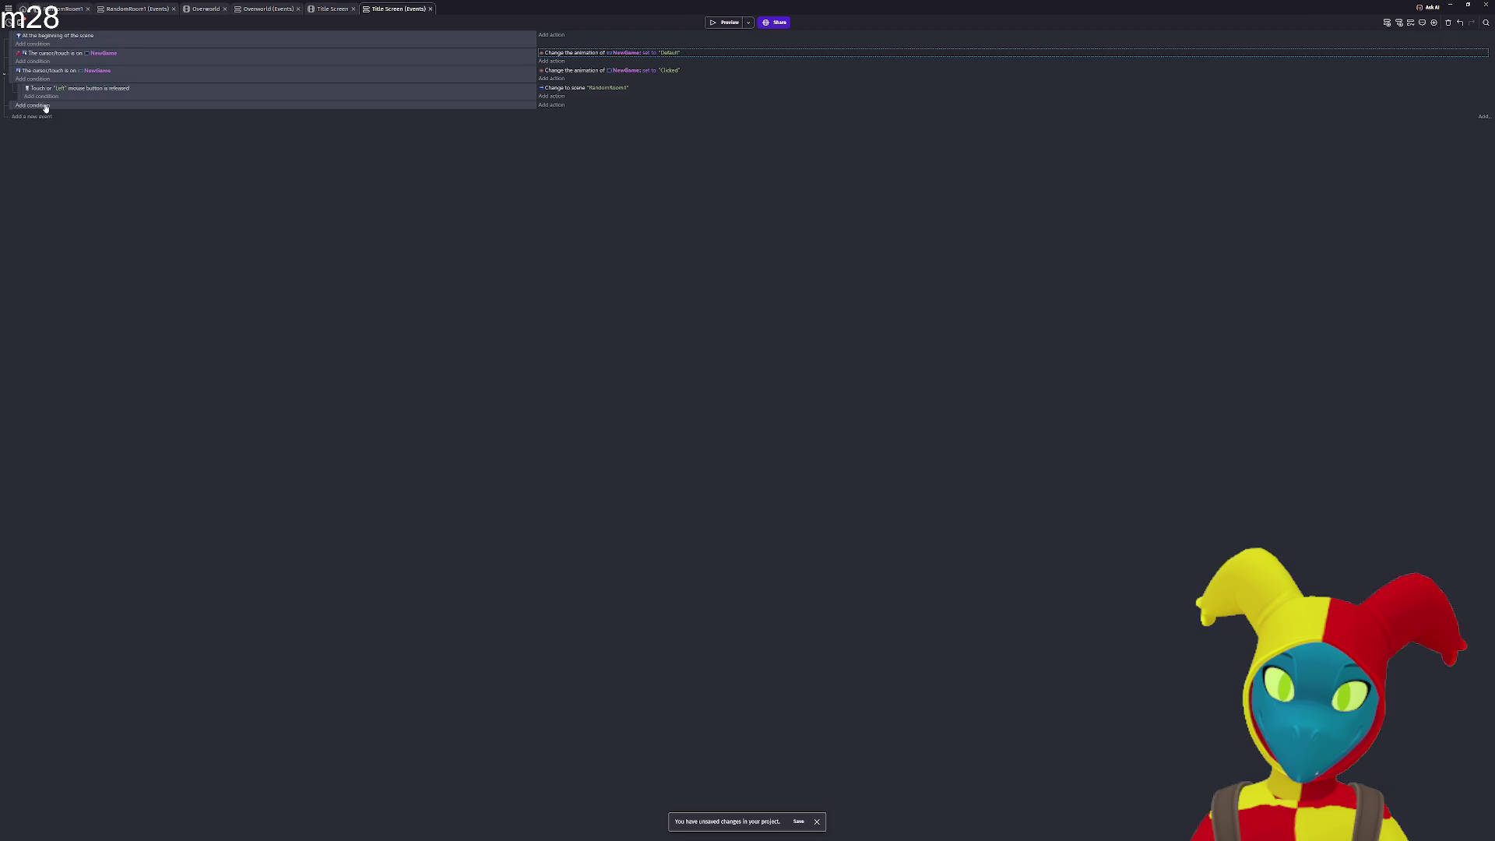
{"action": "left_click", "coordinate": [551, 106]}
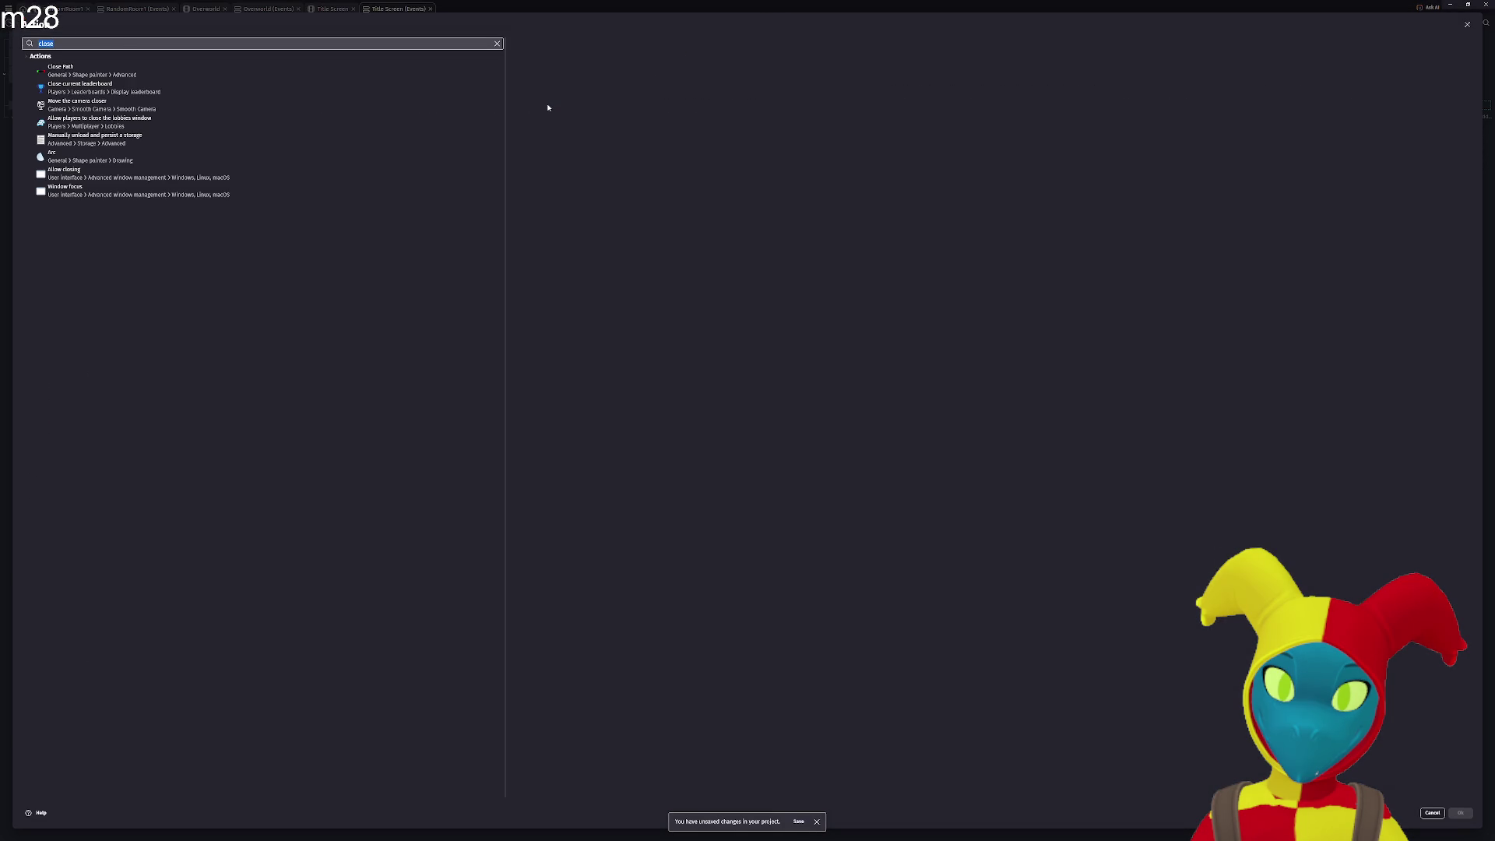
Add a Quit the game action to the empty event, then select and delete it again.
{"action": "type", "text": "quit"}
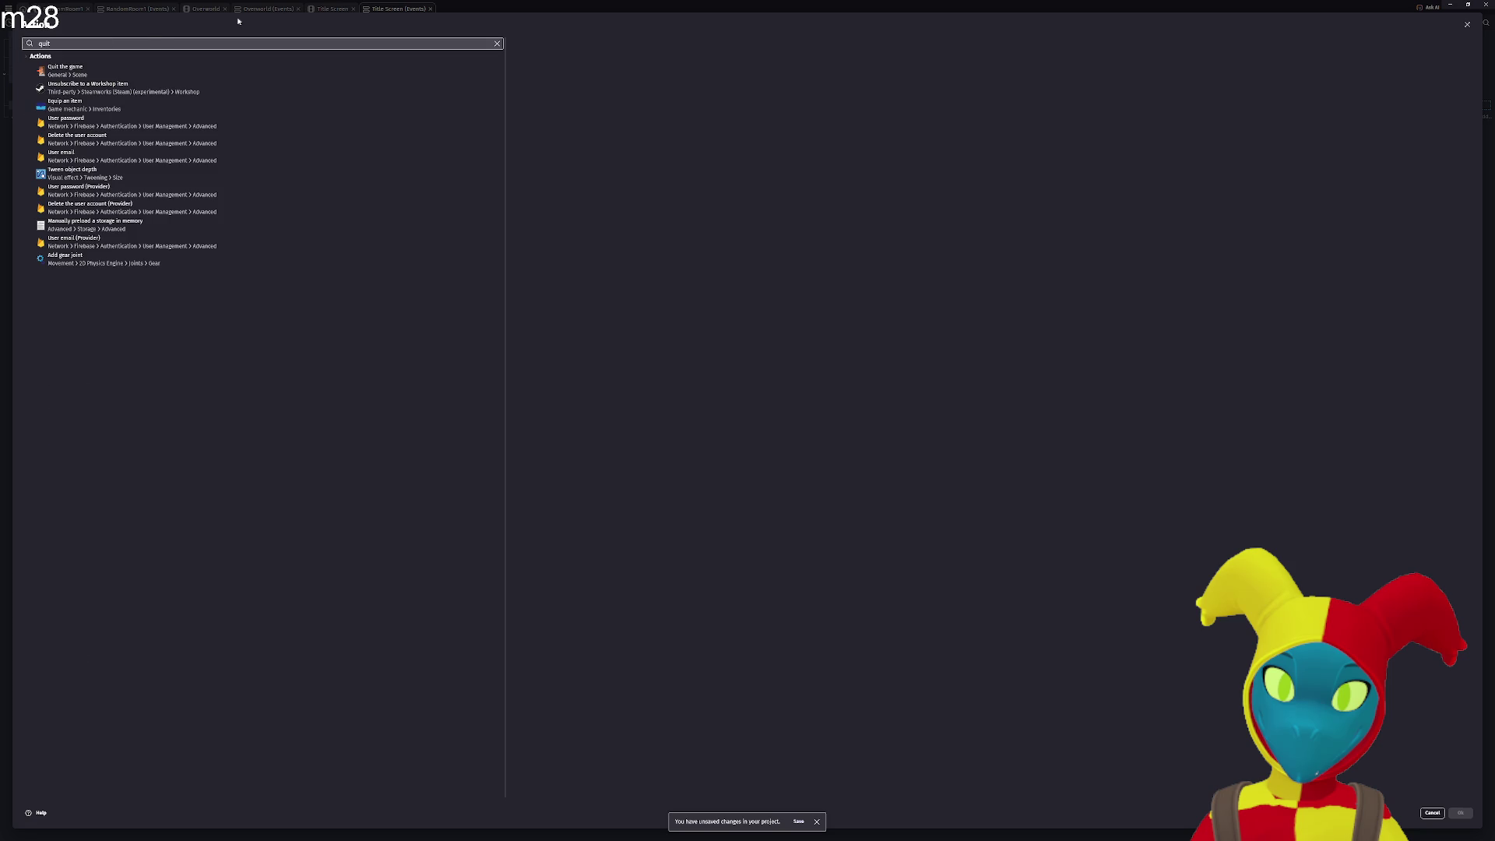
{"action": "left_click", "coordinate": [215, 70]}
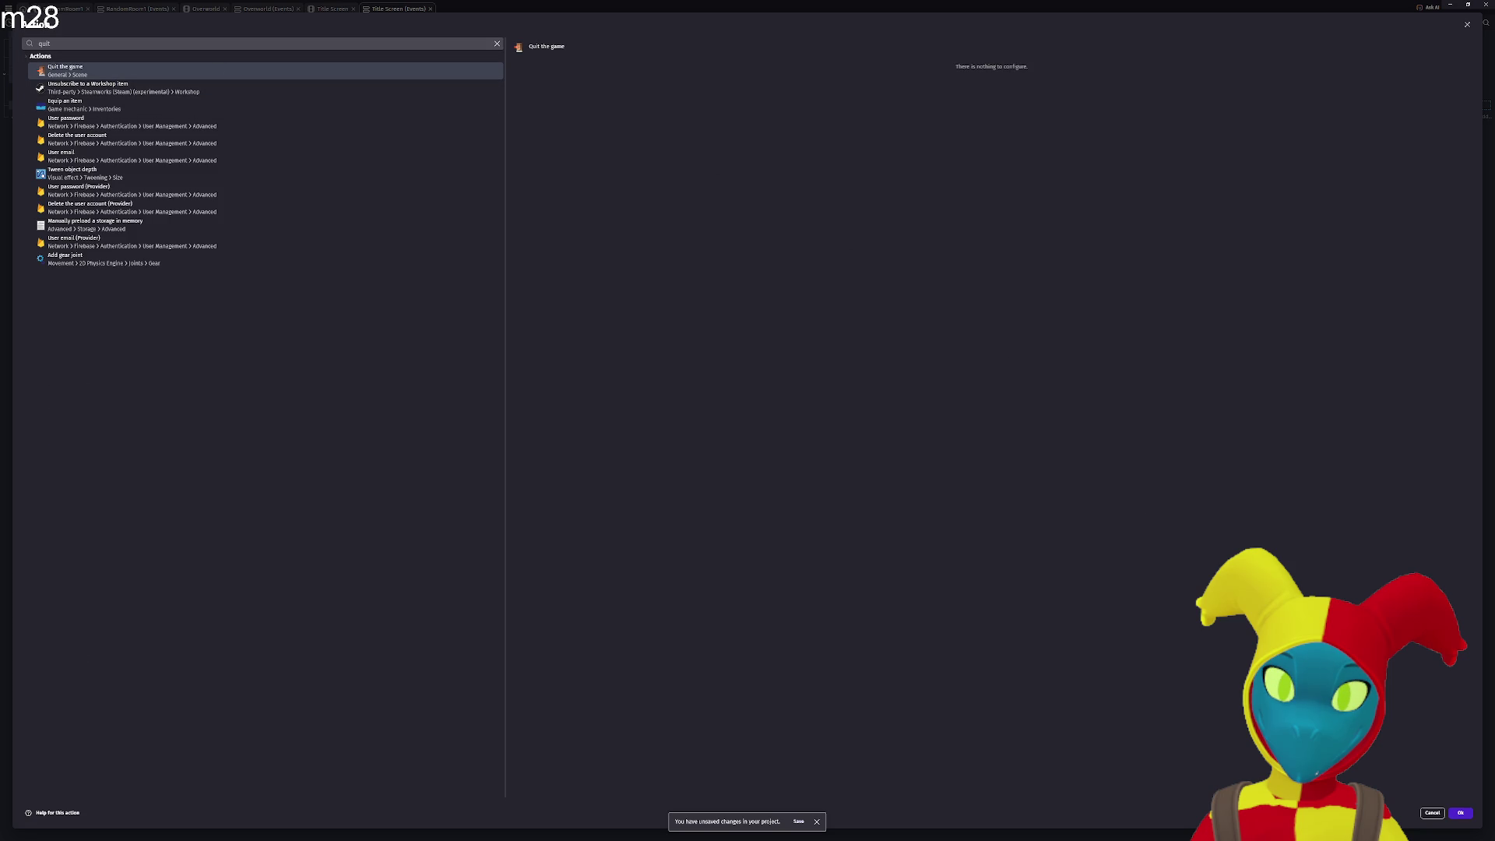
{"action": "left_click", "coordinate": [1461, 814]}
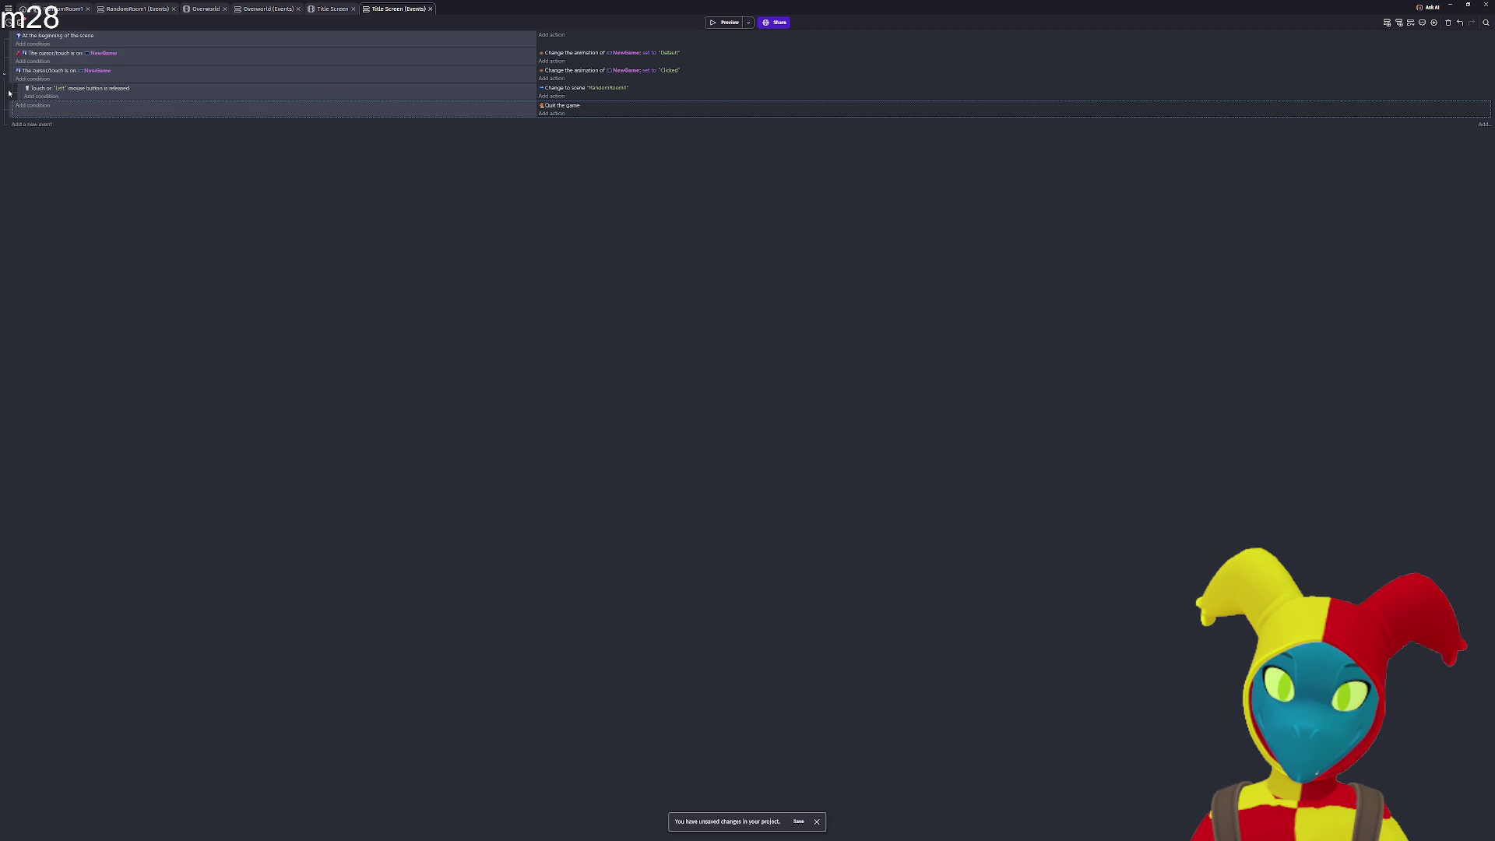
{"action": "left_click", "coordinate": [590, 102]}
{"action": "key", "text": "Delete"}
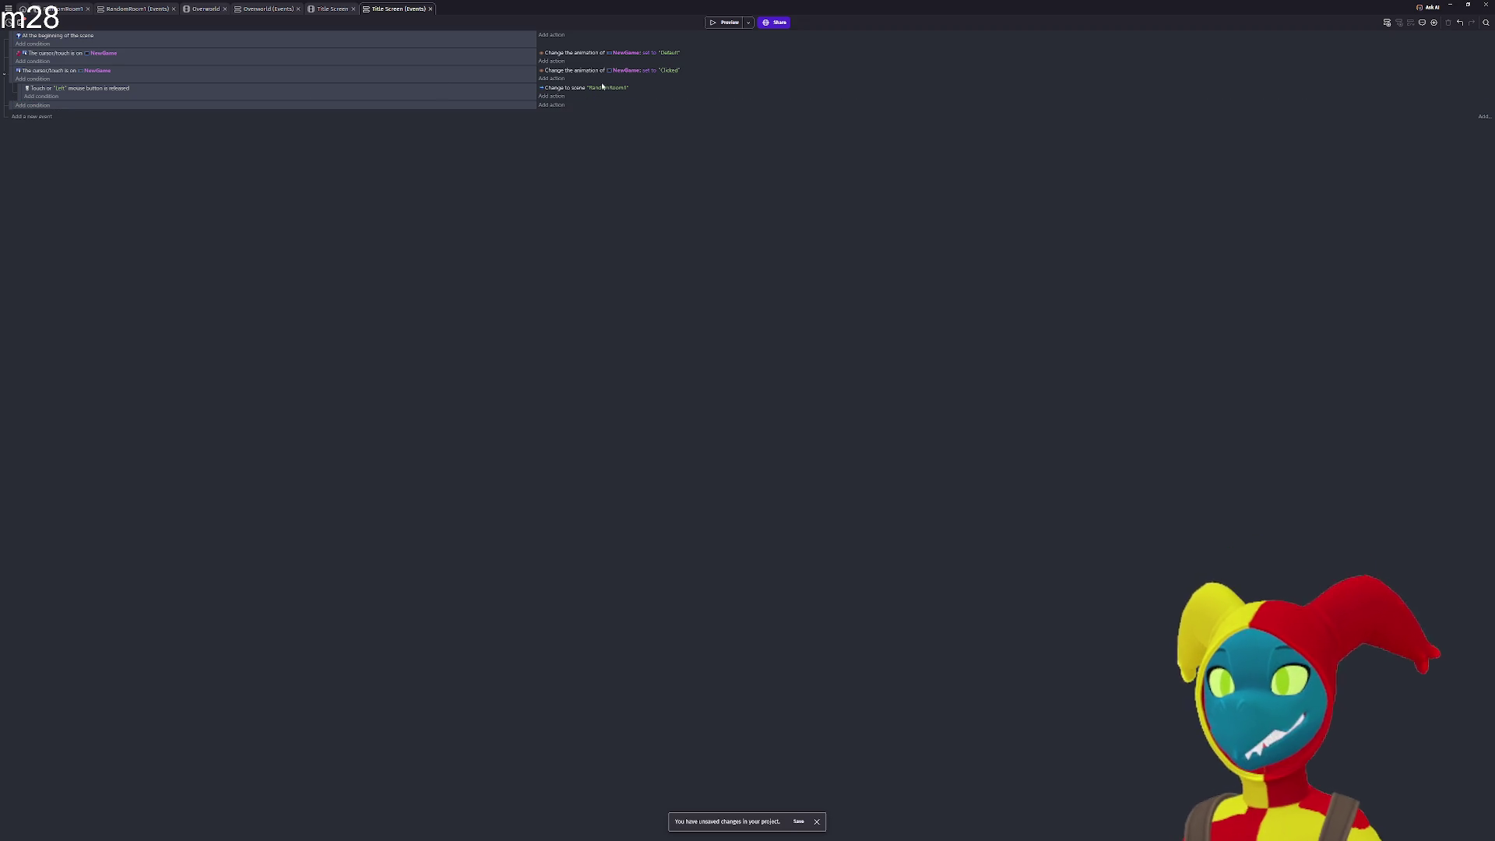
Delete the leftover empty event and preview the game, pressing NEW to enter the dungeon.
{"action": "key", "text": "Delete"}
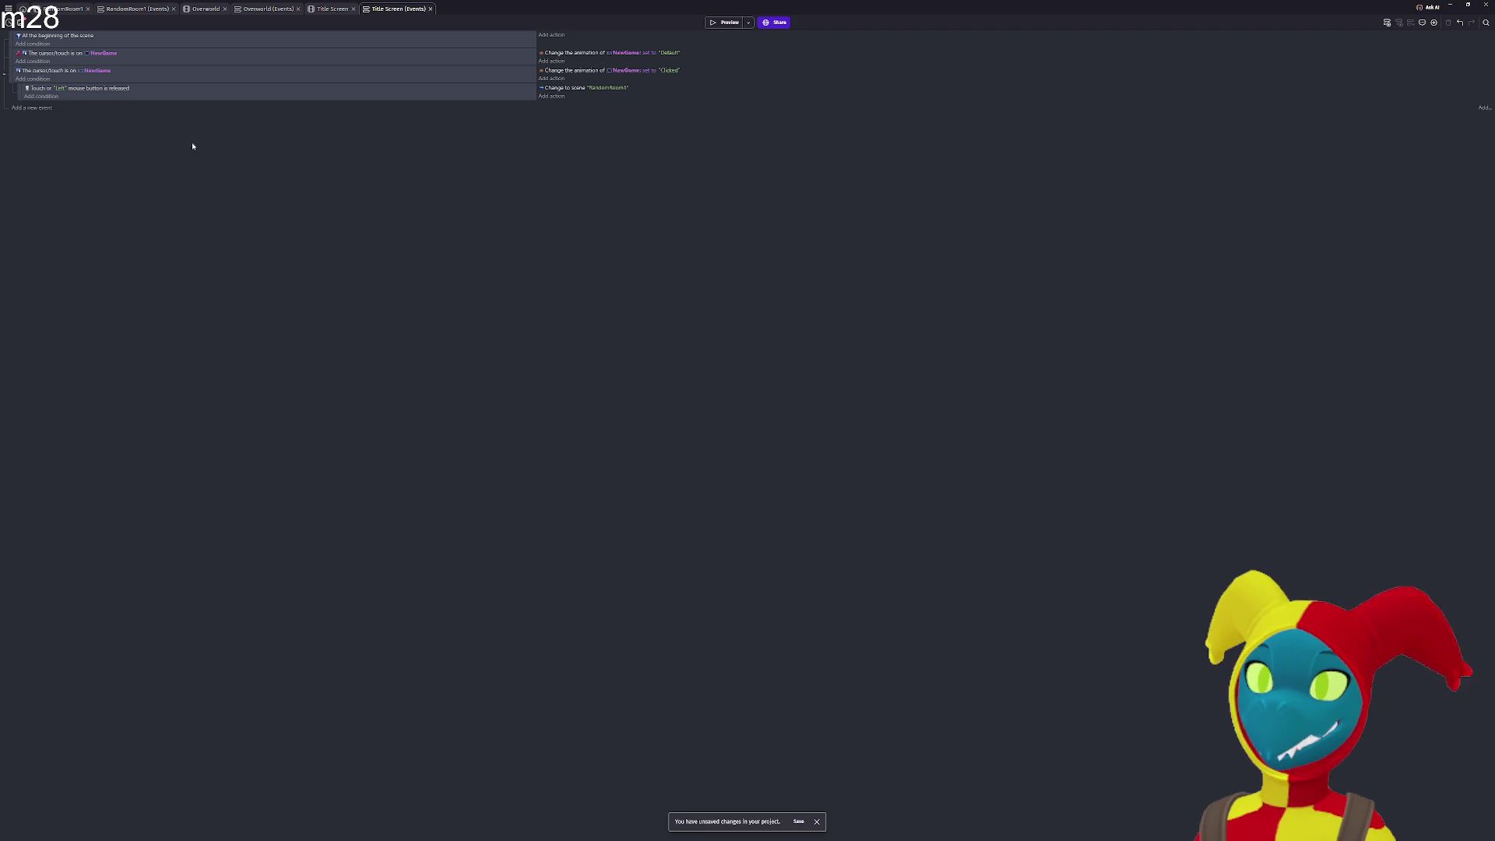
{"action": "left_click", "coordinate": [728, 23]}
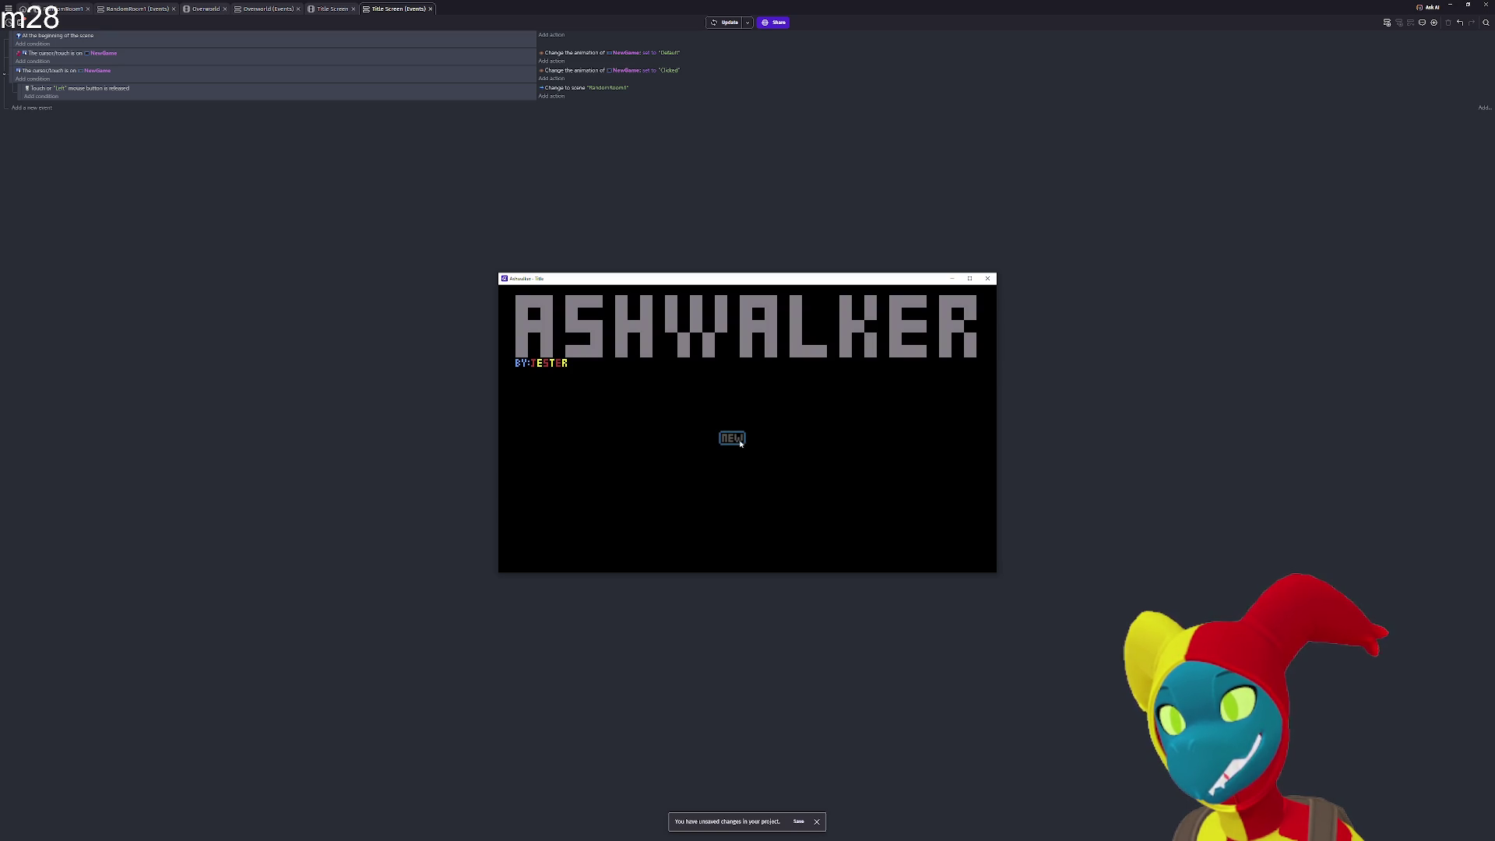
{"action": "left_click", "coordinate": [736, 439]}
Walk the player around the dungeon to the chest, then close the preview window.
{"action": "key", "text": "Right"}
{"action": "key", "text": "Down"}
{"action": "key", "text": "Left"}
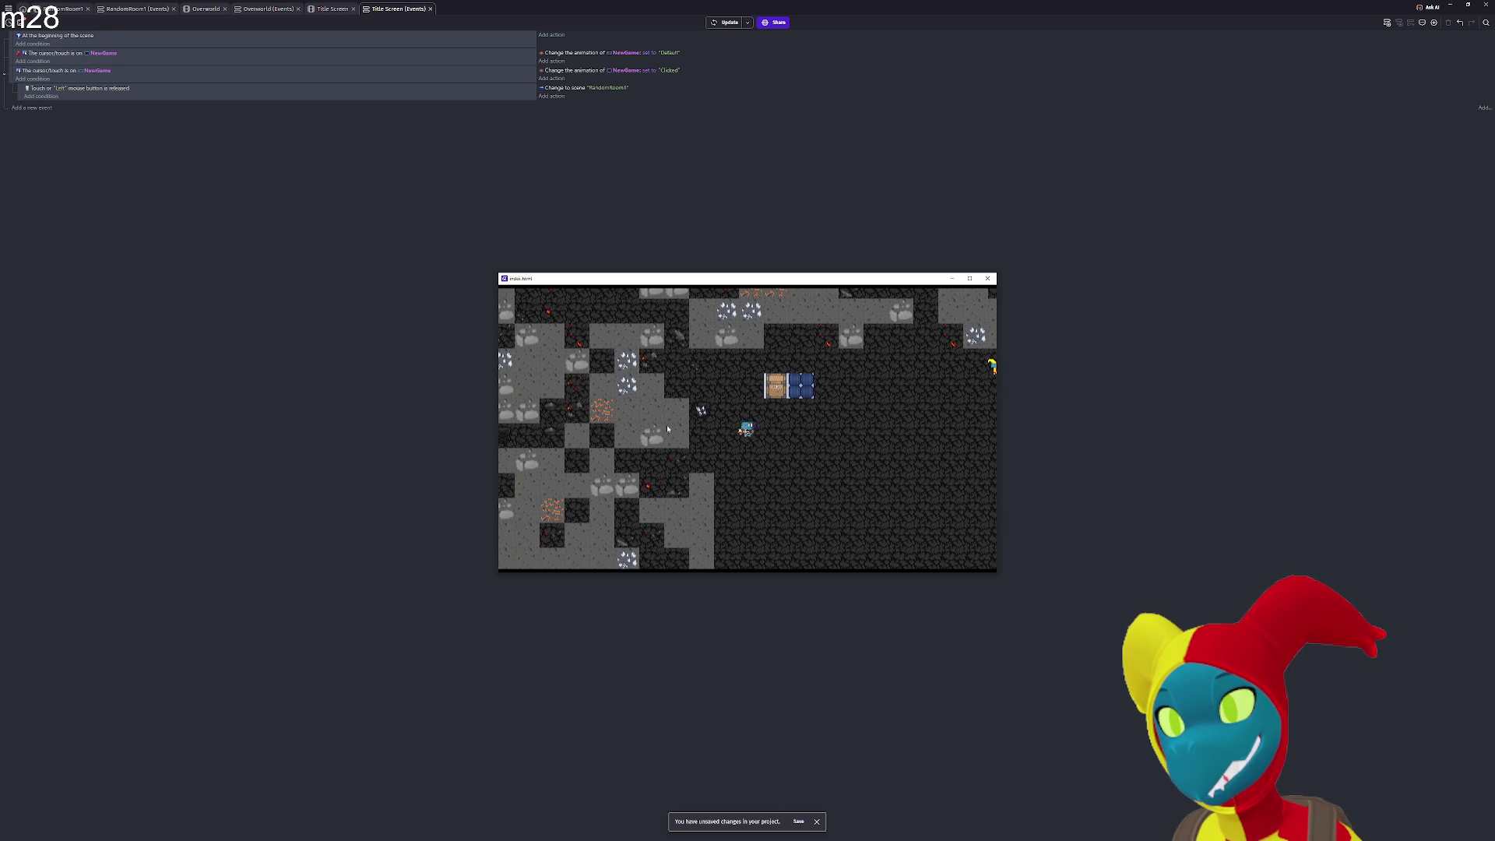
{"action": "key", "text": "Right"}
{"action": "key", "text": "Up"}
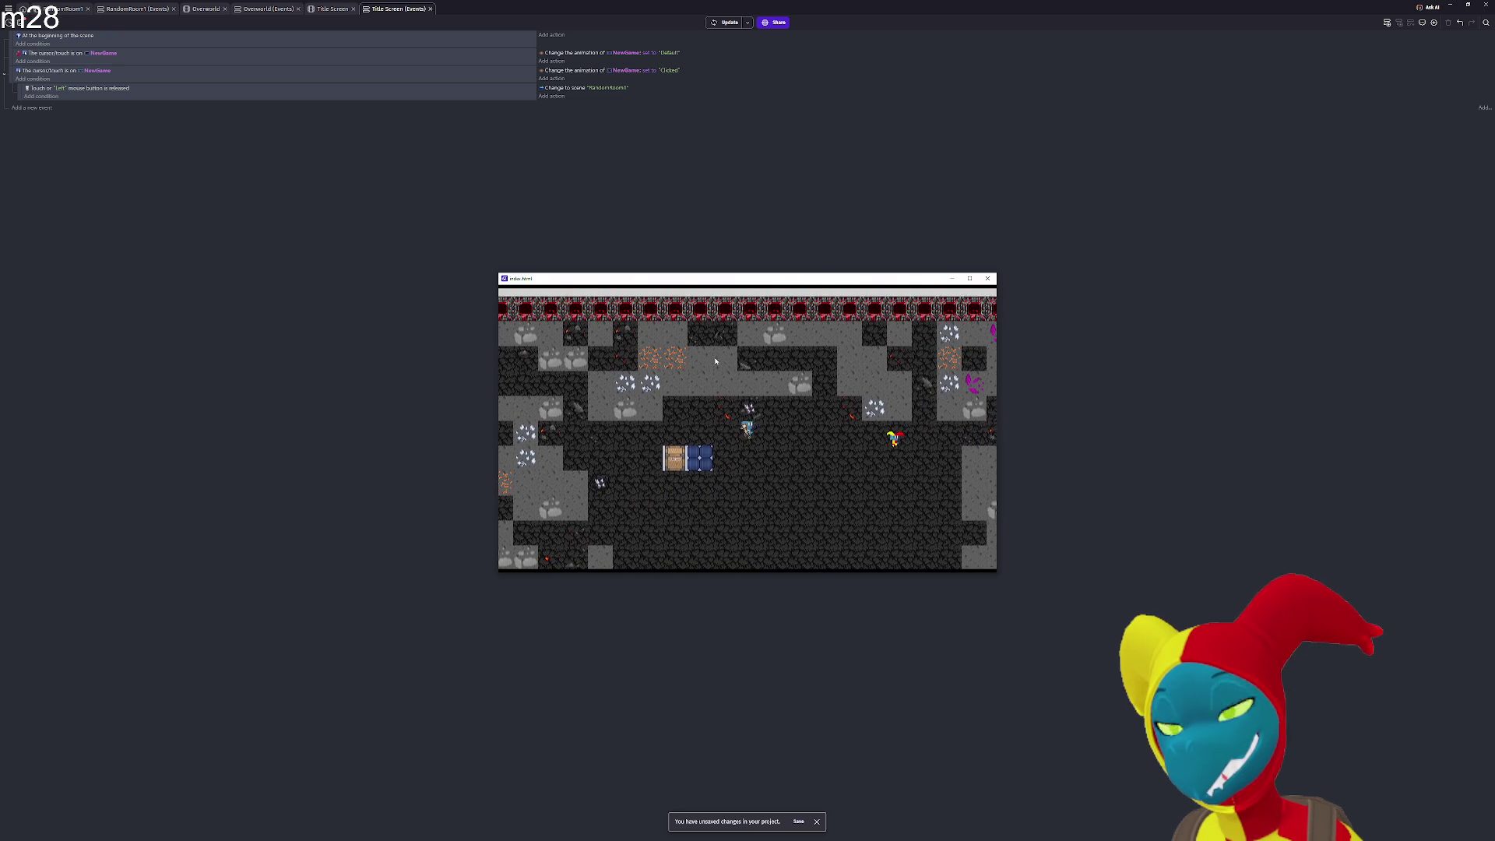
{"action": "key", "text": "Left"}
{"action": "key", "text": "Up"}
{"action": "key", "text": "Left"}
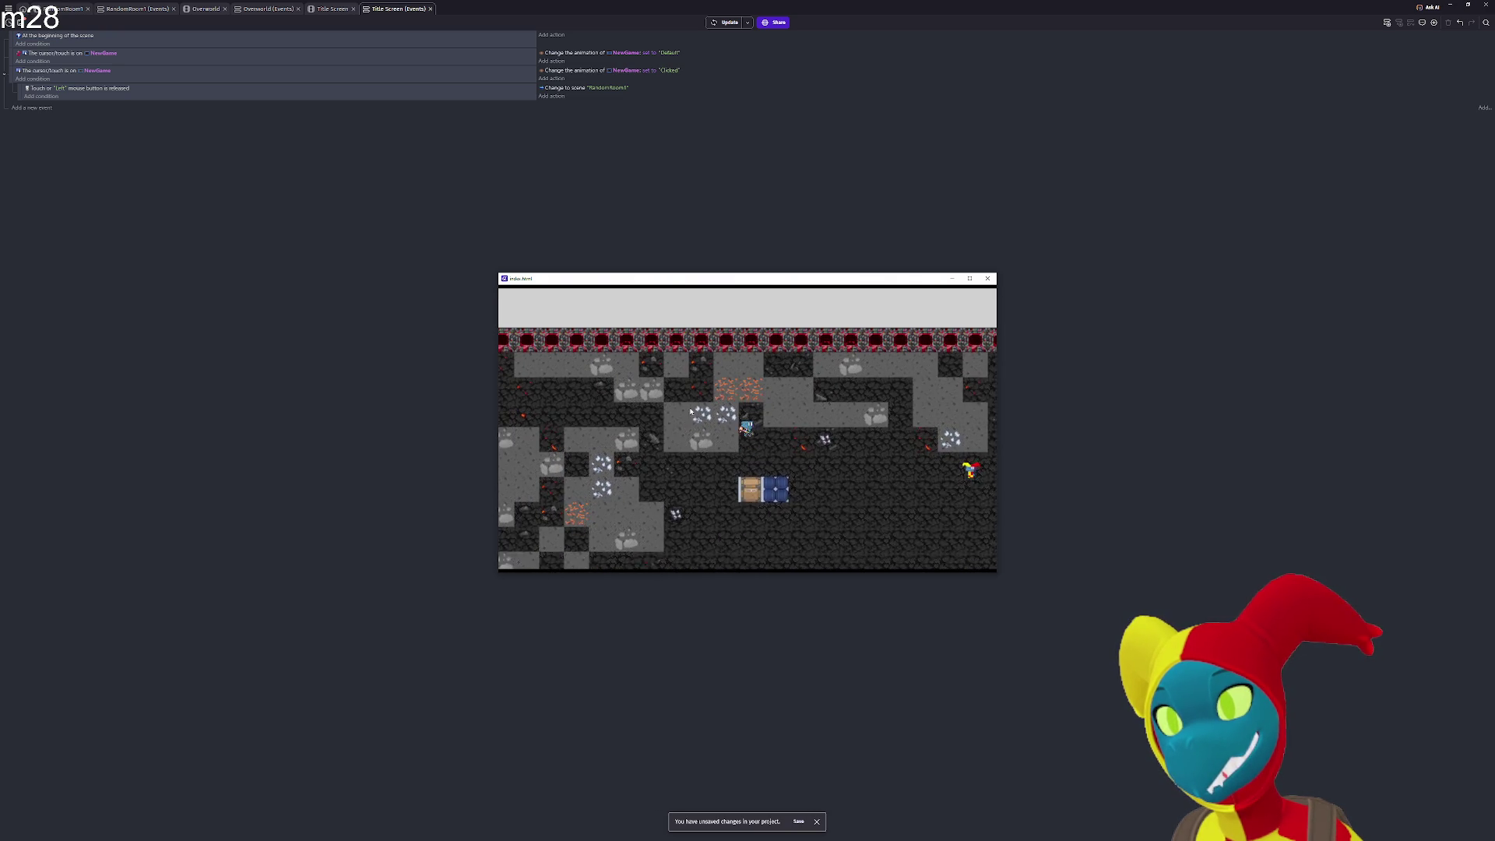
{"action": "key", "text": "Left"}
{"action": "key", "text": "Down"}
{"action": "key", "text": "Right"}
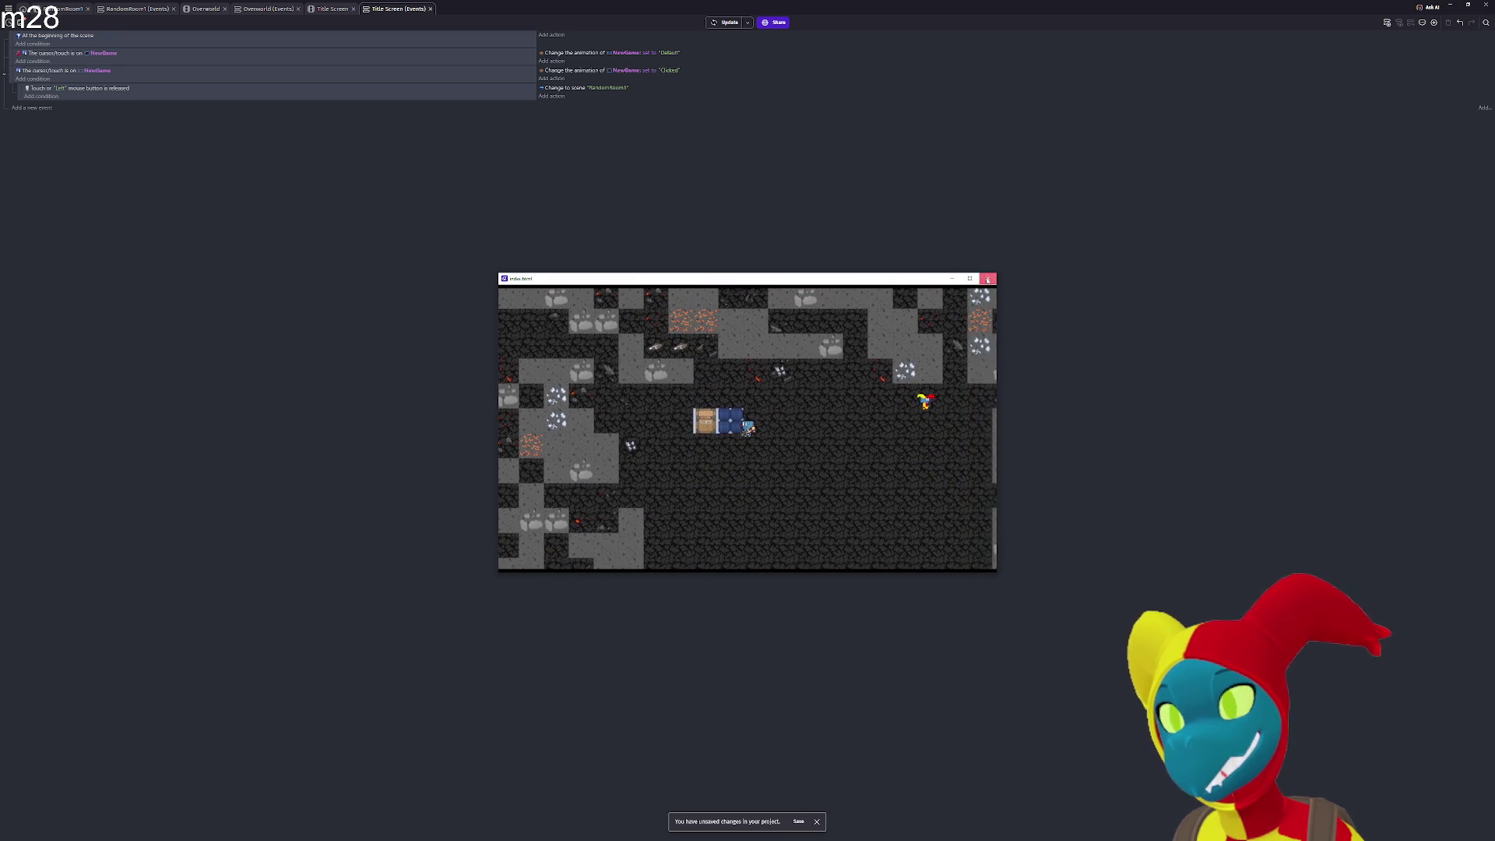
{"action": "left_click", "coordinate": [987, 279]}
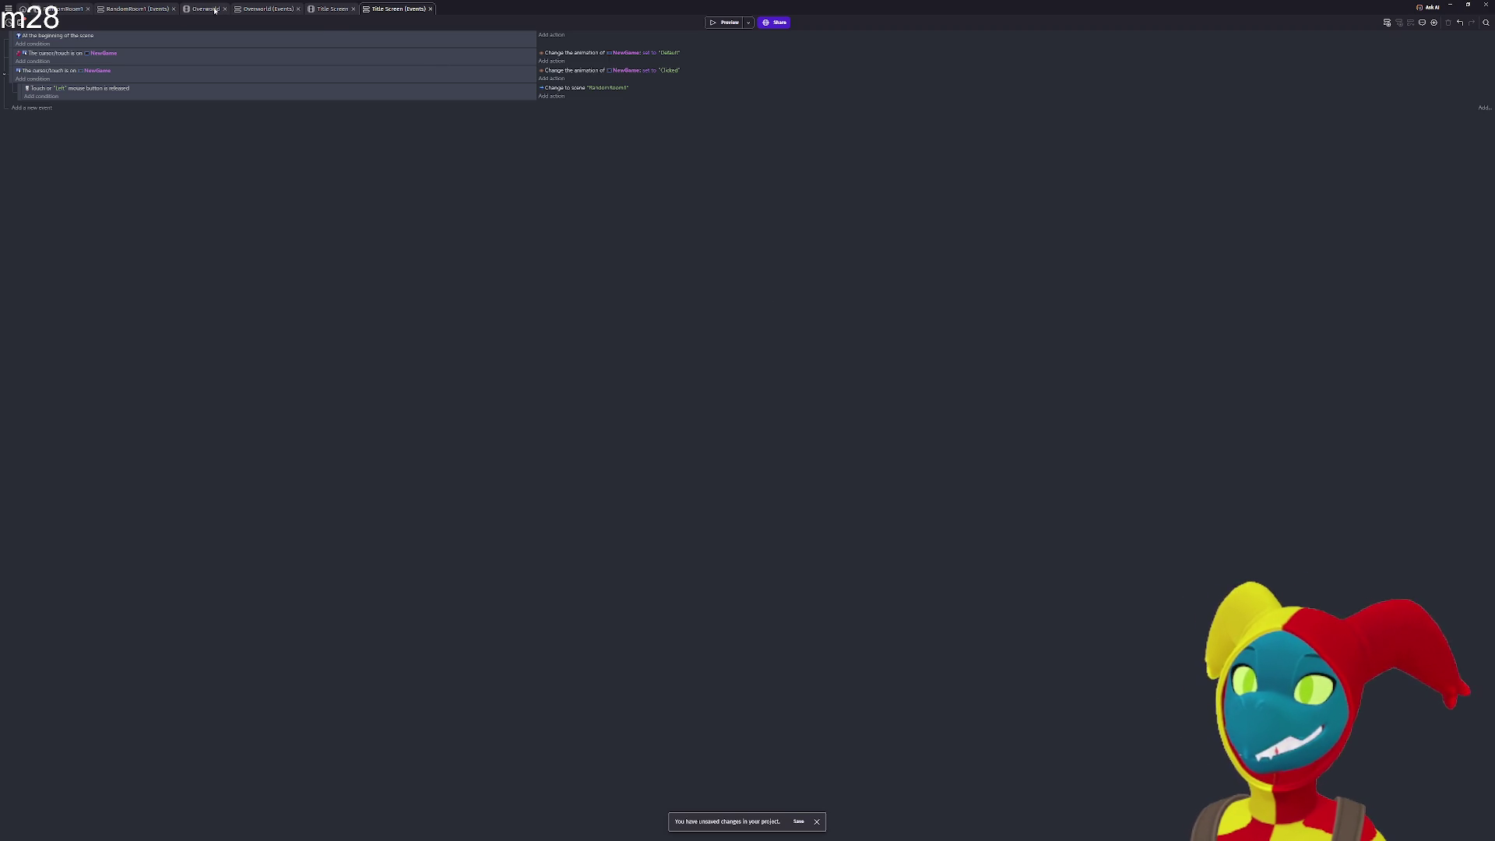
Review the Title Screen and Overworld scene layouts and their event sheets.
{"action": "left_click", "coordinate": [331, 9]}
{"action": "left_click_drag", "start_coordinate": [594, 206], "coordinate": [624, 184]}
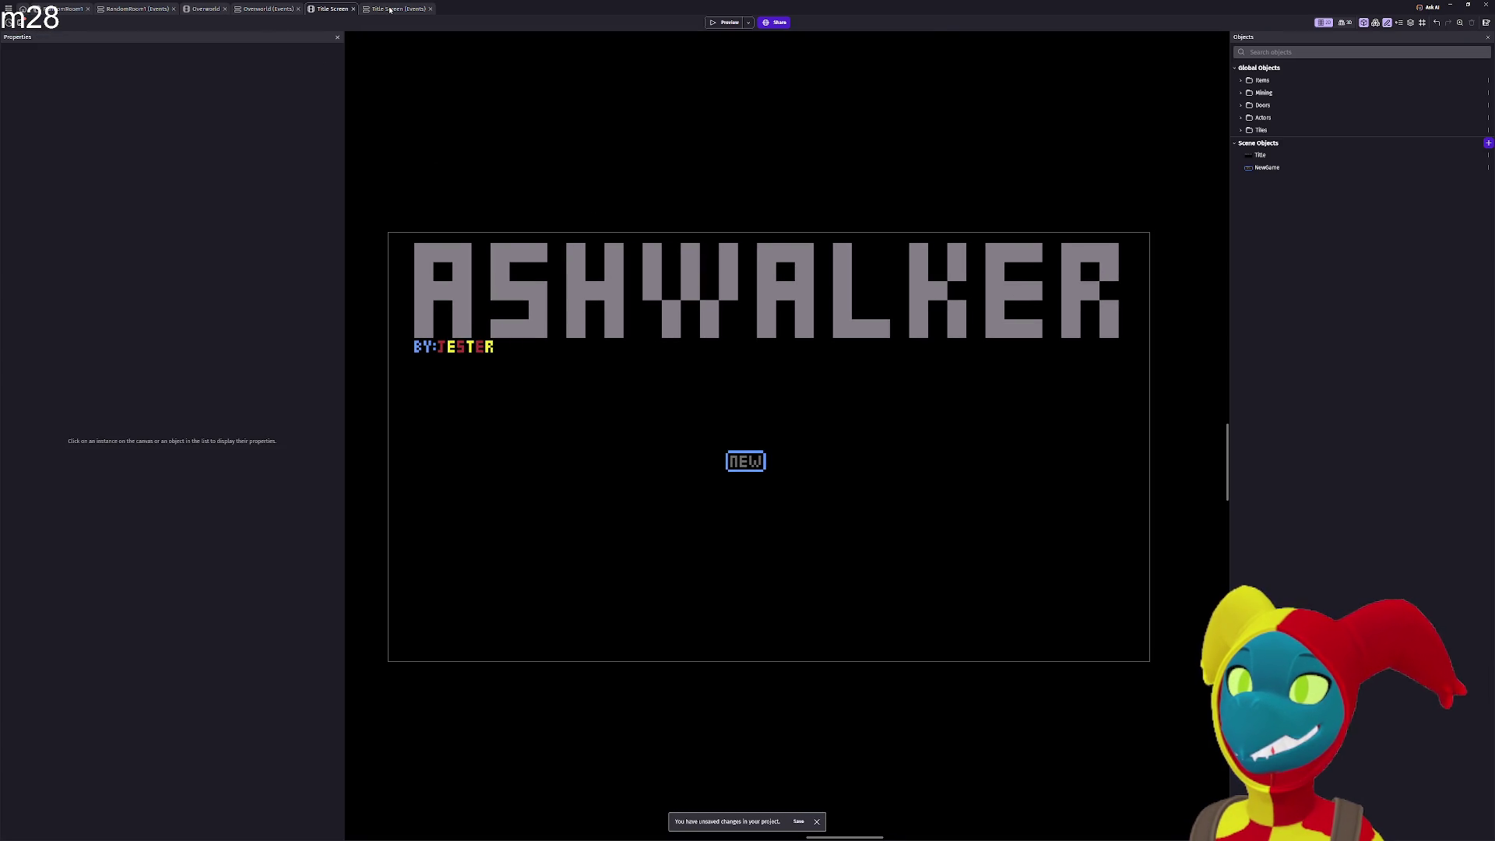
{"action": "left_click", "coordinate": [390, 10]}
{"action": "left_click", "coordinate": [197, 9]}
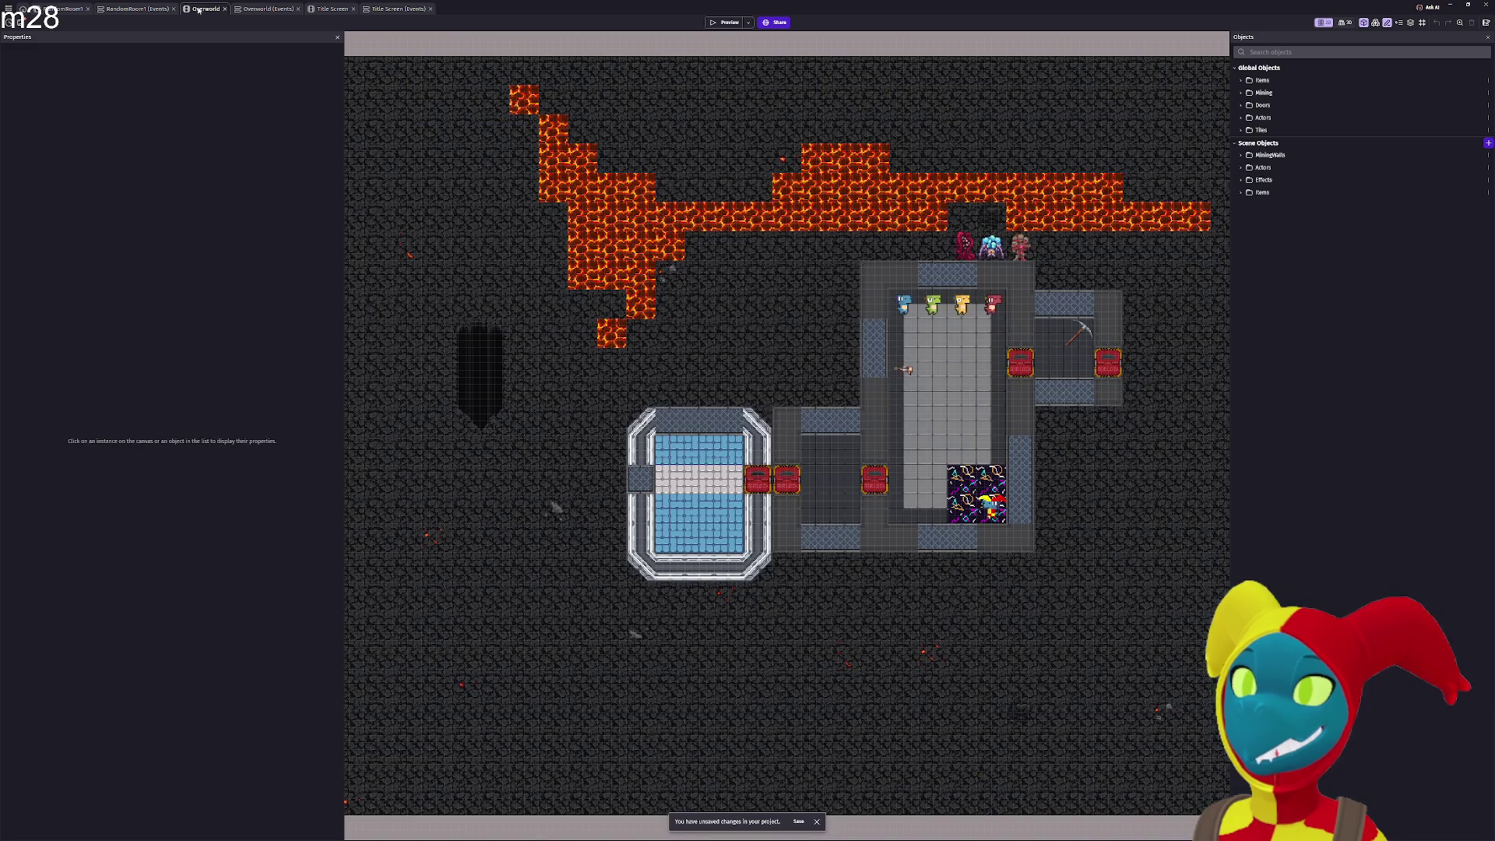
{"action": "left_click", "coordinate": [265, 9]}
View the RandomRoom1 event sheet and layout, then switch to the YouTube browser window.
{"action": "left_click", "coordinate": [133, 11]}
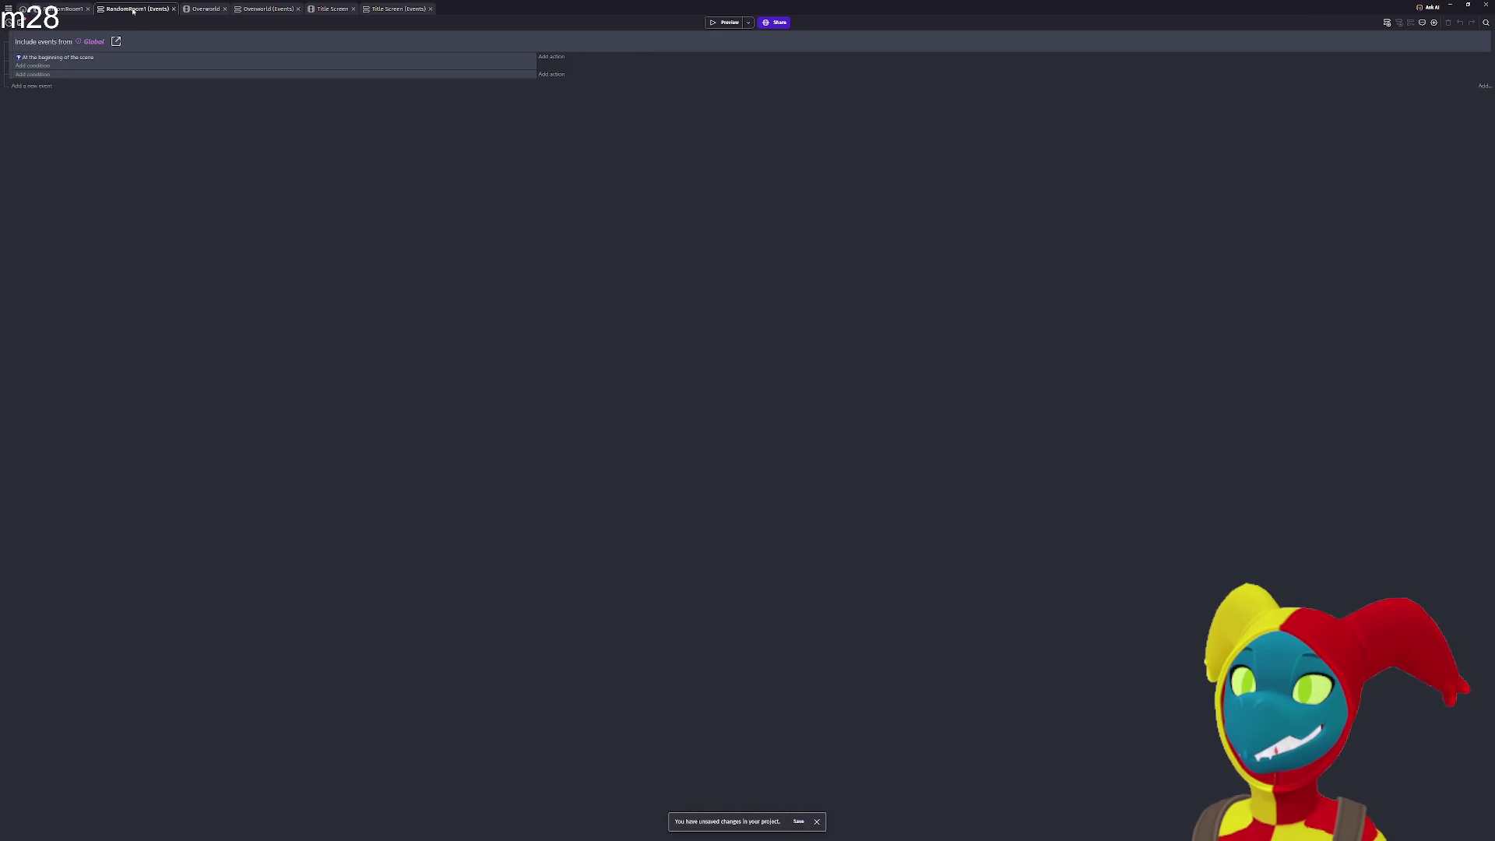
{"action": "left_click", "coordinate": [55, 9]}
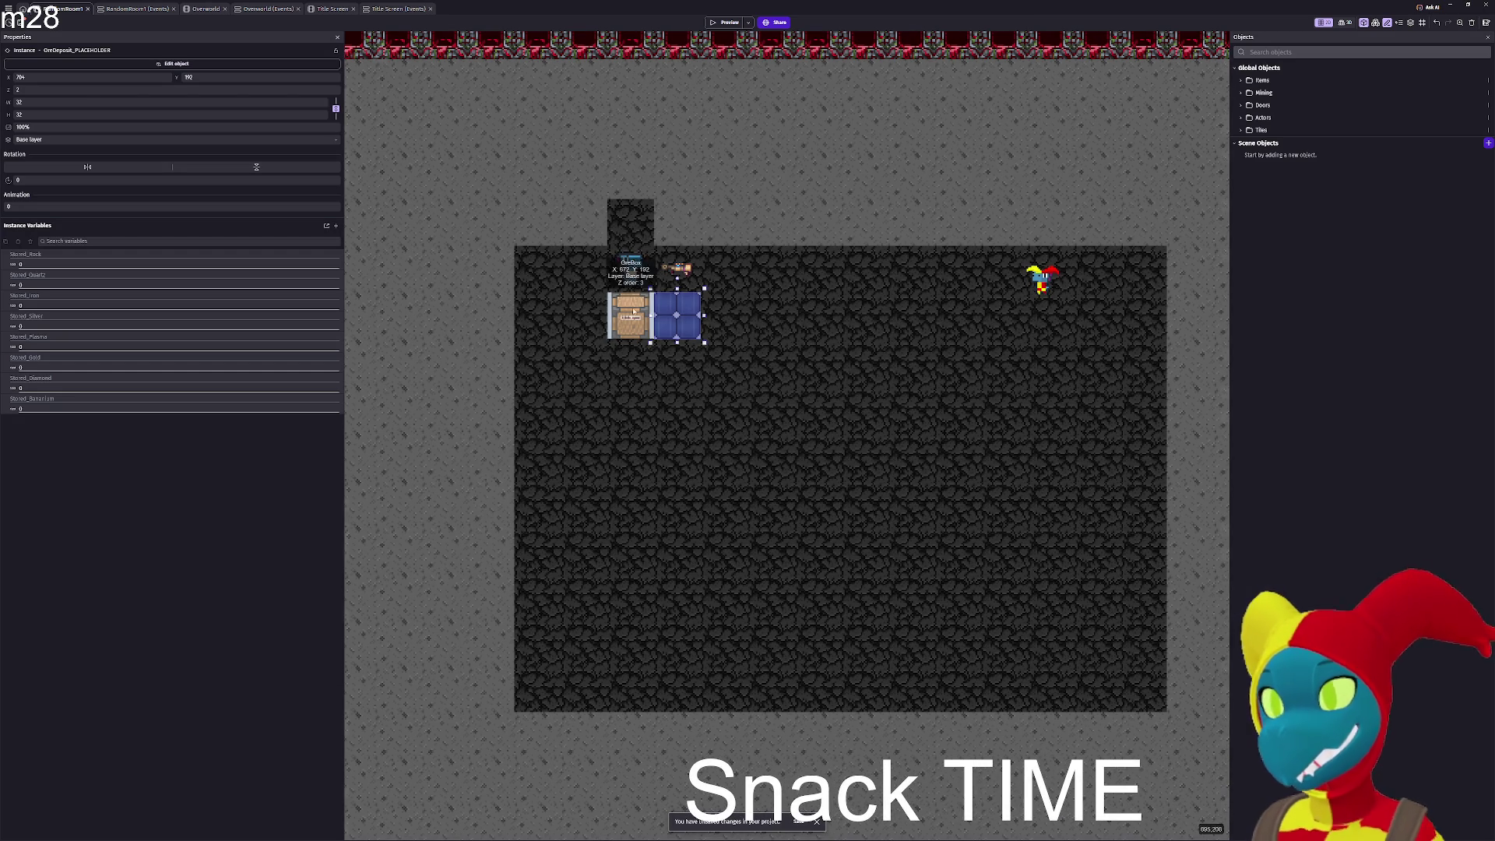
{"action": "key", "text": "alt+Tab"}
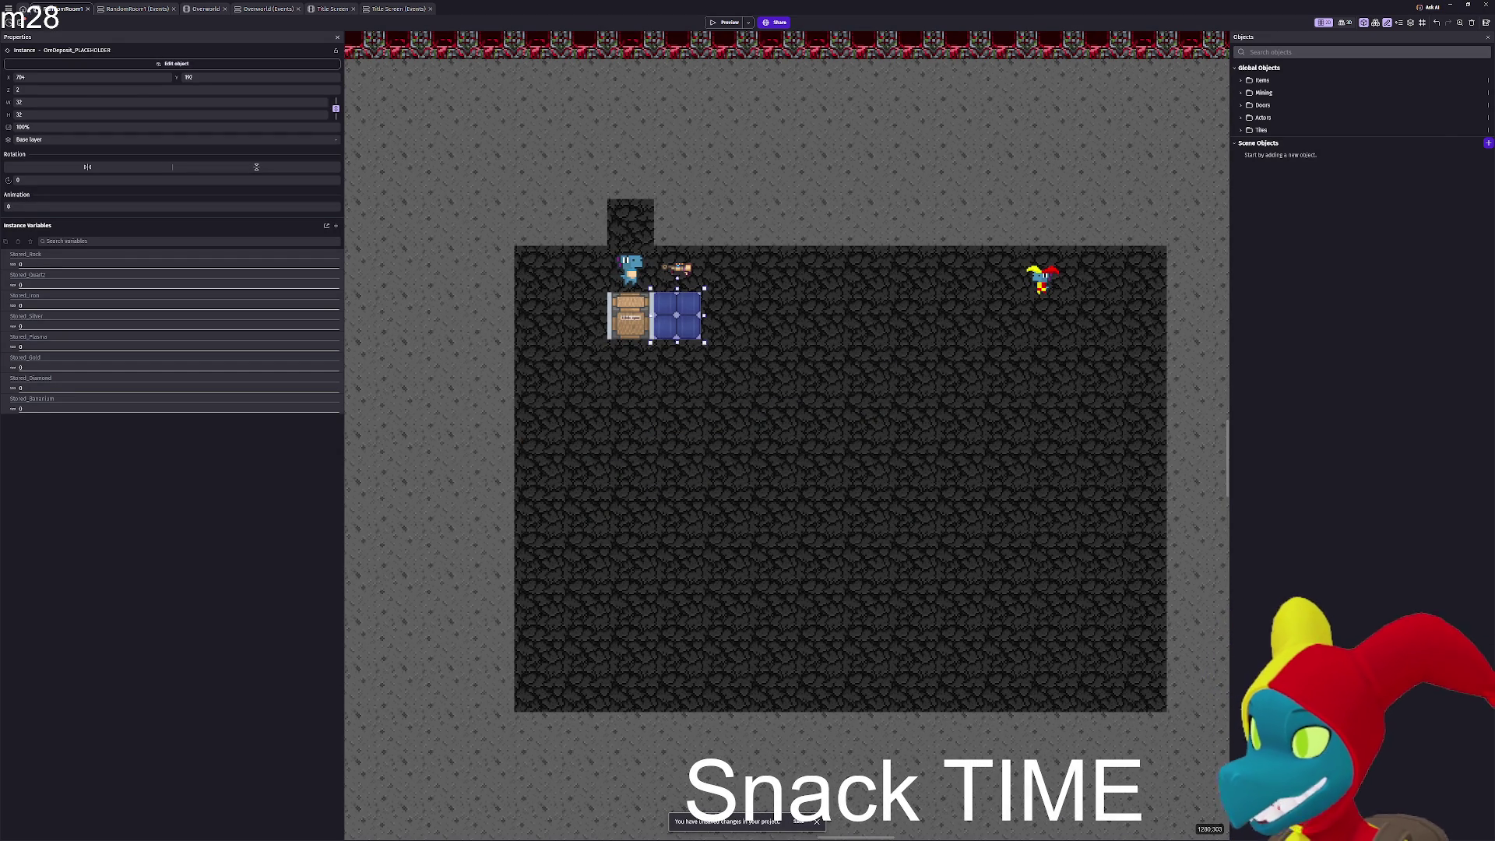
{"action": "key", "text": "alt+Tab"}
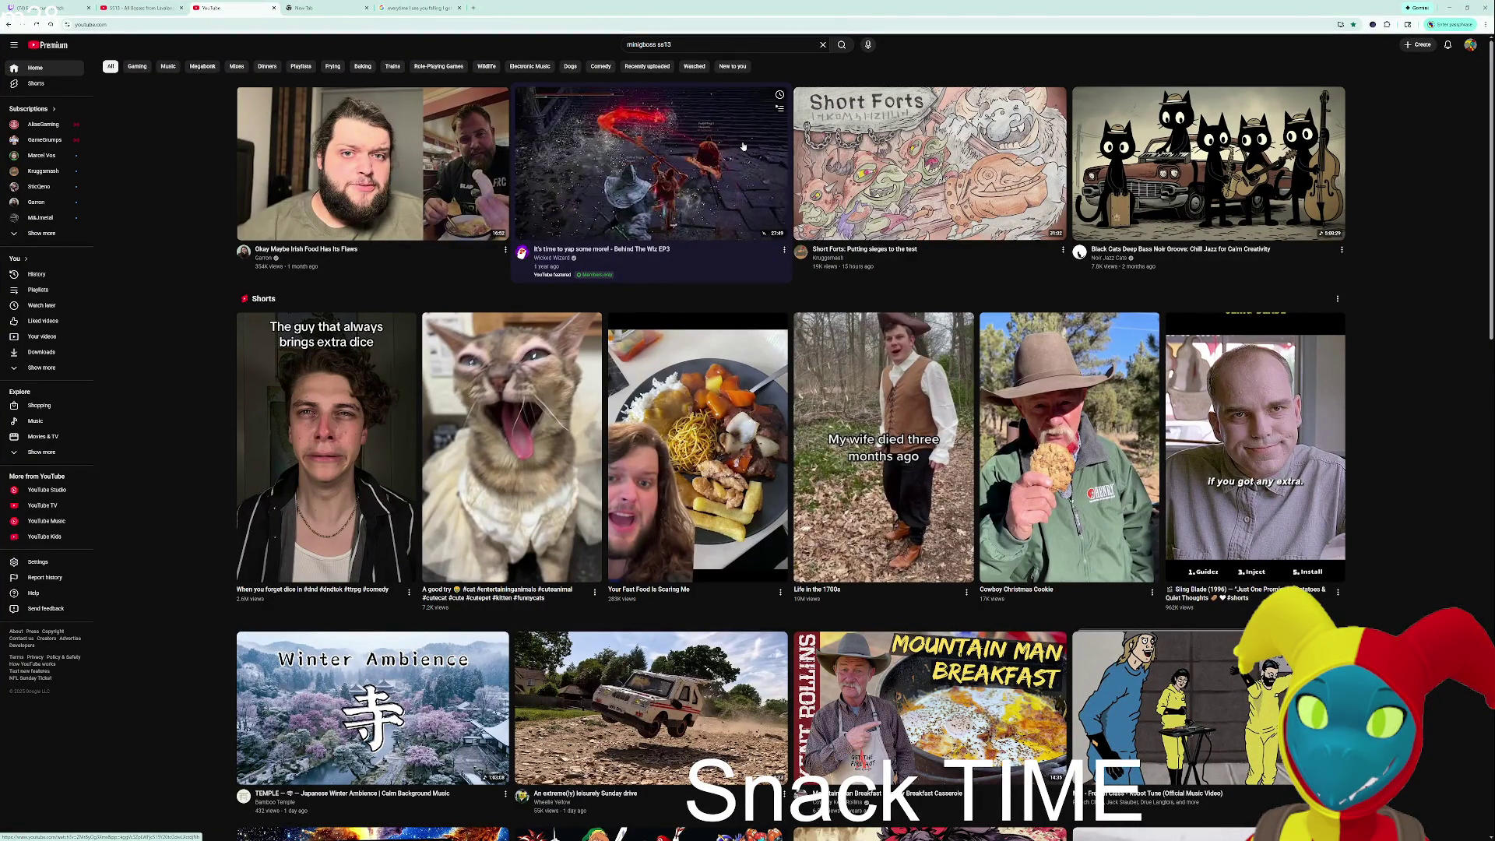
Find and play 'I Broke CloverPit by Scaling for Infinity Score' at maximum volume.
{"action": "scroll", "coordinate": [895, 267], "scroll_direction": "down", "scroll_amount": 3}
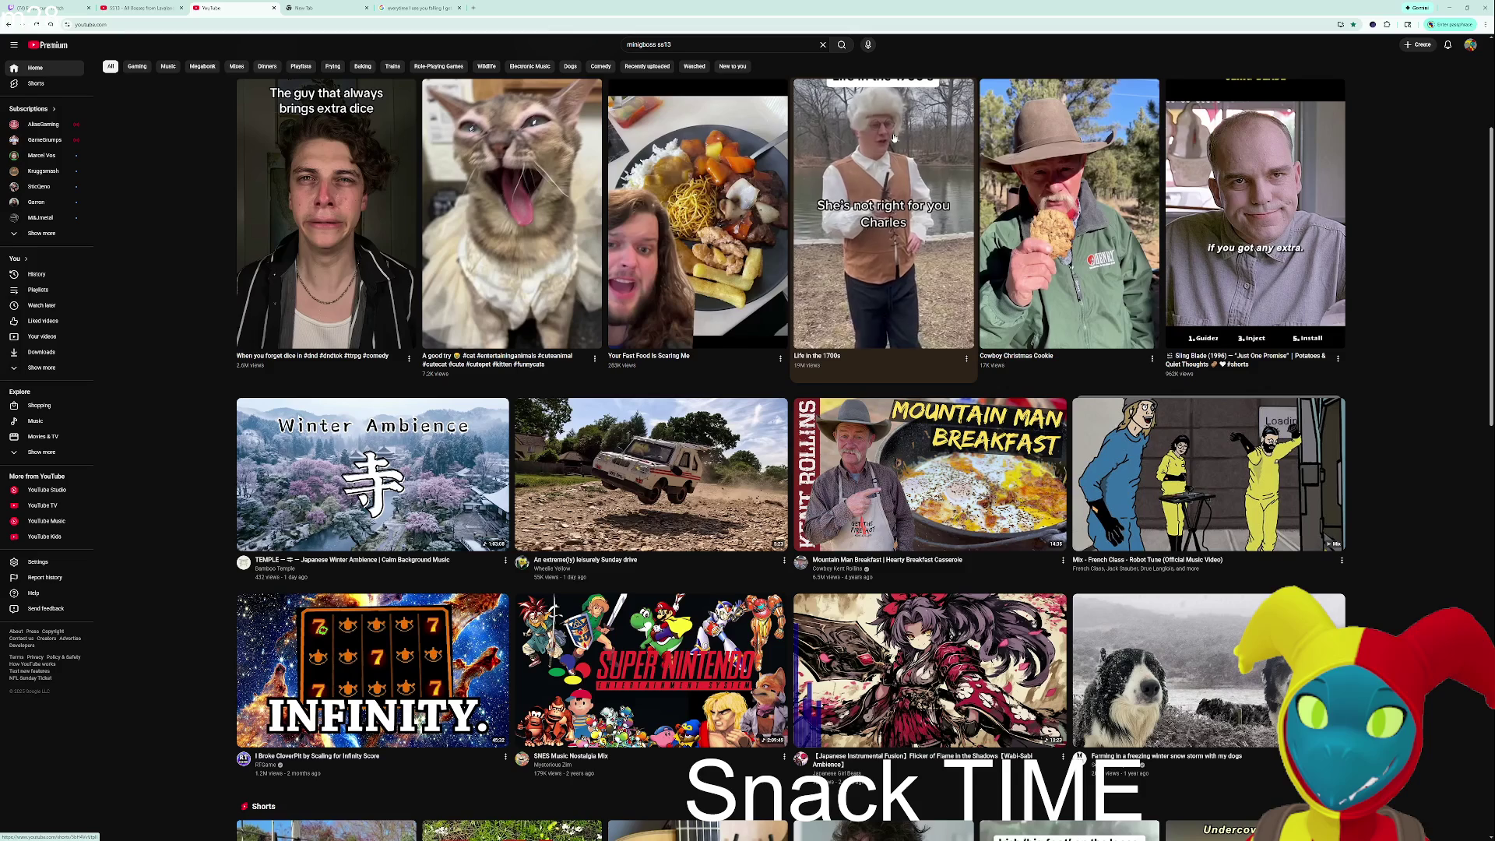
{"action": "scroll", "coordinate": [895, 139], "scroll_direction": "down", "scroll_amount": 2}
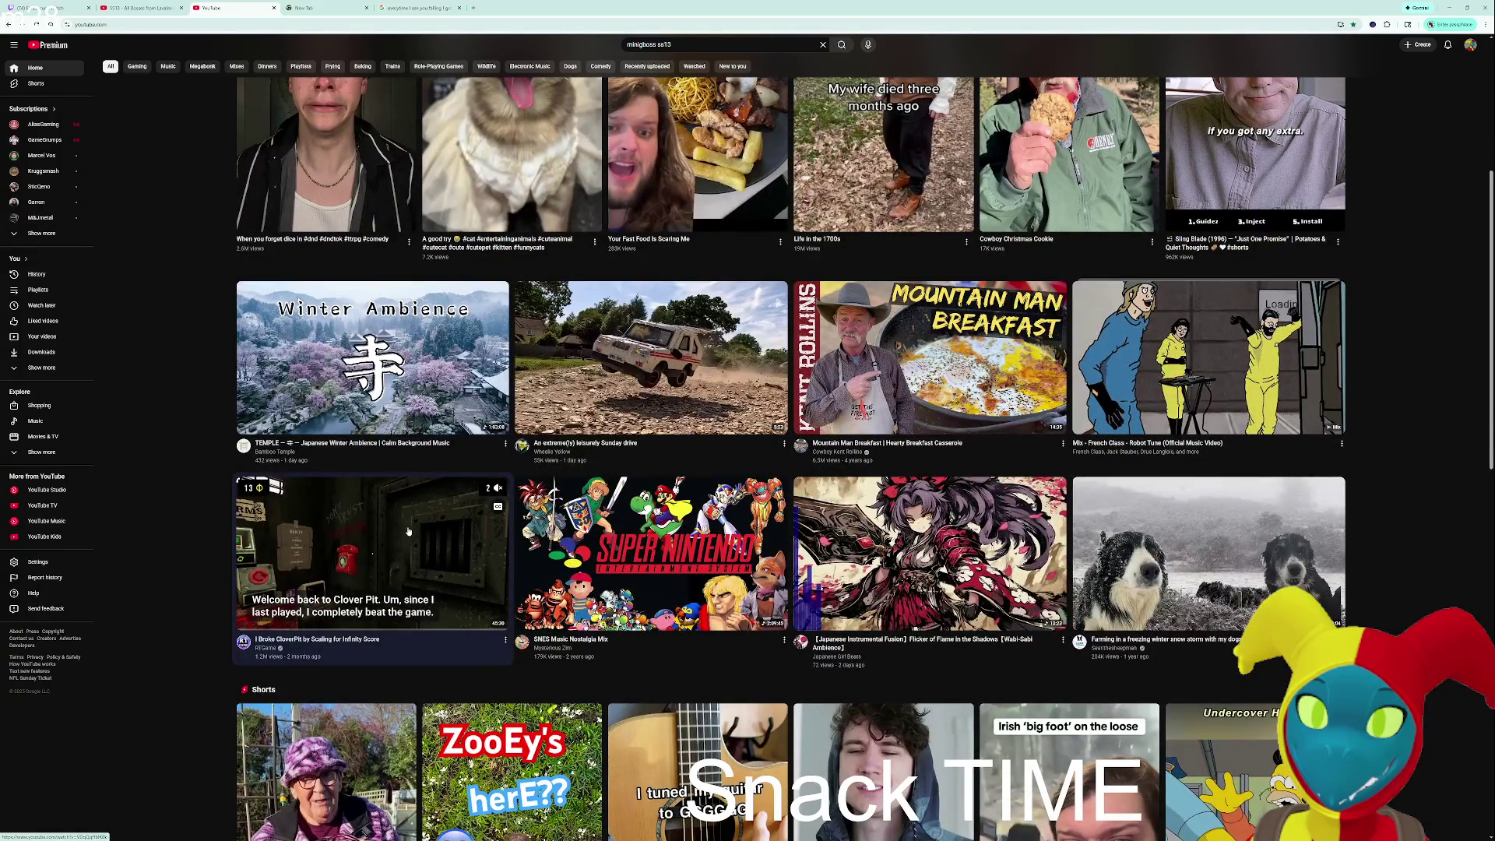
{"action": "scroll", "coordinate": [673, 361], "scroll_direction": "down", "scroll_amount": 2}
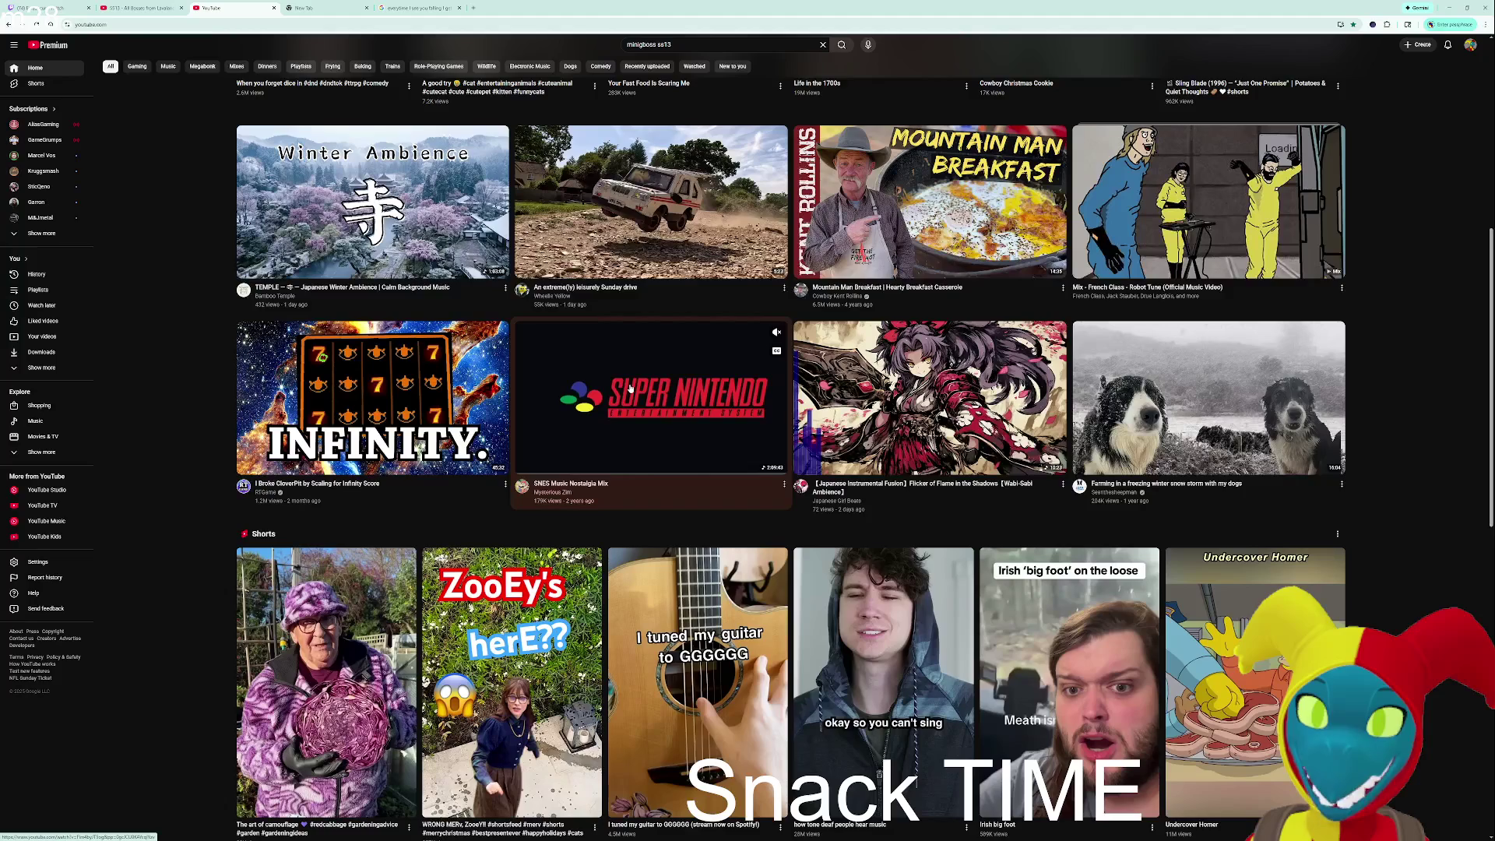
{"action": "scroll", "coordinate": [631, 388], "scroll_direction": "down", "scroll_amount": 1}
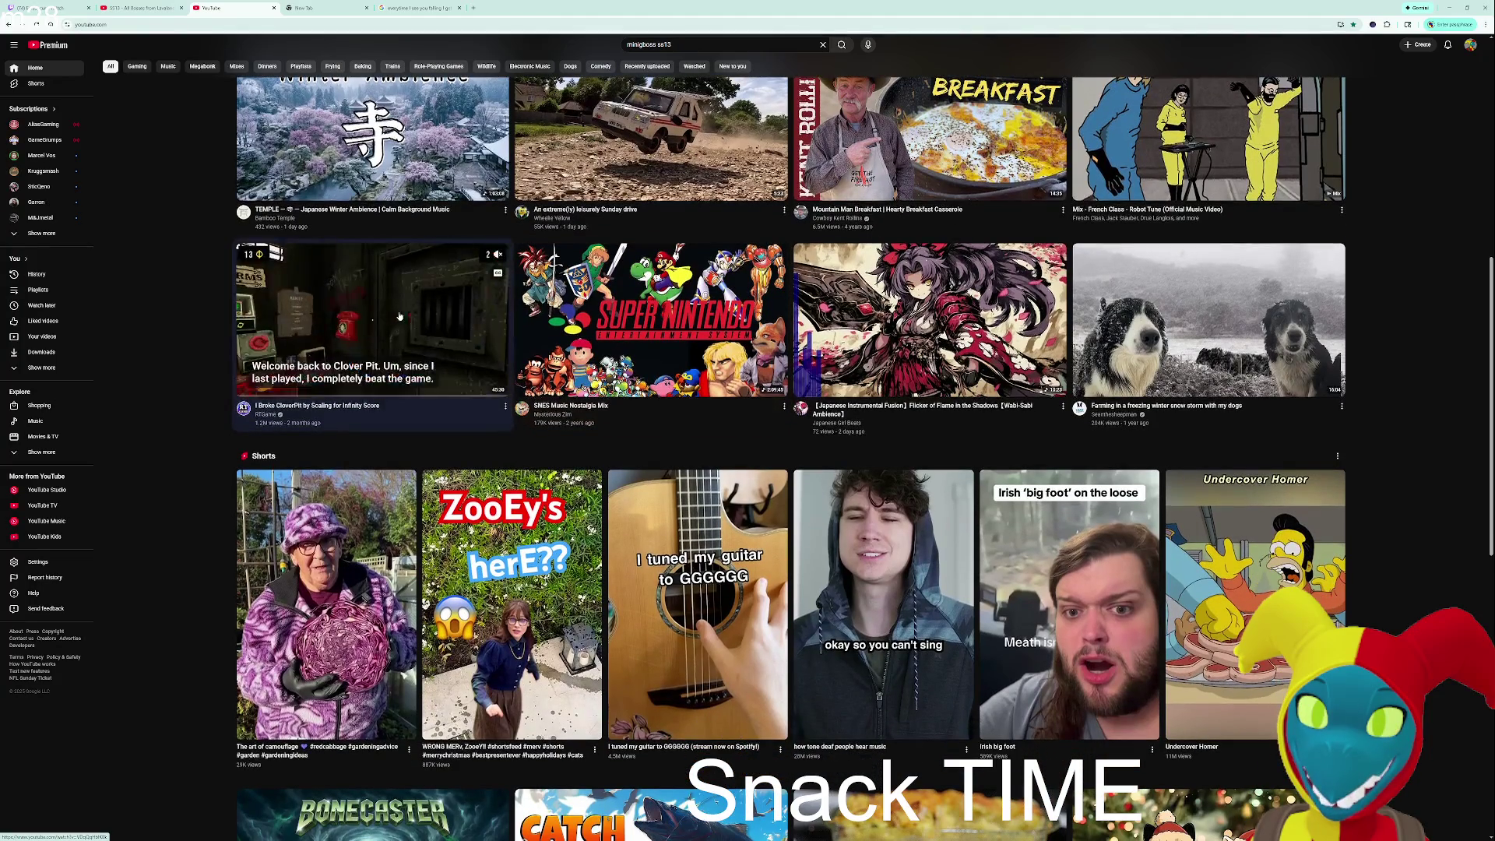
{"action": "left_click", "coordinate": [412, 297]}
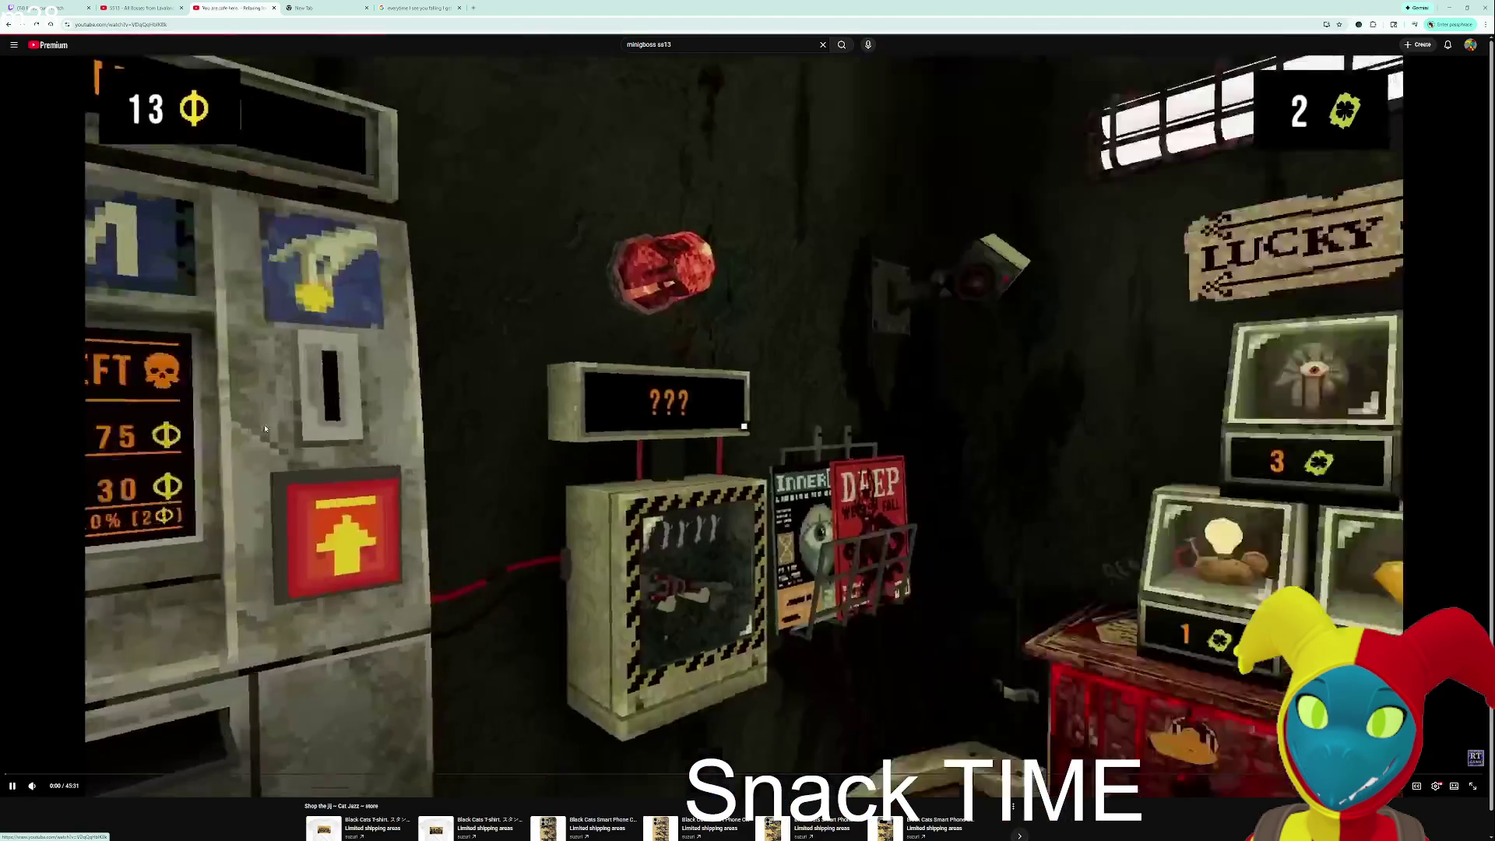
{"action": "left_click_drag", "start_coordinate": [47, 787], "coordinate": [59, 786]}
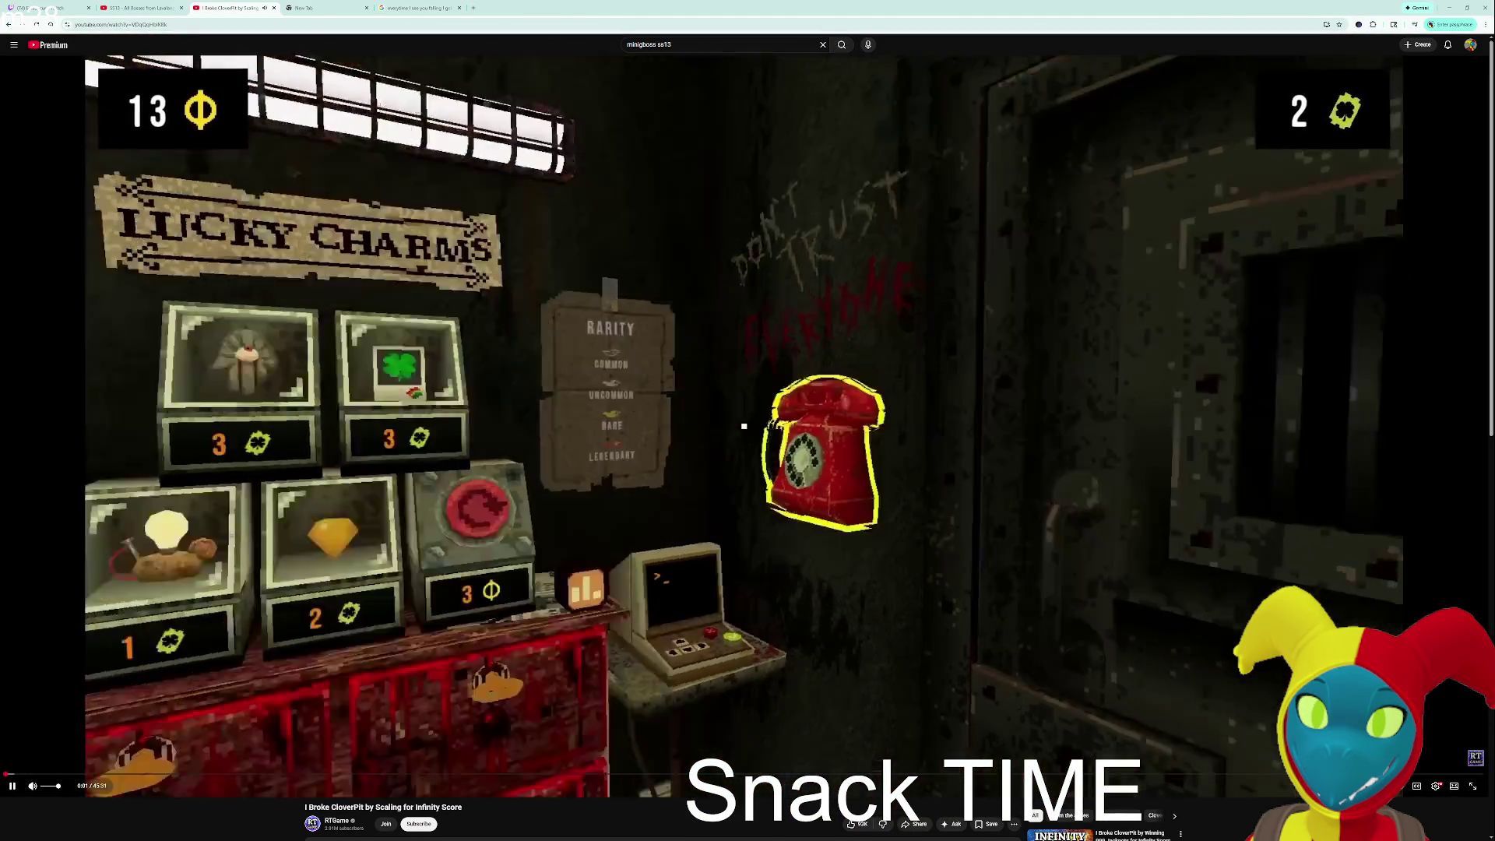
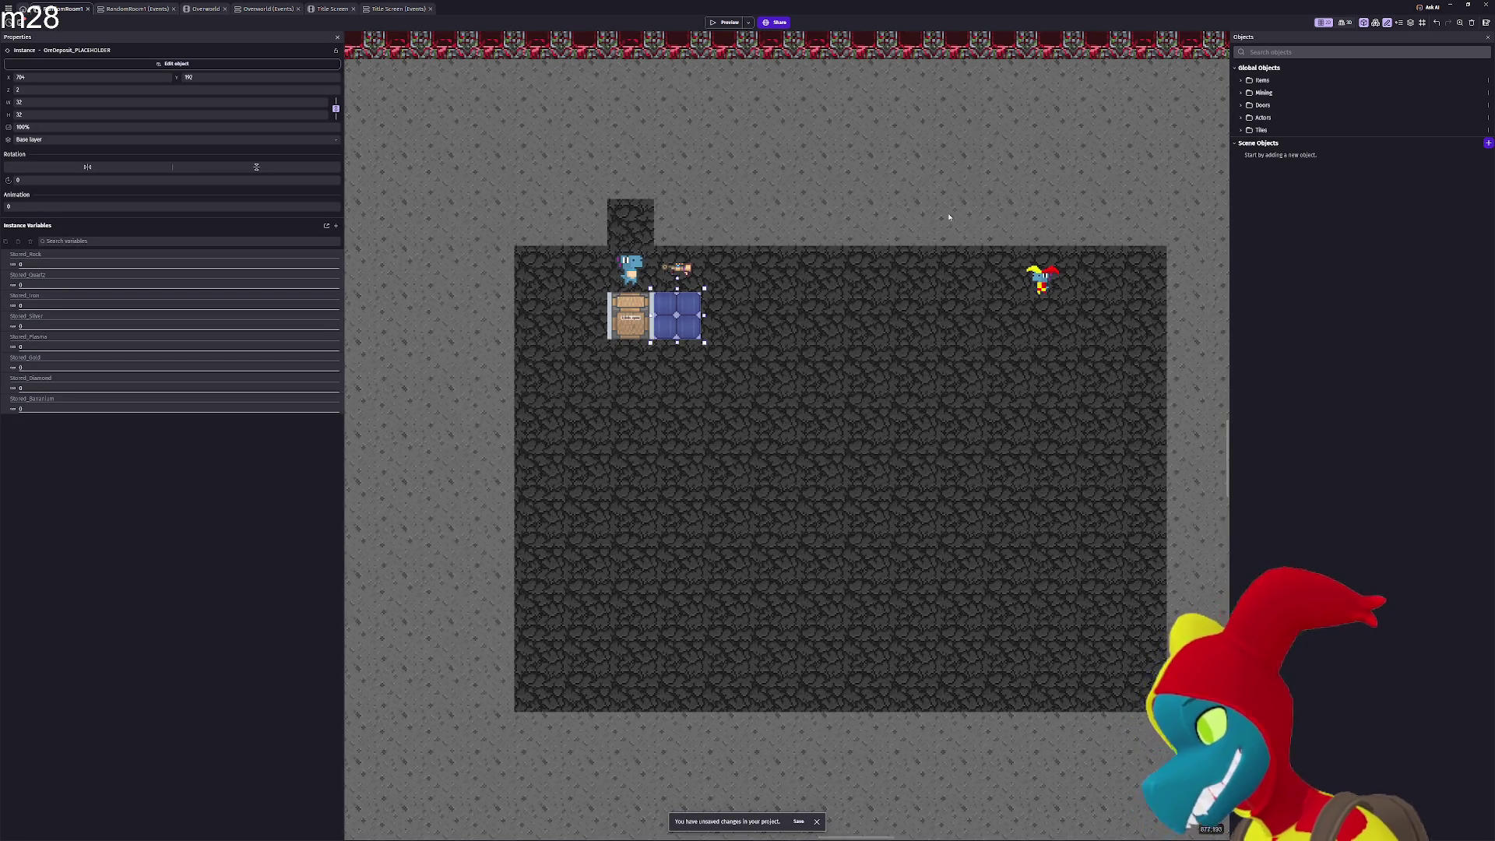
Cancel deleting the placeholder ore instance, then preview the game from the Title Screen scene.
{"action": "key", "text": "Delete"}
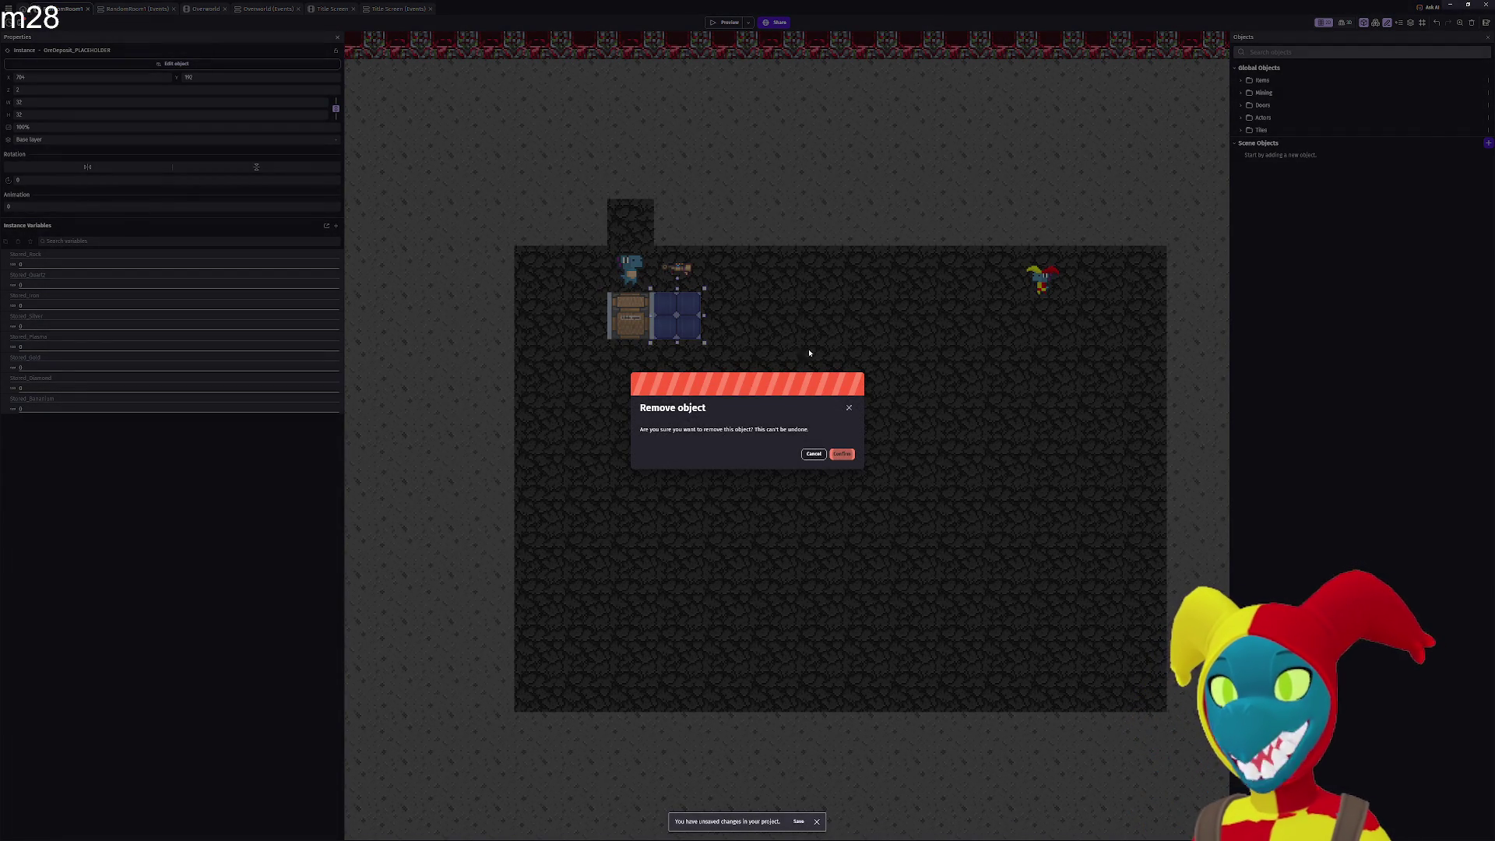
{"action": "left_click", "coordinate": [813, 455]}
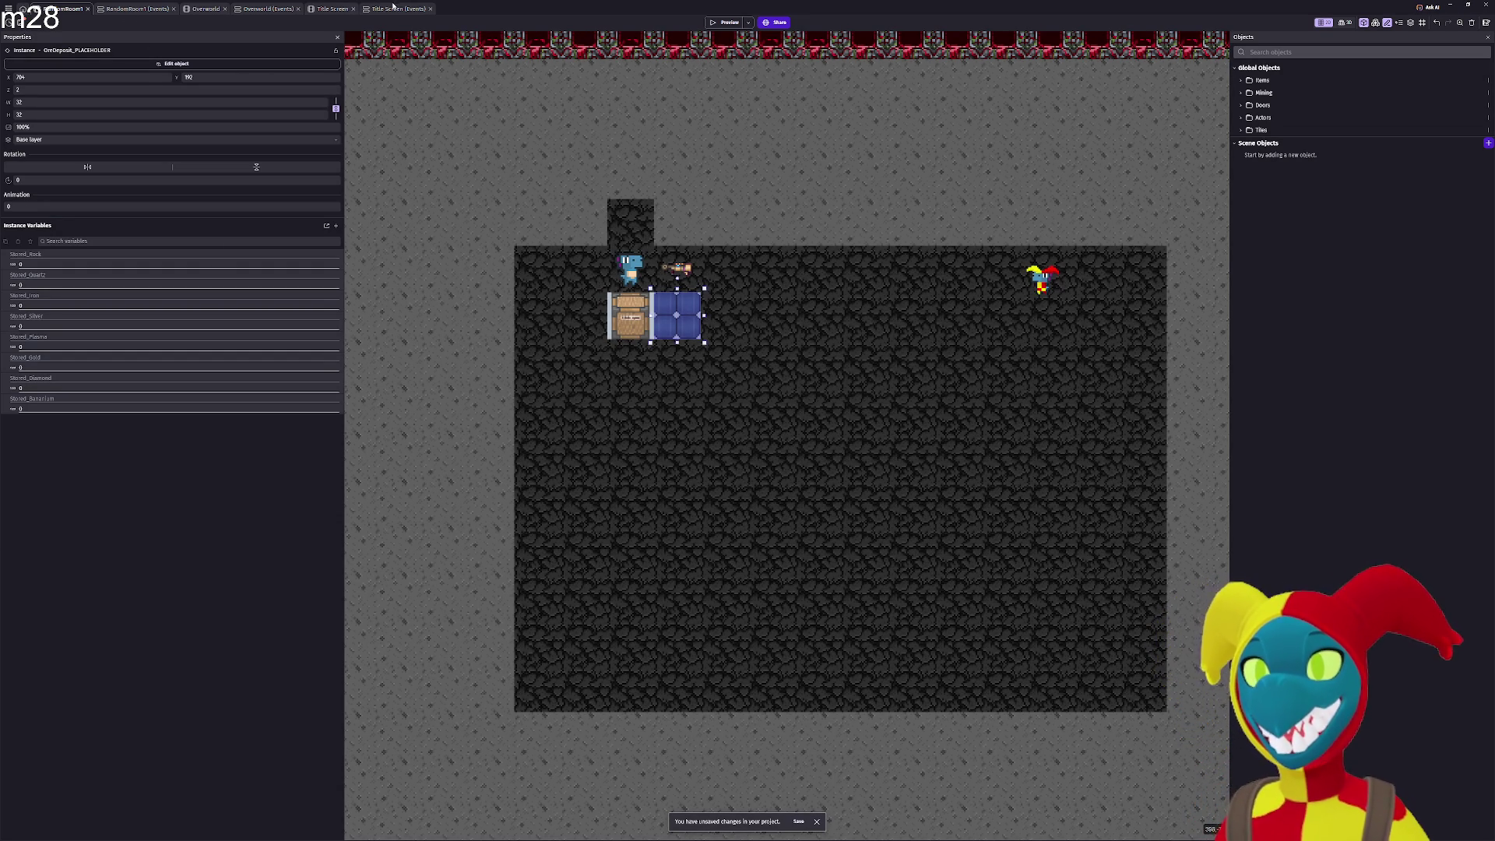
{"action": "left_click", "coordinate": [386, 10]}
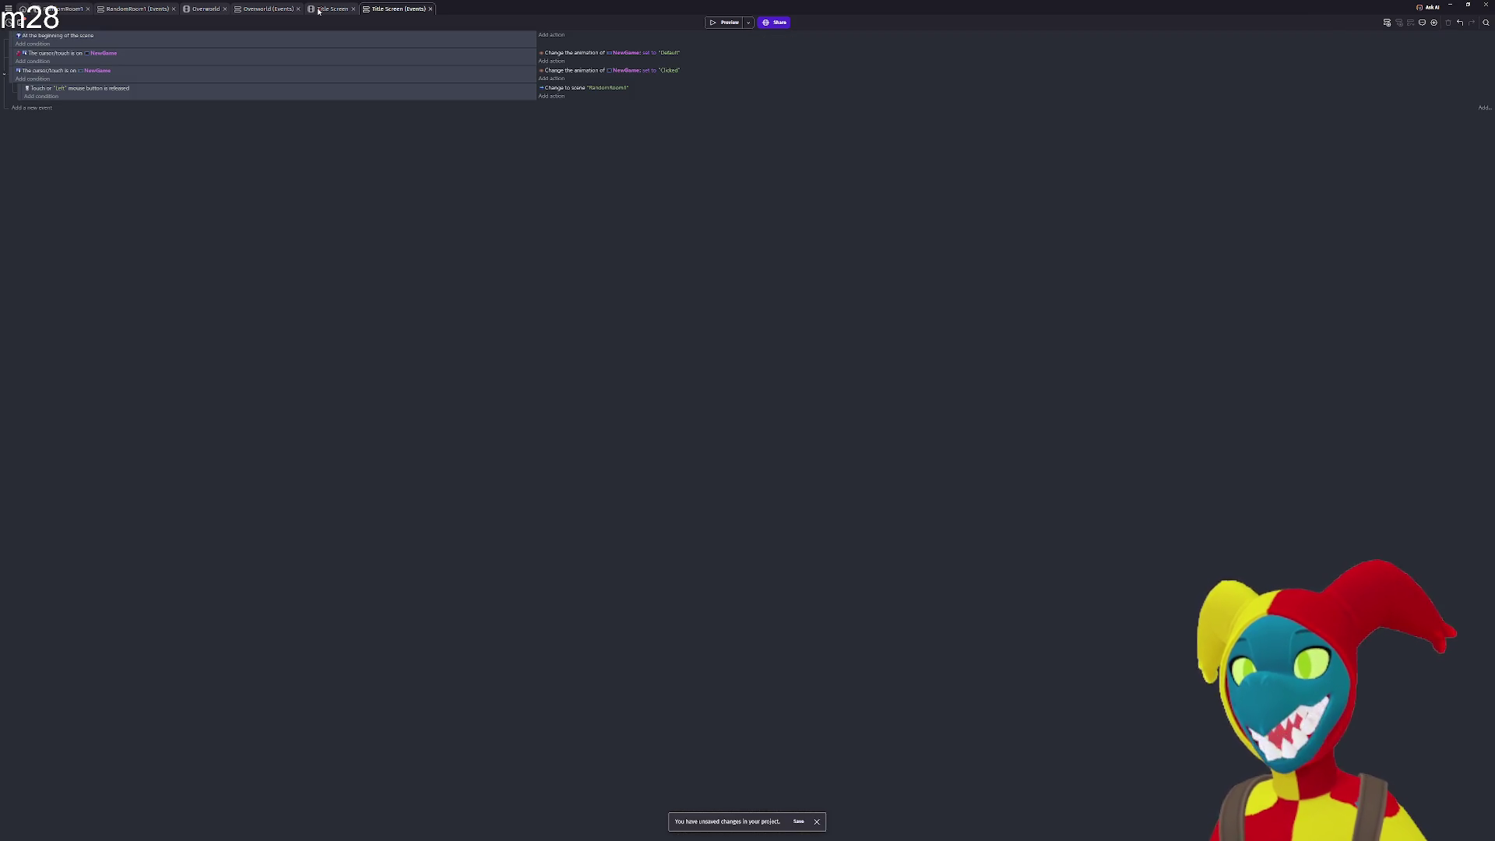
{"action": "left_click", "coordinate": [330, 9]}
{"action": "left_click", "coordinate": [722, 24]}
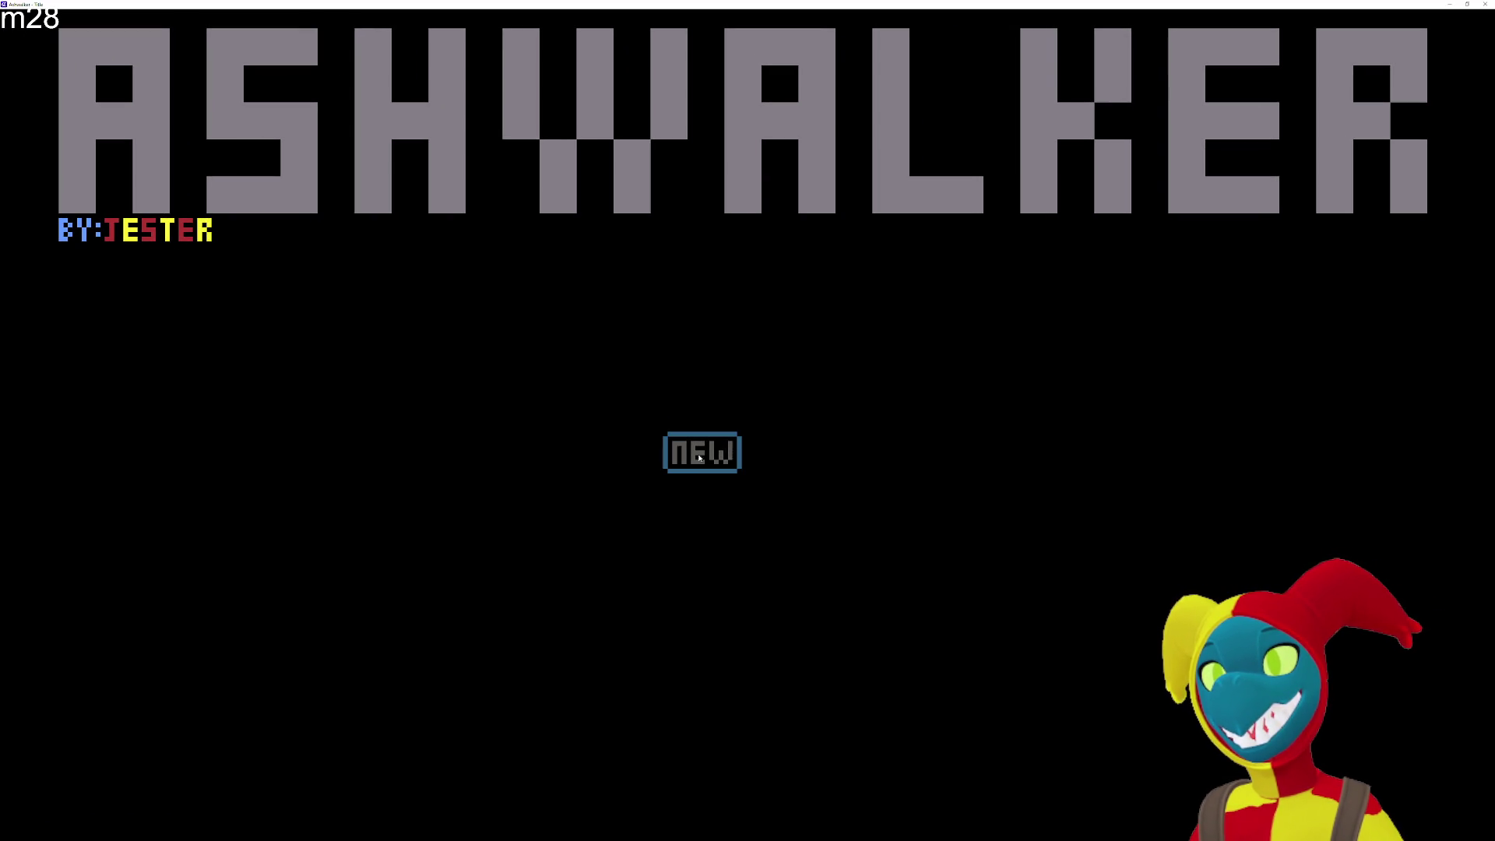
Start a new game, fire the gun, and mine a row of stone tiles to the left.
{"action": "left_click", "coordinate": [731, 457]}
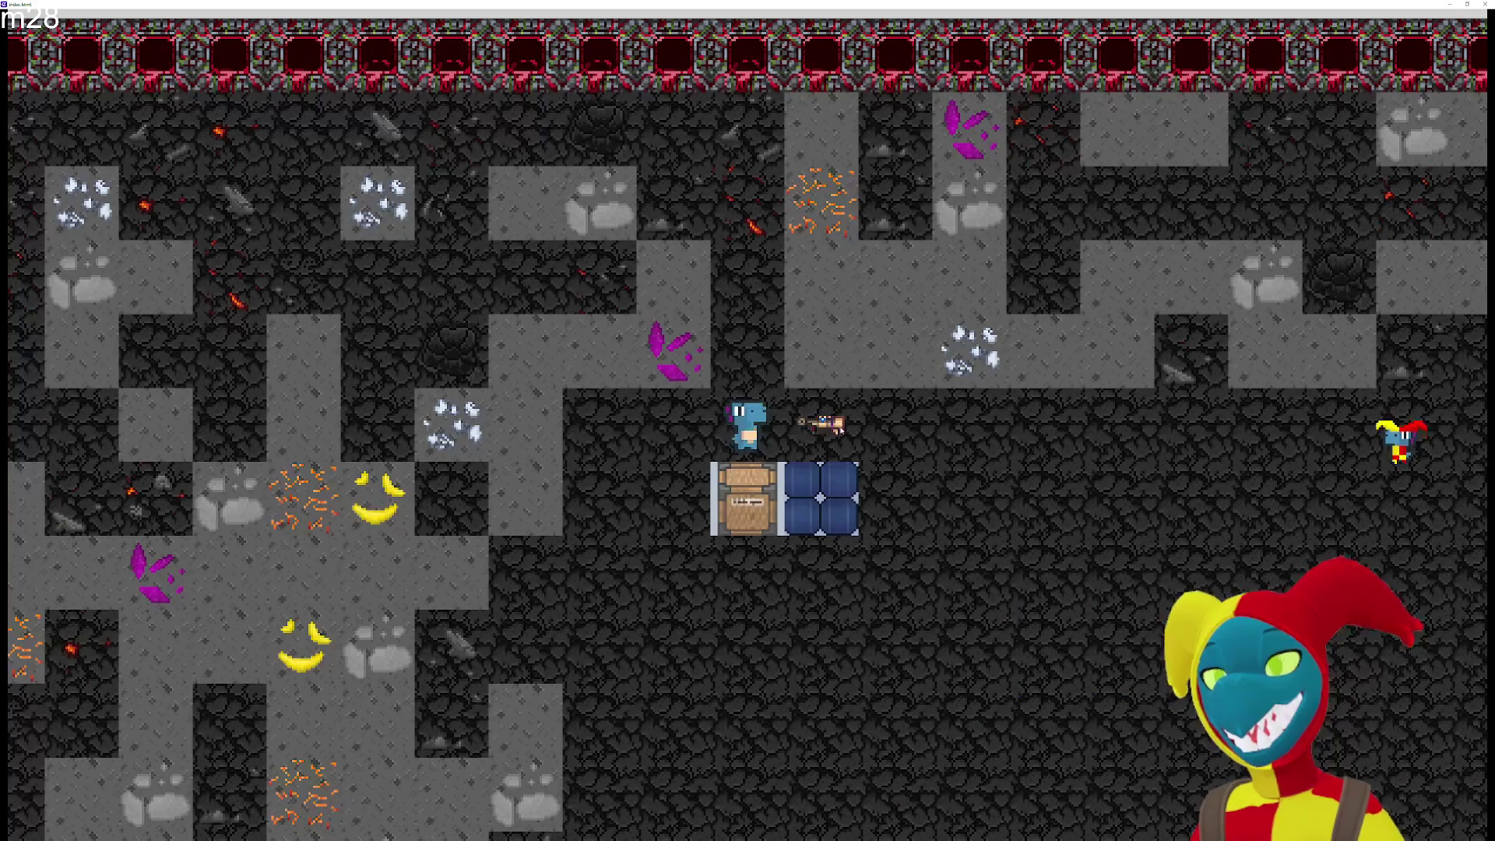
{"action": "key", "text": "d"}
{"action": "key", "text": "s"}
{"action": "key", "text": "a"}
{"action": "left_click", "coordinate": [476, 449]}
{"action": "key", "text": "s"}
{"action": "left_click", "coordinate": [491, 419]}
{"action": "key", "text": "a"}
{"action": "key", "text": "w"}
{"action": "key", "text": "w"}
{"action": "key", "text": "a"}
{"action": "left_click", "coordinate": [425, 432]}
{"action": "key", "text": "a"}
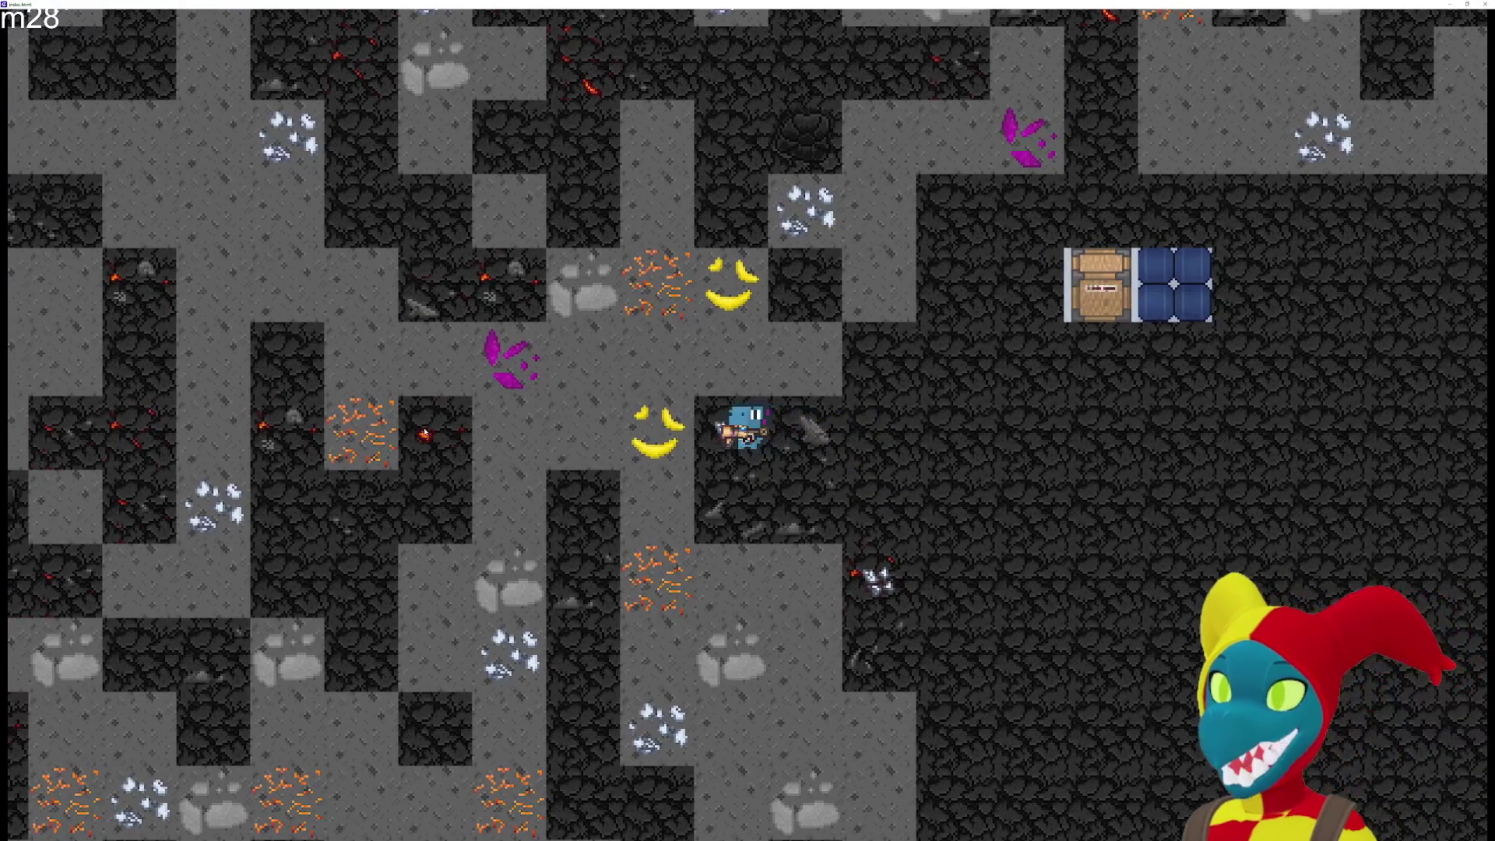
{"action": "left_click", "coordinate": [425, 432]}
{"action": "key", "text": "a"}
{"action": "left_click", "coordinate": [426, 432]}
{"action": "key", "text": "a"}
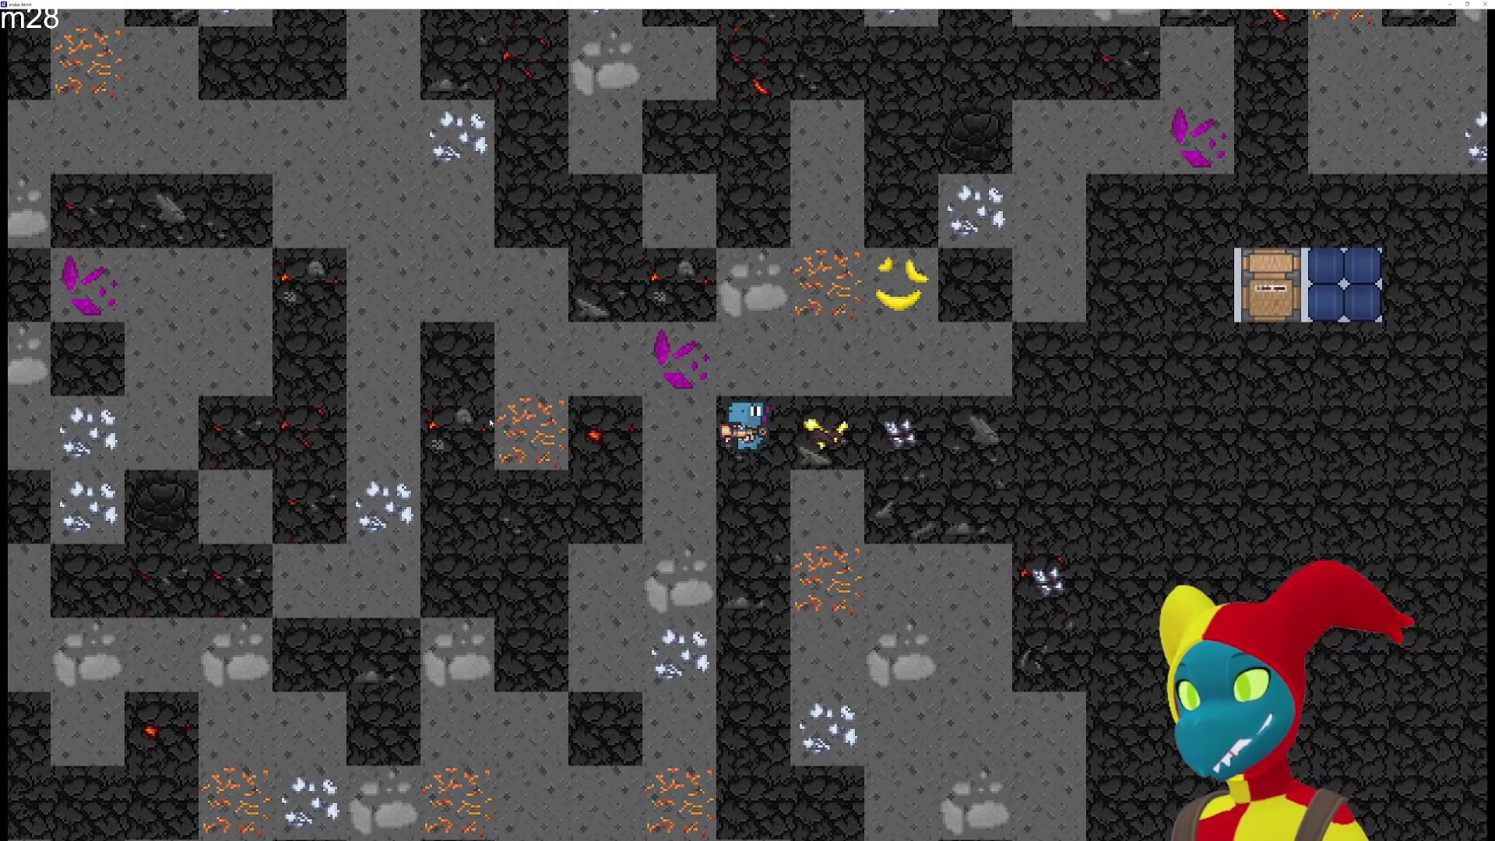
Haul the crate around the mining room, pulling it left, right and up.
{"action": "key", "text": "d"}
{"action": "key", "text": "w"}
{"action": "key", "text": "d"}
{"action": "key", "text": "w"}
{"action": "key", "text": "s"}
{"action": "key", "text": "s"}
{"action": "key", "text": "a"}
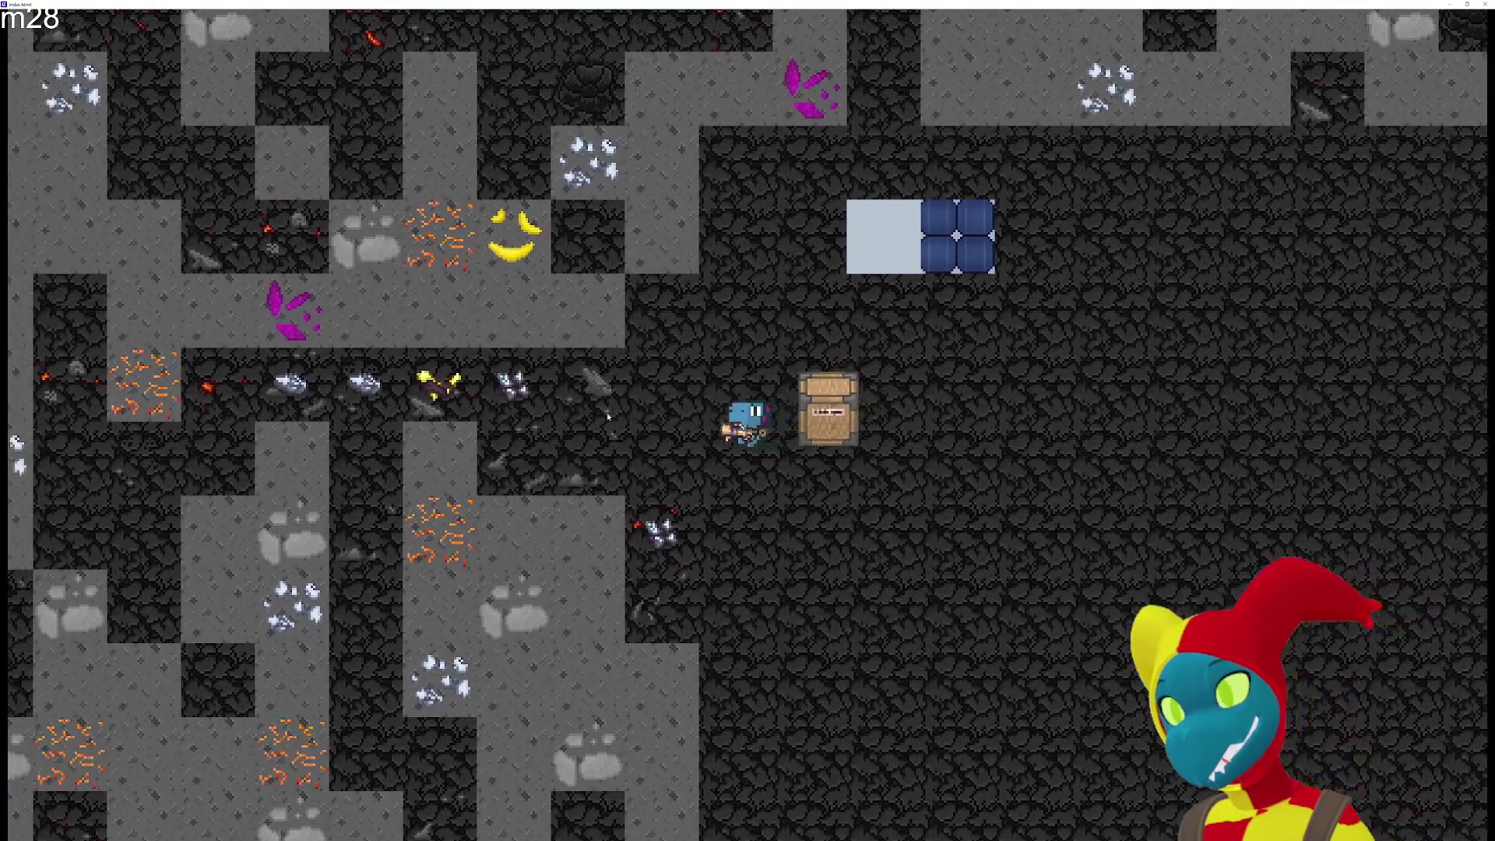
{"action": "key", "text": "a"}
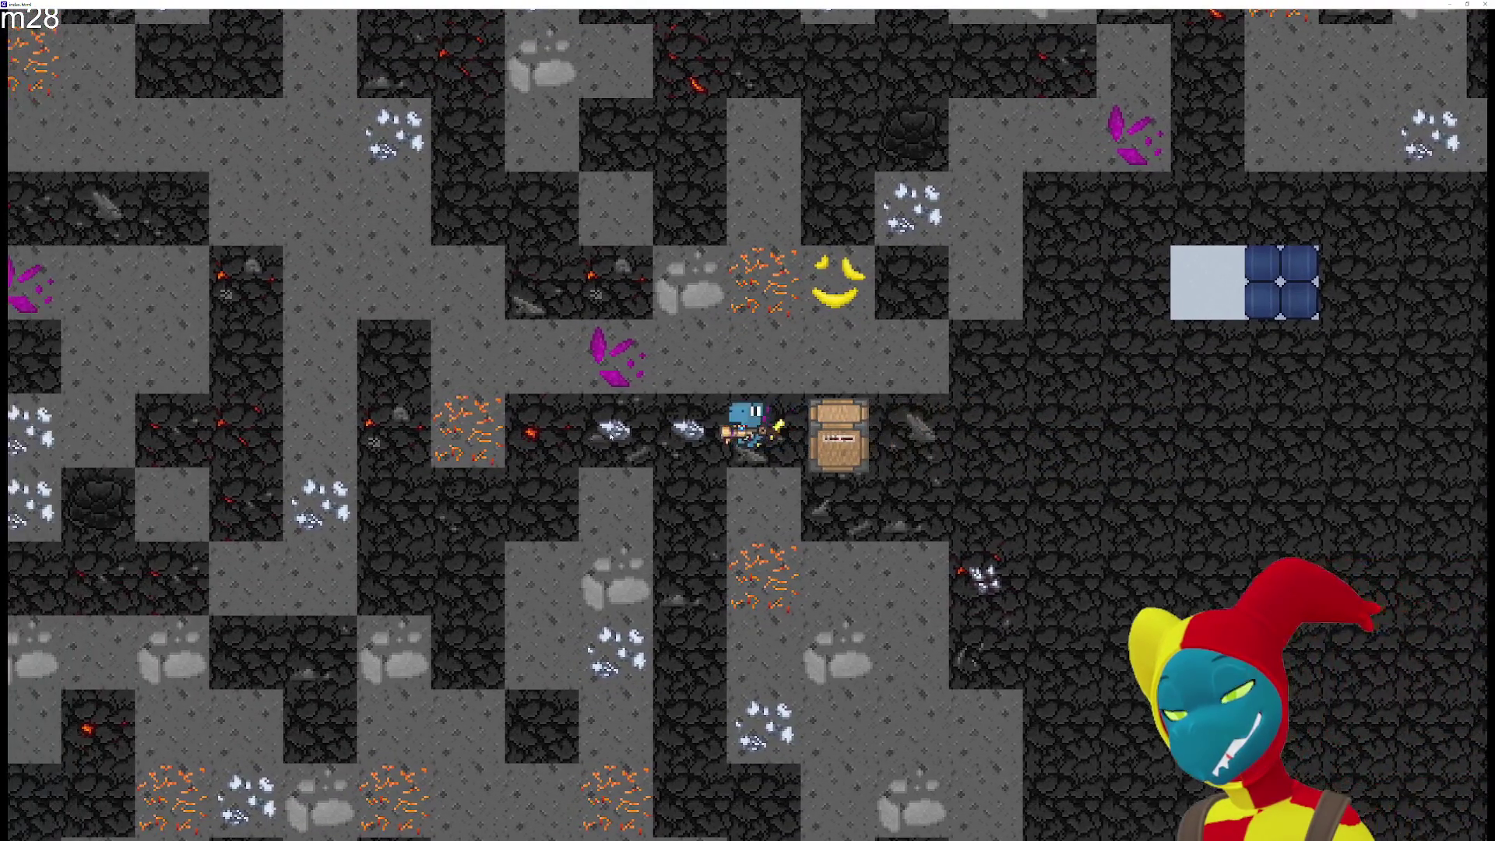
{"action": "key", "text": "d"}
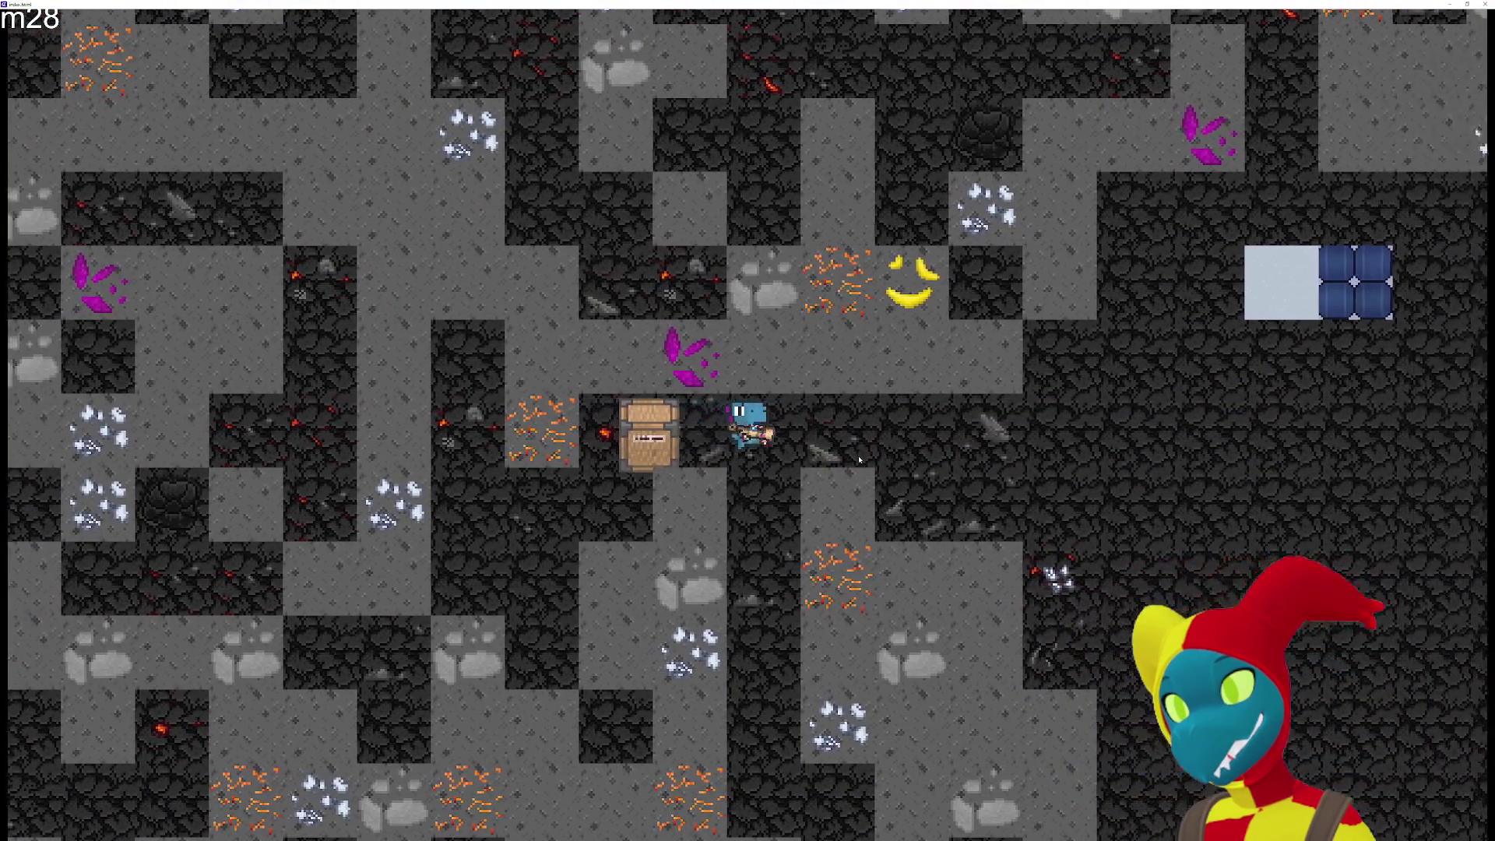
{"action": "key", "text": "d"}
{"action": "key", "text": "s"}
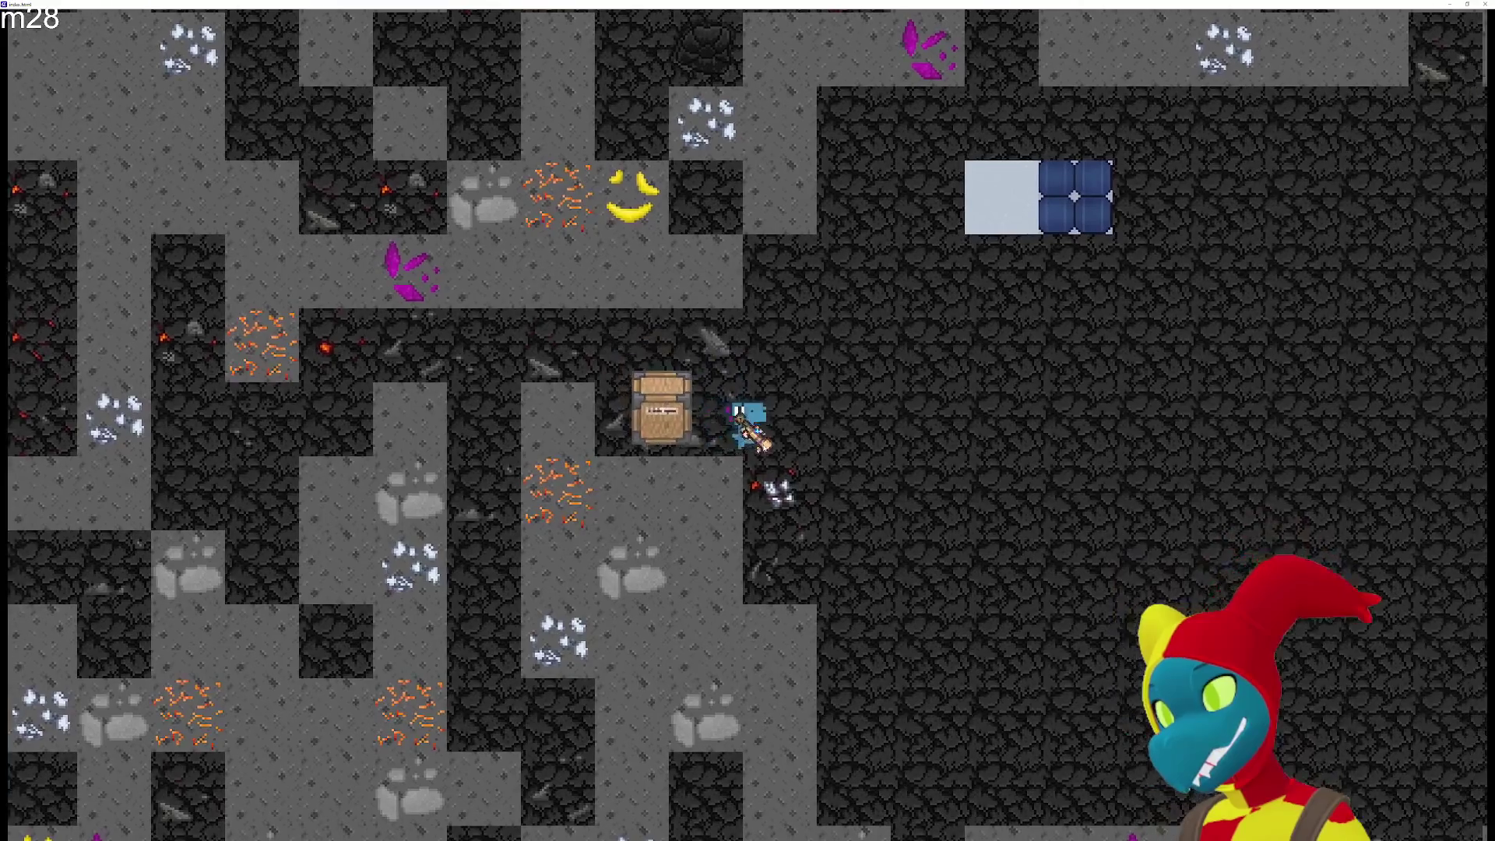
{"action": "key", "text": "d"}
{"action": "key", "text": "w"}
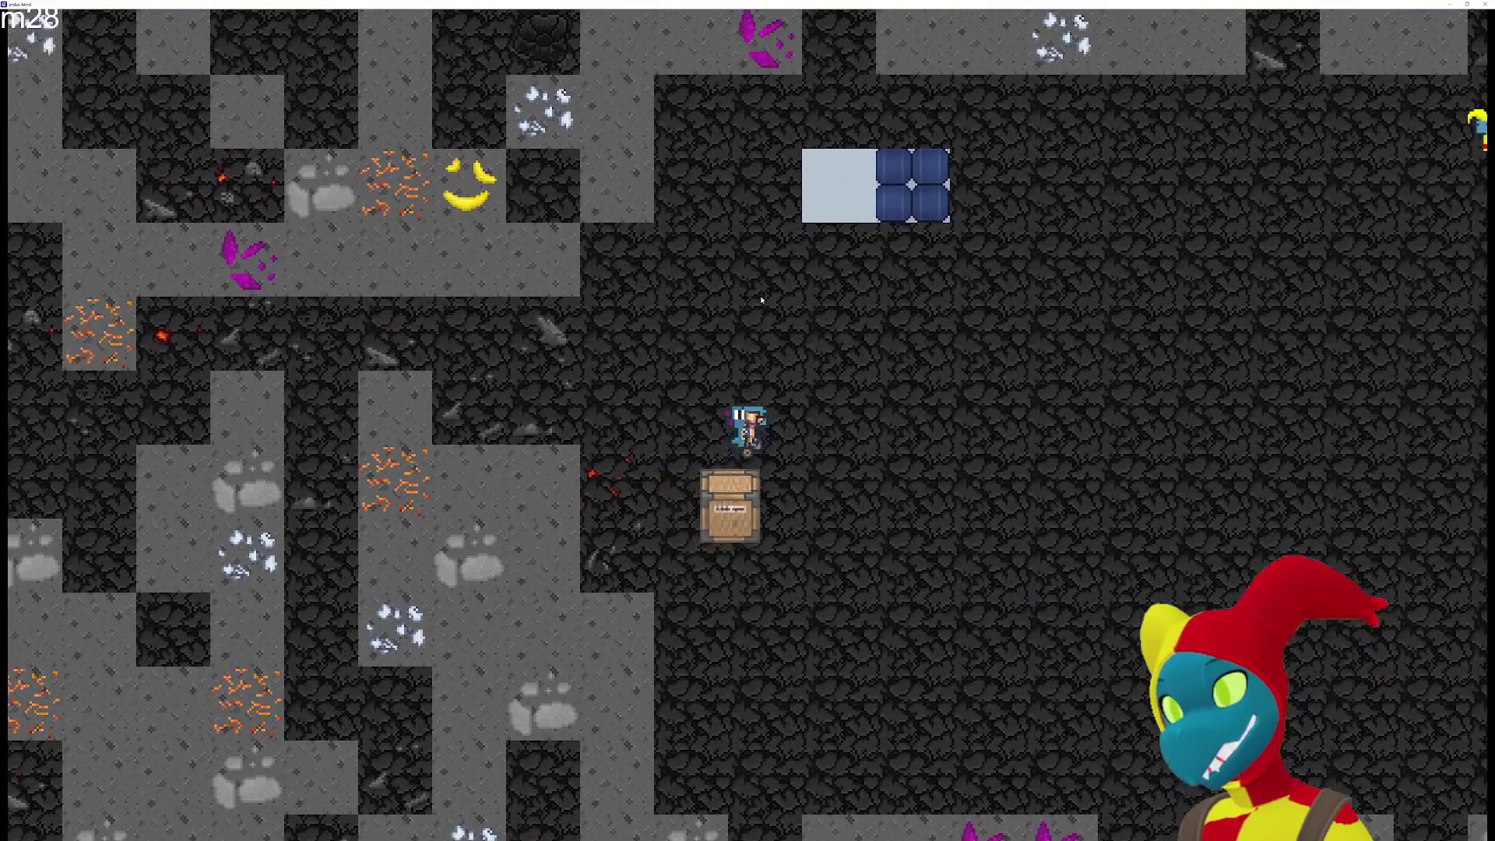
{"action": "key", "text": "w"}
{"action": "key", "text": "d"}
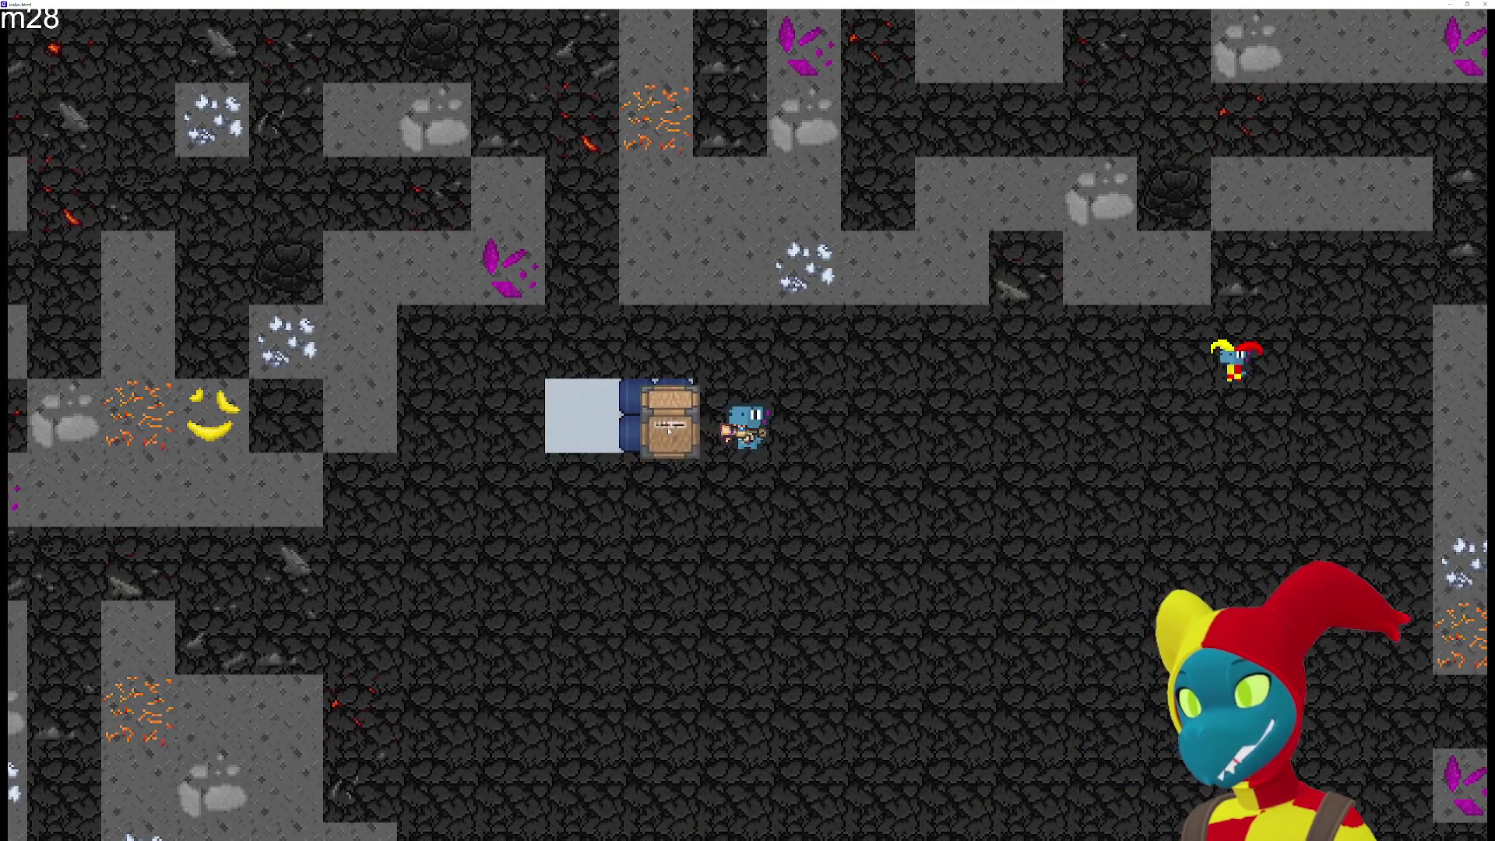
Explore the cave out to its walls, walk to the jester, then close the preview.
{"action": "key", "text": "s"}
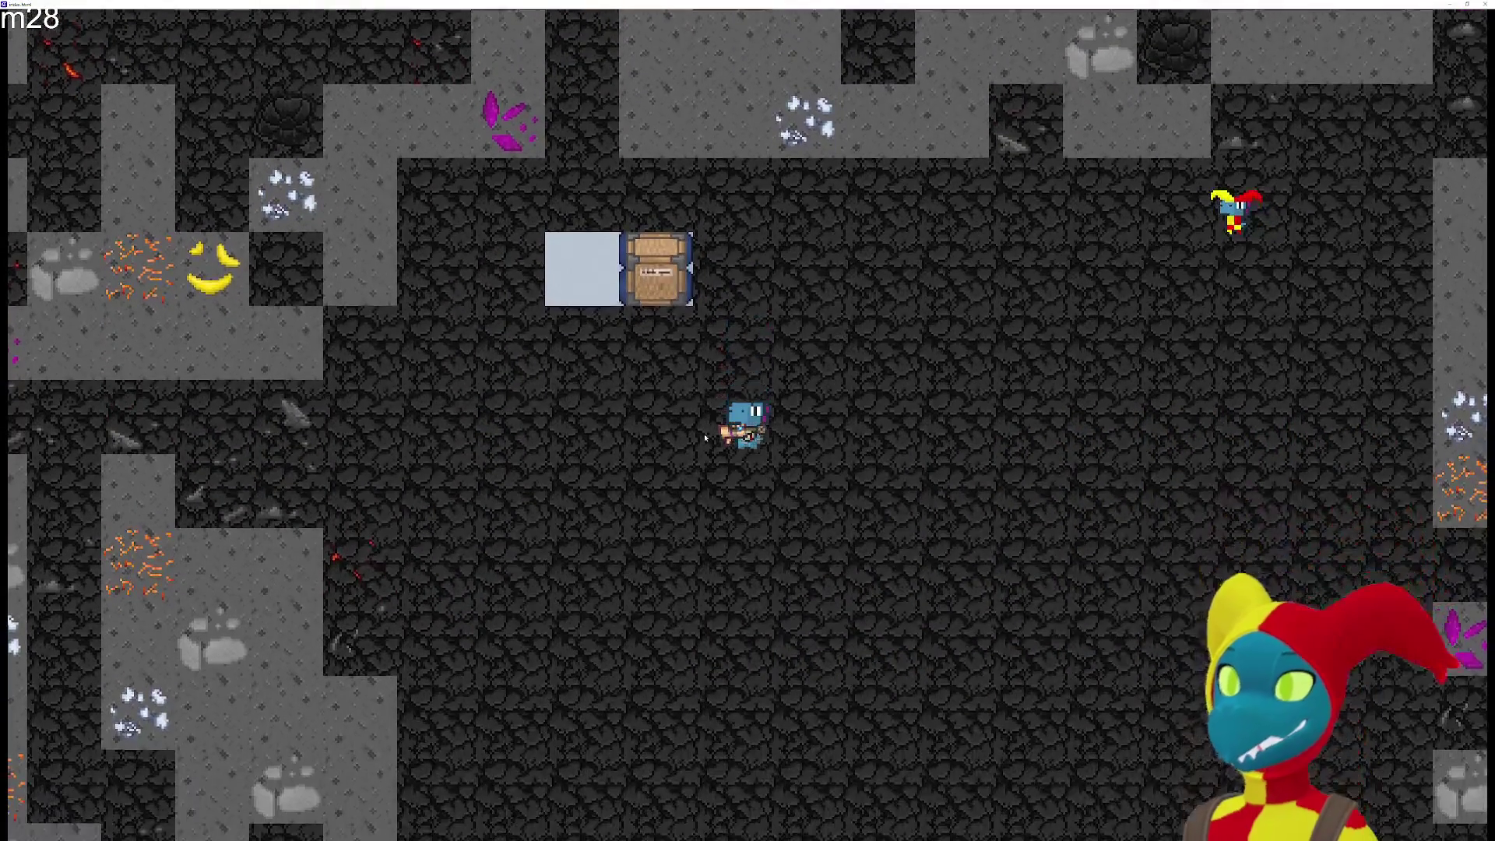
{"action": "key", "text": "a"}
{"action": "key", "text": "d"}
{"action": "key", "text": "s"}
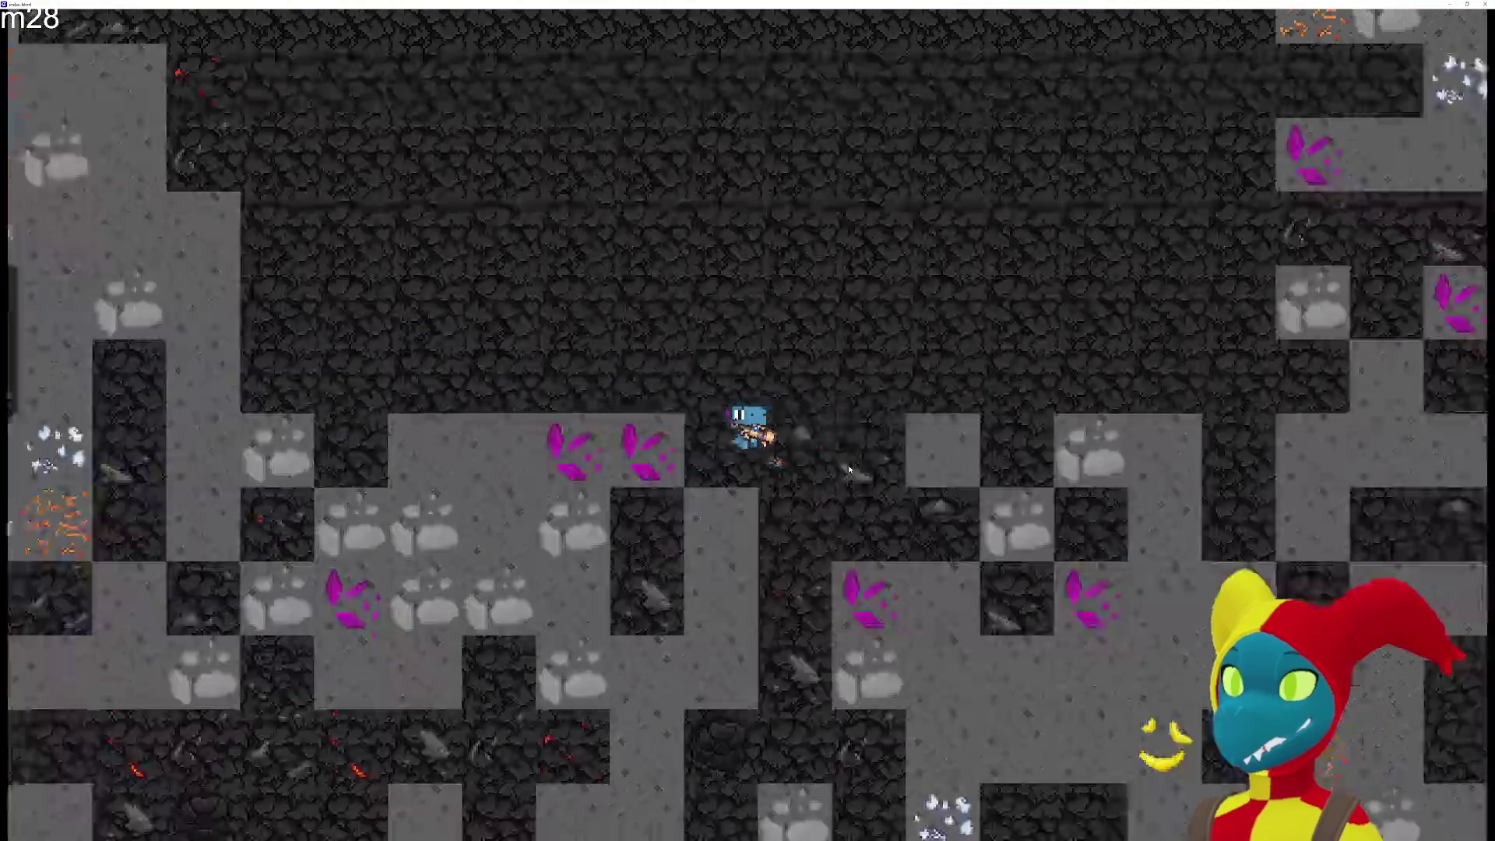
{"action": "key", "text": "s"}
{"action": "key", "text": "d"}
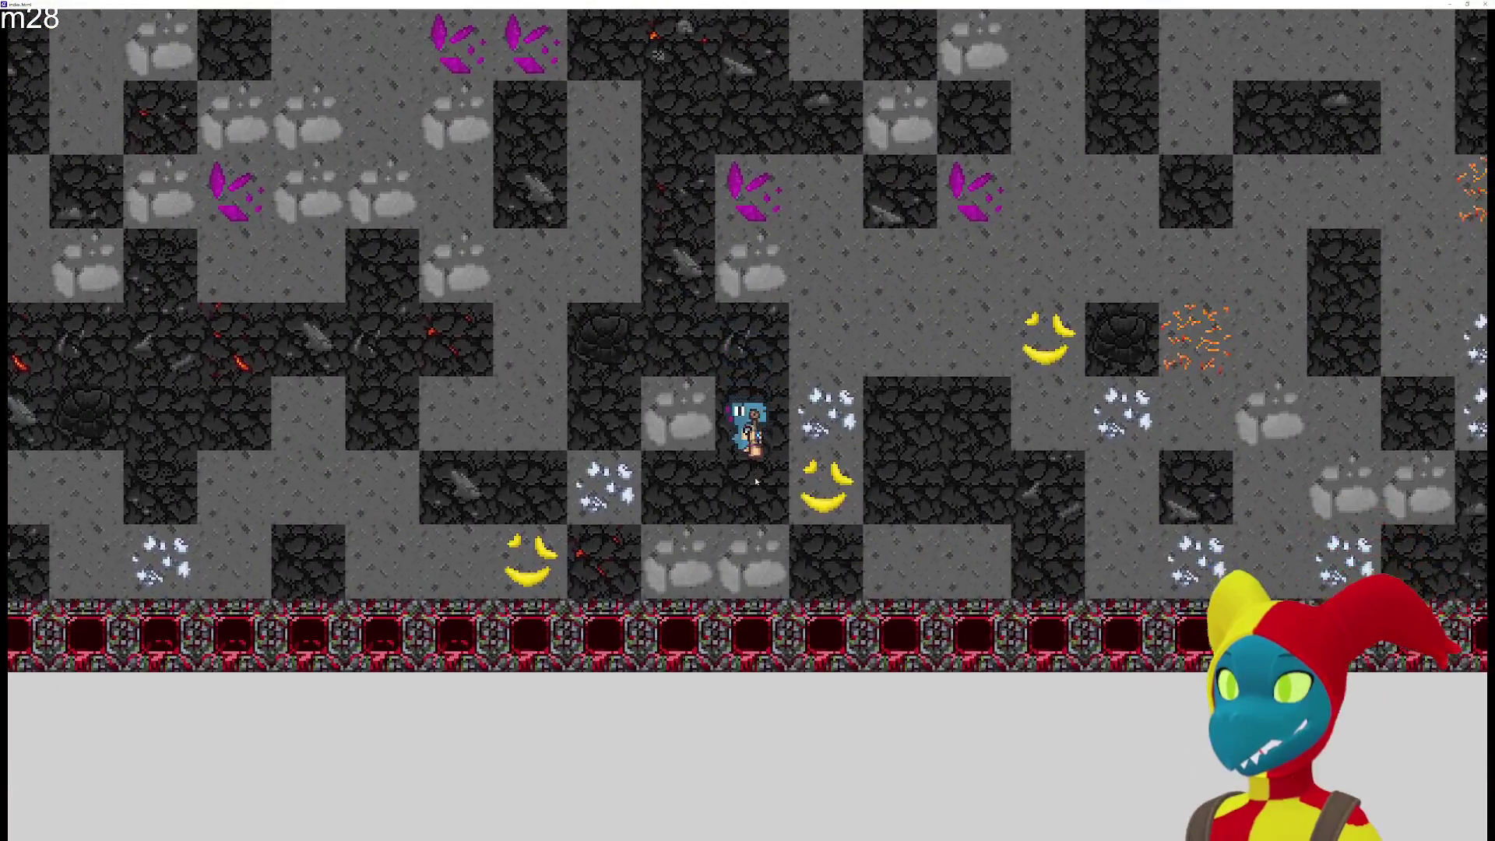
{"action": "key", "text": "w"}
{"action": "key", "text": "a"}
{"action": "key", "text": "w"}
{"action": "key", "text": "a"}
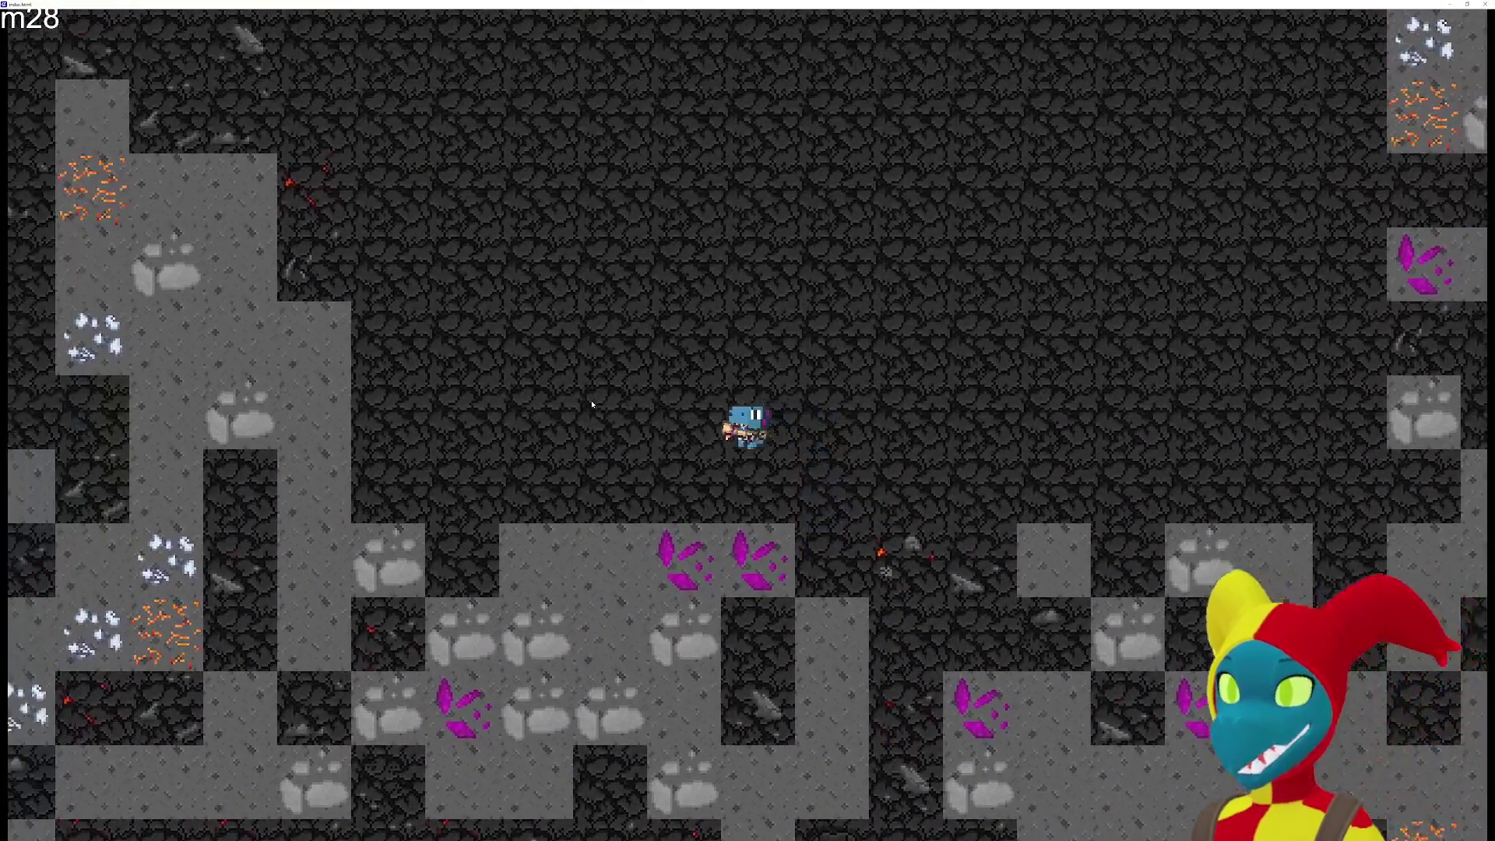
{"action": "key", "text": "w"}
{"action": "key", "text": "a"}
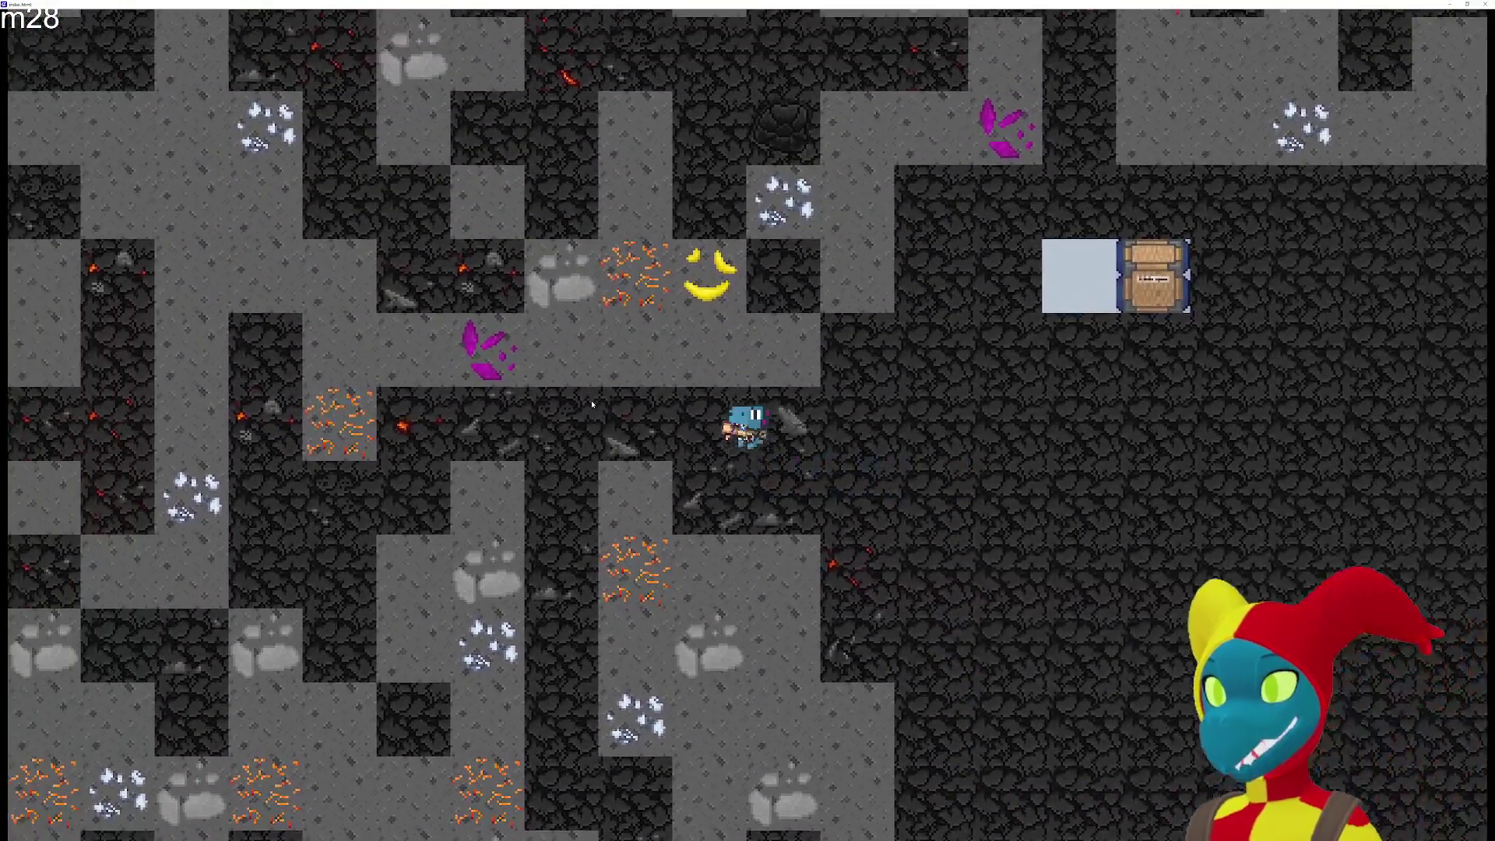
{"action": "key", "text": "s"}
{"action": "key", "text": "a"}
{"action": "key", "text": "w"}
{"action": "key", "text": "w"}
{"action": "key", "text": "a"}
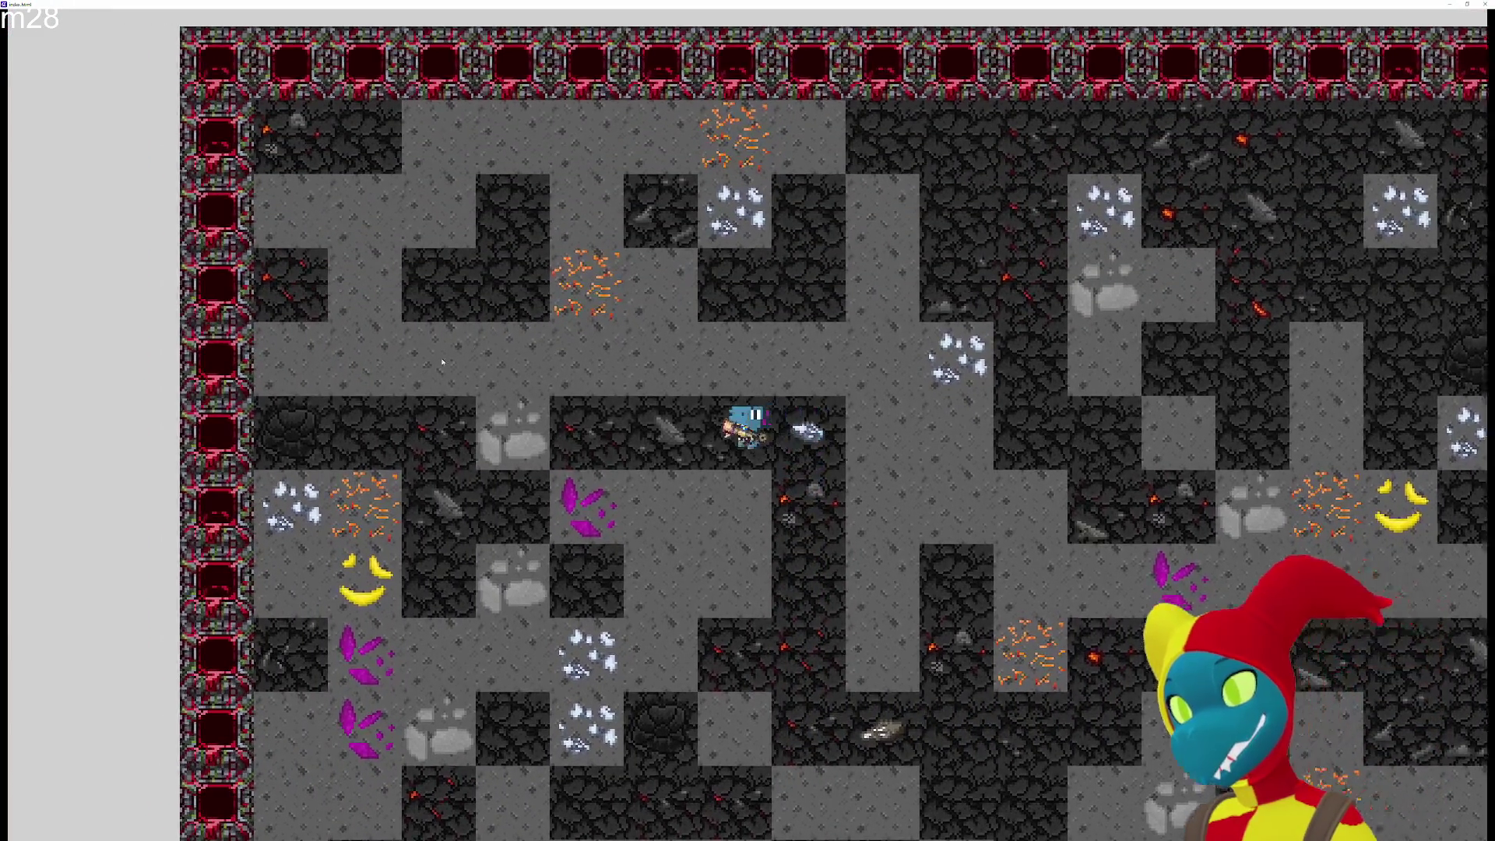
{"action": "key", "text": "a"}
{"action": "key", "text": "d"}
{"action": "key", "text": "s"}
{"action": "key", "text": "d"}
{"action": "key", "text": "w"}
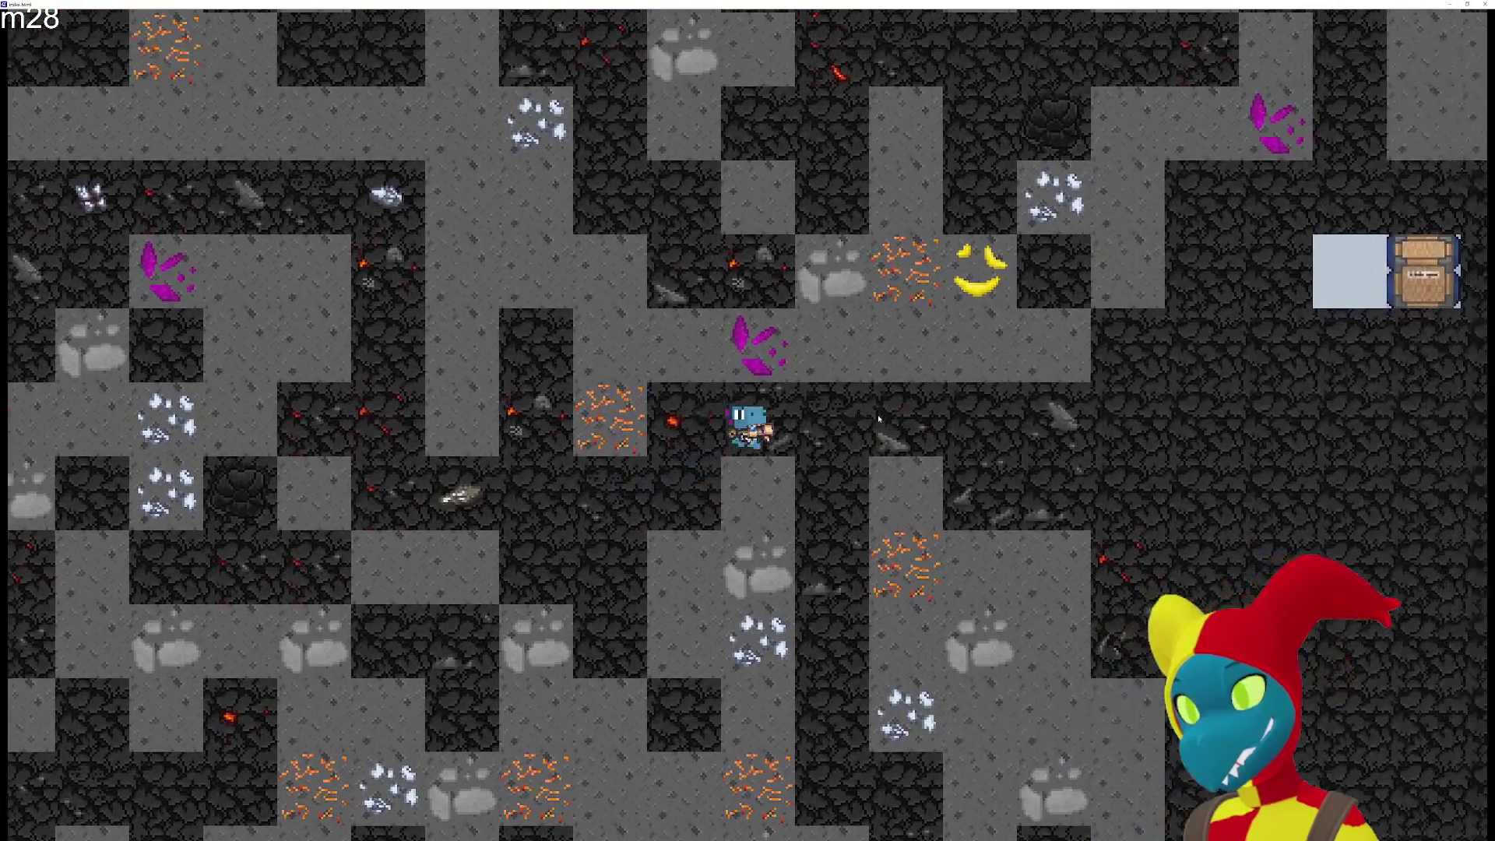
{"action": "key", "text": "d"}
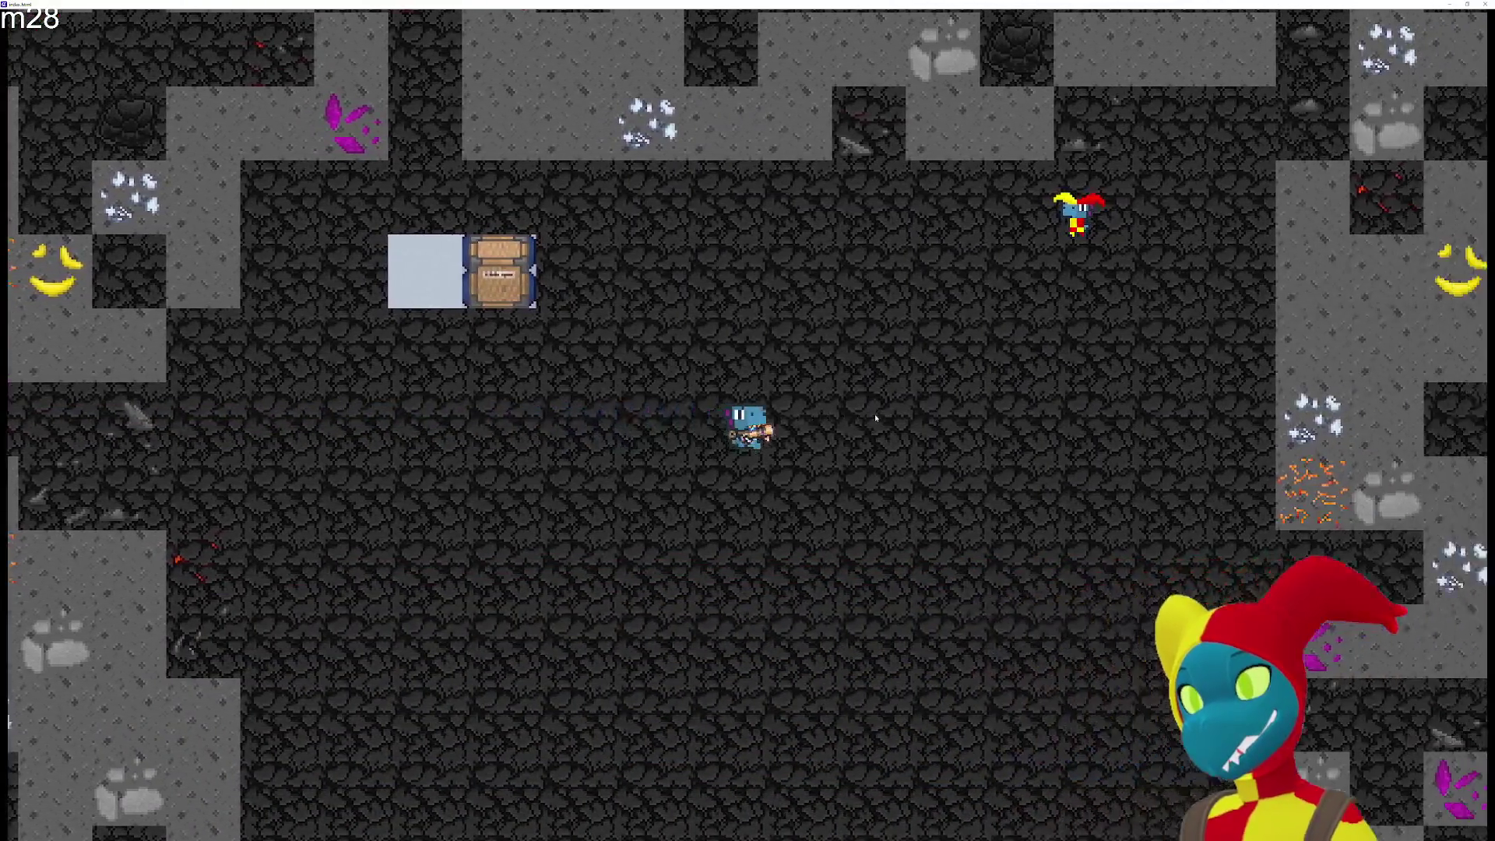
{"action": "key", "text": "w"}
{"action": "key", "text": "w"}
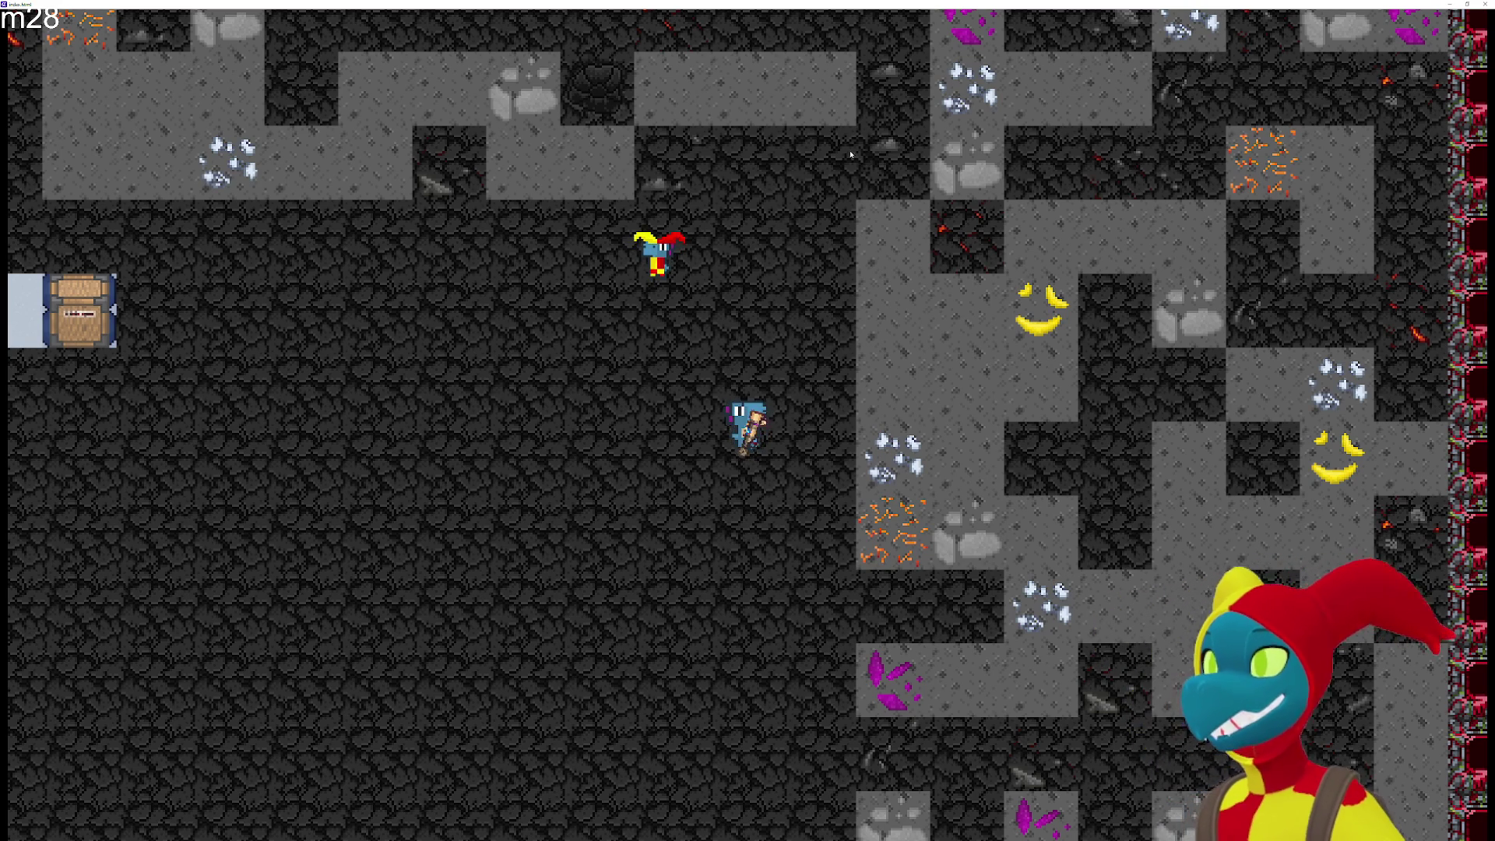
{"action": "left_click", "coordinate": [1489, 5]}
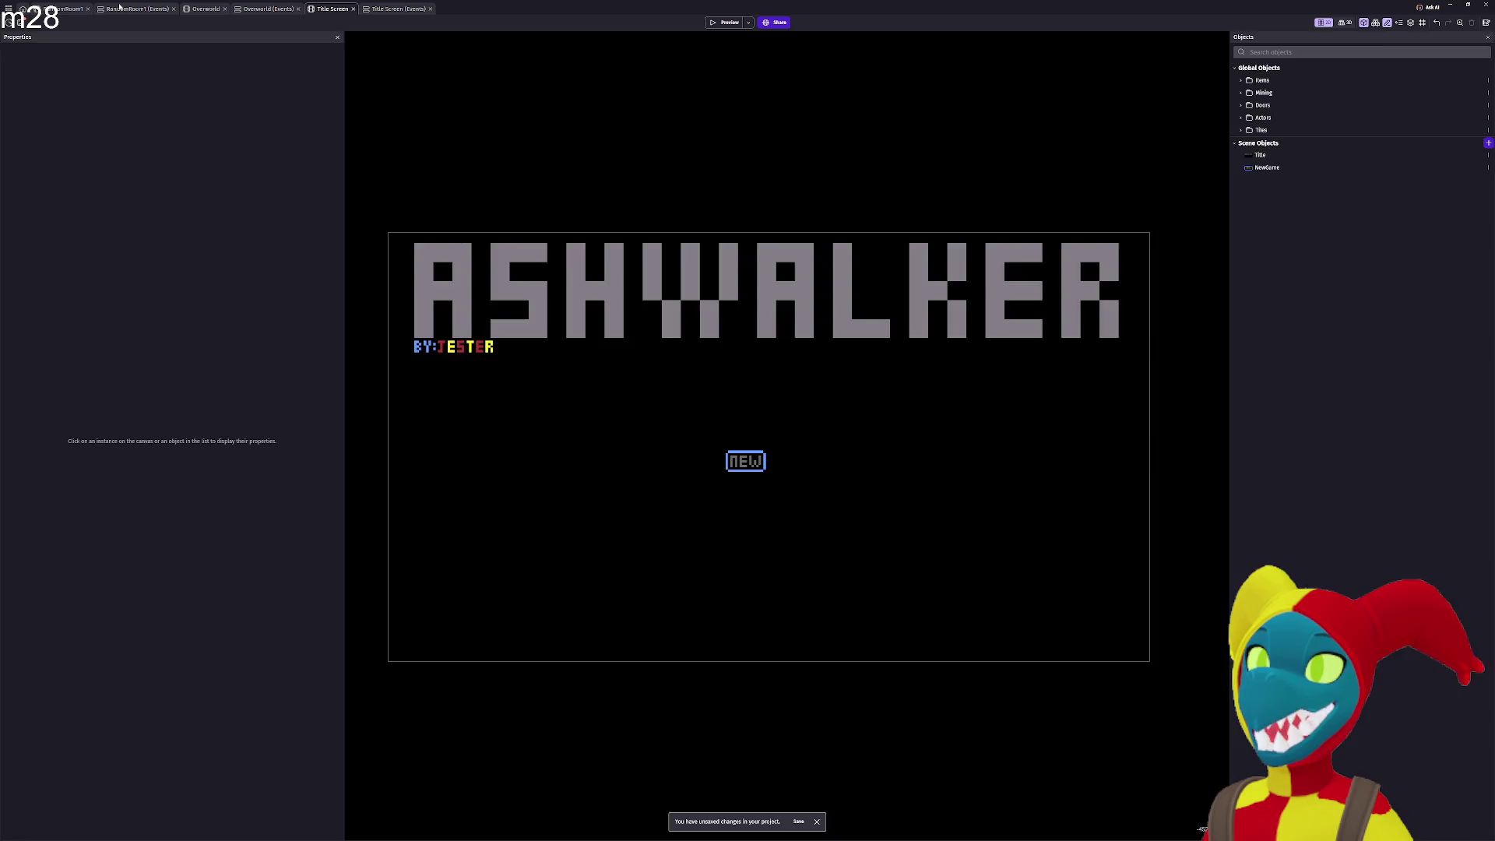
Glance at the RandomRoom1 events, then scroll around the Overworld scene layout.
{"action": "left_click", "coordinate": [120, 8]}
{"action": "left_click", "coordinate": [209, 8]}
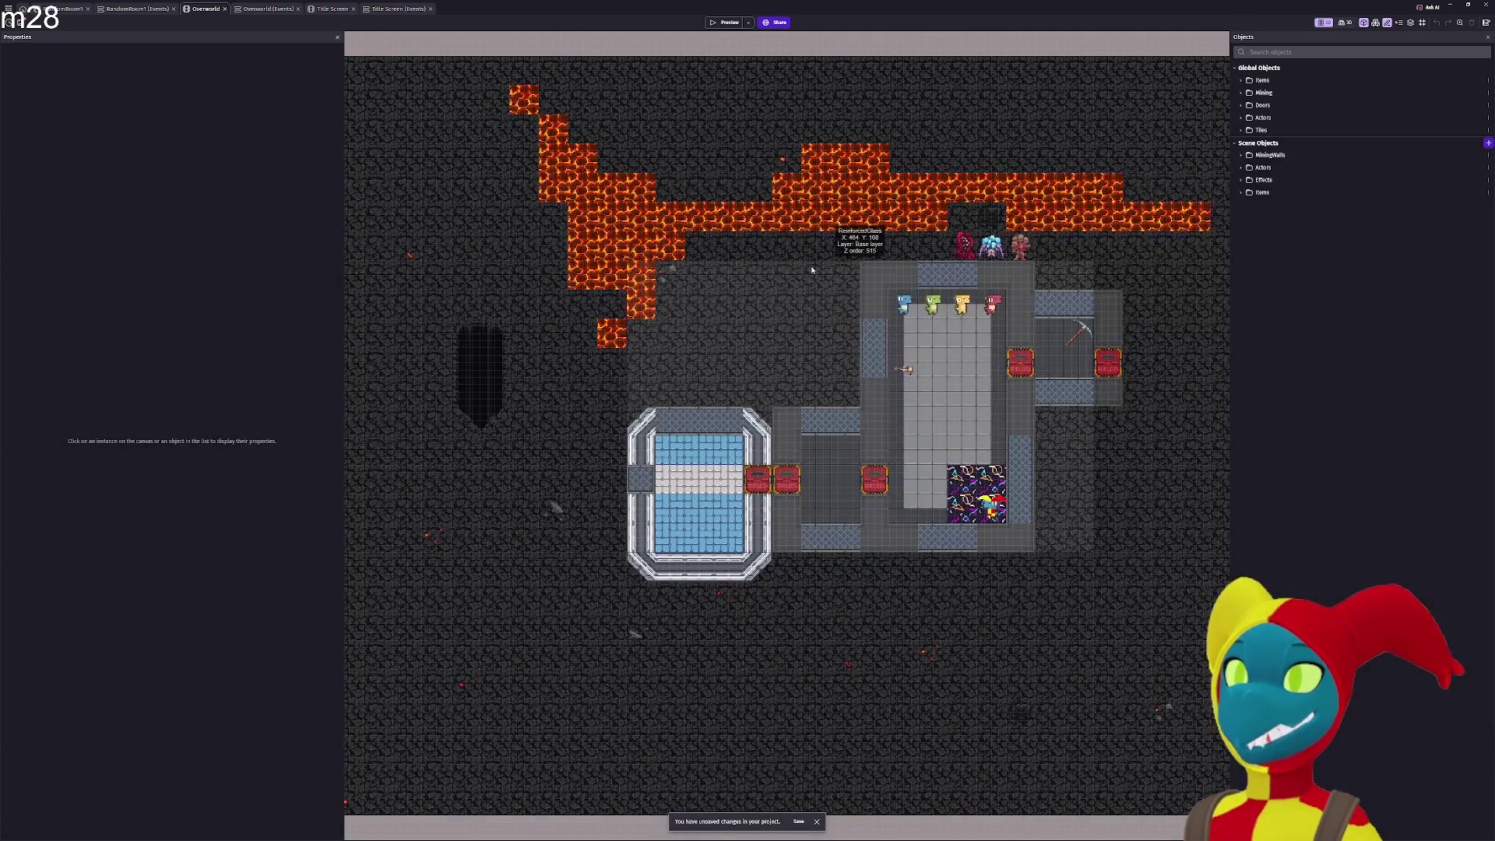
{"action": "scroll", "coordinate": [694, 240], "scroll_direction": "up", "scroll_amount": 3}
{"action": "scroll", "coordinate": [694, 240], "scroll_direction": "up", "scroll_amount": 3}
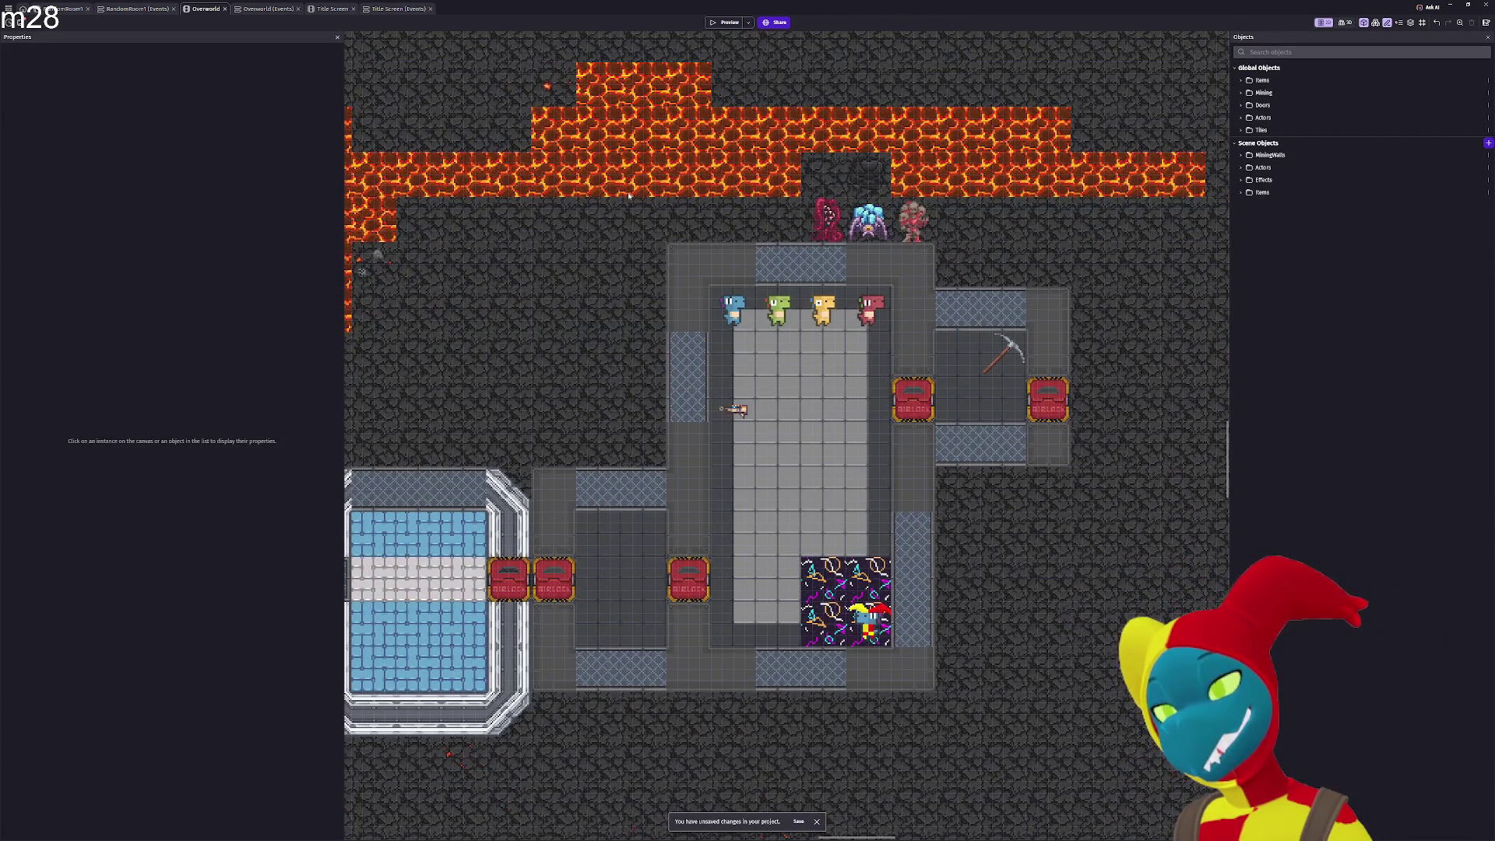
{"action": "scroll", "coordinate": [630, 195], "scroll_direction": "down", "scroll_amount": 1}
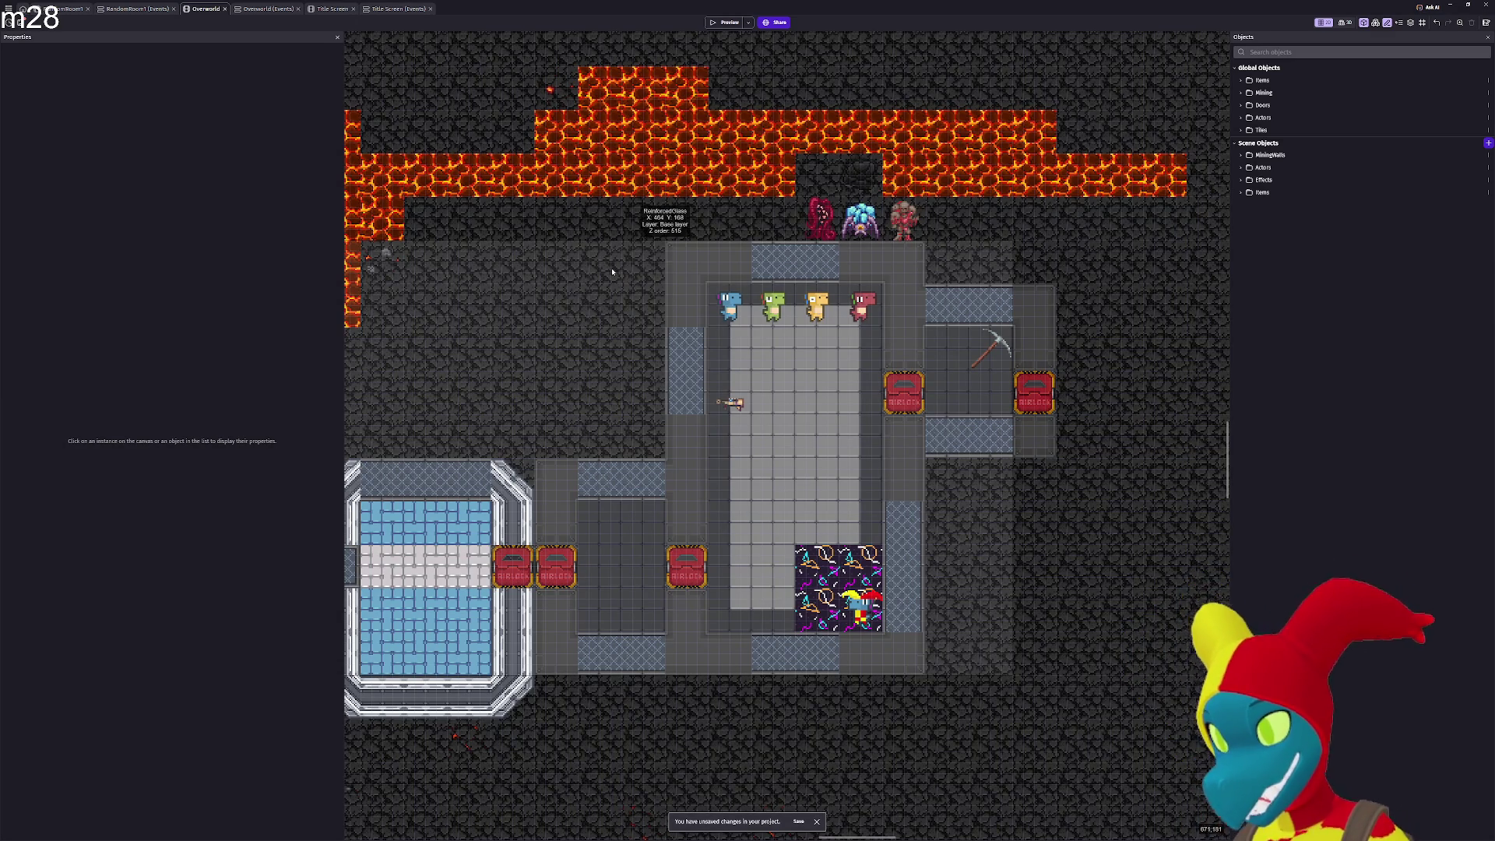
{"action": "scroll", "coordinate": [831, 343], "scroll_direction": "down", "scroll_amount": 1}
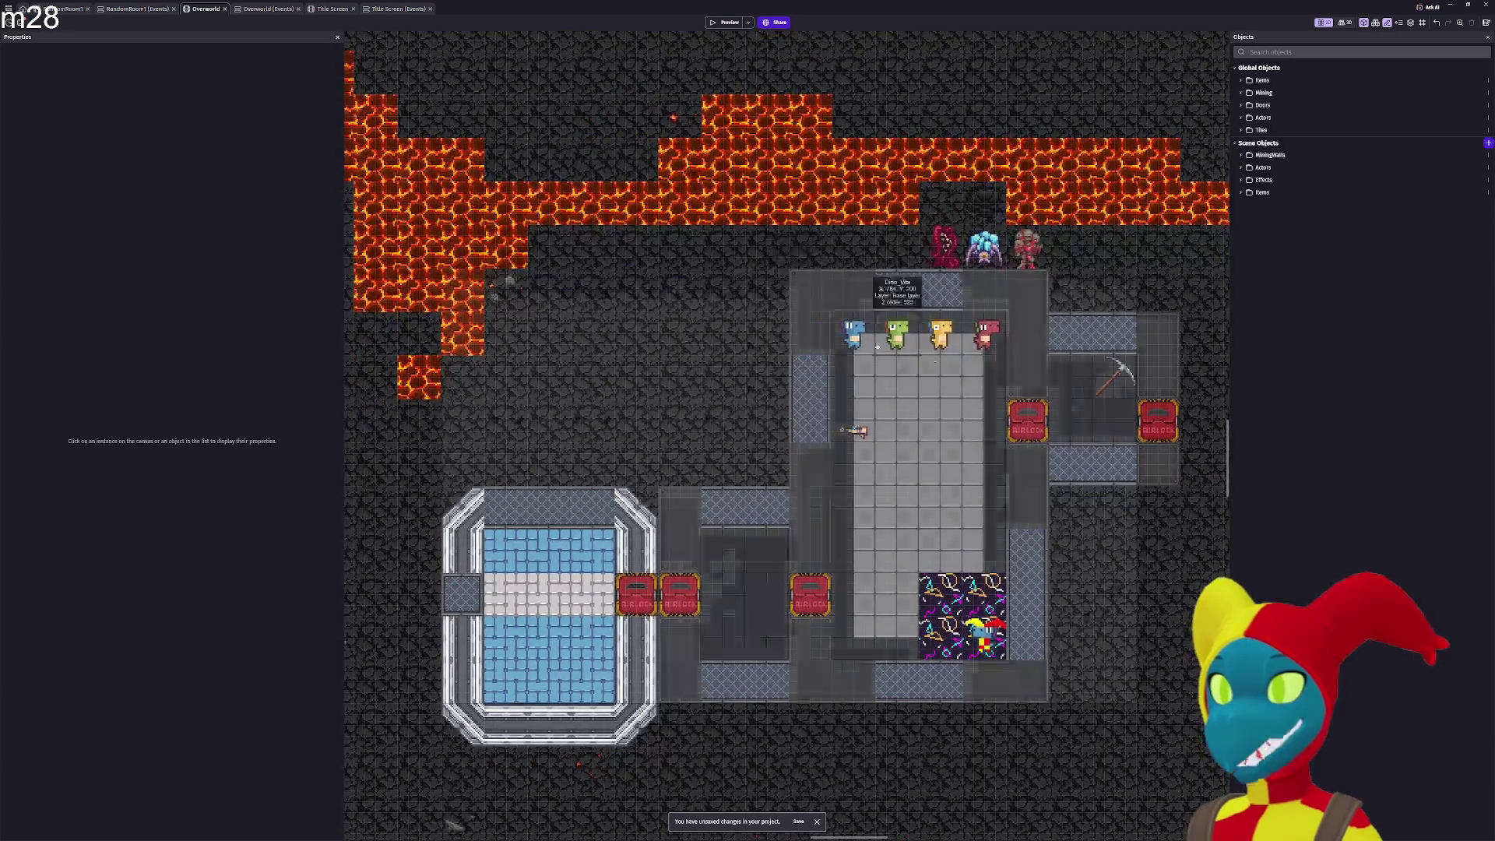
{"action": "scroll", "coordinate": [830, 344], "scroll_direction": "down", "scroll_amount": 4}
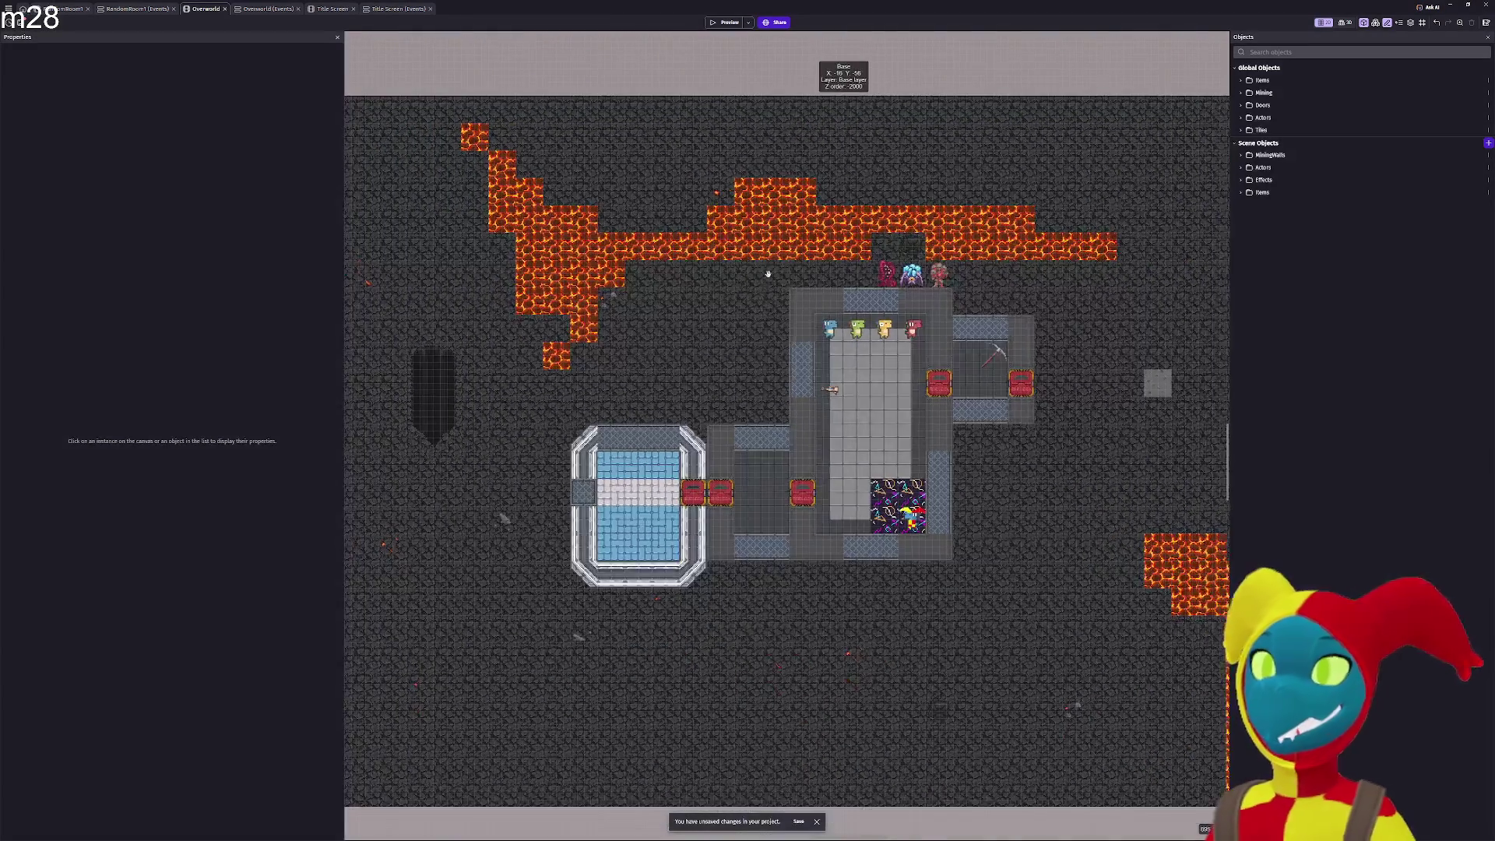
{"action": "scroll", "coordinate": [804, 294], "scroll_direction": "up", "scroll_amount": 5}
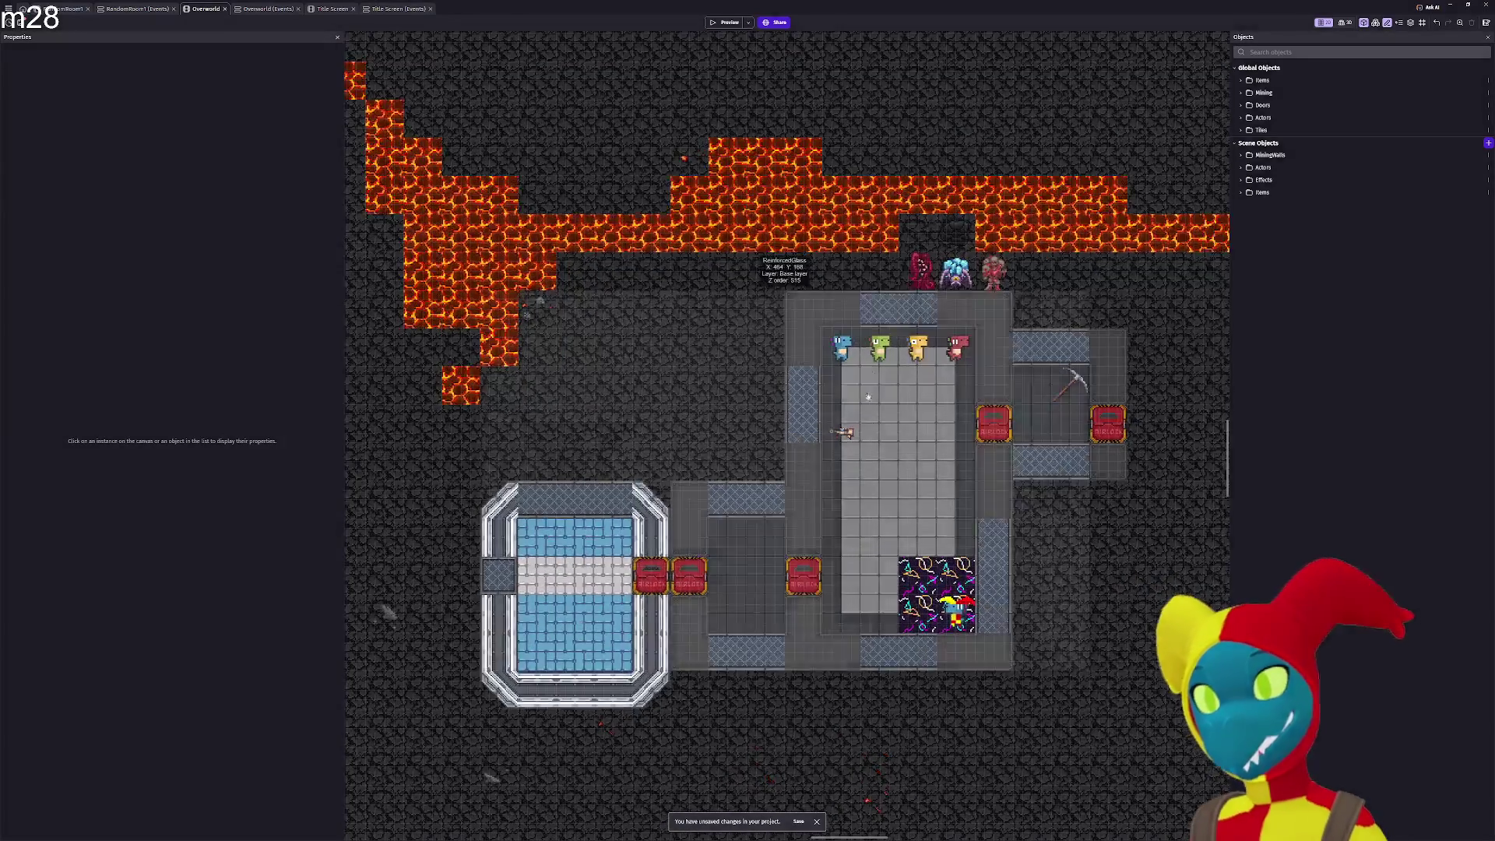
{"action": "scroll", "coordinate": [732, 226], "scroll_direction": "right", "scroll_amount": 2}
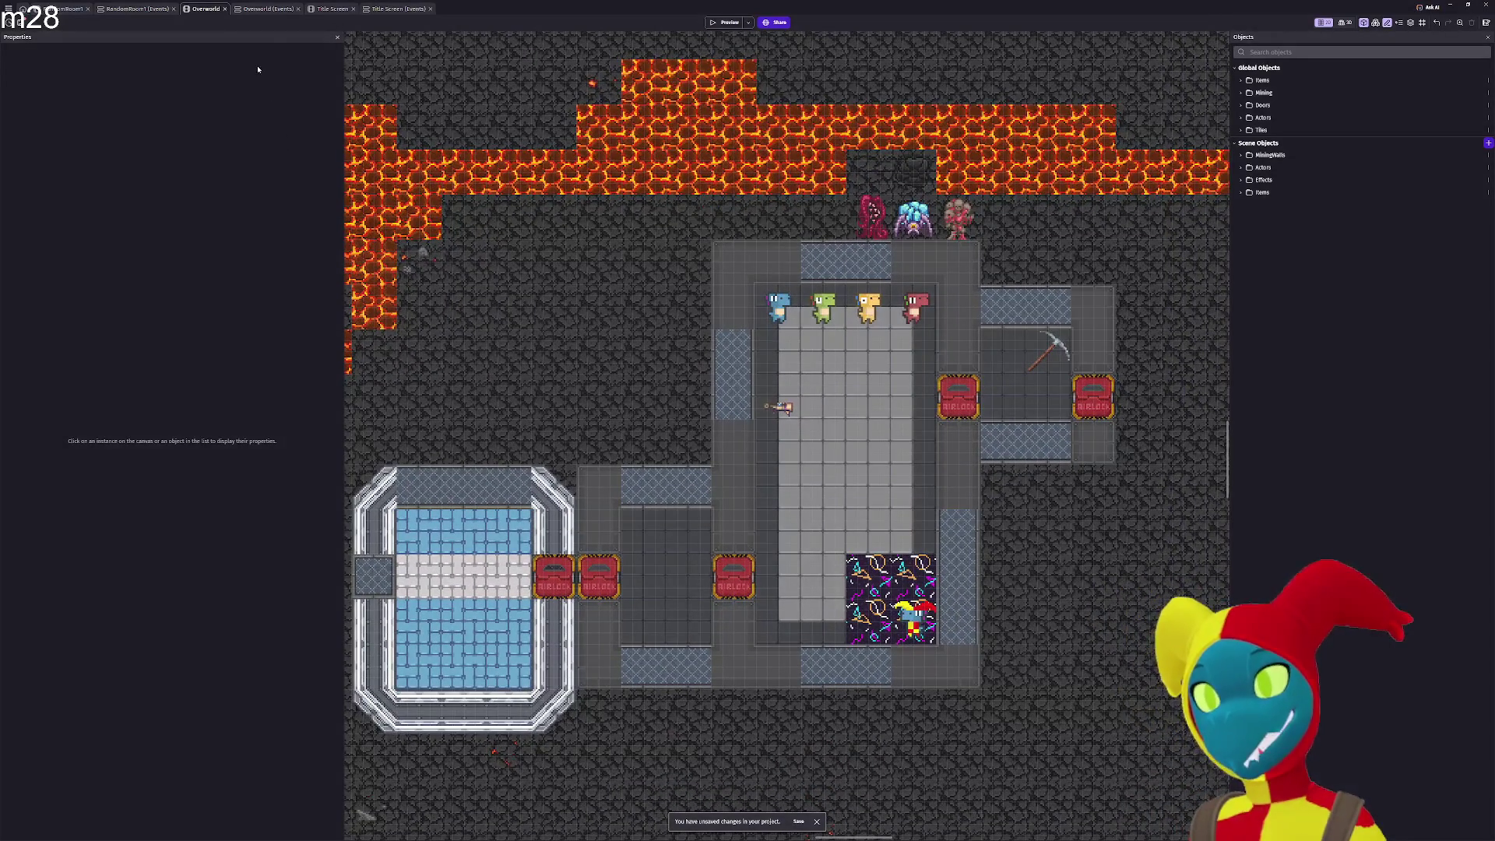
Compare both event sheets and the RandomRoom1 layout, and expand the global Actors folder.
{"action": "left_click", "coordinate": [267, 9]}
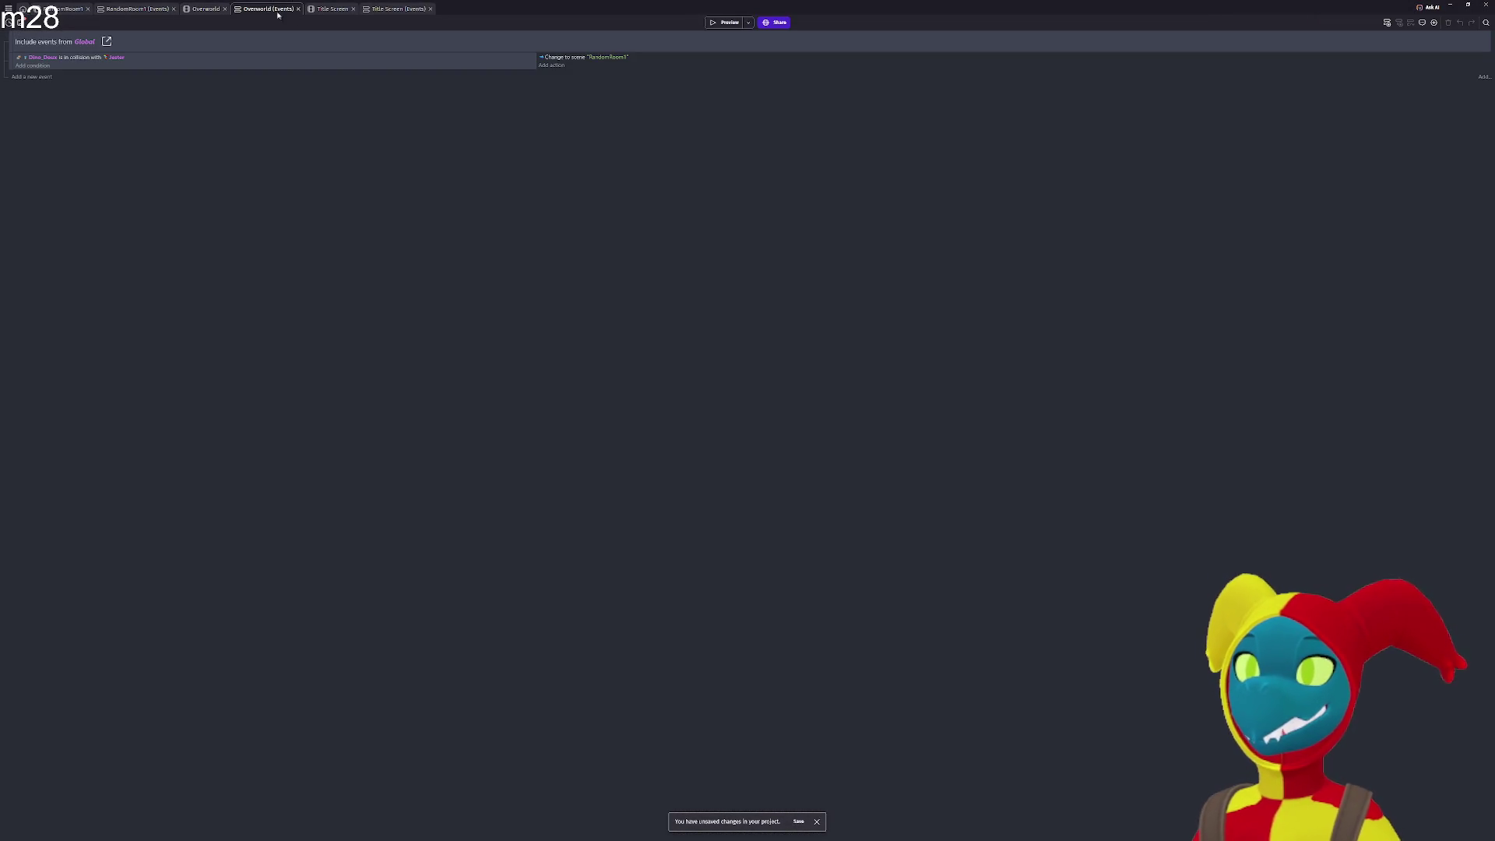
{"action": "left_click", "coordinate": [142, 10]}
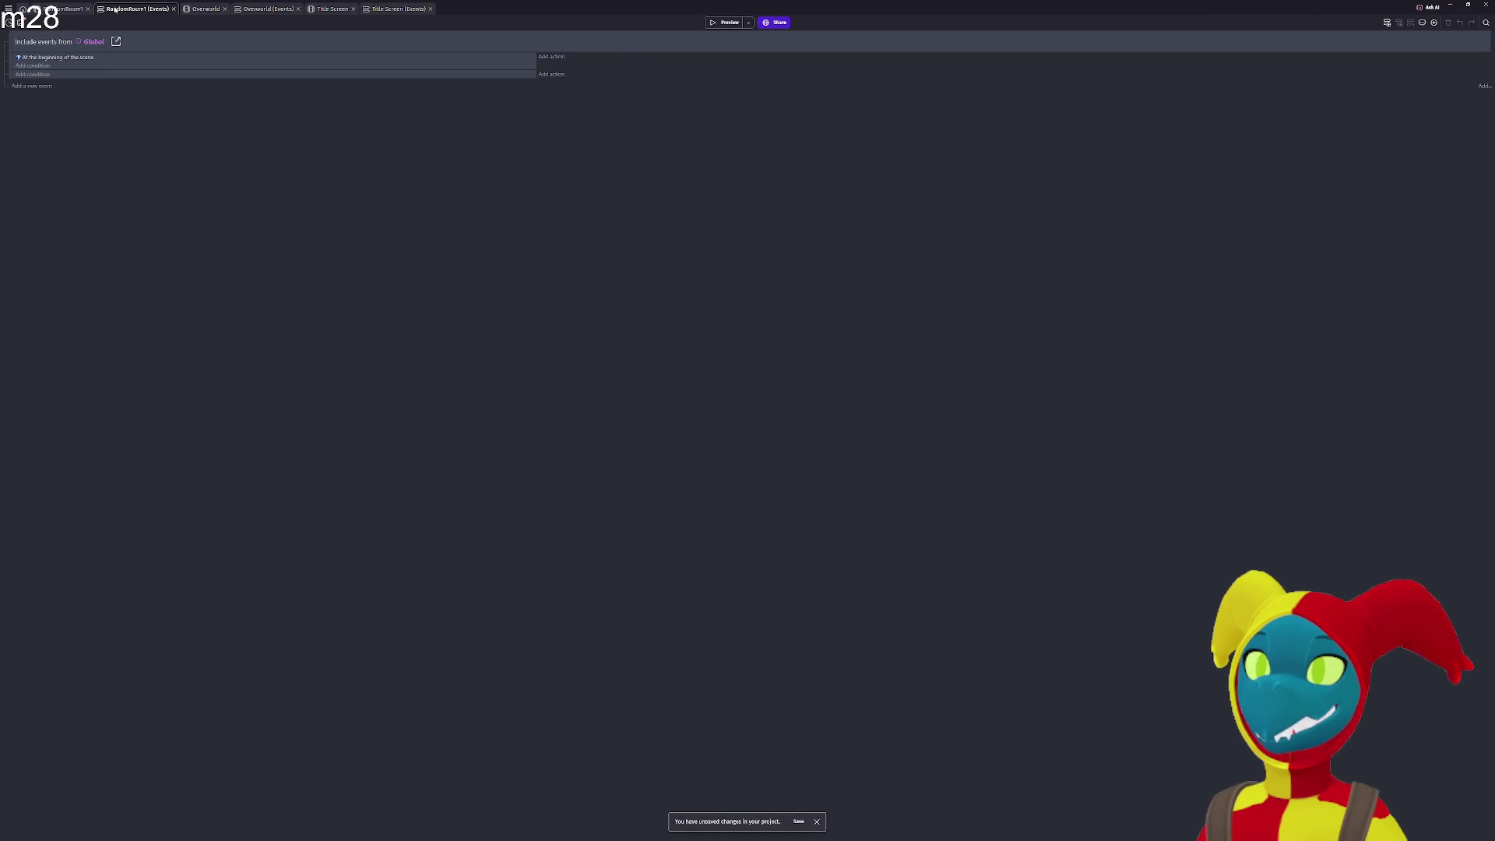
{"action": "left_click", "coordinate": [67, 10]}
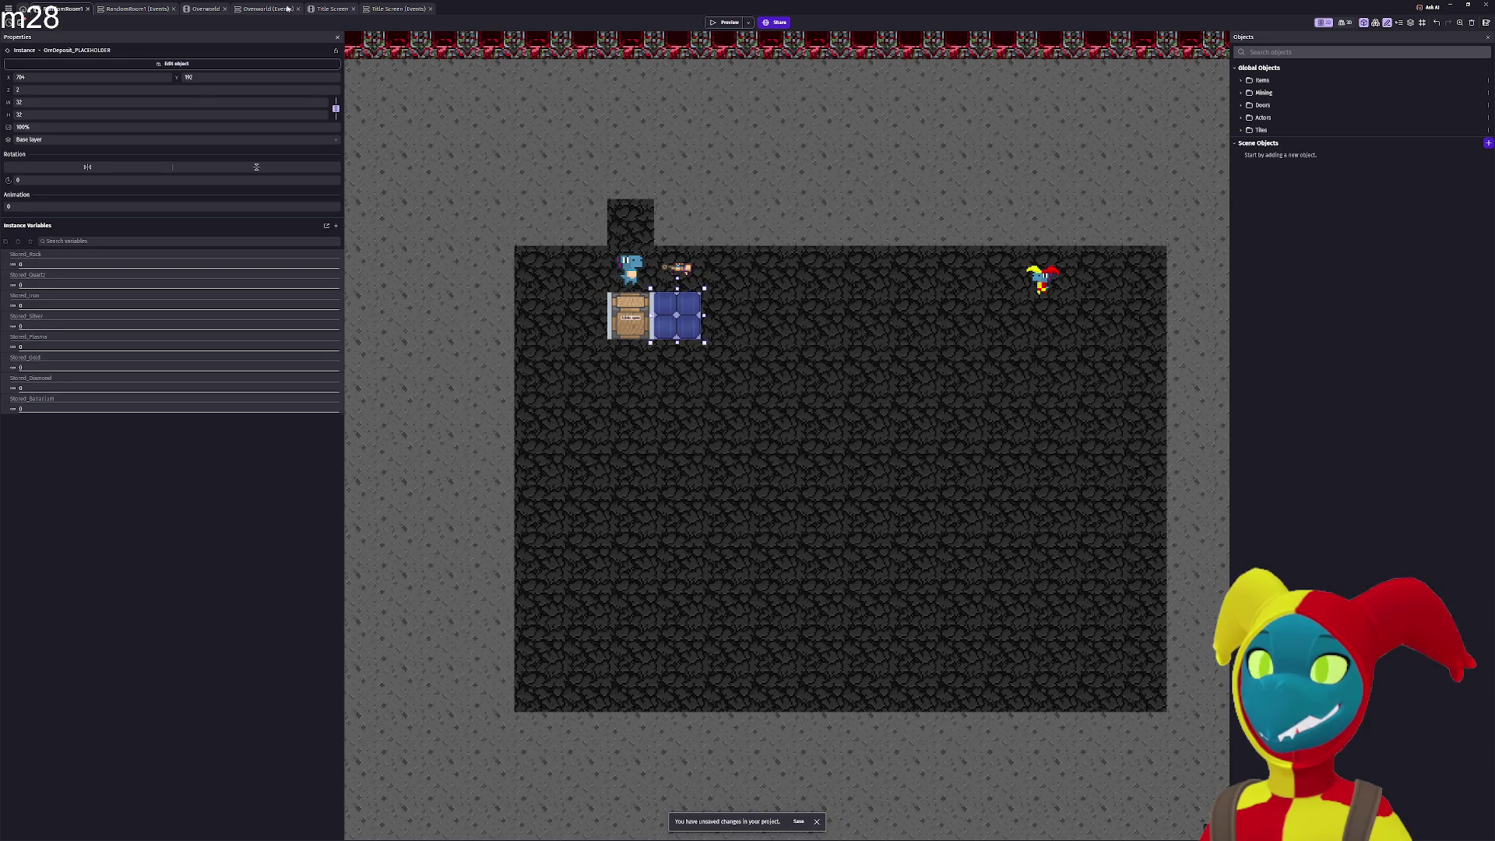
{"action": "mouse_move", "coordinate": [627, 268]}
{"action": "left_mouse_down"}
{"action": "mouse_move", "coordinate": [748, 229]}
{"action": "mouse_move", "coordinate": [962, 222]}
{"action": "mouse_move", "coordinate": [638, 228]}
{"action": "left_mouse_up"}
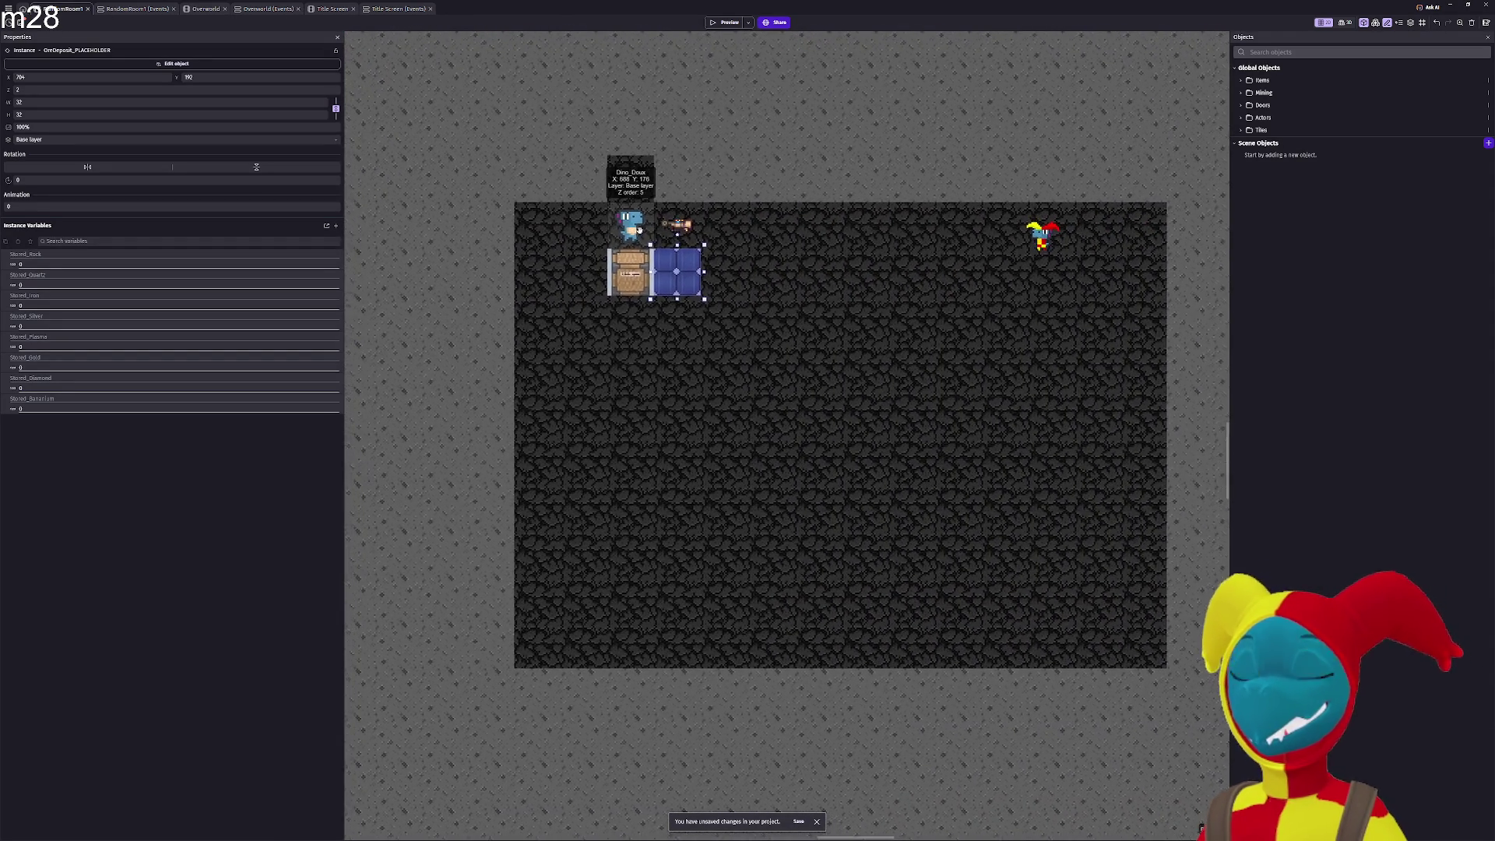
{"action": "scroll", "coordinate": [639, 228], "scroll_direction": "down", "scroll_amount": 2}
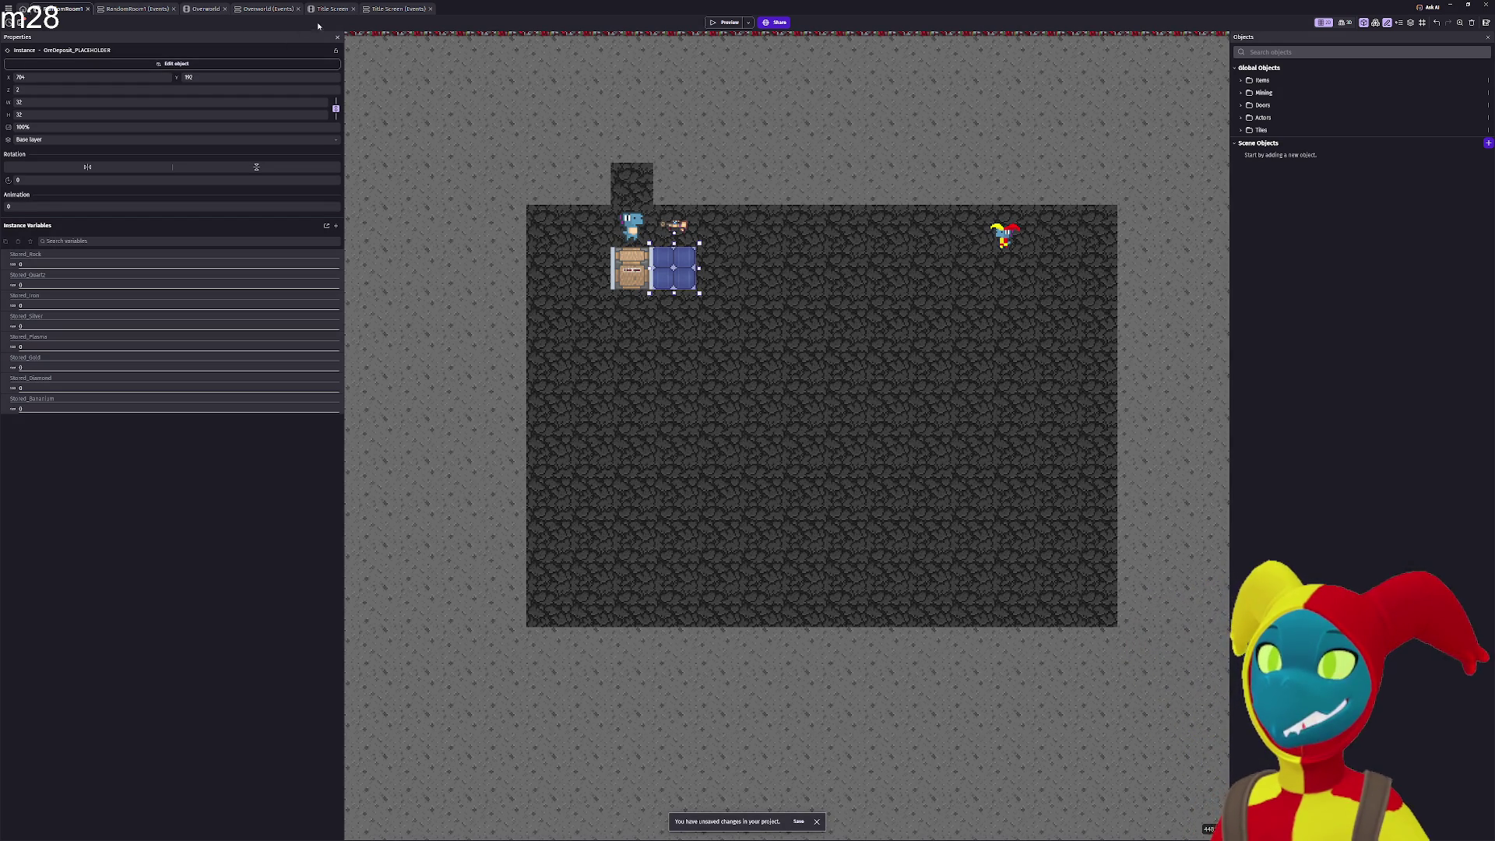
{"action": "left_click", "coordinate": [263, 9]}
{"action": "left_click", "coordinate": [63, 8]}
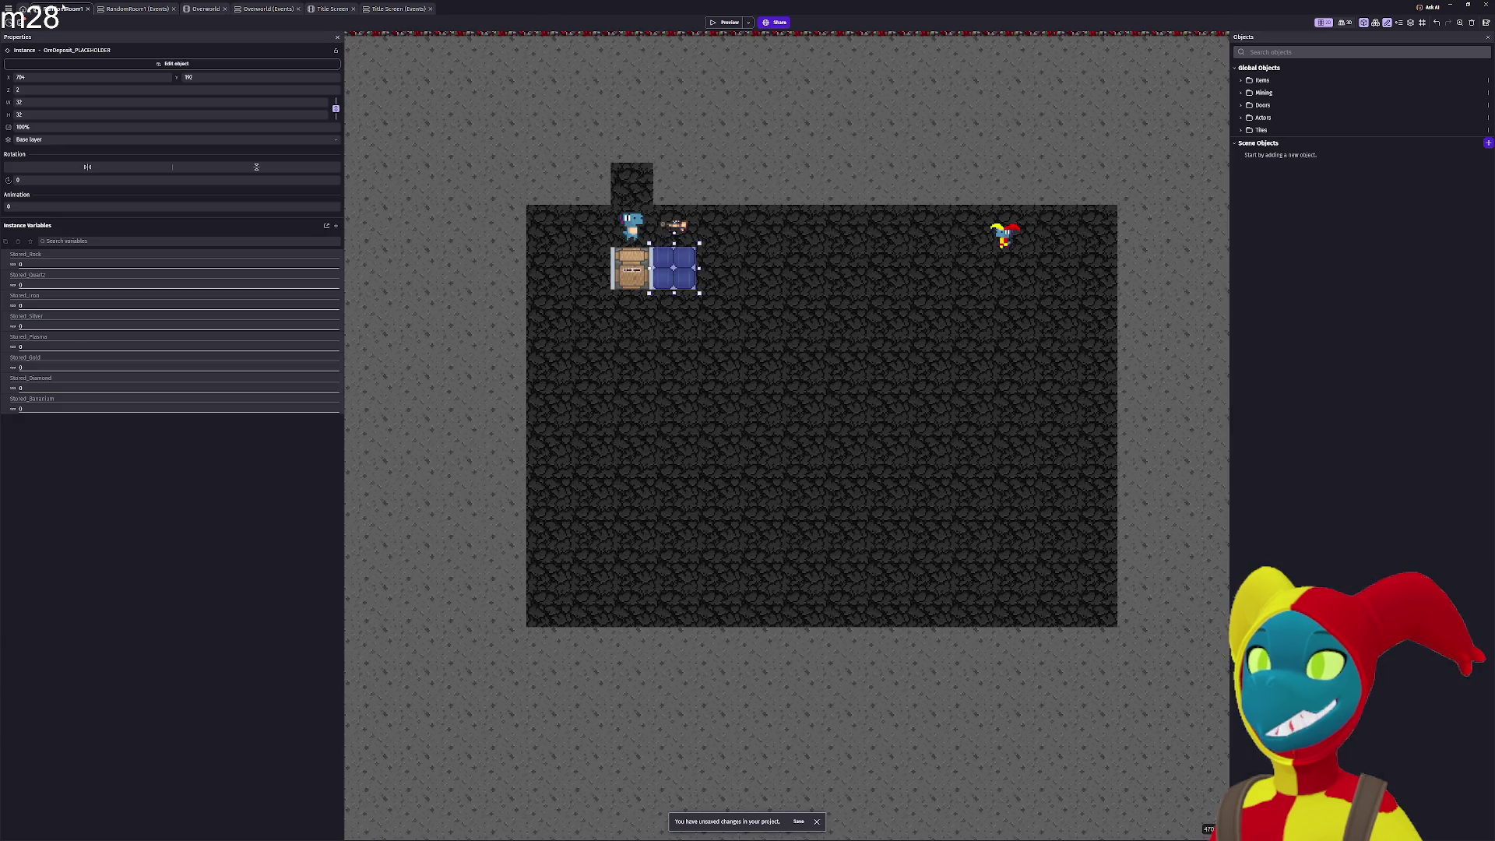
{"action": "left_click", "coordinate": [1241, 118]}
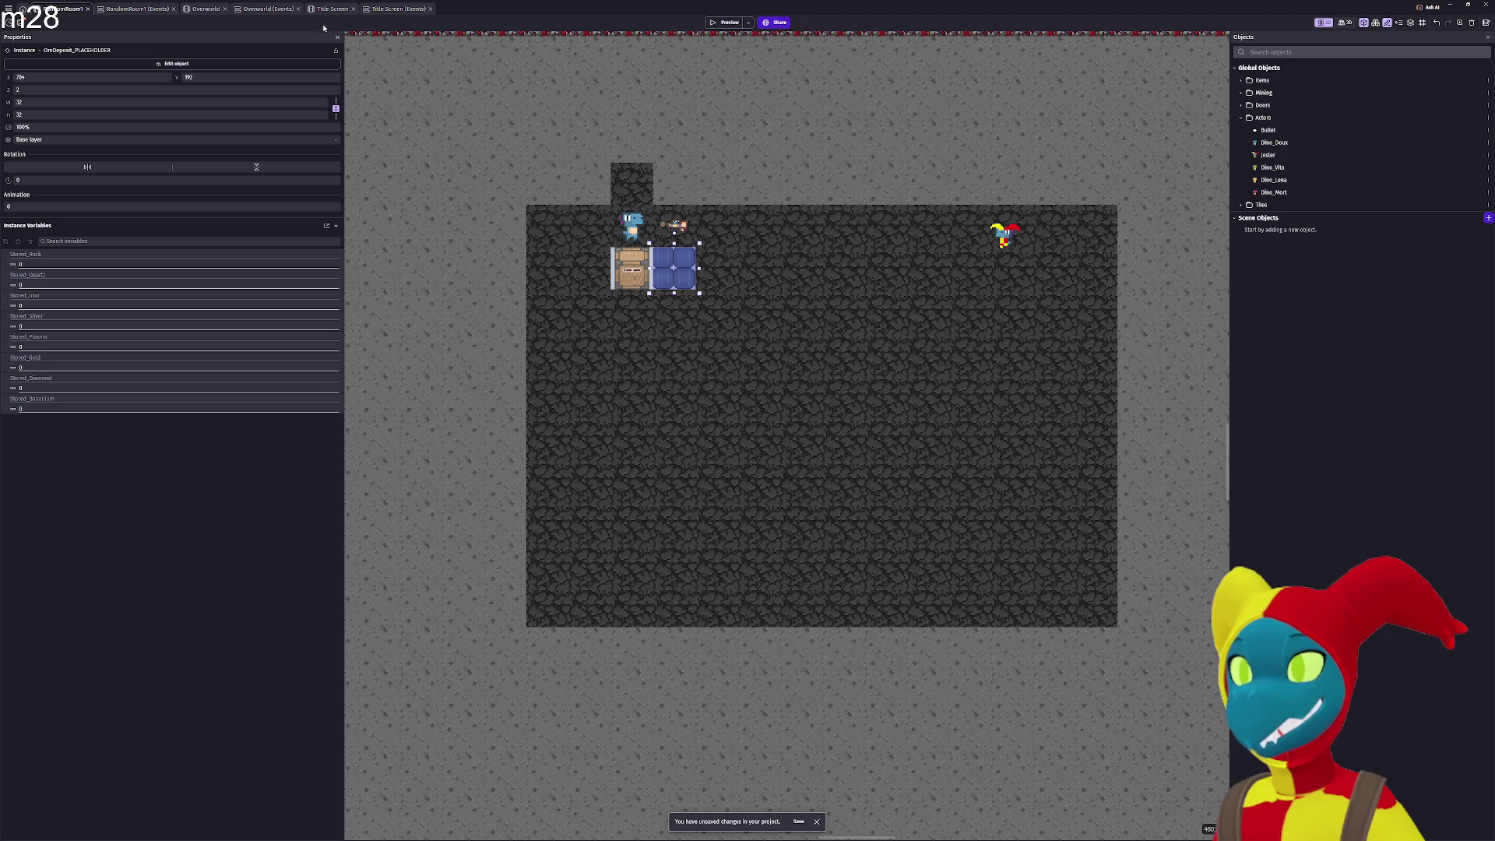
{"action": "left_click", "coordinate": [265, 9]}
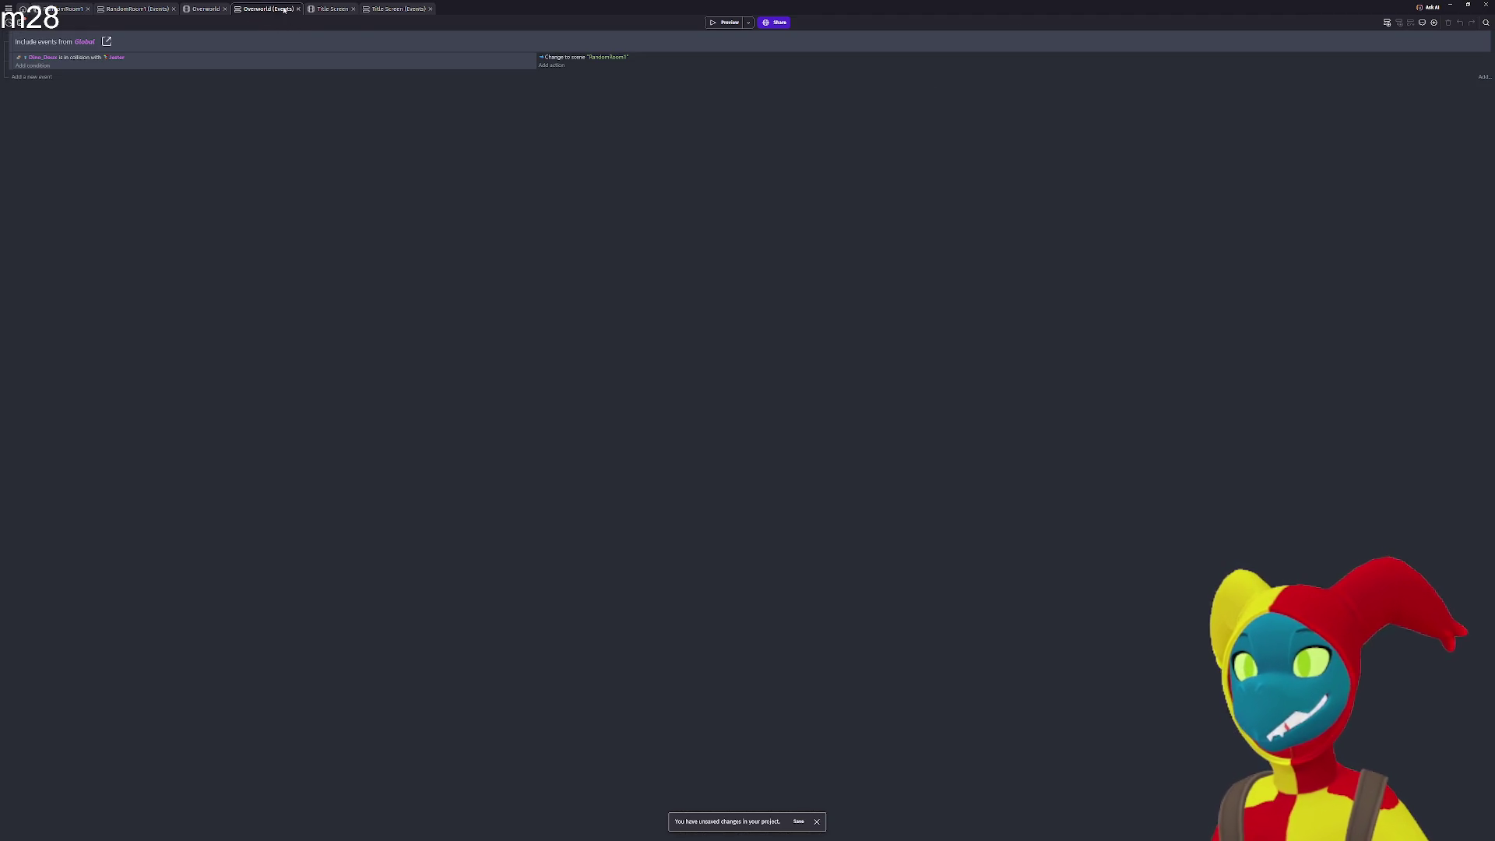
Inspect RedGuy, then make YouFellStar global and place it at the top of global Actors.
{"action": "left_click", "coordinate": [200, 10]}
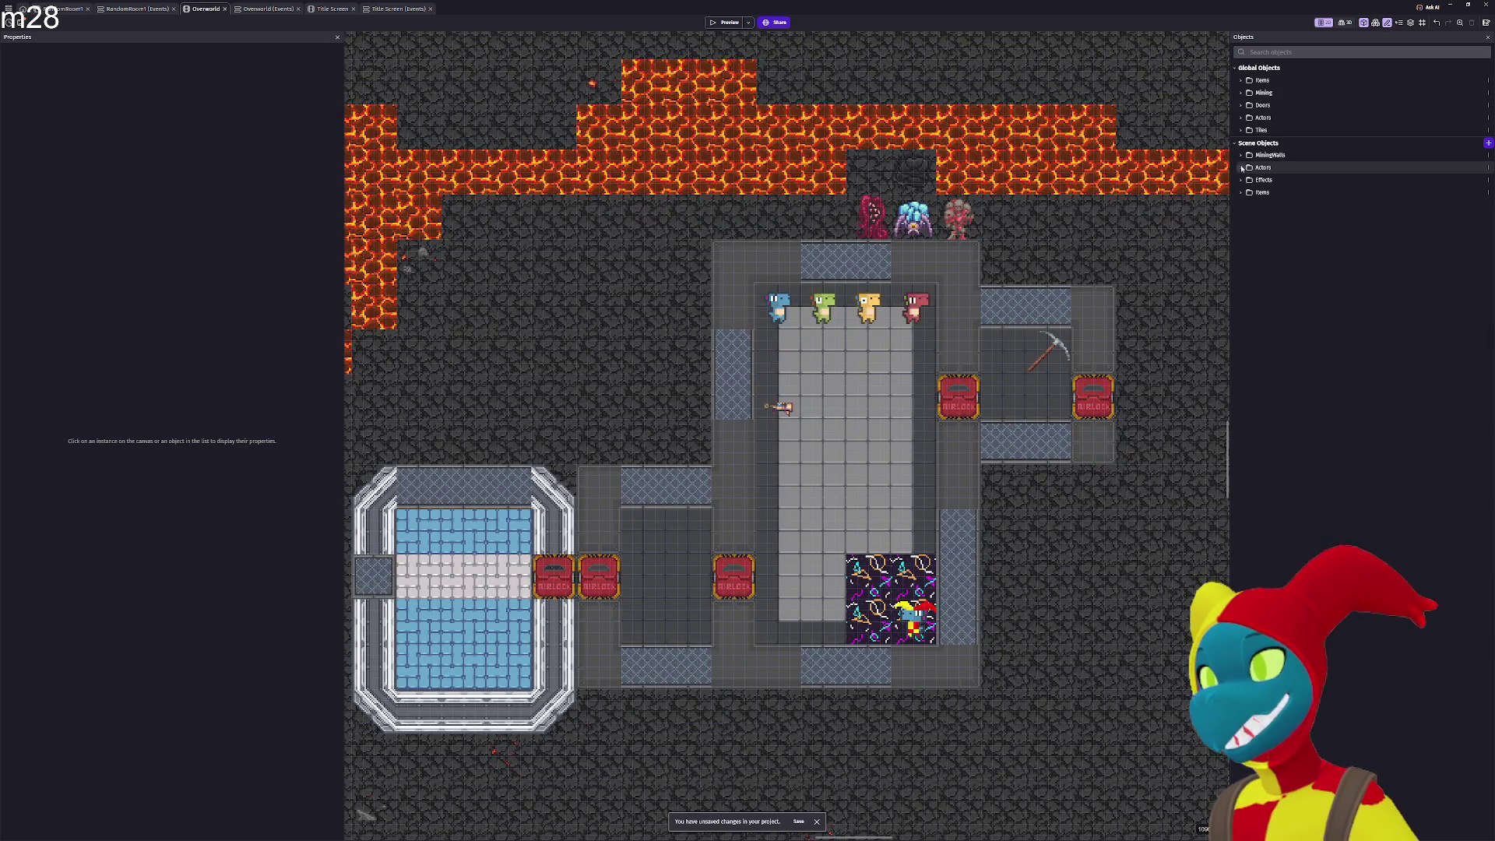
{"action": "left_click", "coordinate": [1241, 167]}
{"action": "left_click", "coordinate": [1270, 192]}
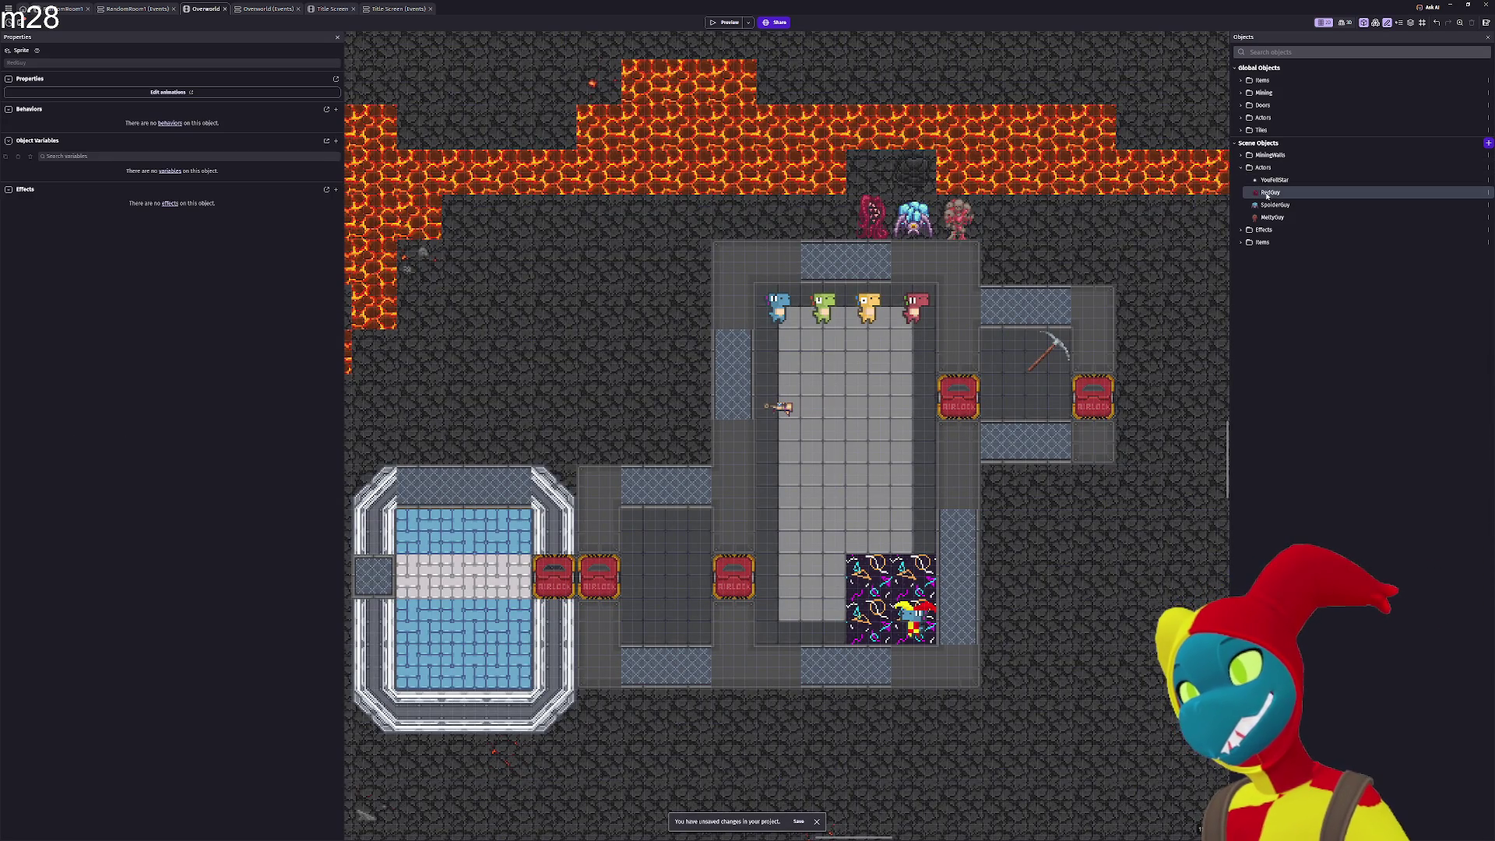
{"action": "double_click", "coordinate": [1268, 193]}
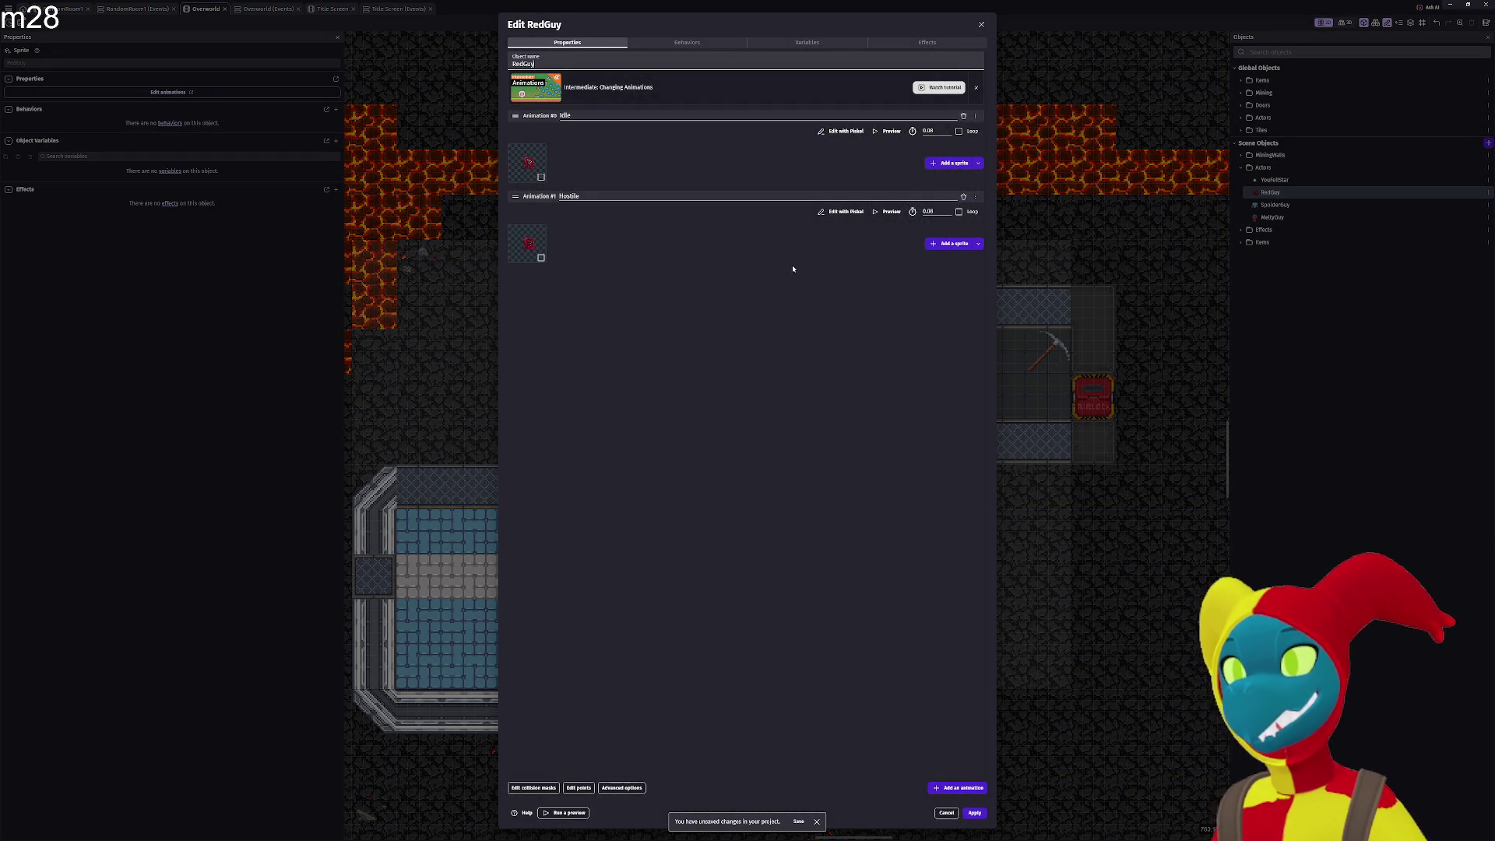
{"action": "left_click", "coordinate": [982, 24]}
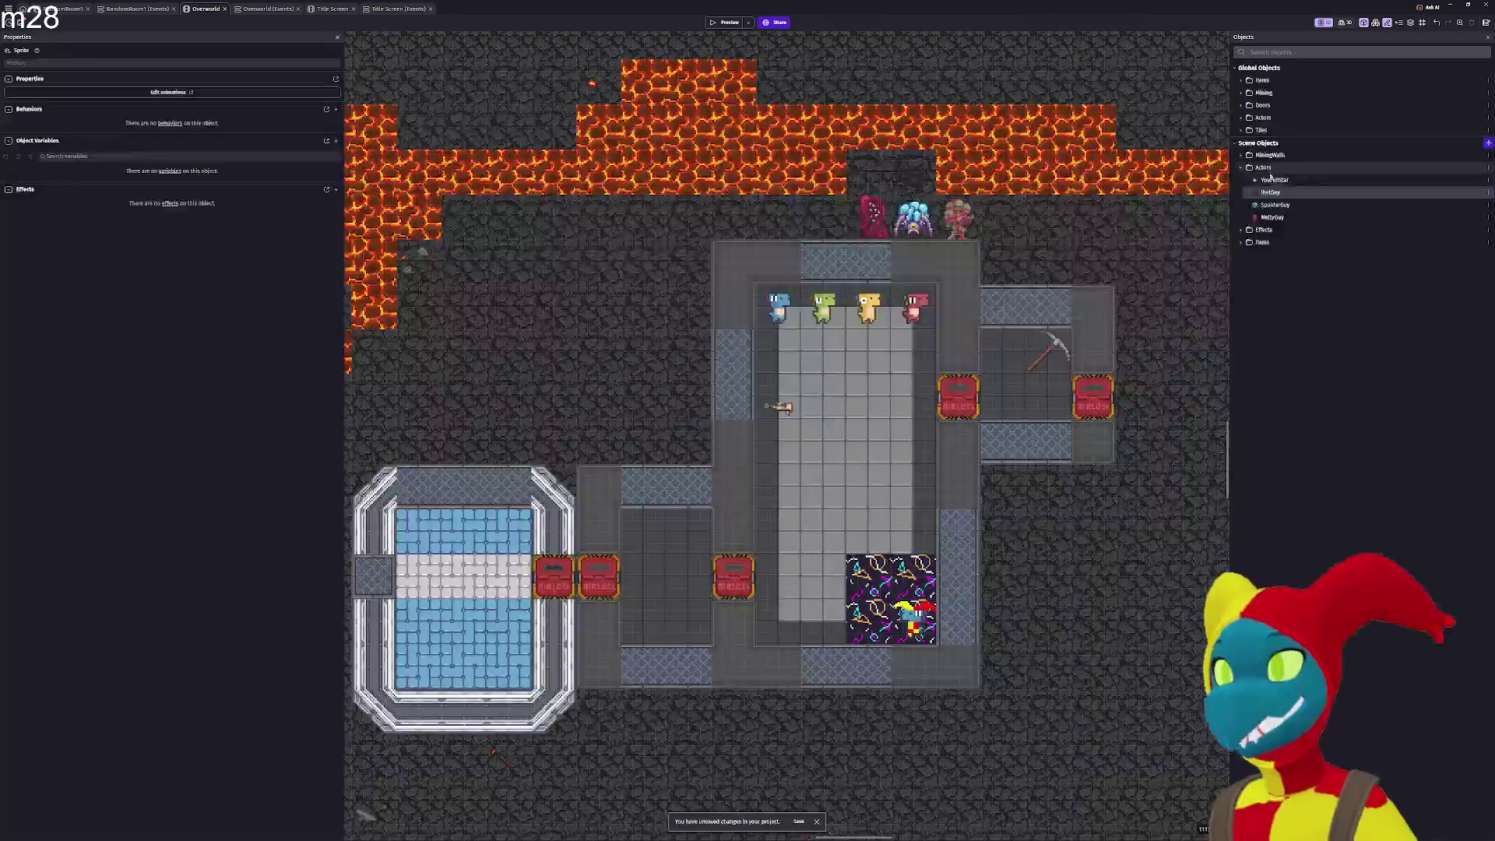
{"action": "left_click", "coordinate": [1262, 118]}
{"action": "left_click", "coordinate": [1241, 118]}
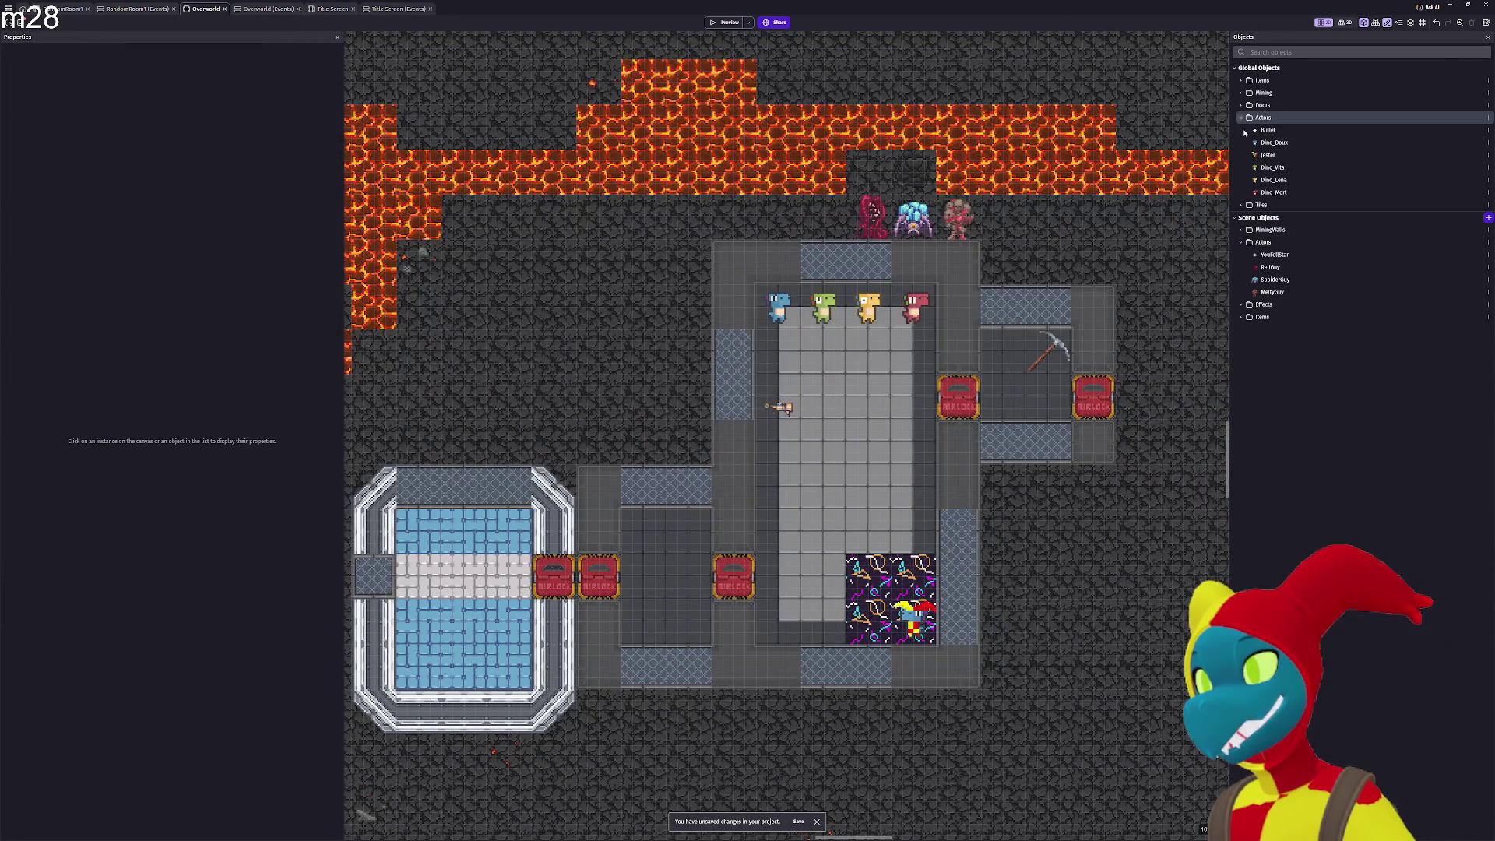
{"action": "left_click", "coordinate": [1274, 255]}
{"action": "left_click_drag", "start_coordinate": [1281, 201], "coordinate": [1276, 191]}
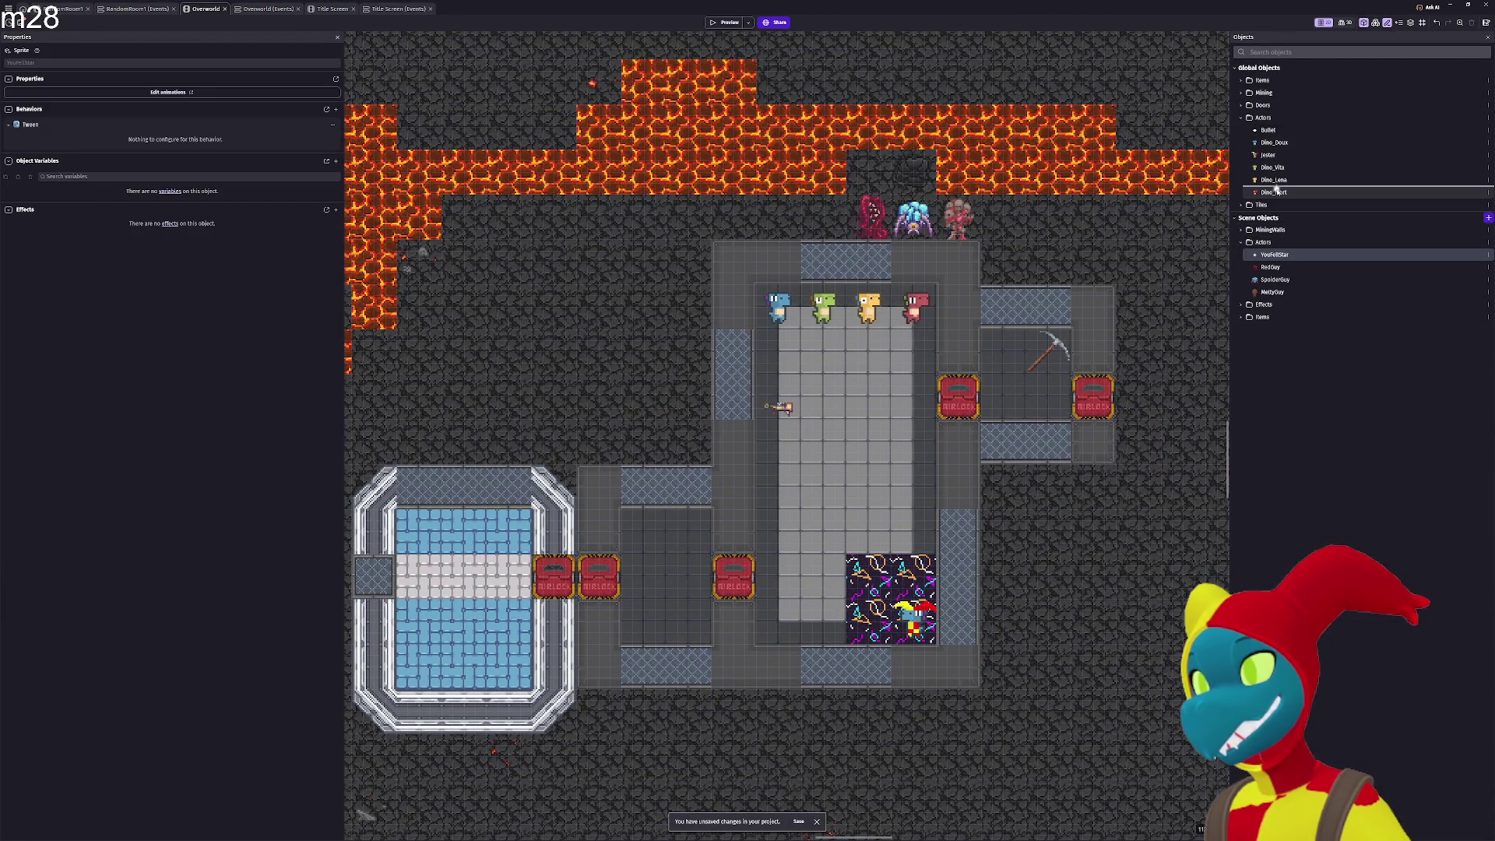
{"action": "left_click", "coordinate": [818, 426]}
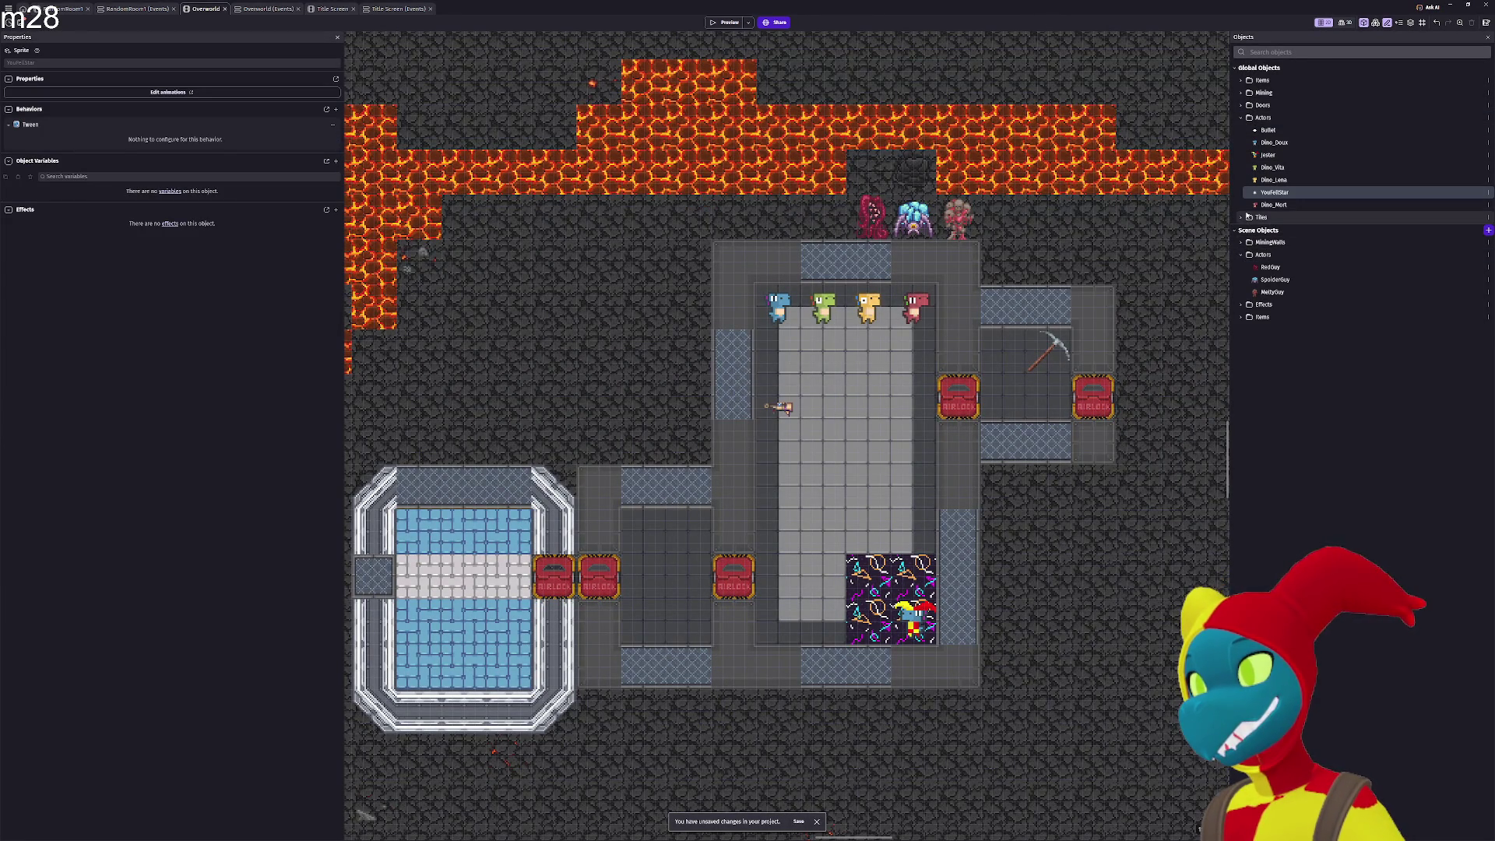
{"action": "left_click_drag", "start_coordinate": [1275, 146], "coordinate": [1275, 128]}
Move RedGuy, SpoiderGuy and MeltyGuy into global Actors, confirming each as a global object.
{"action": "left_click_drag", "start_coordinate": [1270, 267], "coordinate": [1275, 204]}
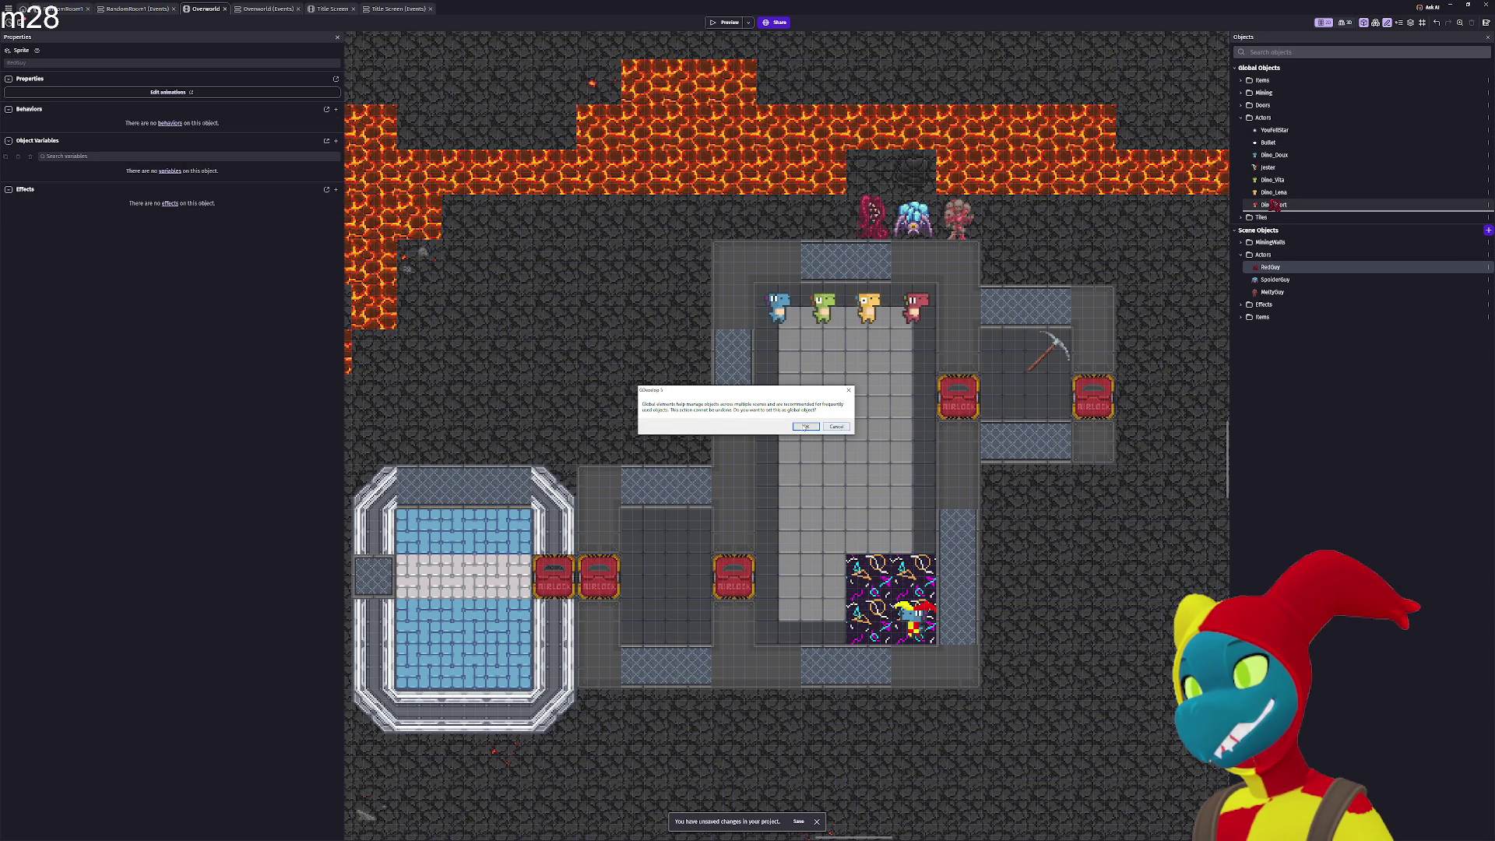
{"action": "key", "text": "Return"}
{"action": "left_click_drag", "start_coordinate": [1282, 224], "coordinate": [1282, 221]}
{"action": "left_click", "coordinate": [806, 427]}
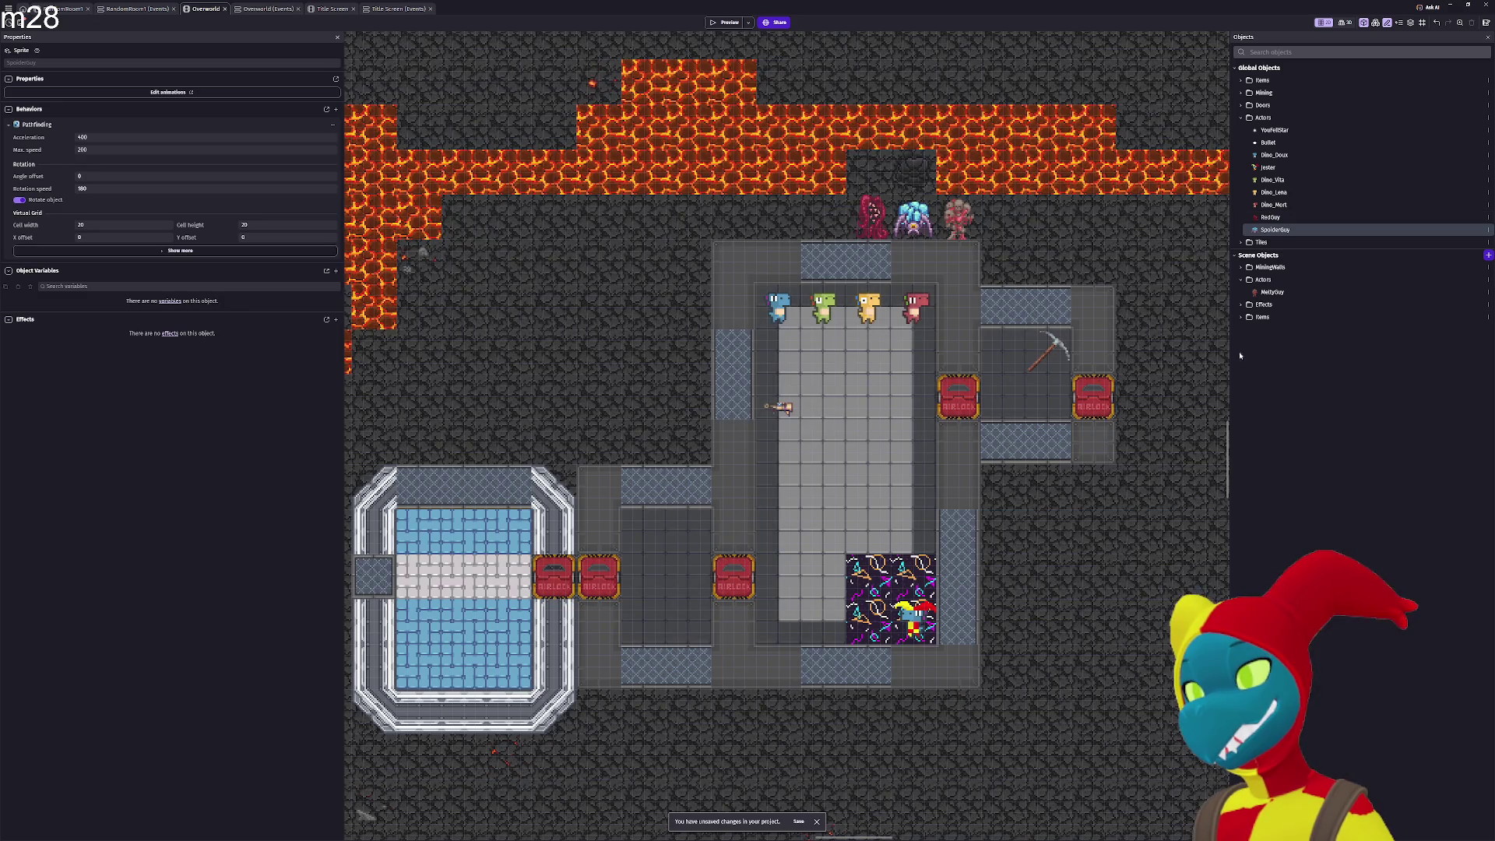
{"action": "left_click_drag", "start_coordinate": [1288, 238], "coordinate": [1286, 232]}
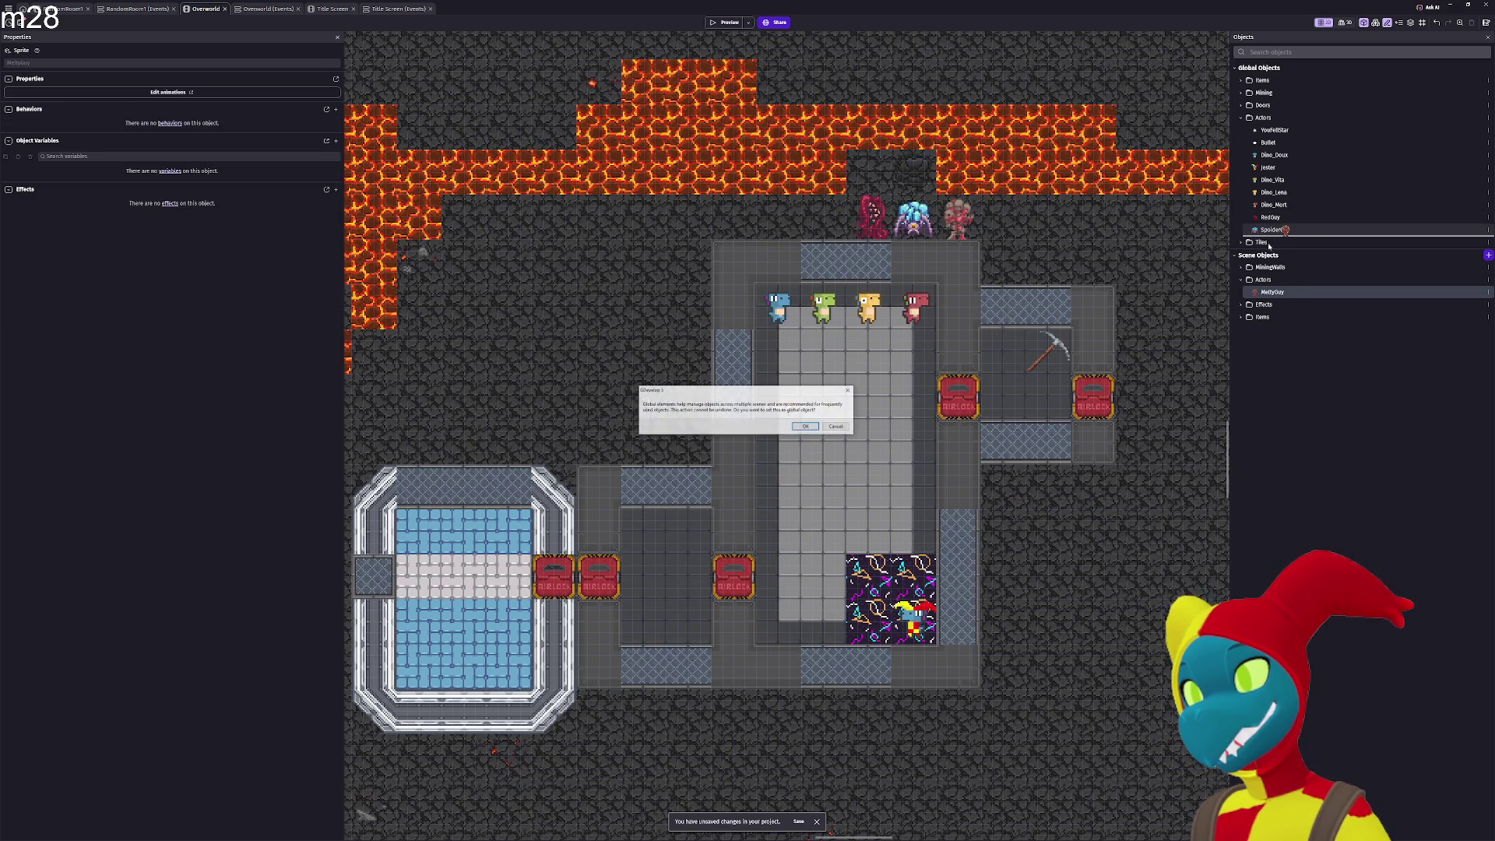
{"action": "left_click", "coordinate": [806, 427]}
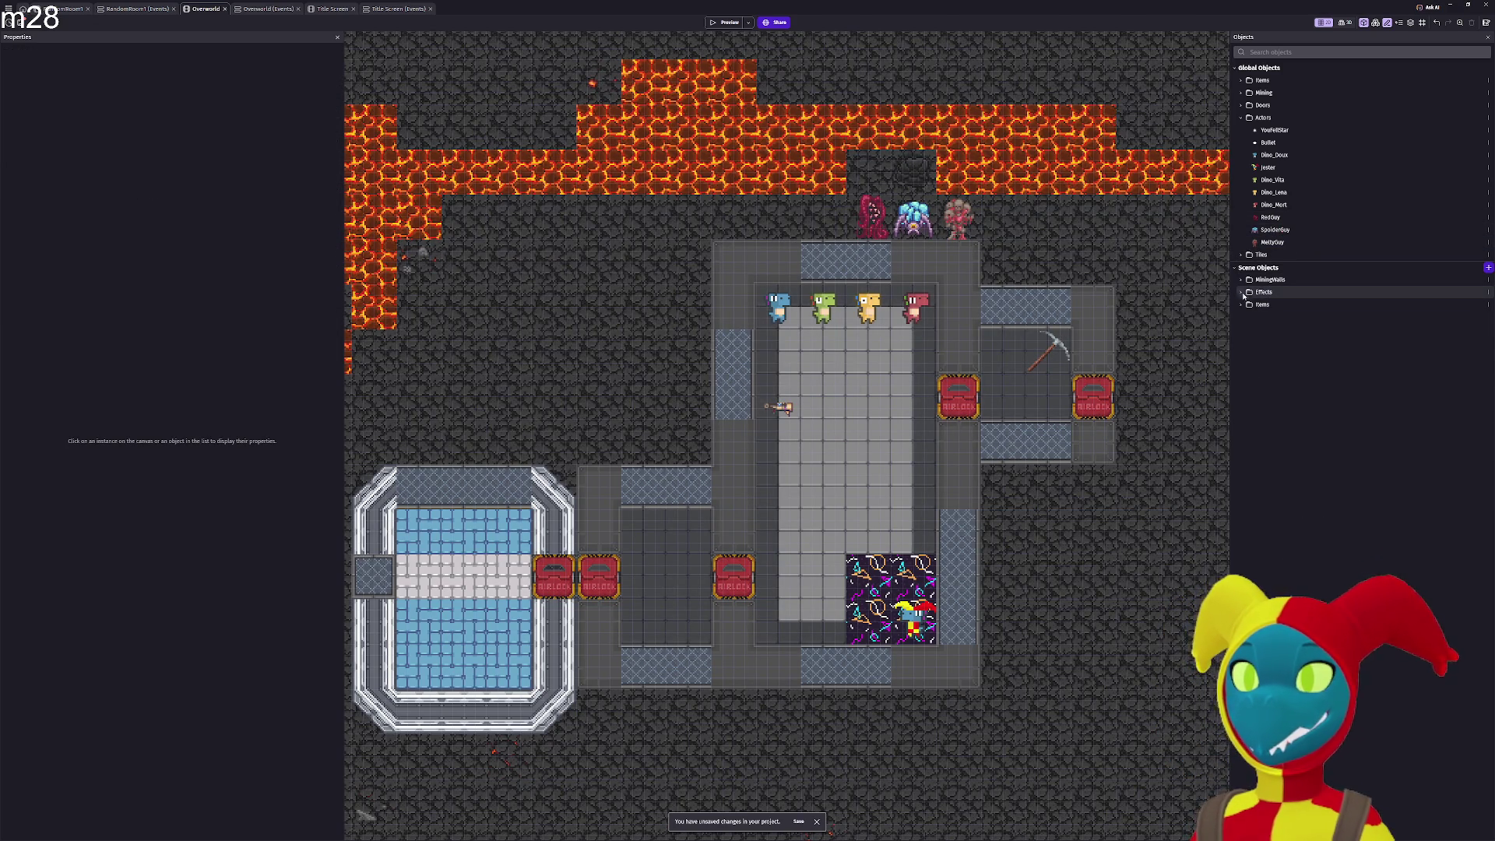
{"action": "left_click", "coordinate": [1270, 293]}
{"action": "left_click", "coordinate": [1260, 306]}
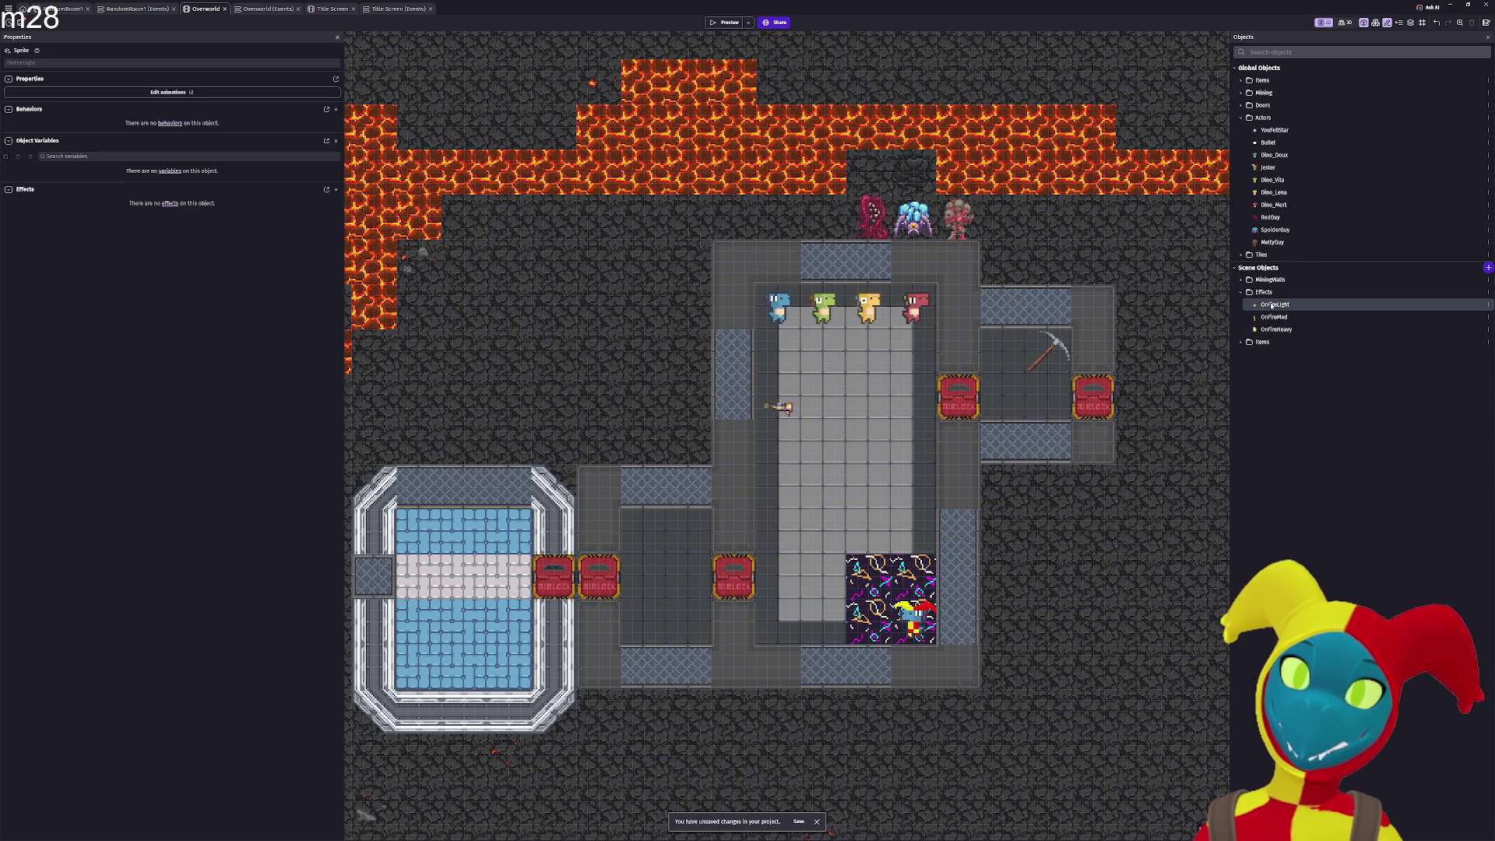
{"action": "left_click", "coordinate": [1242, 118]}
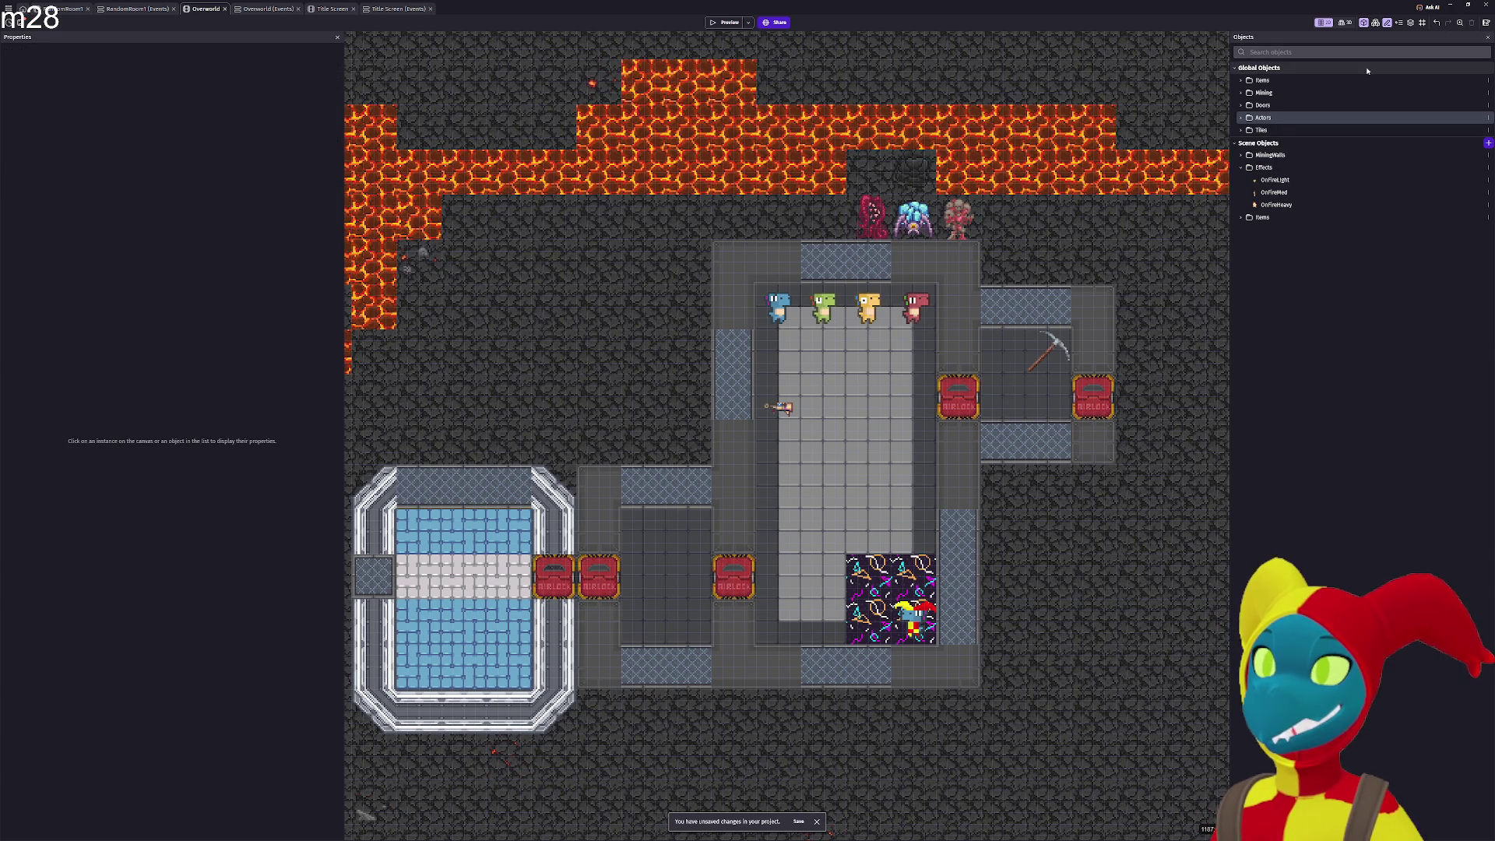
Create a global 'Effects' folder and make OnFireLight, OnFireMed and OnFireHeavy global inside it.
{"action": "right_click", "coordinate": [1414, 69]}
{"action": "left_click", "coordinate": [1419, 78]}
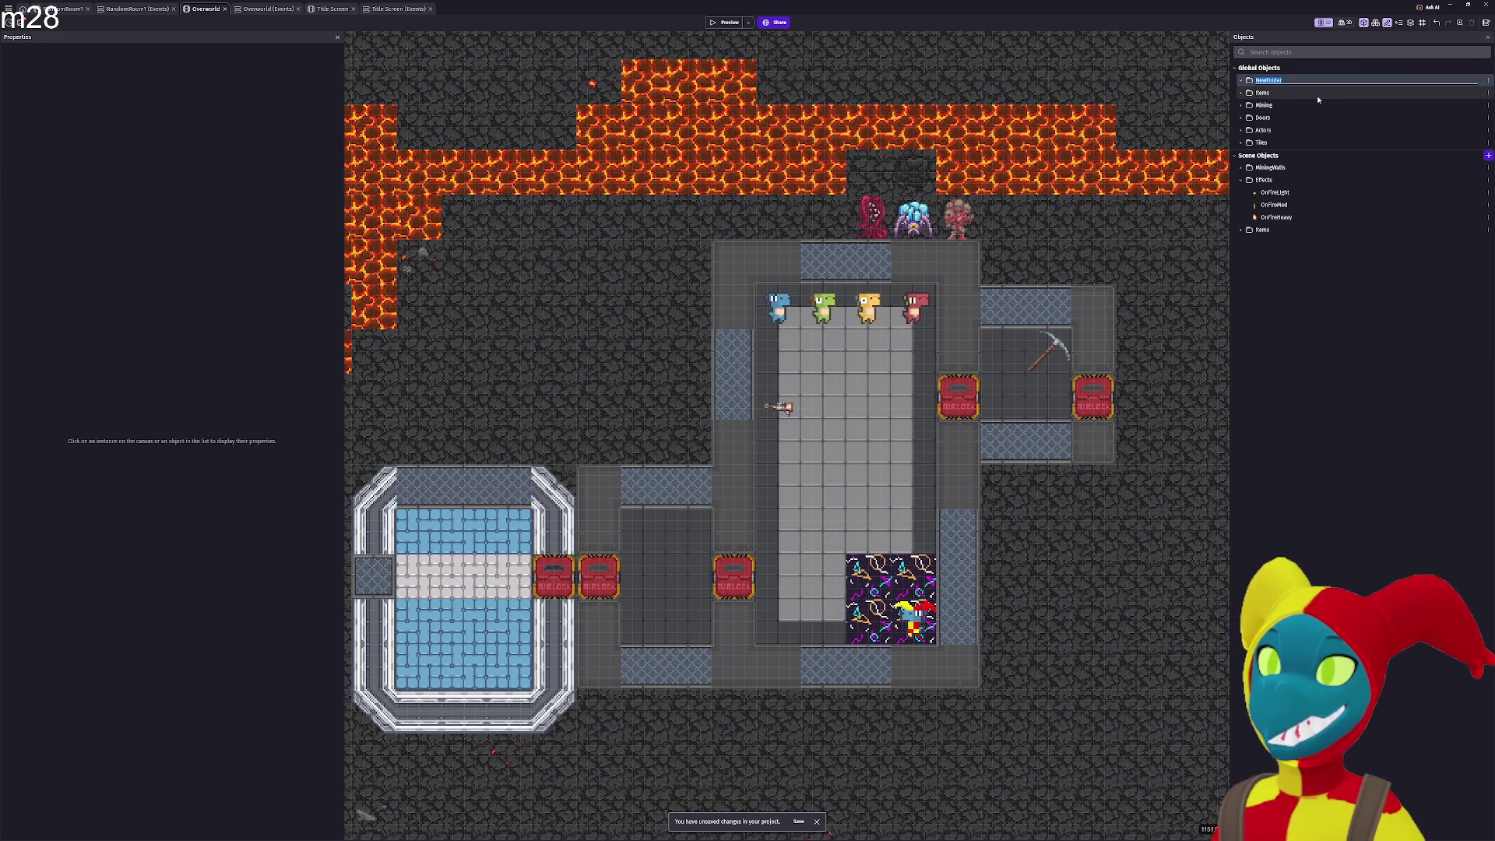
{"action": "type", "text": "Effects"}
{"action": "key", "text": "Return"}
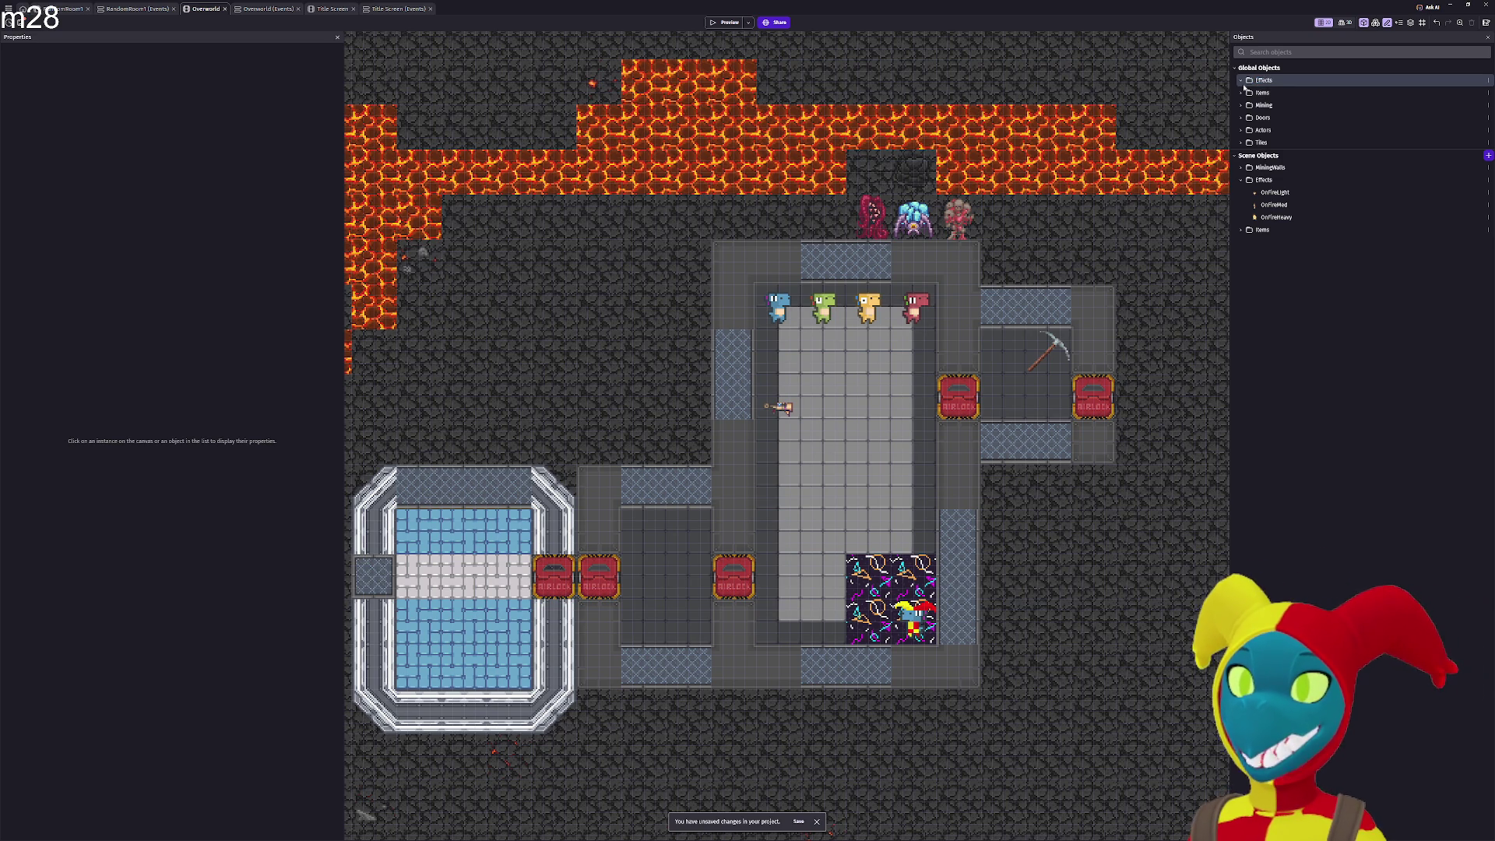
{"action": "left_click_drag", "start_coordinate": [1263, 193], "coordinate": [1268, 83]}
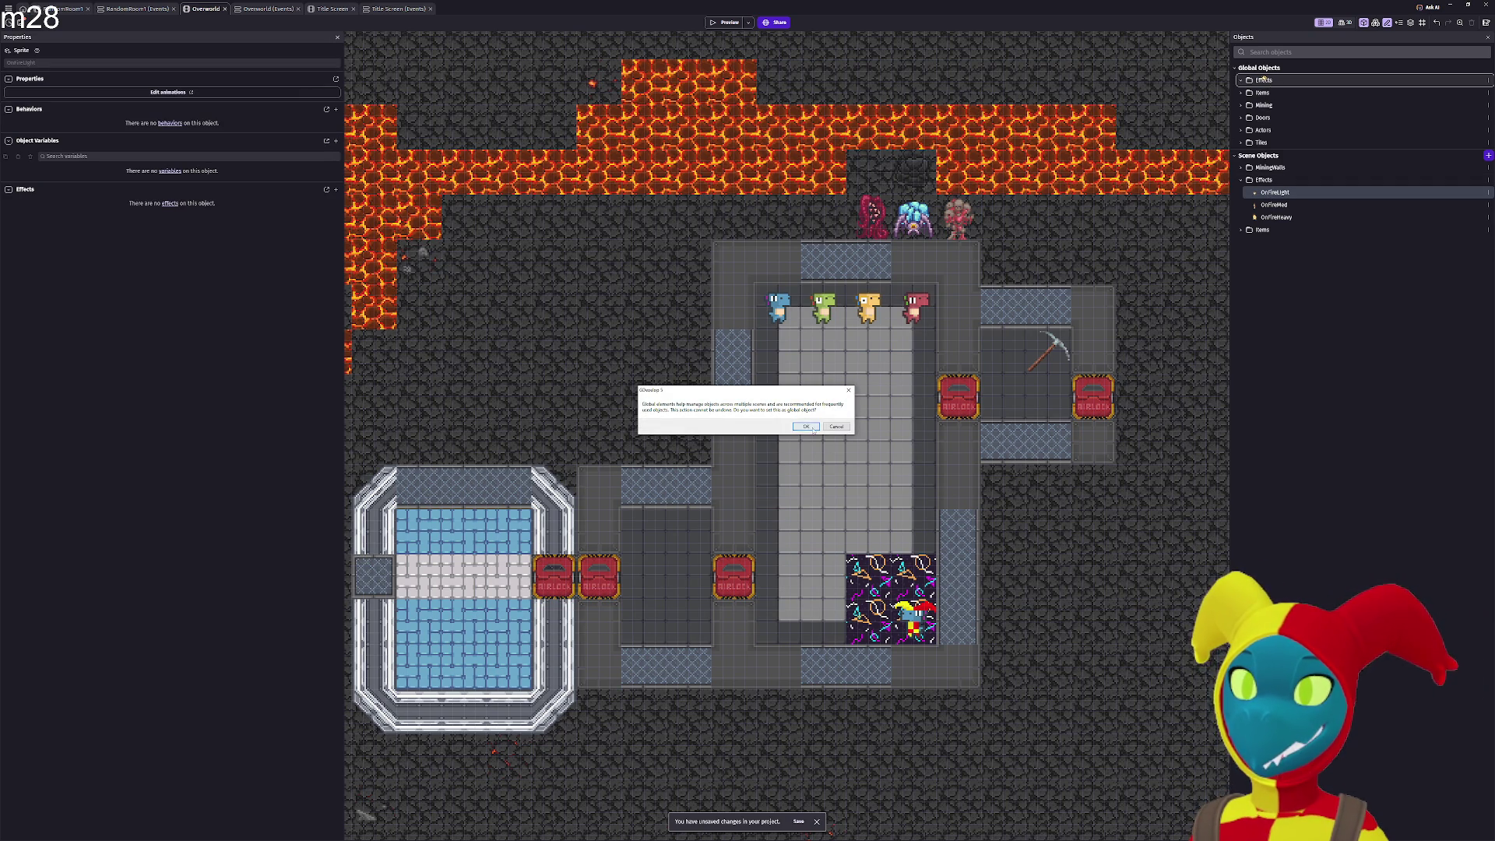
{"action": "left_click", "coordinate": [806, 426]}
{"action": "left_click_drag", "start_coordinate": [1289, 136], "coordinate": [1289, 94]}
{"action": "key", "text": "Return"}
{"action": "left_click_drag", "start_coordinate": [1277, 217], "coordinate": [1308, 112]}
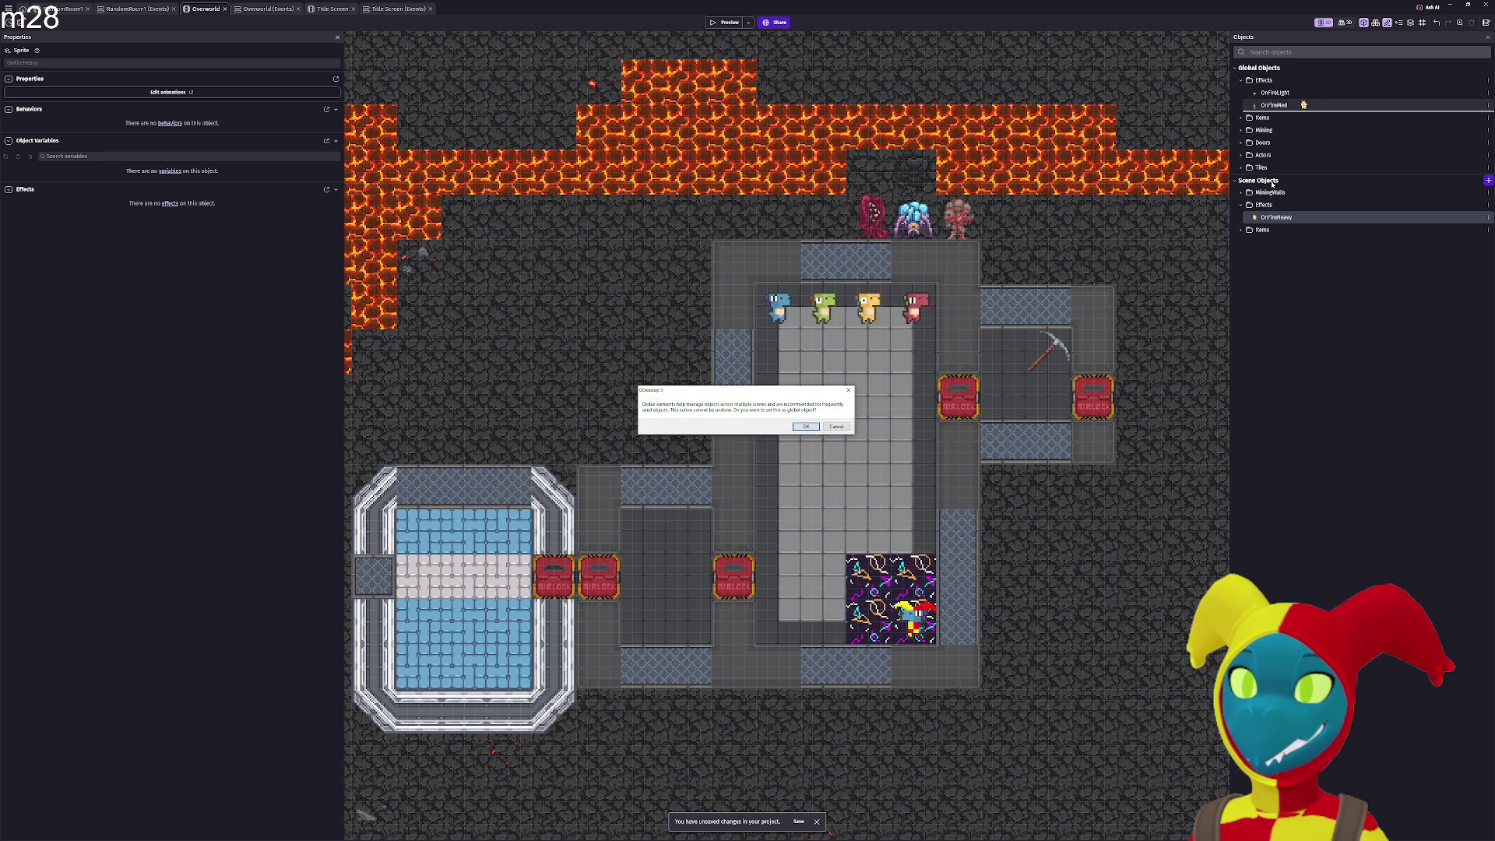
{"action": "key", "text": "Return"}
Move Ashes from the scene Items folder into the global Items folder as a global object.
{"action": "left_click", "coordinate": [1241, 229]}
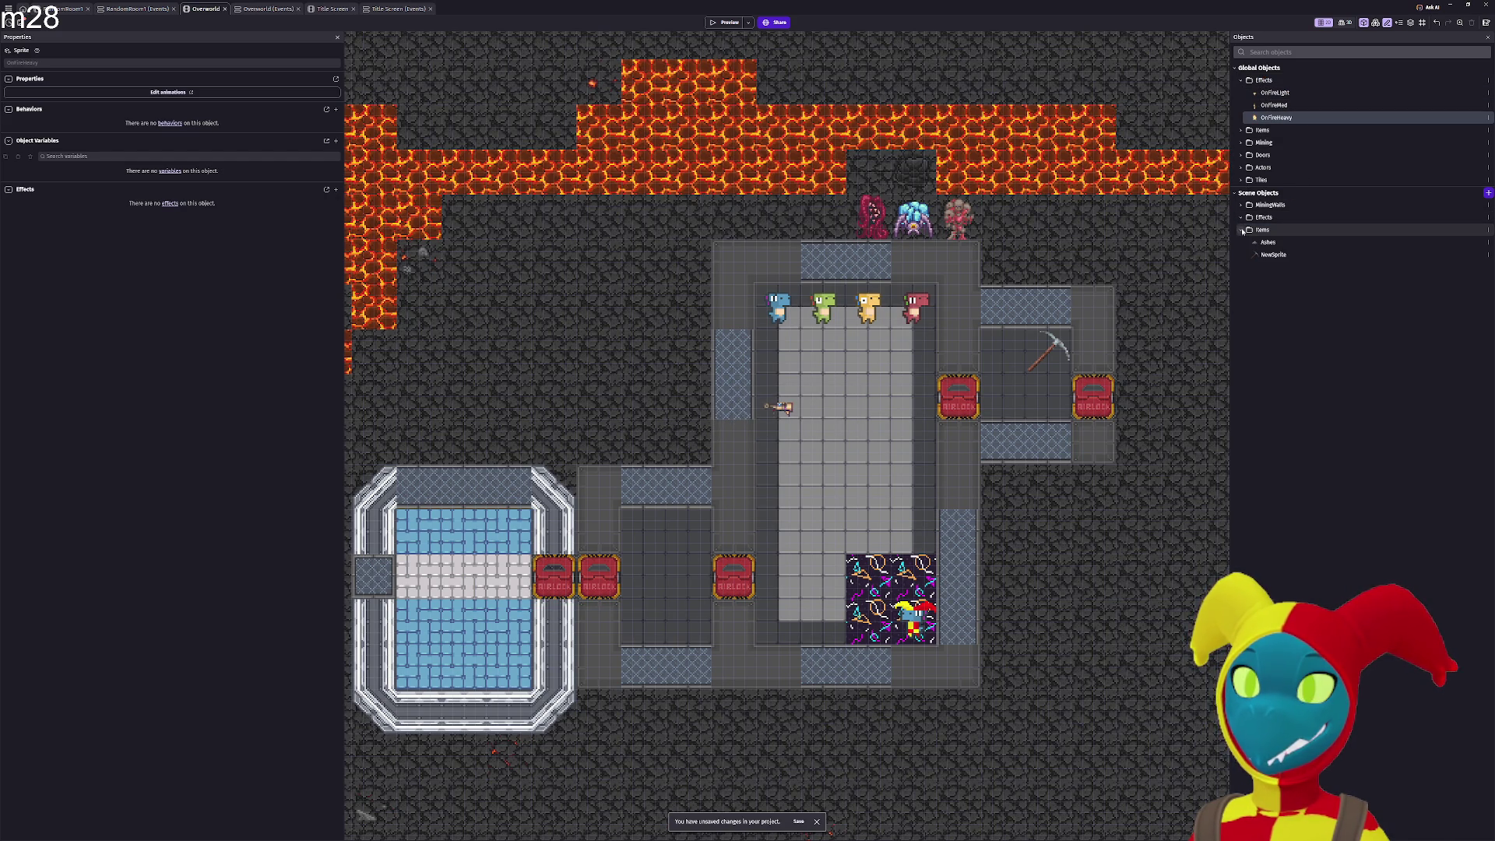
{"action": "left_click", "coordinate": [1242, 130]}
{"action": "mouse_move", "coordinate": [1268, 291]}
{"action": "left_mouse_down"}
{"action": "mouse_move", "coordinate": [1289, 184]}
{"action": "mouse_move", "coordinate": [1296, 198]}
{"action": "left_mouse_up"}
{"action": "key", "text": "Return"}
{"action": "key", "text": "Return"}
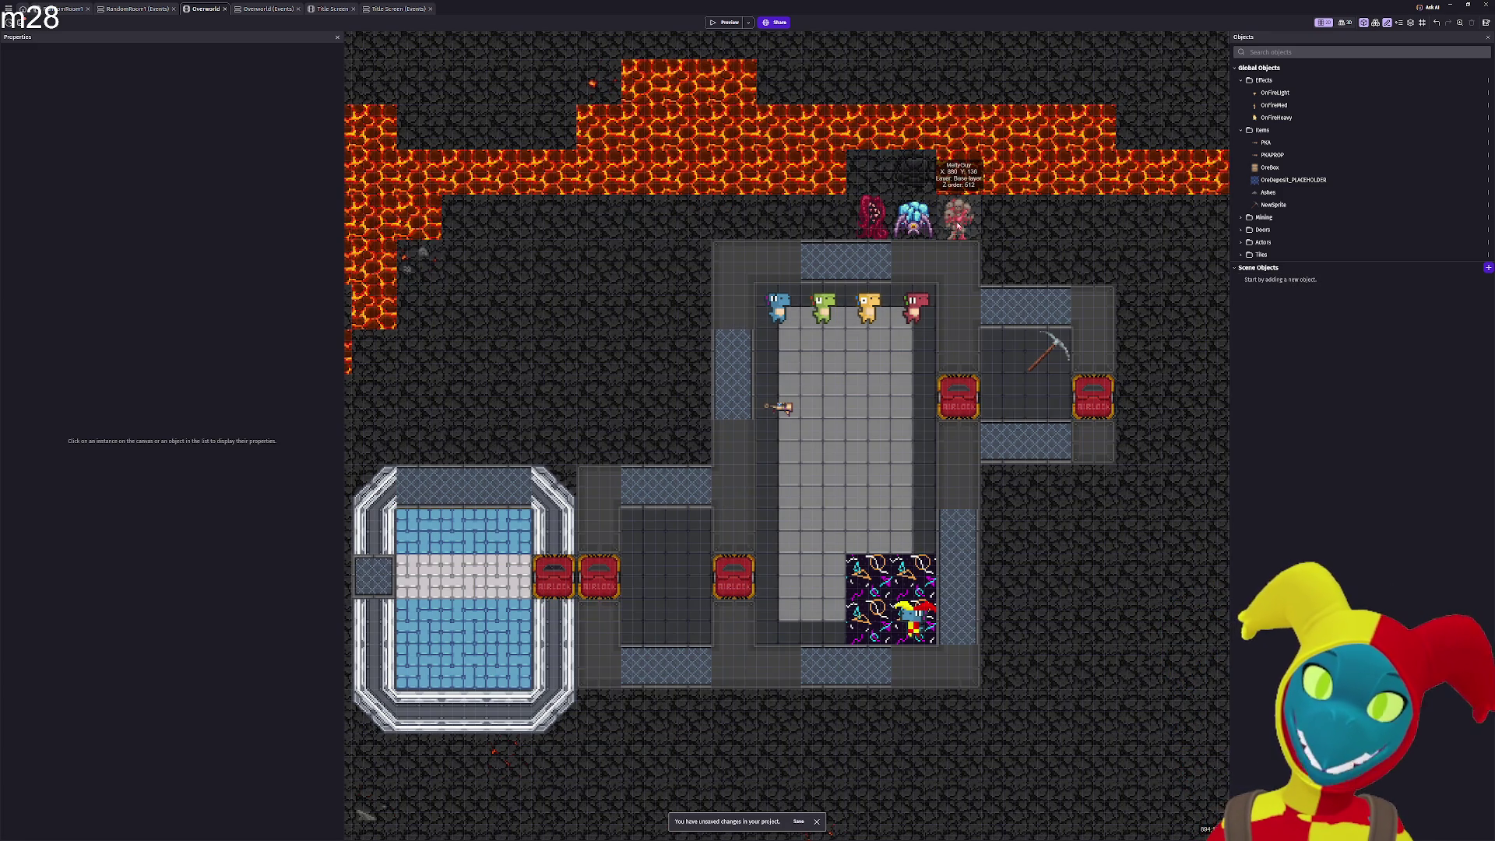
Delete RandomRoom1's 'At the beginning of the scene' condition and its empty event, then open Title Screen.
{"action": "scroll", "coordinate": [1007, 229], "scroll_direction": "down", "scroll_amount": 2}
{"action": "scroll", "coordinate": [1007, 229], "scroll_direction": "left", "scroll_amount": 1}
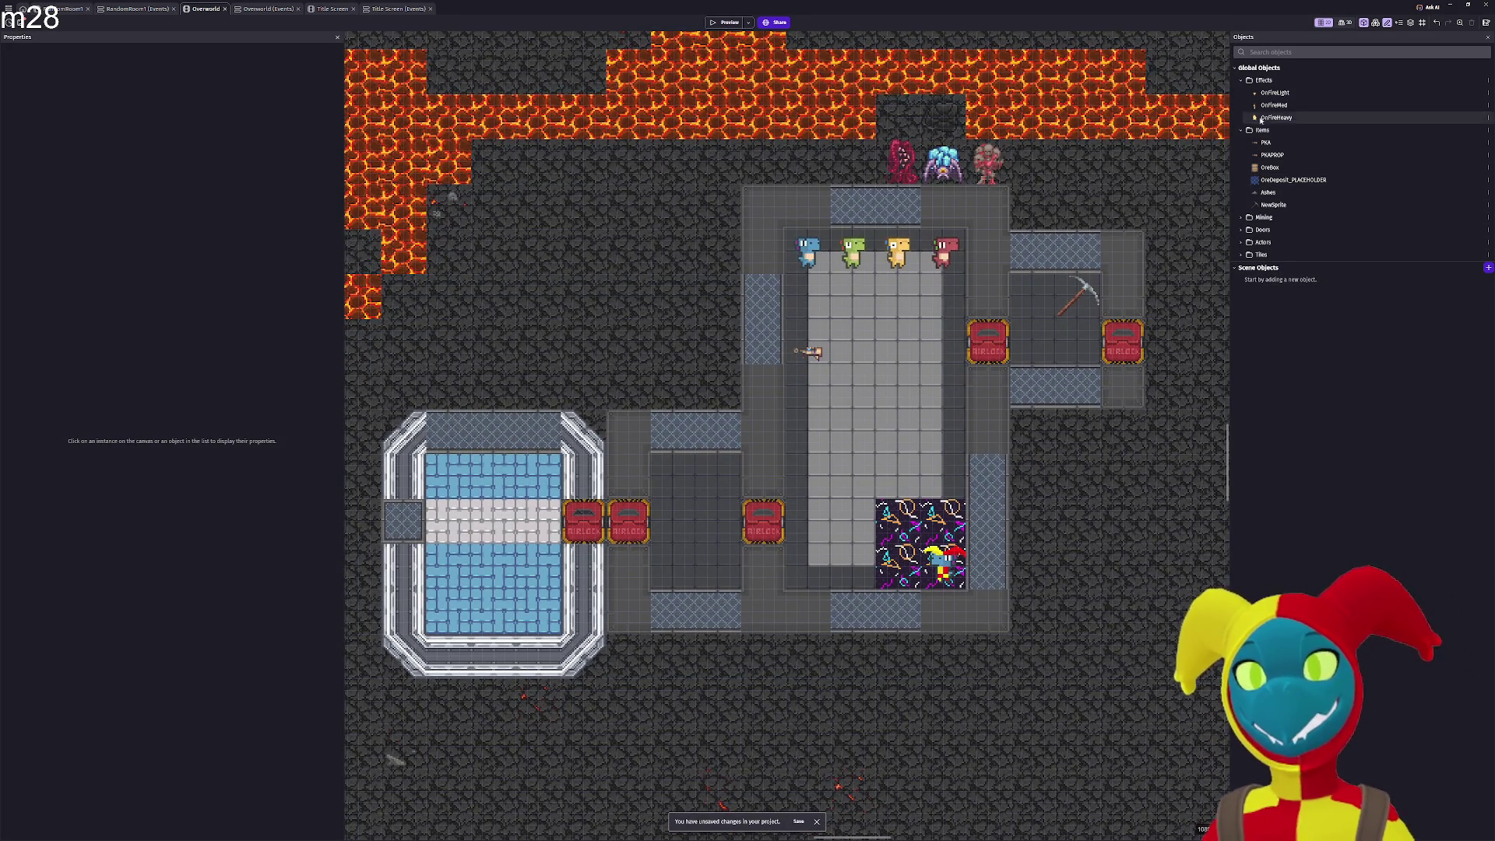
{"action": "left_click", "coordinate": [1241, 81]}
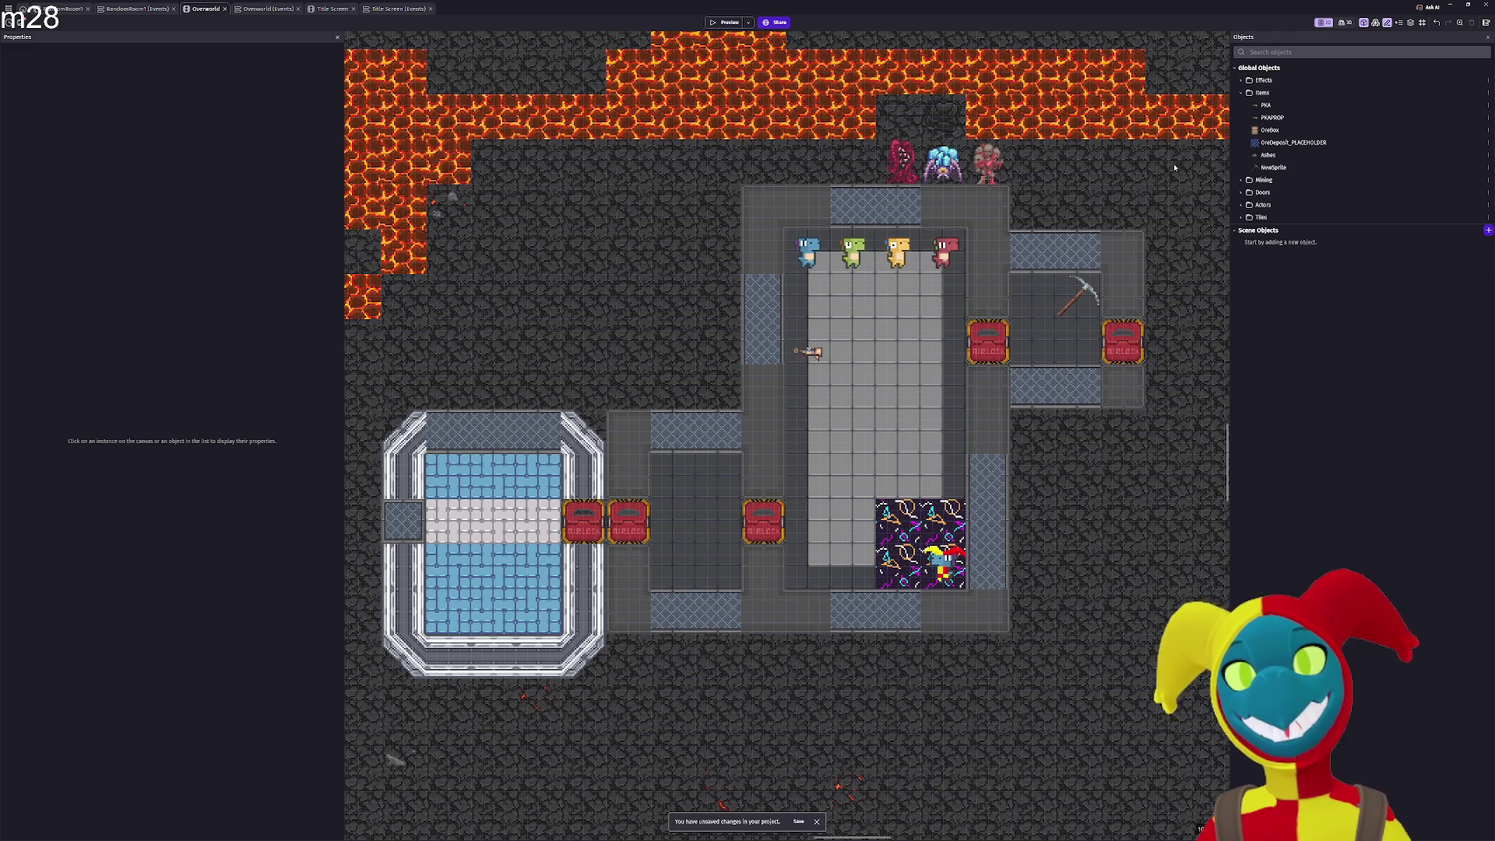
{"action": "left_click_drag", "start_coordinate": [1176, 167], "coordinate": [1144, 204]}
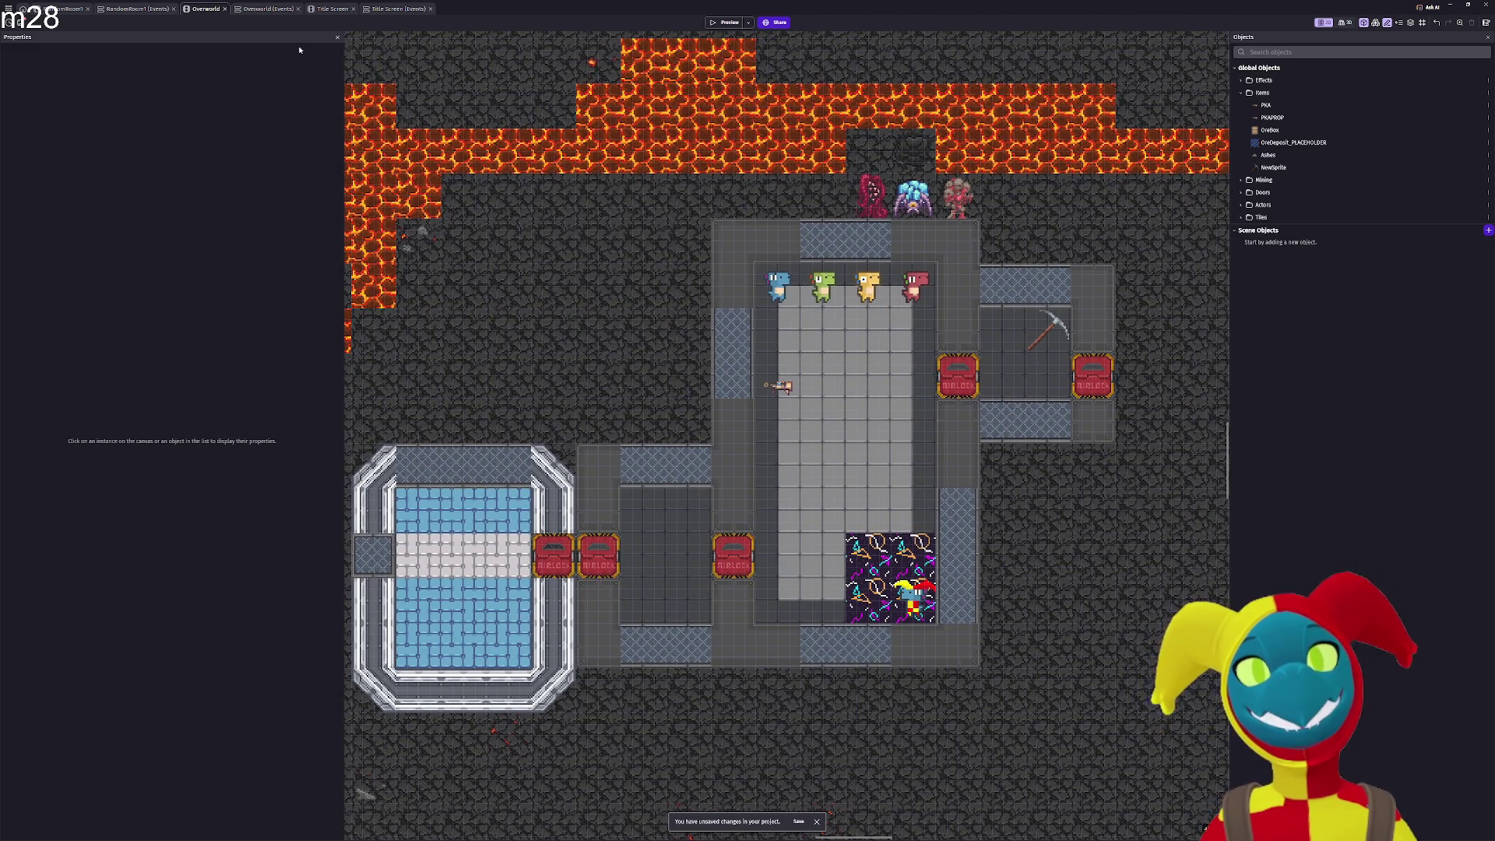
{"action": "left_click", "coordinate": [133, 9]}
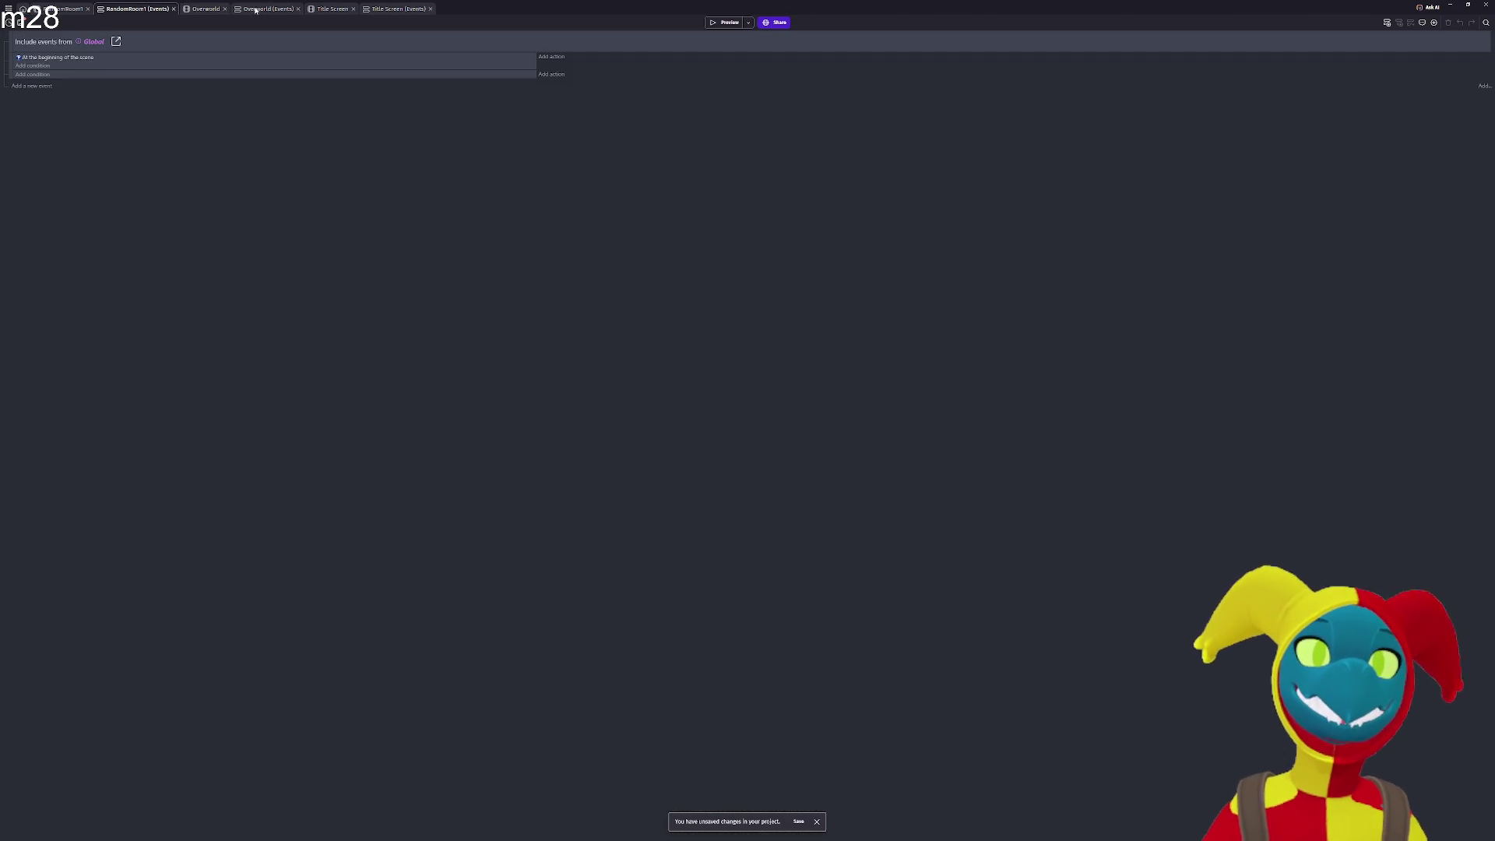
{"action": "left_click", "coordinate": [107, 58]}
{"action": "key", "text": "Delete"}
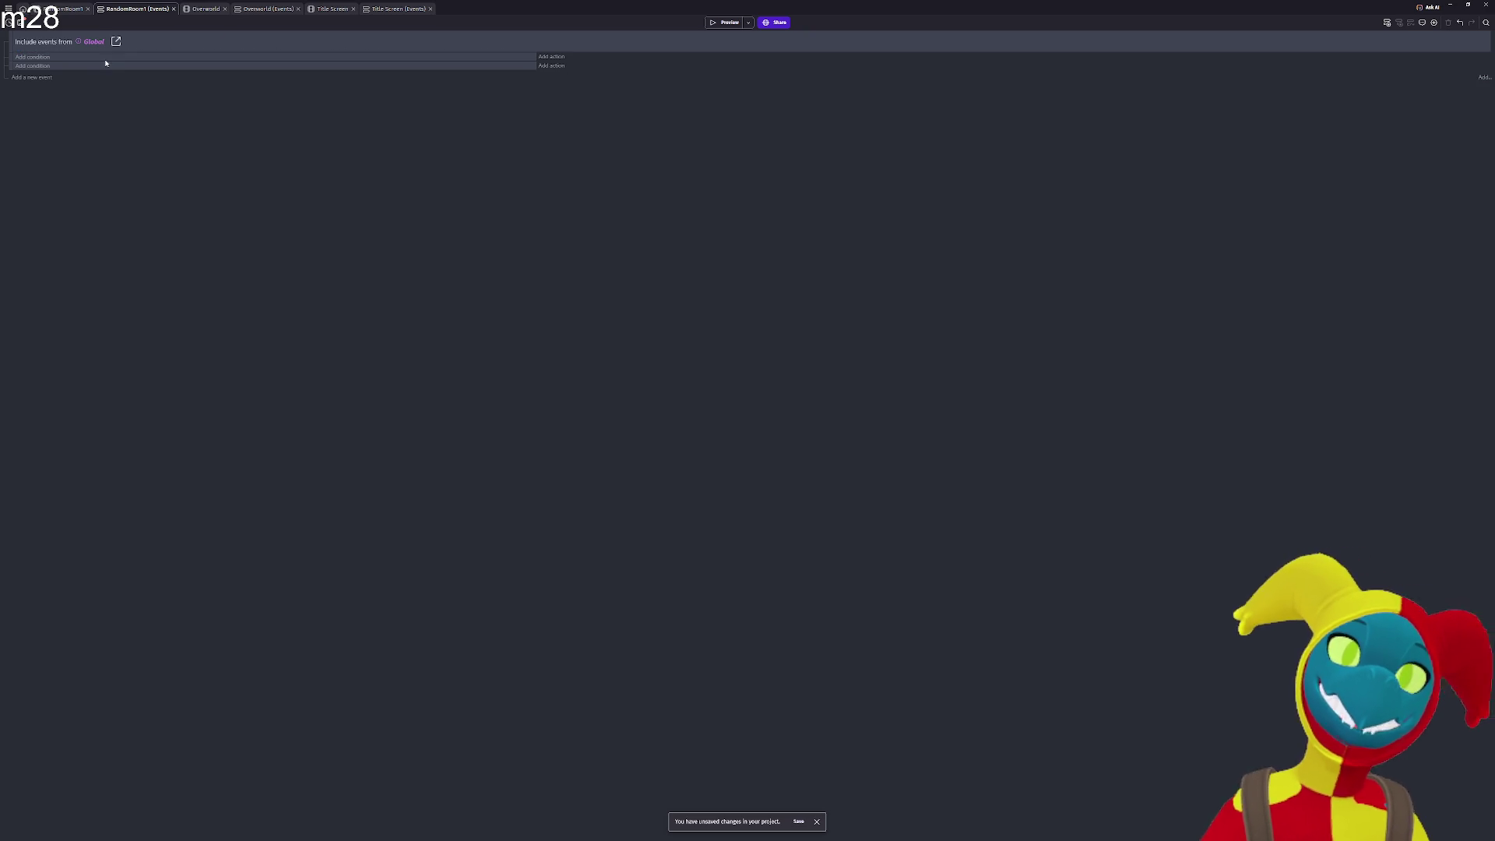
{"action": "left_click", "coordinate": [10, 61]}
{"action": "key", "text": "Delete"}
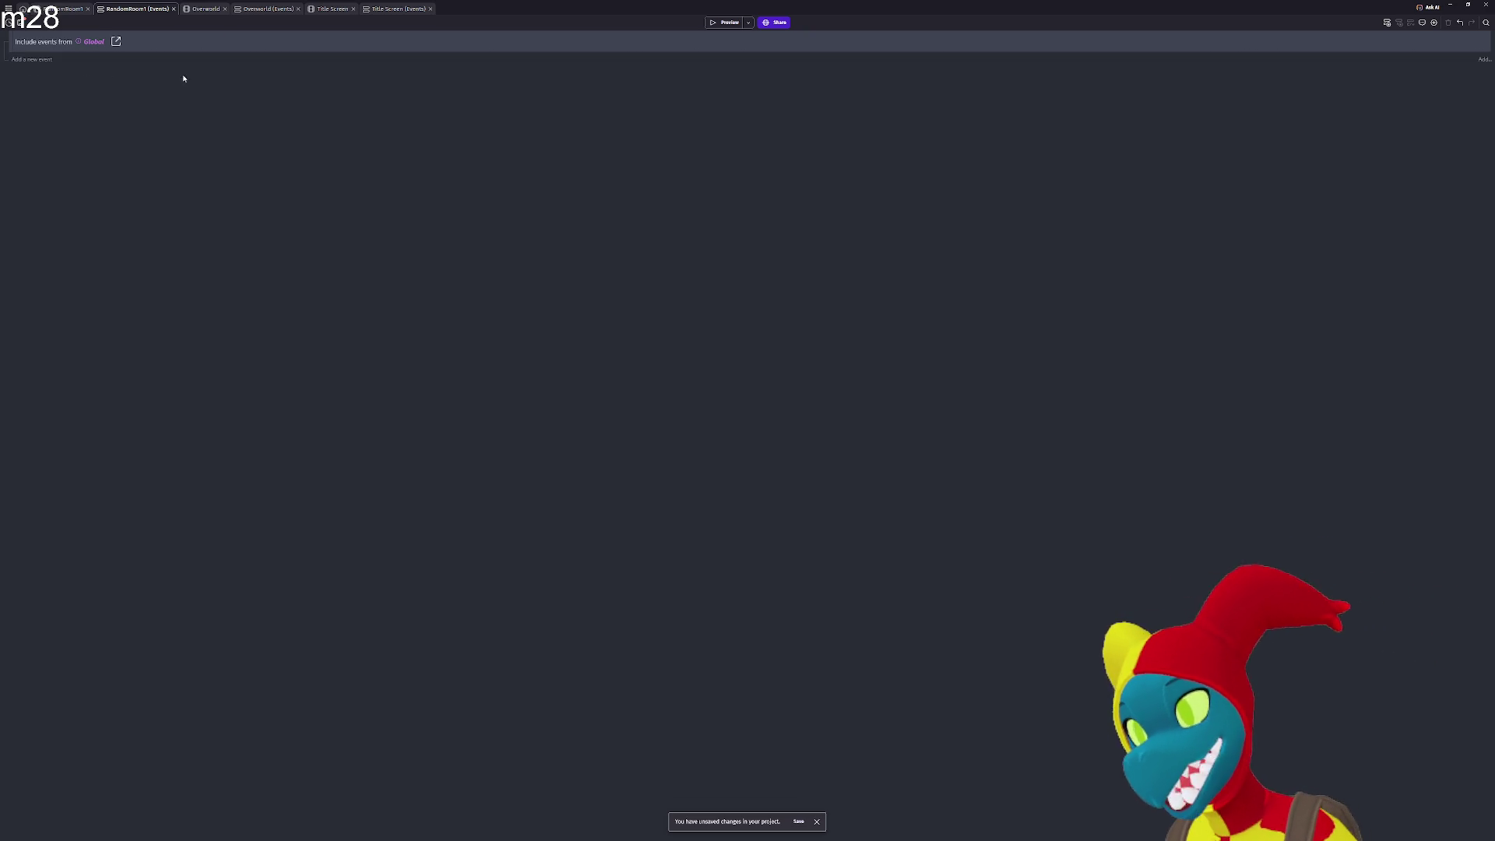
{"action": "left_click", "coordinate": [317, 9]}
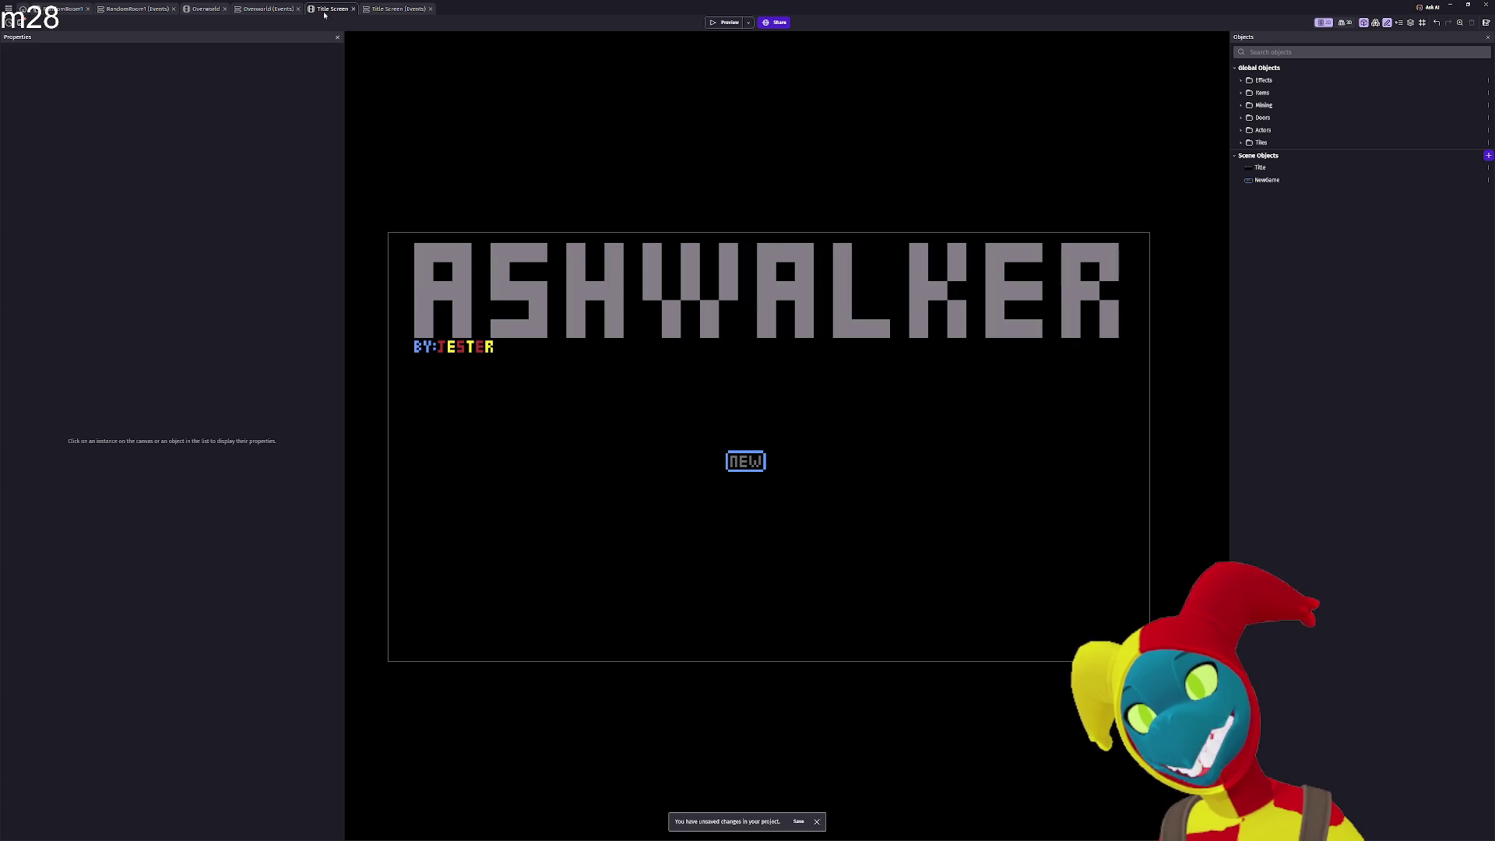
{"action": "key", "text": "alt+Tab"}
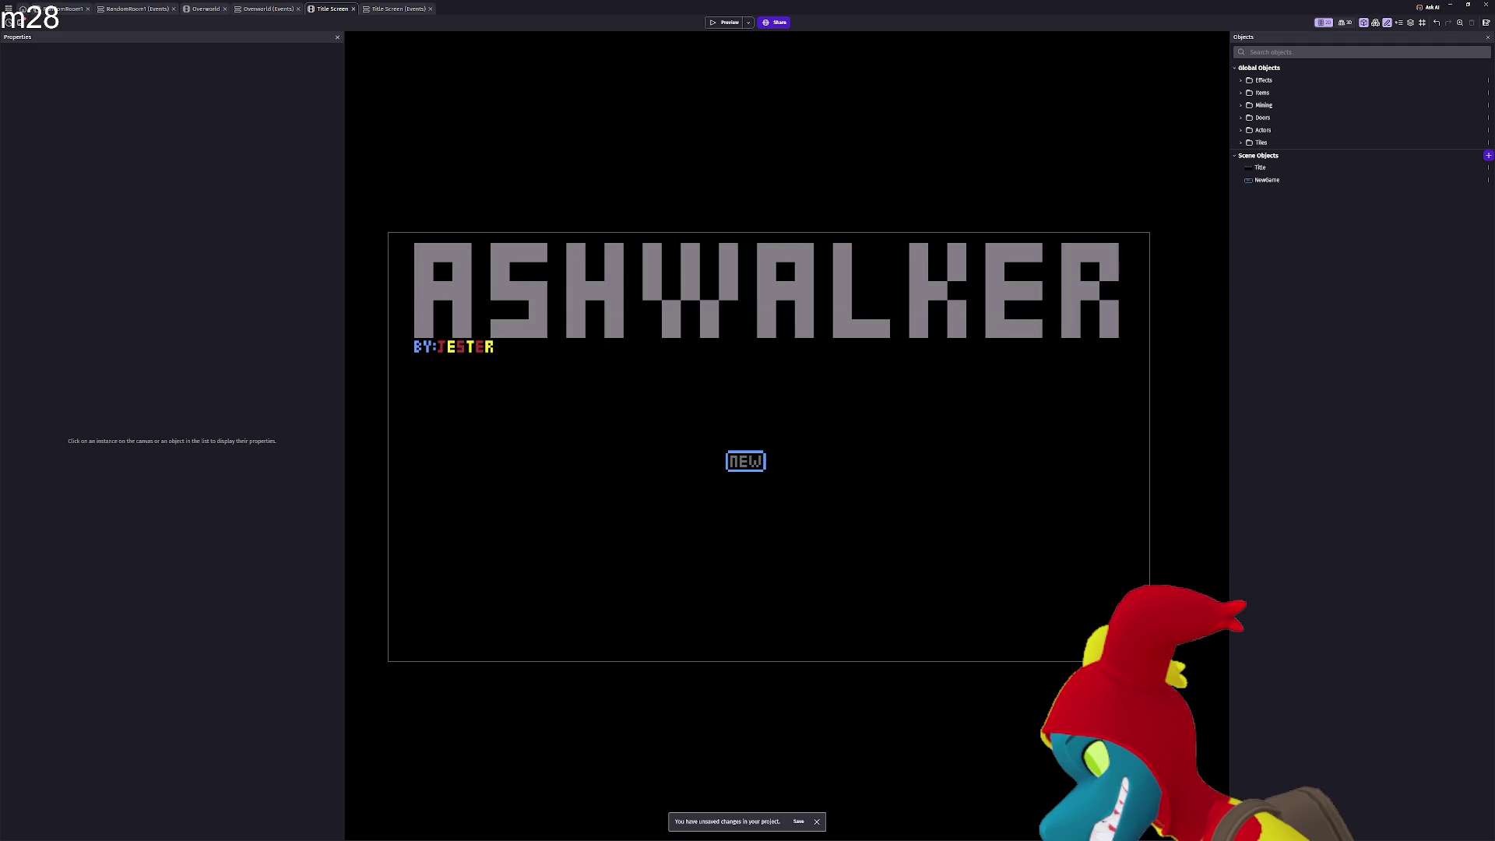
{"action": "key", "text": "alt+Tab"}
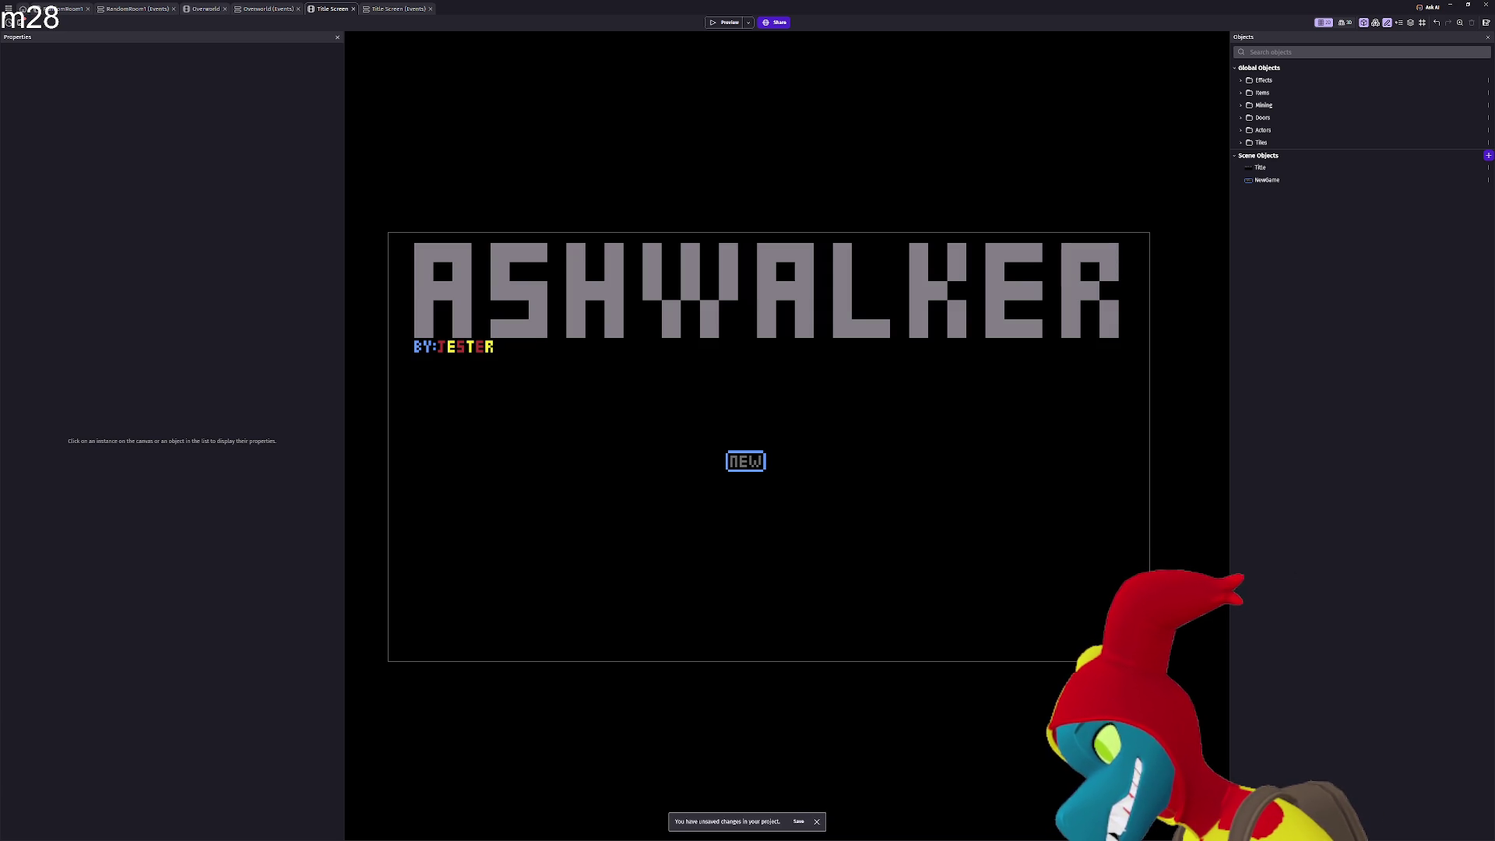
{"action": "key", "text": "alt+Tab"}
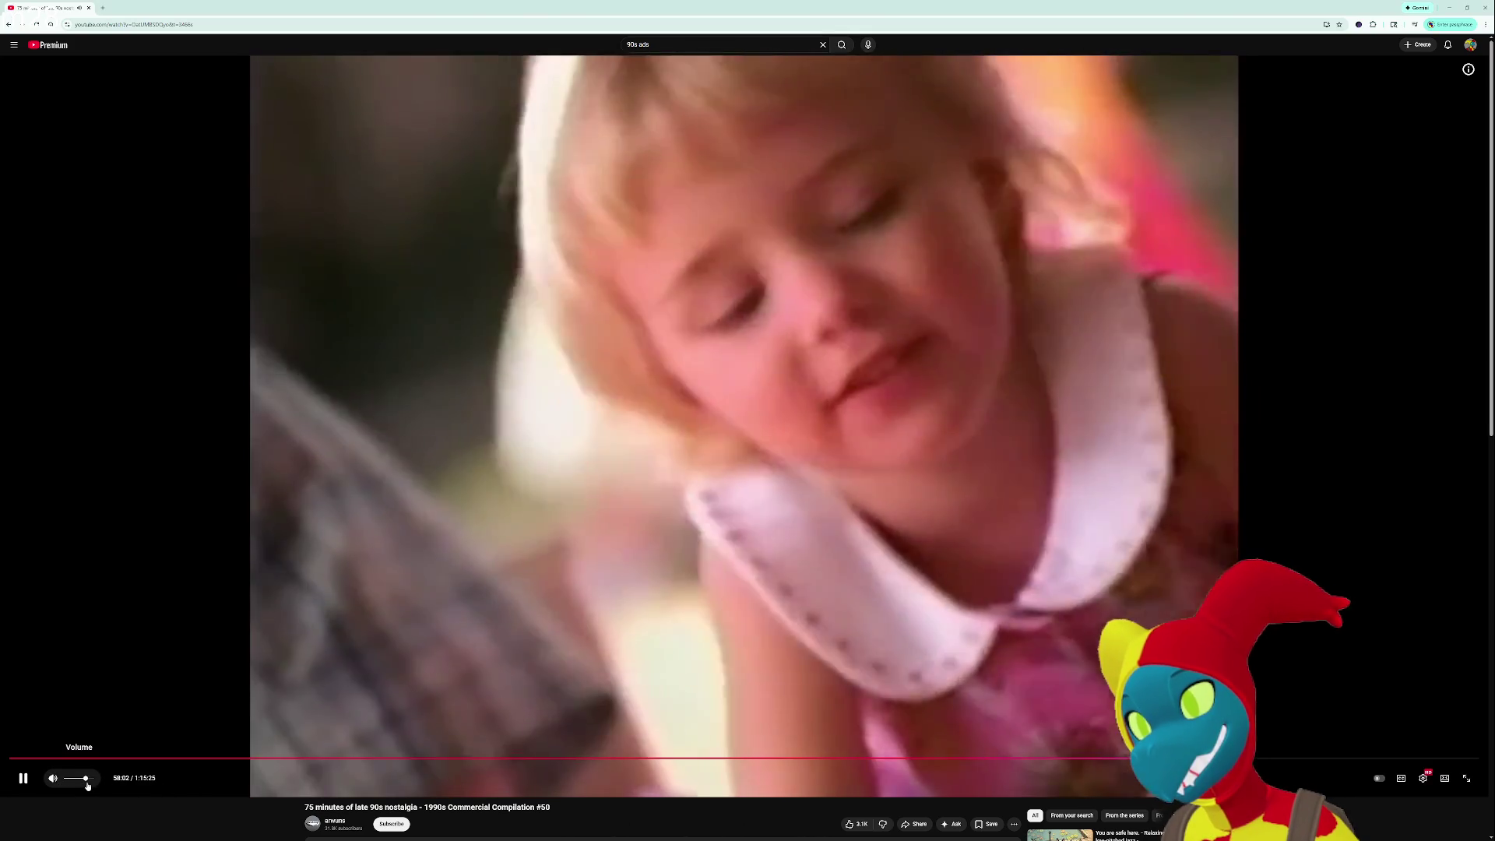
Lower the YouTube video's volume slightly with the volume slider.
{"action": "left_click_drag", "start_coordinate": [87, 785], "coordinate": [78, 785]}
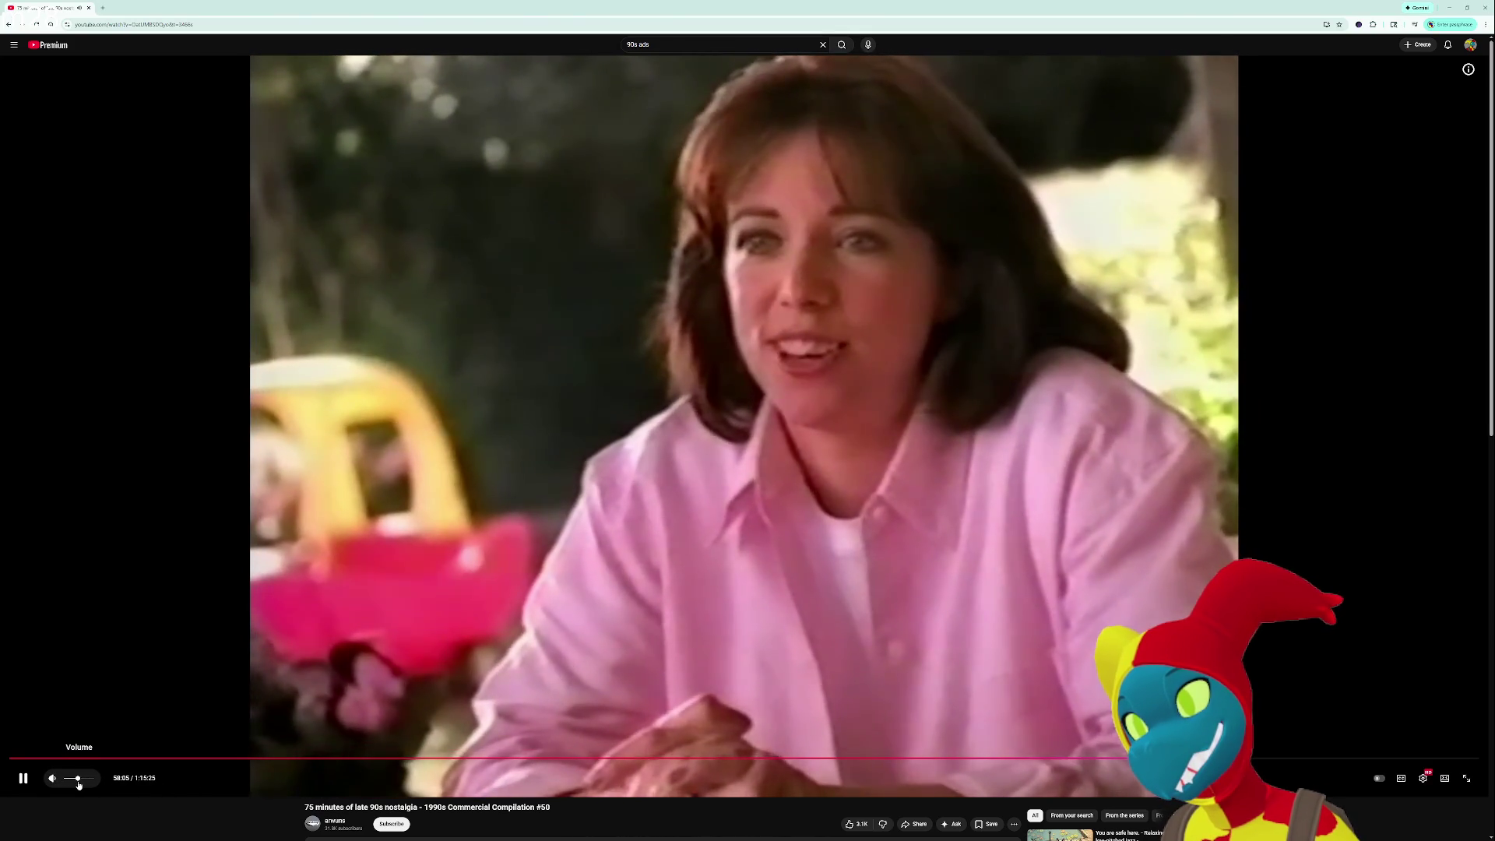